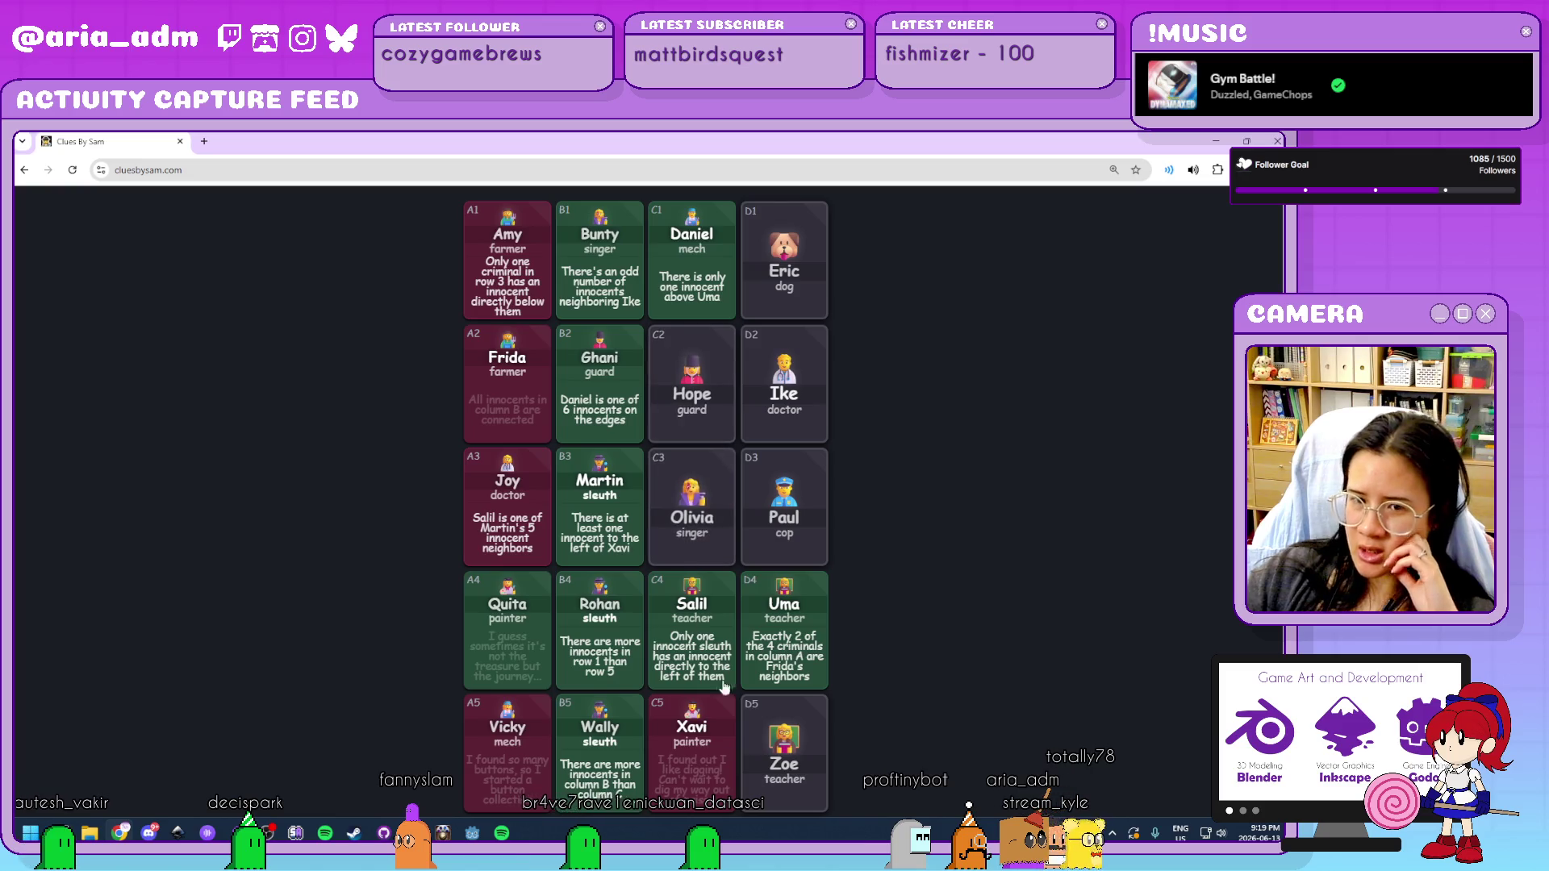
Mark Zoe as a criminal and grey out Zoe's and Uma's used clues.
{"action": "left_click", "coordinate": [809, 753]}
{"action": "left_click", "coordinate": [722, 546]}
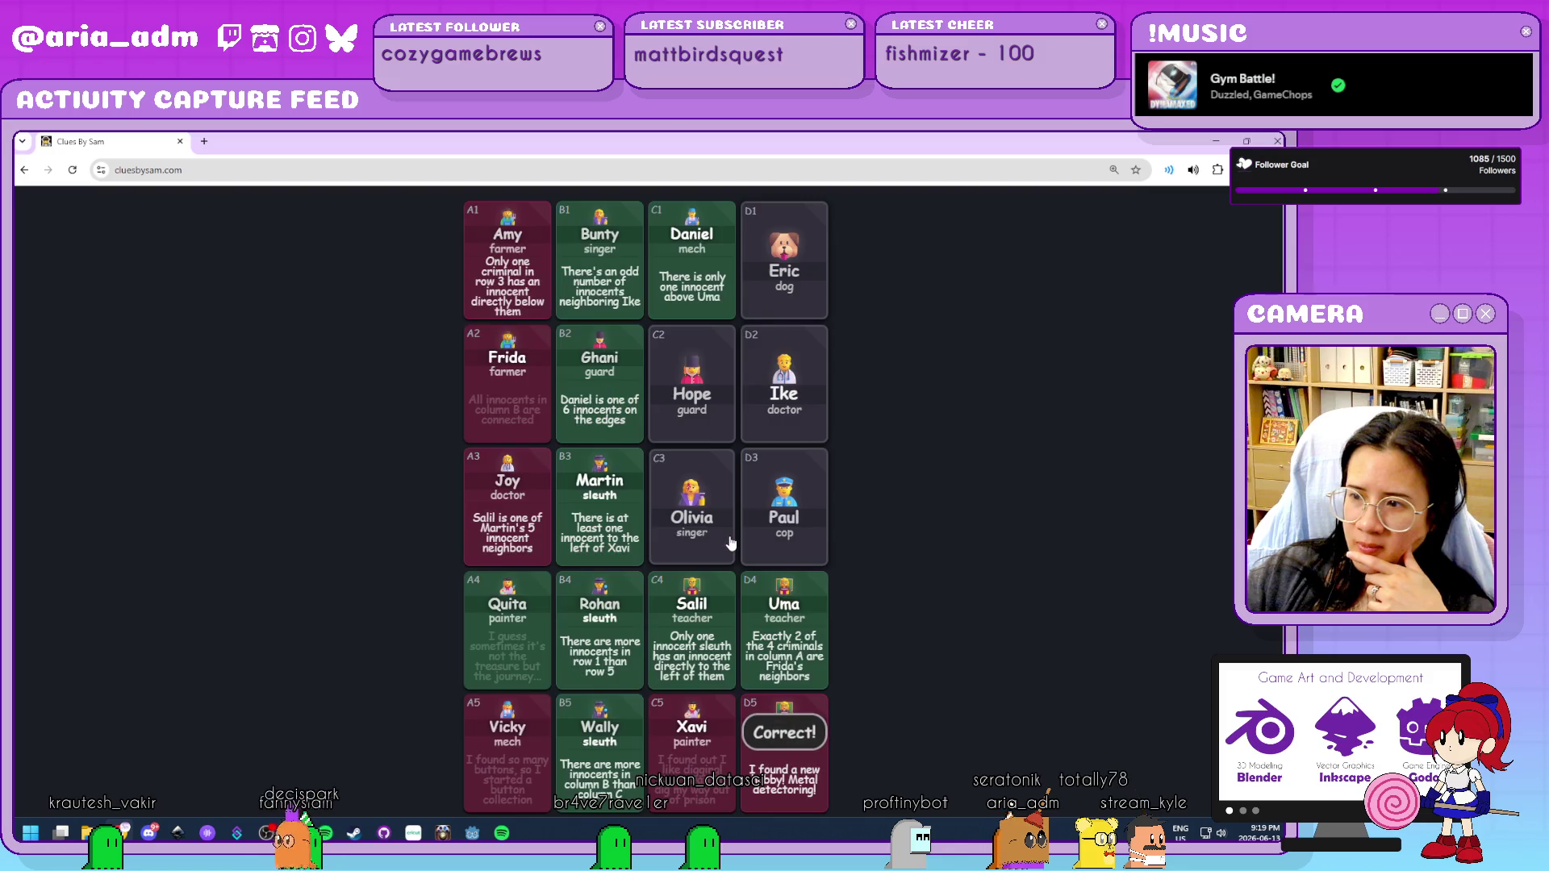
{"action": "left_click", "coordinate": [781, 776]}
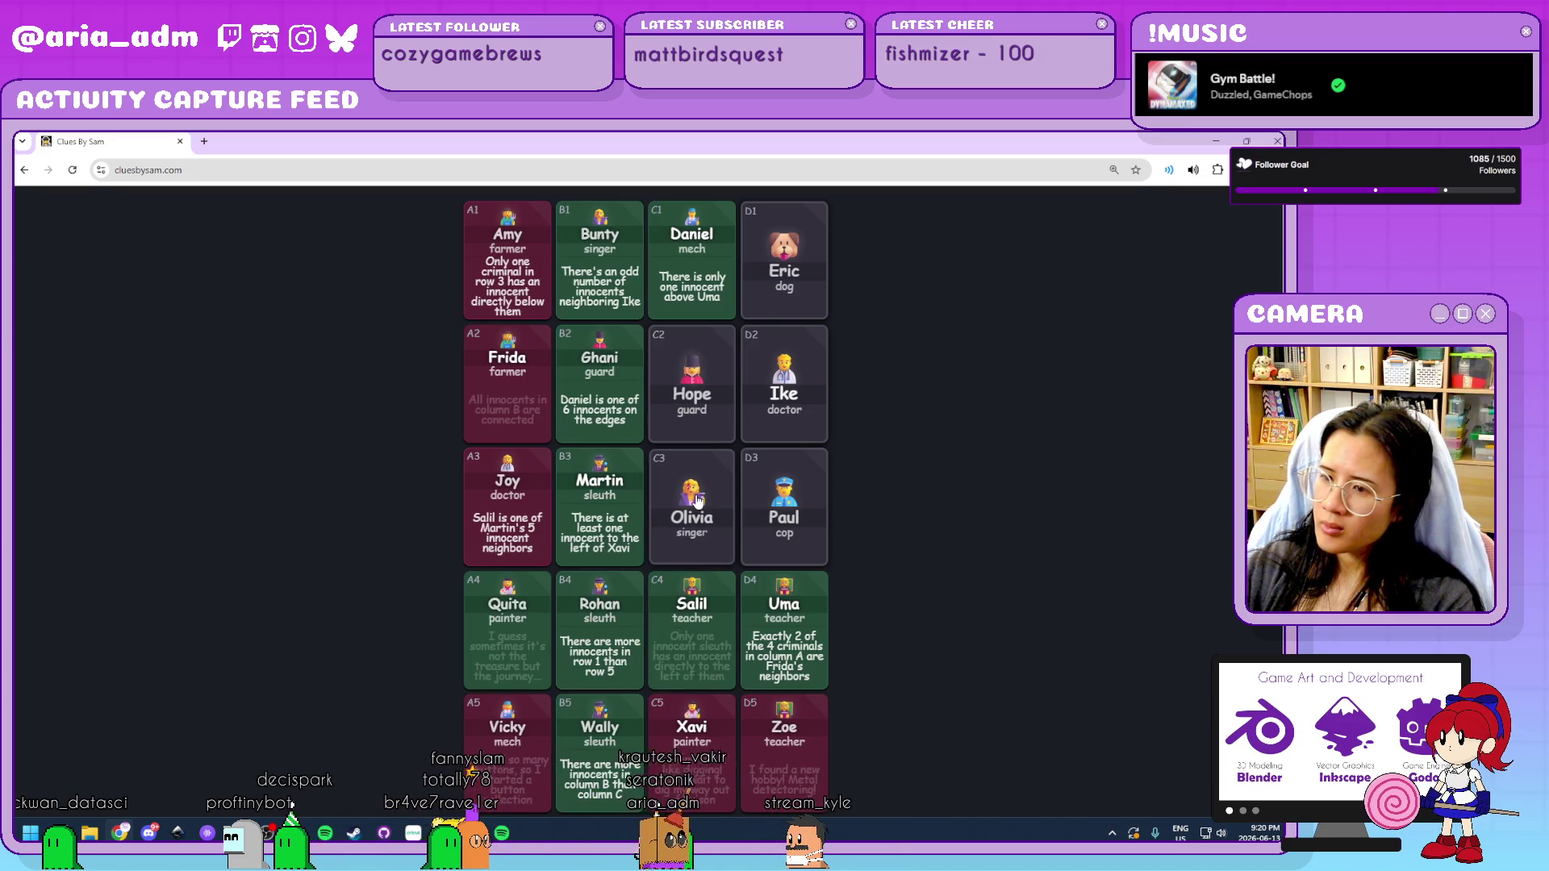
{"action": "left_click", "coordinate": [777, 652]}
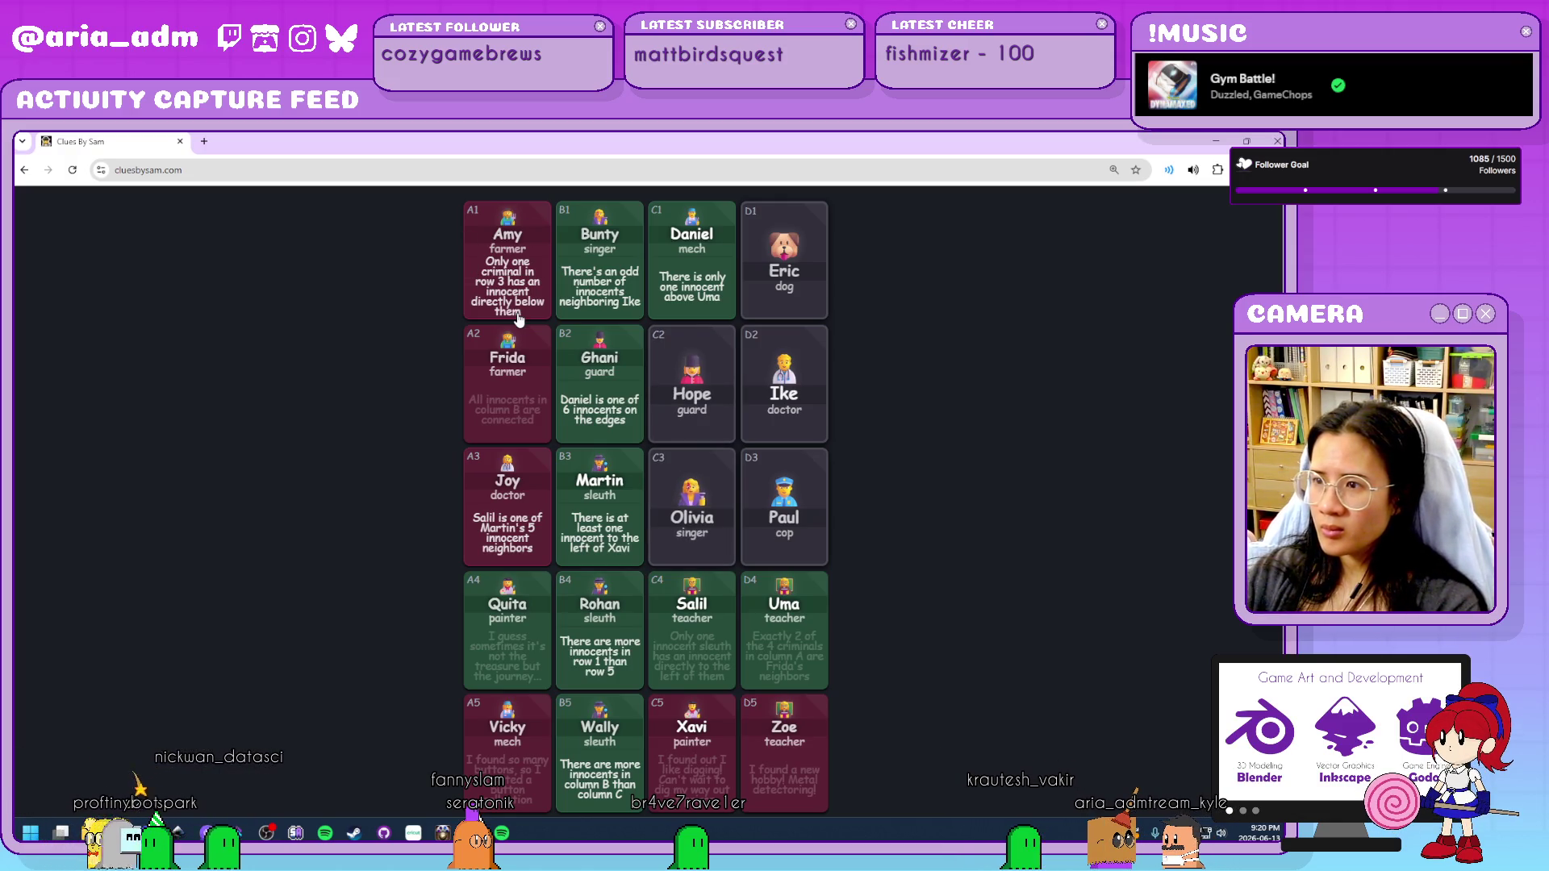
Try accusing Olivia, dismiss the not-enough-evidence warning, and grey out Martin's clue.
{"action": "left_click", "coordinate": [773, 565]}
{"action": "left_click", "coordinate": [703, 539]}
{"action": "left_click", "coordinate": [741, 663]}
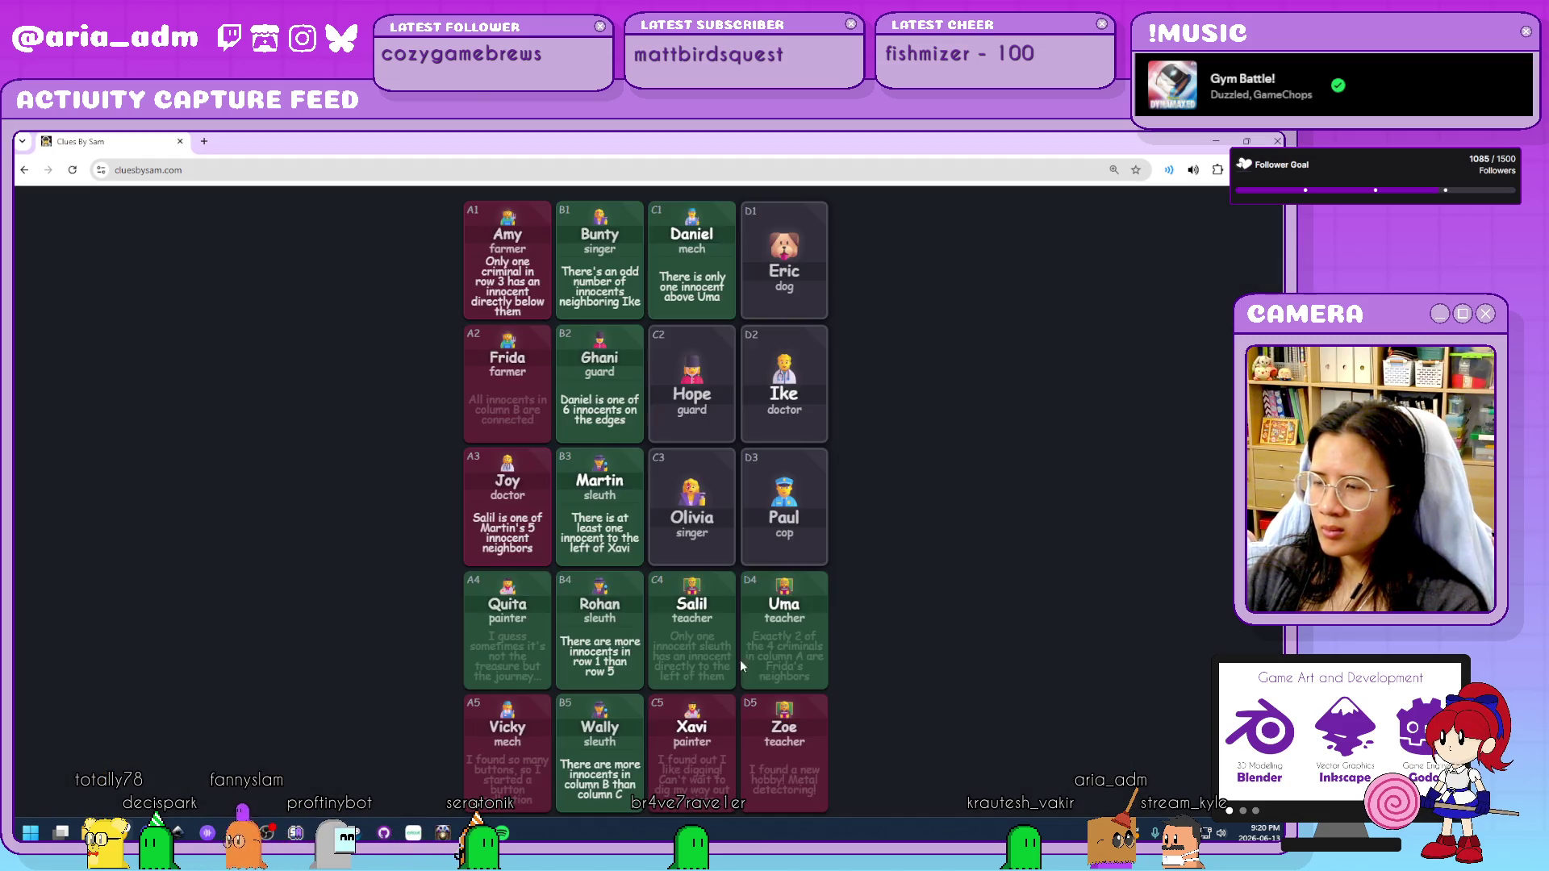
{"action": "left_click", "coordinate": [697, 553]}
{"action": "left_click", "coordinate": [717, 552]}
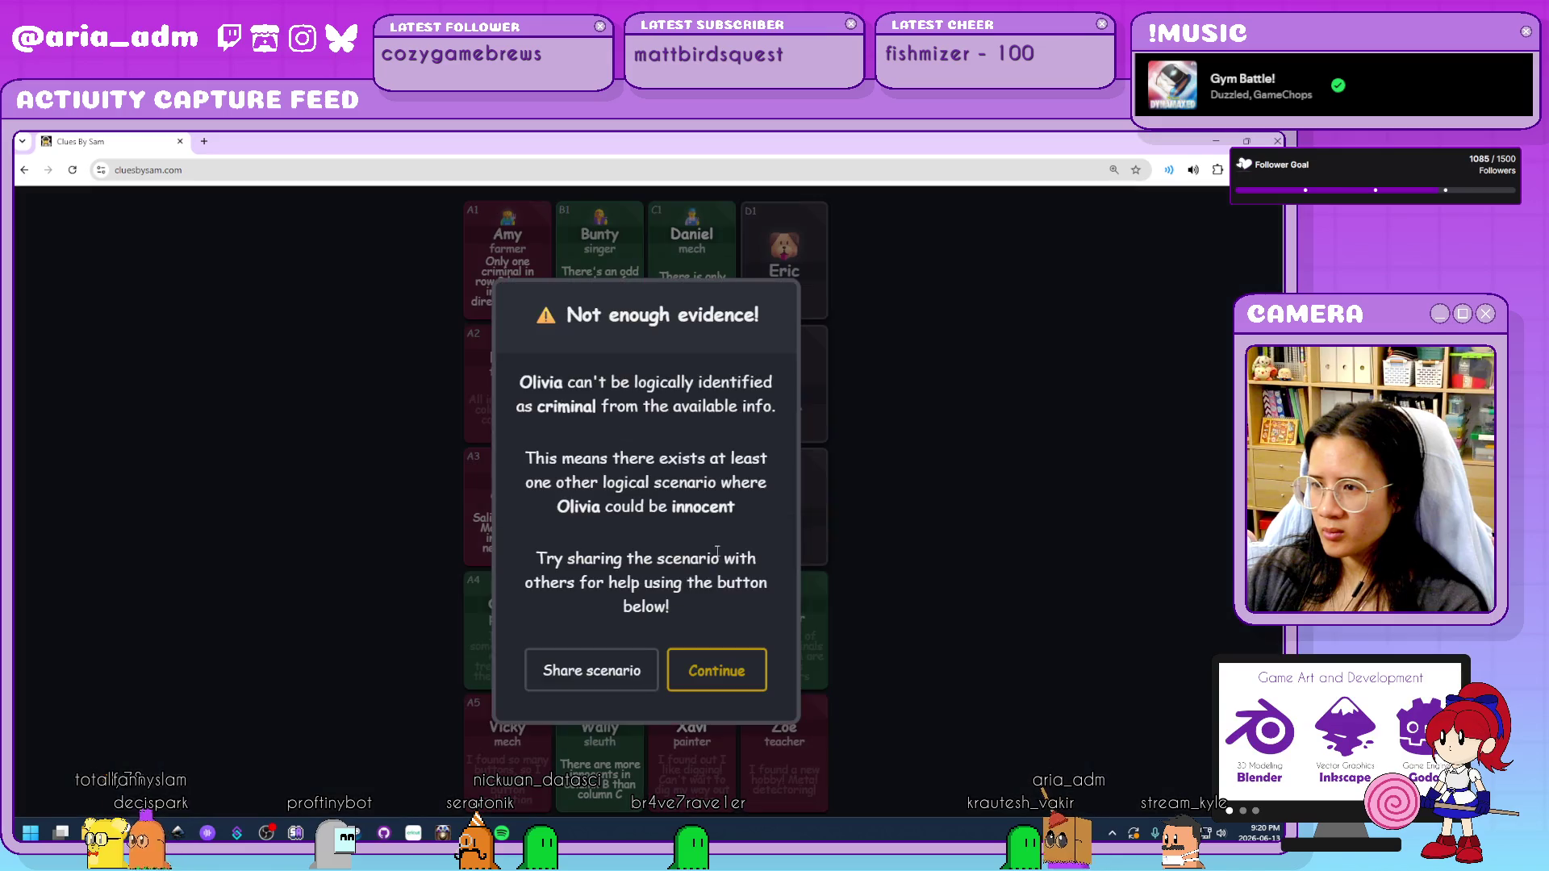
{"action": "left_click", "coordinate": [725, 676]}
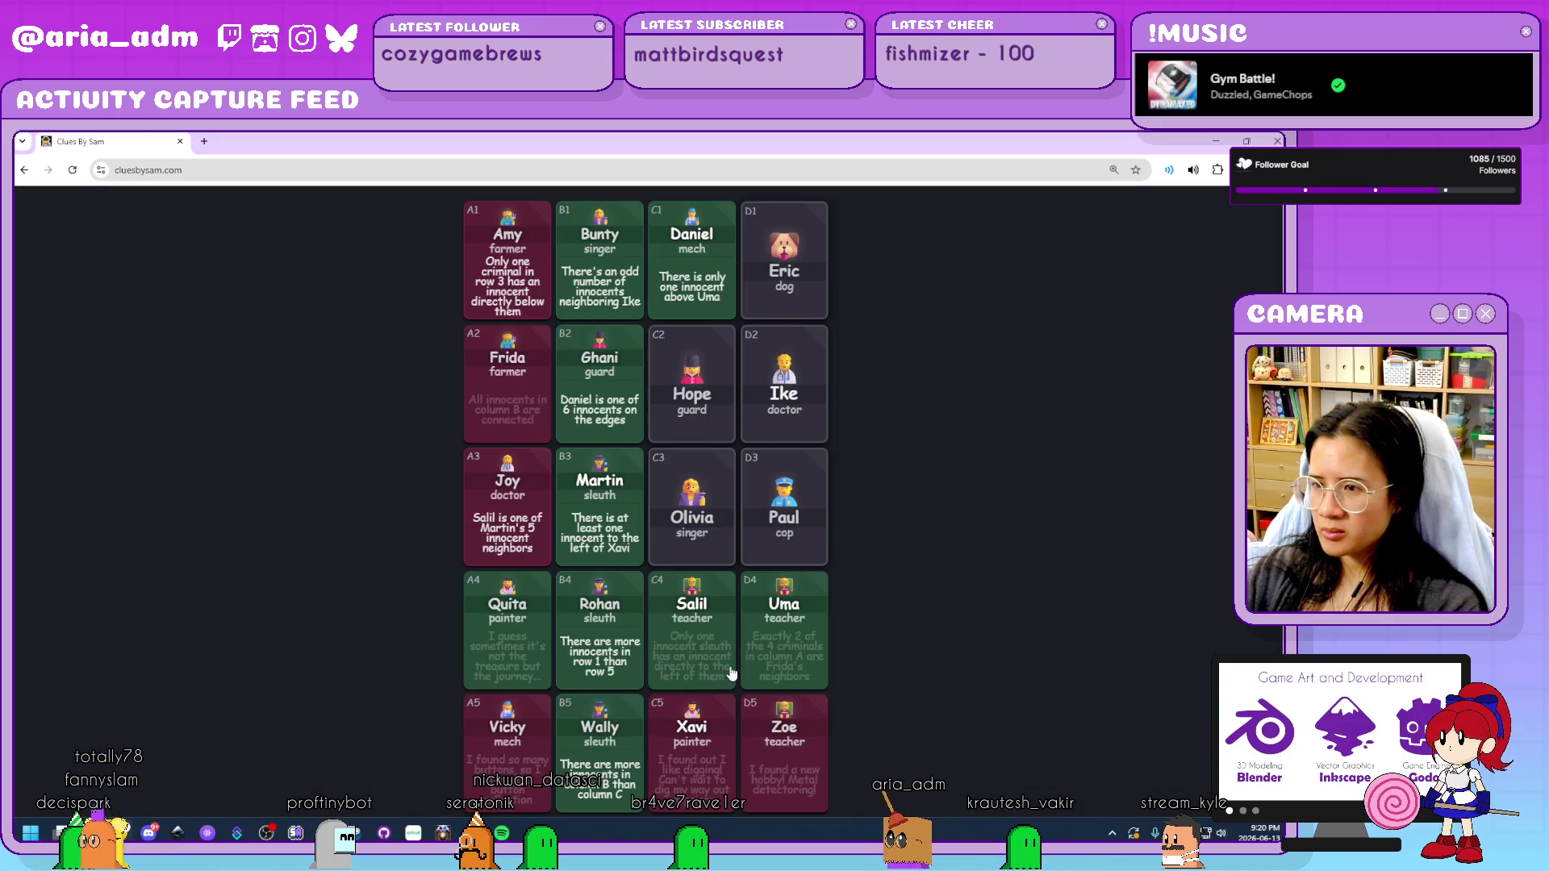
{"action": "left_click", "coordinate": [589, 532]}
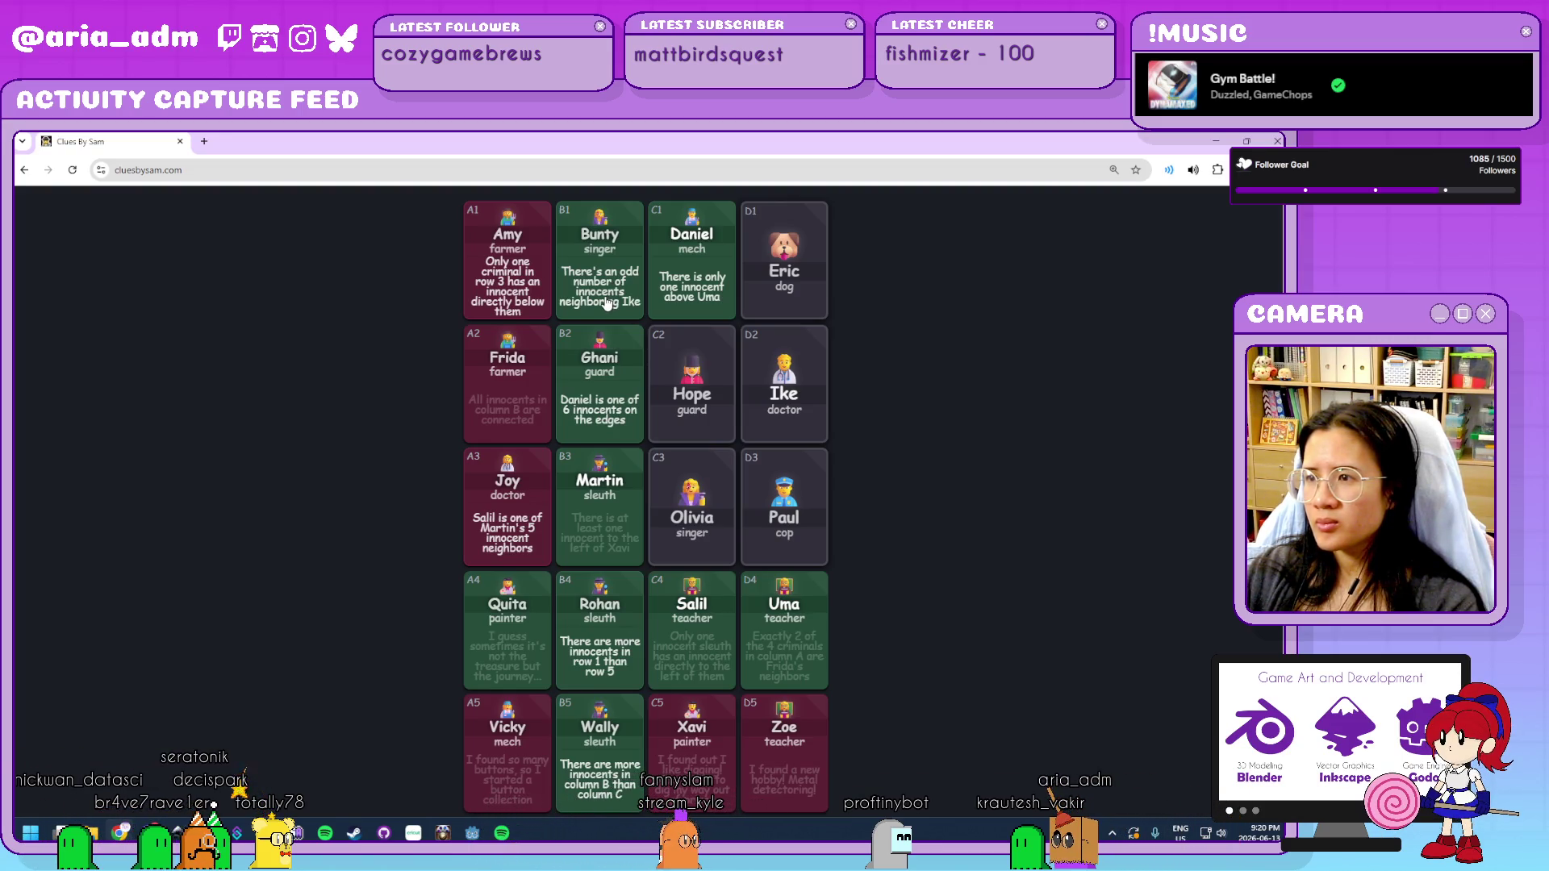
Give Ike in D2 a Criminal verdict.
{"action": "left_click", "coordinate": [783, 380]}
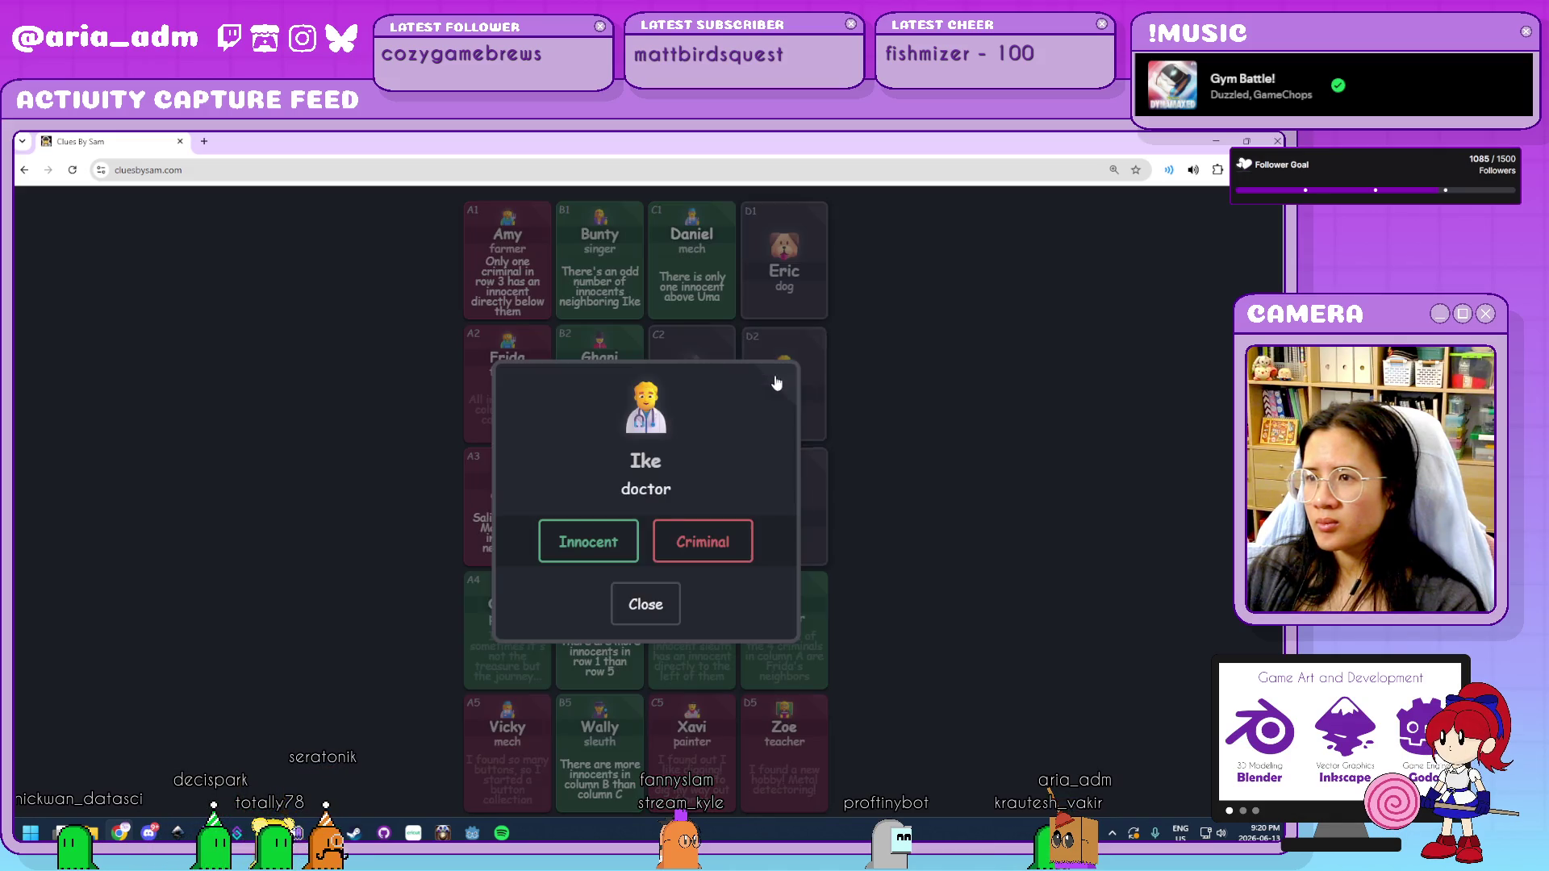
{"action": "left_click", "coordinate": [704, 548]}
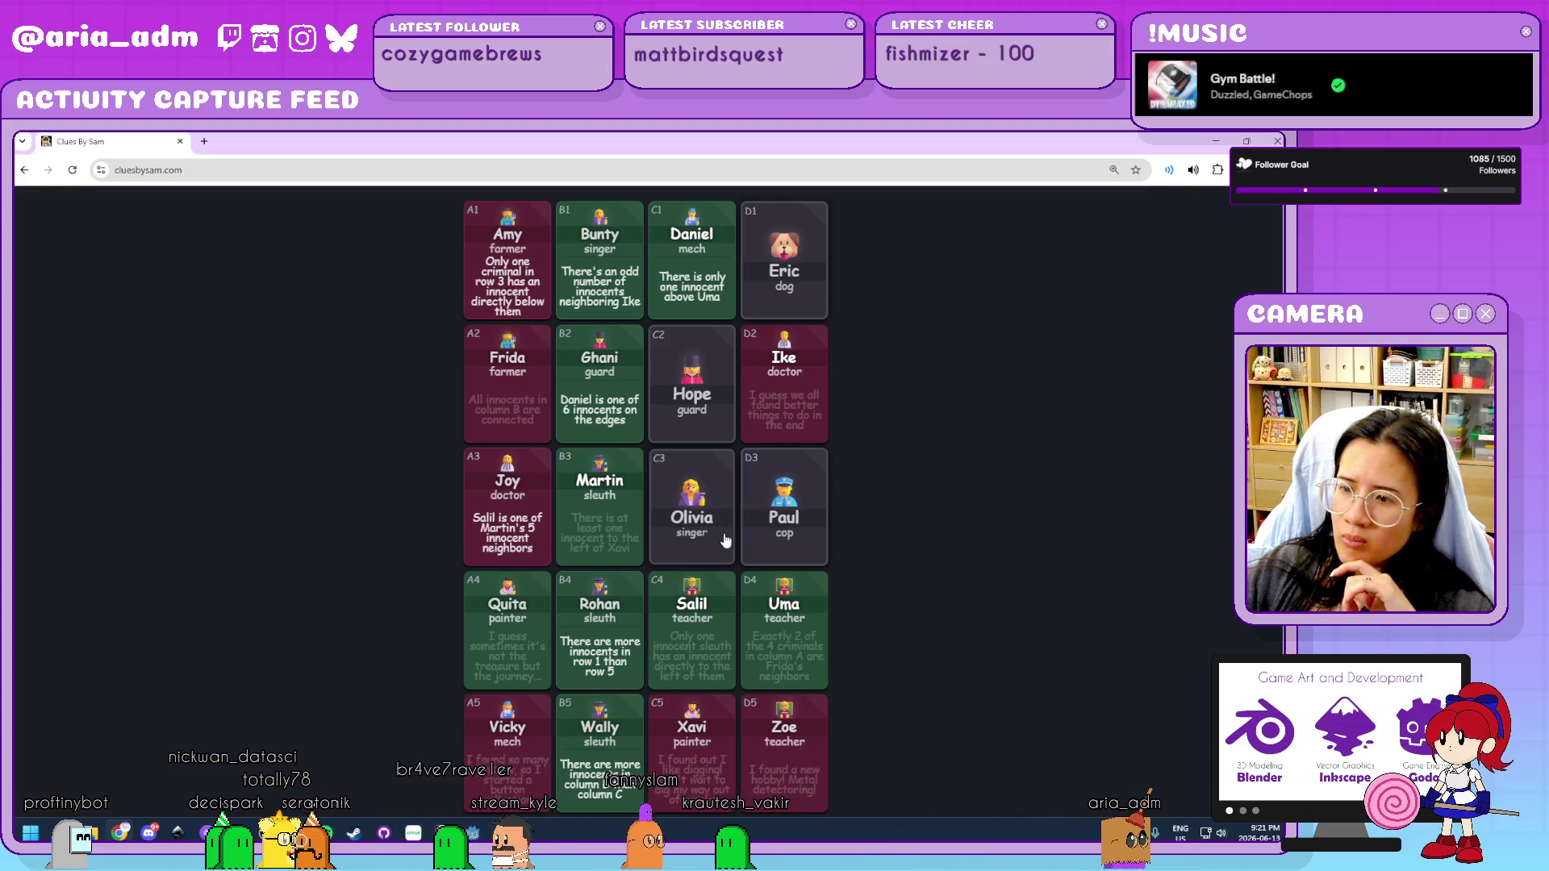
Grey out Rohan's clue and declare Olivia and Paul innocent.
{"action": "left_click", "coordinate": [607, 666]}
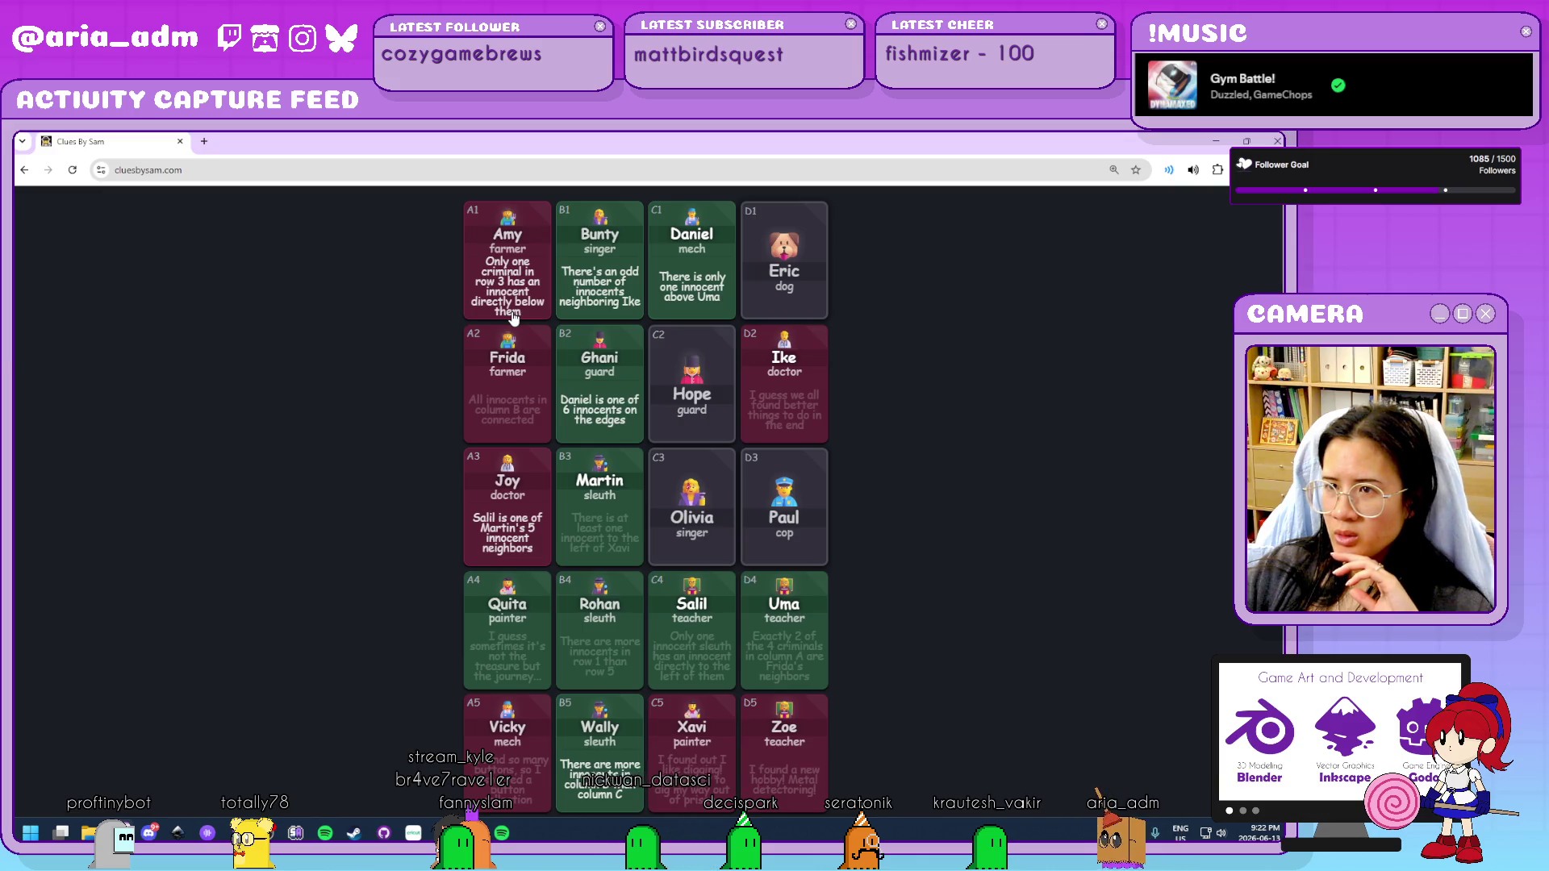
{"action": "left_click", "coordinate": [705, 529]}
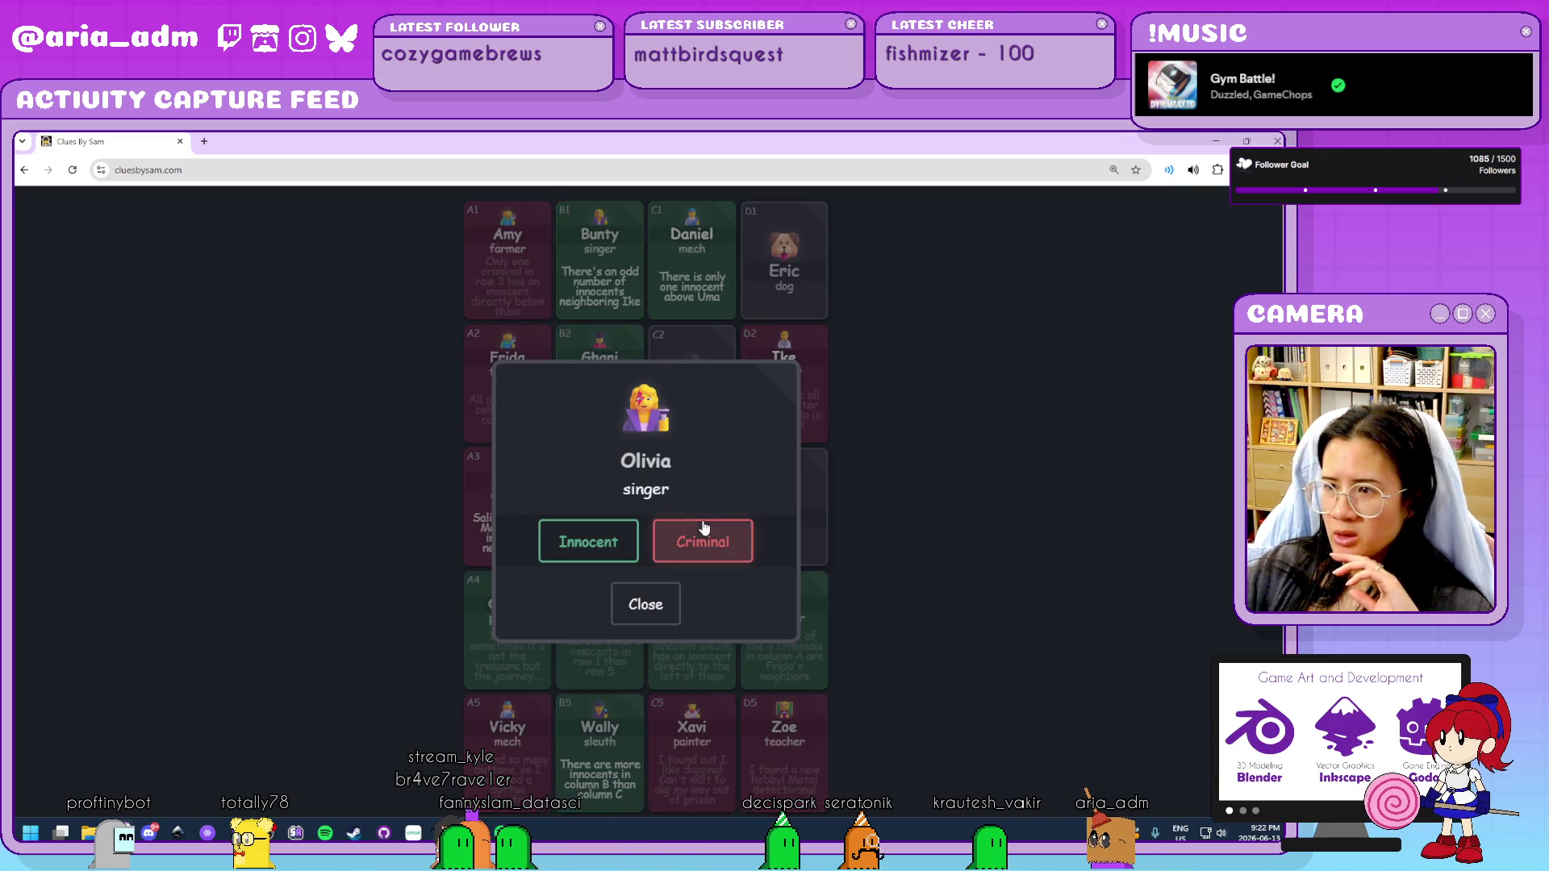
{"action": "left_click", "coordinate": [586, 555]}
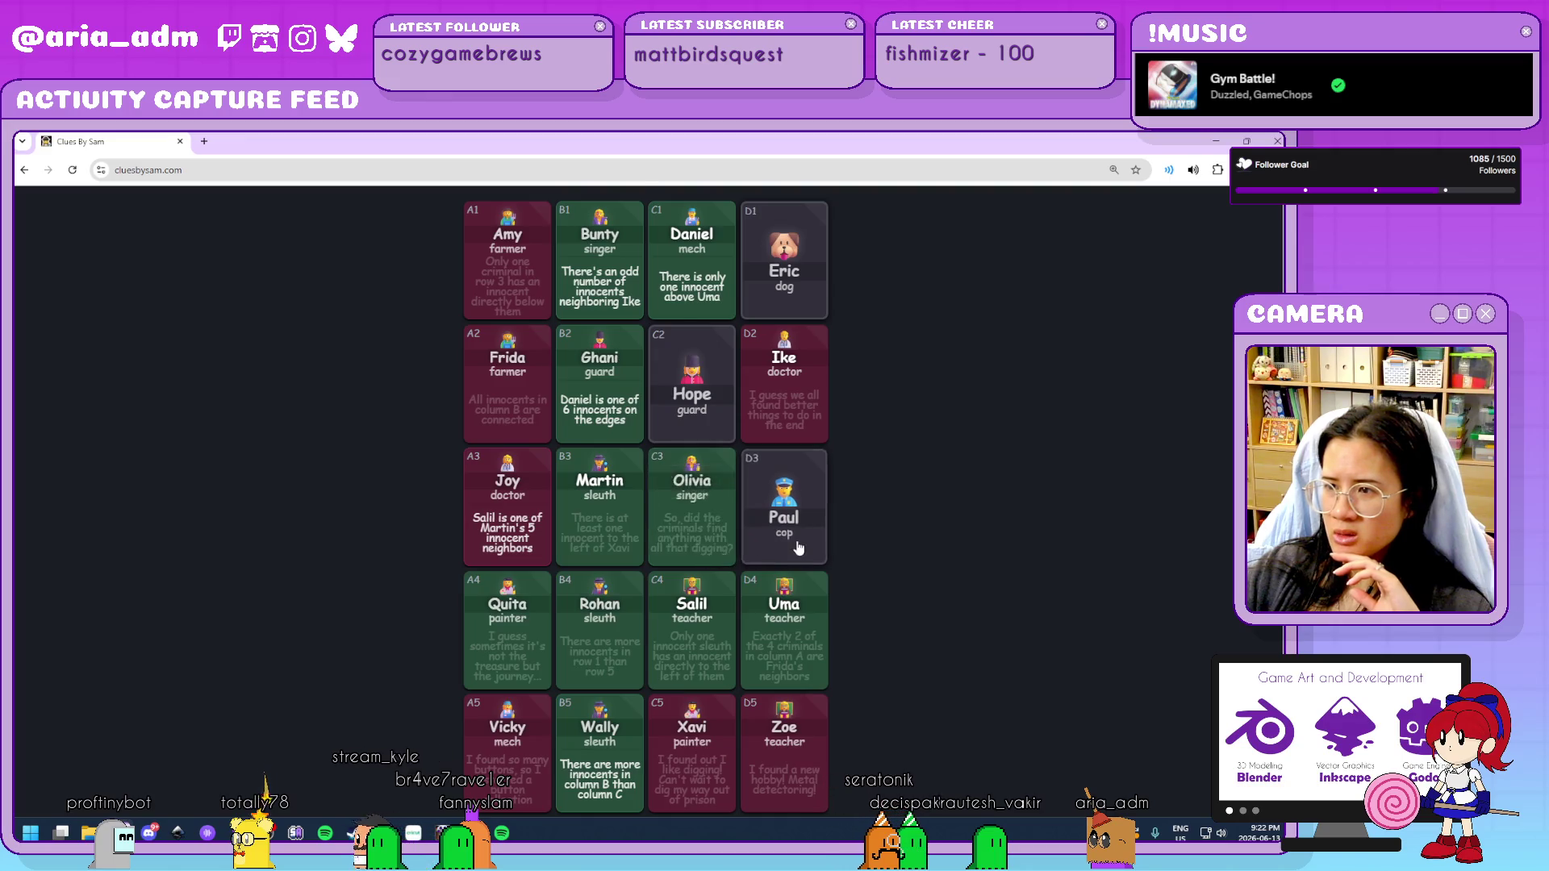
{"action": "left_click", "coordinate": [797, 546]}
{"action": "left_click", "coordinate": [593, 545]}
Mark Eric and Hope as criminals to finish the puzzle.
{"action": "left_click", "coordinate": [779, 266]}
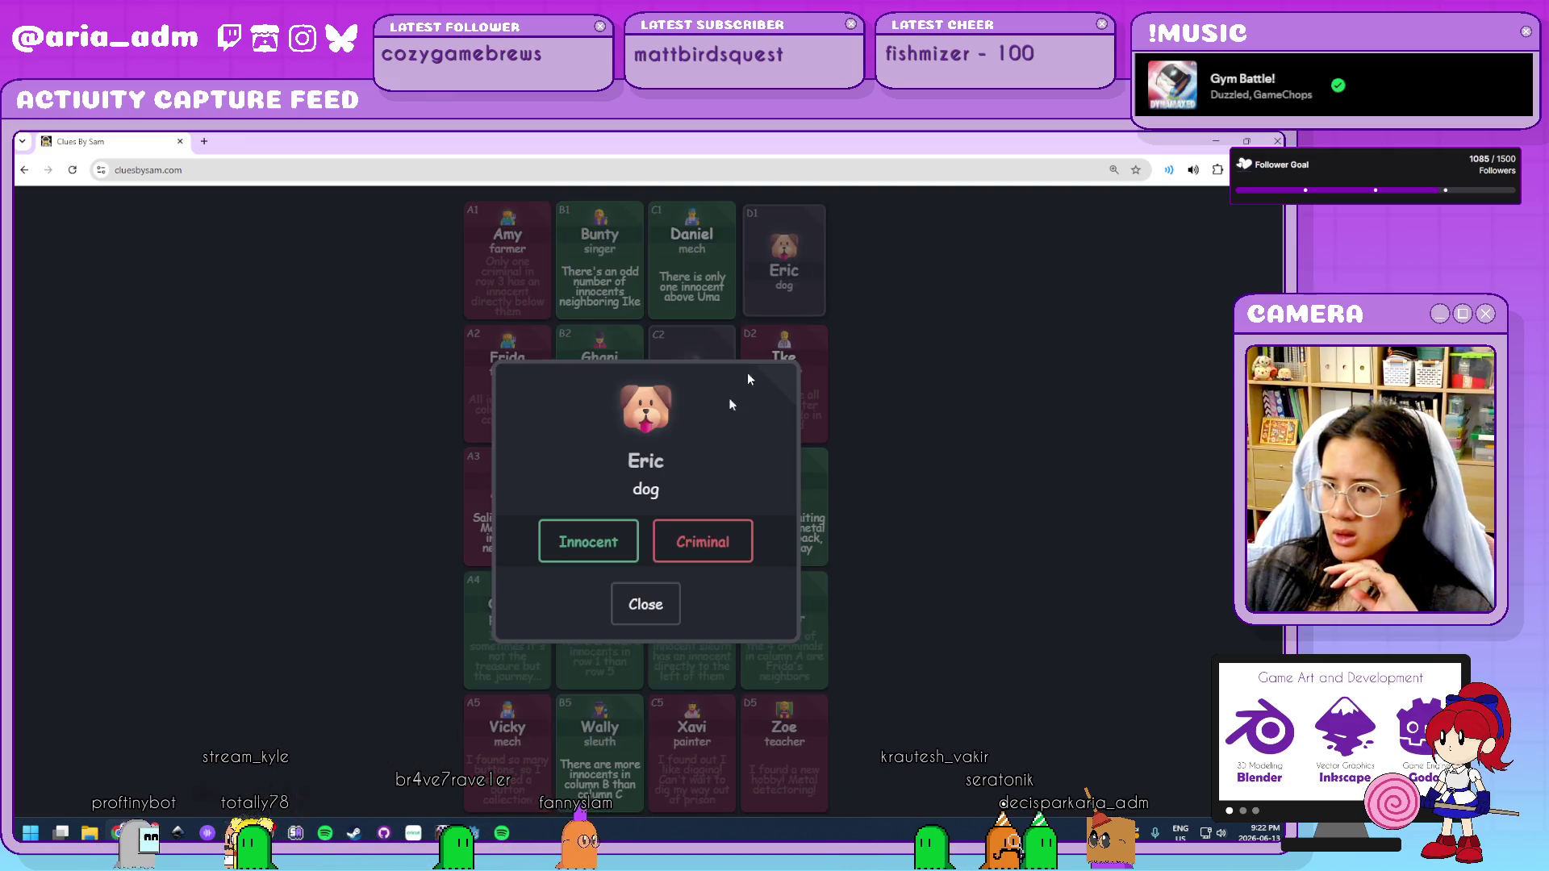
{"action": "left_click", "coordinate": [702, 542]}
{"action": "left_click", "coordinate": [696, 405]}
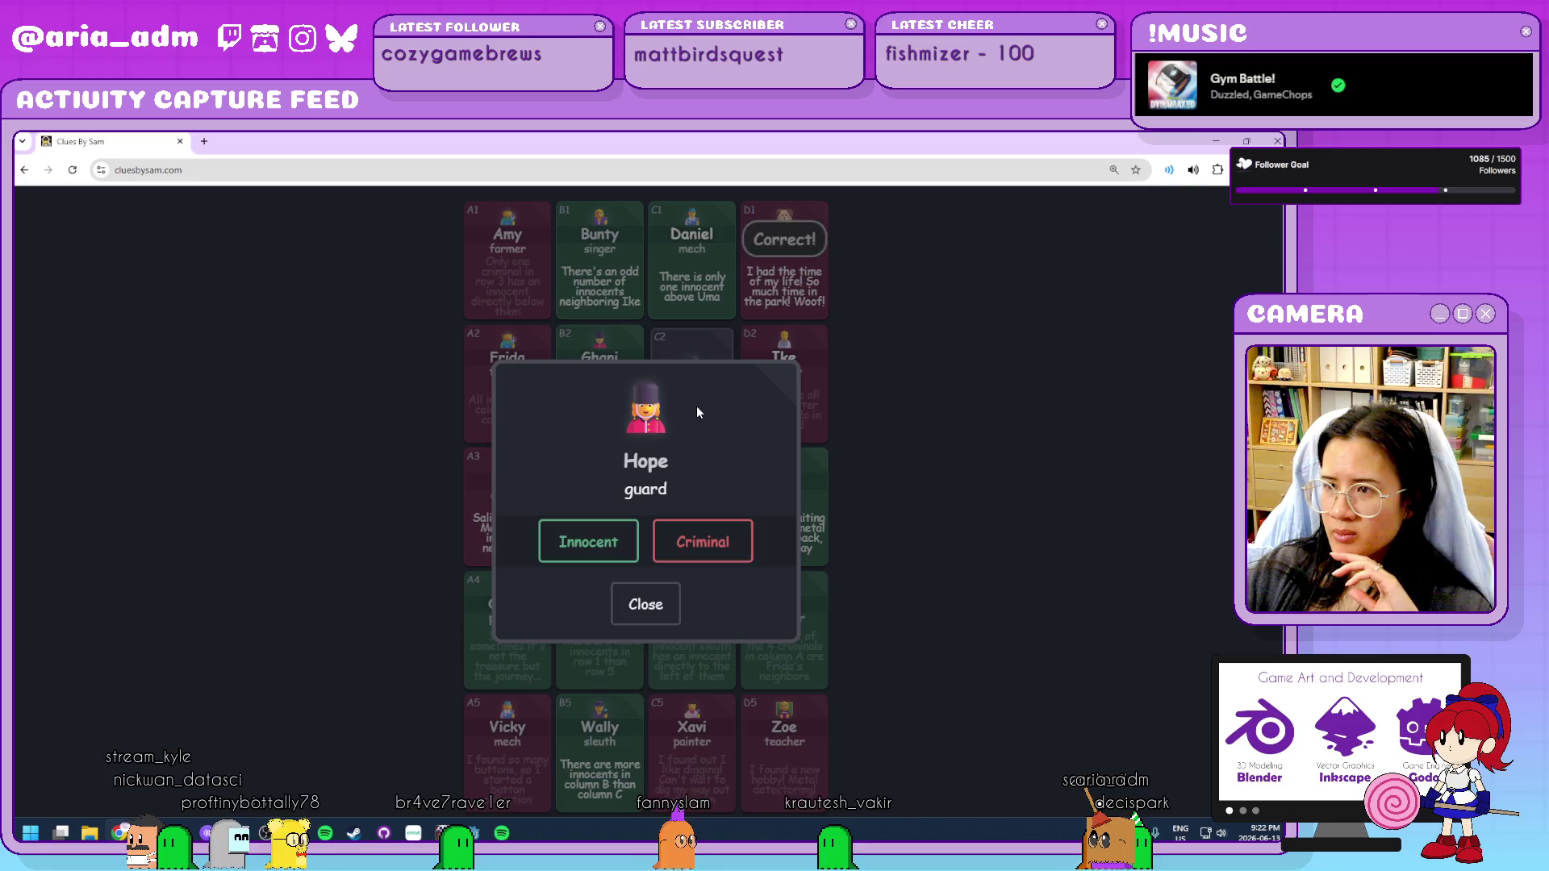
{"action": "left_click", "coordinate": [661, 611]}
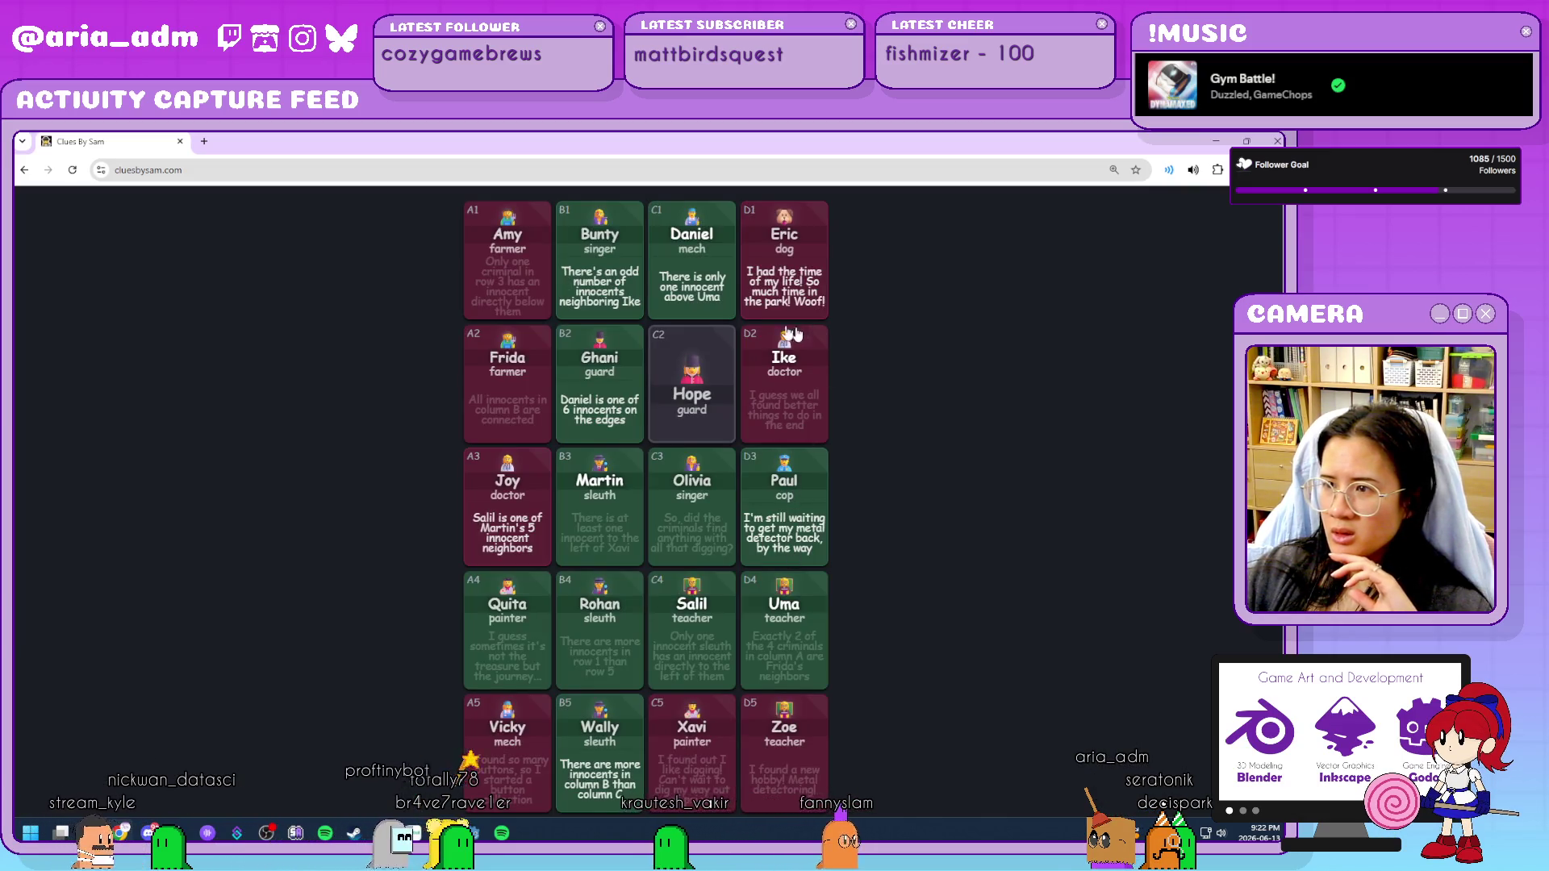
{"action": "left_click", "coordinate": [700, 375]}
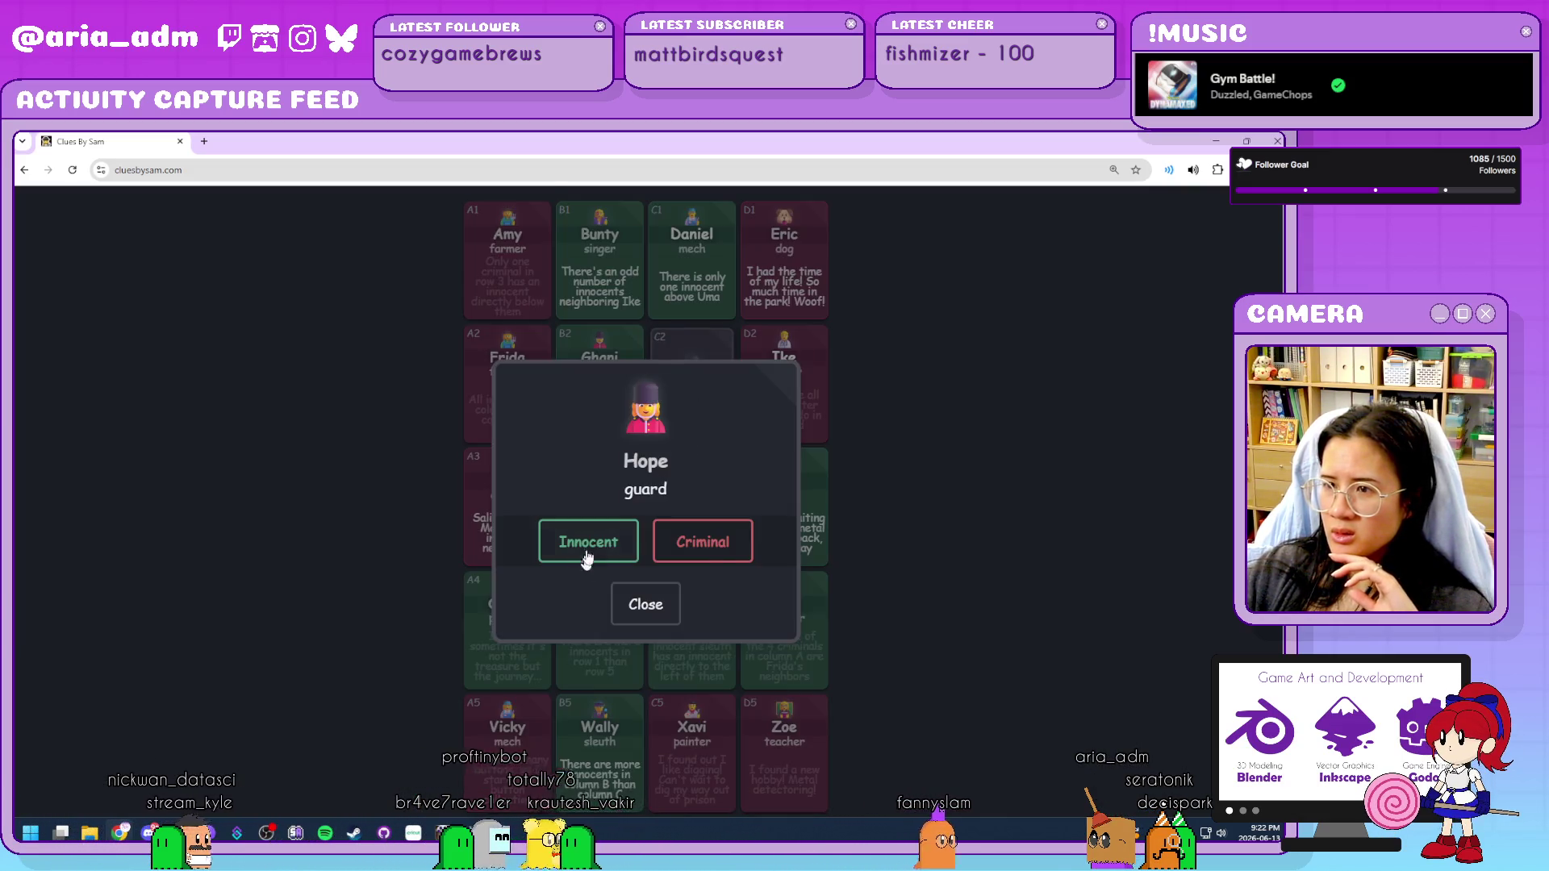
{"action": "left_click", "coordinate": [704, 543]}
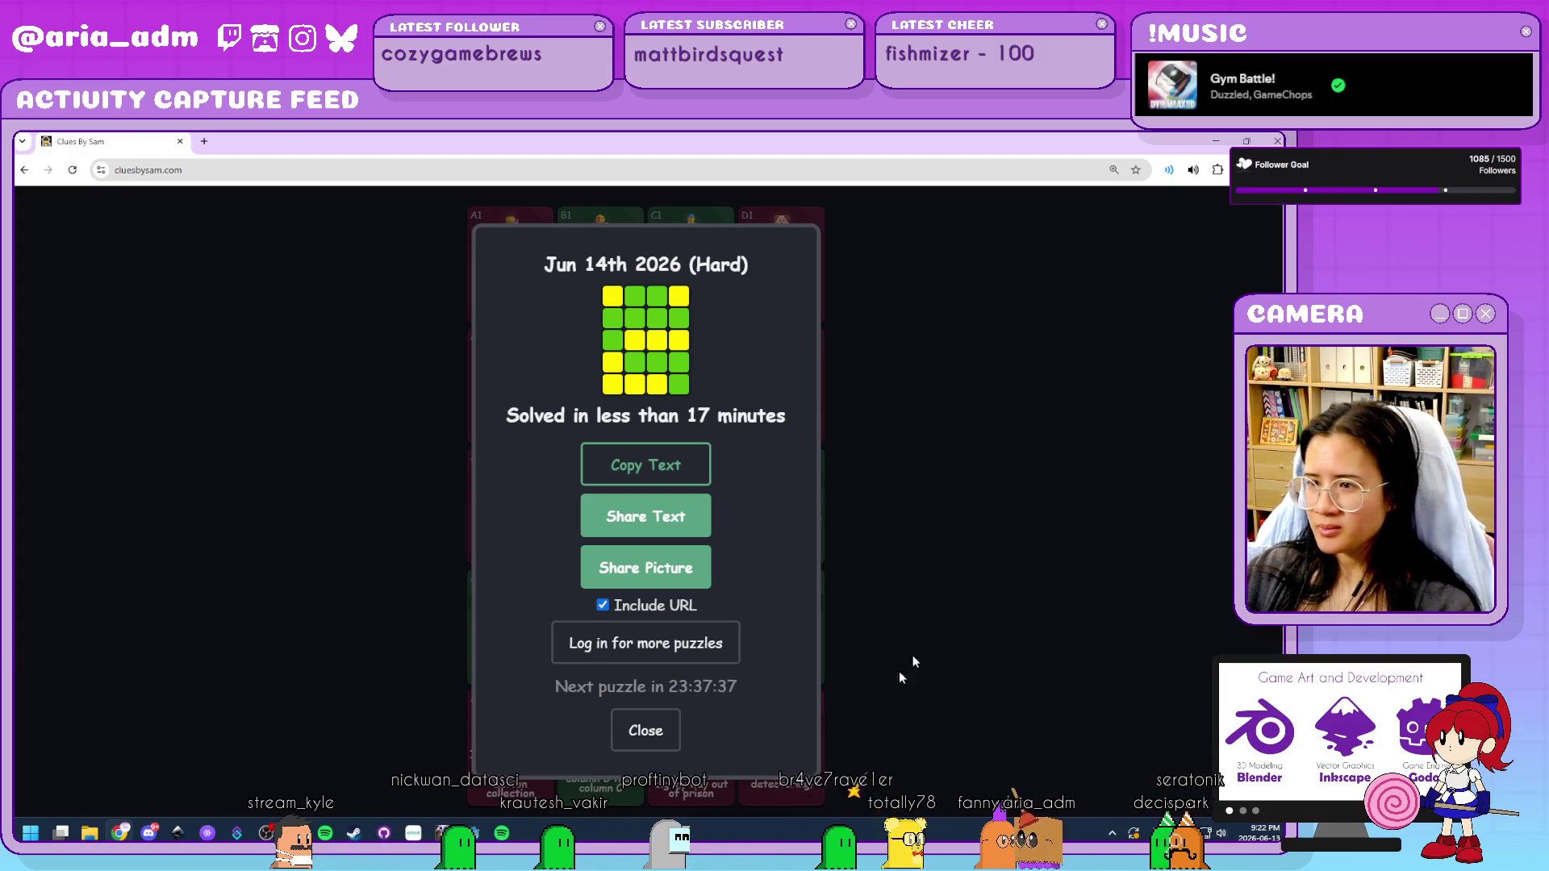
Close the solved summary and open NYT Connections in a new Chrome tab via 'ny c'.
{"action": "left_click", "coordinate": [672, 732]}
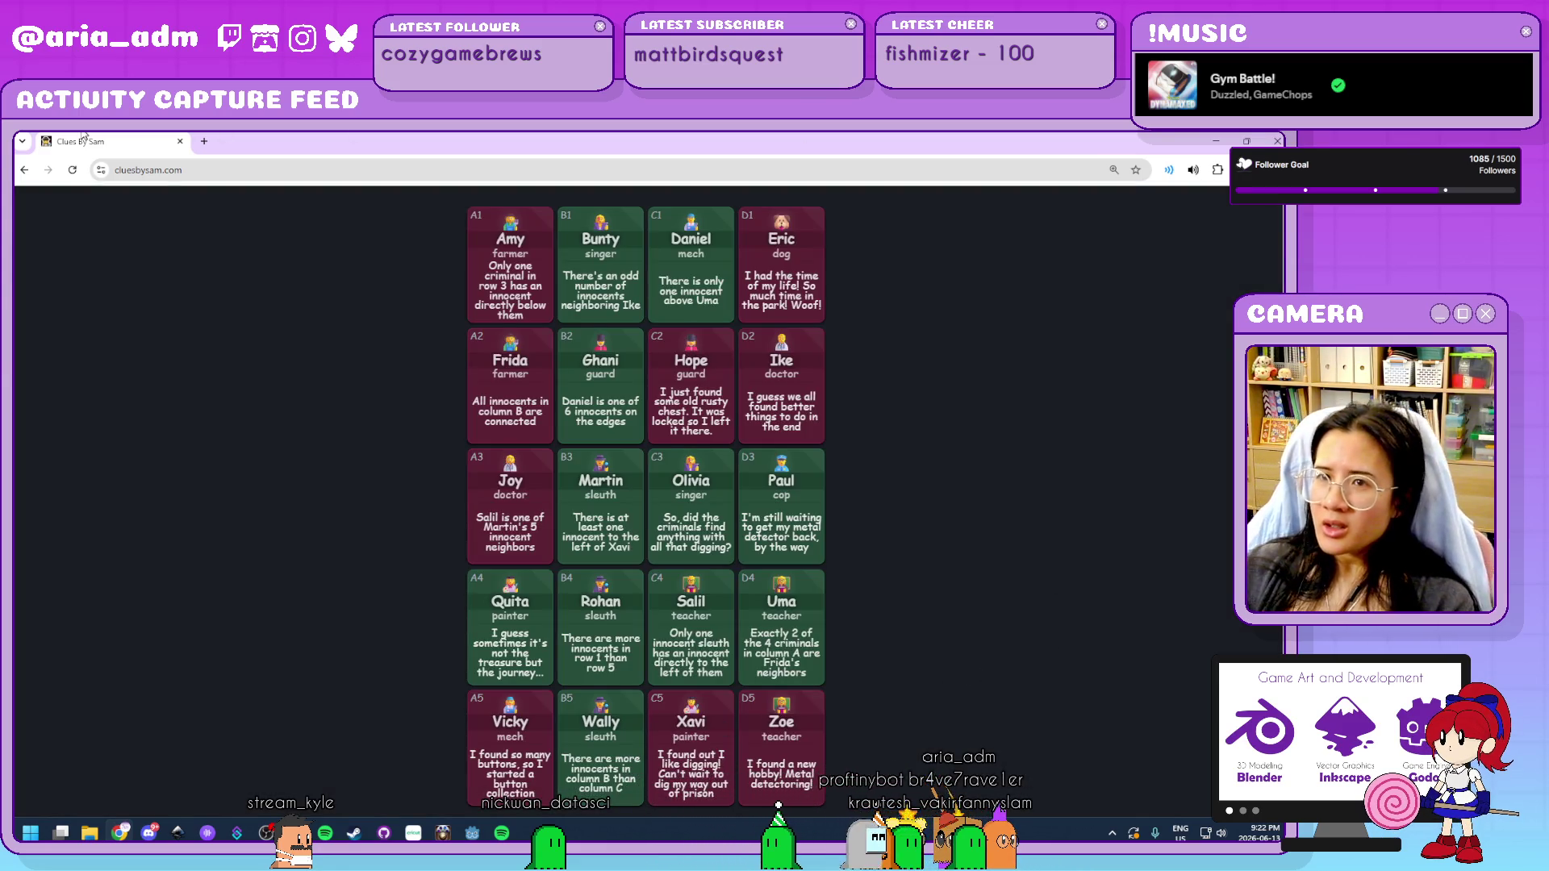
{"action": "left_click", "coordinate": [204, 143]}
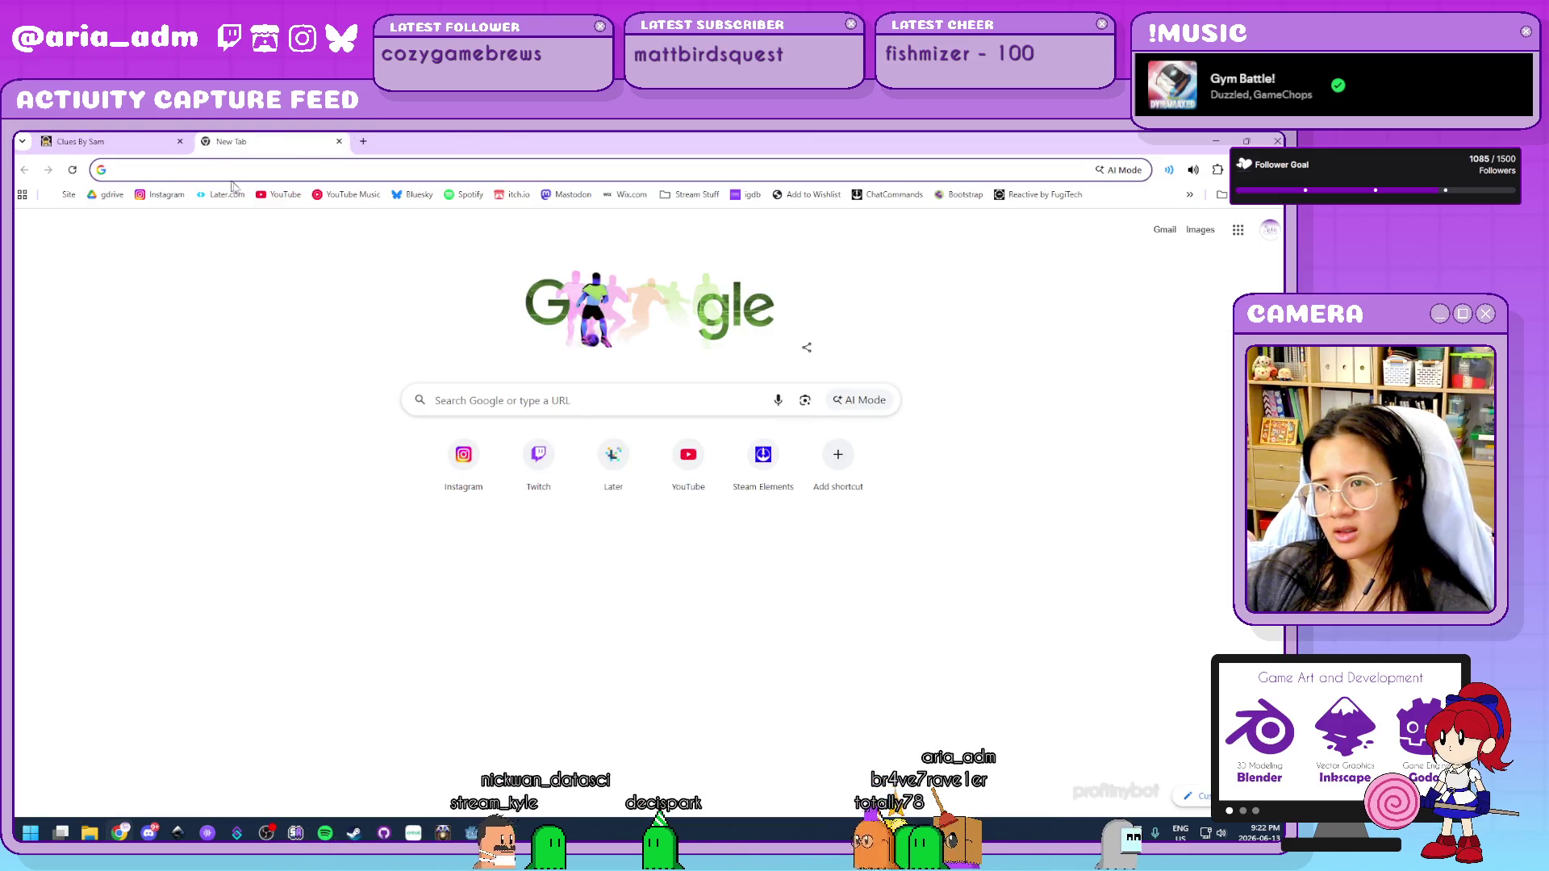
{"action": "left_click", "coordinate": [226, 167]}
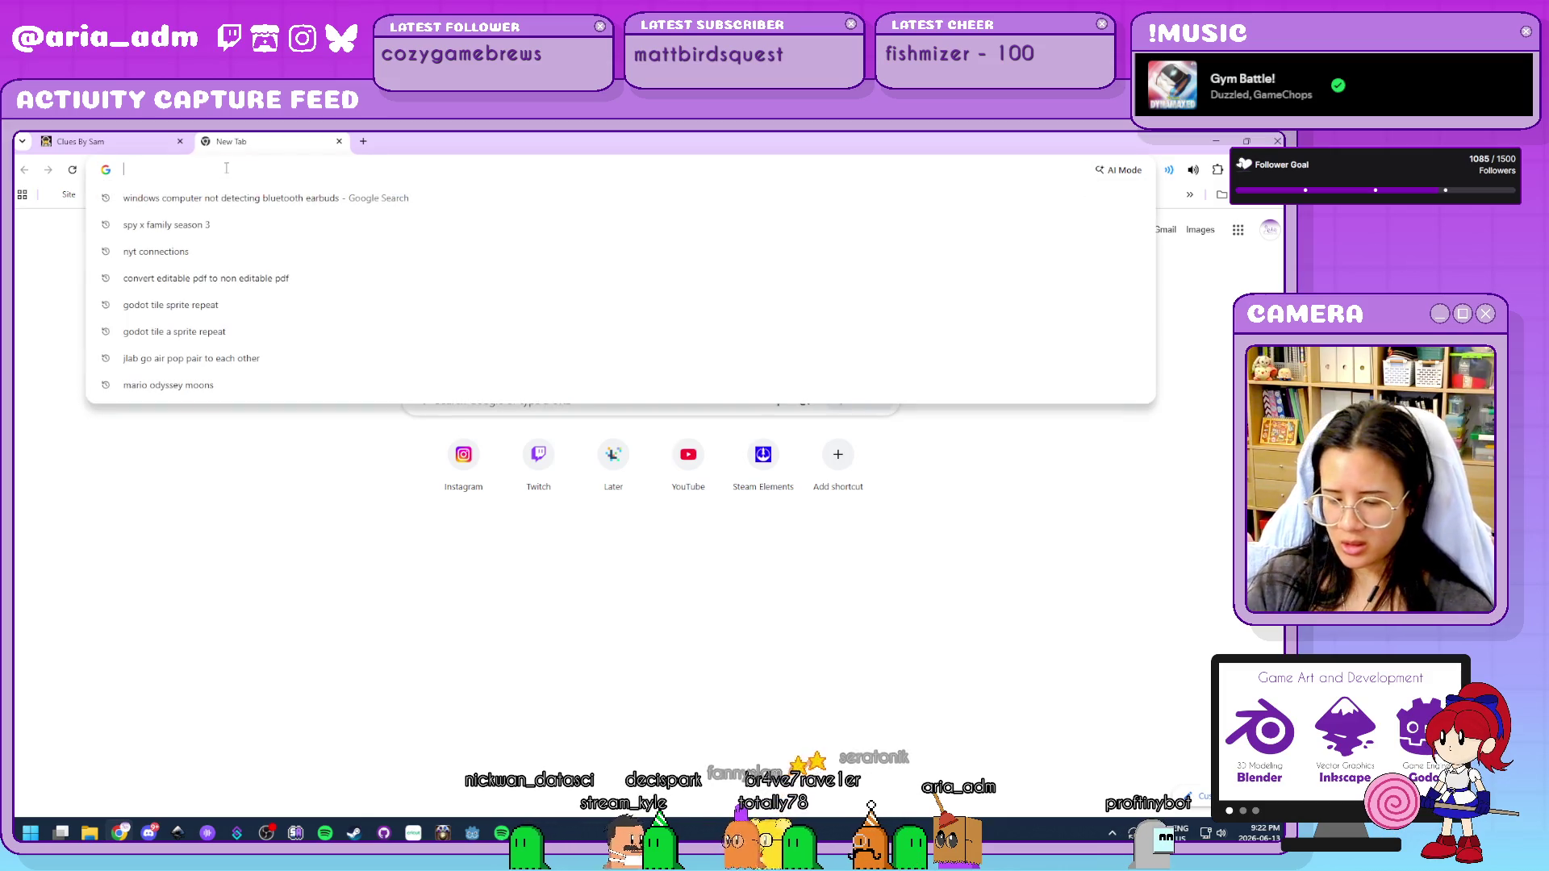
{"action": "type", "text": "ny c"}
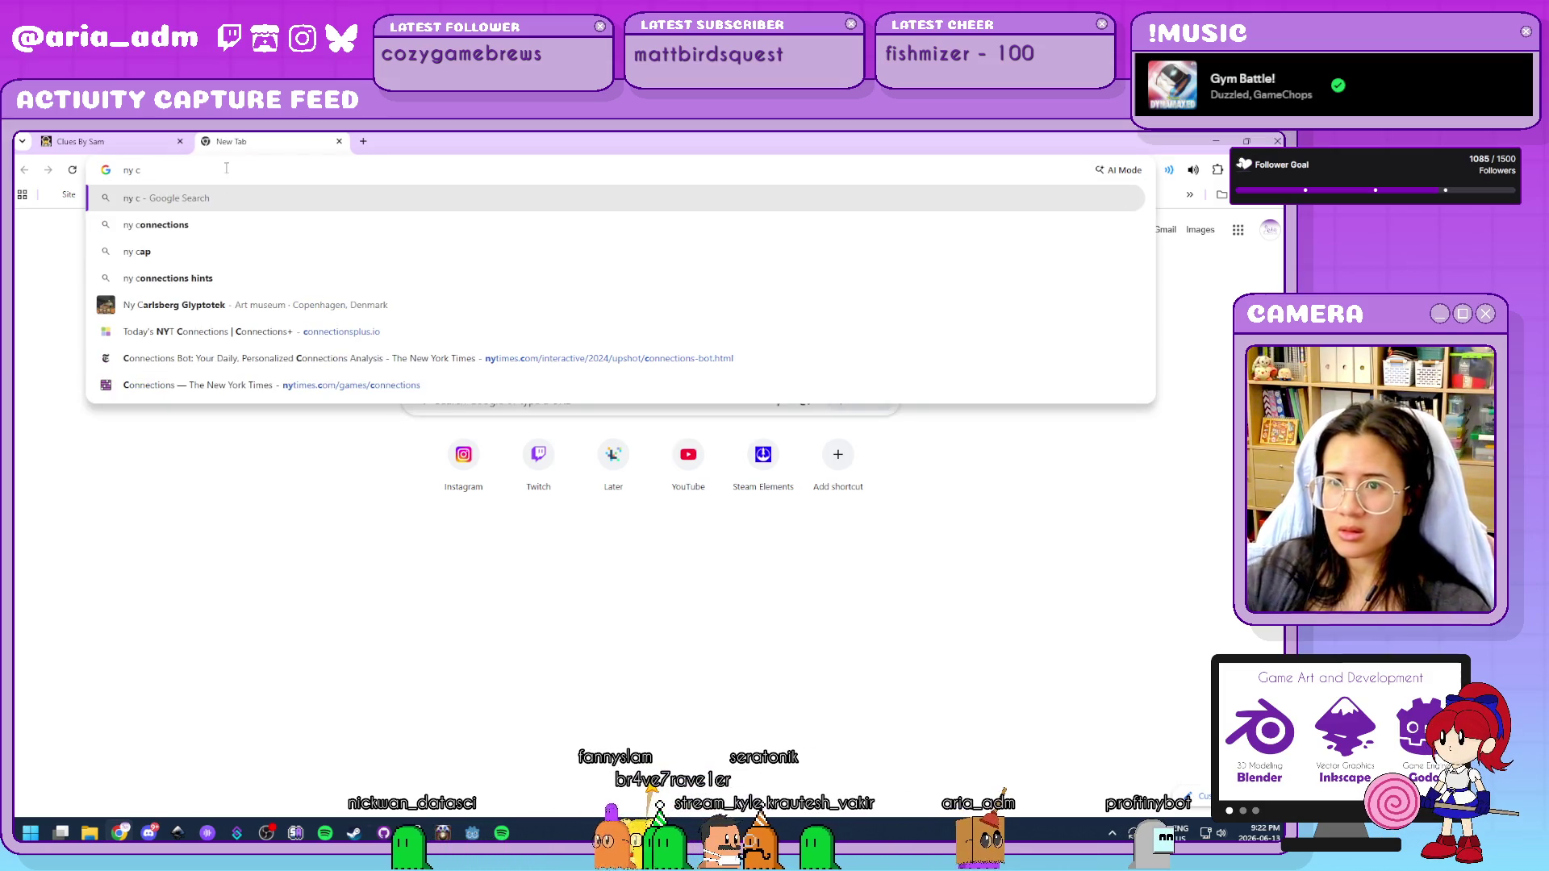
{"action": "left_click", "coordinate": [494, 360]}
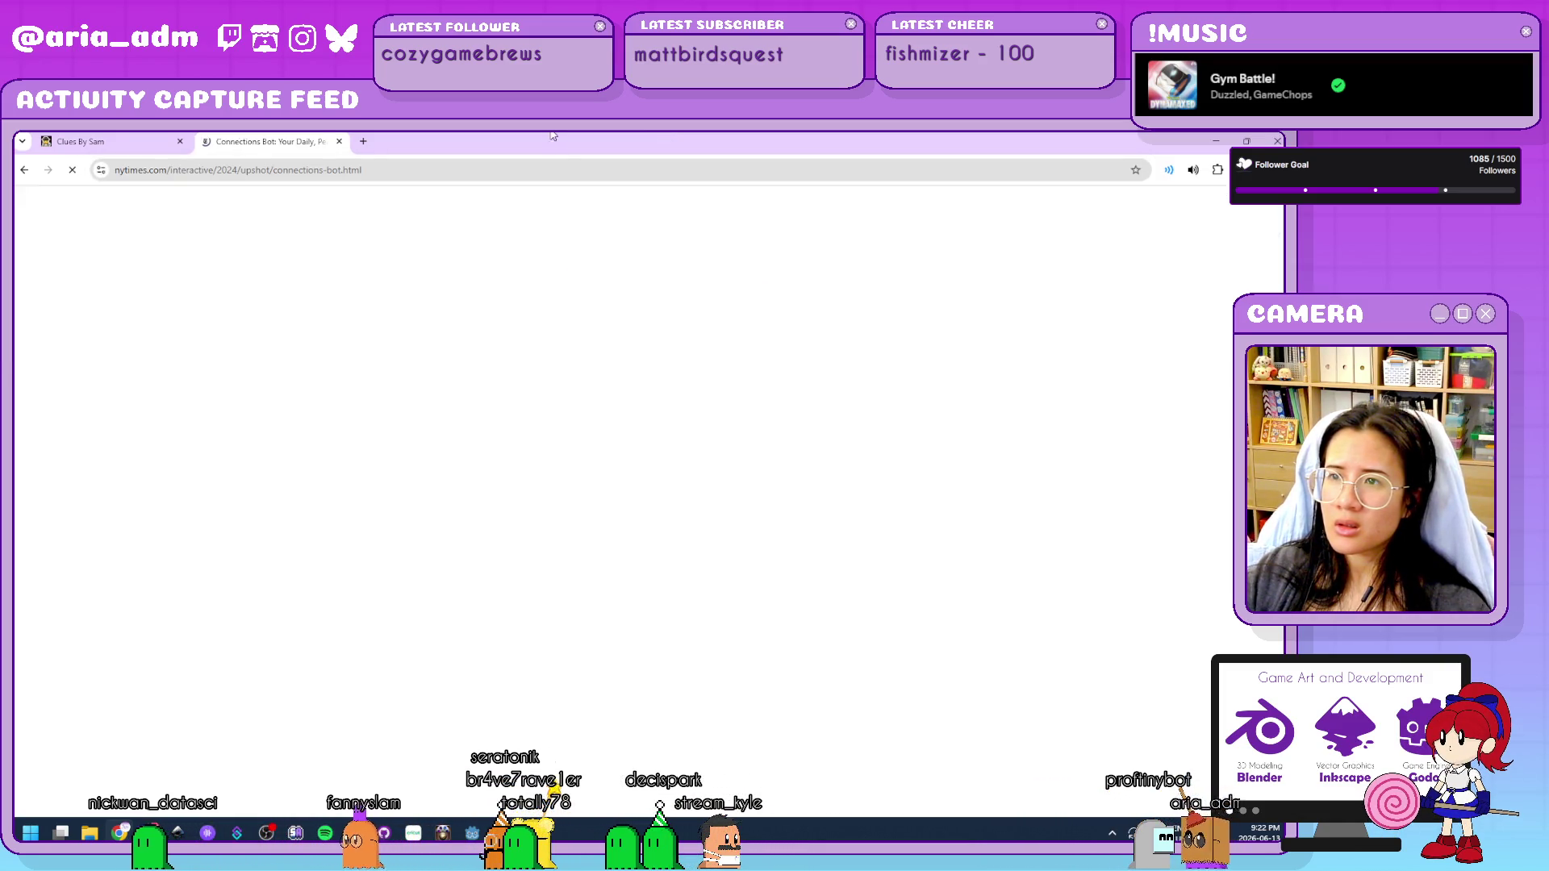
{"action": "key", "text": "alt+Tab"}
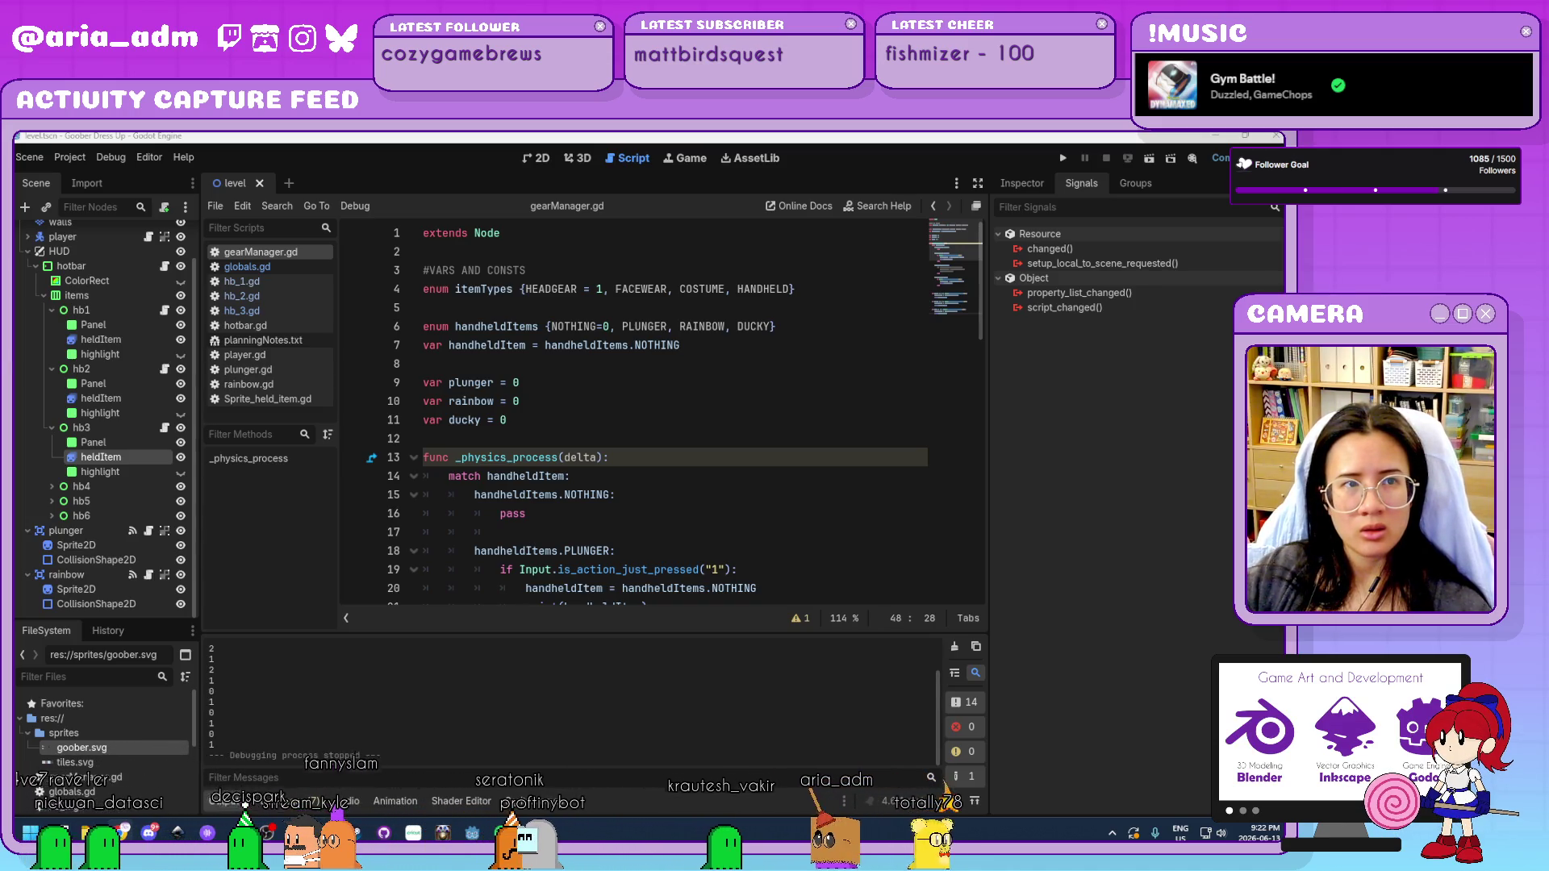
{"action": "key", "text": "alt+Tab"}
Maximize the browser and start the Connections puzzle.
{"action": "double_click", "coordinate": [661, 260]}
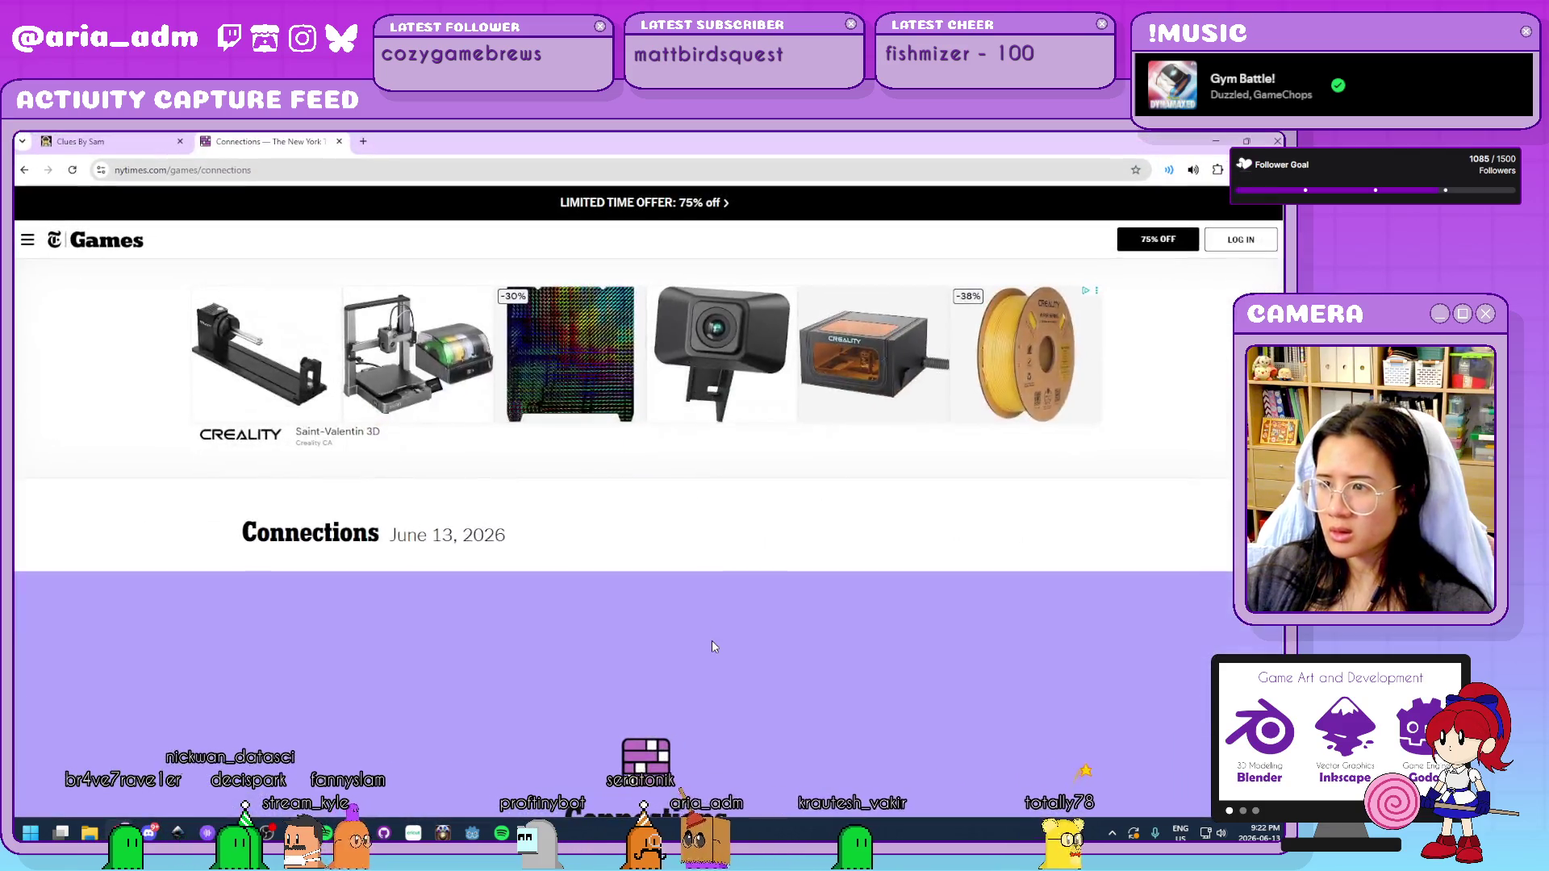
{"action": "scroll", "coordinate": [712, 640], "scroll_direction": "down", "scroll_amount": 4}
{"action": "left_click", "coordinate": [666, 565]}
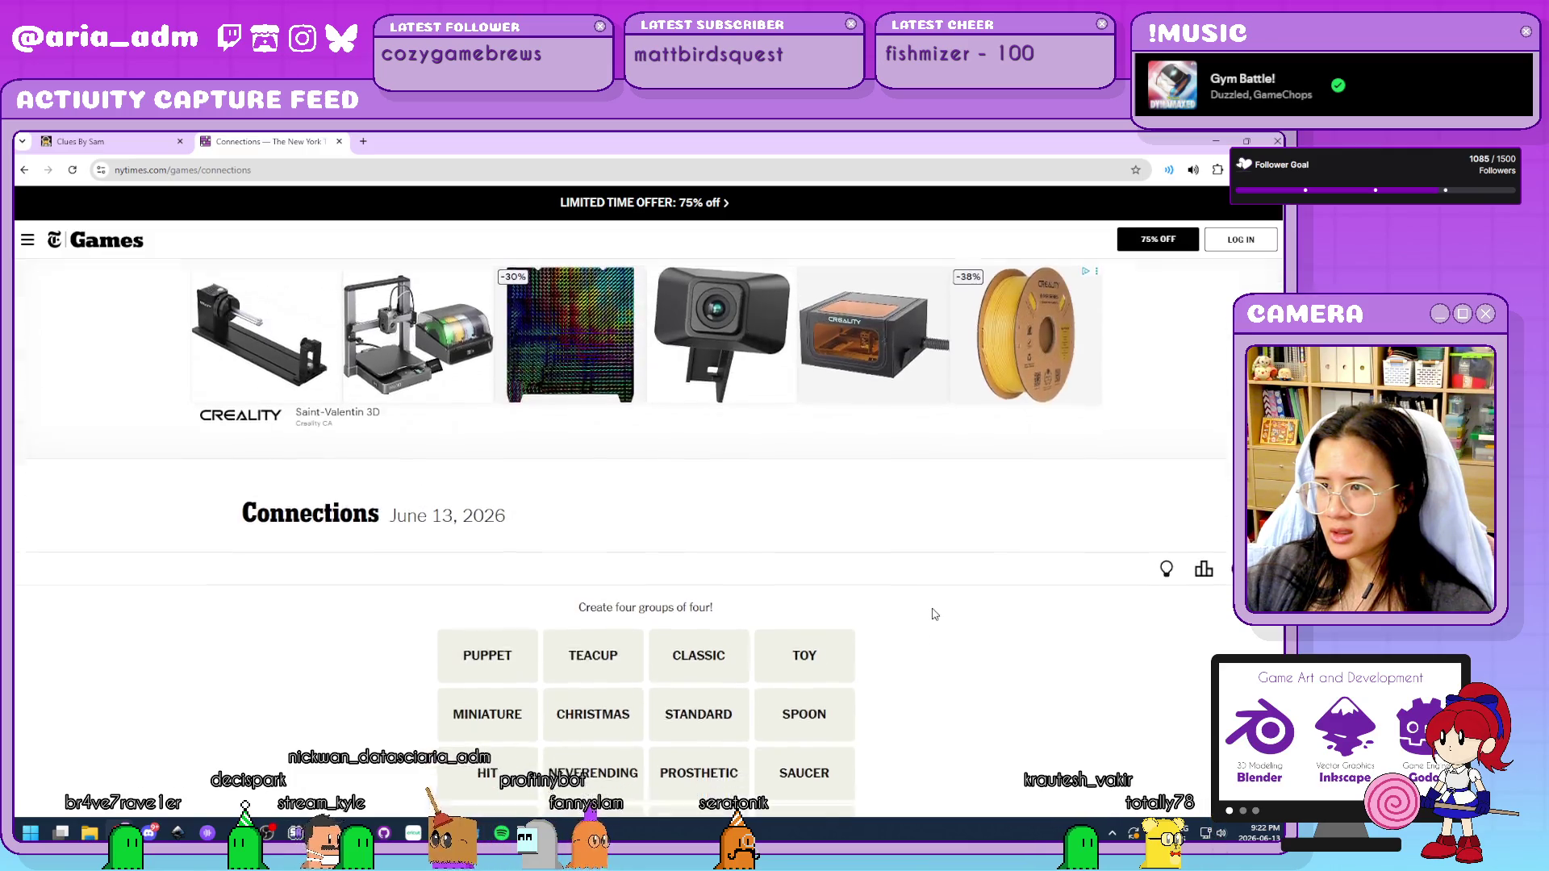
{"action": "scroll", "coordinate": [934, 615], "scroll_direction": "down", "scroll_amount": 1}
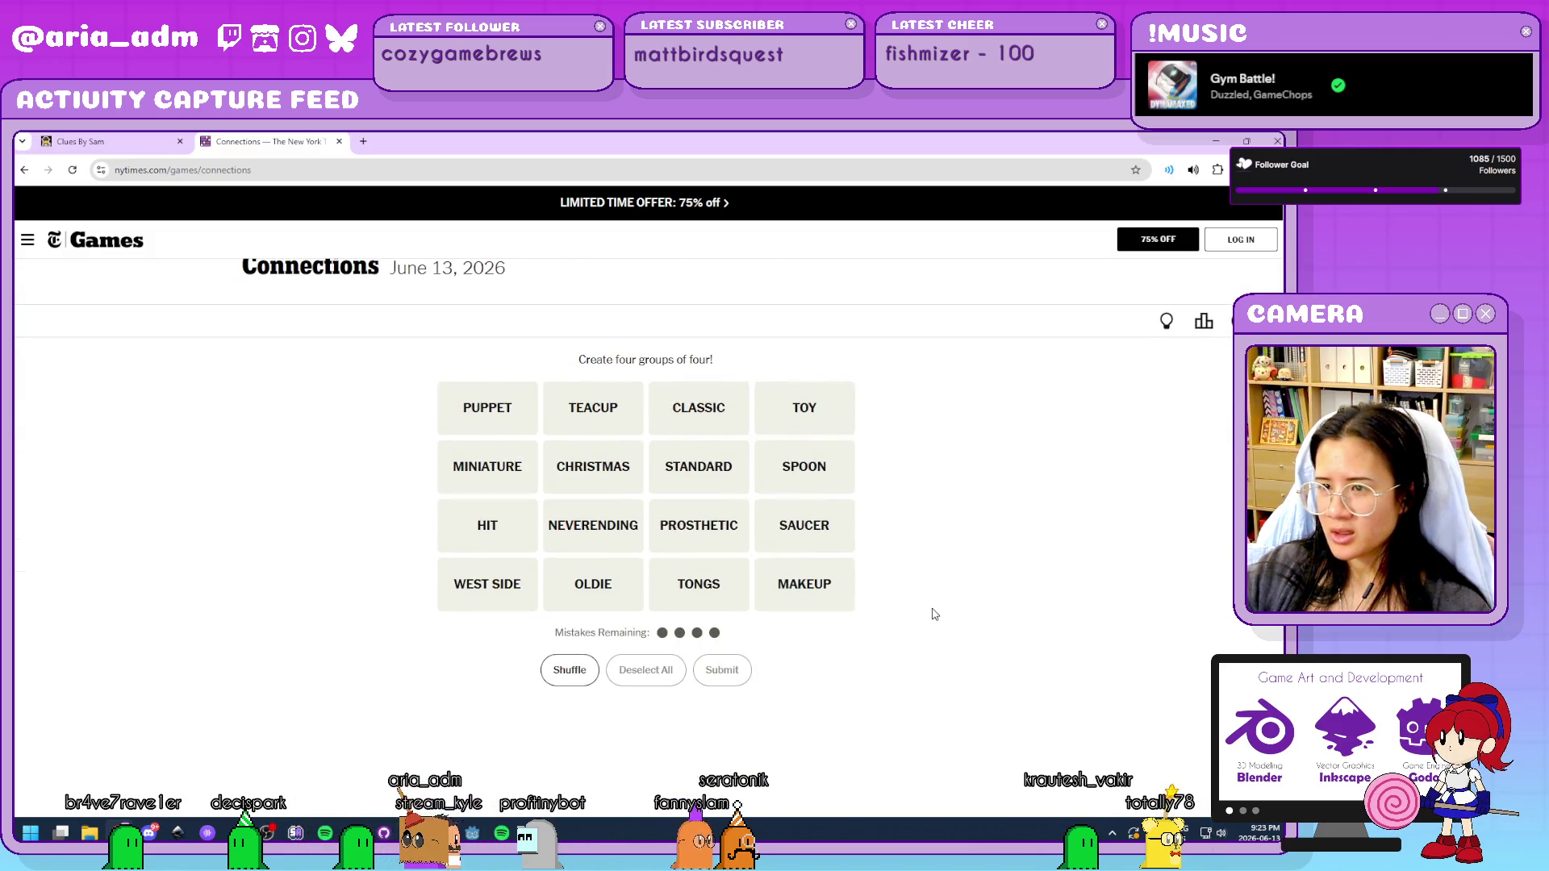
{"action": "scroll", "coordinate": [939, 618], "scroll_direction": "up", "scroll_amount": 1}
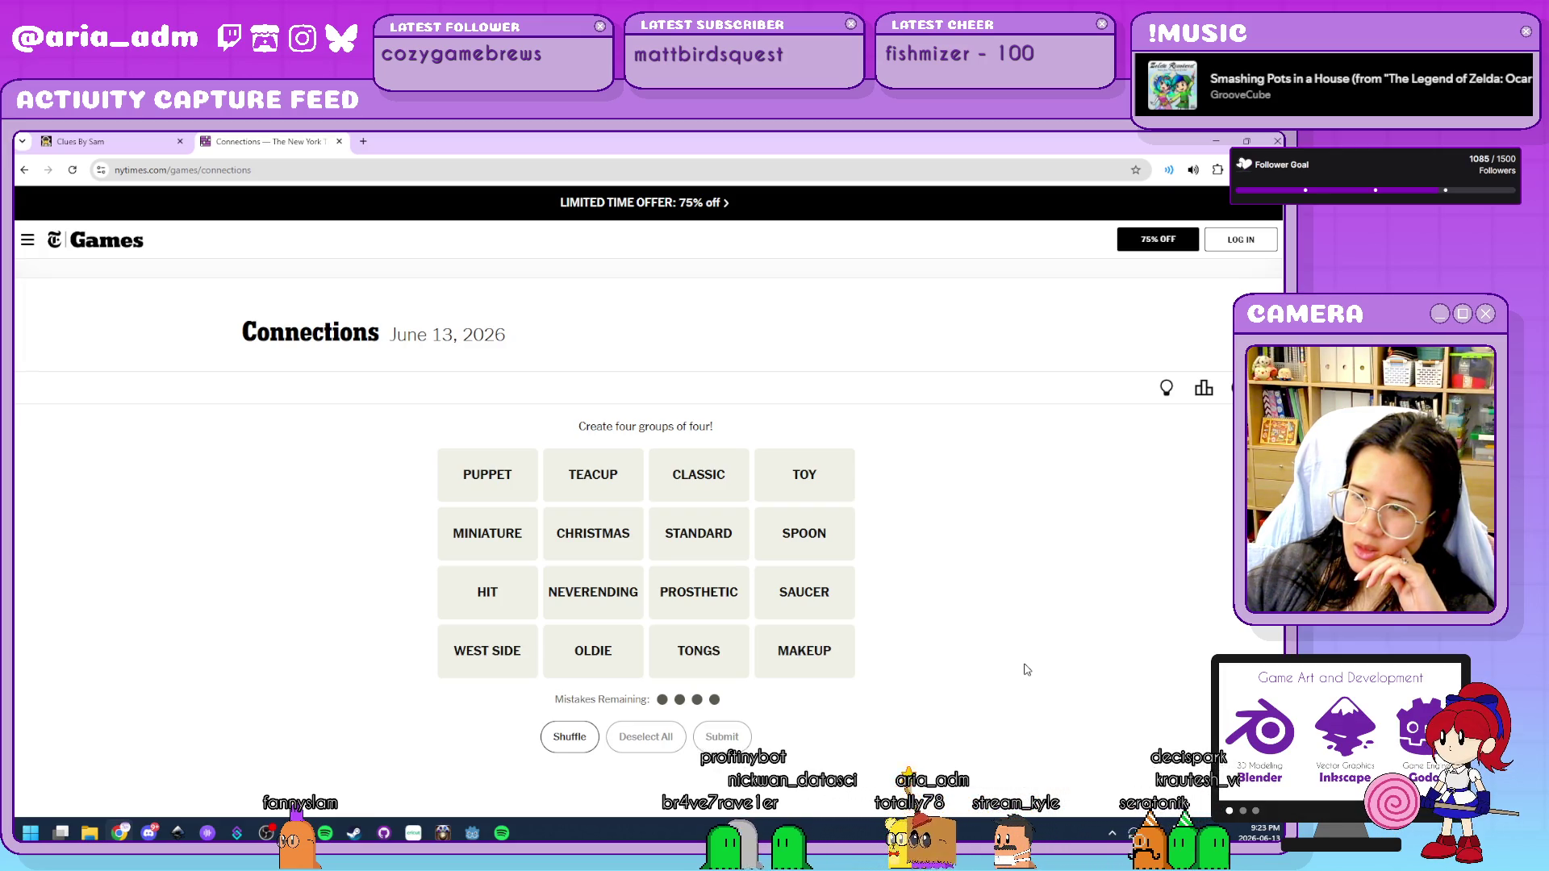
Select TEACUP, SPOON, SAUCER and TONGS as a first group.
{"action": "left_click", "coordinate": [599, 481]}
{"action": "left_click", "coordinate": [802, 535]}
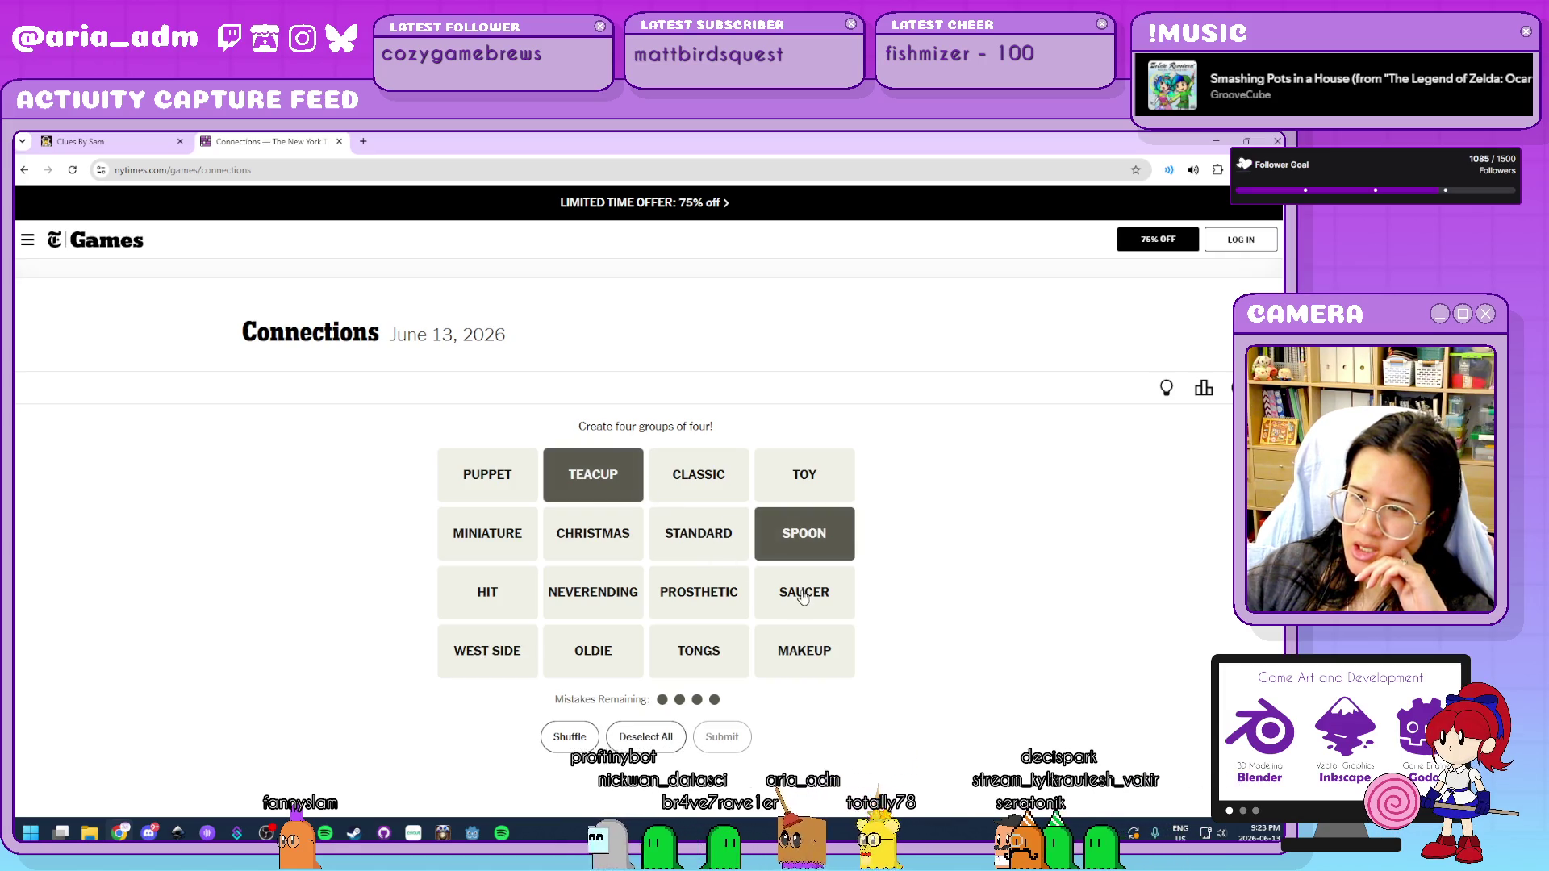
{"action": "left_click", "coordinate": [810, 602]}
{"action": "left_click", "coordinate": [699, 651]}
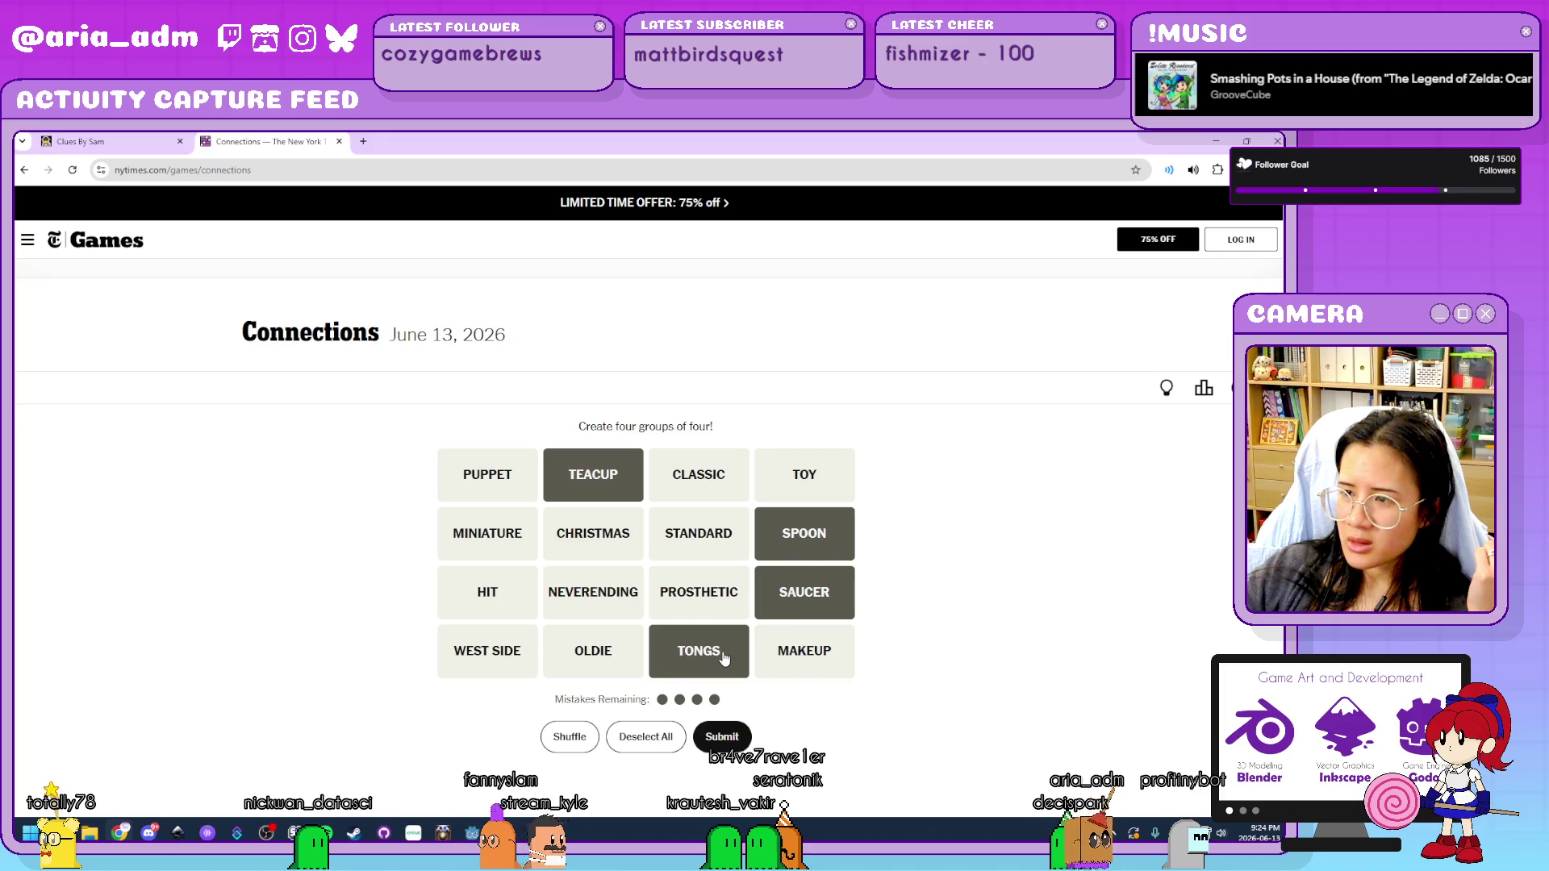
Unselect TONGS, SAUCER, SPOON and TEACUP, leaving nothing chosen.
{"action": "left_click", "coordinate": [723, 658]}
{"action": "left_click", "coordinate": [827, 595]}
{"action": "left_click", "coordinate": [837, 539]}
{"action": "left_click", "coordinate": [593, 476]}
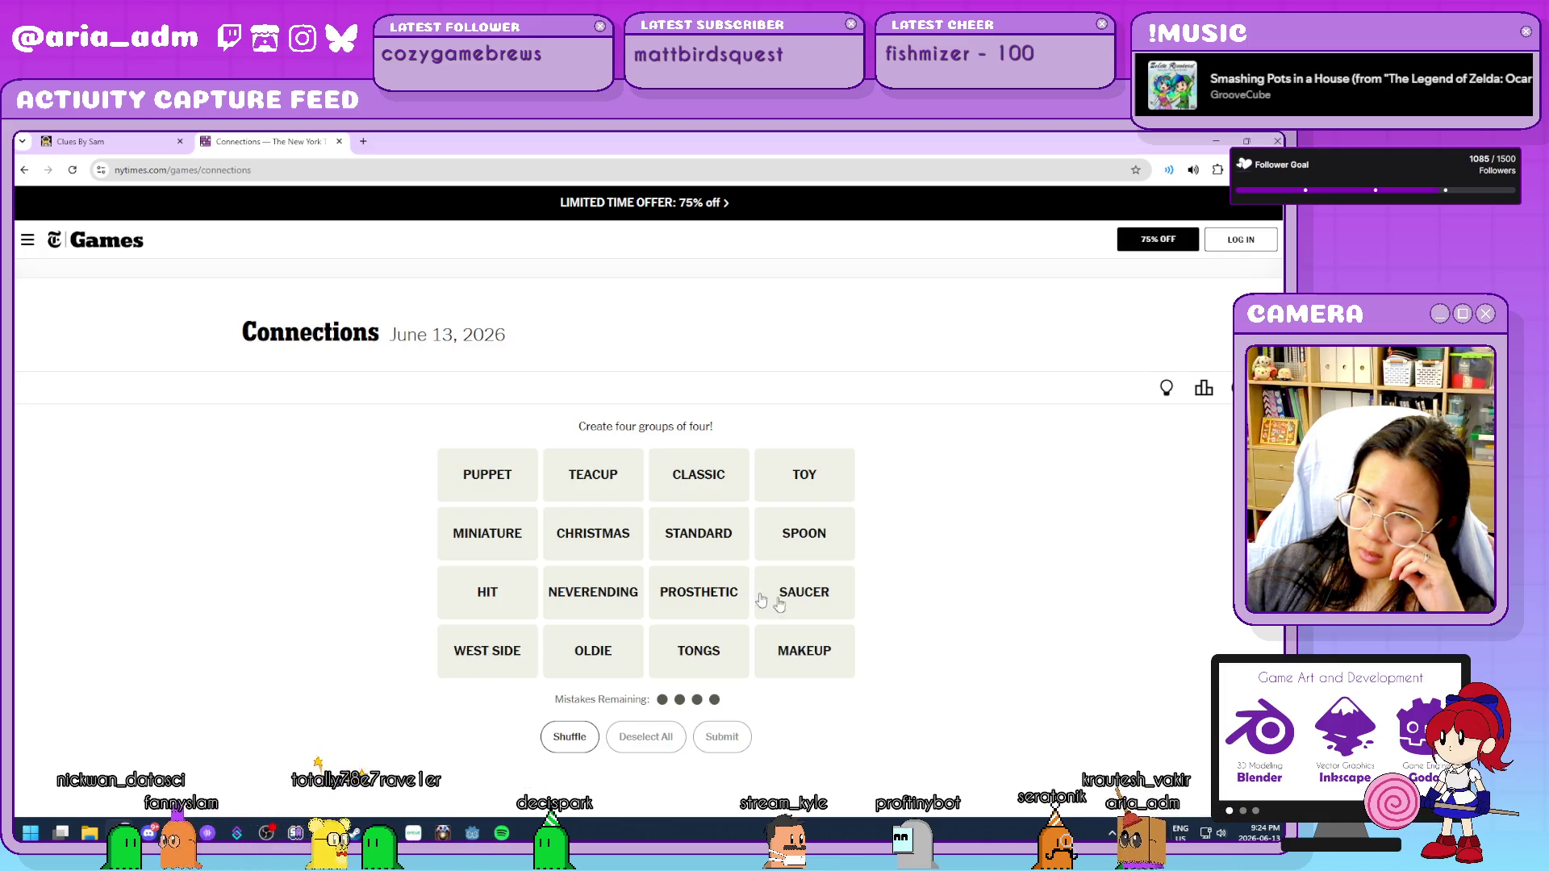
Try CLASSIC, HIT, OLDIE and STANDARD as a guess, then unselect all four.
{"action": "left_click", "coordinate": [708, 482]}
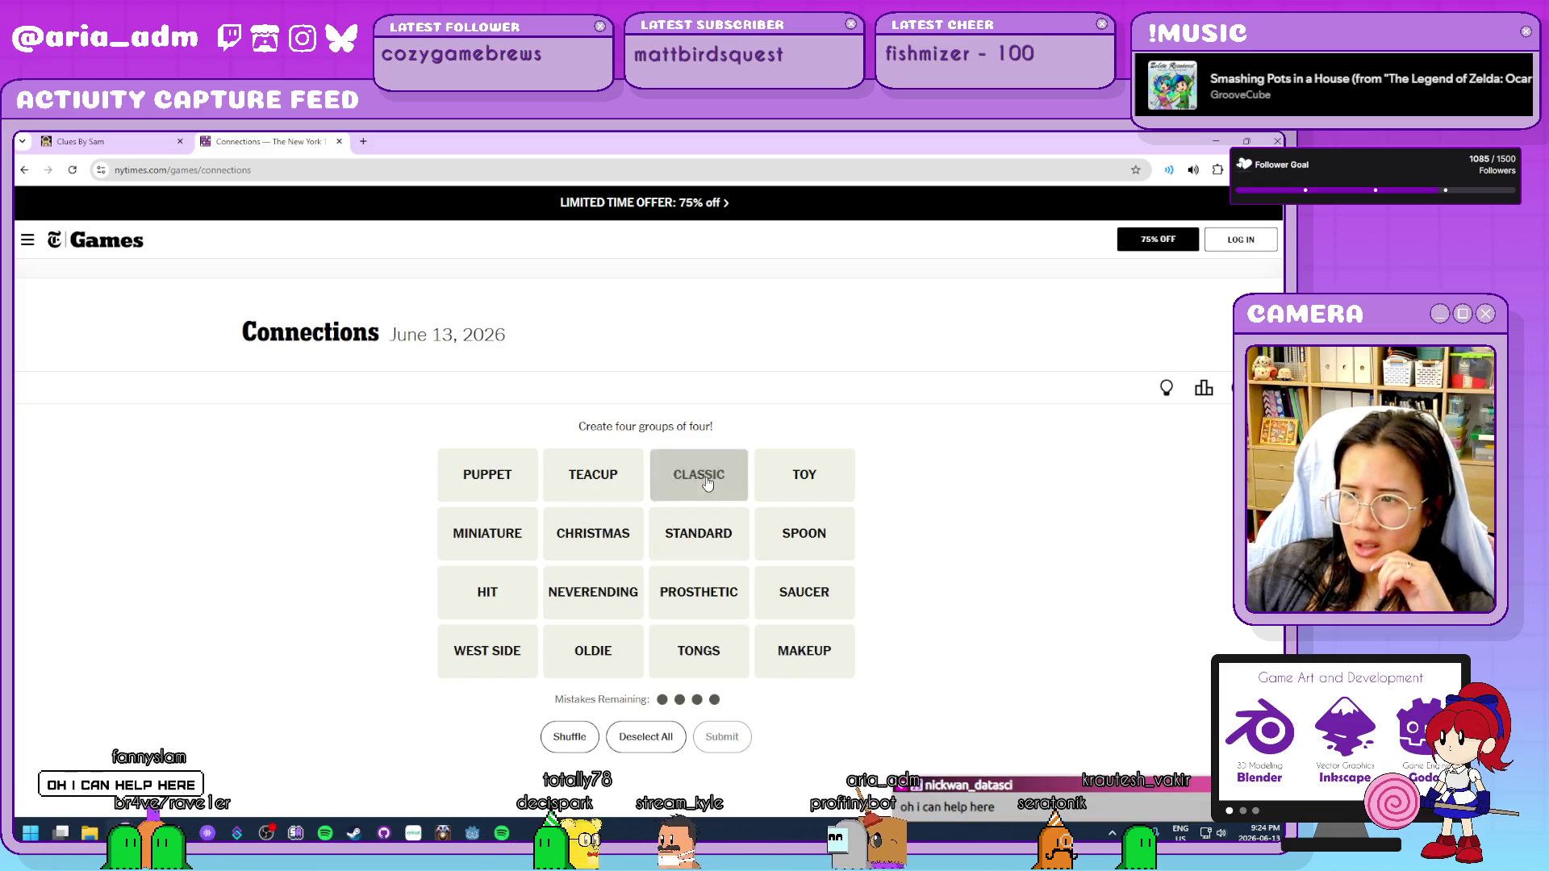
{"action": "left_click", "coordinate": [478, 601]}
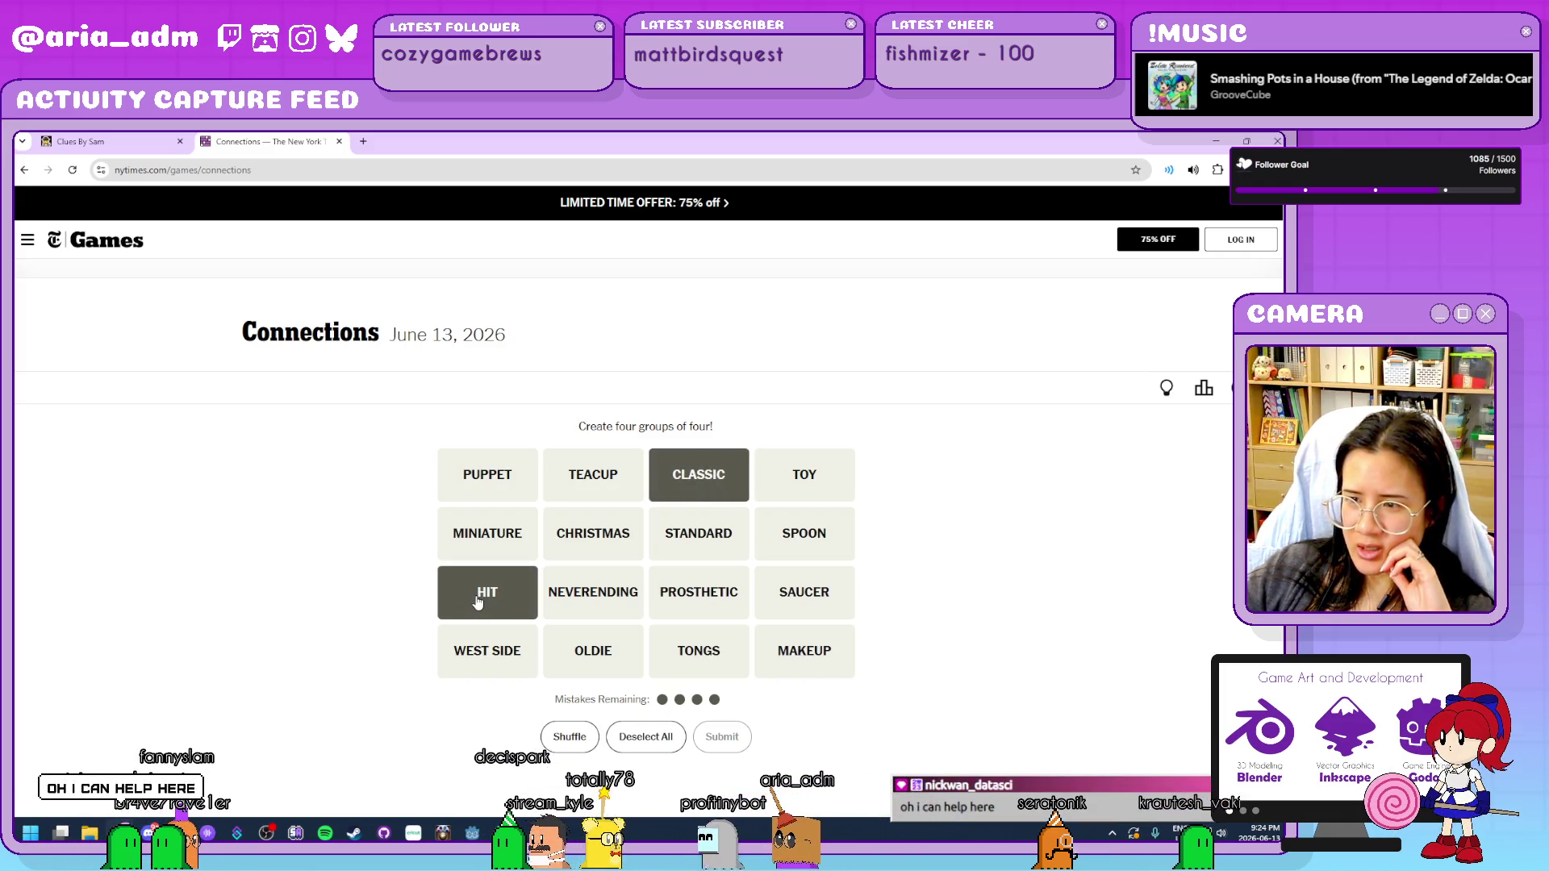
{"action": "left_click", "coordinate": [610, 664]}
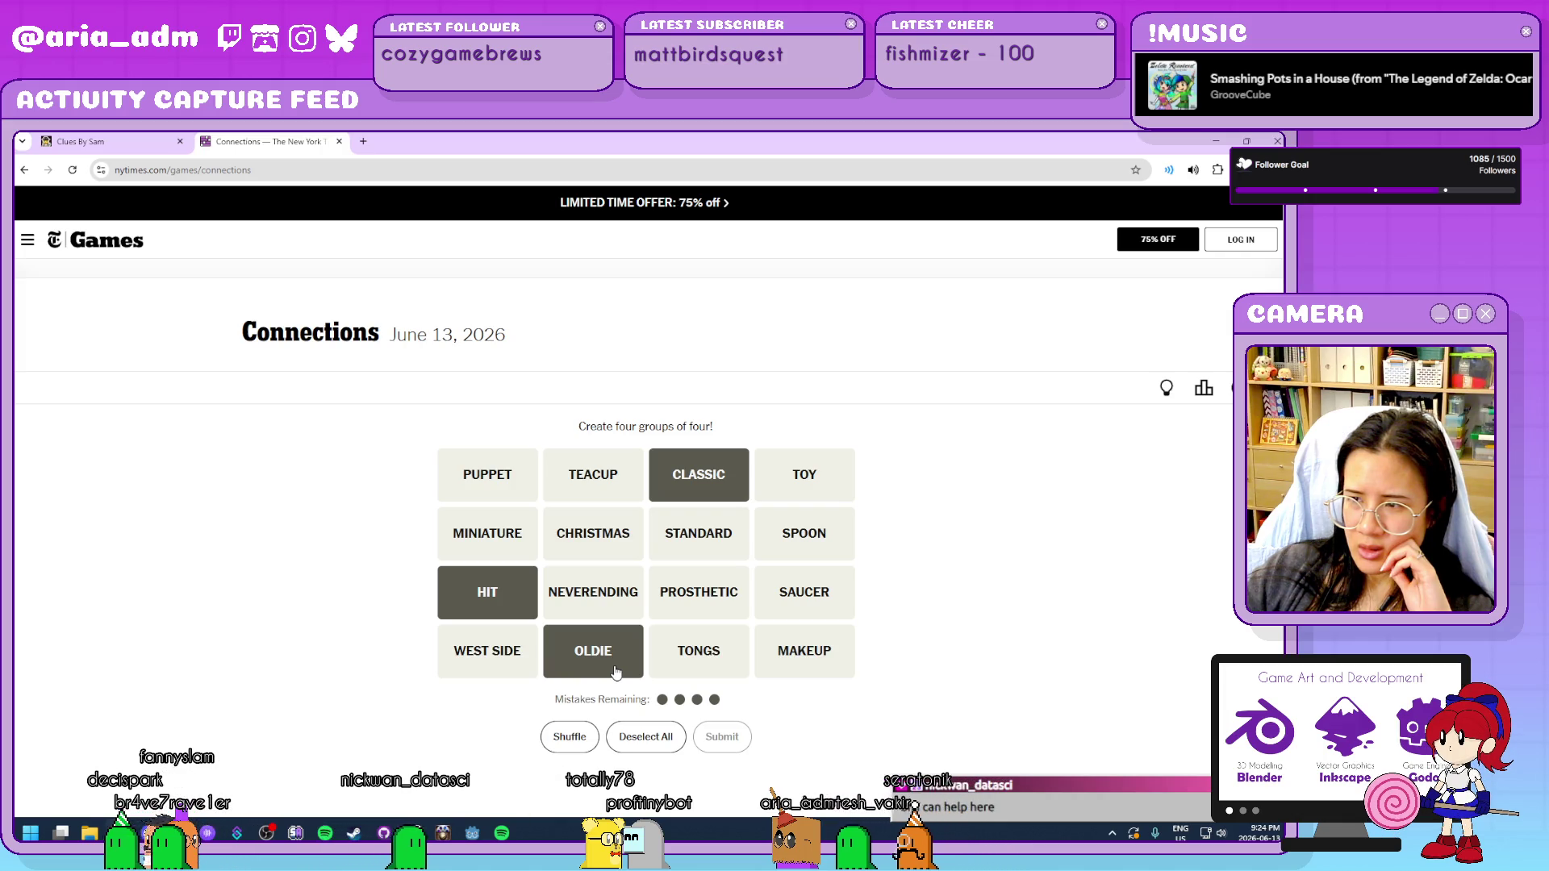
{"action": "left_click", "coordinate": [695, 549]}
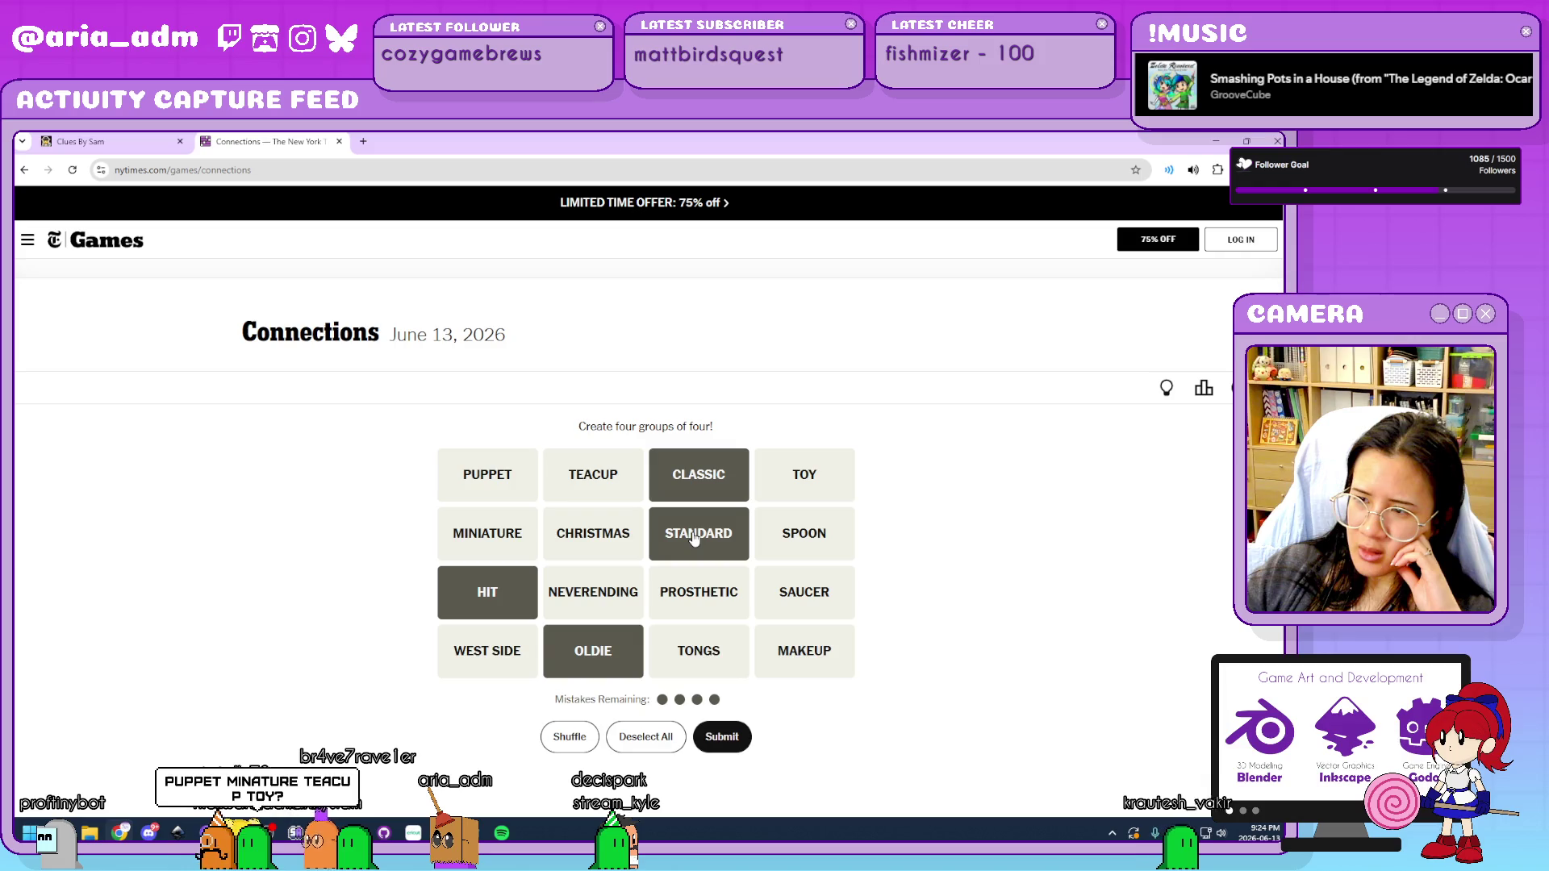
{"action": "left_click", "coordinate": [694, 539]}
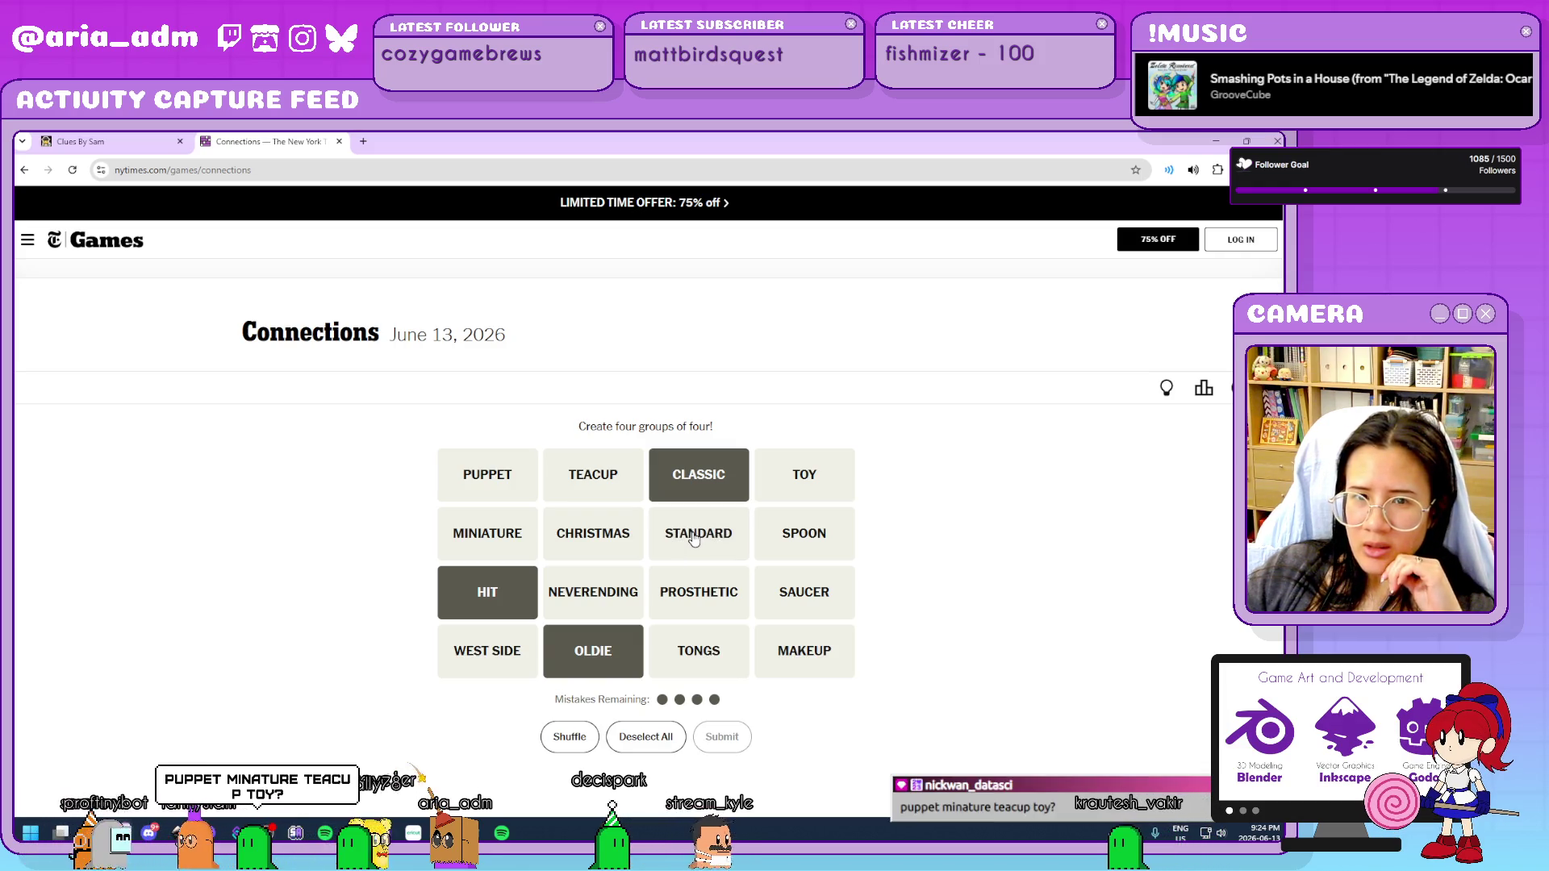
{"action": "left_click", "coordinate": [701, 478]}
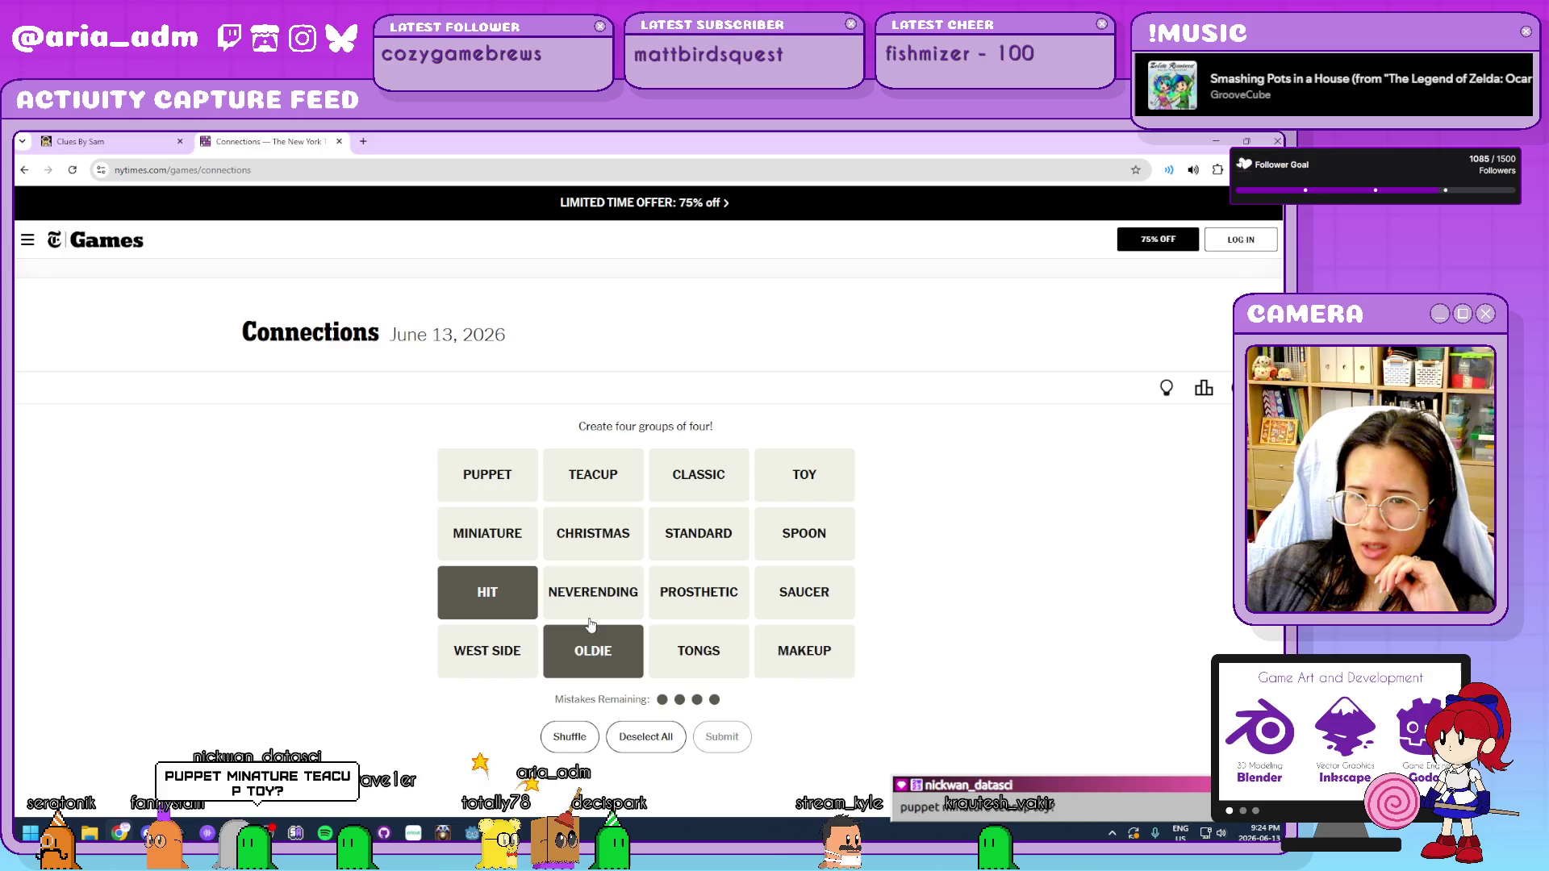
{"action": "left_click", "coordinate": [591, 645]}
{"action": "left_click", "coordinate": [489, 591]}
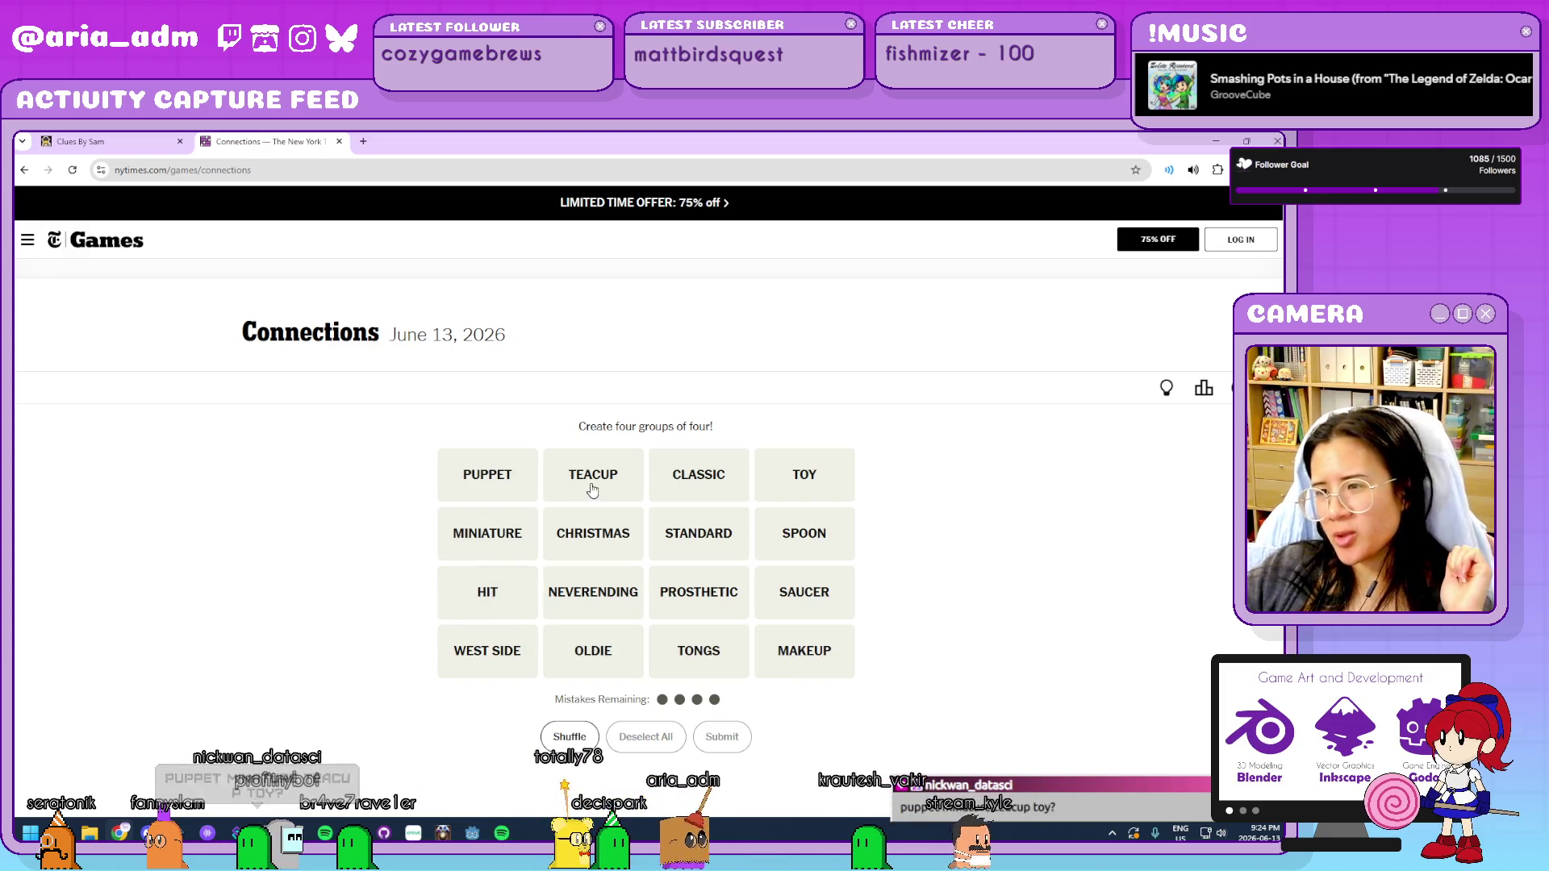
Try TEACUP, SPOON, SAUCER and TONGS again, then clear the selection.
{"action": "left_click", "coordinate": [592, 485]}
{"action": "left_click", "coordinate": [805, 536]}
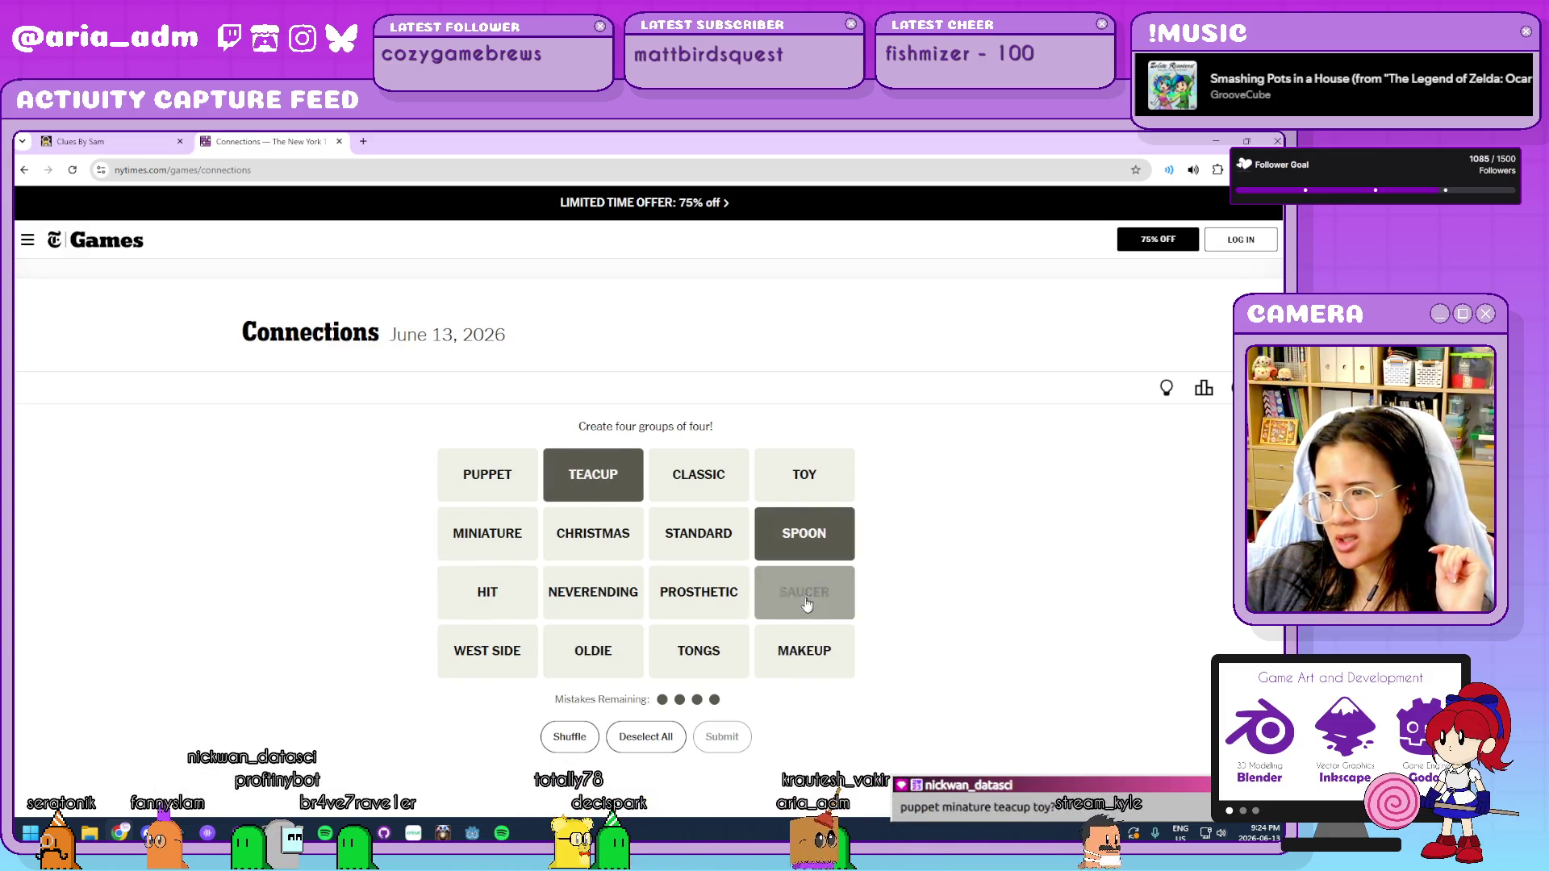
{"action": "left_click", "coordinate": [805, 604]}
{"action": "left_click", "coordinate": [699, 652]}
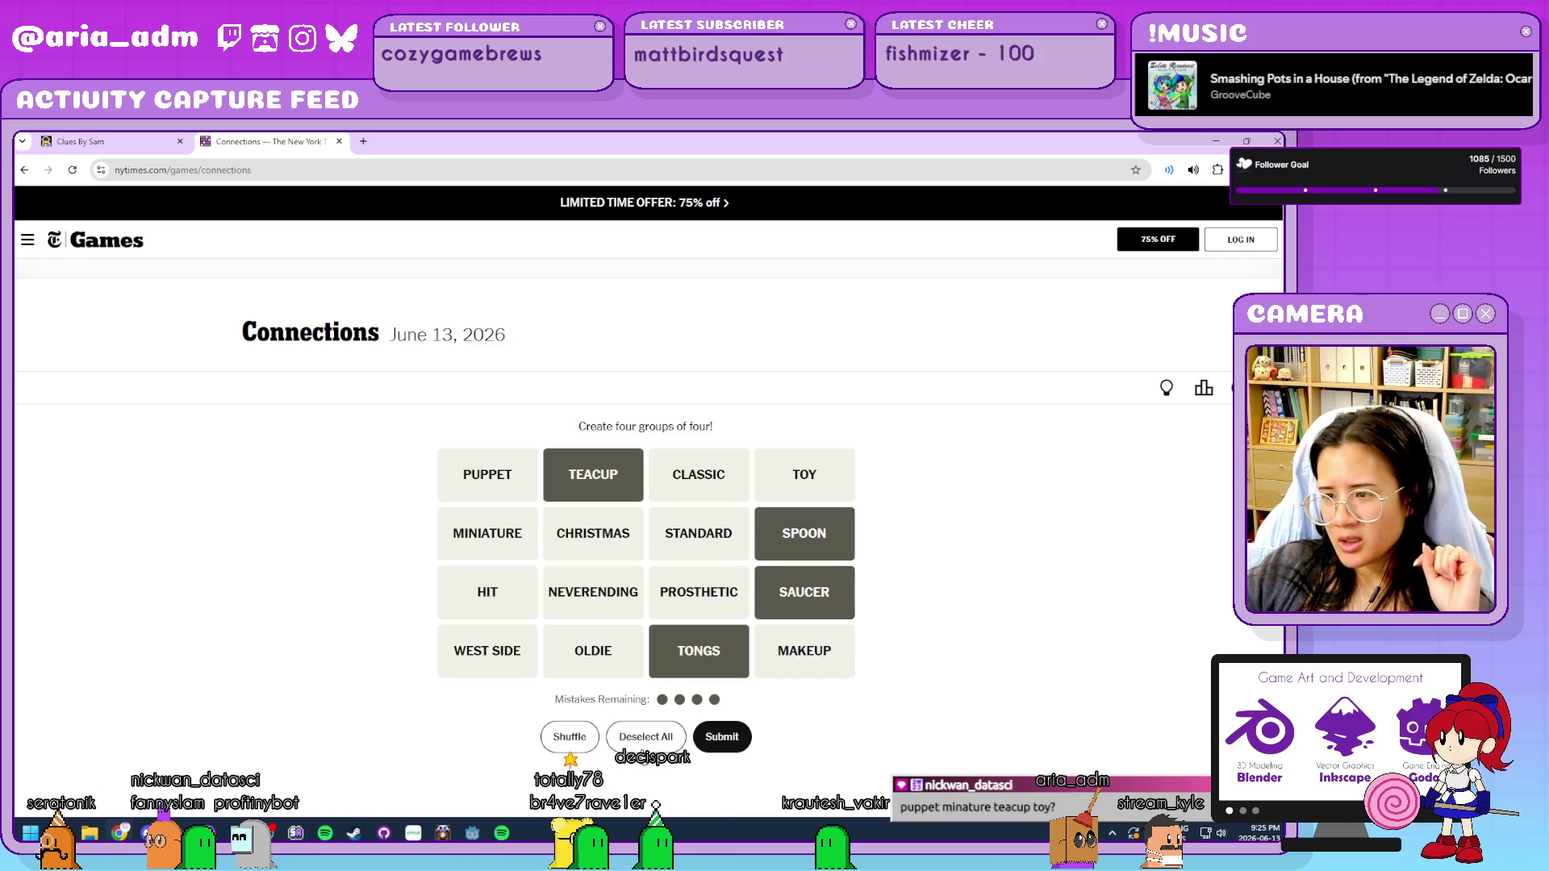
{"action": "left_click", "coordinate": [643, 751]}
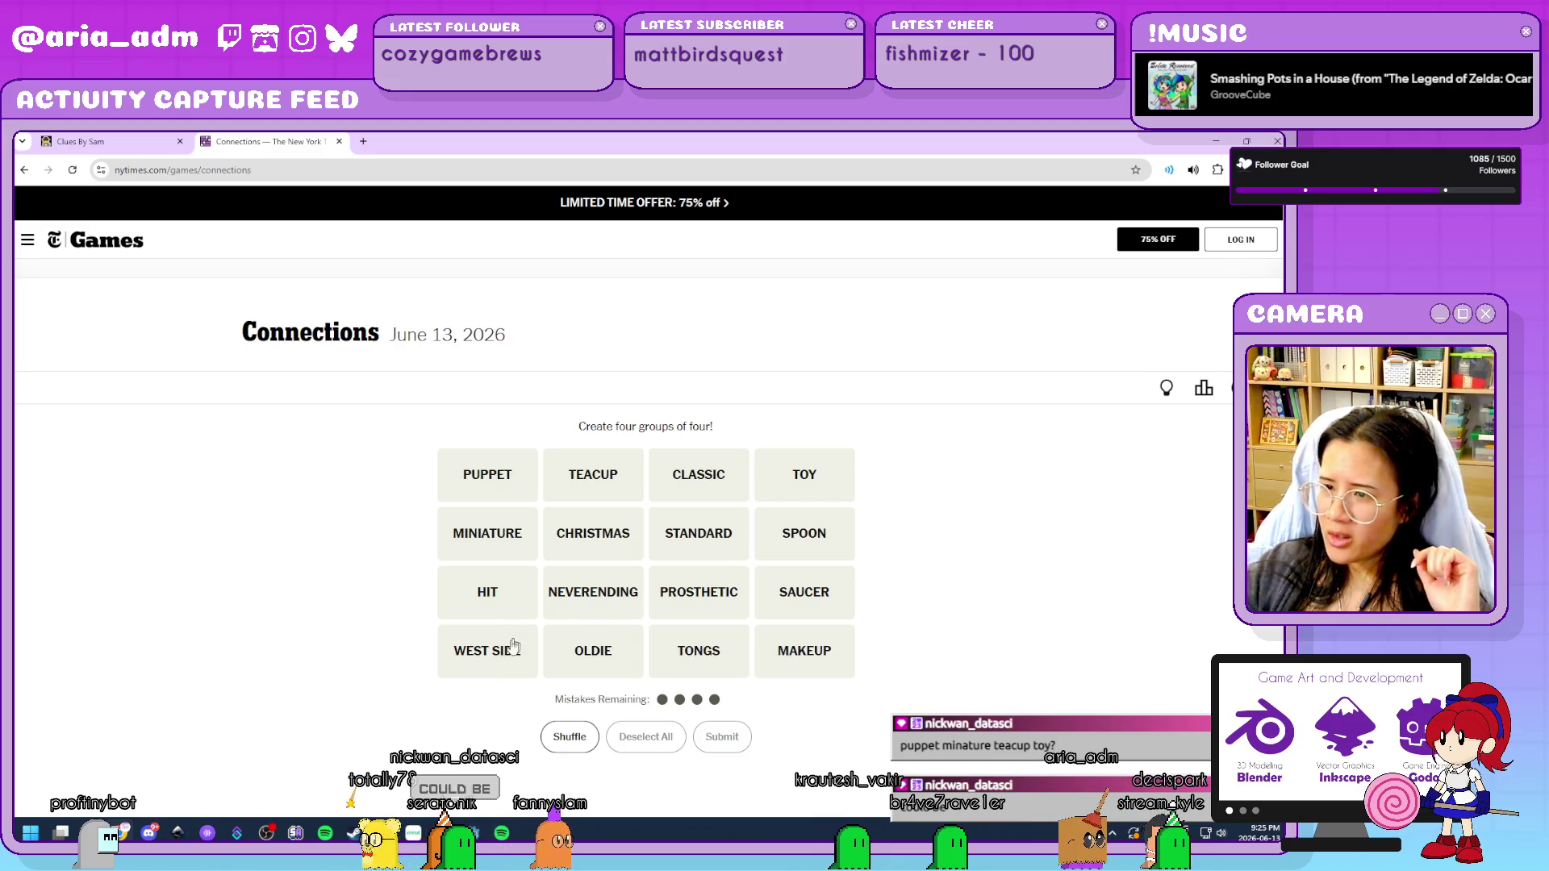
Try WEST SIDE, NEVERENDING, CHRISTMAS and TOY, then clear the selection.
{"action": "left_click", "coordinate": [468, 668]}
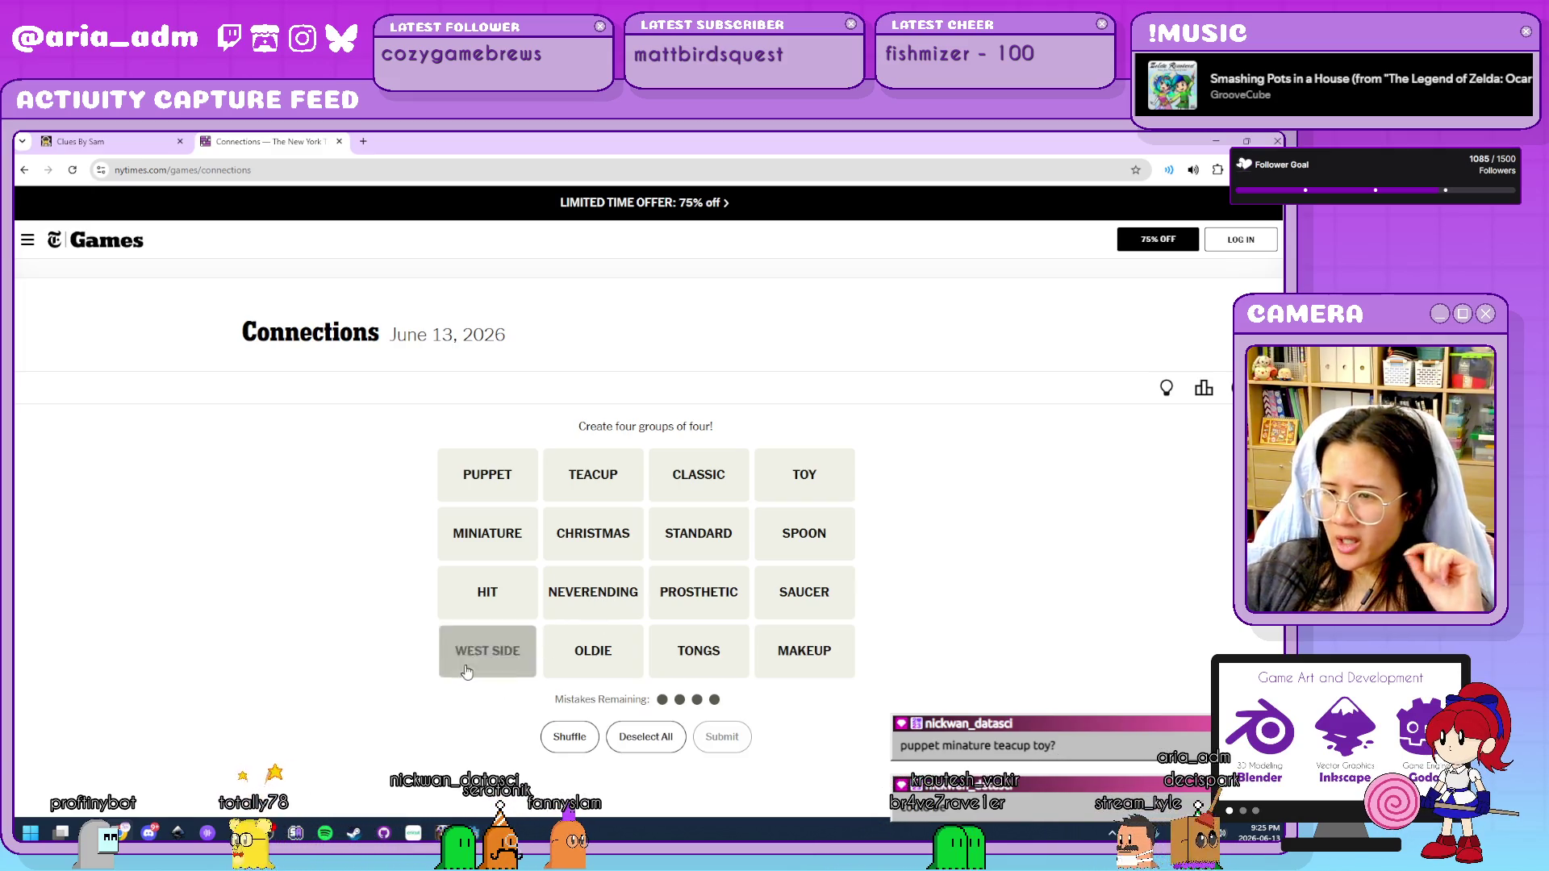
{"action": "left_click", "coordinate": [593, 606]}
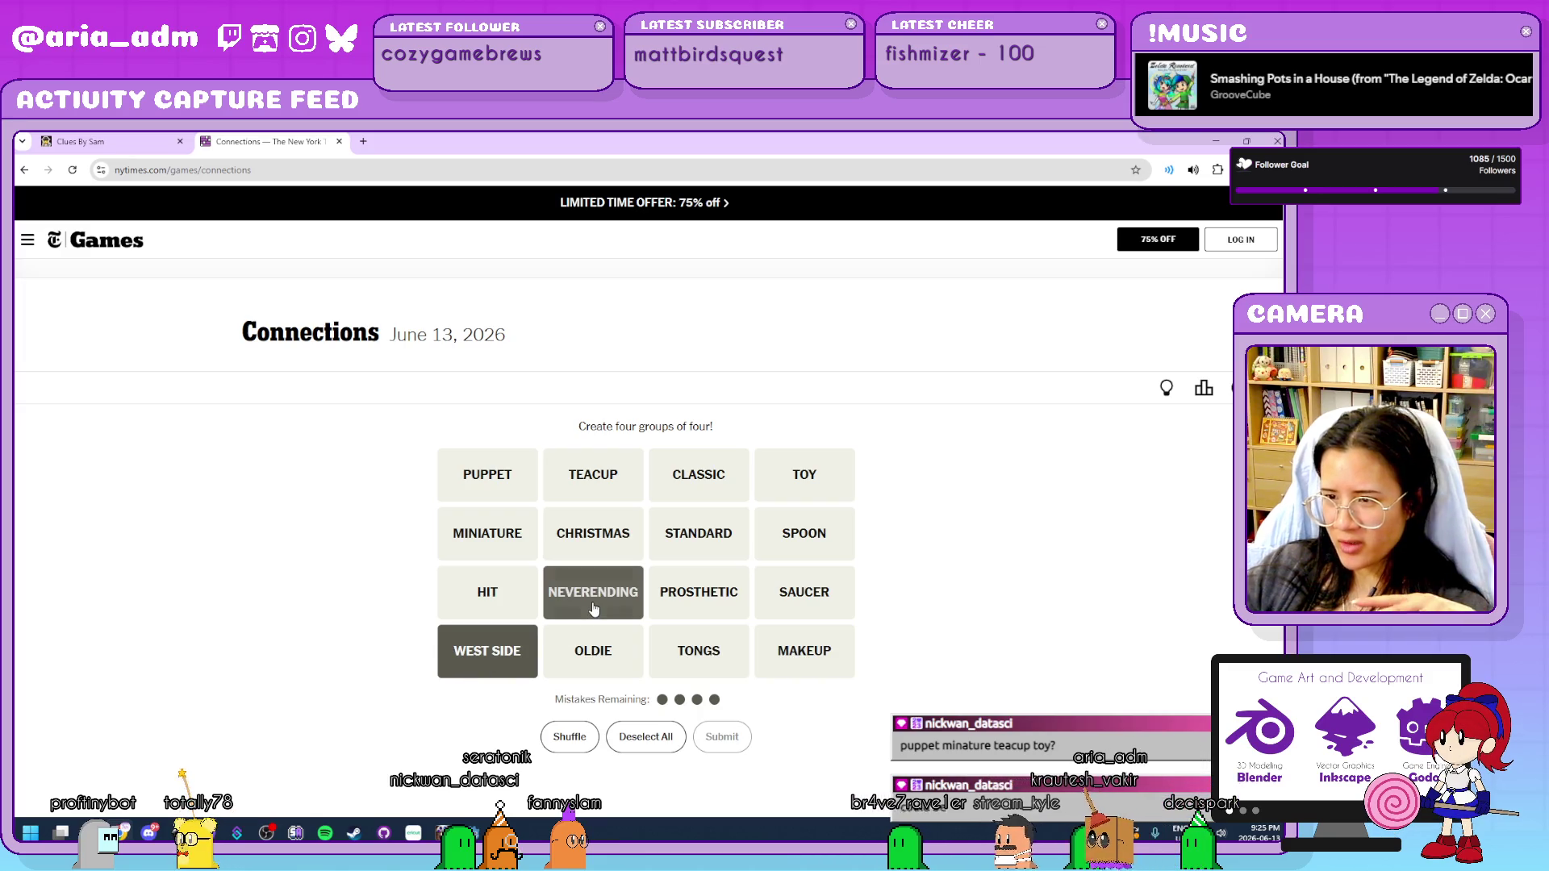
{"action": "left_click", "coordinate": [603, 541]}
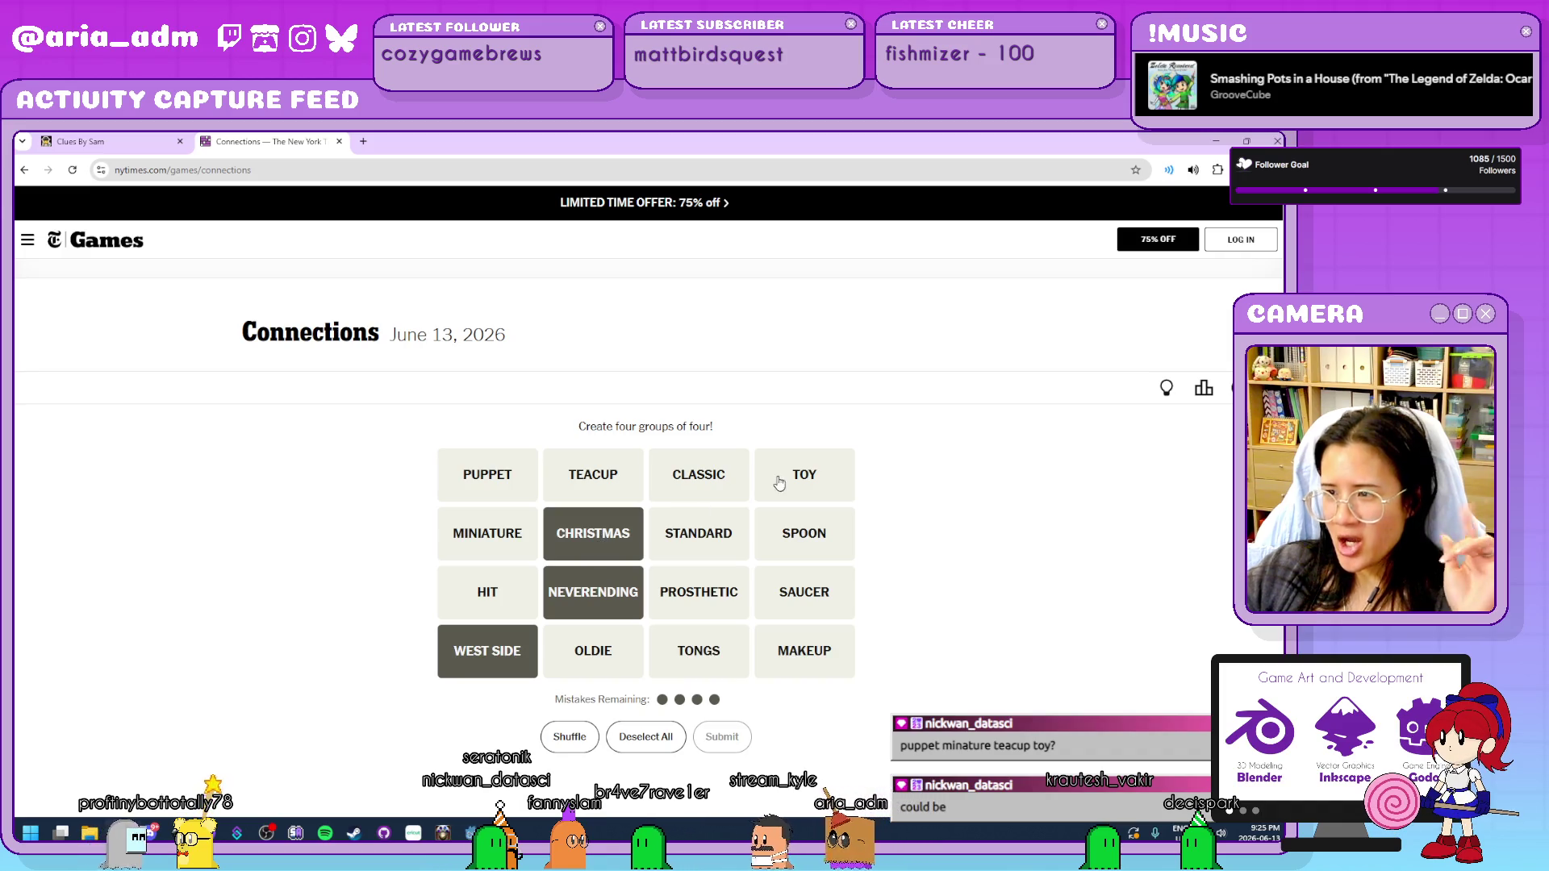
{"action": "left_click", "coordinate": [805, 478]}
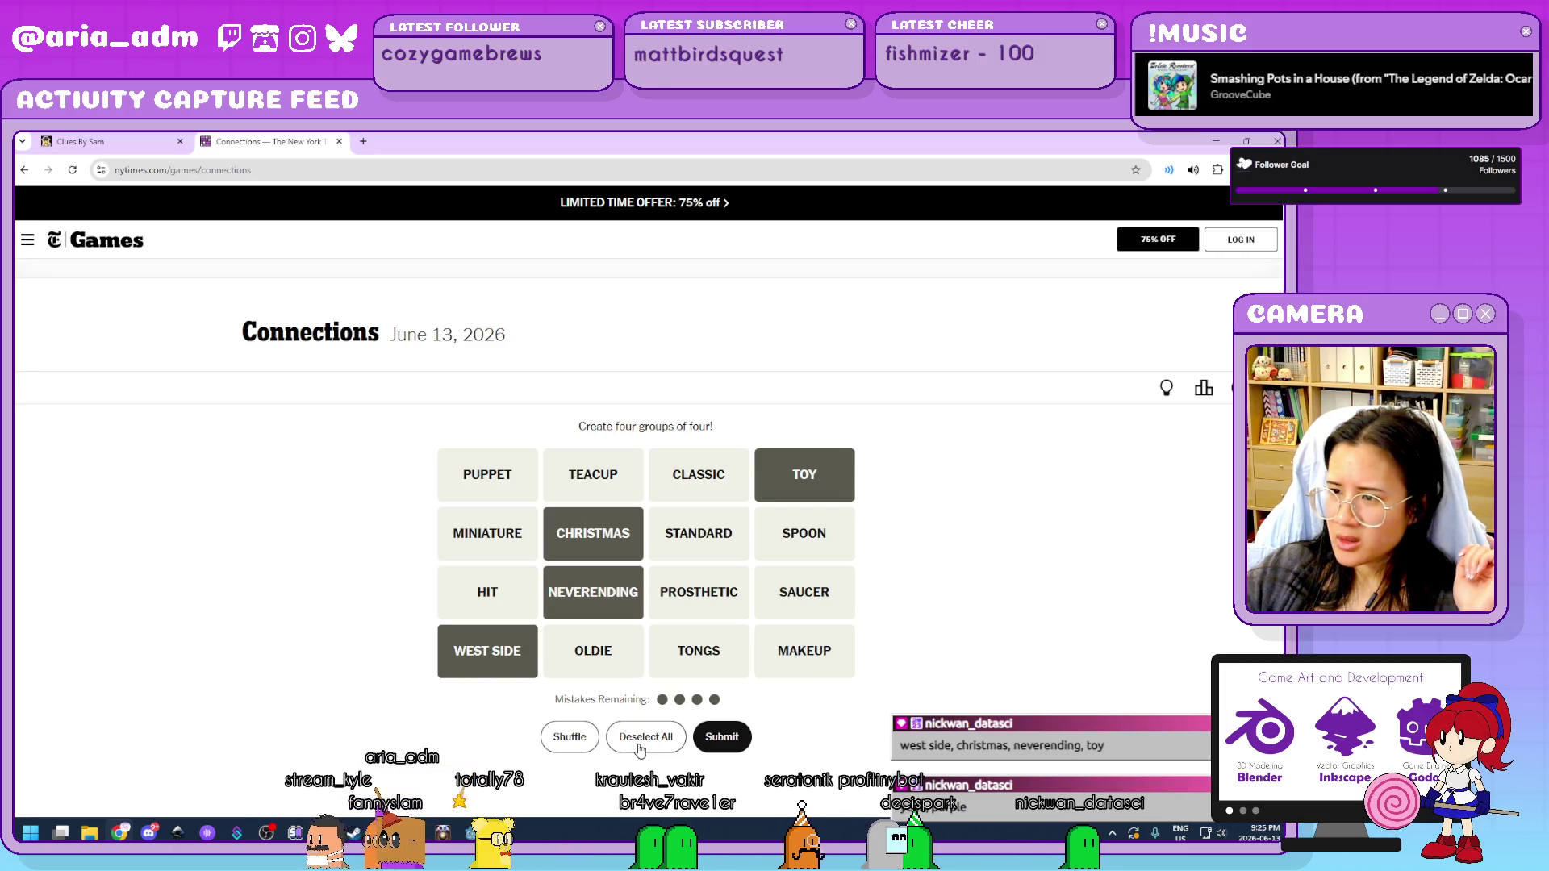
{"action": "left_click", "coordinate": [639, 750]}
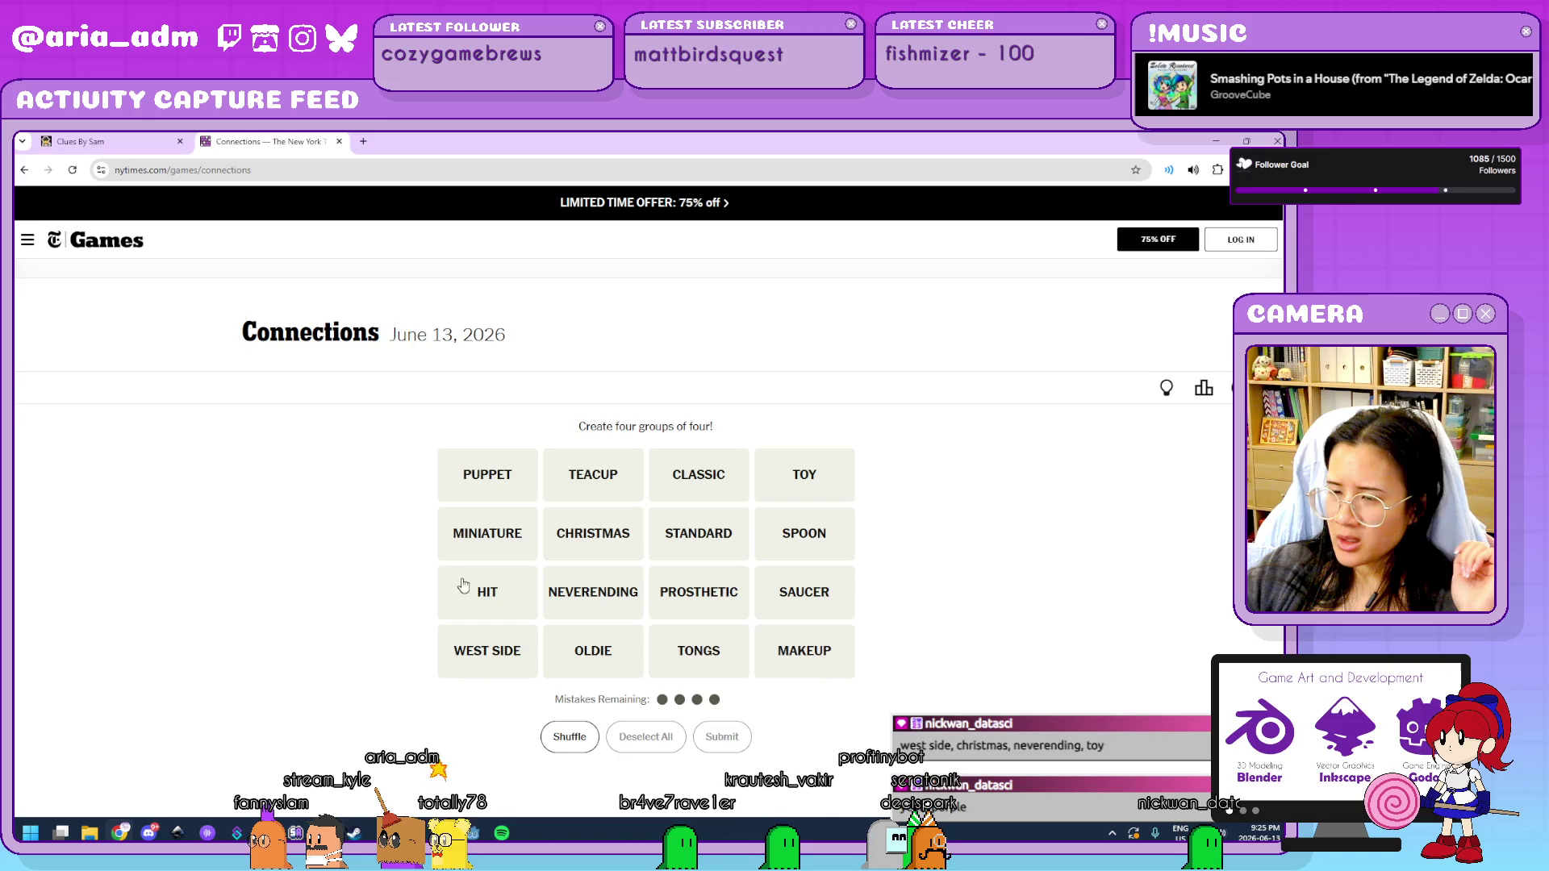
Try HIT, OLDIE, STANDARD and CLASSIC again, then clear the selection.
{"action": "left_click", "coordinate": [482, 595]}
{"action": "left_click", "coordinate": [573, 656]}
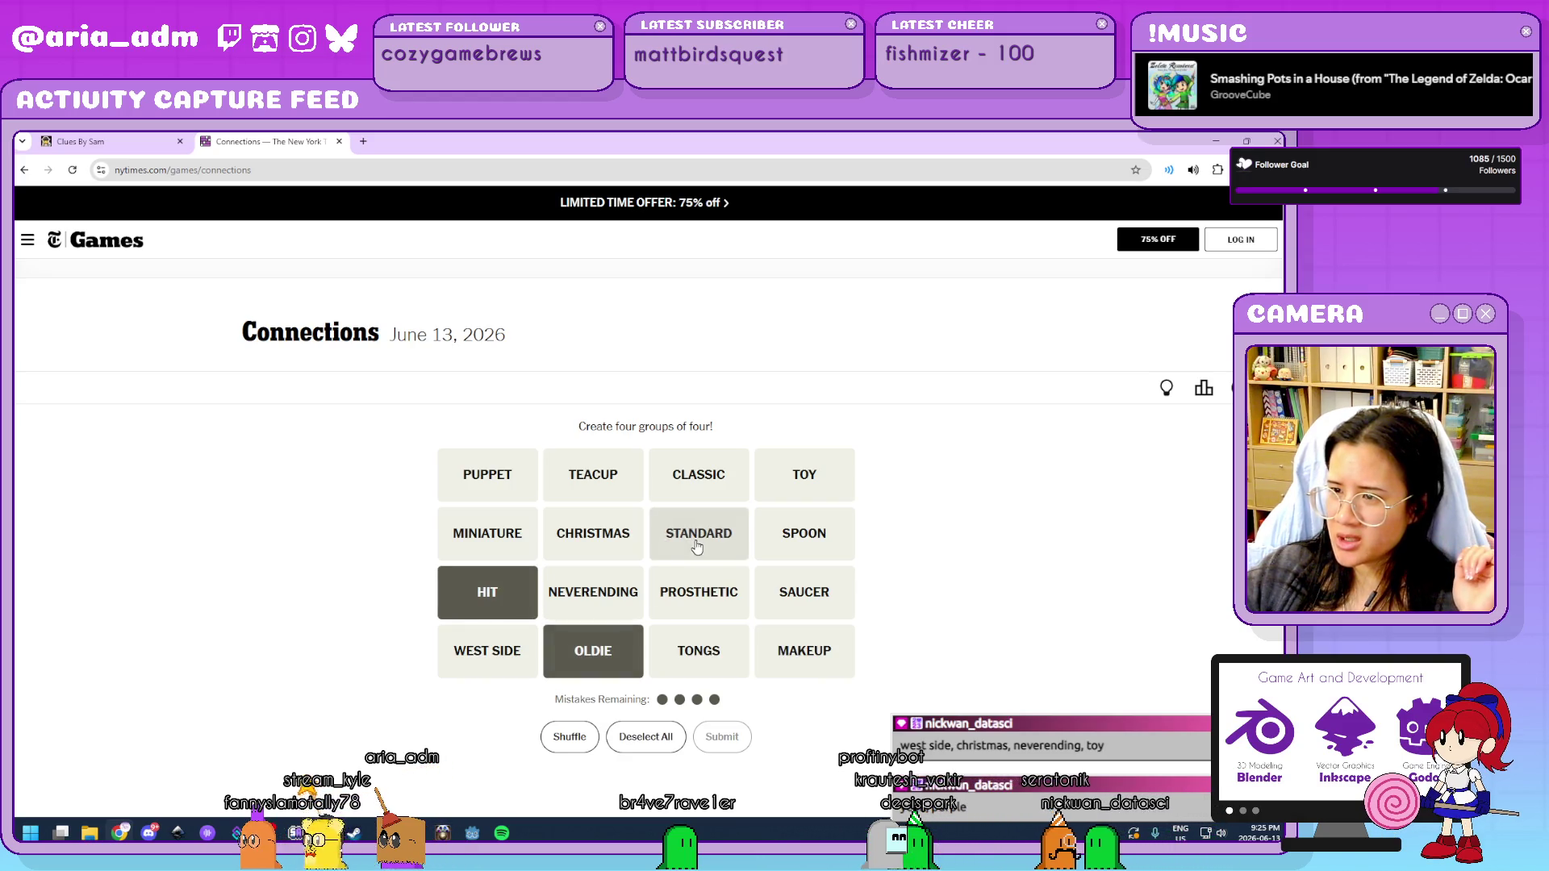
{"action": "left_click", "coordinate": [698, 535]}
{"action": "left_click", "coordinate": [697, 476]}
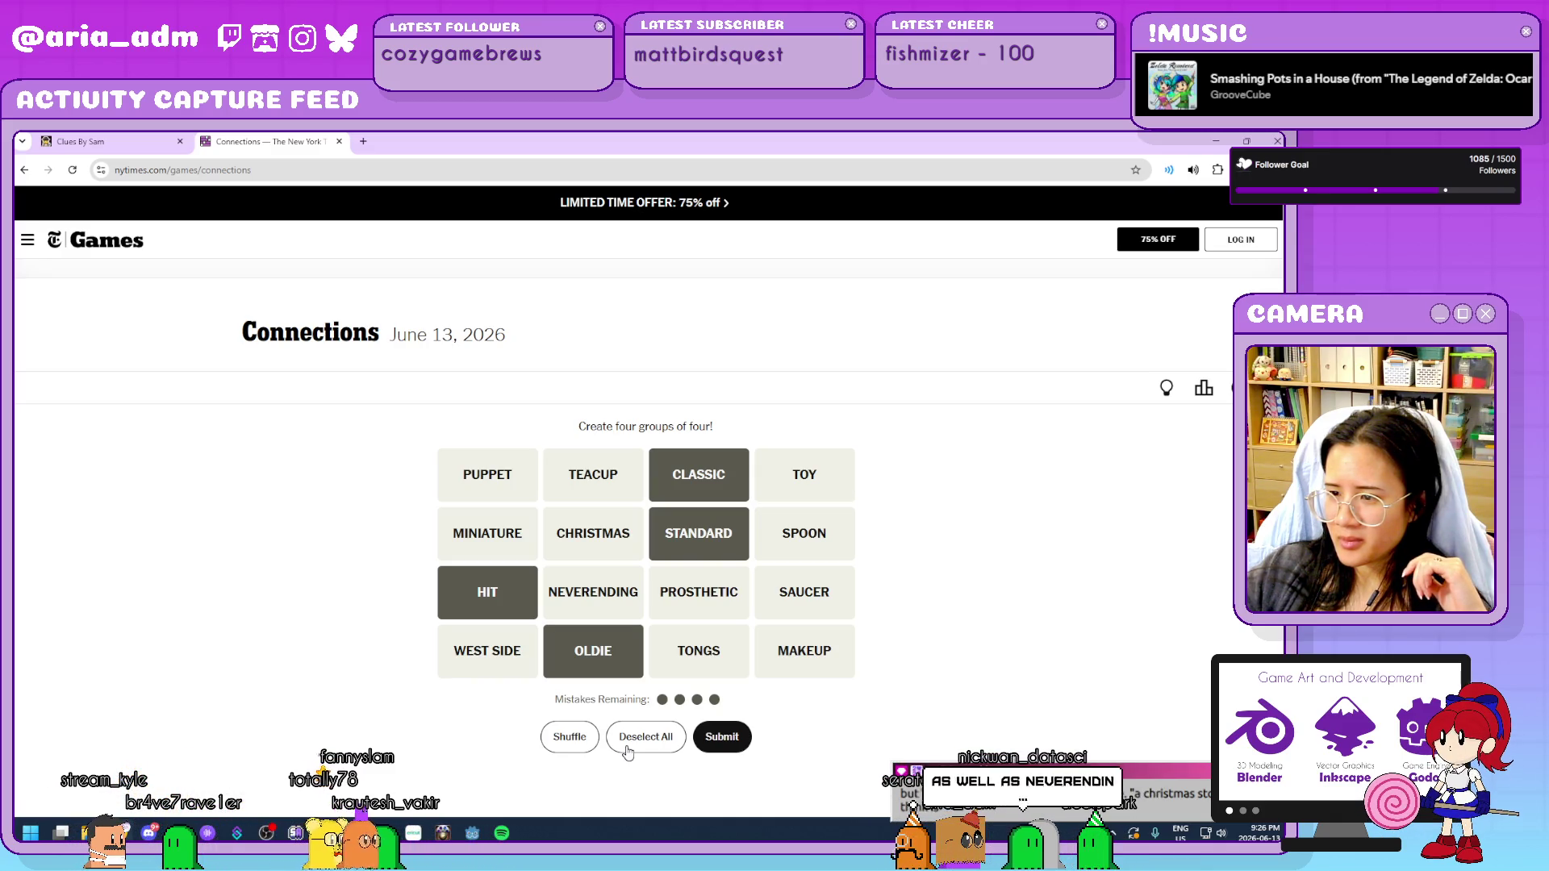
{"action": "left_click", "coordinate": [629, 751]}
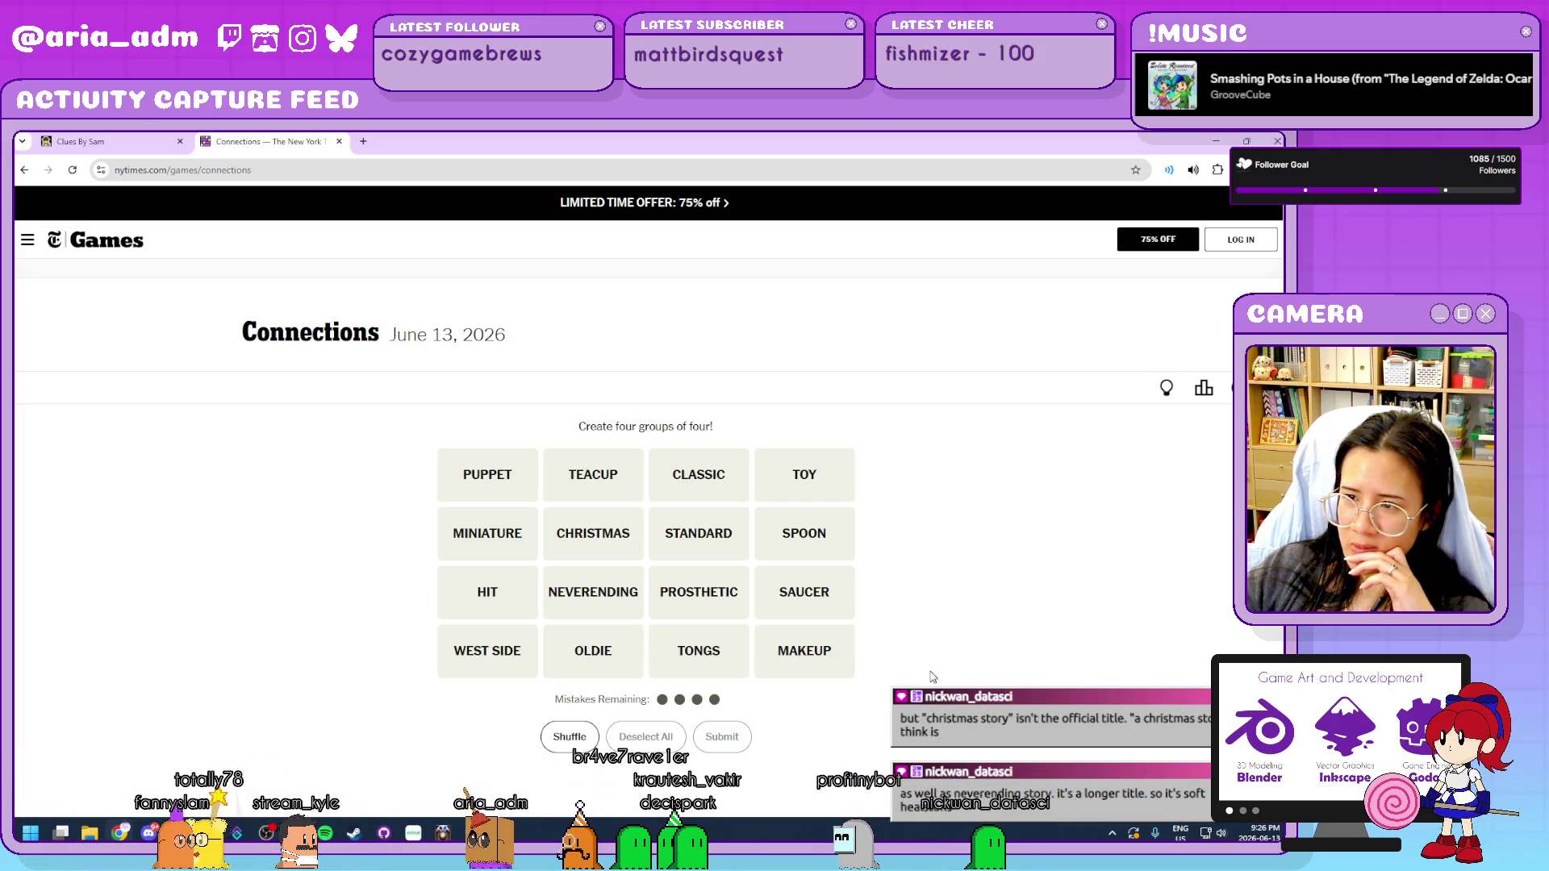
{"action": "left_click", "coordinate": [485, 477]}
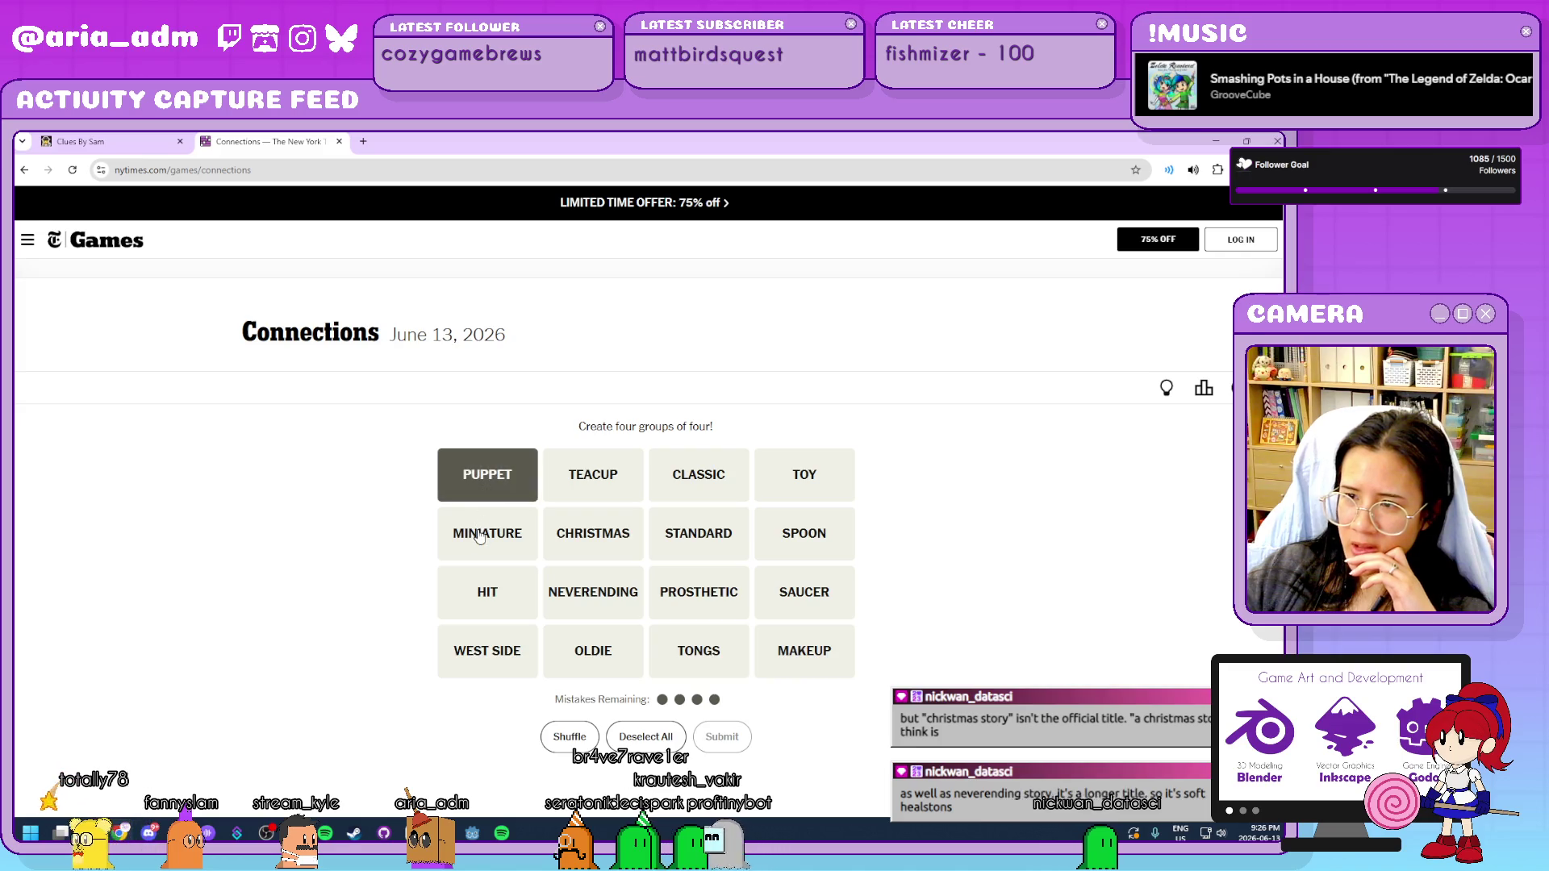
{"action": "left_click", "coordinate": [481, 536]}
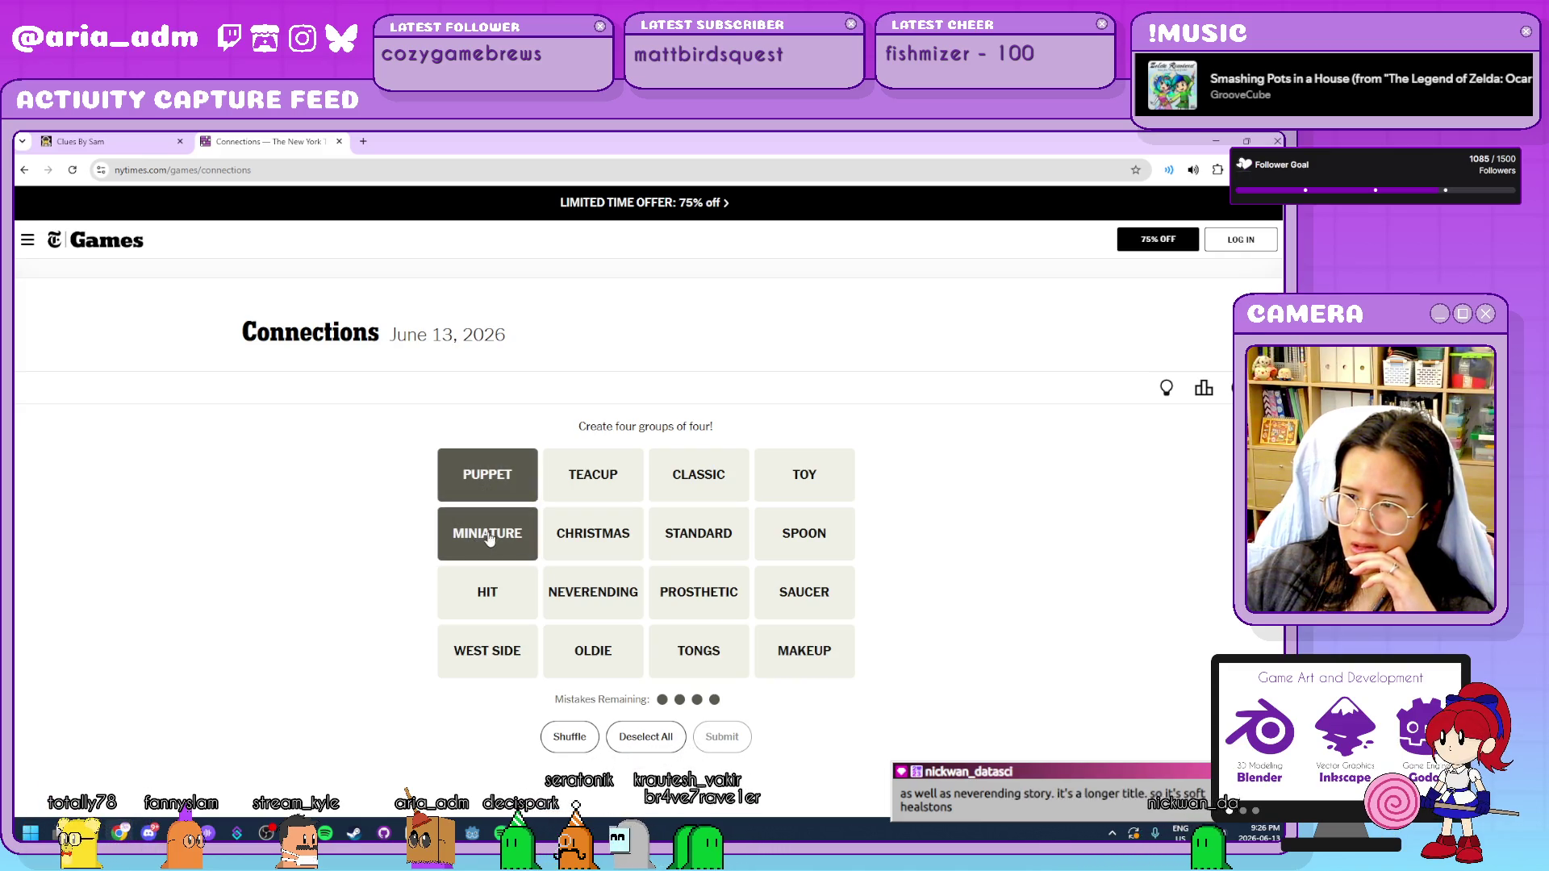
{"action": "left_click", "coordinate": [699, 593]}
{"action": "left_click", "coordinate": [804, 650]}
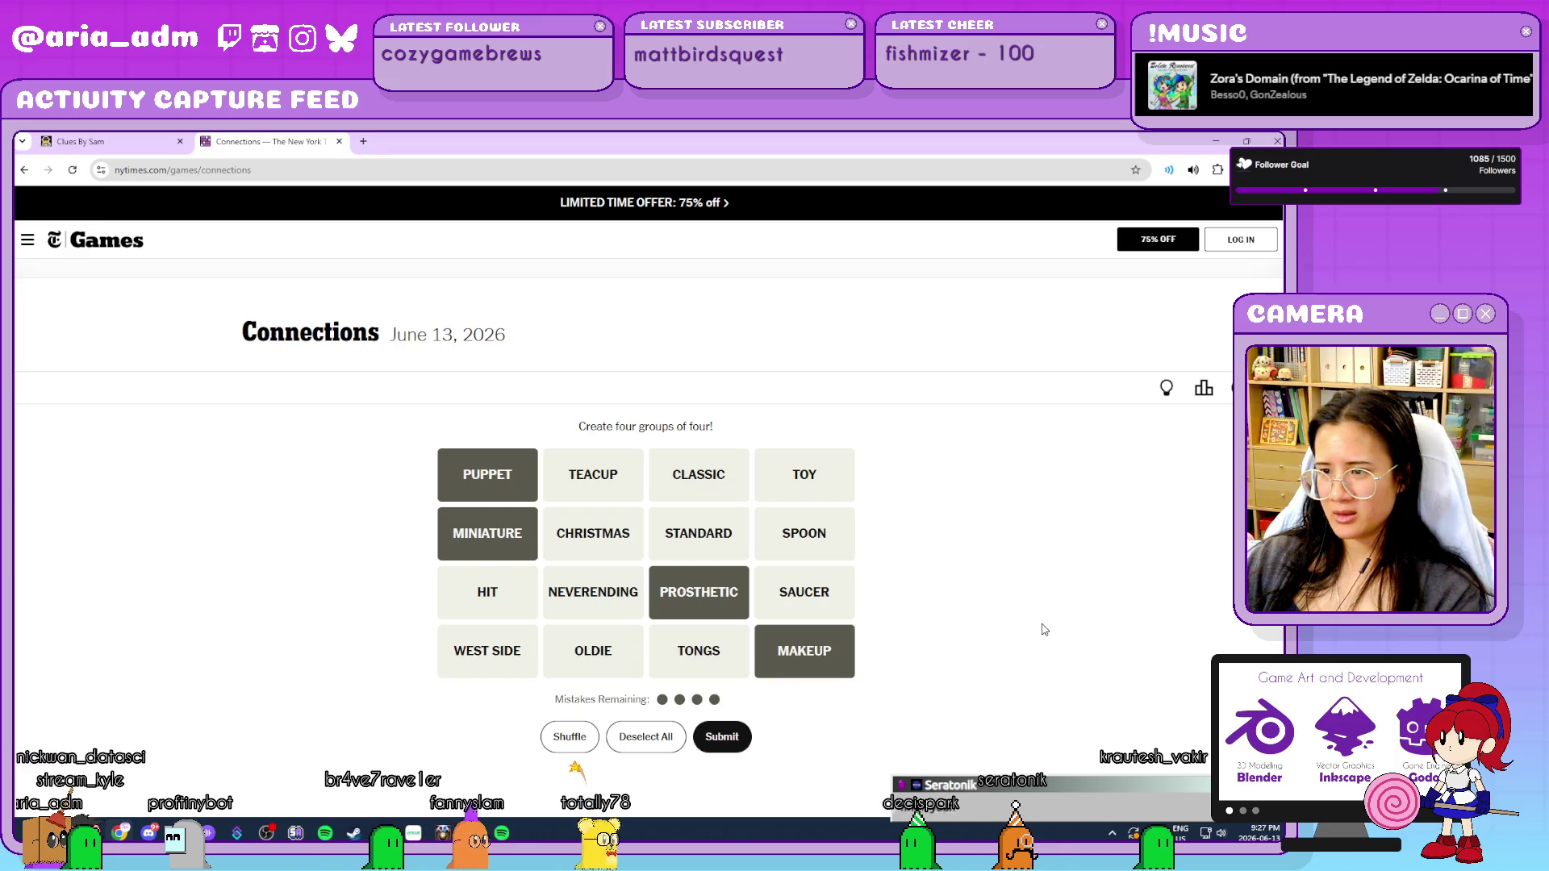
{"action": "left_click", "coordinate": [805, 650]}
{"action": "left_click", "coordinate": [698, 591]}
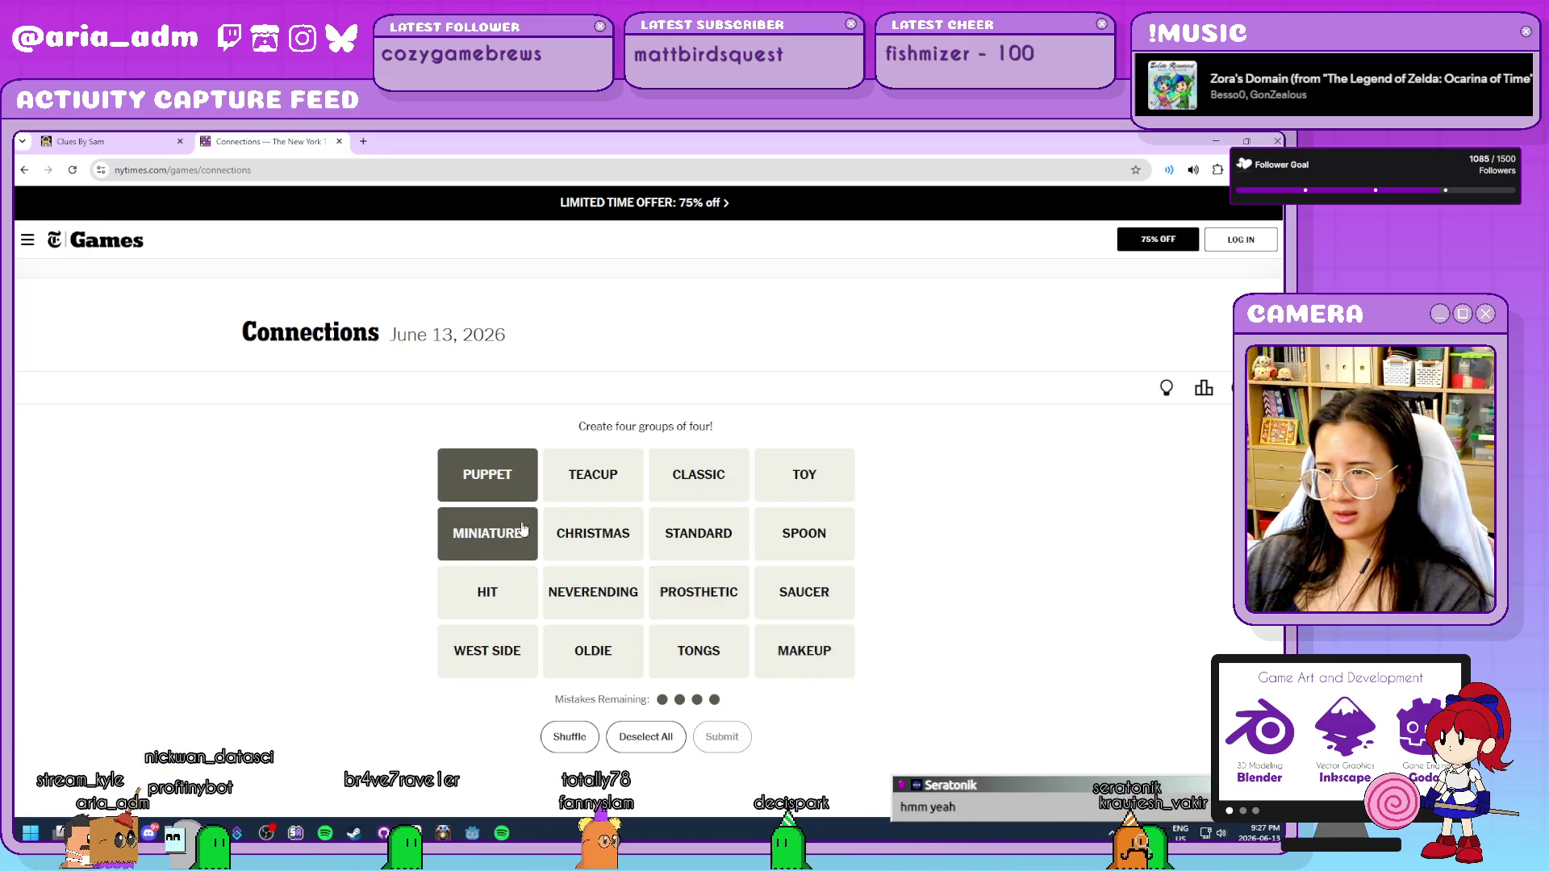
{"action": "left_click", "coordinate": [522, 529]}
{"action": "left_click", "coordinate": [488, 476]}
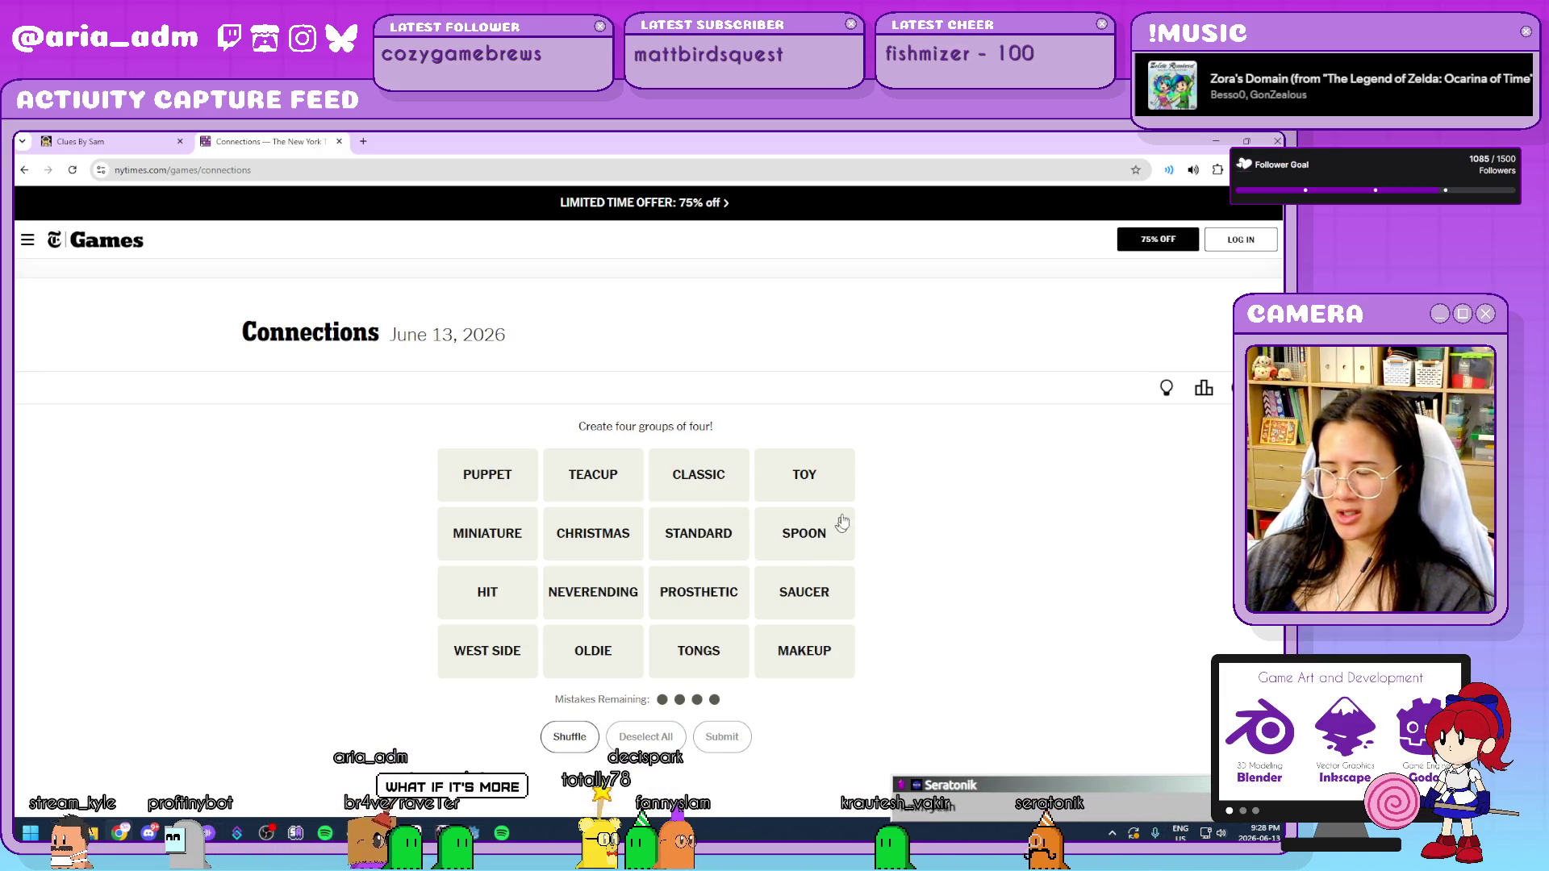
Submit TOY, WEST SIDE, NEVERENDING and CHRISTMAS as the purple 'Story' movie-titles group.
{"action": "left_click", "coordinate": [803, 484]}
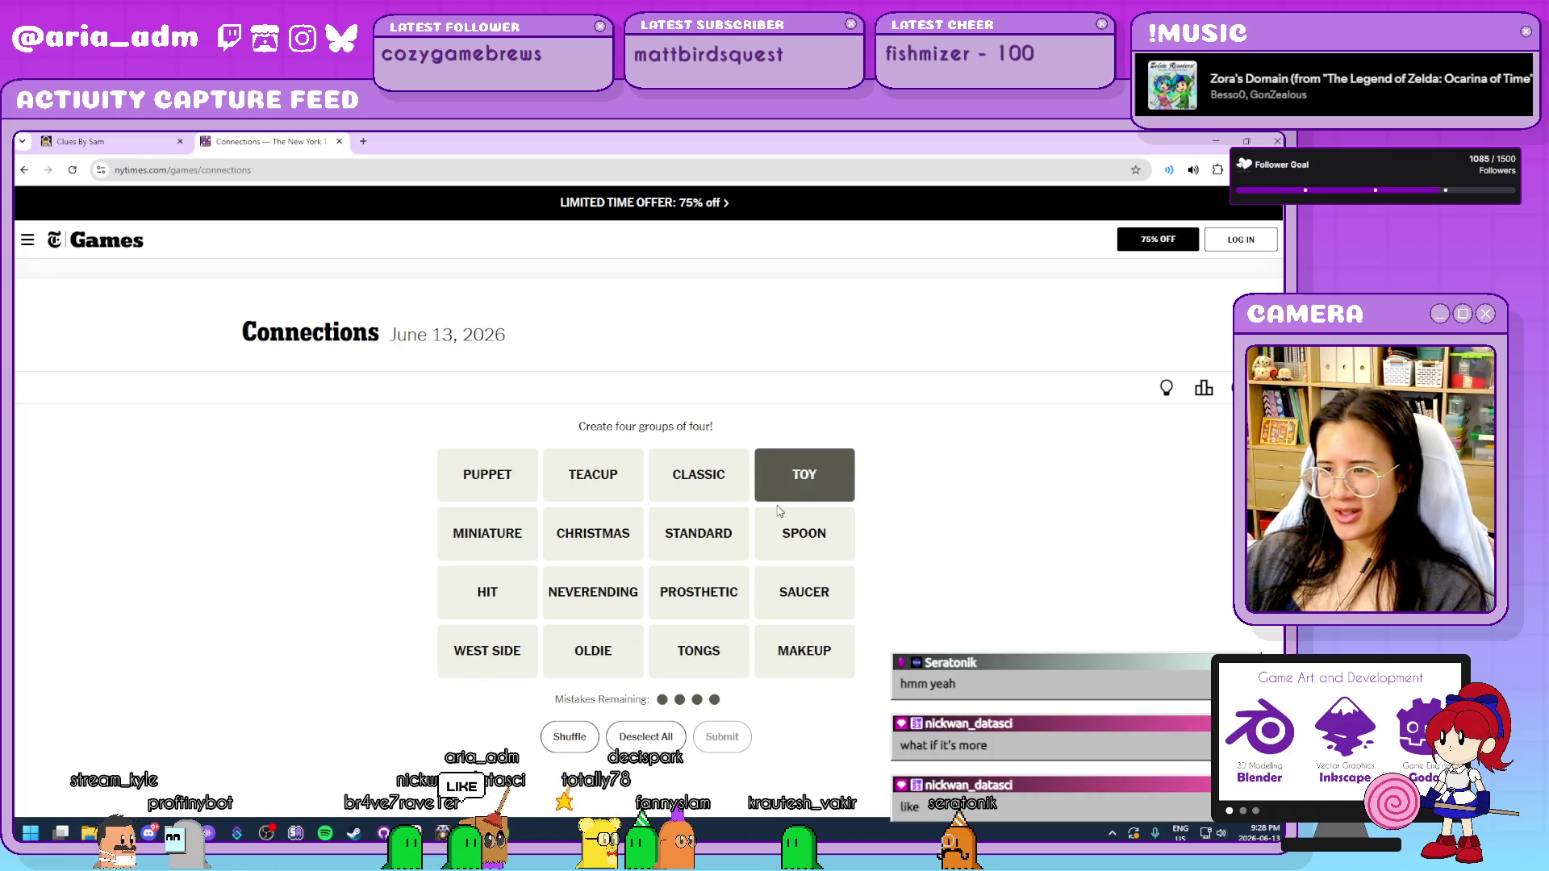
{"action": "left_click", "coordinate": [485, 649]}
{"action": "left_click", "coordinate": [593, 591]}
{"action": "left_click", "coordinate": [593, 533]}
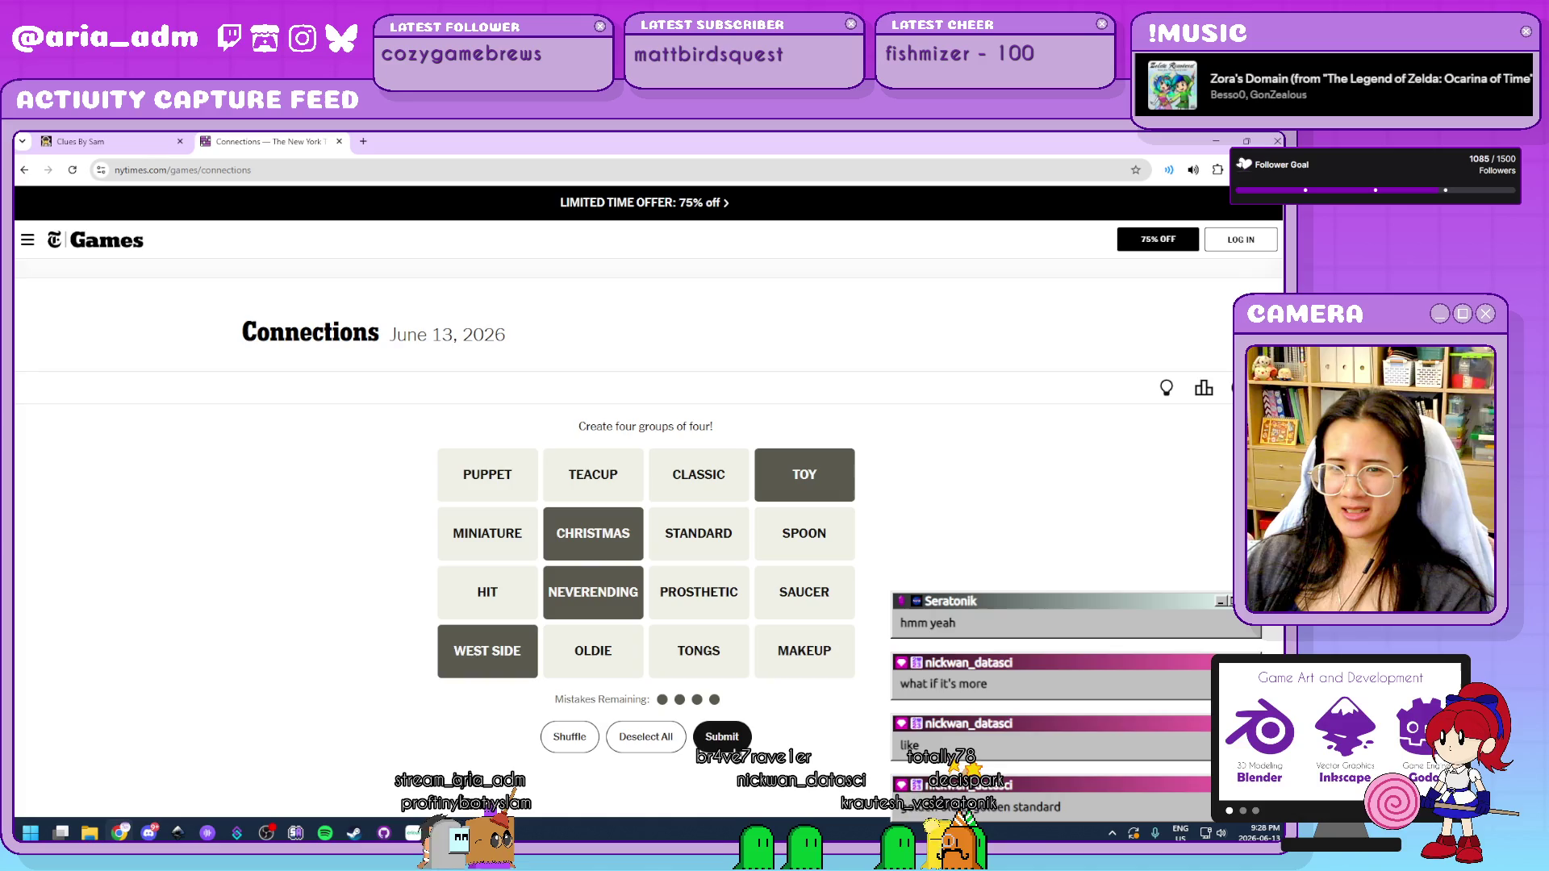
{"action": "left_click", "coordinate": [726, 747]}
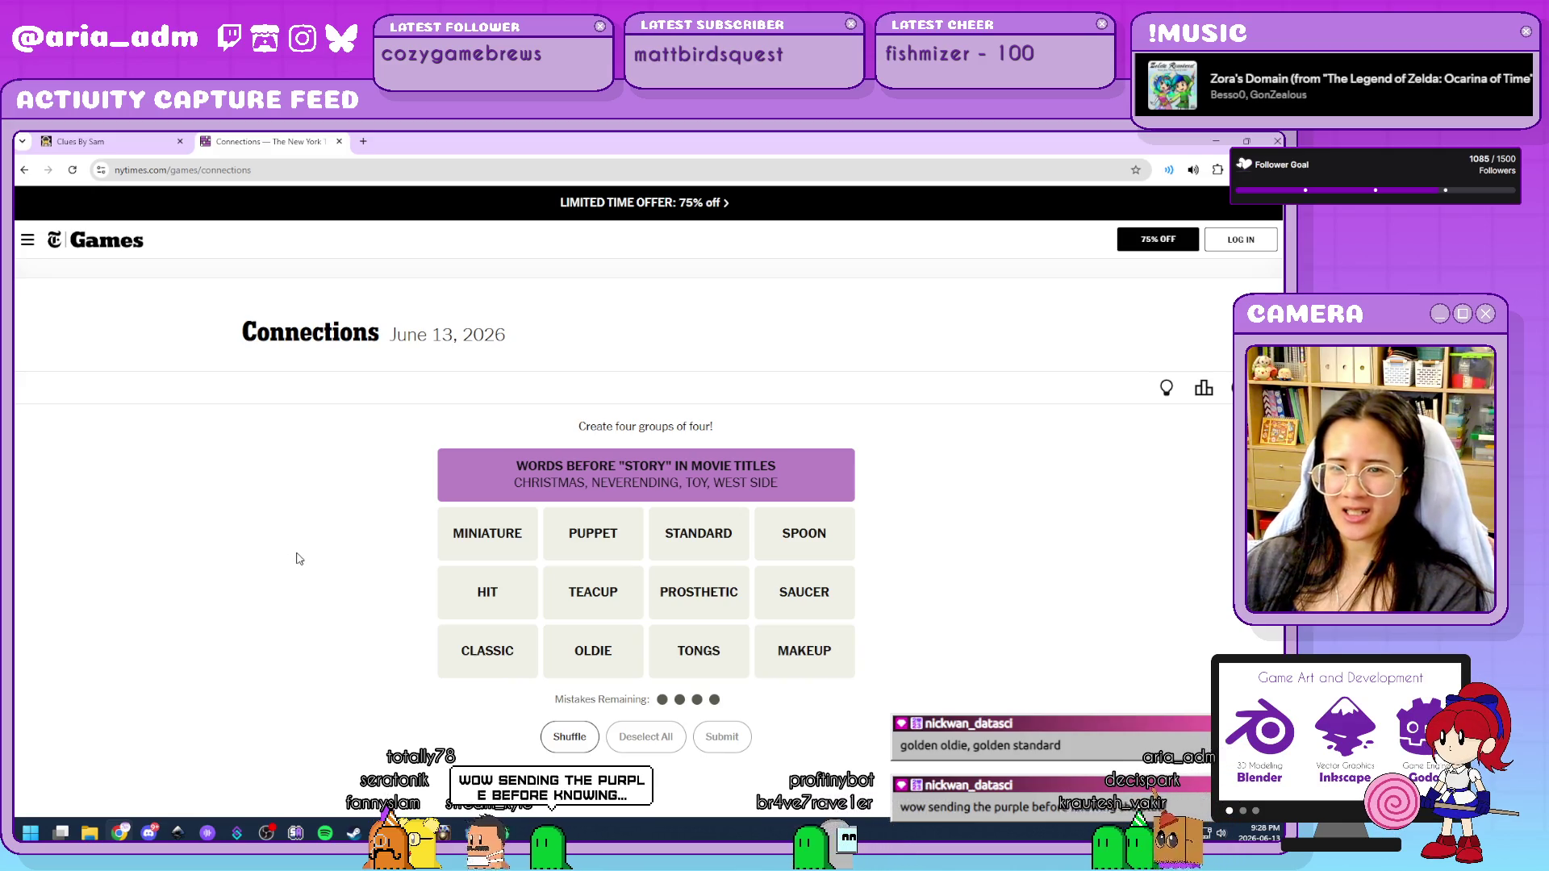
Submit MINIATURE, PUPPET, PROSTHETIC and MAKEUP as the blue practical-effects group.
{"action": "left_click", "coordinate": [491, 545]}
{"action": "left_click", "coordinate": [593, 536]}
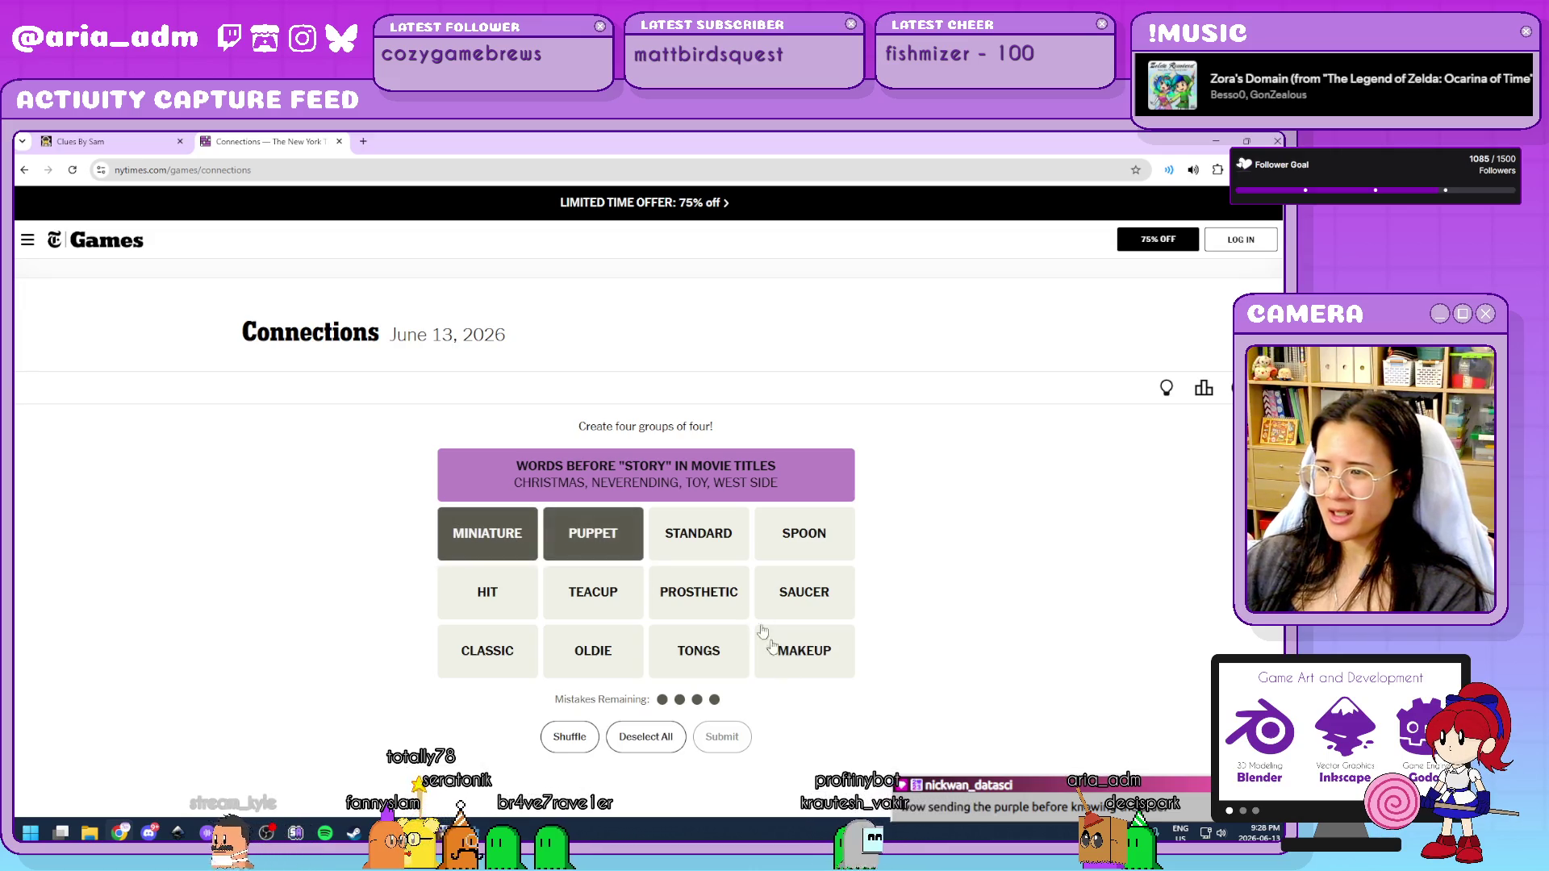
{"action": "left_click", "coordinate": [699, 592]}
{"action": "left_click", "coordinate": [798, 651]}
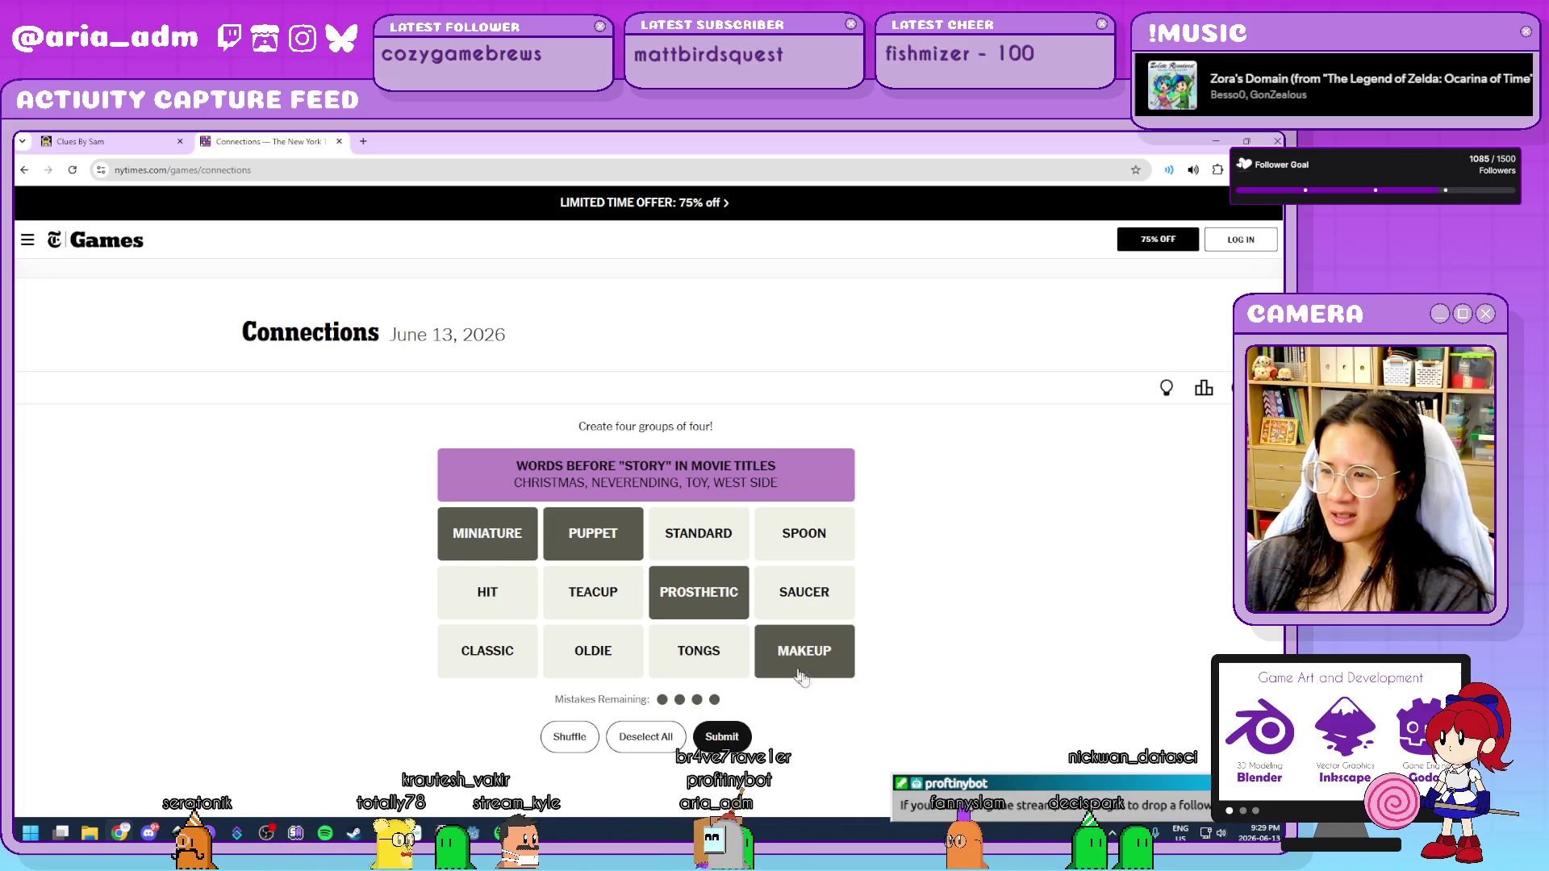
{"action": "left_click", "coordinate": [735, 750]}
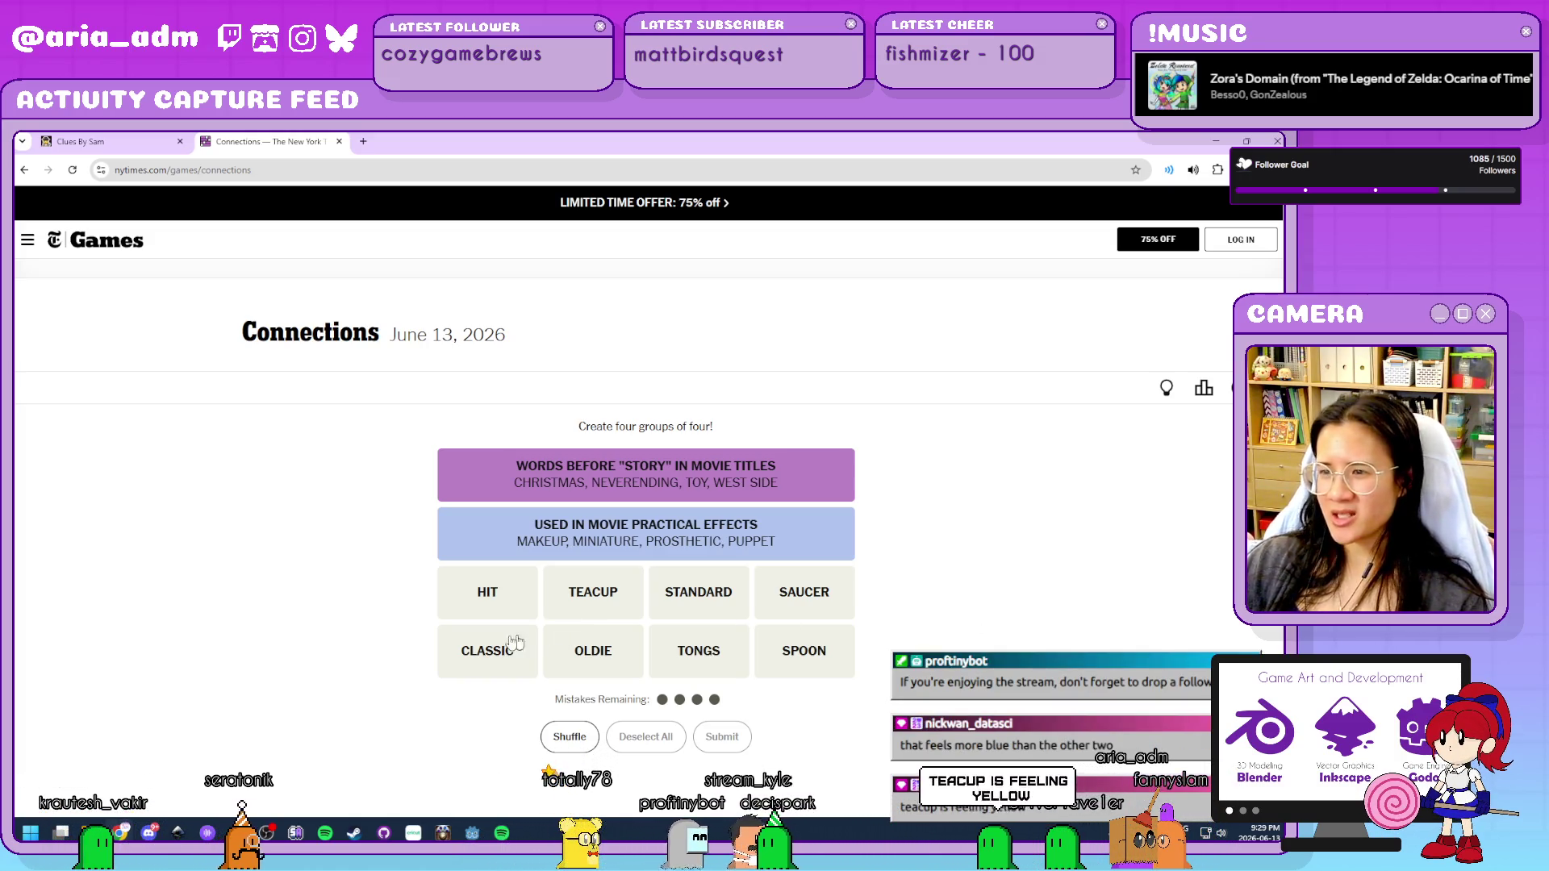
Submit the guess with HIT, OLDIE and STANDARD, solving the green Enduring Song group.
{"action": "left_click", "coordinate": [496, 597]}
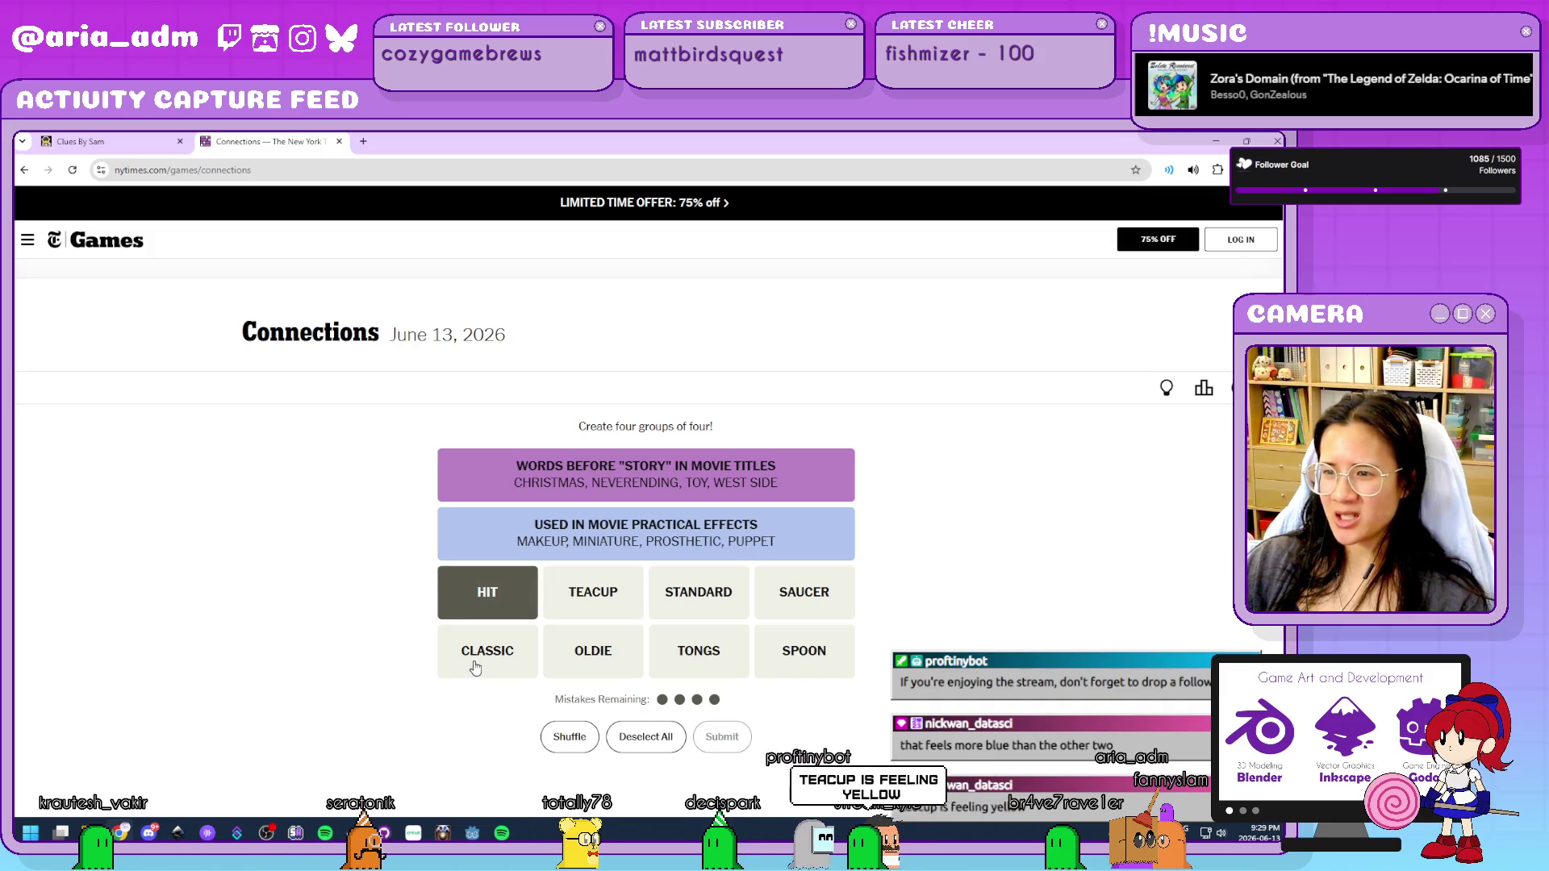
{"action": "left_click", "coordinate": [578, 662]}
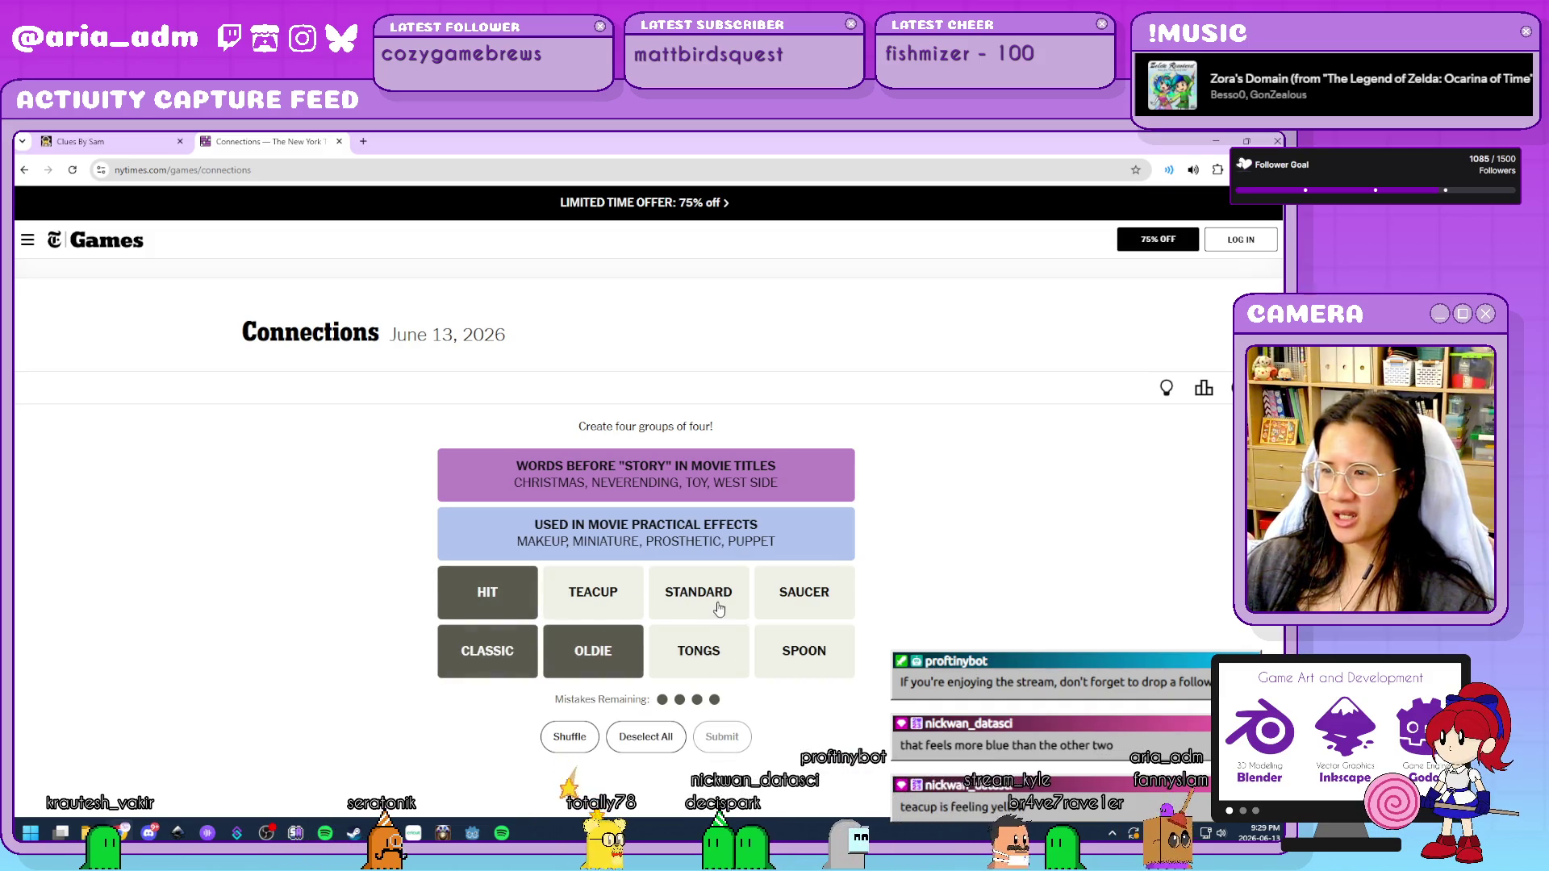
{"action": "left_click", "coordinate": [717, 601]}
{"action": "left_click", "coordinate": [726, 741]}
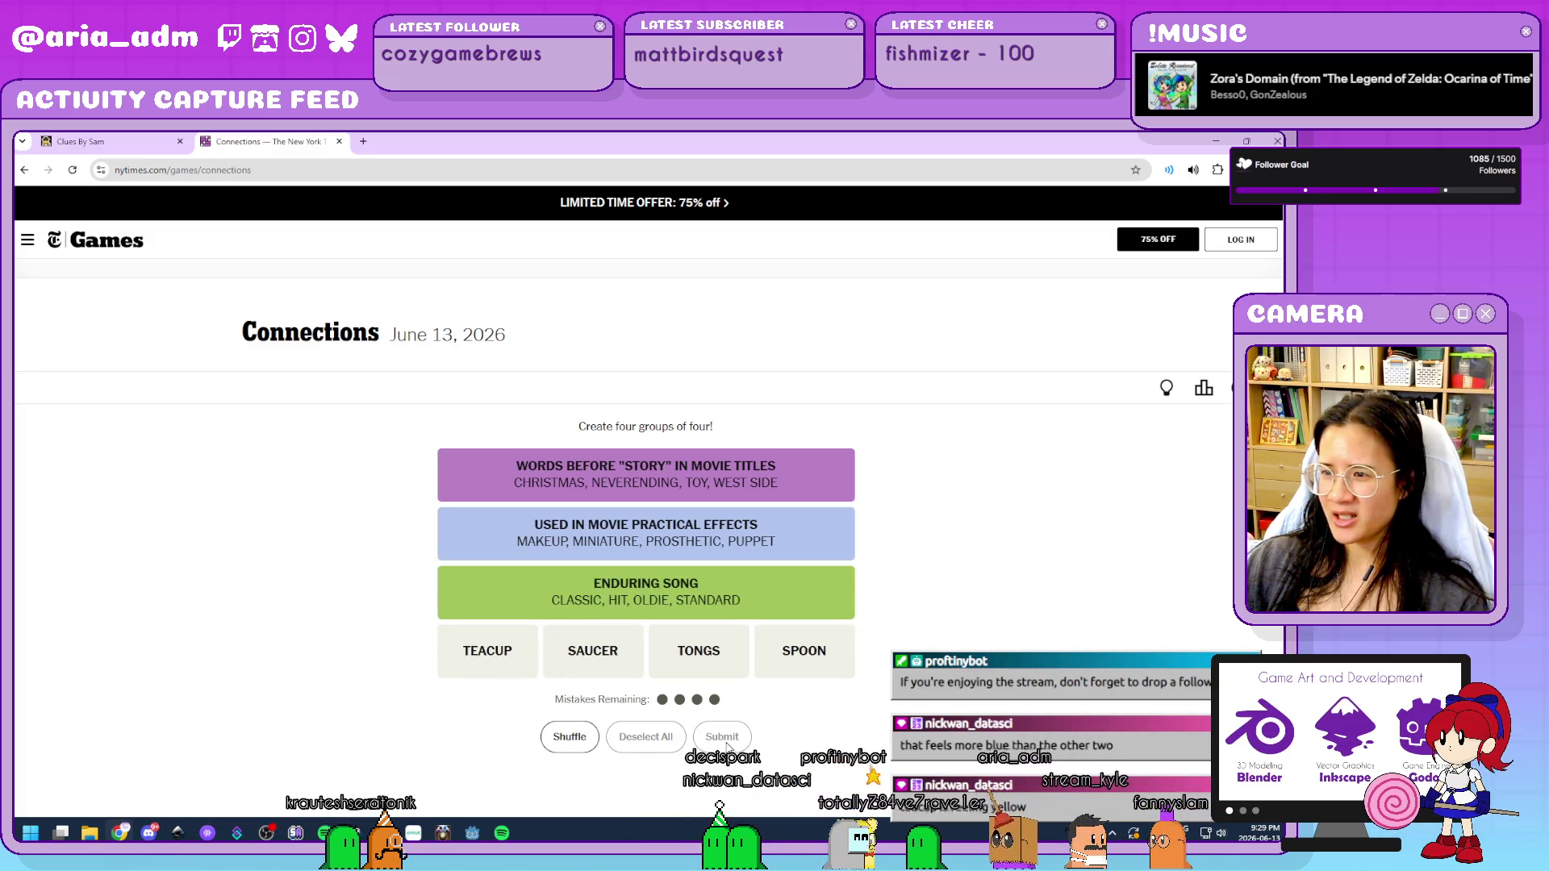
Submit TEACUP, TONGS and SPOON to complete the yellow tea-service group.
{"action": "left_click", "coordinate": [509, 650]}
{"action": "left_click", "coordinate": [705, 660]}
{"action": "left_click", "coordinate": [814, 672]}
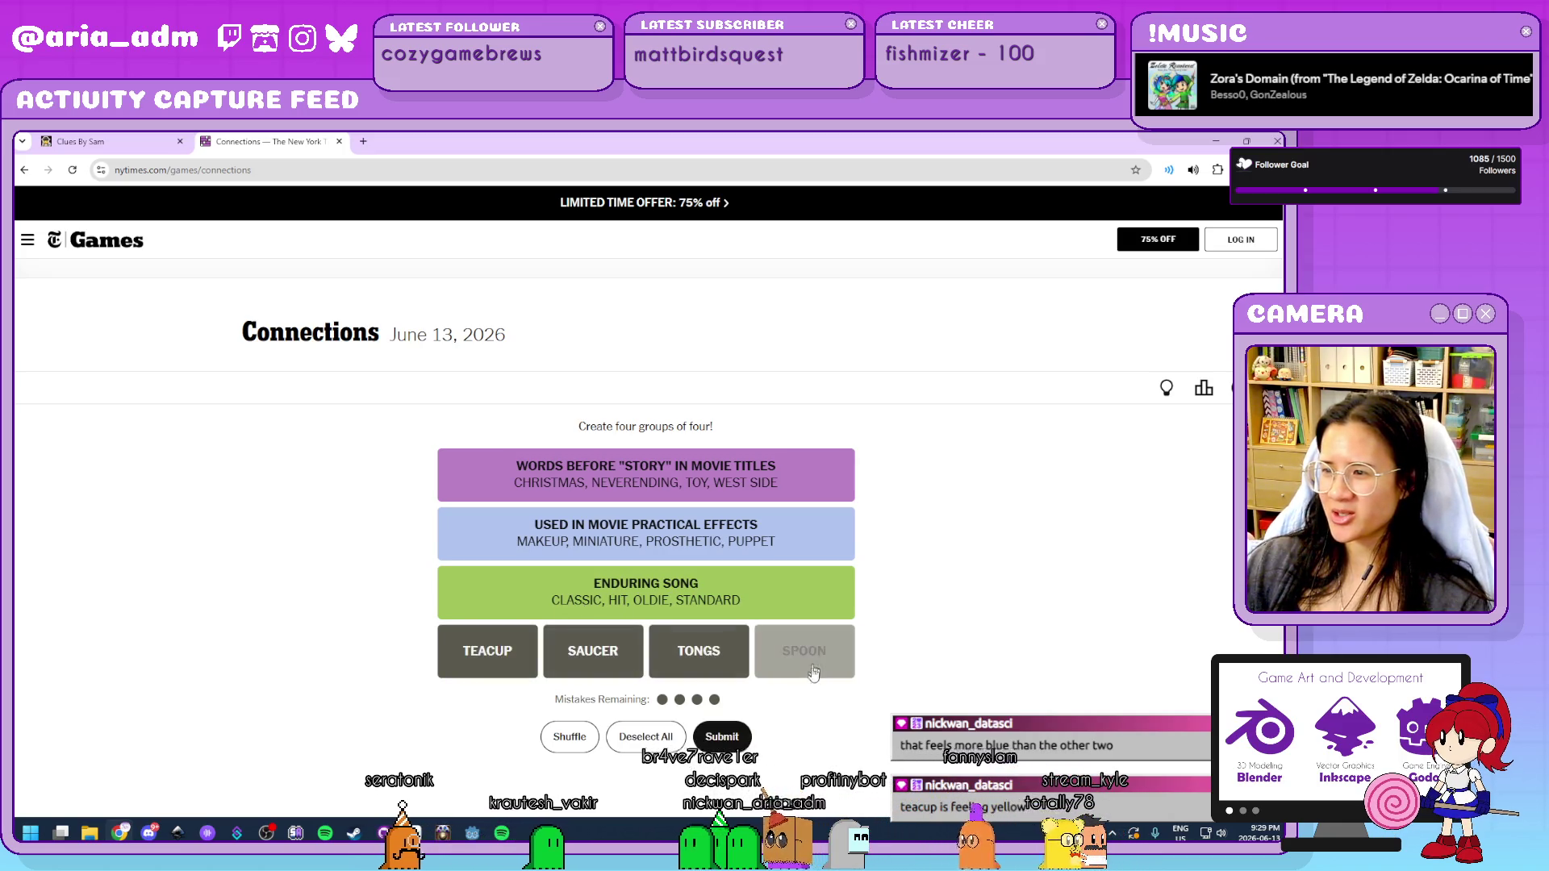
{"action": "left_click", "coordinate": [741, 736]}
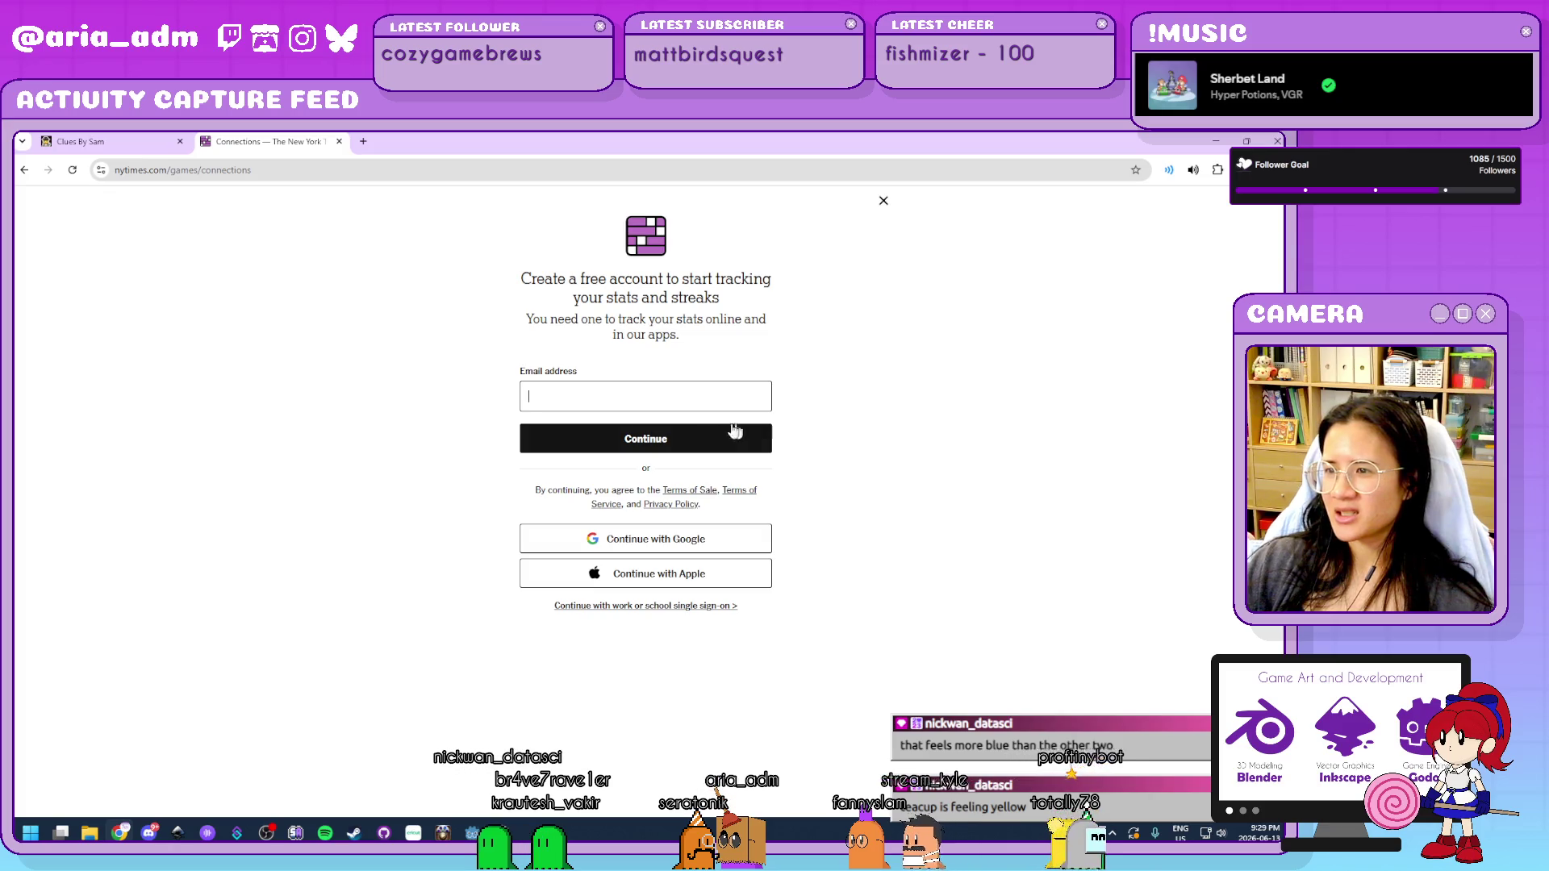
Dismiss the sign-up prompt, open Connections Bot, and close the subscription checkout tab.
{"action": "left_click", "coordinate": [883, 202]}
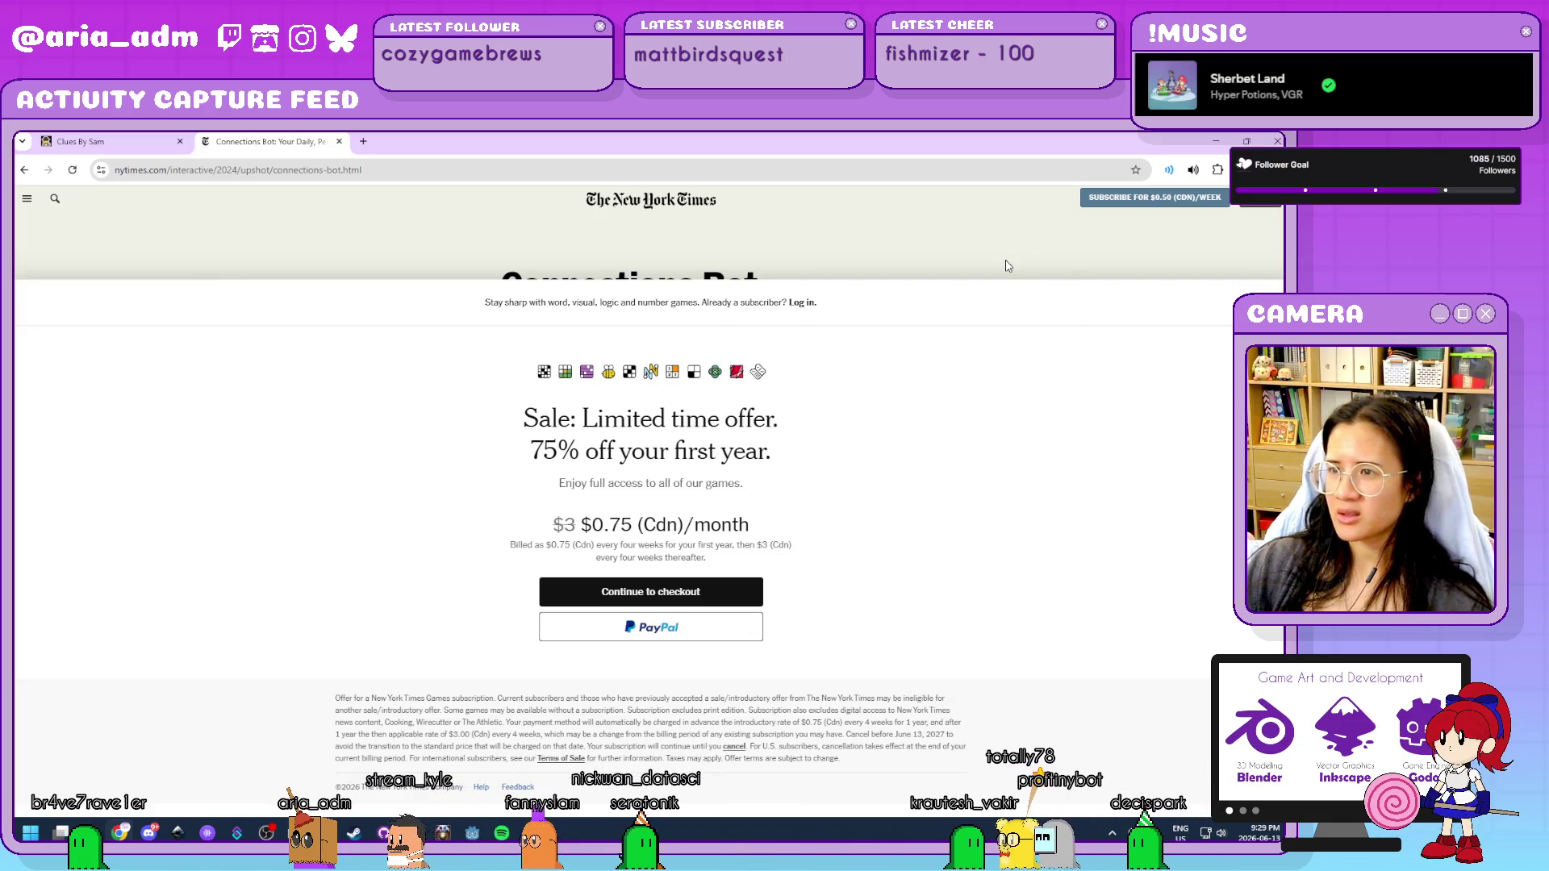
{"action": "left_click", "coordinate": [73, 171]}
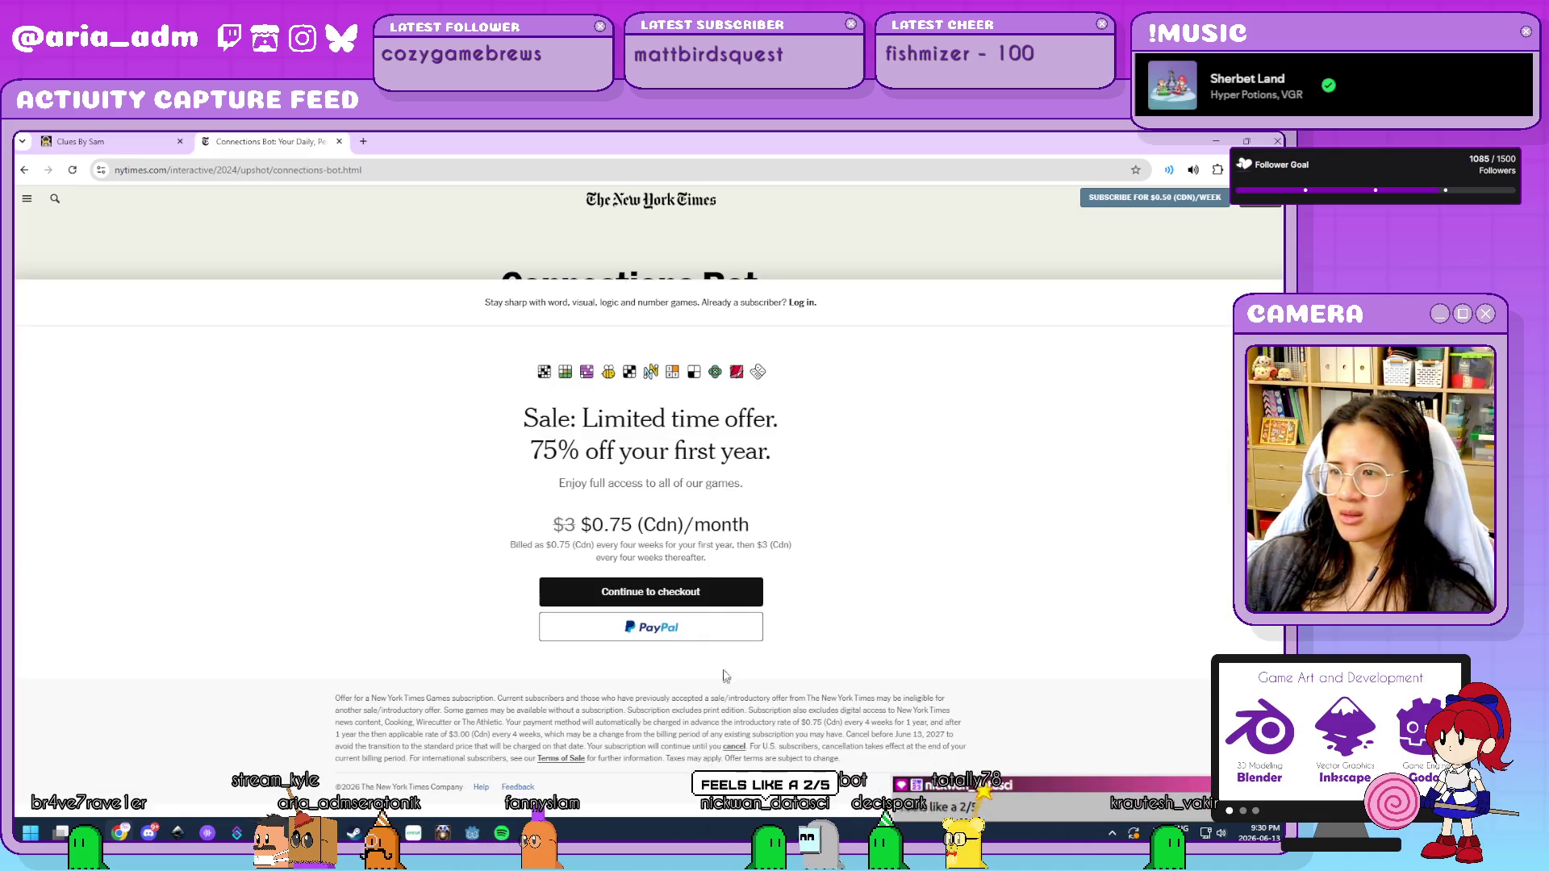
{"action": "left_click", "coordinate": [693, 593]}
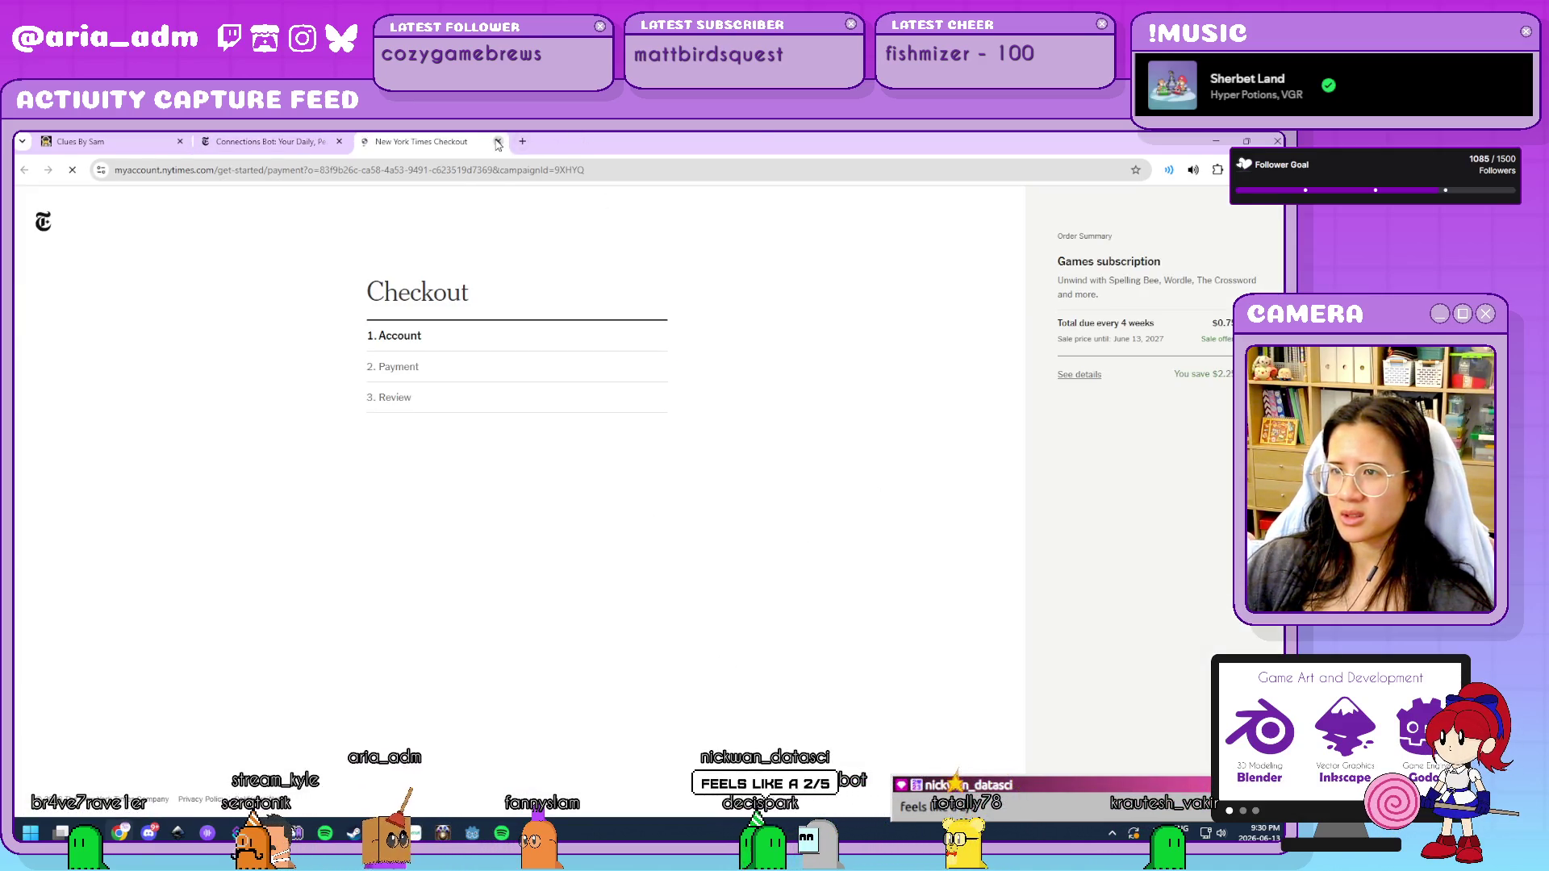
{"action": "key", "text": "ctrl+w"}
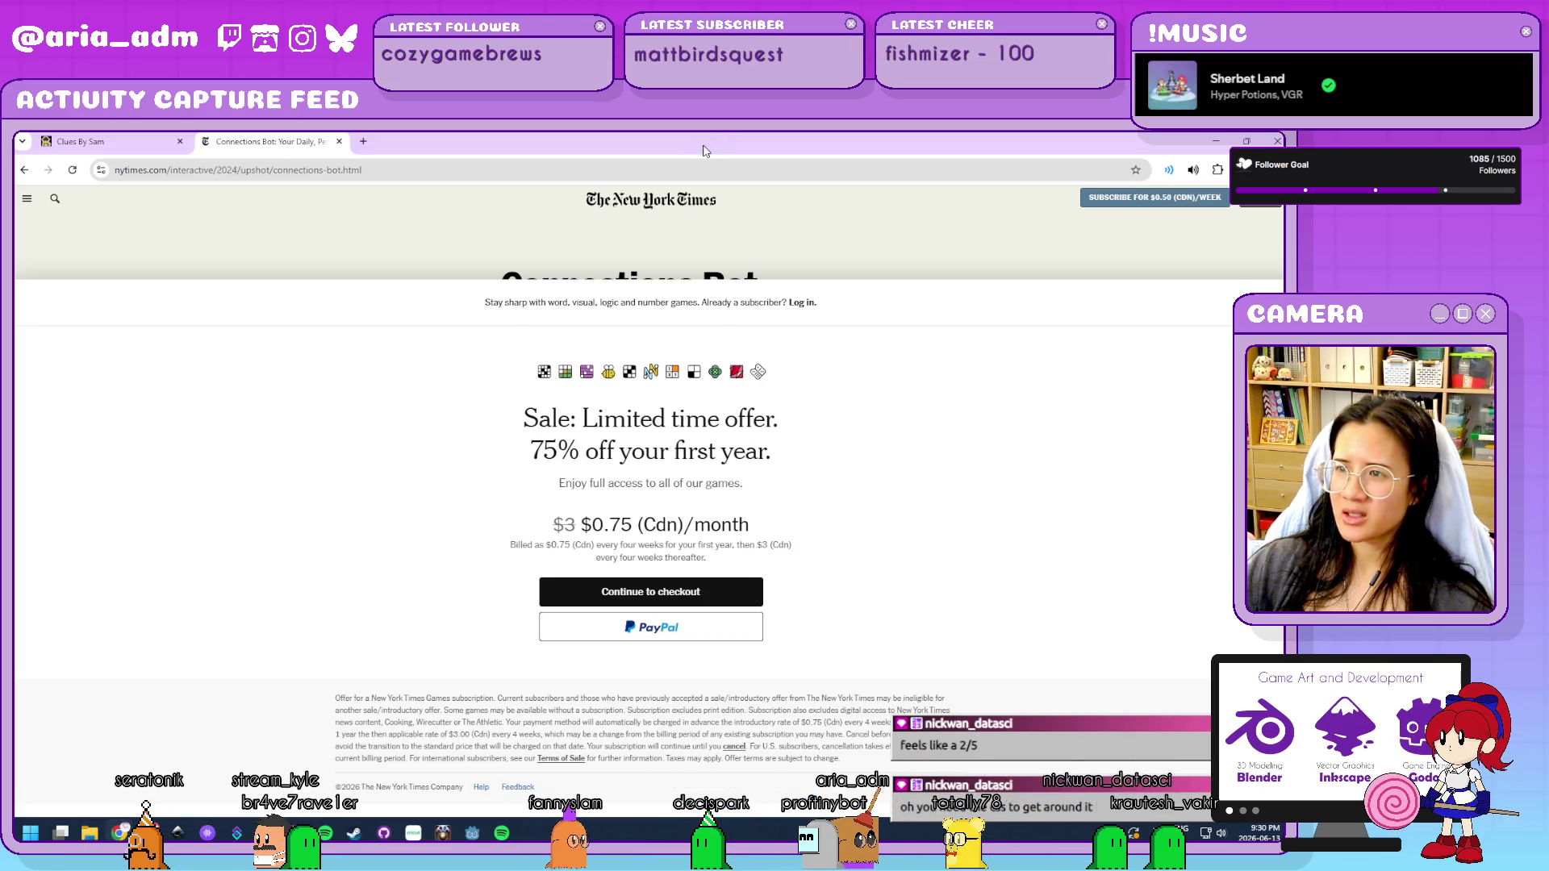
Shrink and minimize the Chrome window so Godot's script editor with gearManager.gd is visible.
{"action": "left_click_drag", "start_coordinate": [702, 151], "coordinate": [690, 336]}
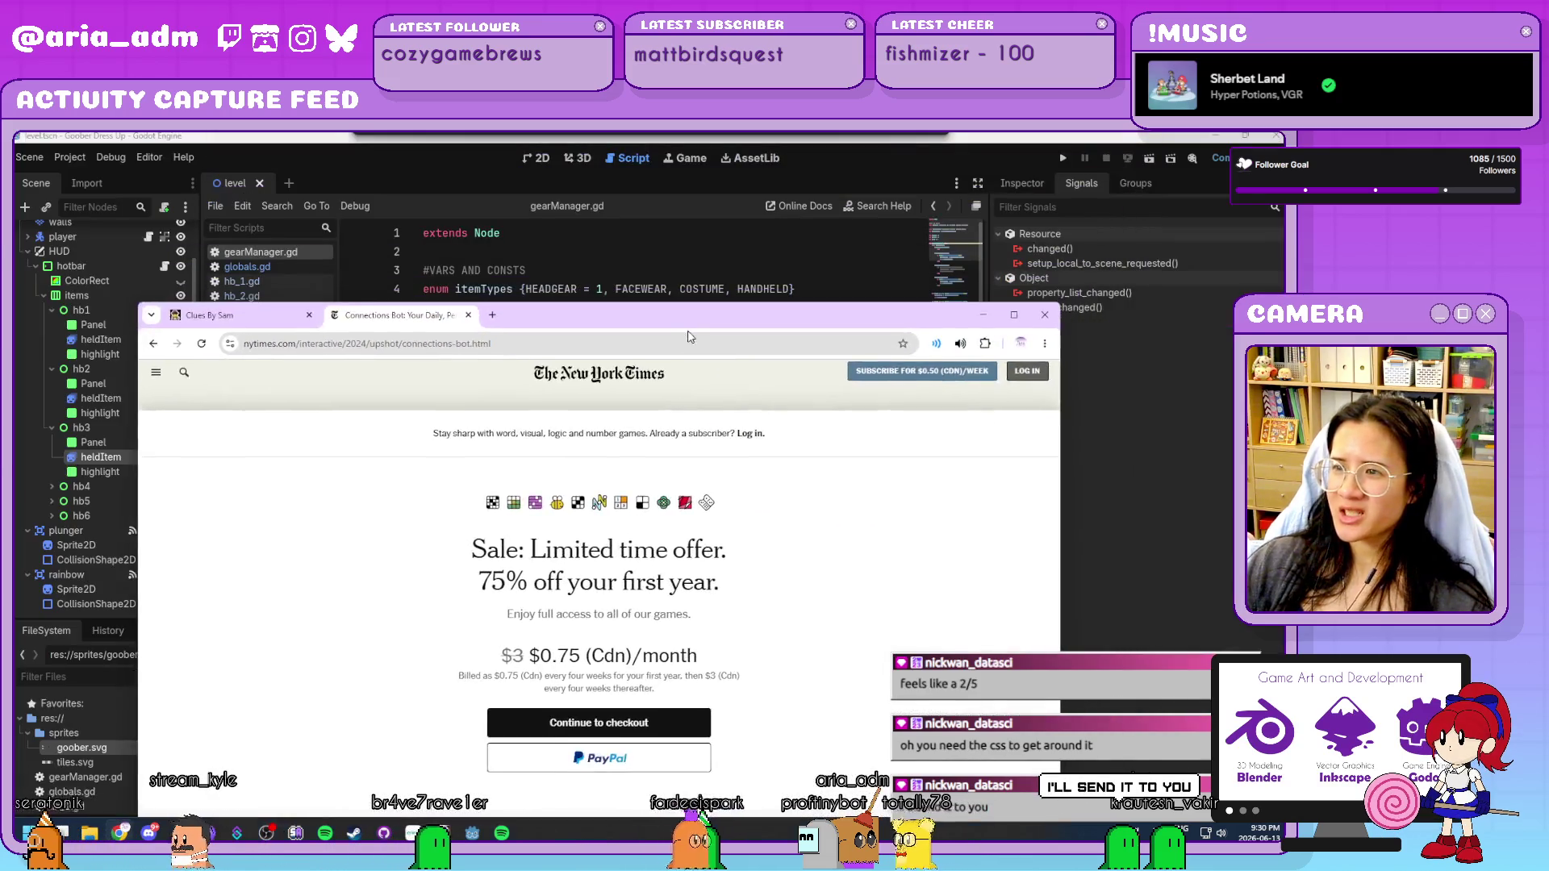
{"action": "left_click", "coordinate": [982, 315]}
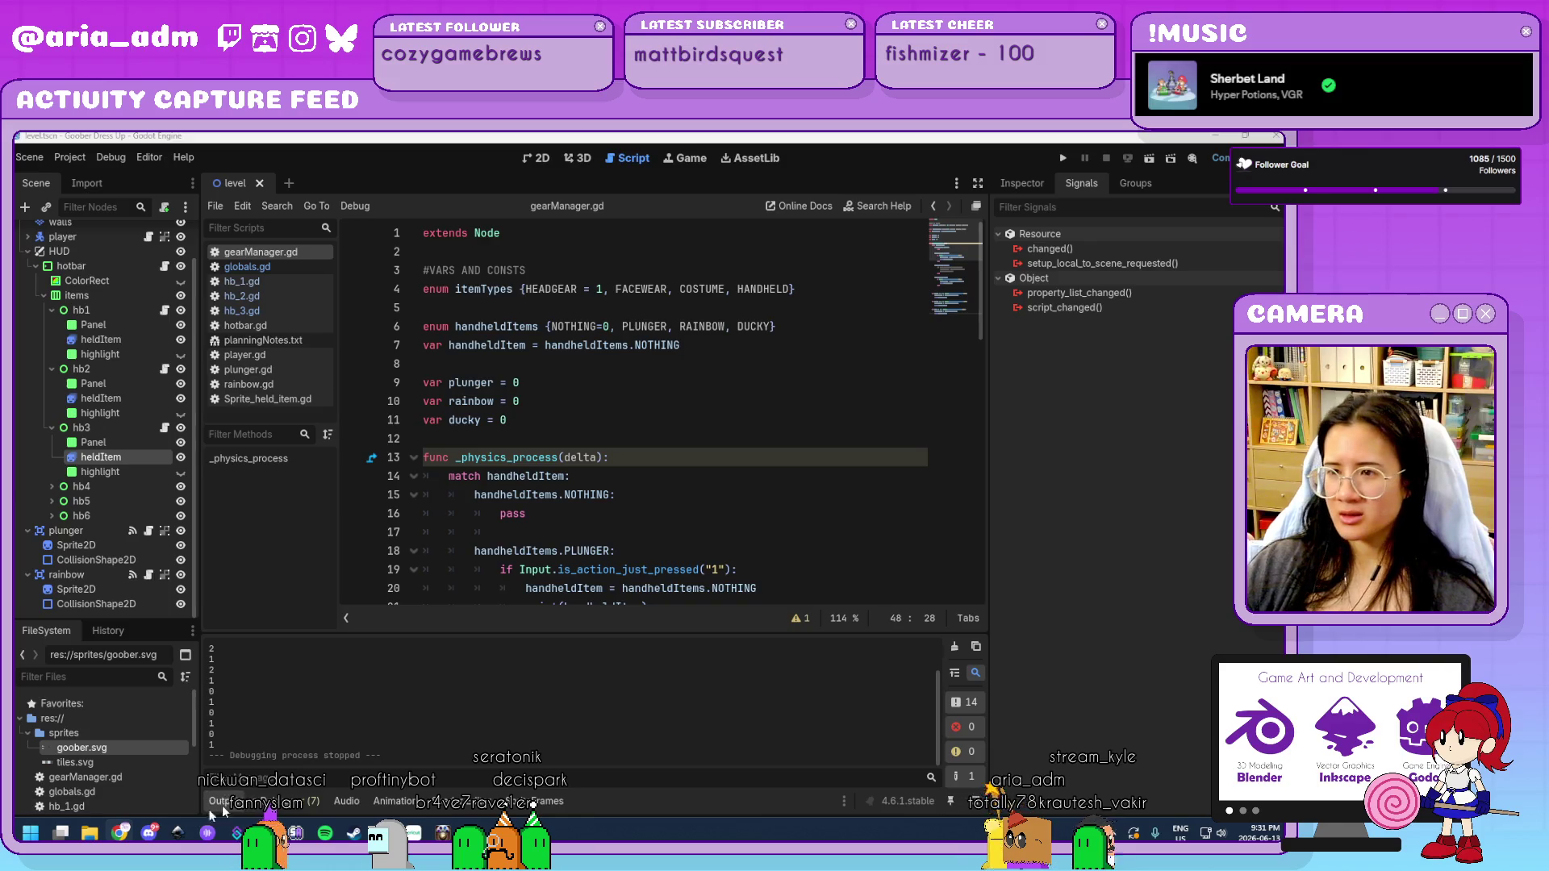
Clear the seven GDScript warnings from the Debugger's Errors list and switch back to Output.
{"action": "left_click", "coordinate": [287, 802]}
{"action": "left_click", "coordinate": [309, 634]}
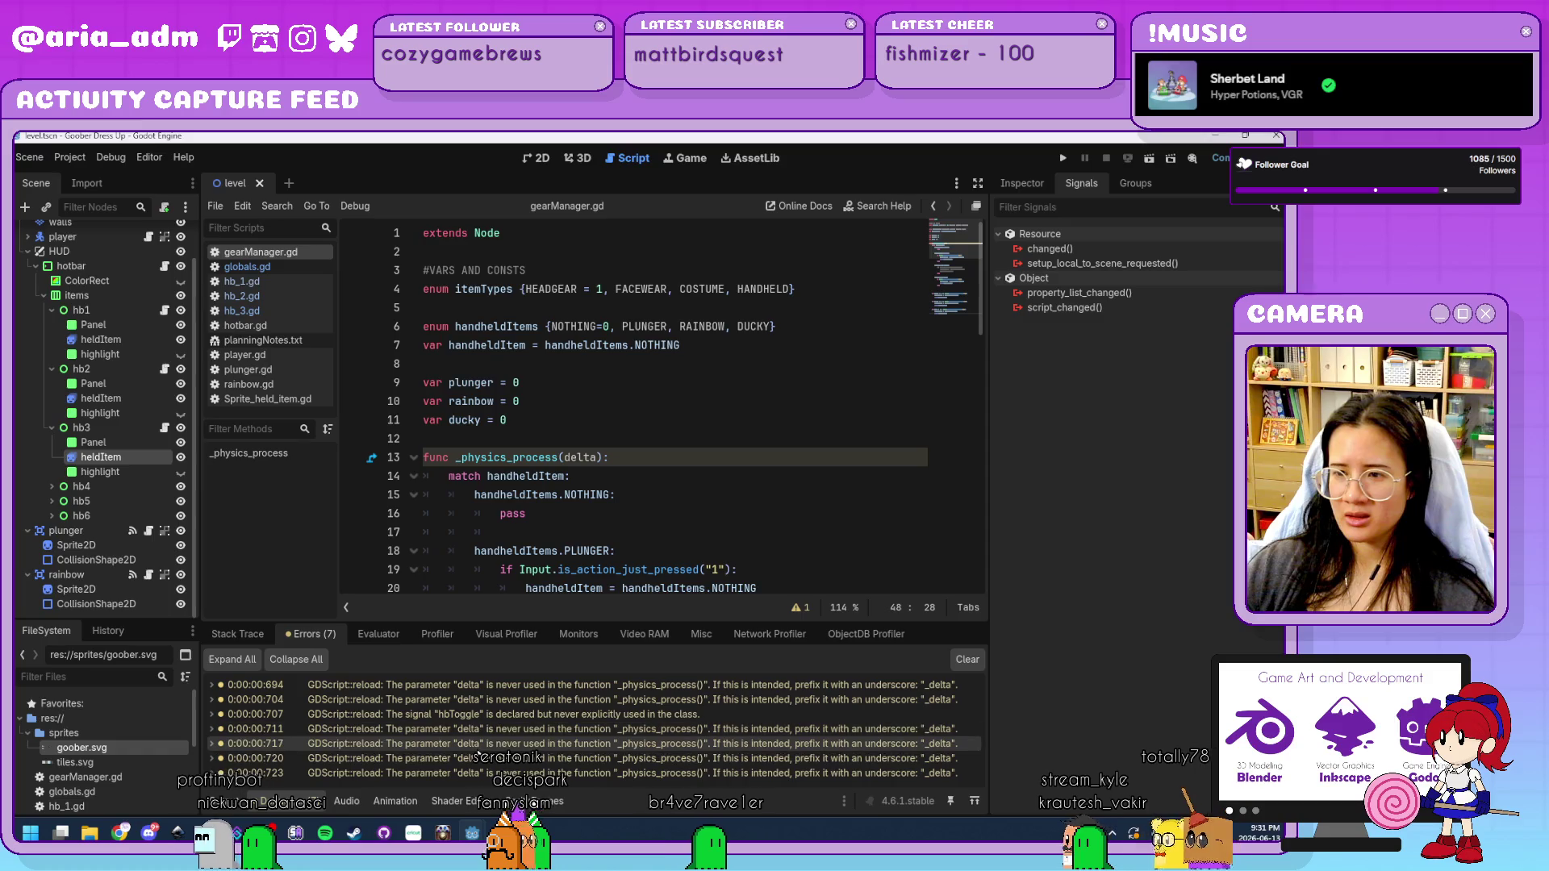
{"action": "left_click", "coordinate": [965, 660]}
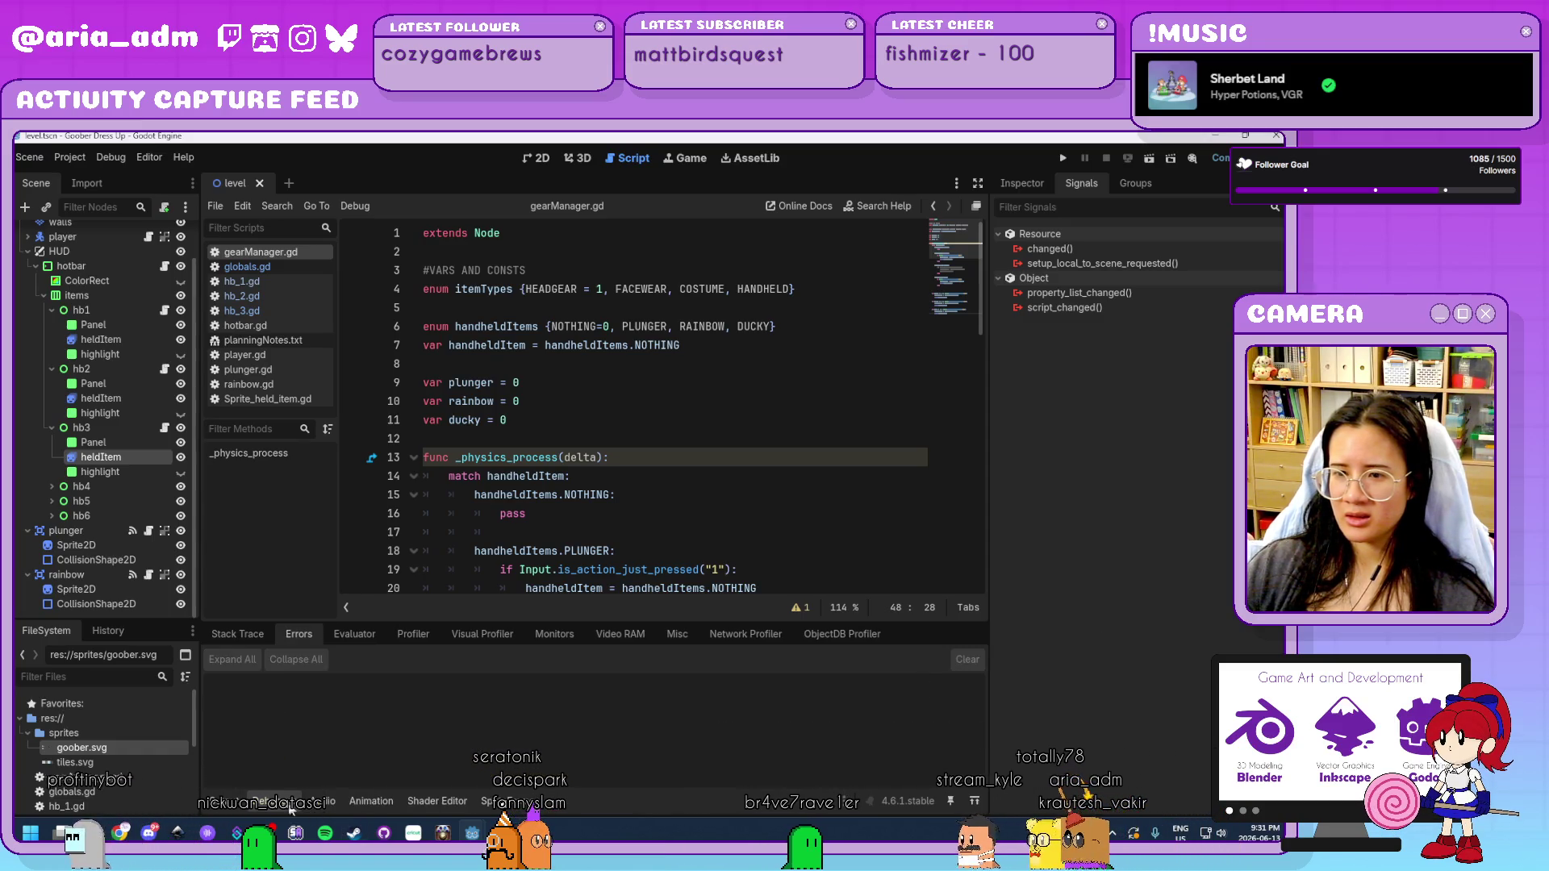
{"action": "left_click", "coordinate": [252, 803]}
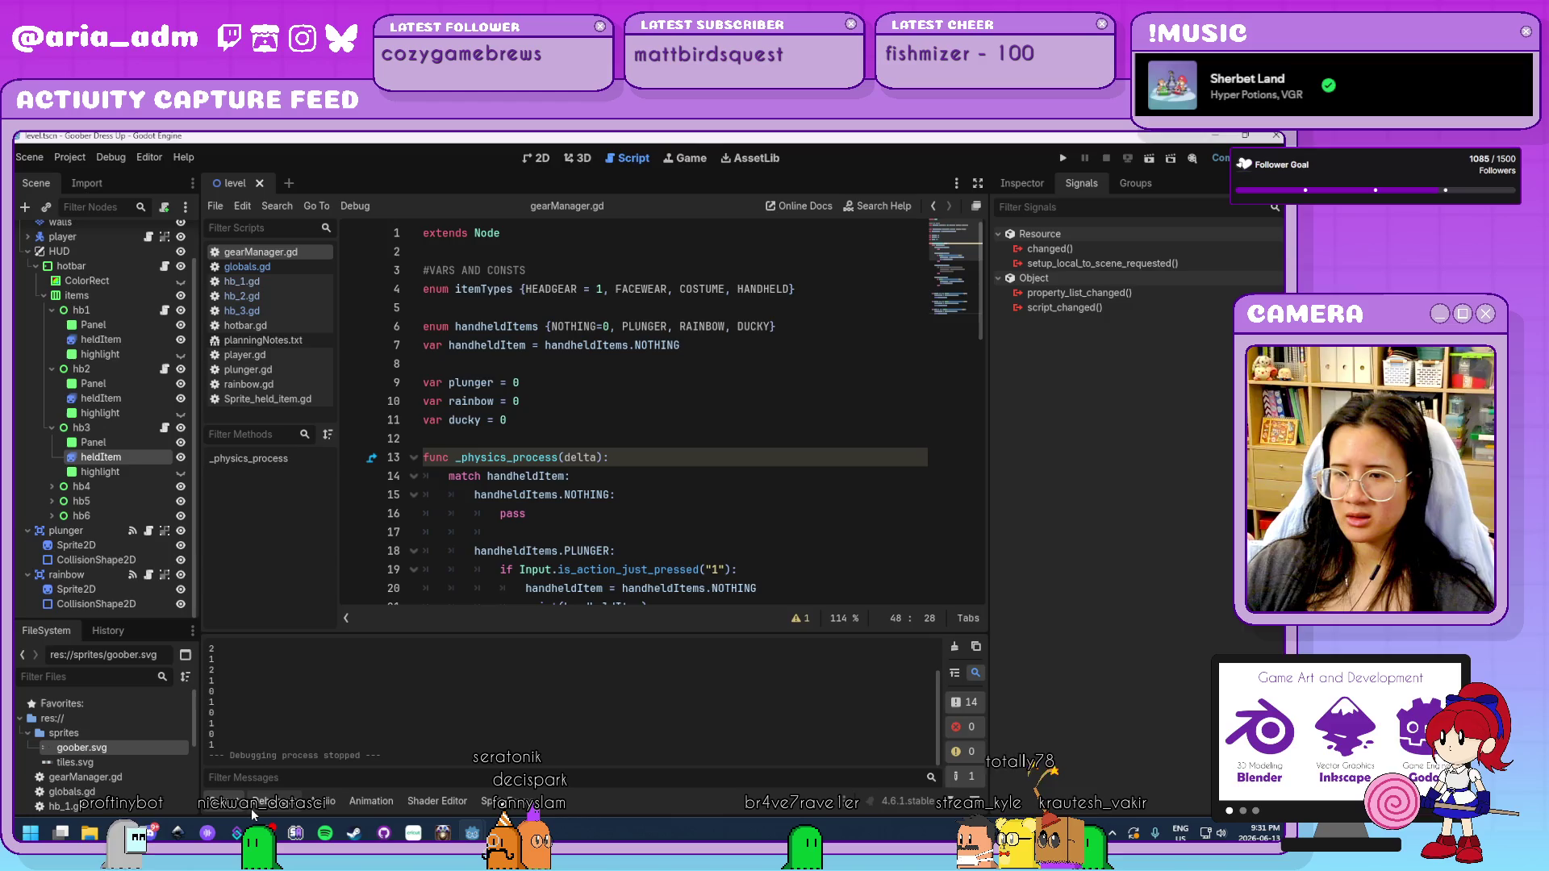
{"action": "left_click", "coordinate": [250, 808]}
Scroll gearManager.gd down to show the PLUNGER, RAINBOW and DUCKY branches.
{"action": "scroll", "coordinate": [579, 690], "scroll_direction": "down", "scroll_amount": 5}
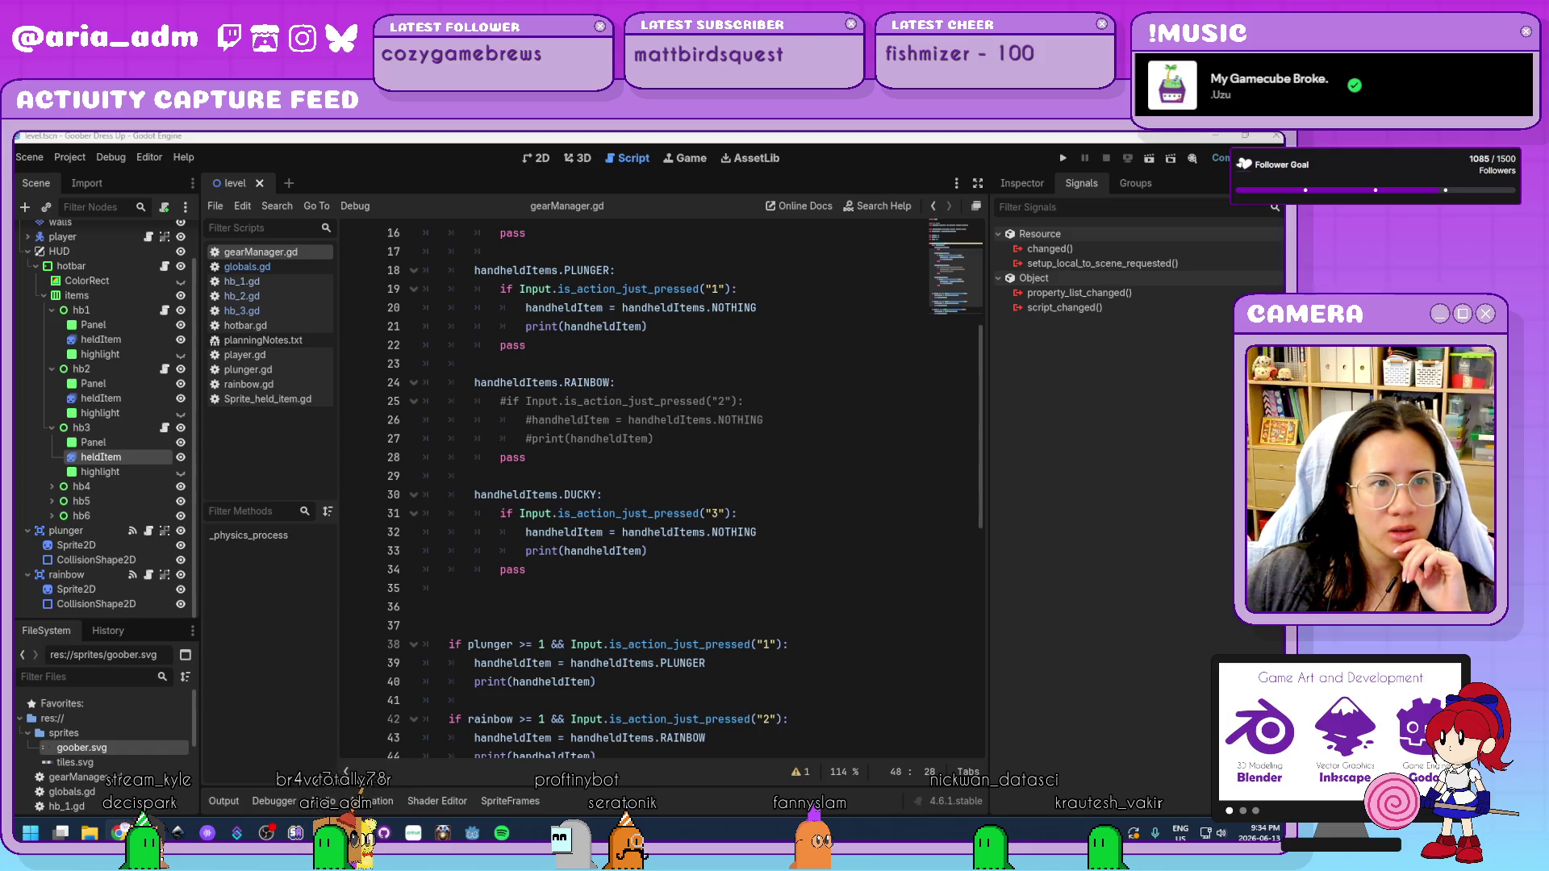
Bring Chrome's Connections Bot difficulty statistics page in front of Godot.
{"action": "key", "text": "alt+Tab"}
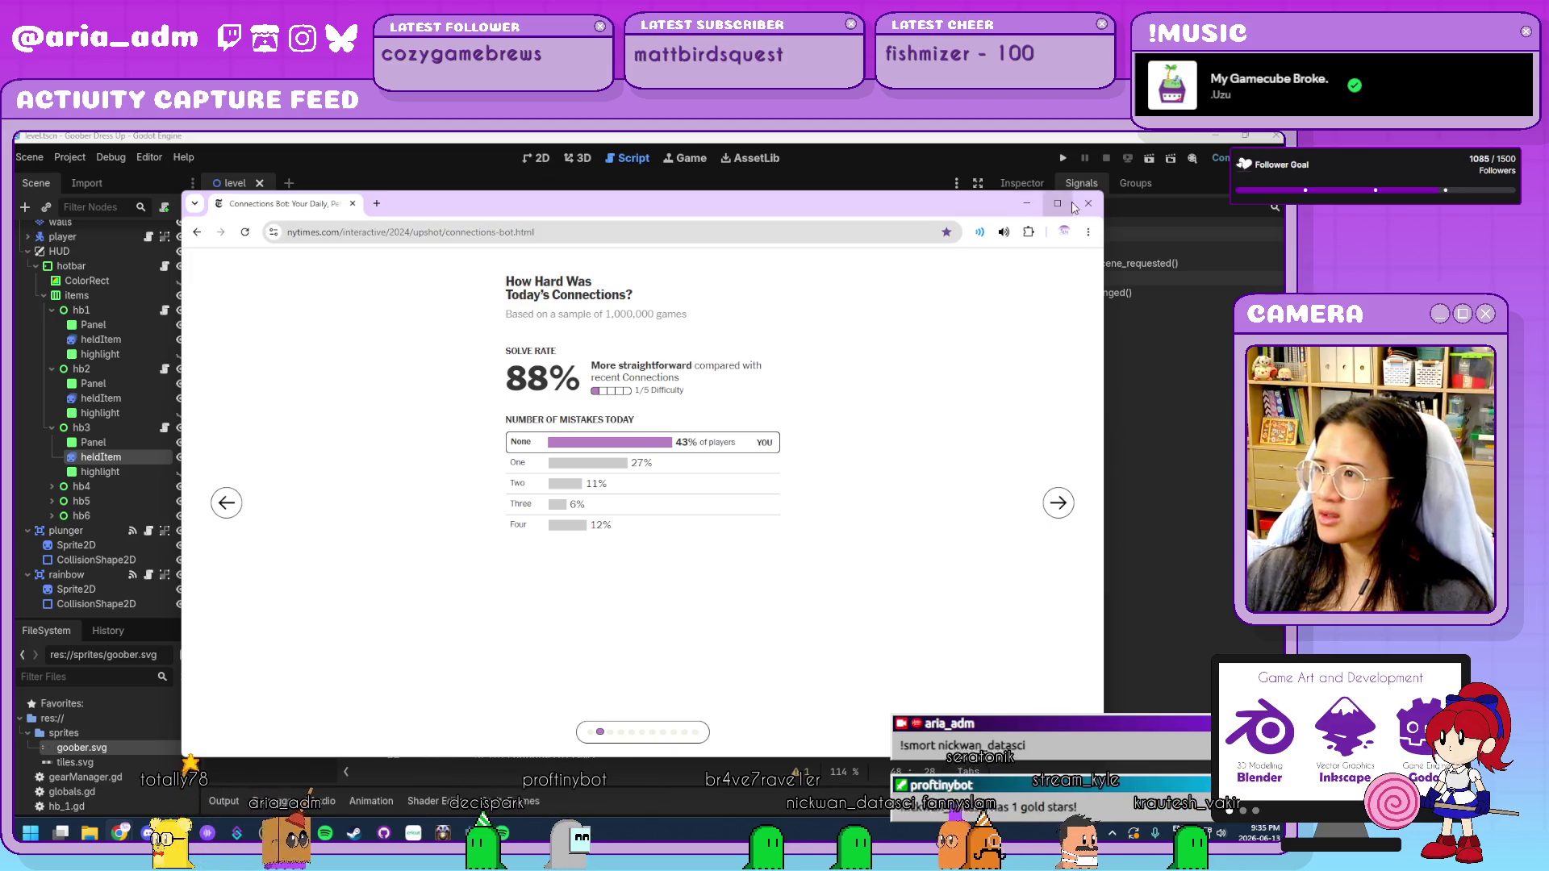
Maximize the browser and page through the Connections No. 1098 ratings, difficulty and full top-mistakes list.
{"action": "key", "text": "super+Up"}
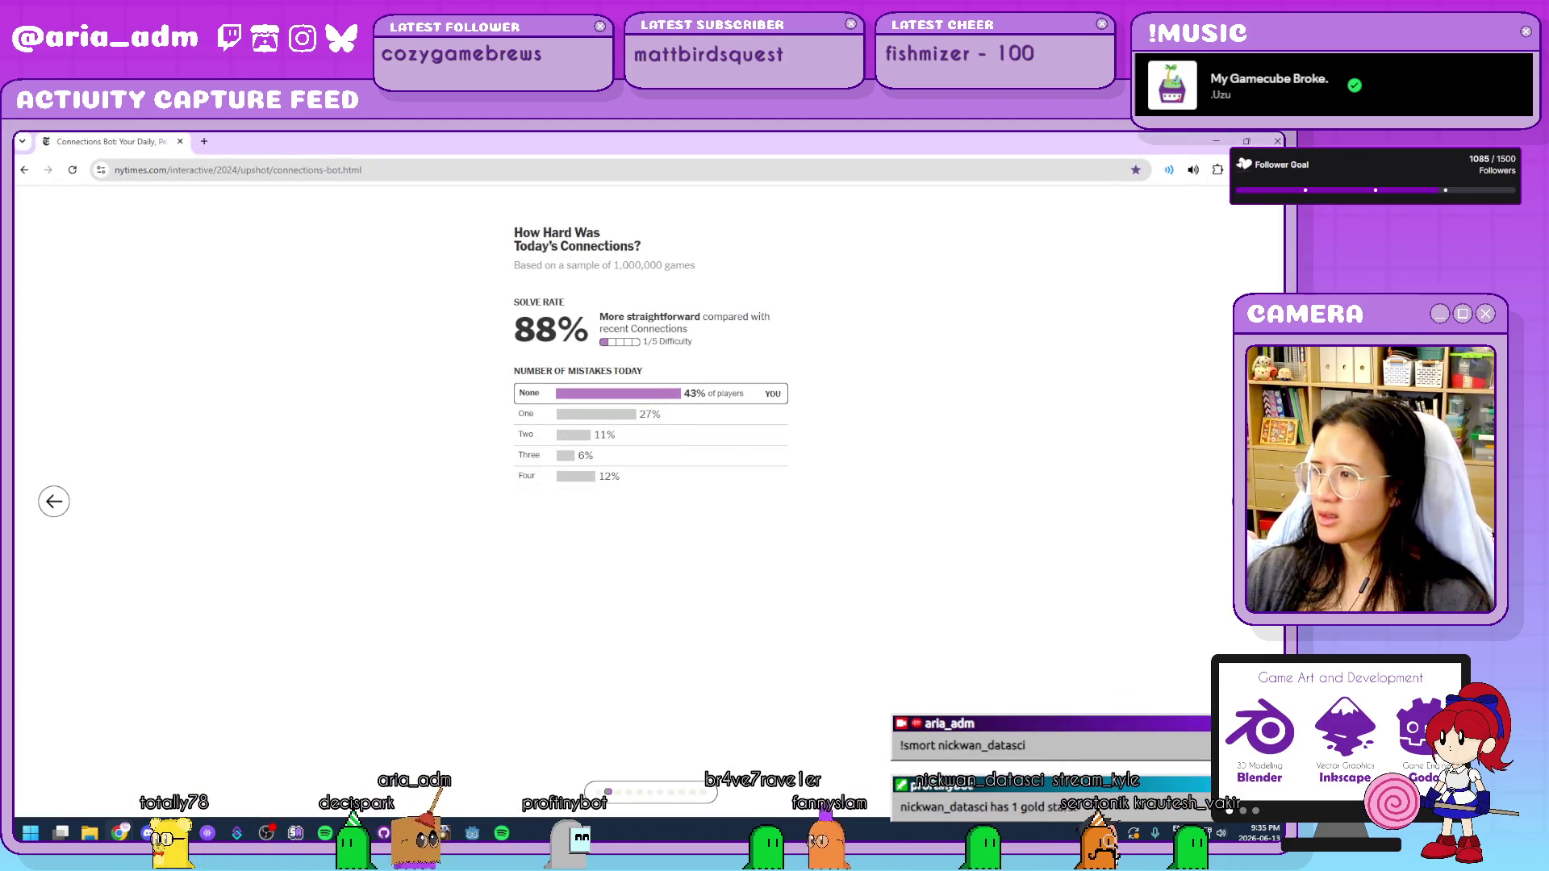
{"action": "left_click", "coordinate": [691, 532]}
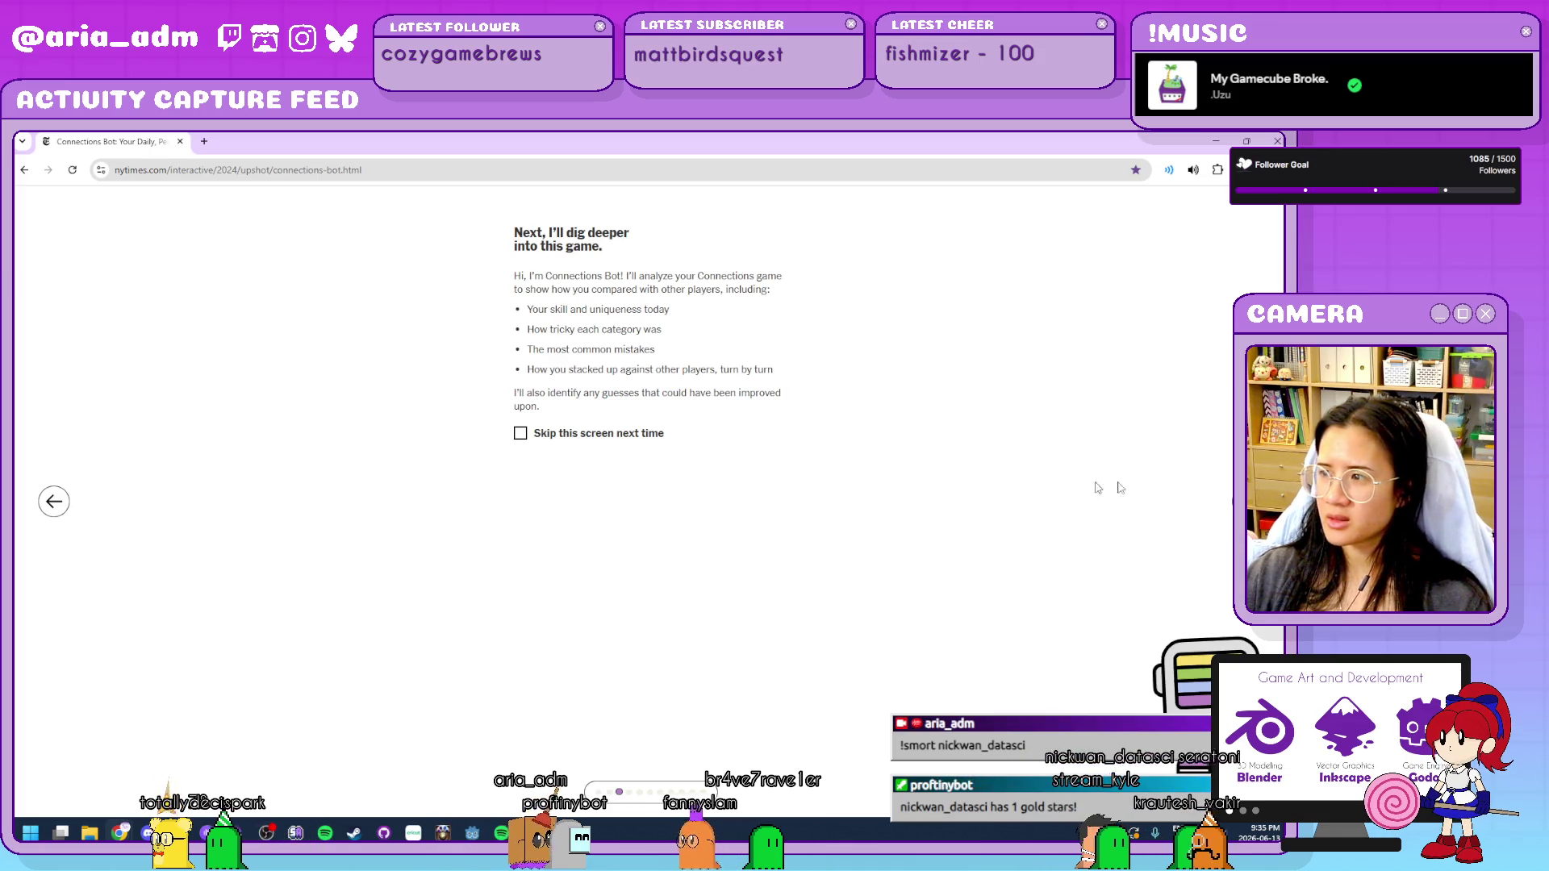
{"action": "left_click", "coordinate": [781, 530]}
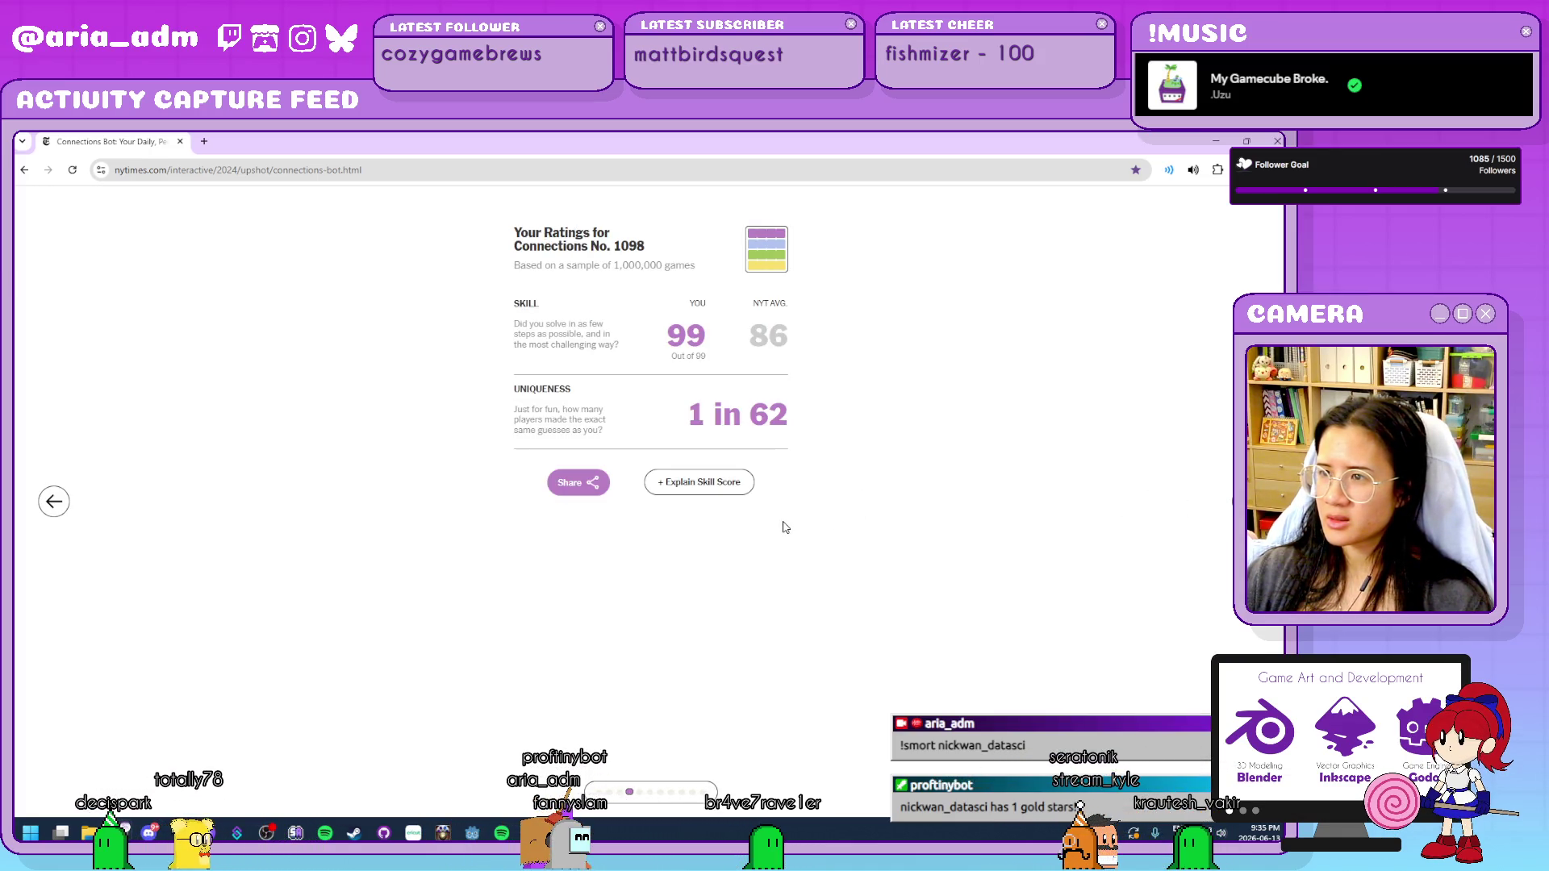
{"action": "left_click", "coordinate": [1144, 498]}
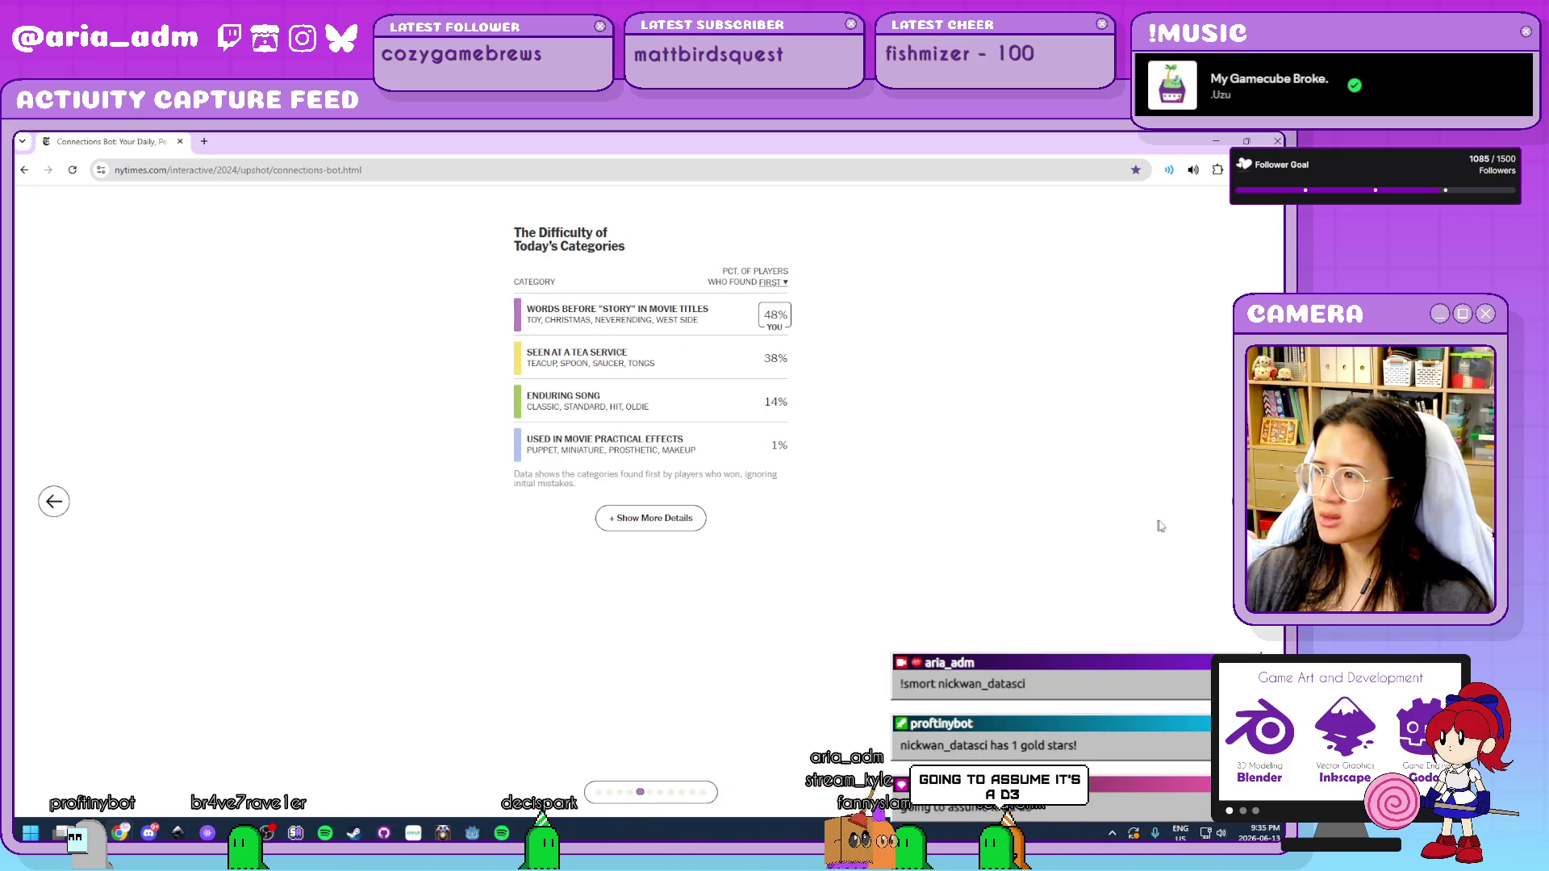
{"action": "key", "text": "Right"}
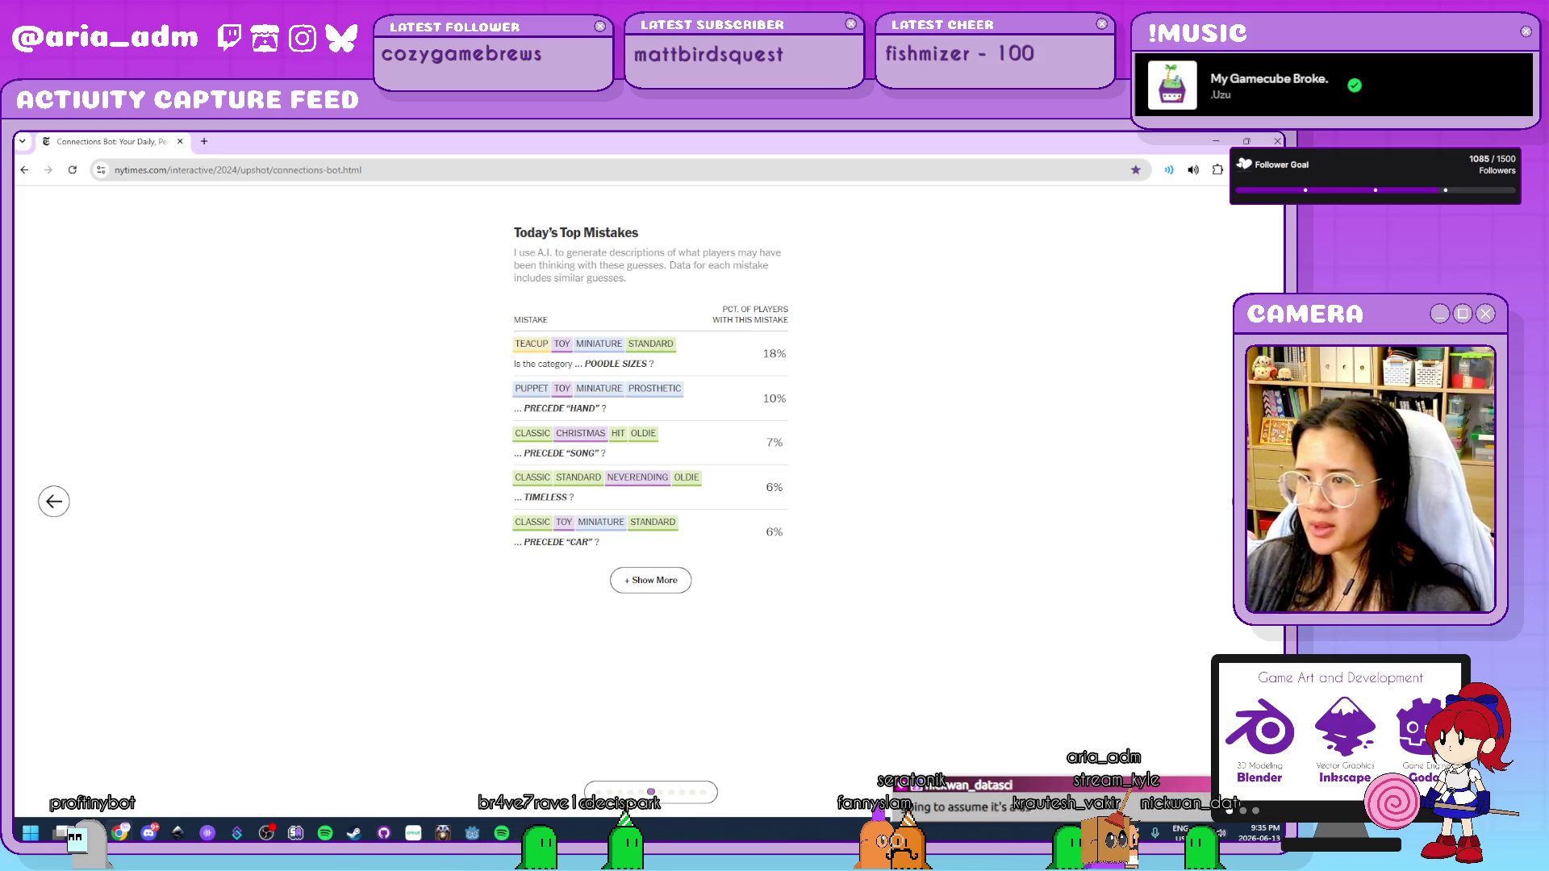
{"action": "left_click", "coordinate": [650, 581]}
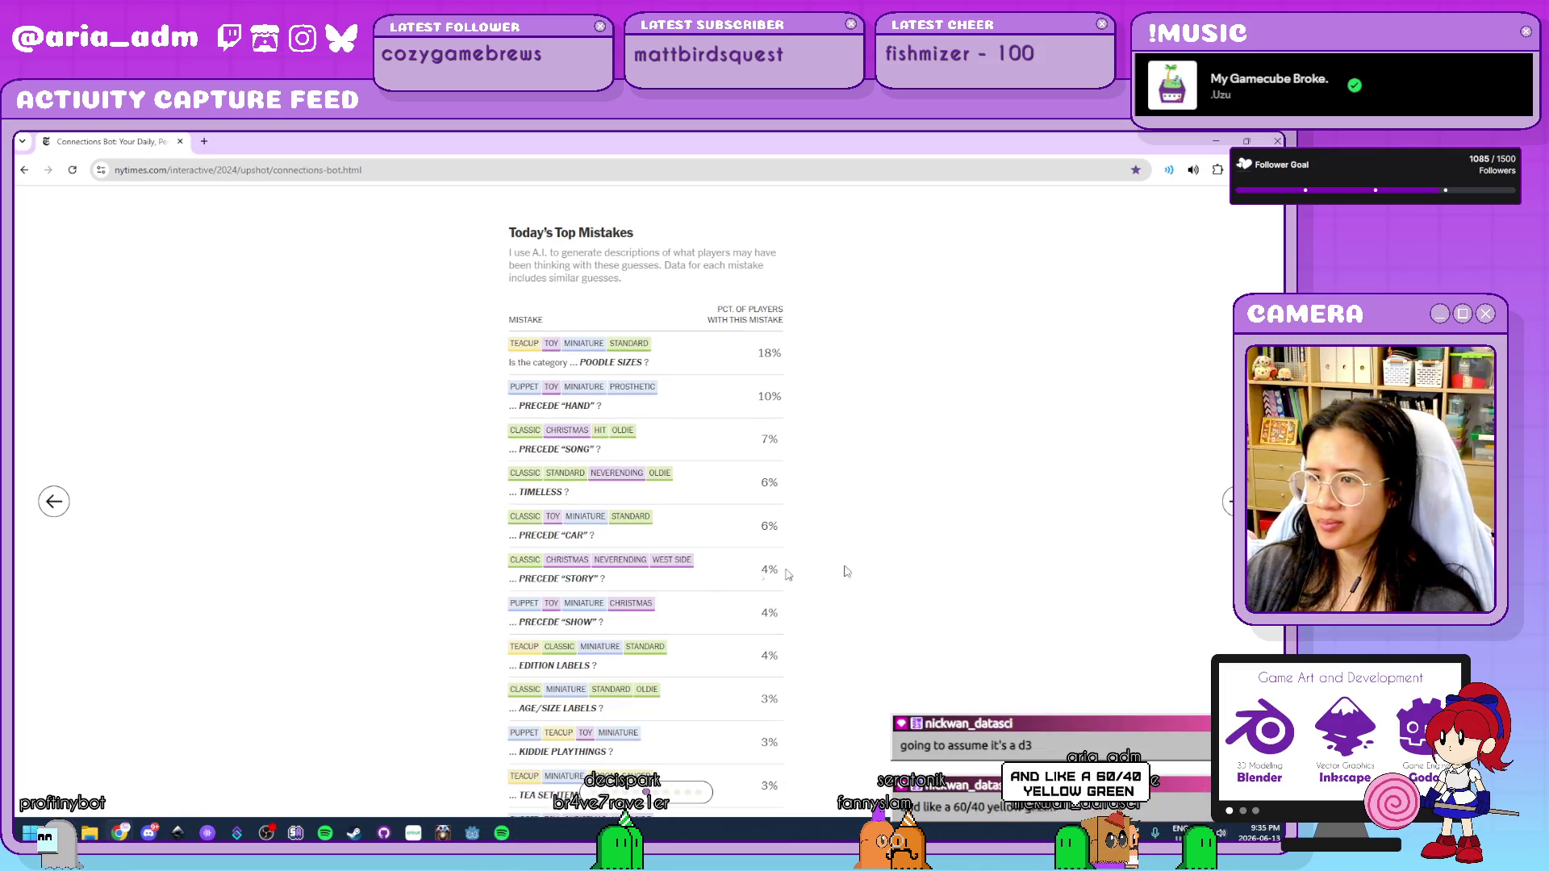
Expand all guesses for the first, second and third guess breakdowns, reaching the fourth guess.
{"action": "key", "text": "Right"}
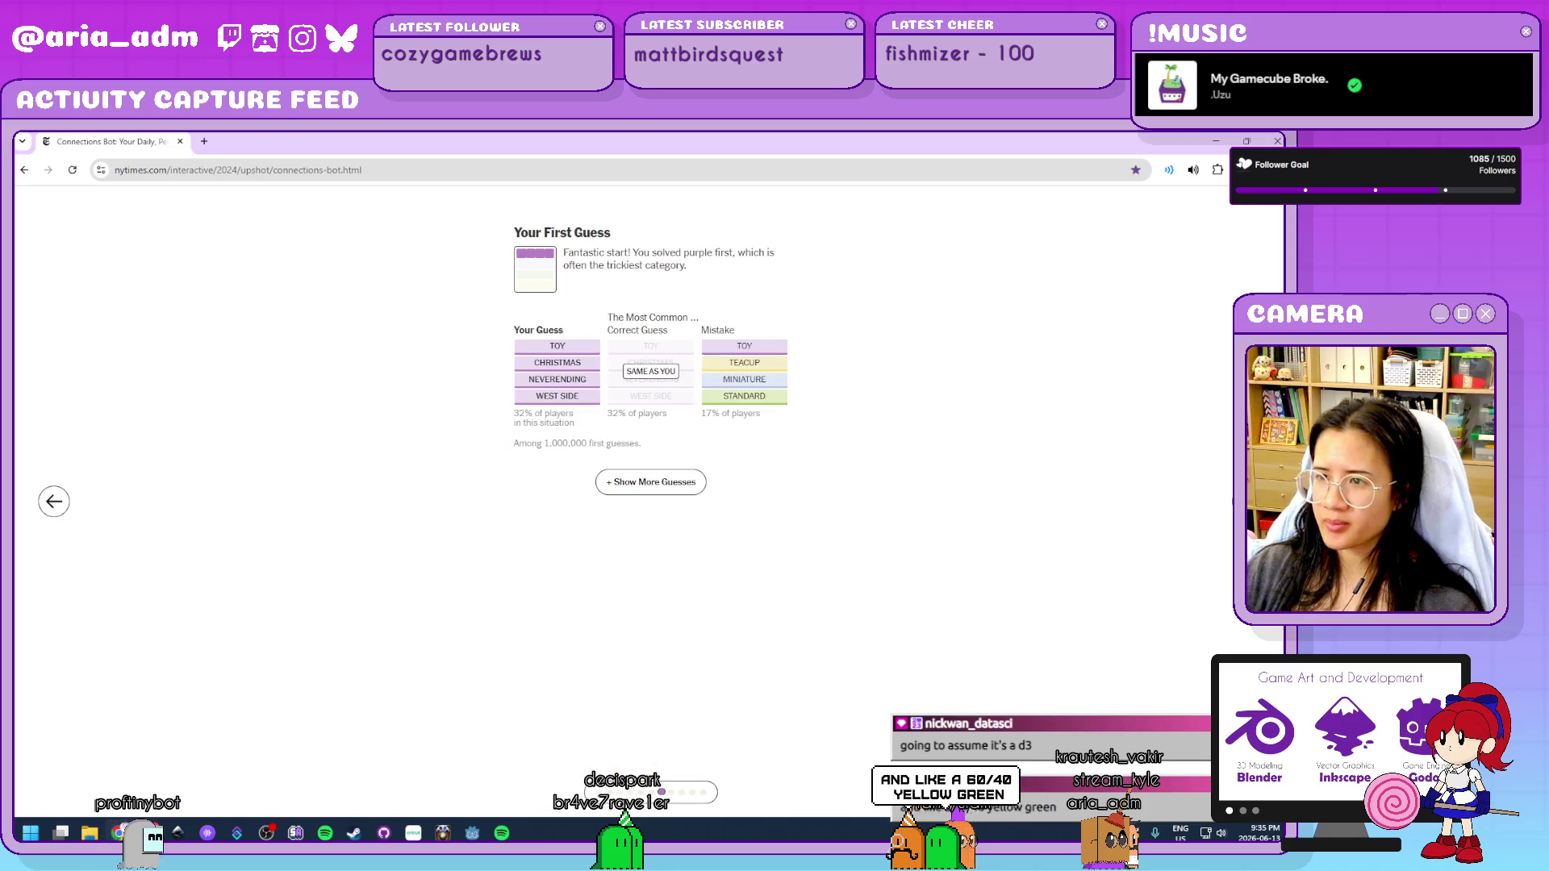
{"action": "left_click", "coordinate": [682, 484]}
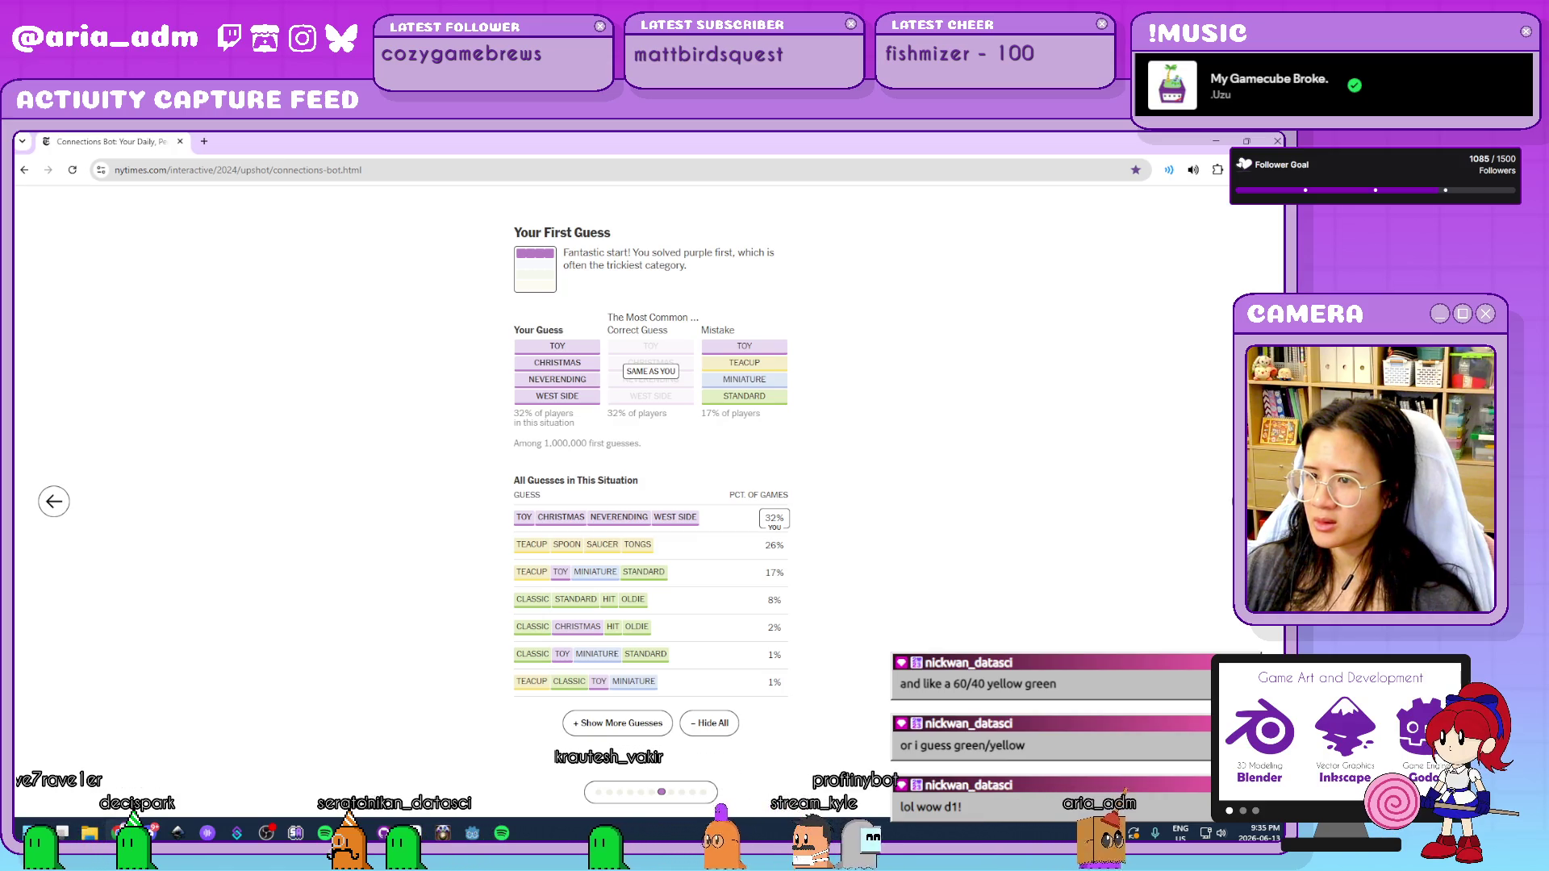
{"action": "key", "text": "Right"}
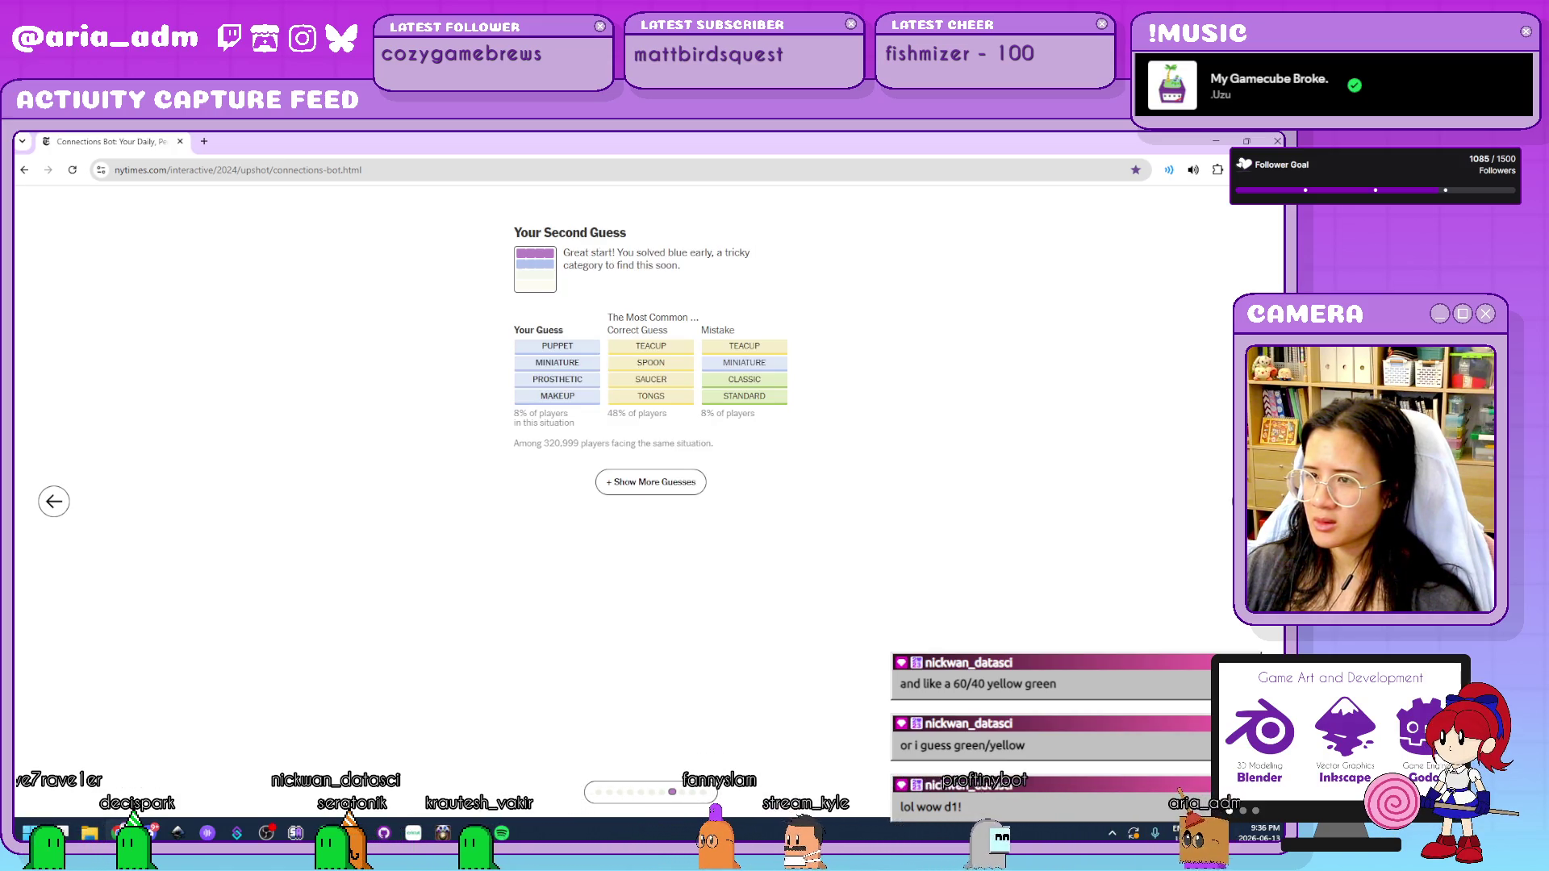
{"action": "left_click", "coordinate": [674, 483]}
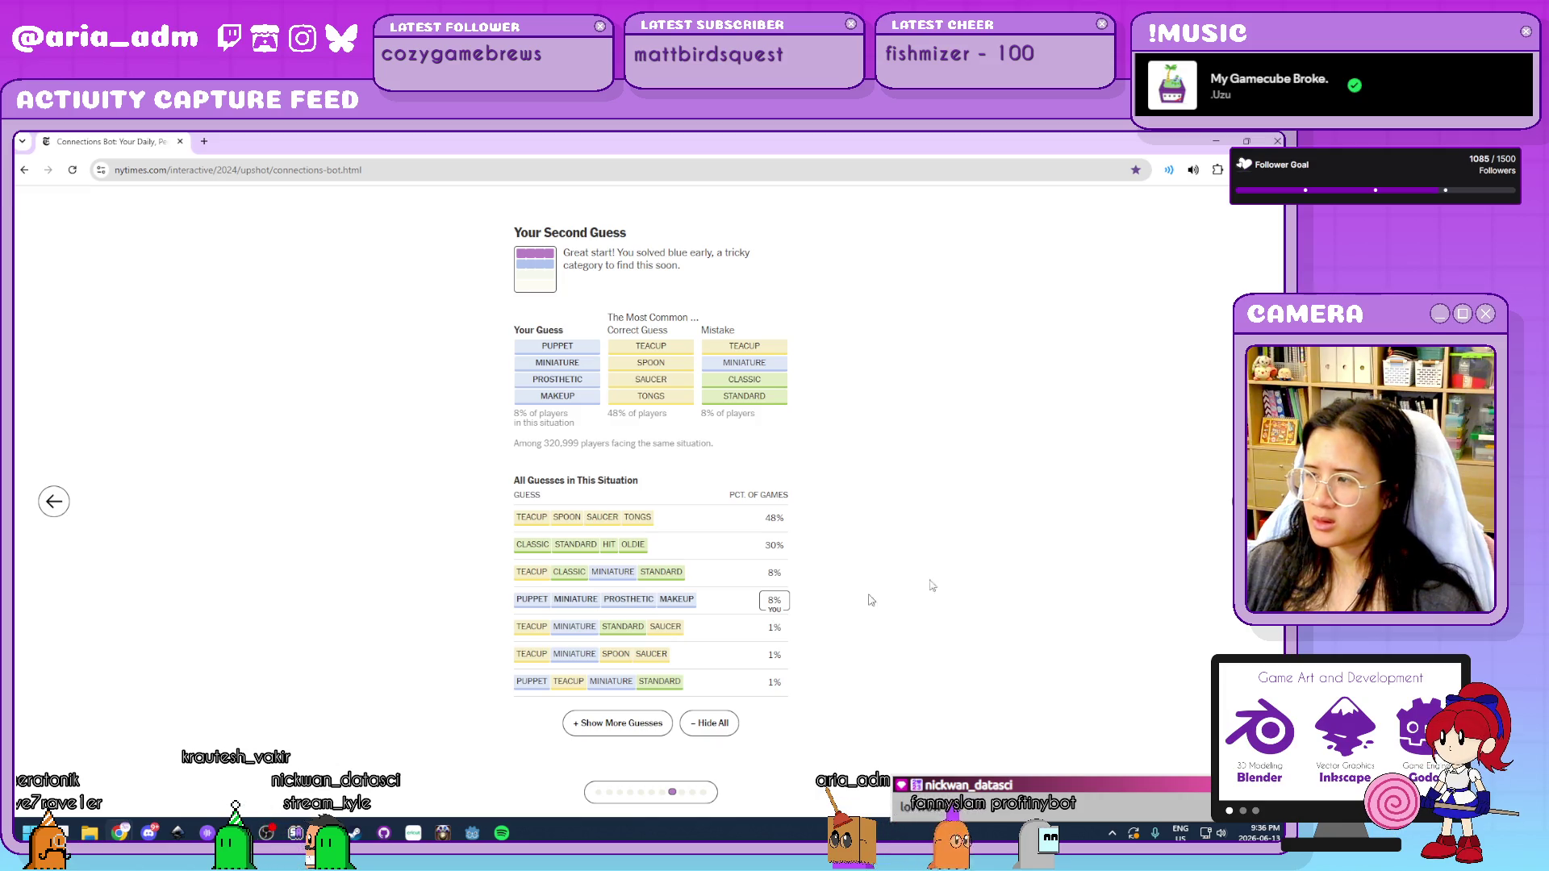
{"action": "key", "text": "Right"}
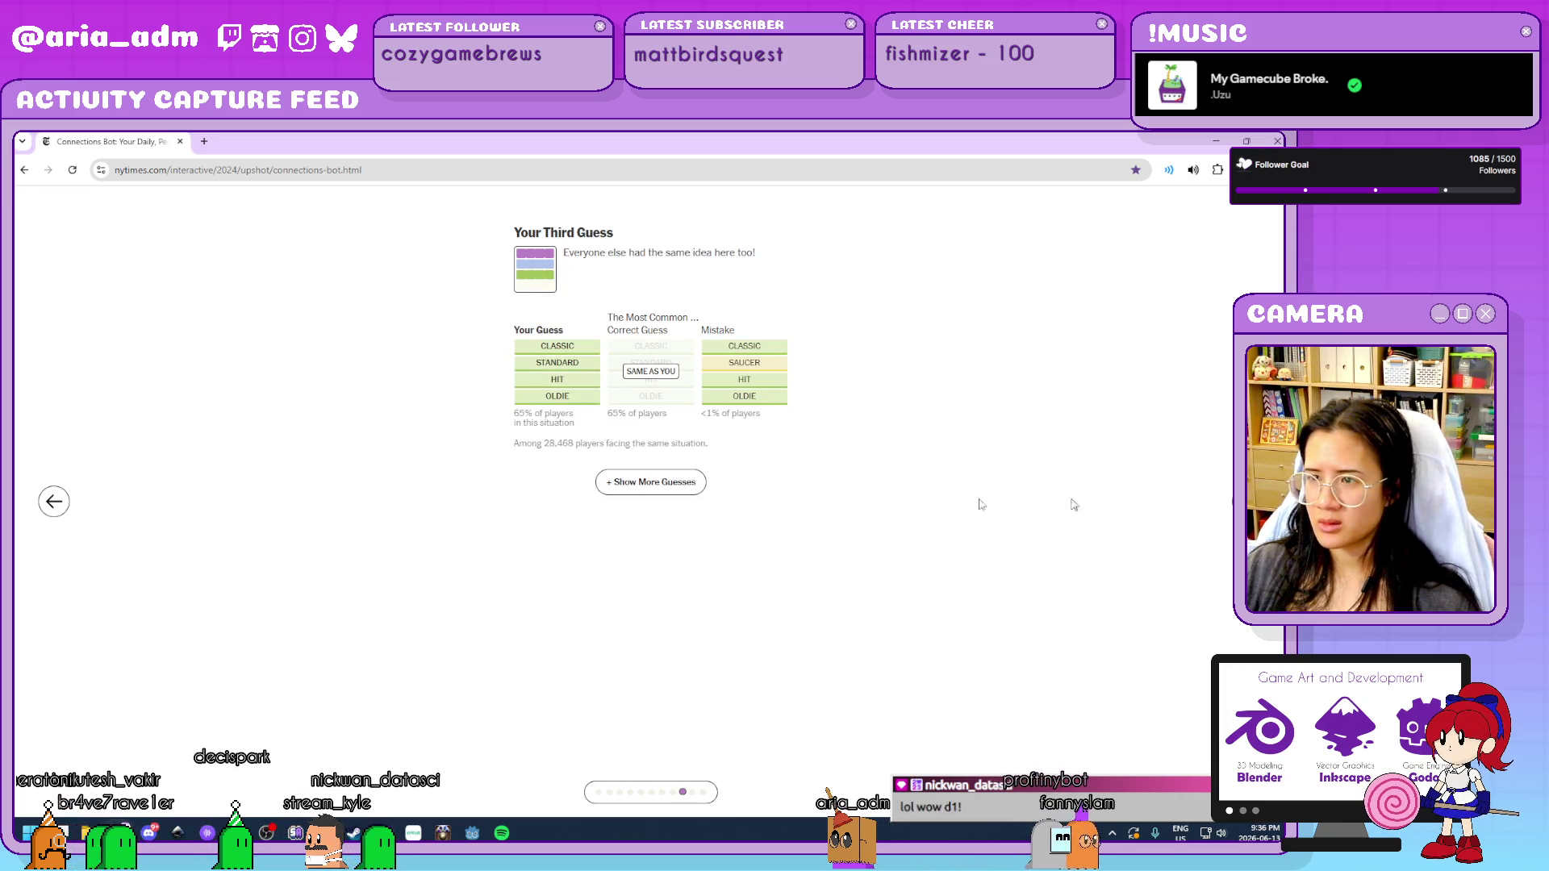
{"action": "left_click", "coordinate": [684, 482]}
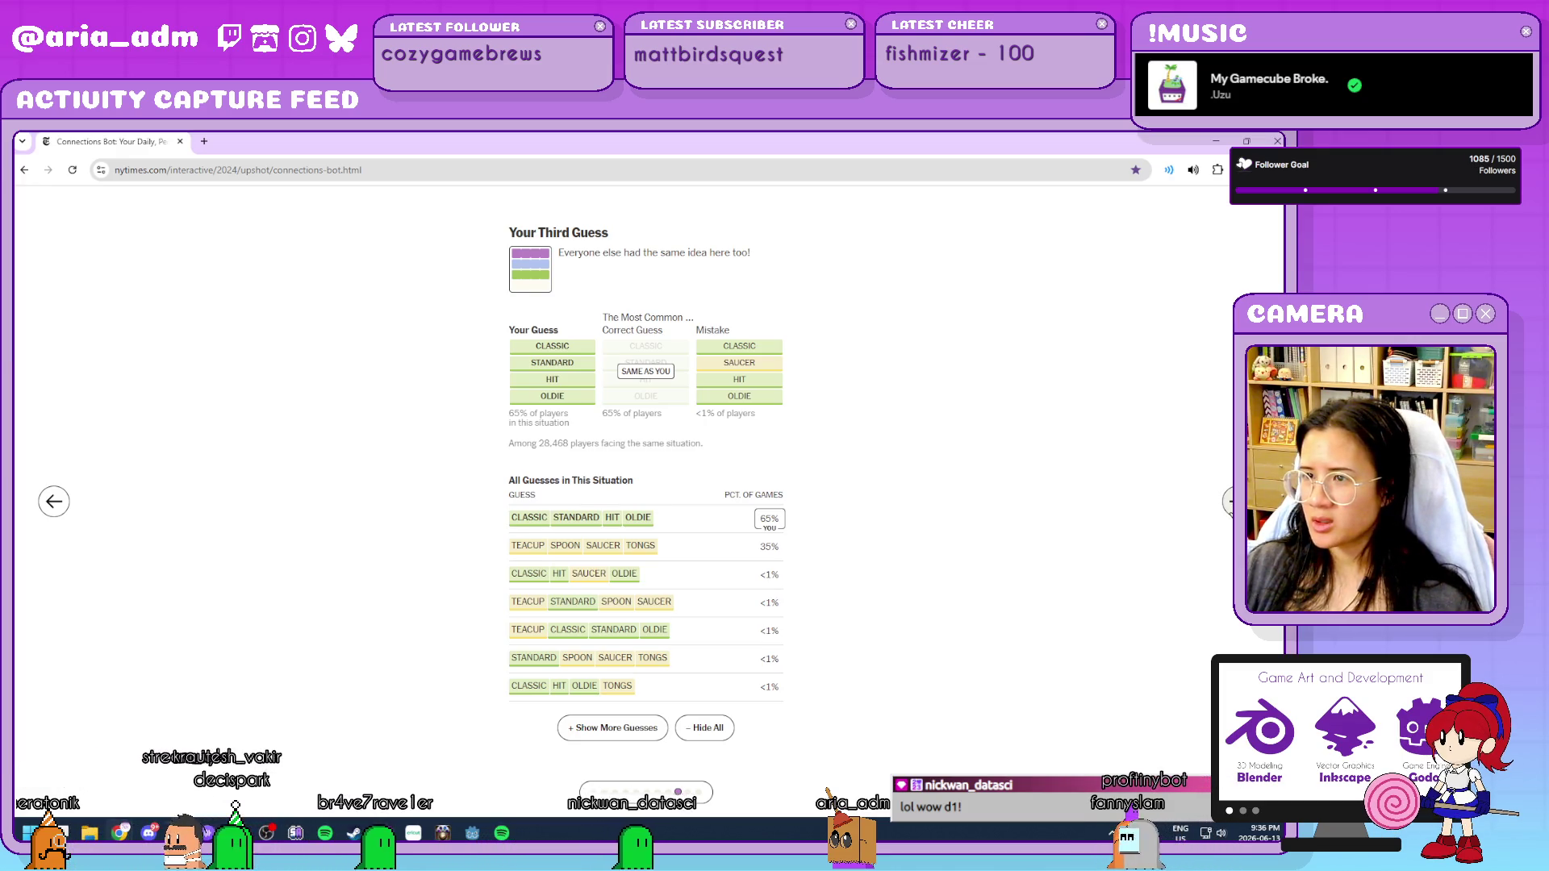
{"action": "key", "text": "Right"}
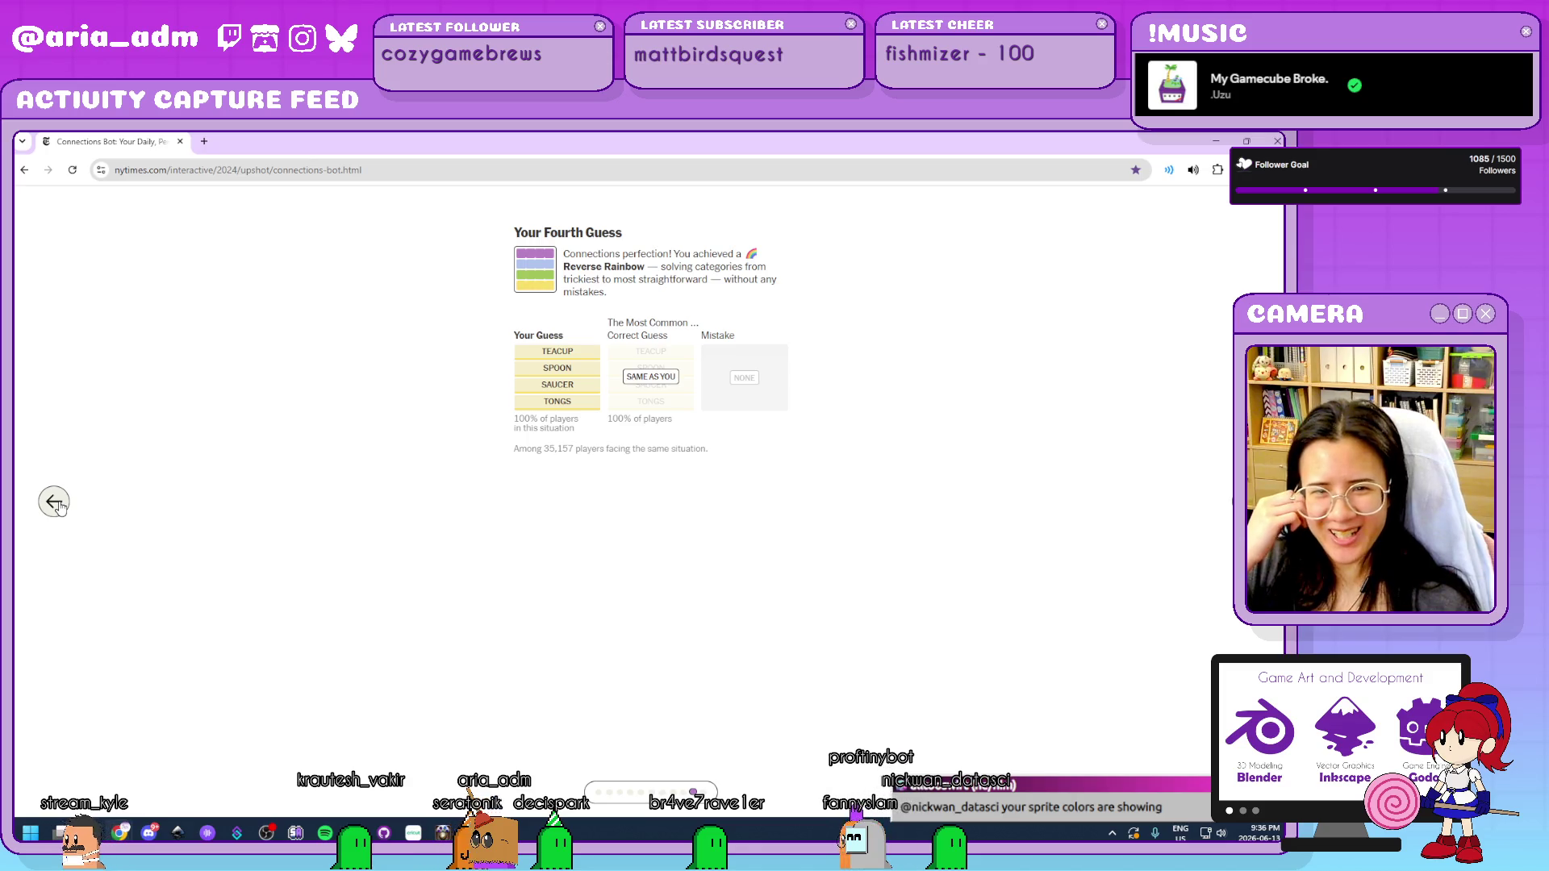
Step back to Top Mistakes, return to the third guess with all guesses shown, then close Chrome.
{"action": "left_click", "coordinate": [58, 507]}
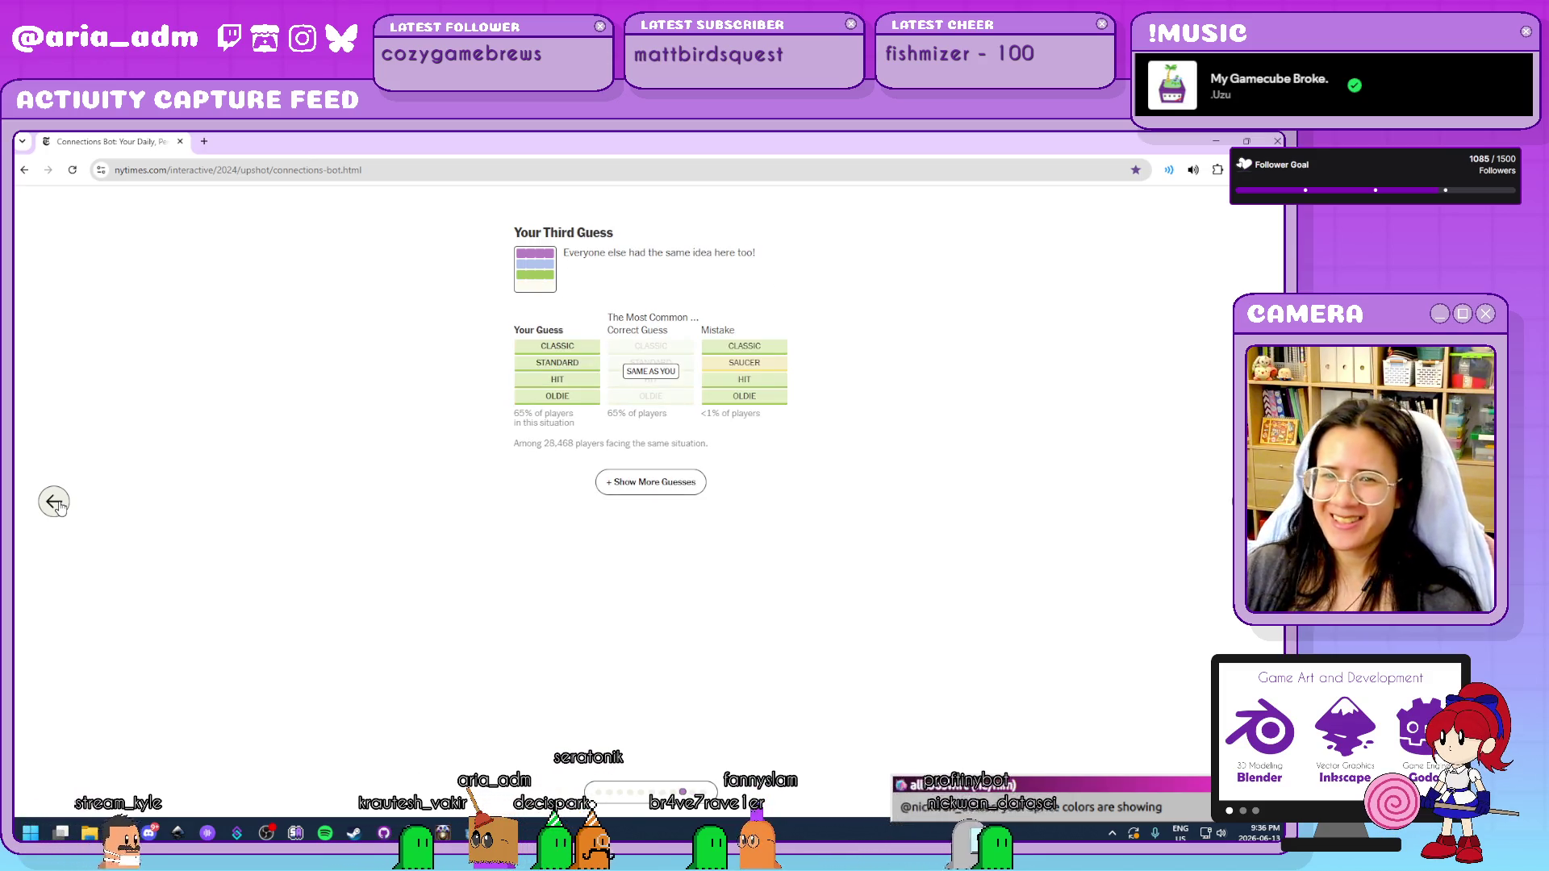
{"action": "left_click", "coordinate": [58, 507]}
{"action": "left_click", "coordinate": [58, 507]}
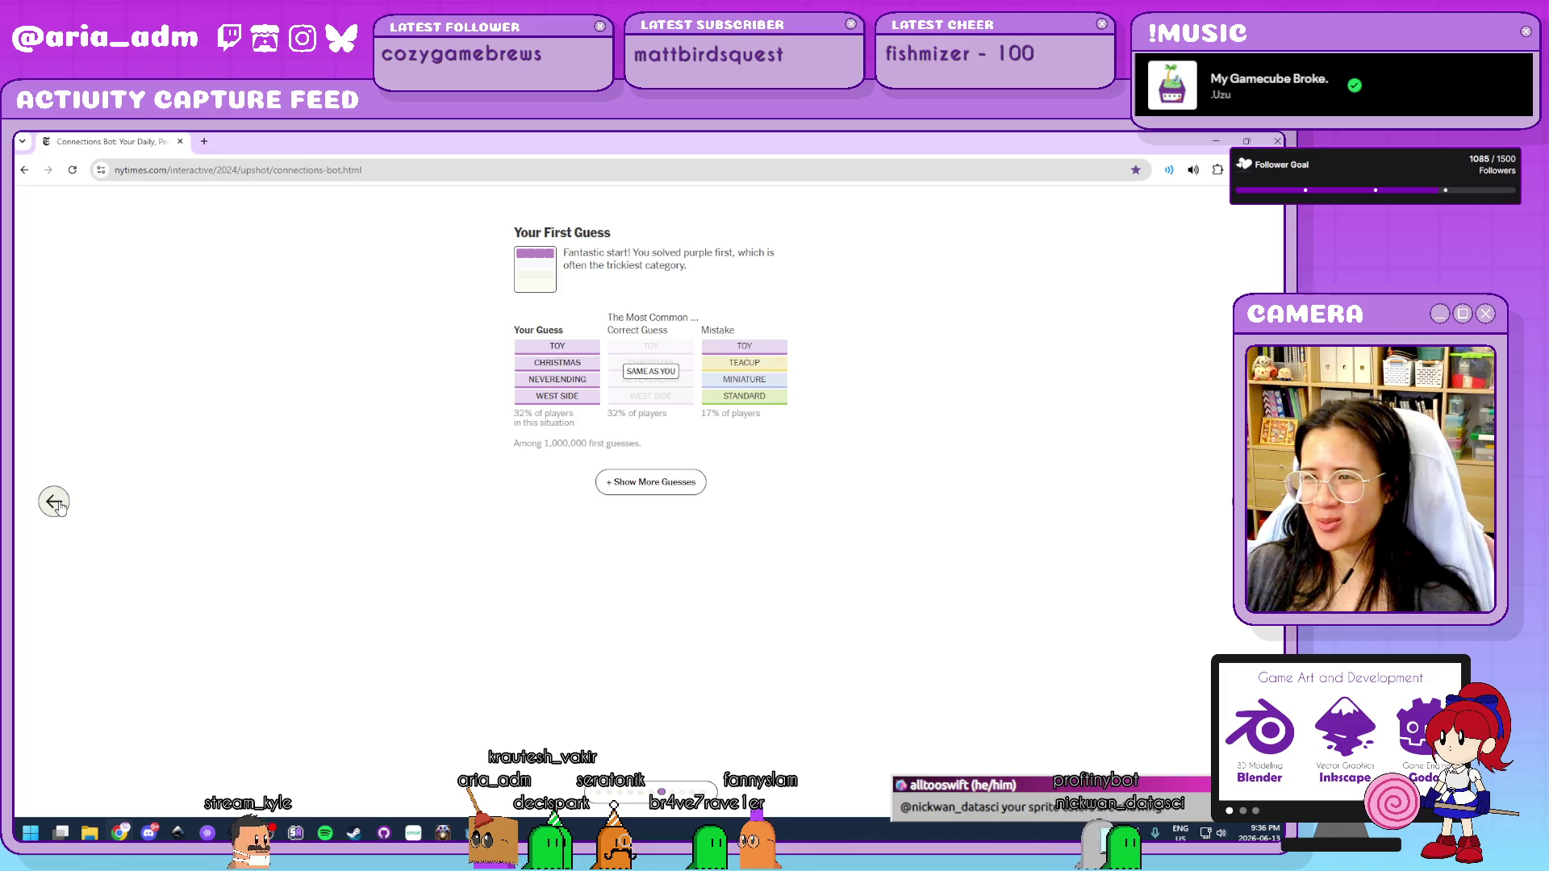
{"action": "left_click", "coordinate": [58, 507]}
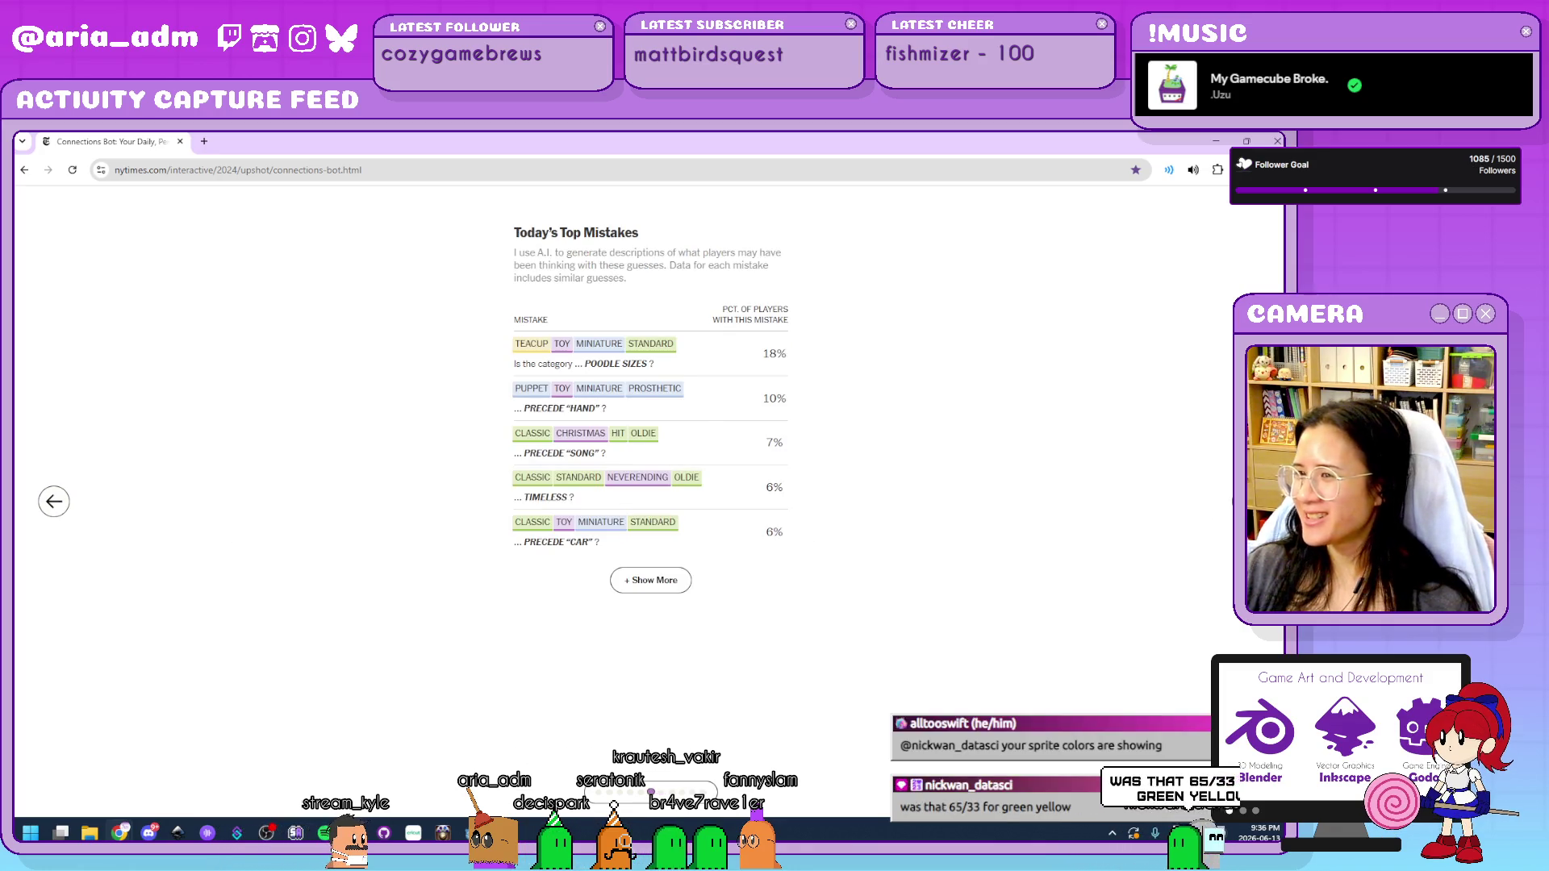
{"action": "left_click", "coordinate": [1071, 529]}
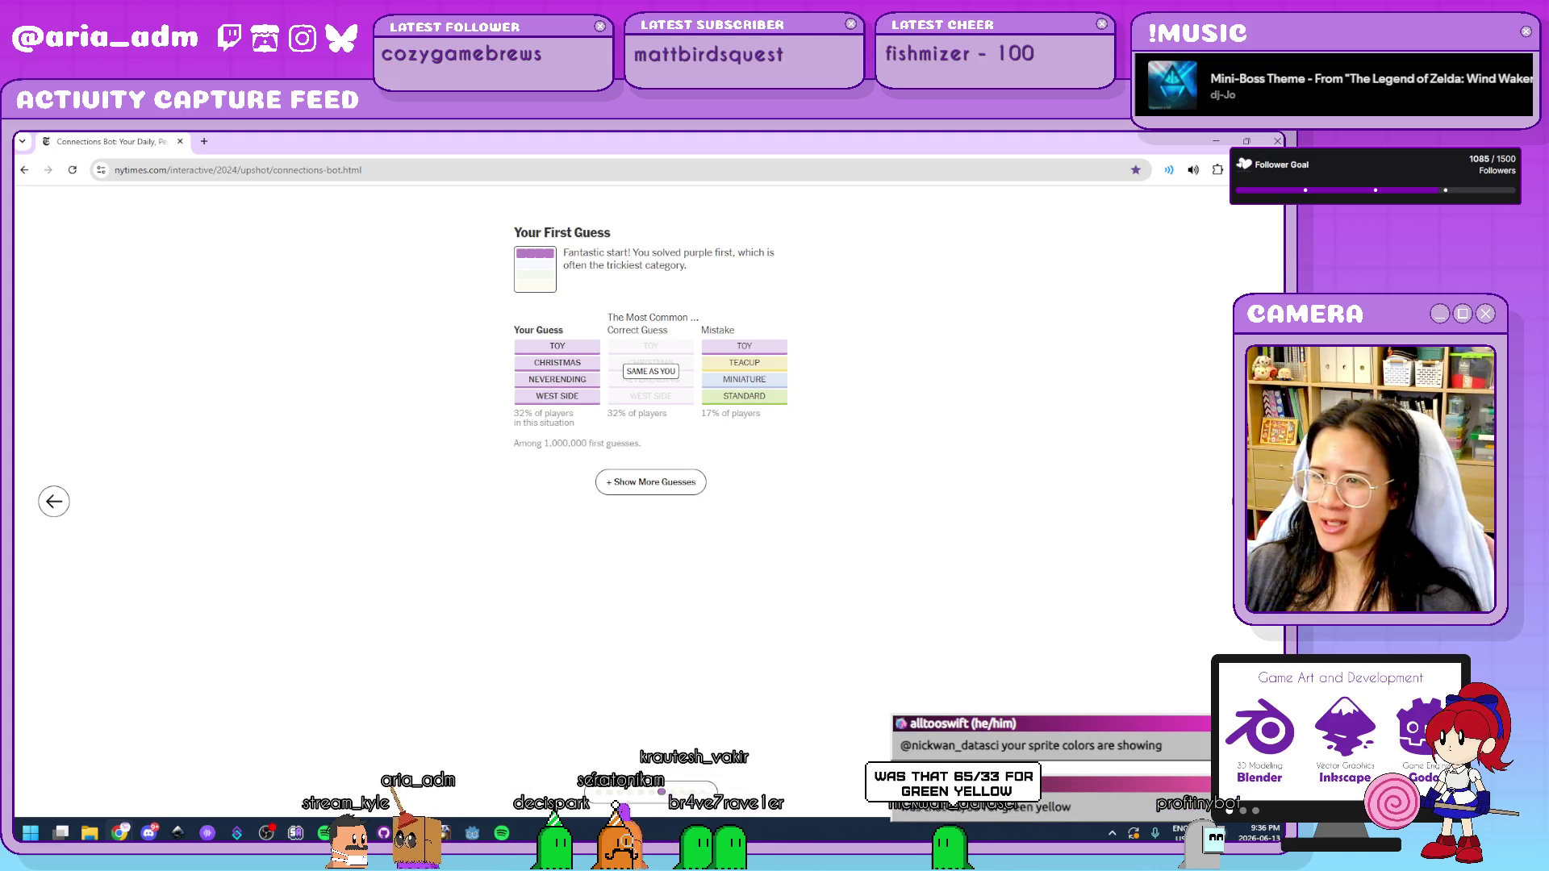
{"action": "key", "text": "Right"}
{"action": "key", "text": "Right"}
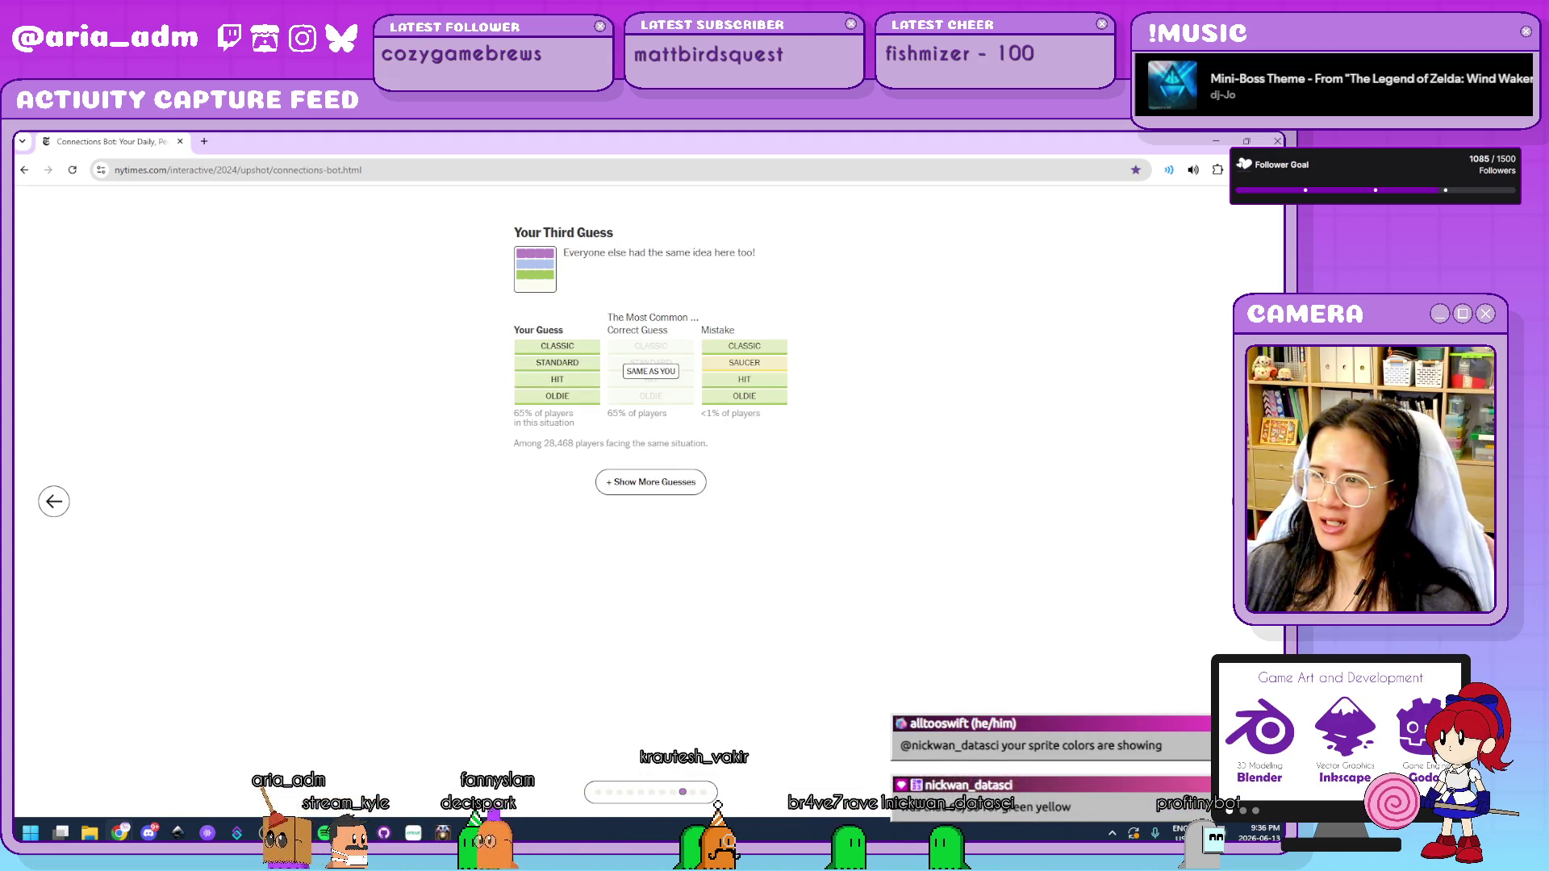
{"action": "left_click", "coordinate": [680, 487]}
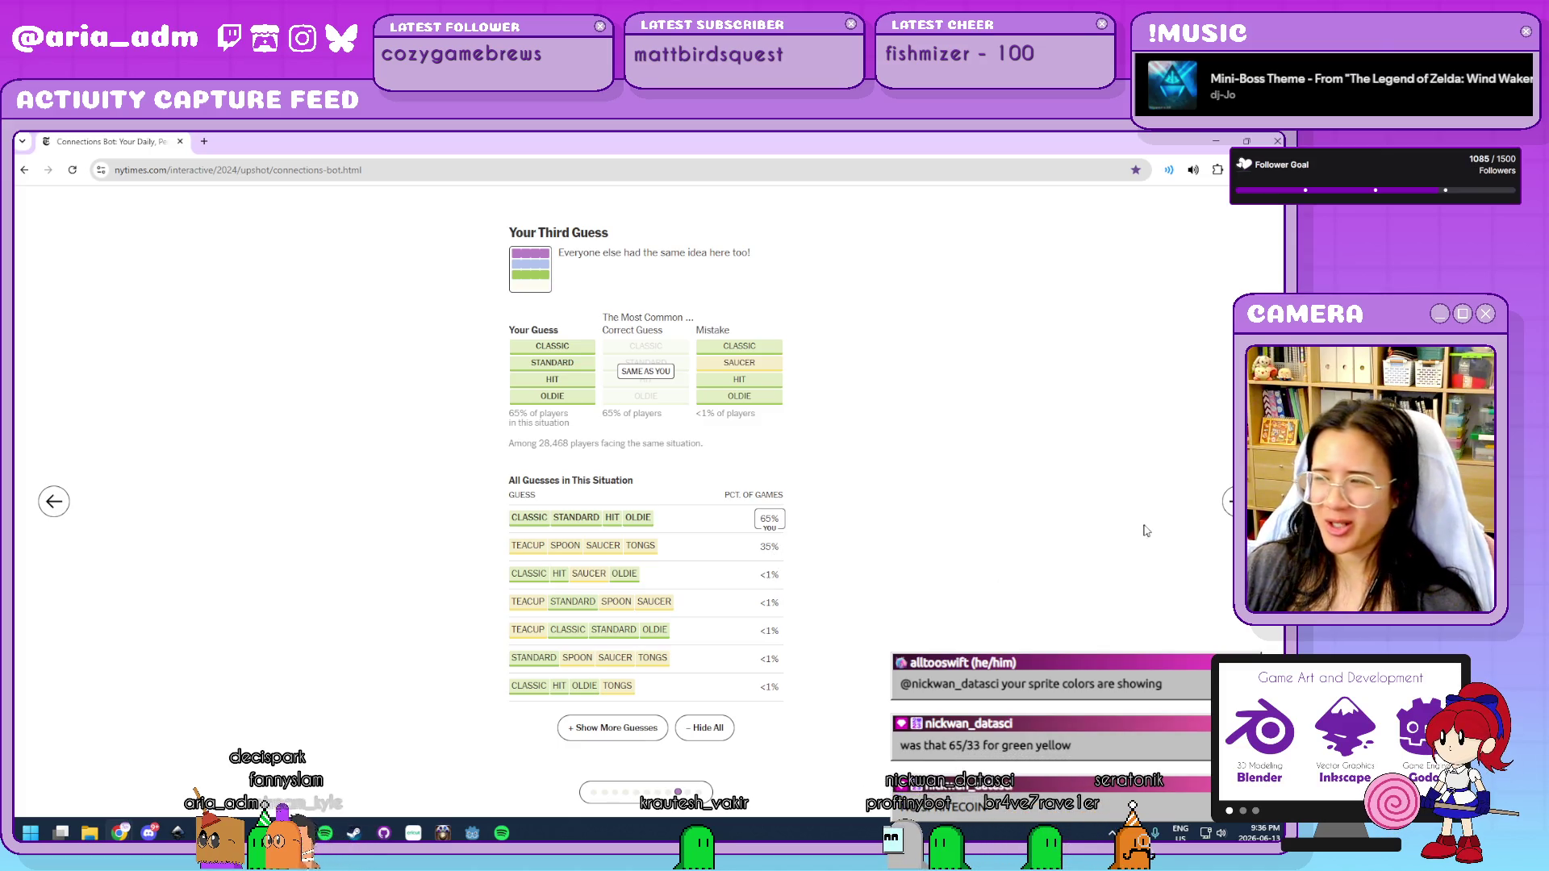
{"action": "left_click", "coordinate": [1231, 502]}
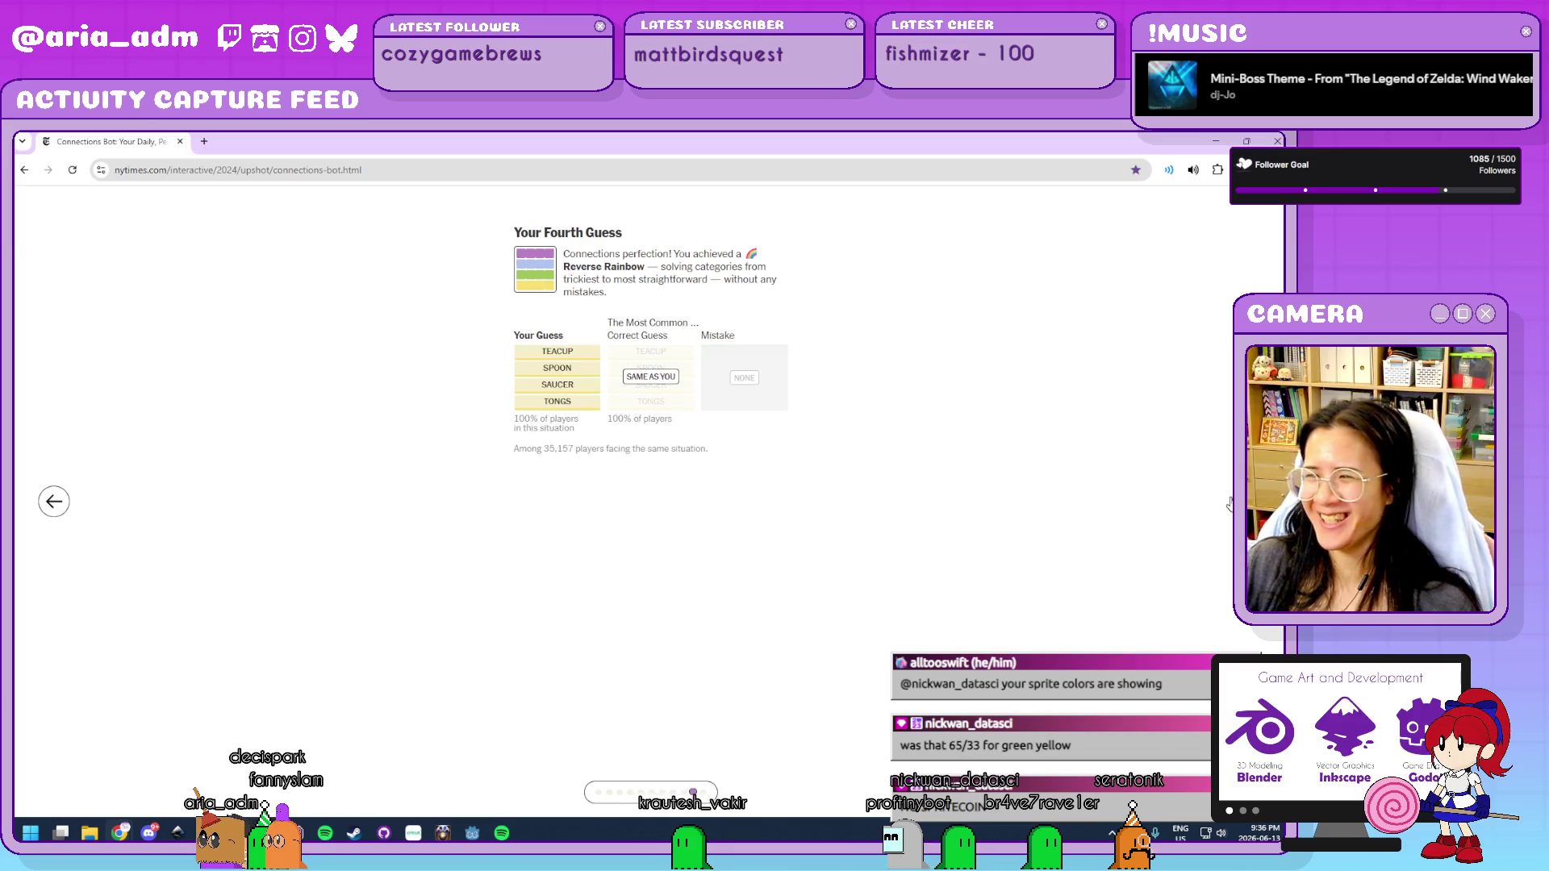
{"action": "left_click", "coordinate": [51, 502]}
{"action": "left_click", "coordinate": [646, 482]}
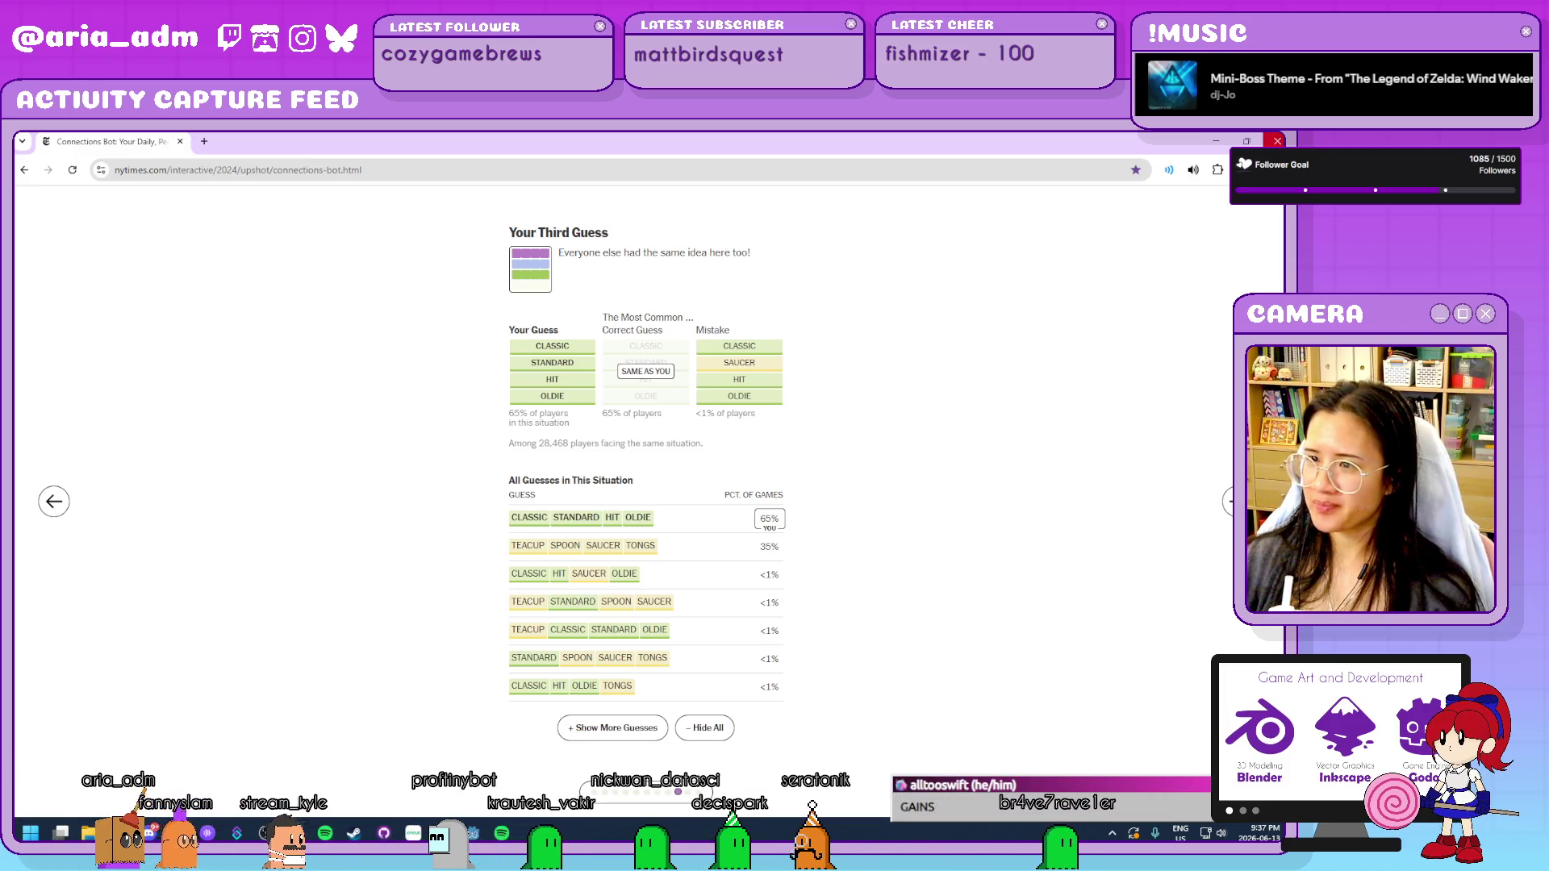
{"action": "left_click", "coordinate": [1277, 141]}
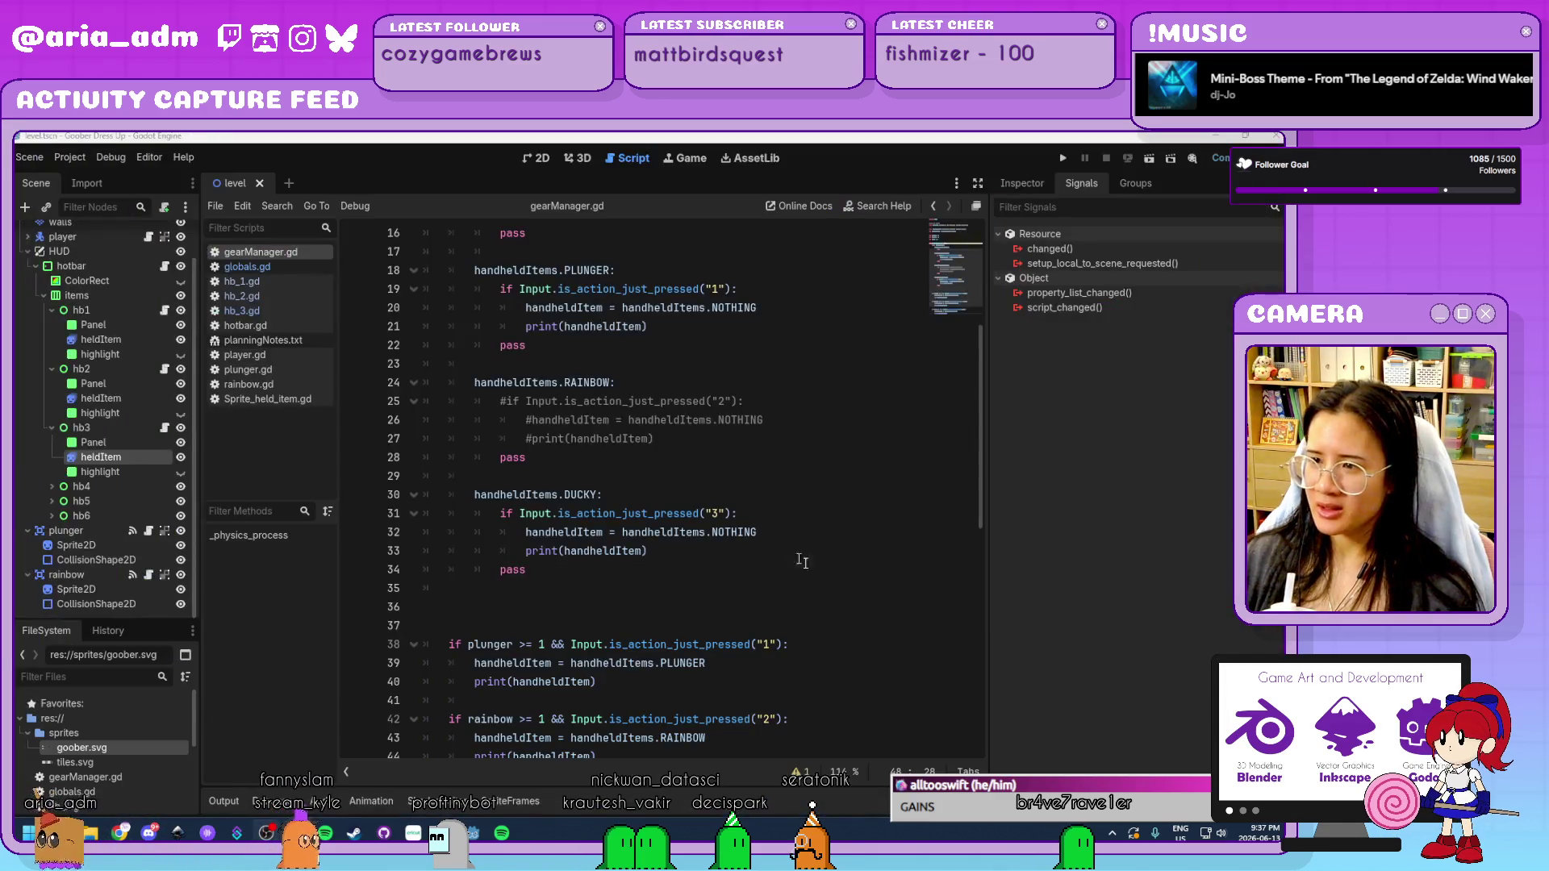
Delete the extra blank lines after the match block in gearManager.gd.
{"action": "left_click", "coordinate": [799, 710]}
{"action": "scroll", "coordinate": [799, 710], "scroll_direction": "down", "scroll_amount": 7}
{"action": "scroll", "coordinate": [799, 710], "scroll_direction": "down", "scroll_amount": 3}
{"action": "scroll", "coordinate": [799, 710], "scroll_direction": "up", "scroll_amount": 7}
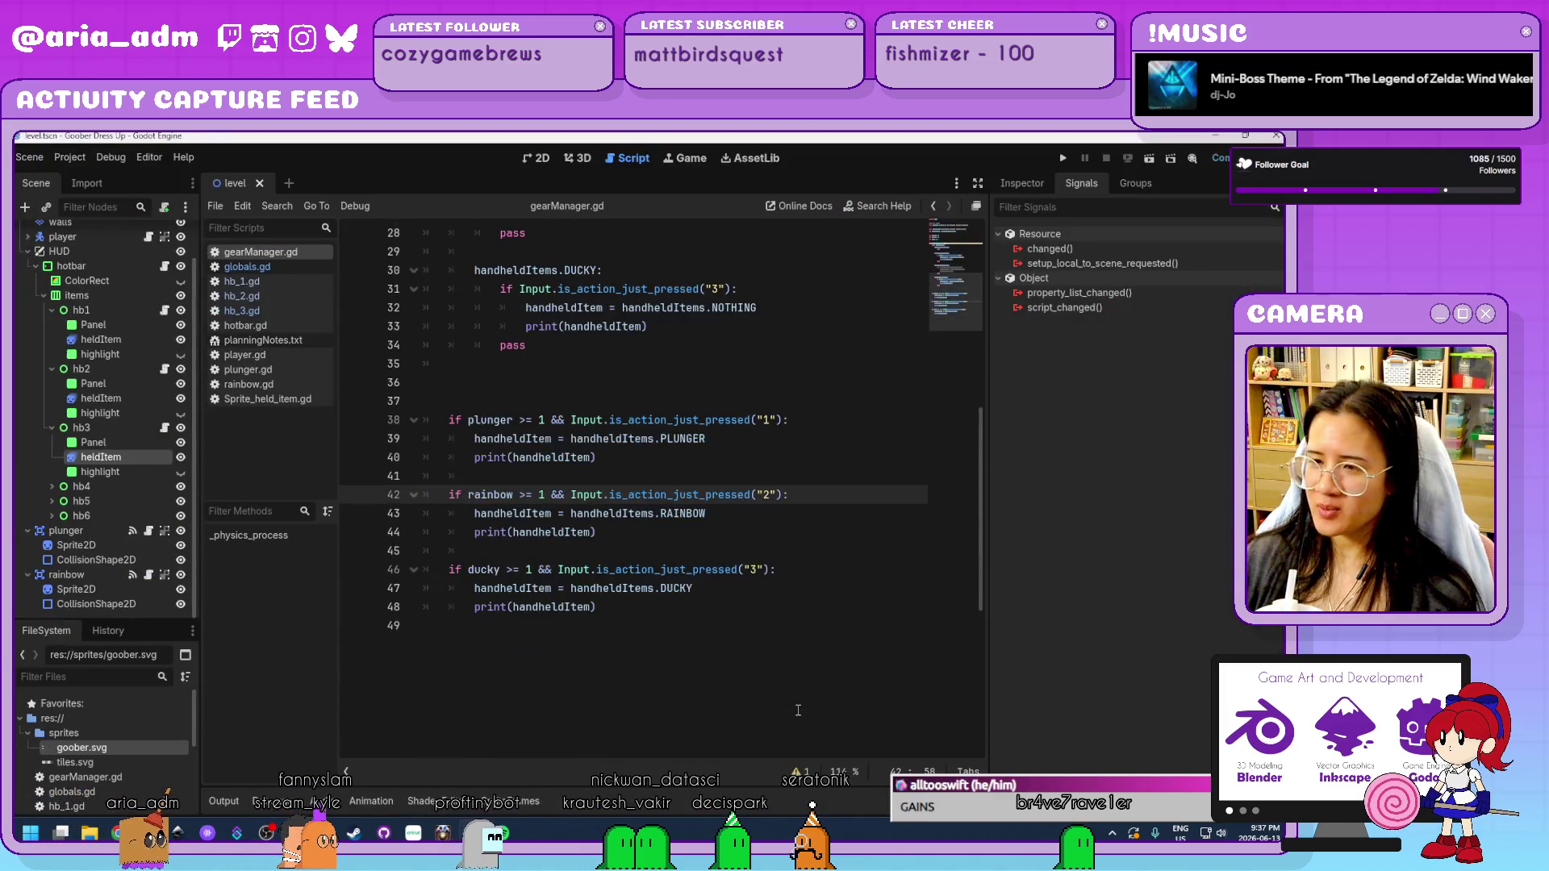
{"action": "key", "text": "Down"}
{"action": "key", "text": "Down"}
{"action": "key", "text": "Down"}
{"action": "scroll", "coordinate": [510, 648], "scroll_direction": "up", "scroll_amount": 4}
{"action": "left_click", "coordinate": [490, 667]}
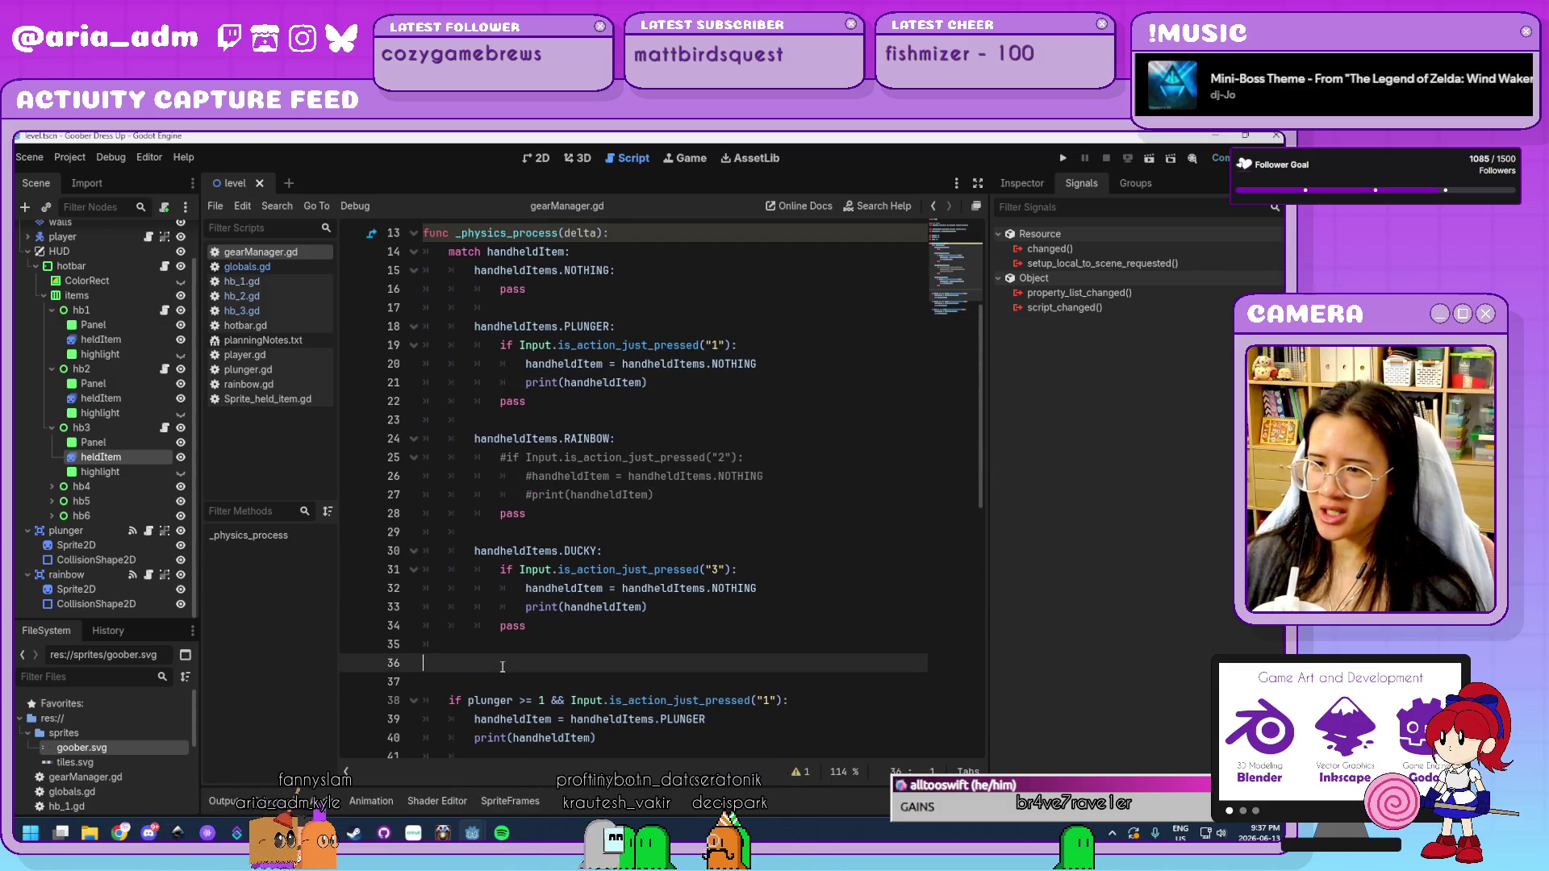
{"action": "key", "text": "BackSpace"}
{"action": "left_click", "coordinate": [490, 667]}
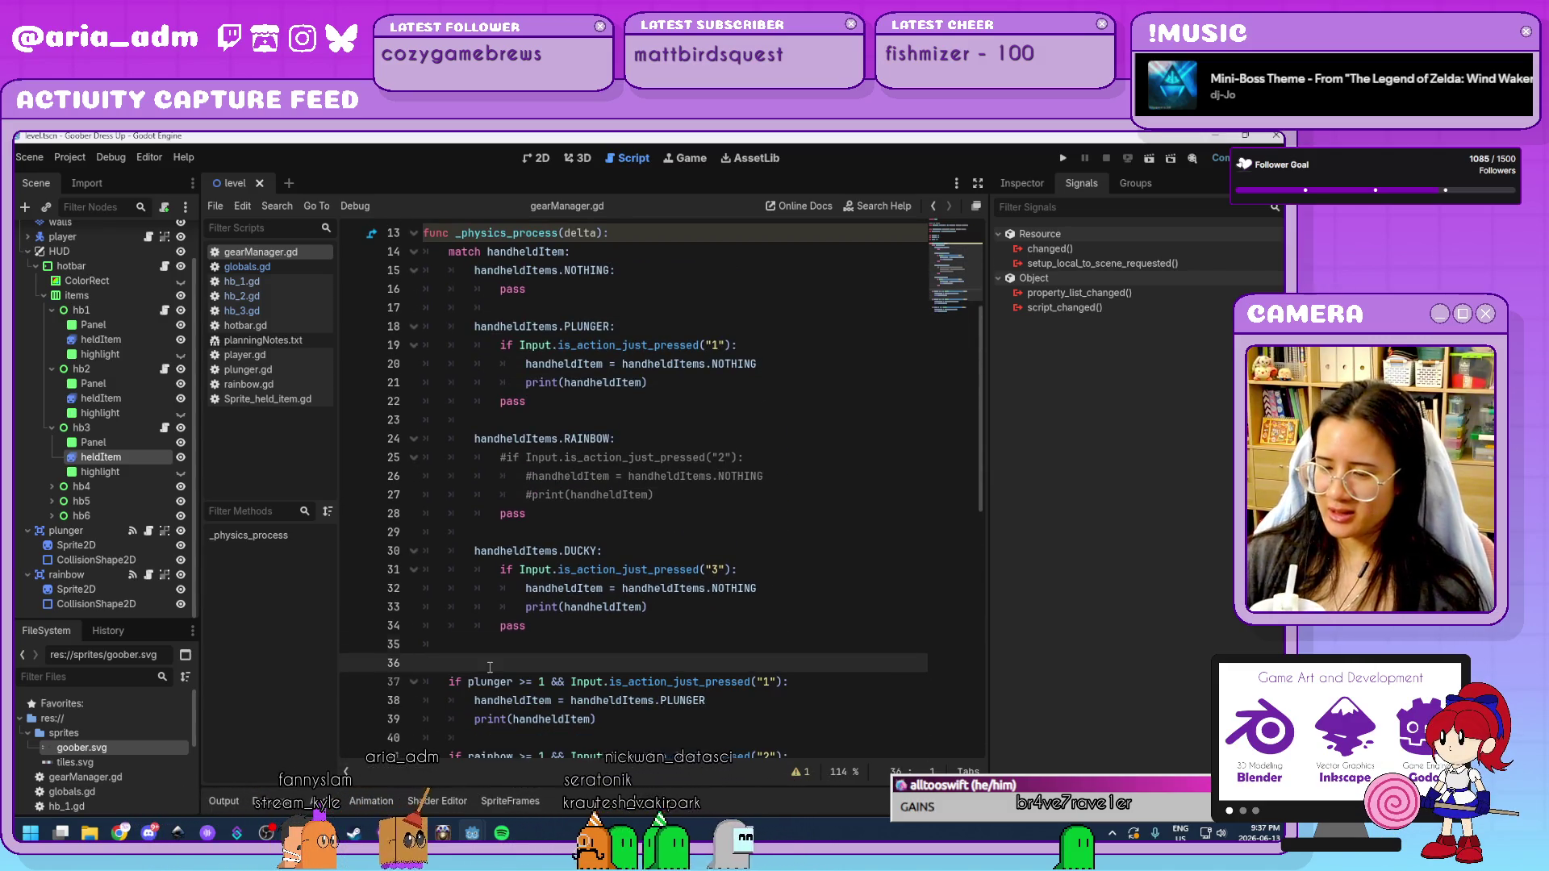
{"action": "key", "text": "BackSpace"}
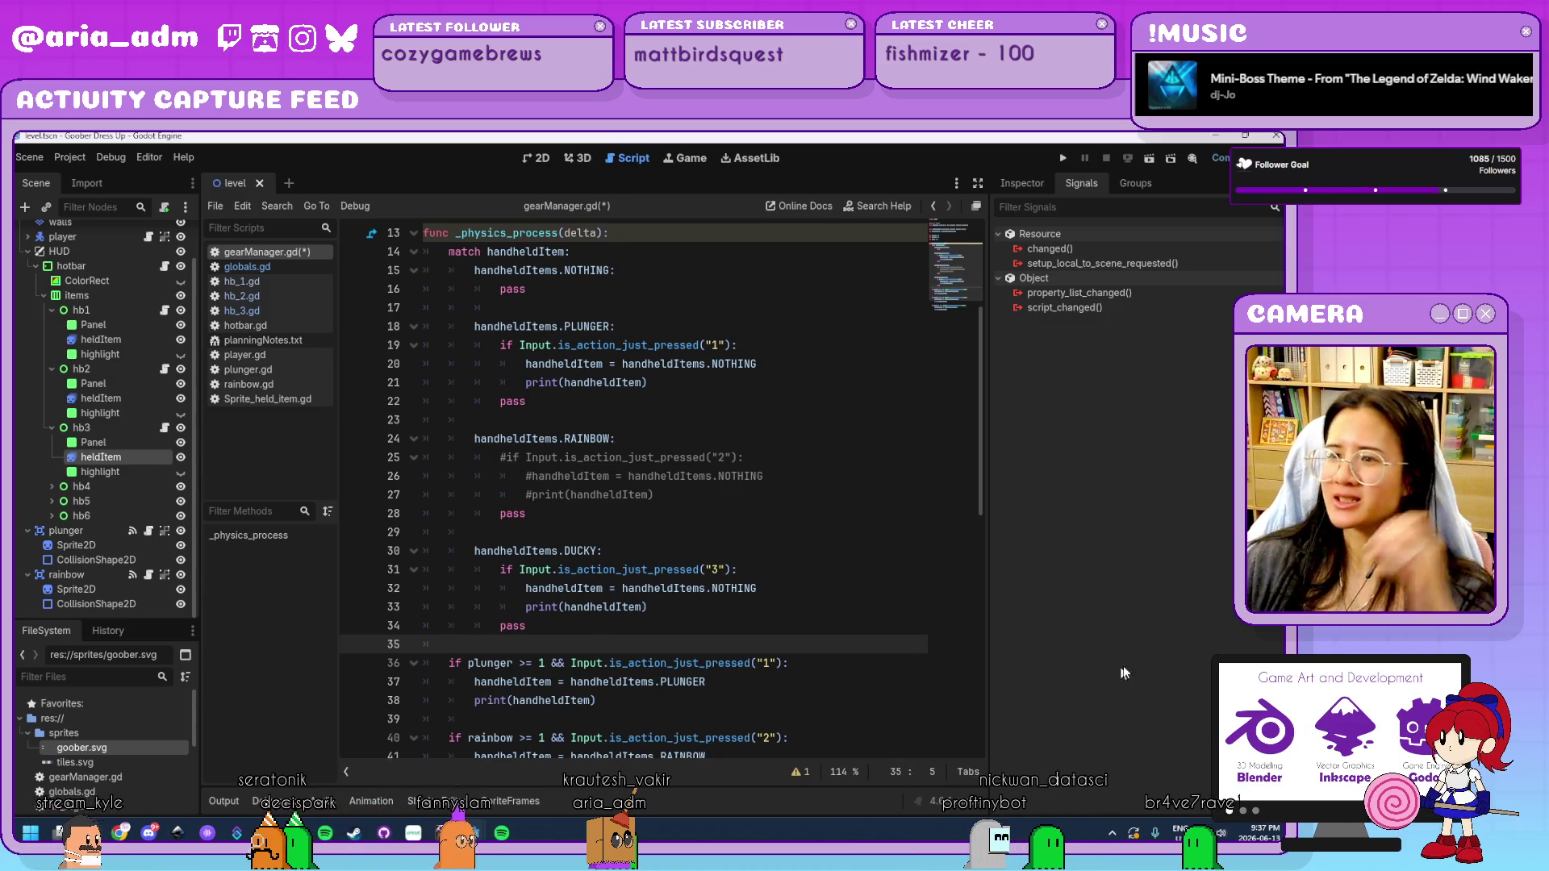
Restore the func _input(event): header above the plunger, rainbow and ducky key checks.
{"action": "left_click", "coordinate": [773, 501]}
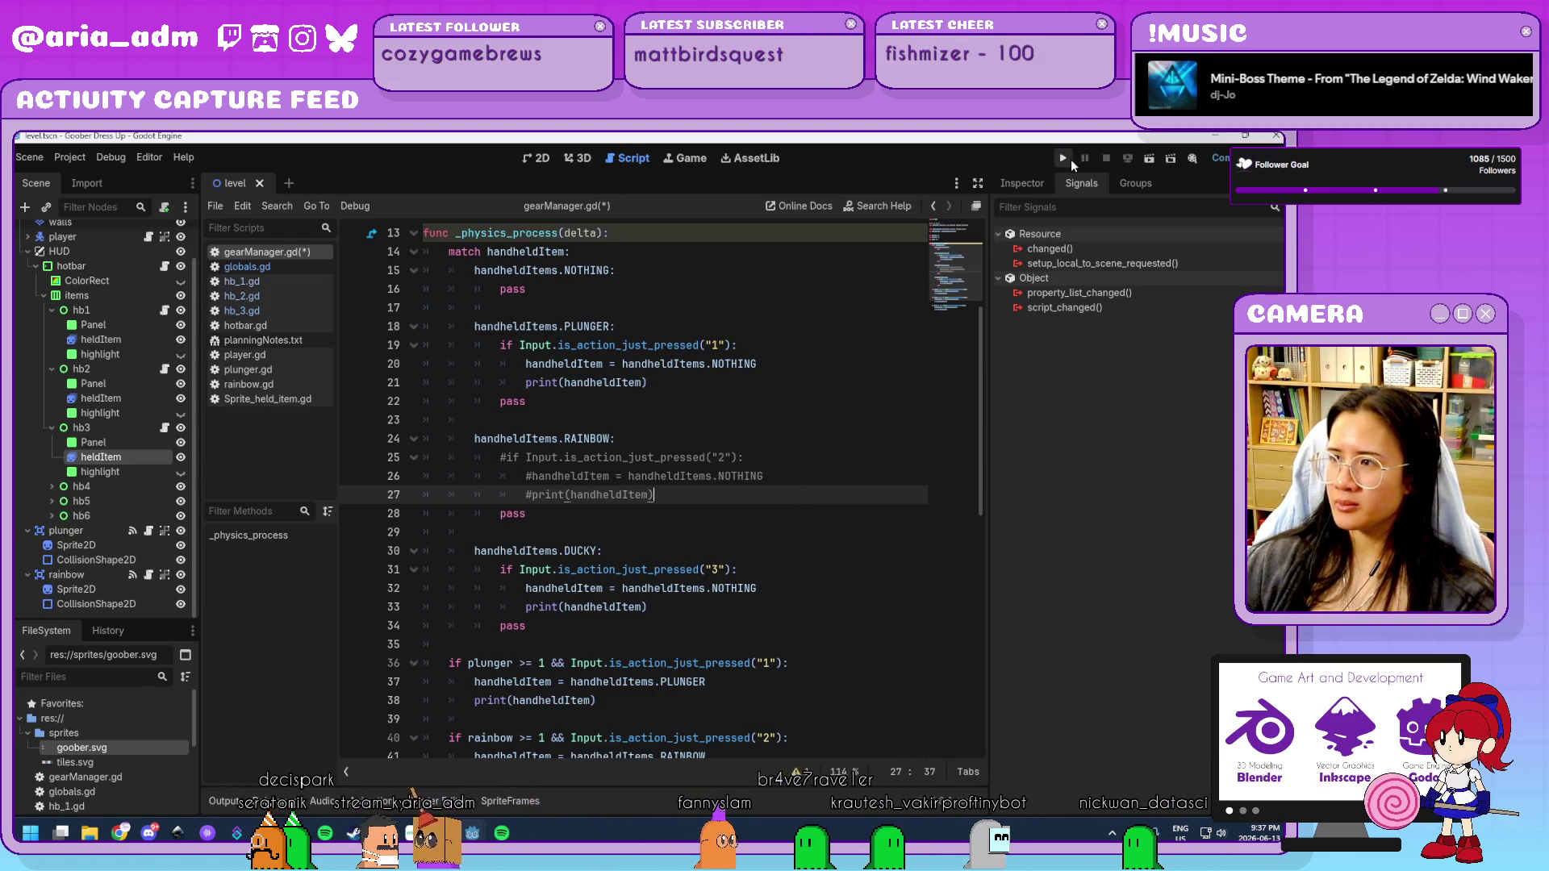
{"action": "scroll", "coordinate": [728, 435], "scroll_direction": "down", "scroll_amount": 2}
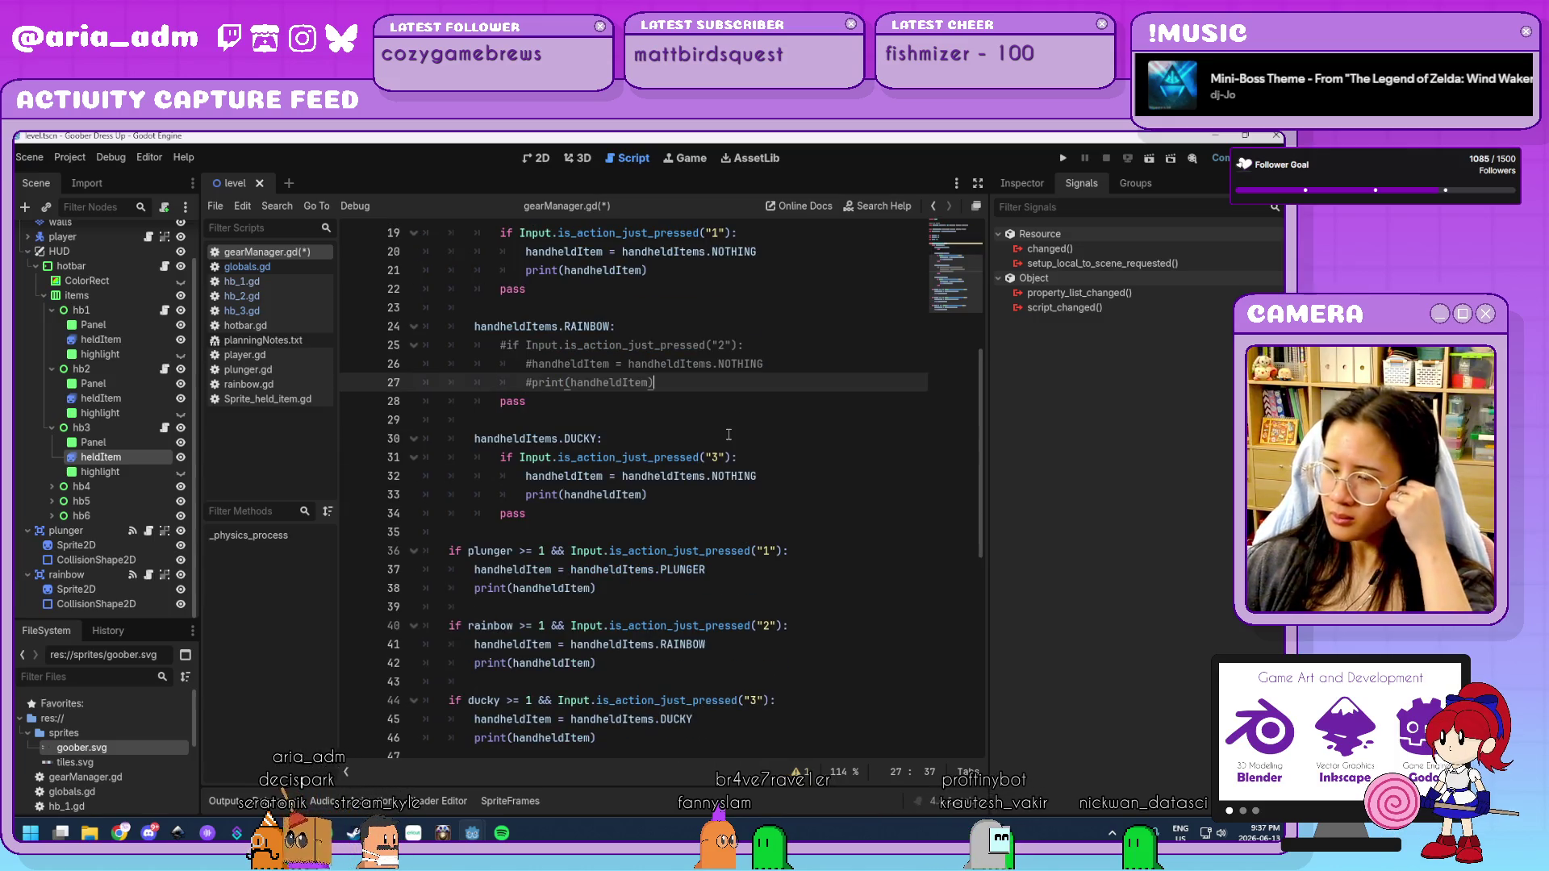
{"action": "scroll", "coordinate": [728, 435], "scroll_direction": "down", "scroll_amount": 3}
{"action": "left_click", "coordinate": [484, 363]}
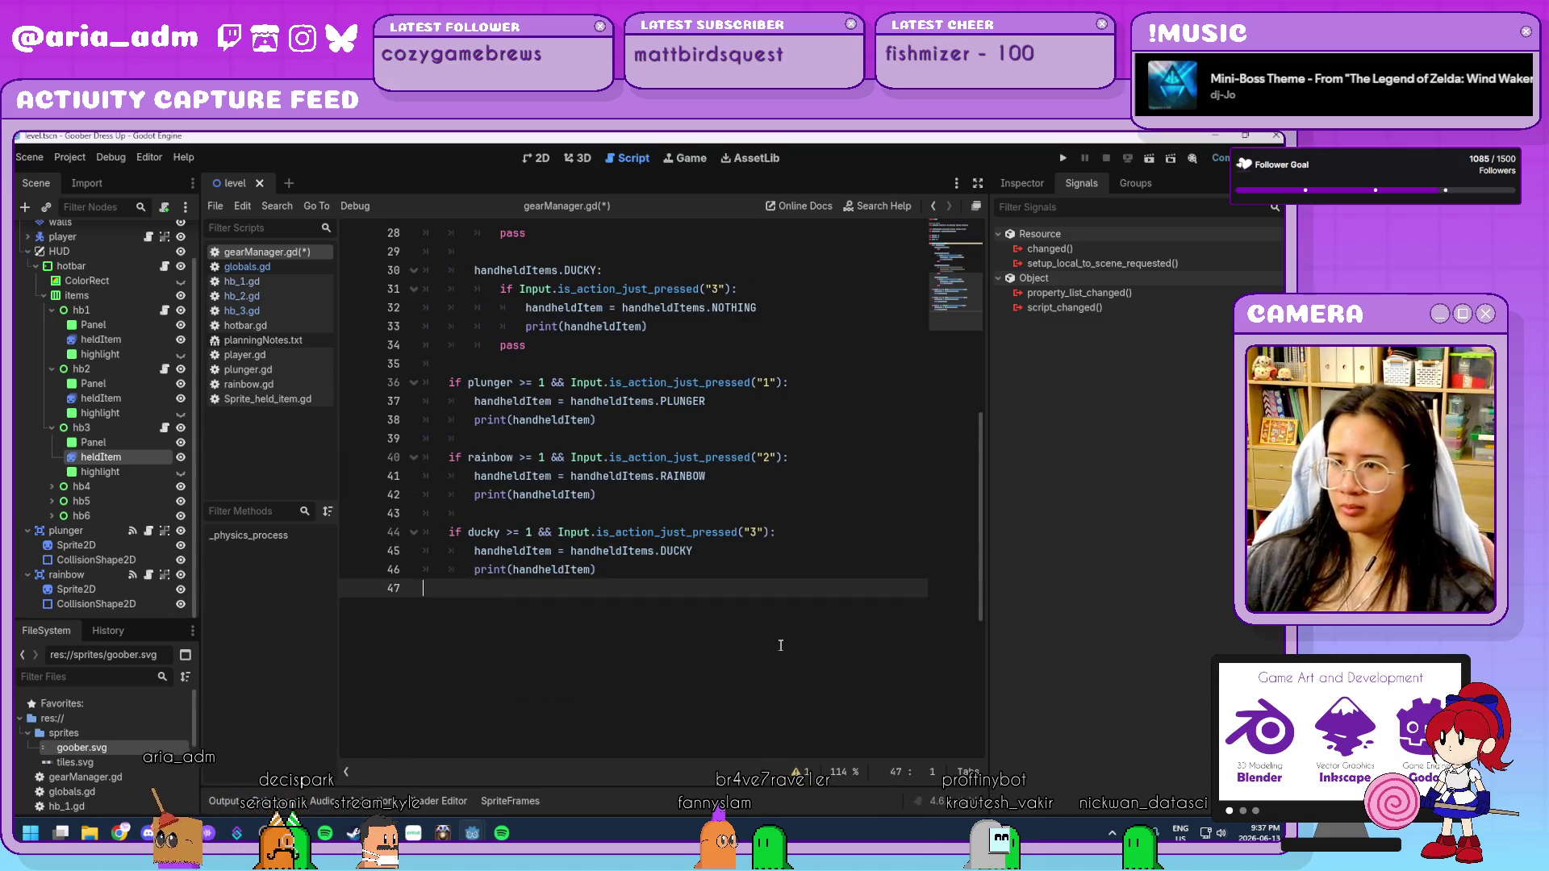
{"action": "key", "text": "Return"}
{"action": "key", "text": "Return"}
{"action": "key", "text": "ctrl+z"}
{"action": "scroll", "coordinate": [780, 641], "scroll_direction": "up", "scroll_amount": 2}
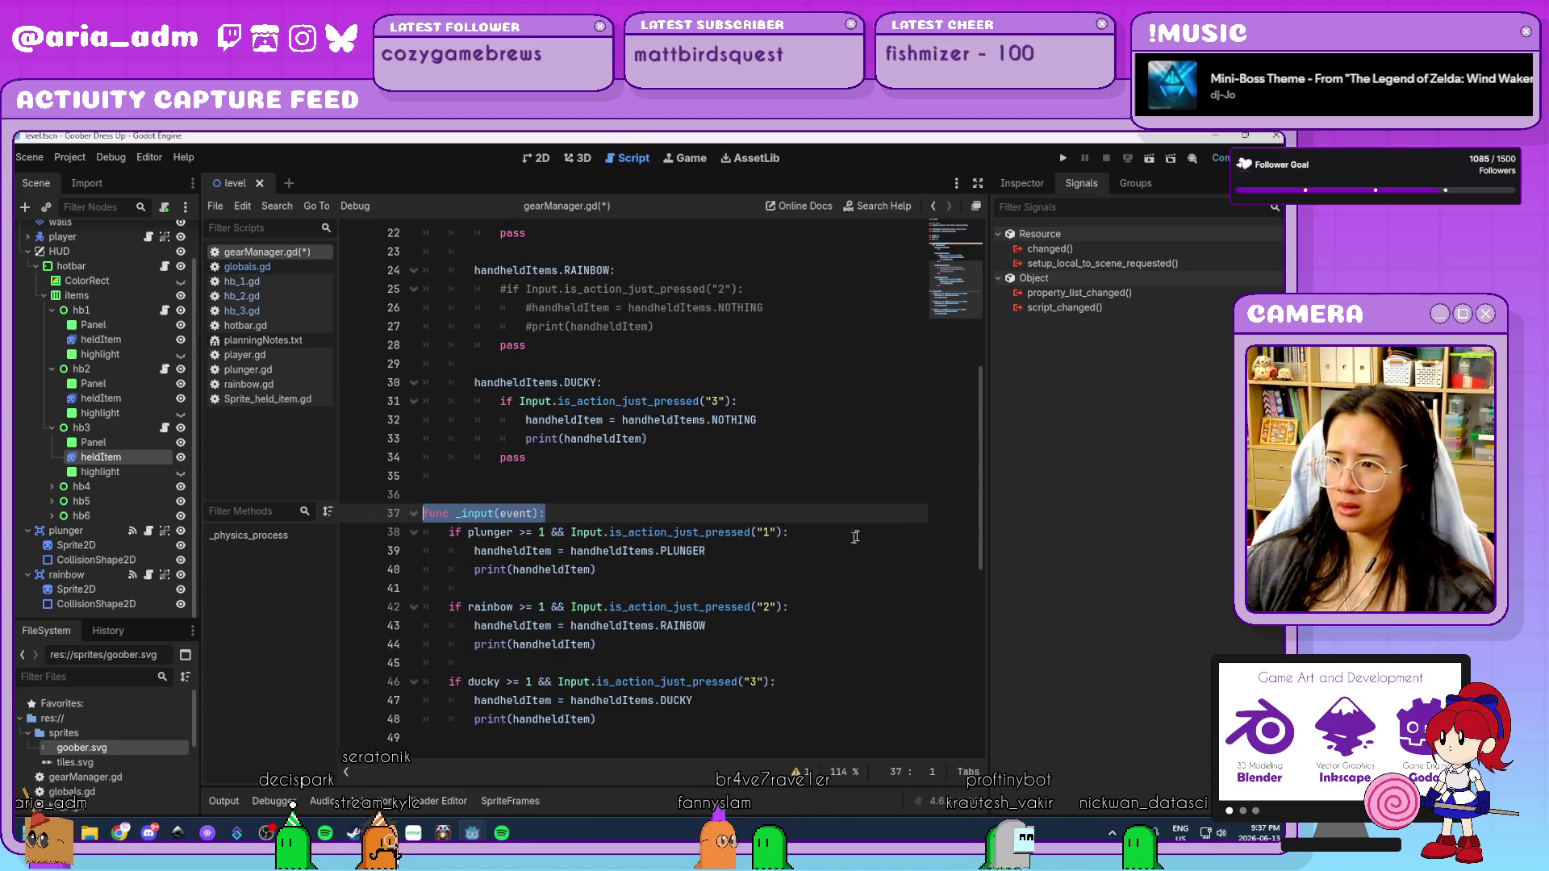
Scroll through gearManager.gd and inspect the PLUNGER case in _physics_process.
{"action": "left_click", "coordinate": [849, 540]}
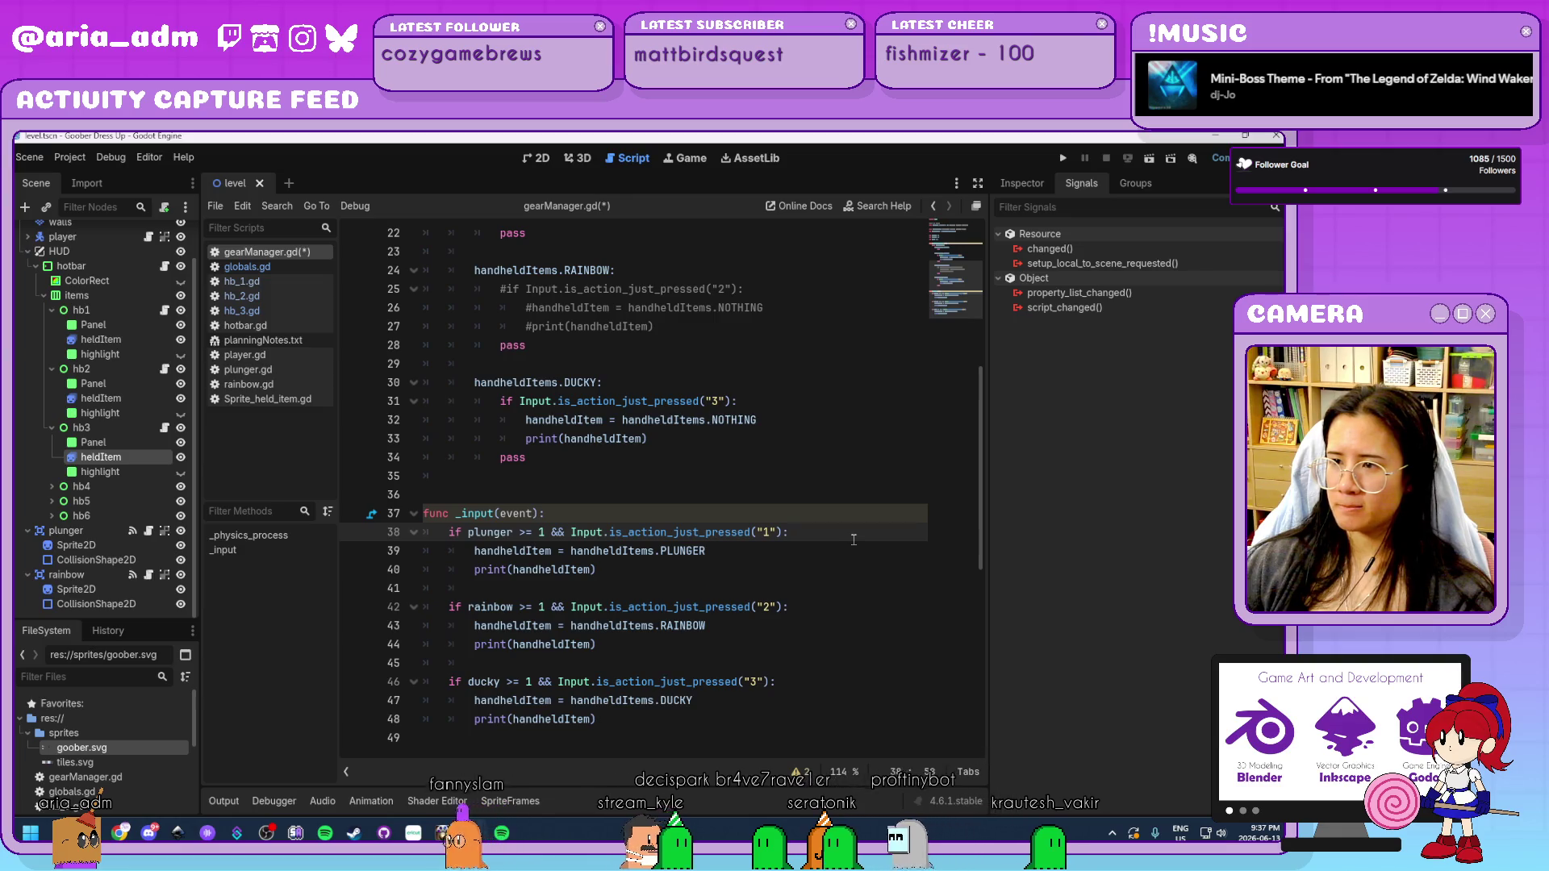
{"action": "scroll", "coordinate": [852, 540], "scroll_direction": "up", "scroll_amount": 6}
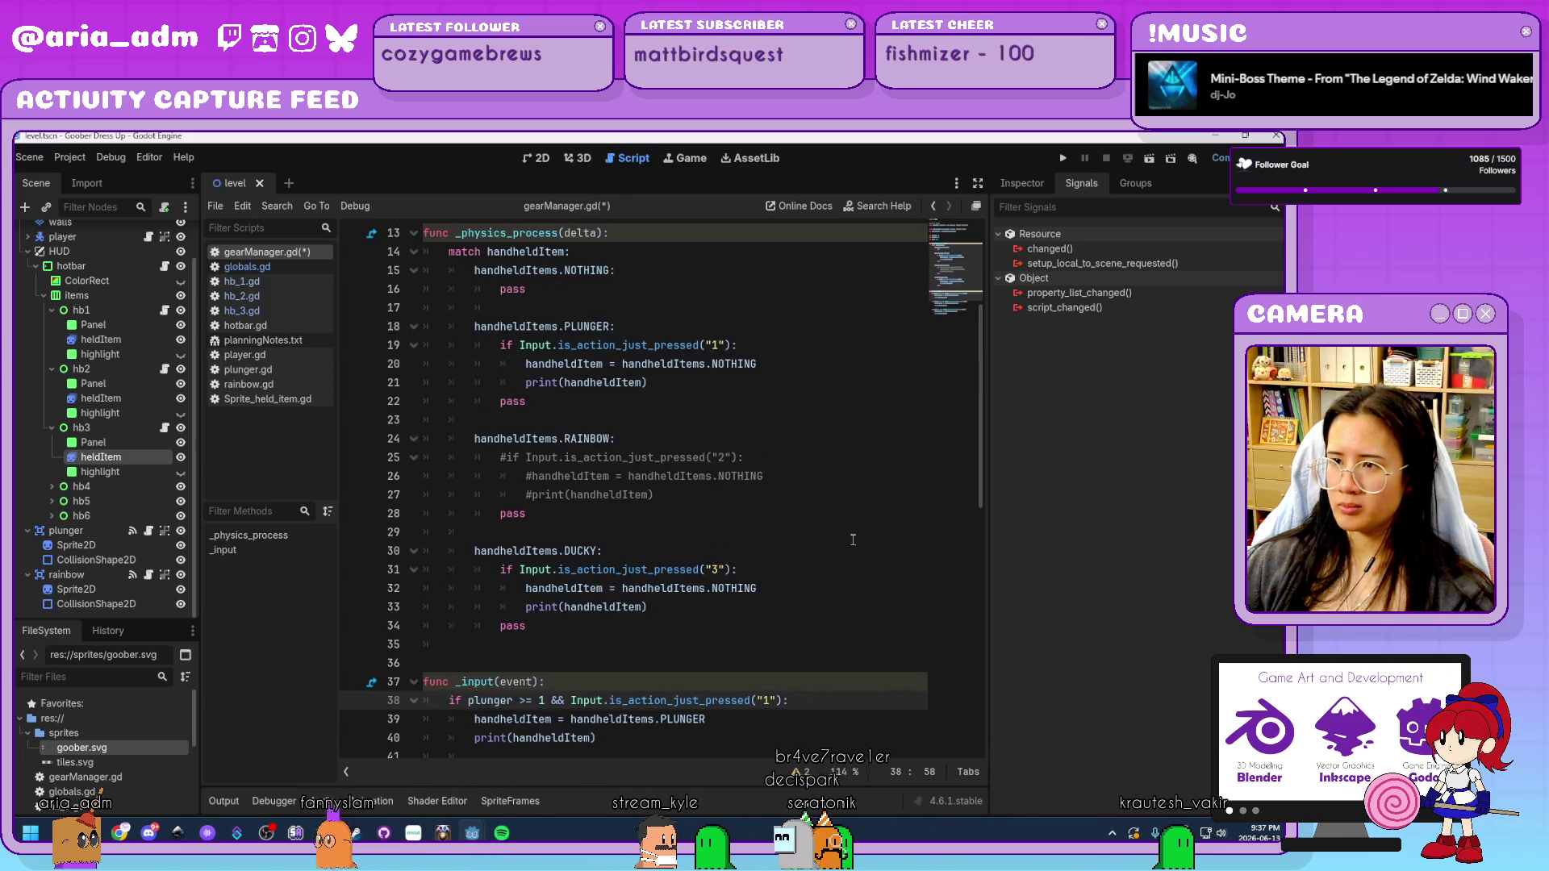
{"action": "scroll", "coordinate": [853, 540], "scroll_direction": "up", "scroll_amount": 1}
{"action": "scroll", "coordinate": [853, 540], "scroll_direction": "down", "scroll_amount": 2}
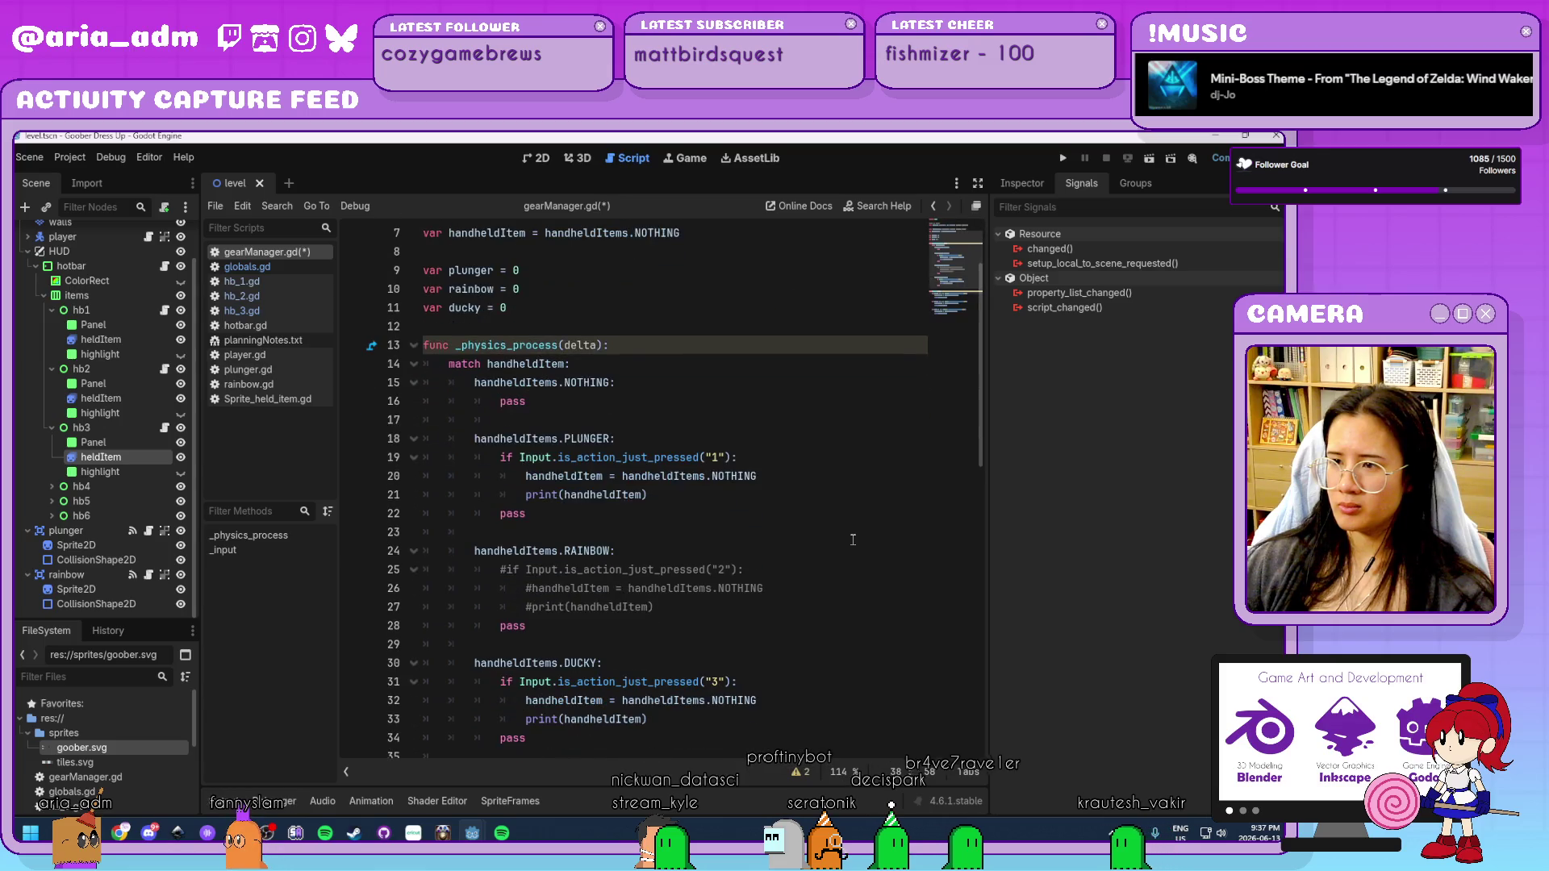
{"action": "scroll", "coordinate": [741, 508], "scroll_direction": "down", "scroll_amount": 1}
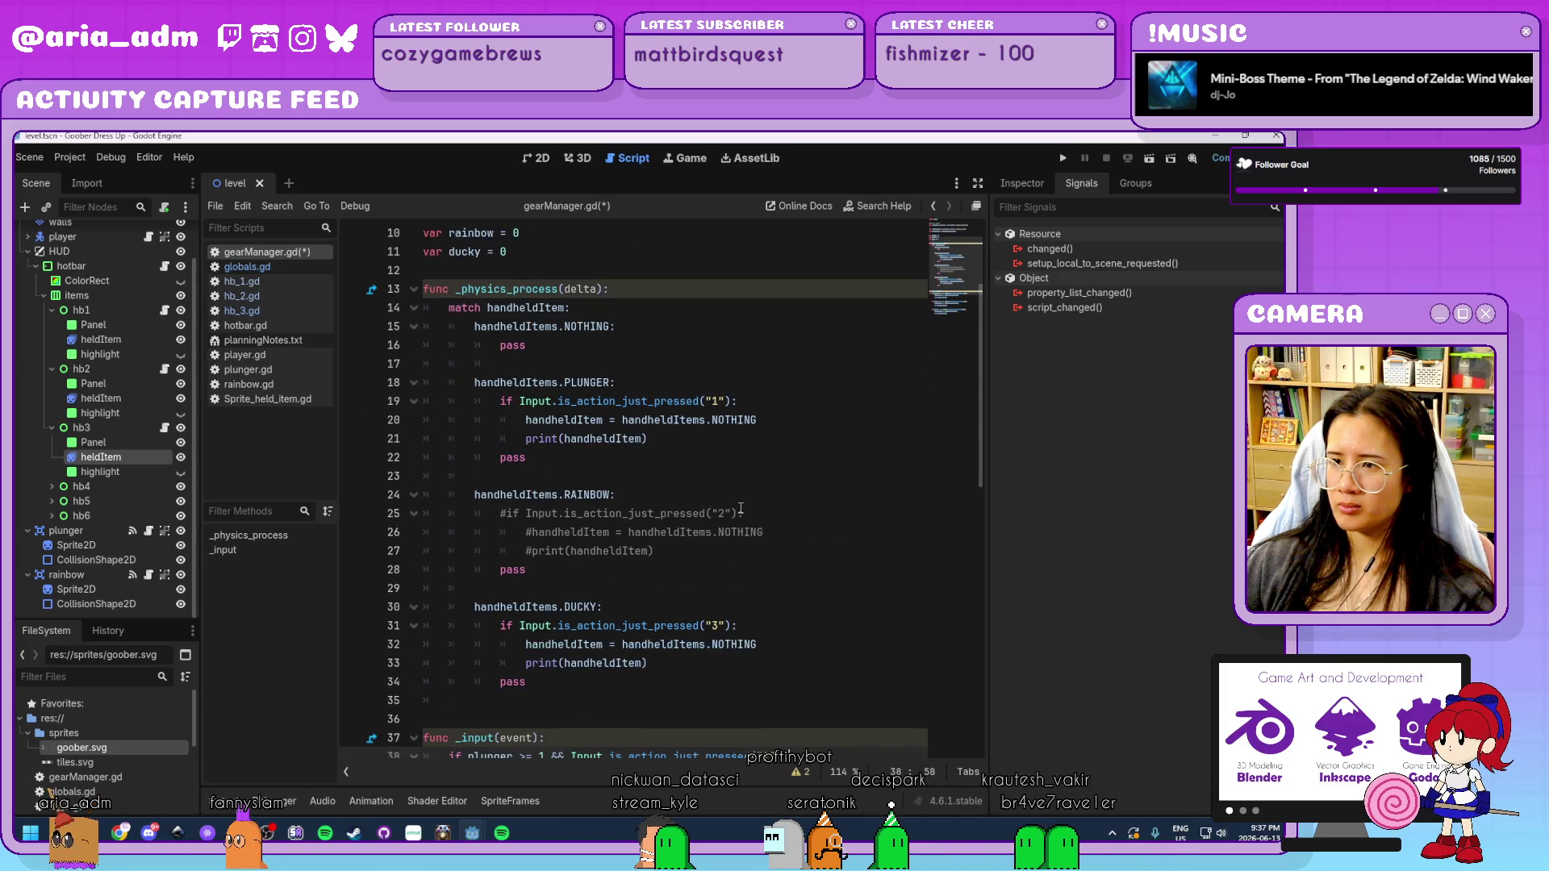
{"action": "left_click", "coordinate": [611, 381]}
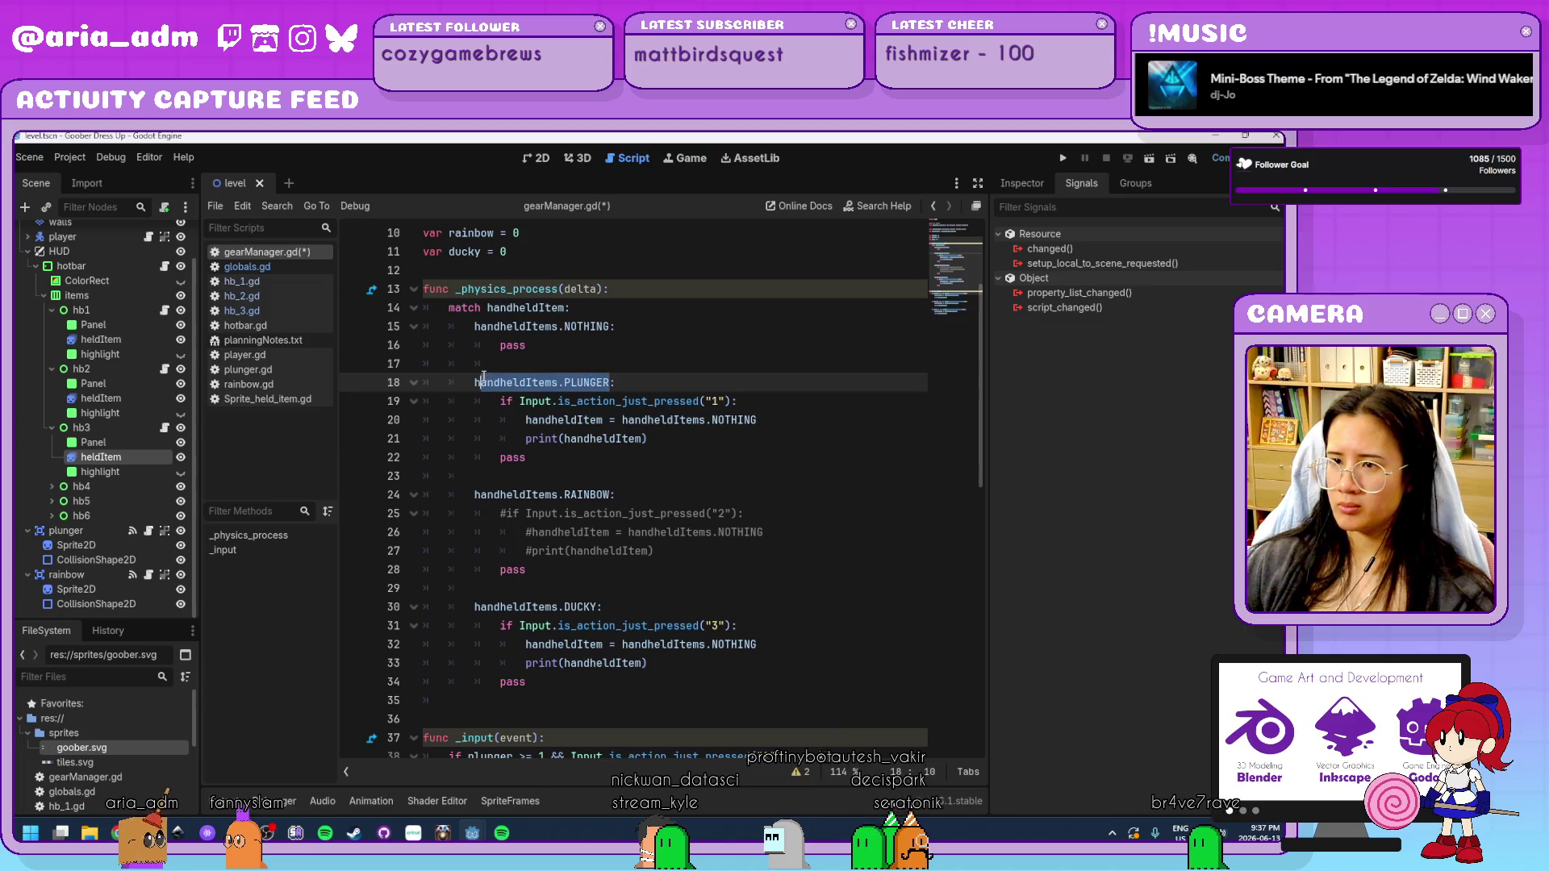
{"action": "left_click_drag", "start_coordinate": [483, 379], "coordinate": [477, 379]}
{"action": "left_click", "coordinate": [646, 469]}
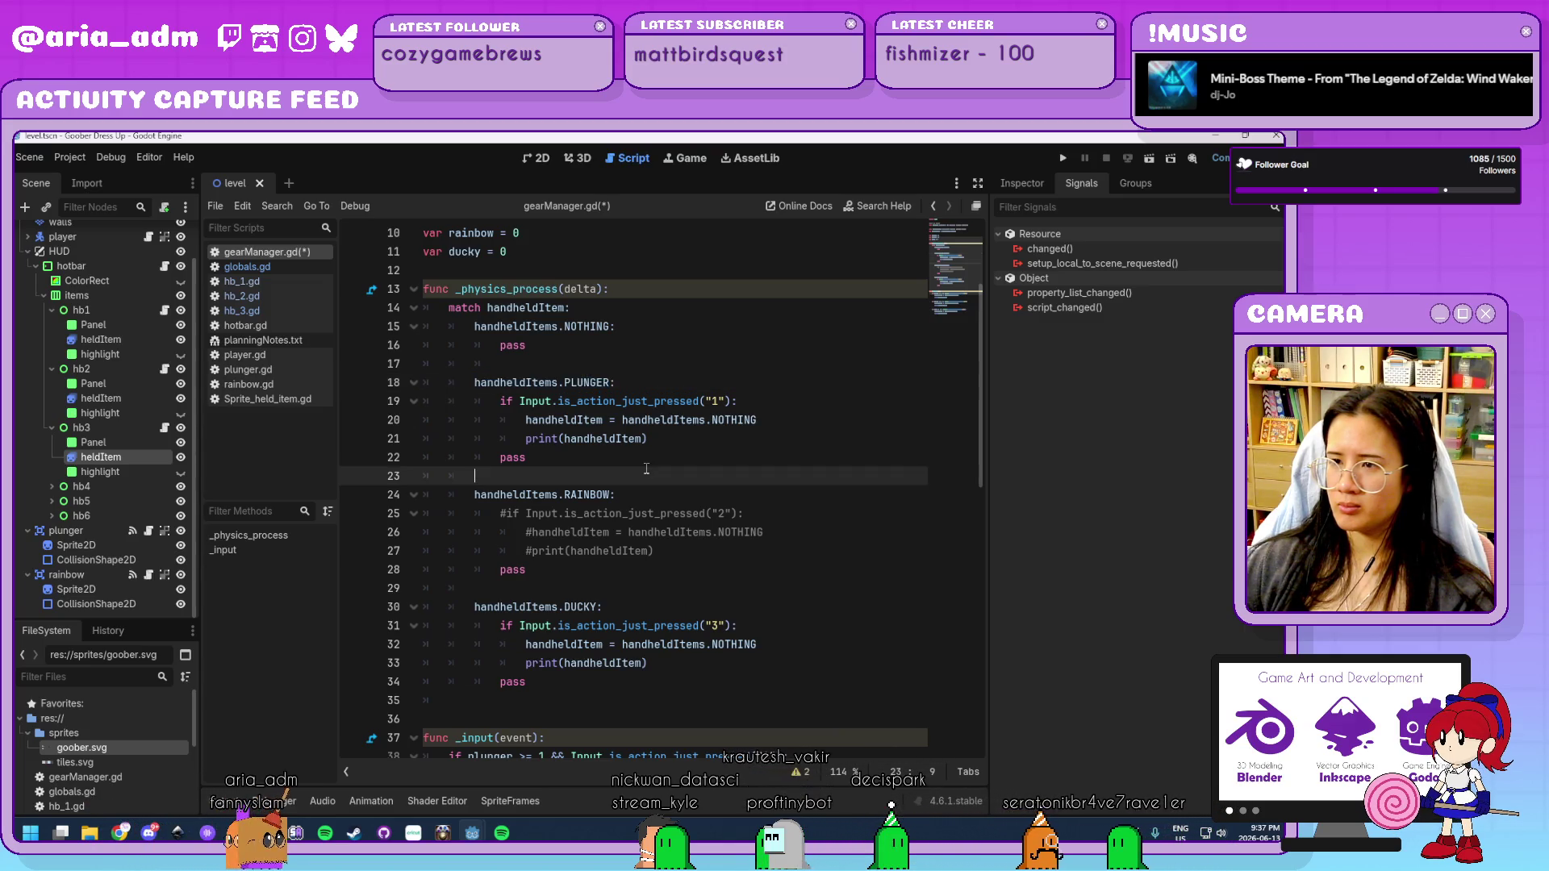
{"action": "left_click", "coordinate": [632, 455]}
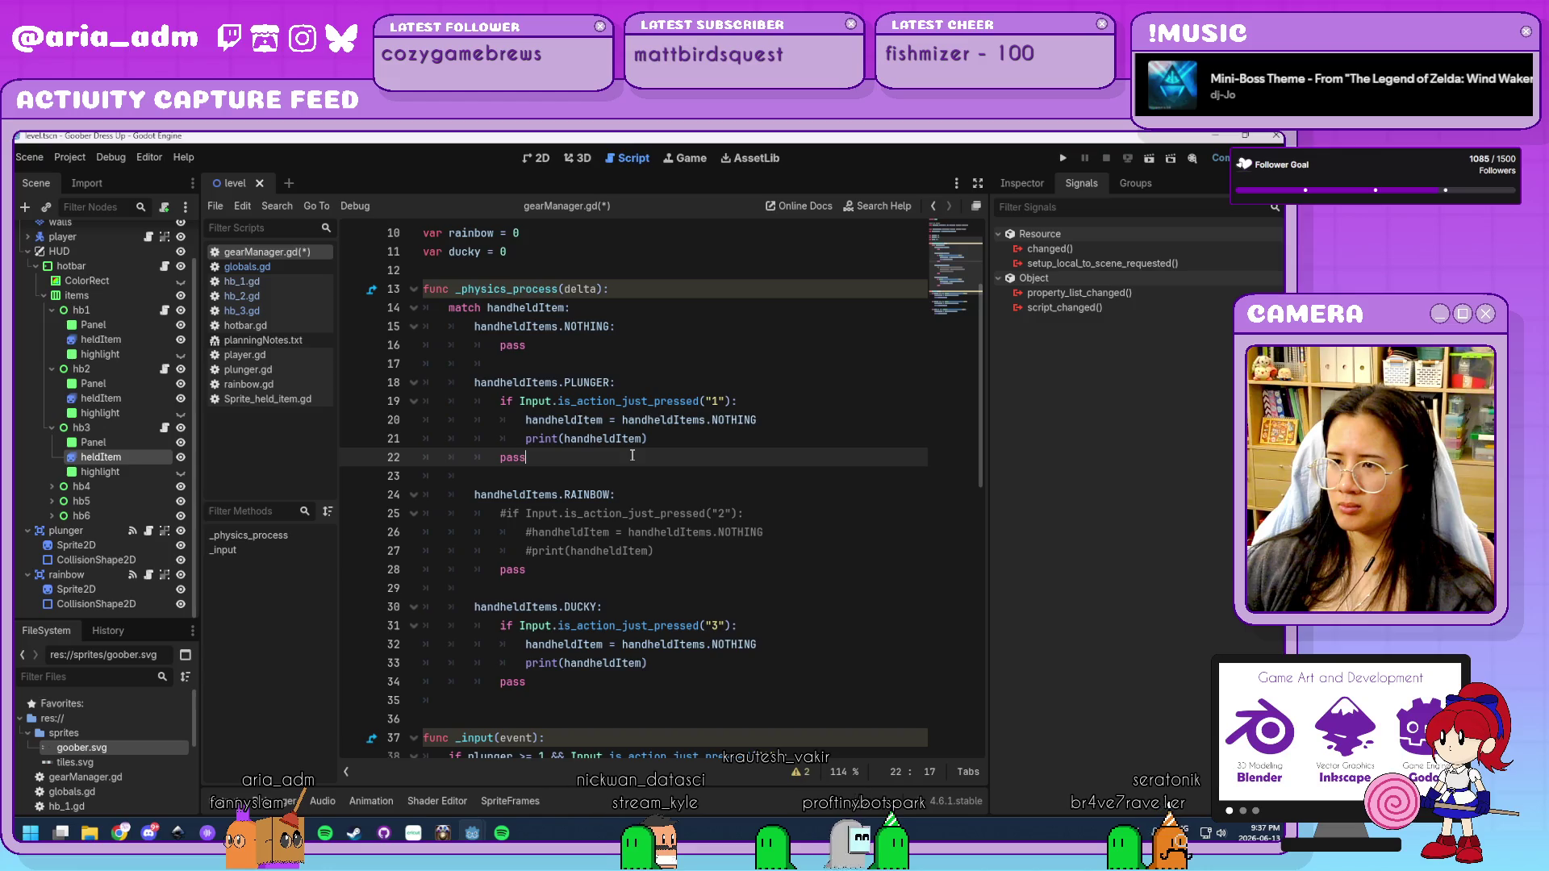
Uncomment the RAINBOW case's key-2 check lines with Ctrl+K and save gearManager.gd.
{"action": "left_click_drag", "start_coordinate": [655, 551], "coordinate": [502, 518]}
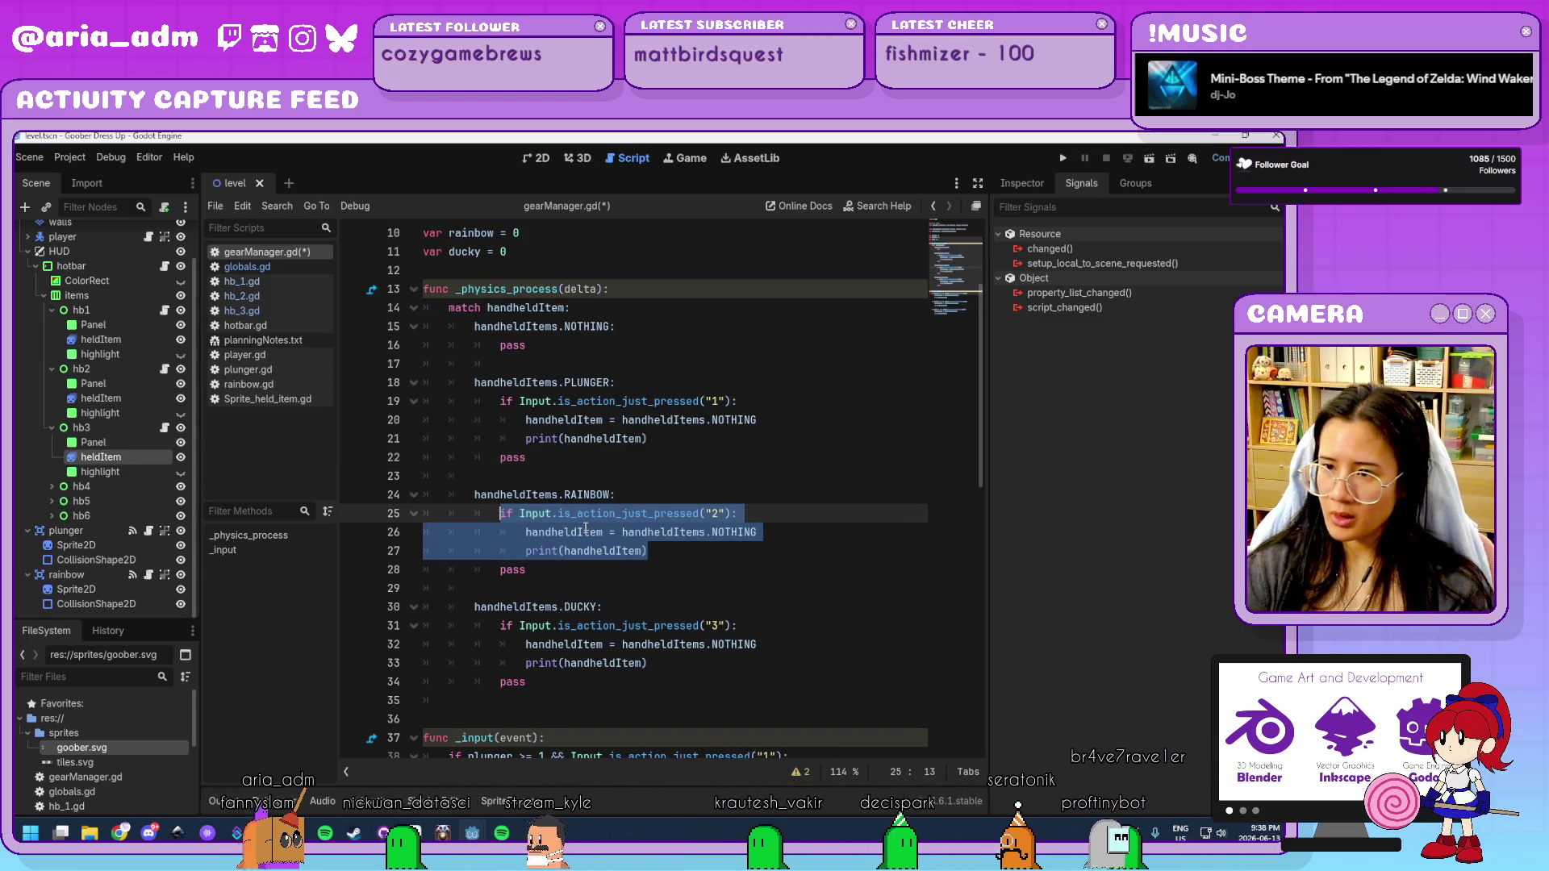
{"action": "key", "text": "ctrl+k"}
{"action": "key", "text": "ctrl+s"}
{"action": "left_click", "coordinate": [517, 588]}
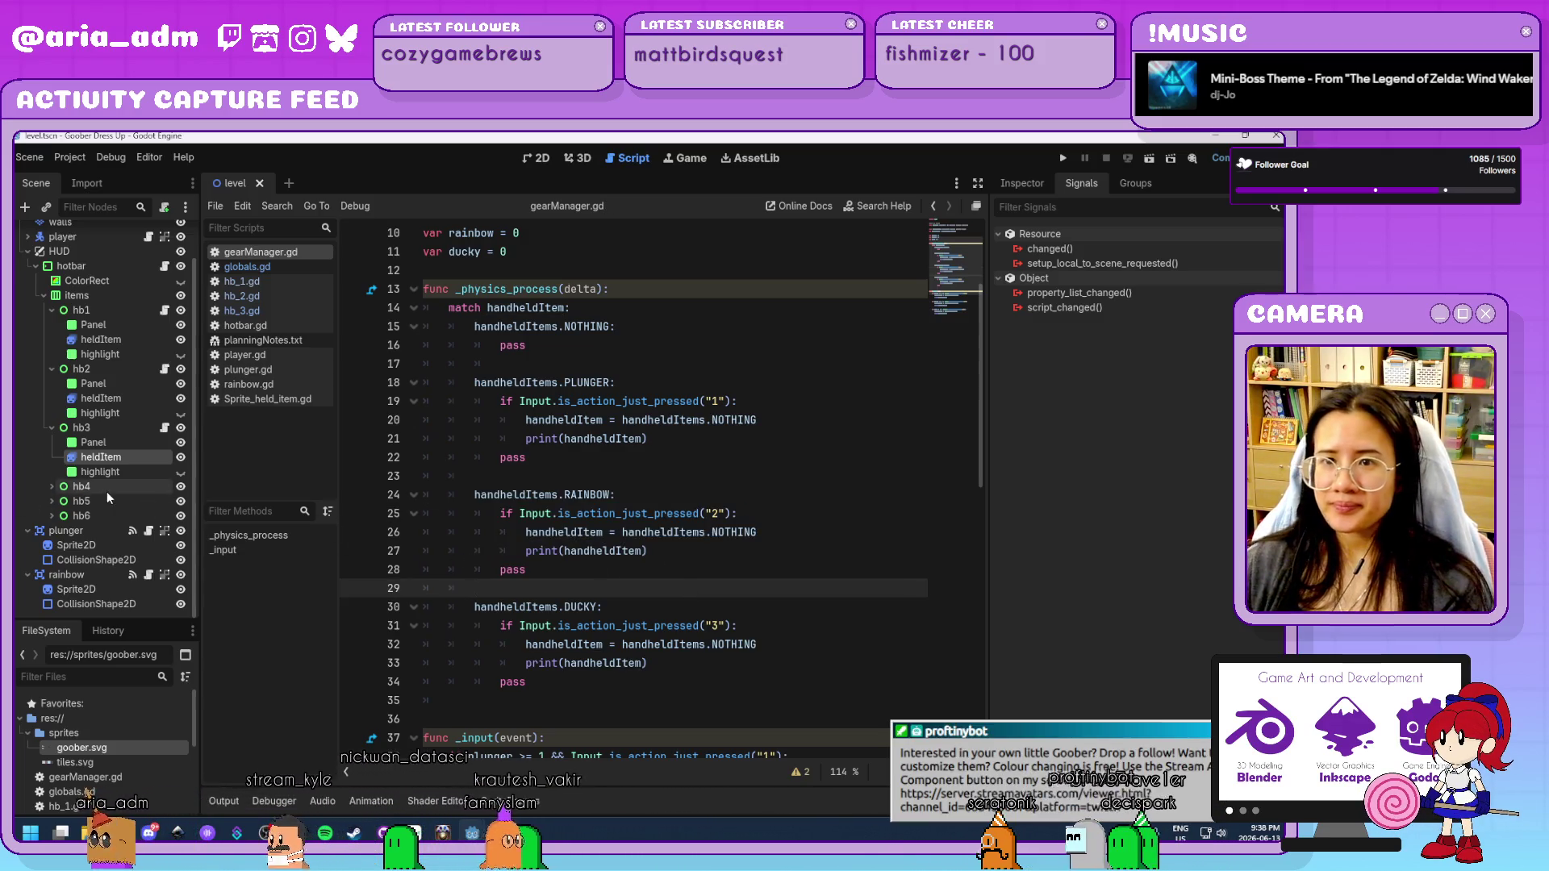
{"action": "scroll", "coordinate": [107, 496], "scroll_direction": "up", "scroll_amount": 2}
{"action": "scroll", "coordinate": [108, 497], "scroll_direction": "down", "scroll_amount": 2}
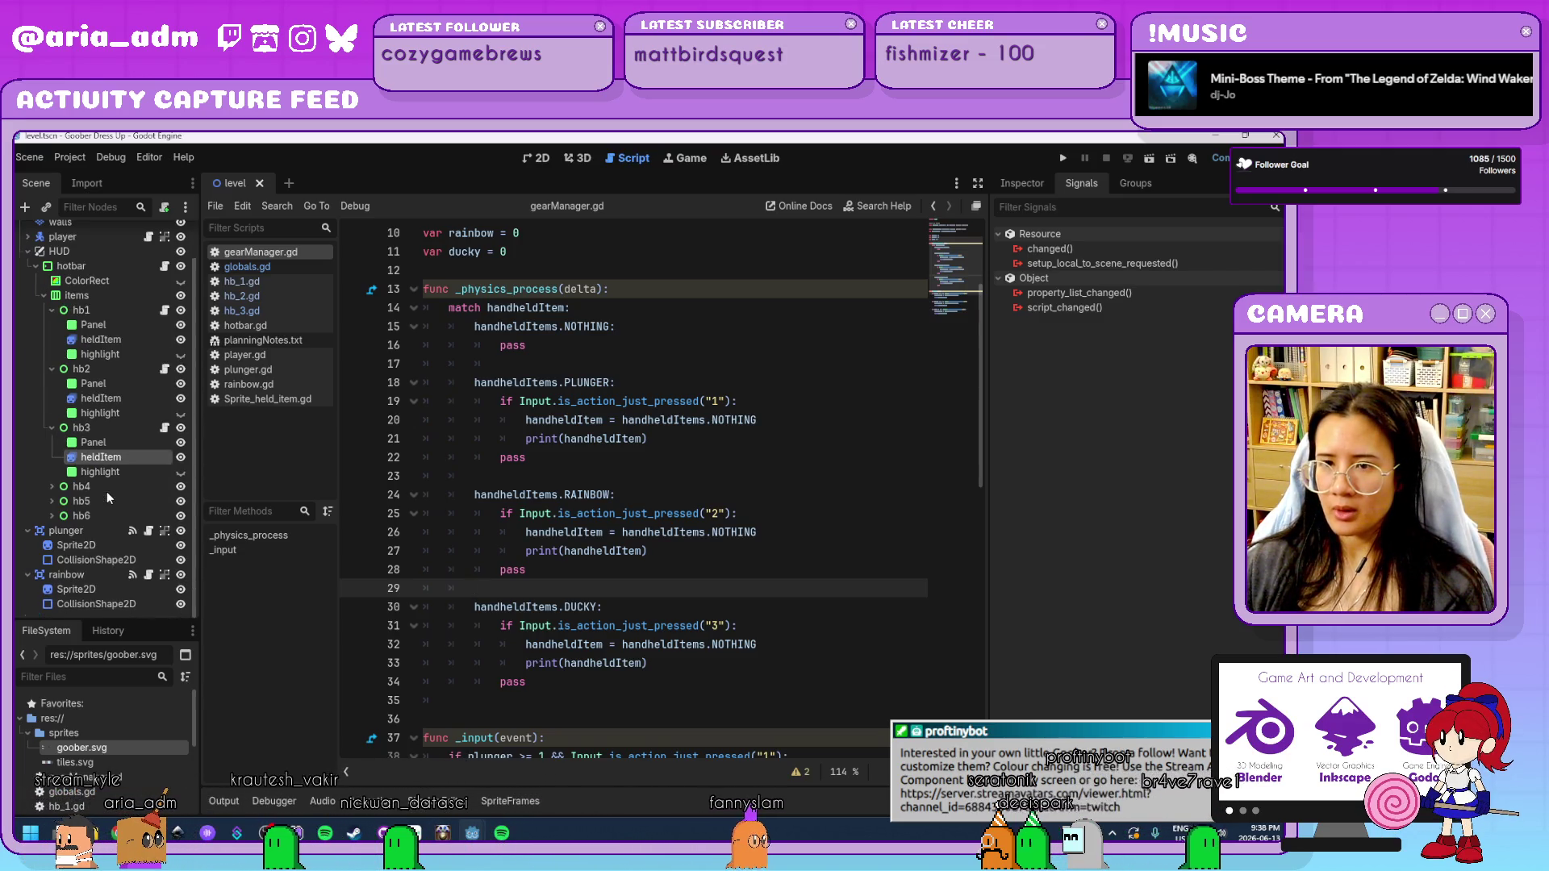
{"action": "scroll", "coordinate": [107, 492], "scroll_direction": "up", "scroll_amount": 2}
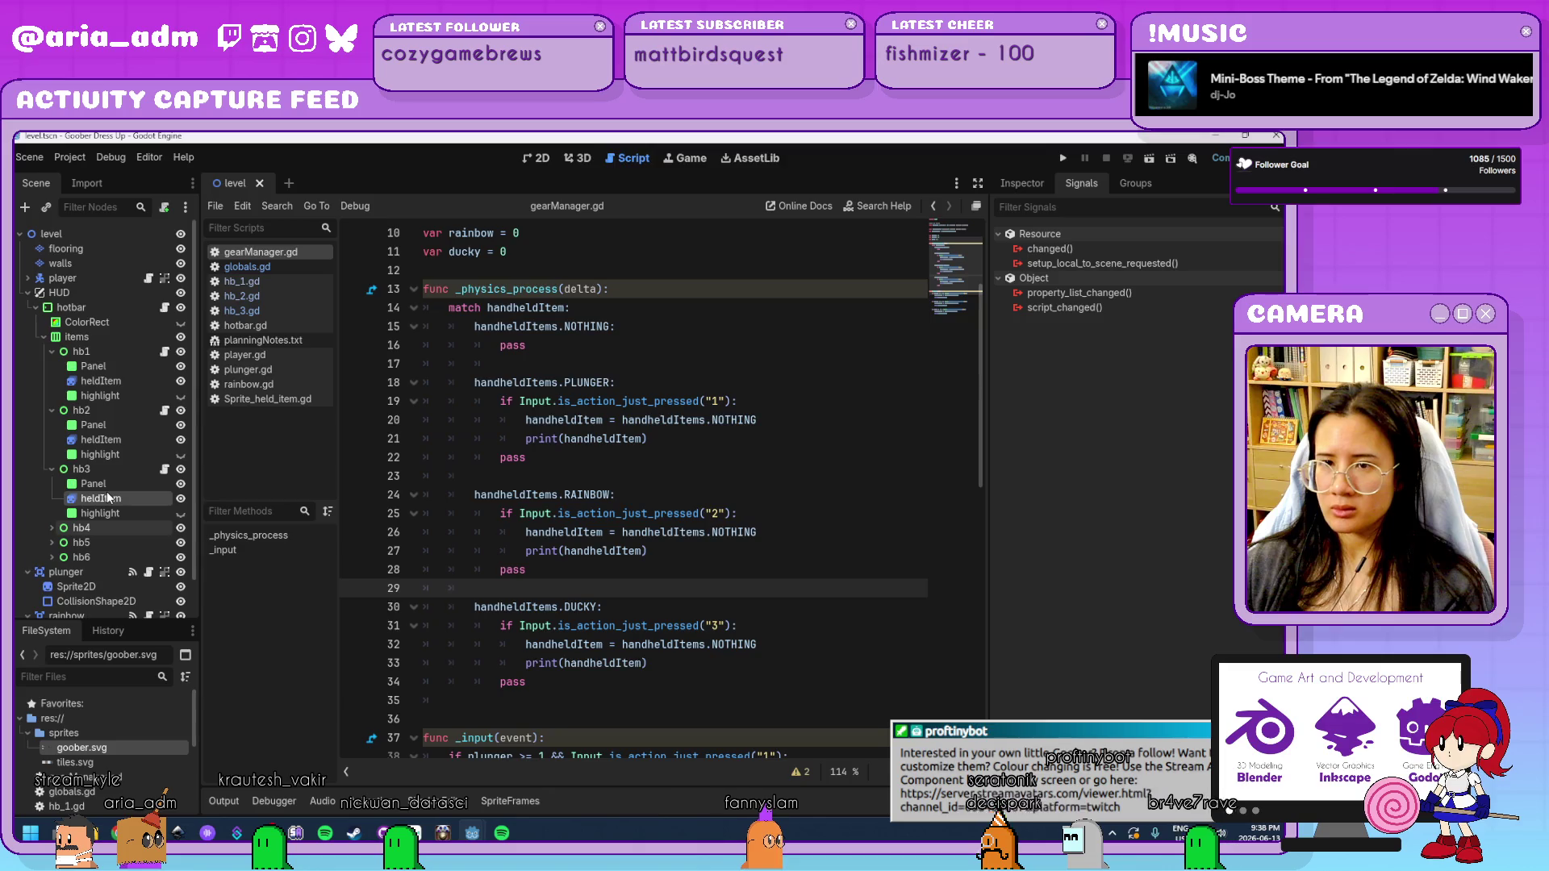
Play the game from the 2D view, stop it, and return to gearManager.gd's plunger case.
{"action": "left_click", "coordinate": [537, 159]}
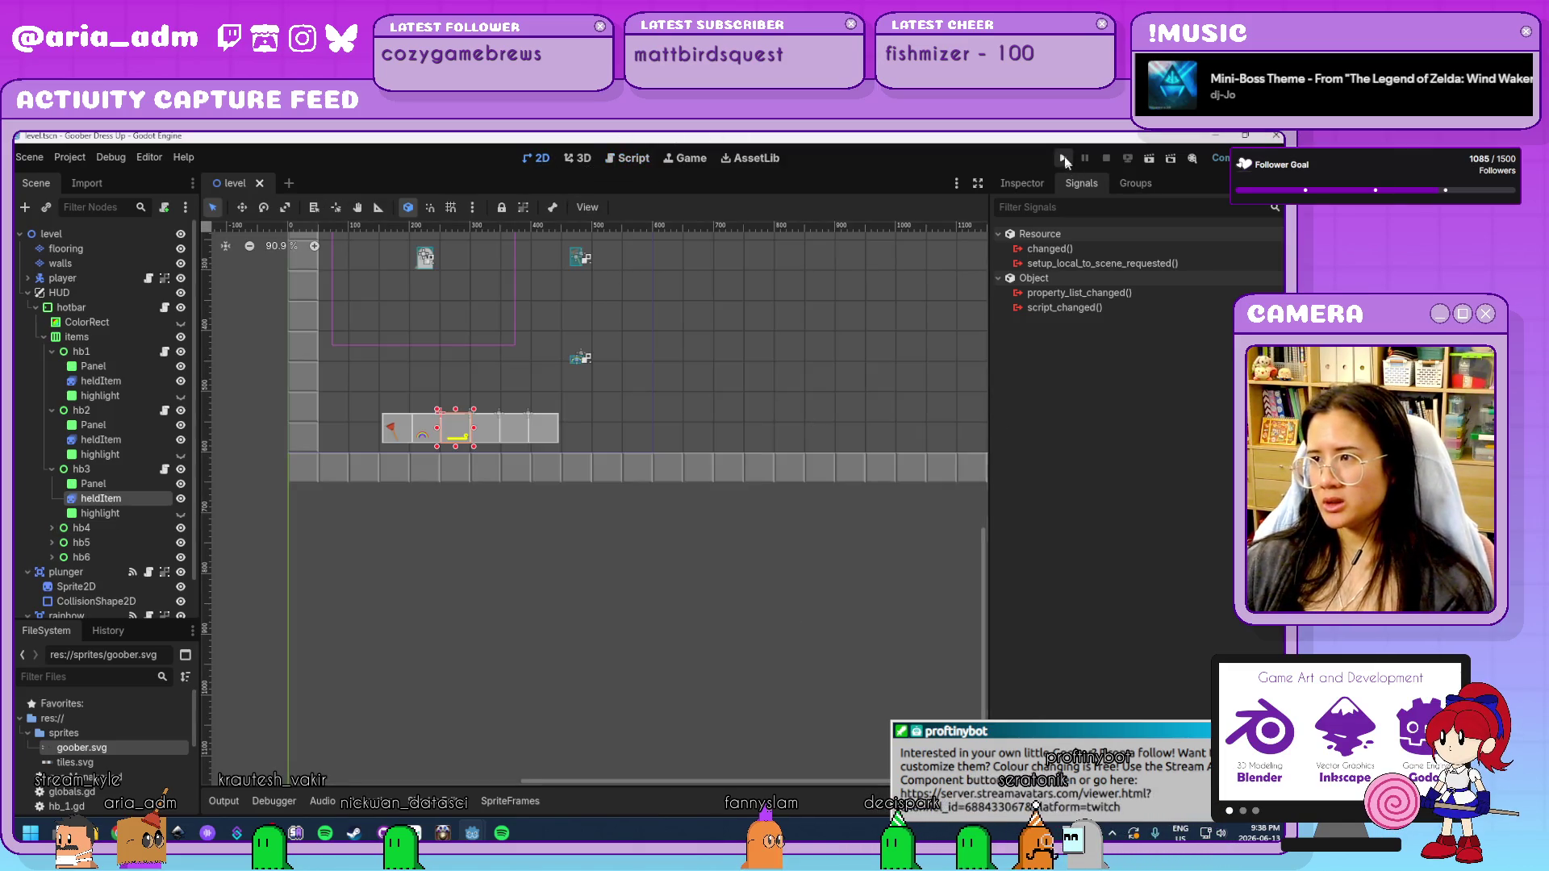
{"action": "left_click", "coordinate": [1065, 158]}
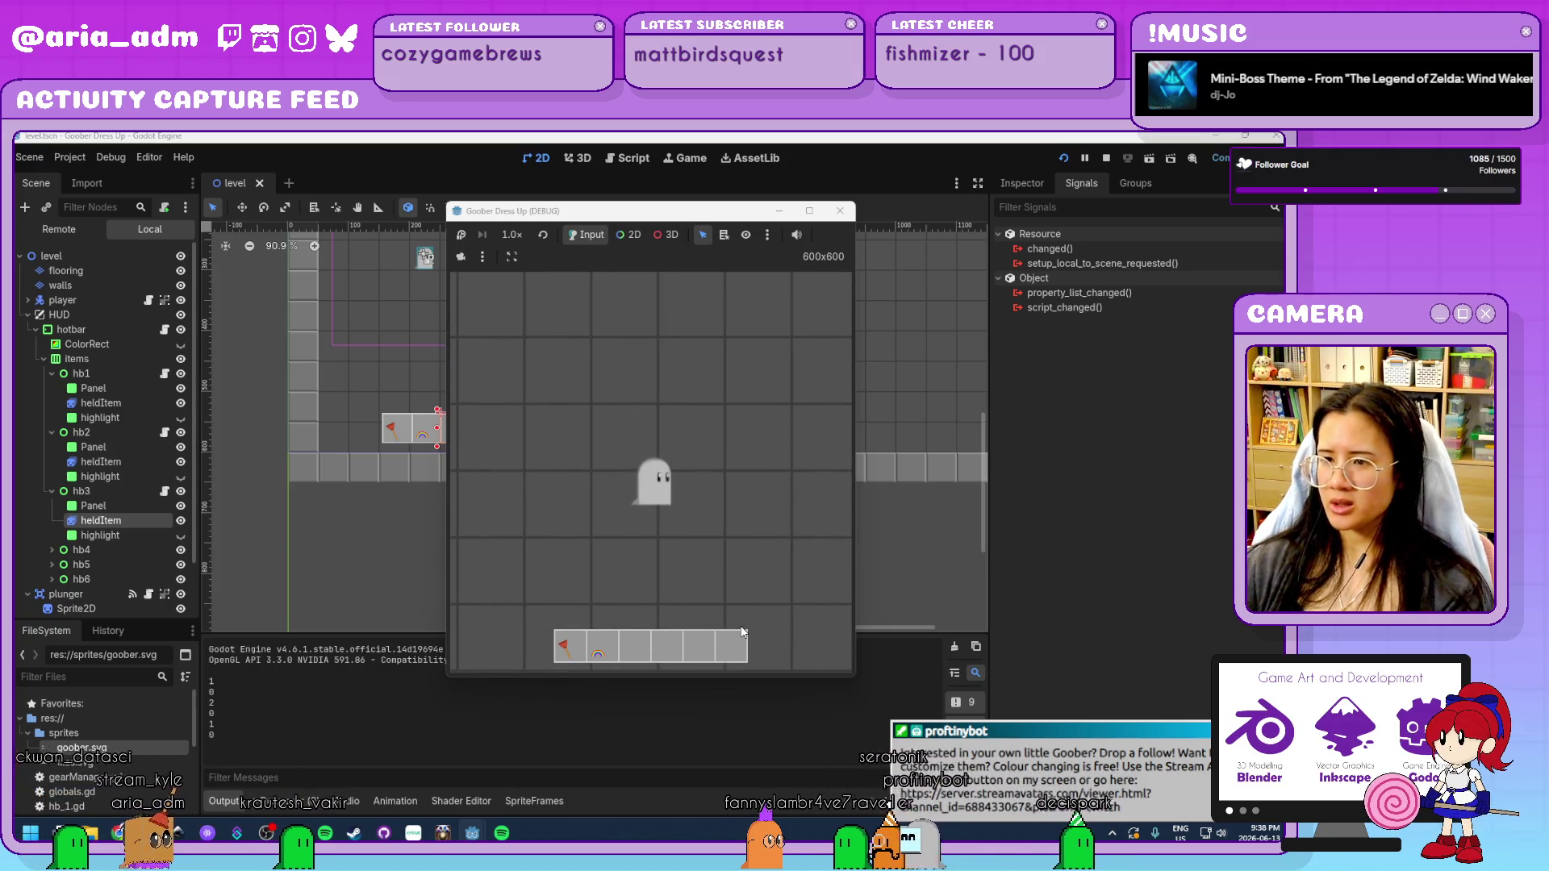
{"action": "left_click", "coordinate": [840, 210]}
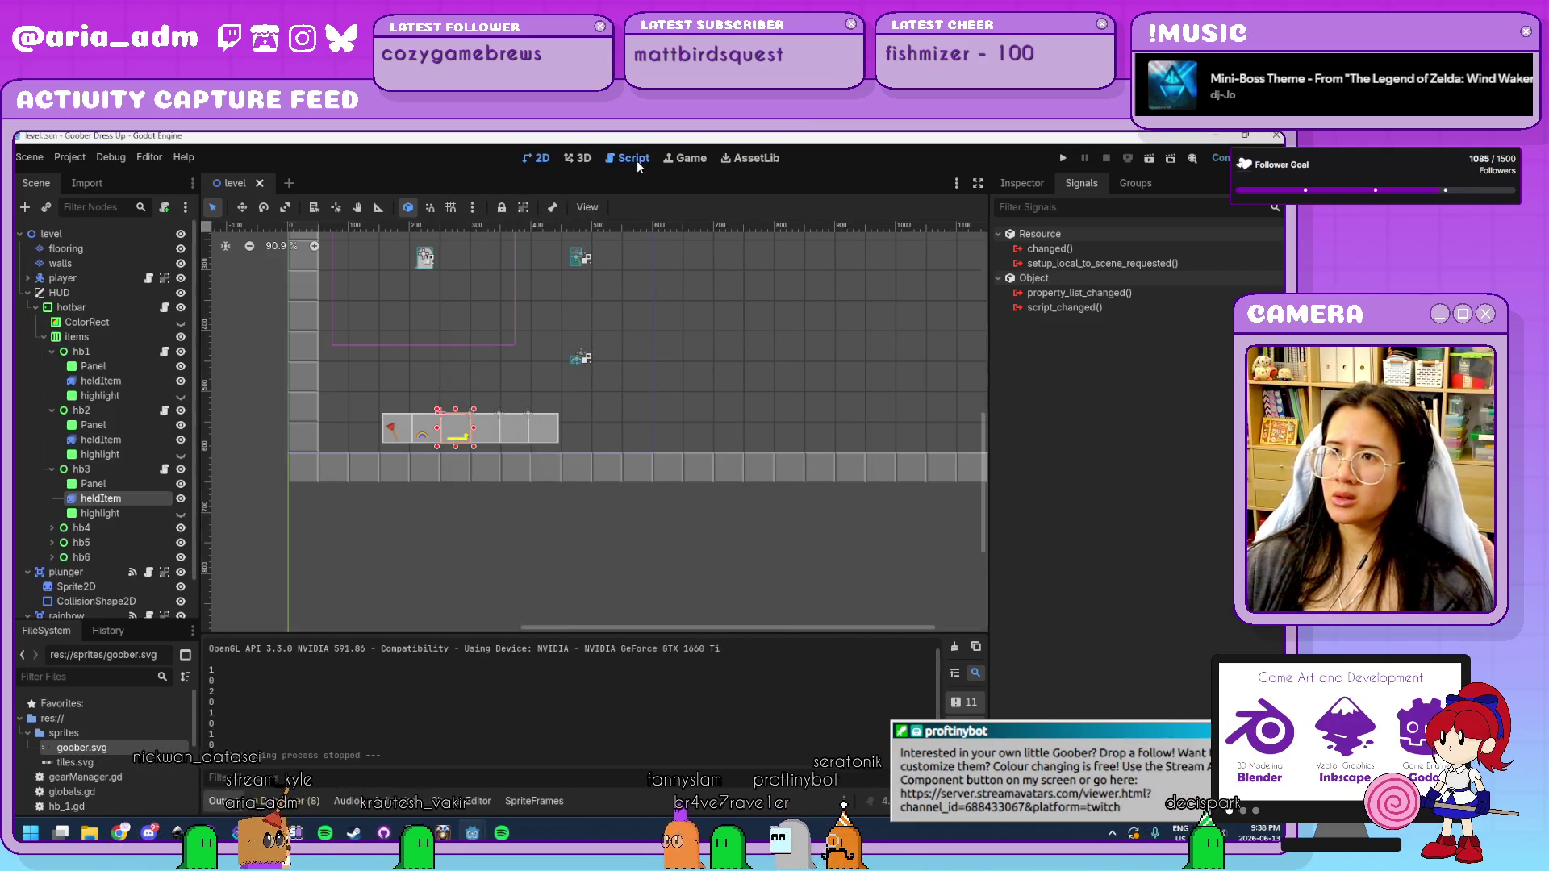
{"action": "left_click", "coordinate": [637, 161]}
{"action": "left_click", "coordinate": [666, 476]}
Comment out the plunger key-1 check and select the rainbow and ducky key-check lines.
{"action": "scroll", "coordinate": [666, 403], "scroll_direction": "down", "scroll_amount": 1}
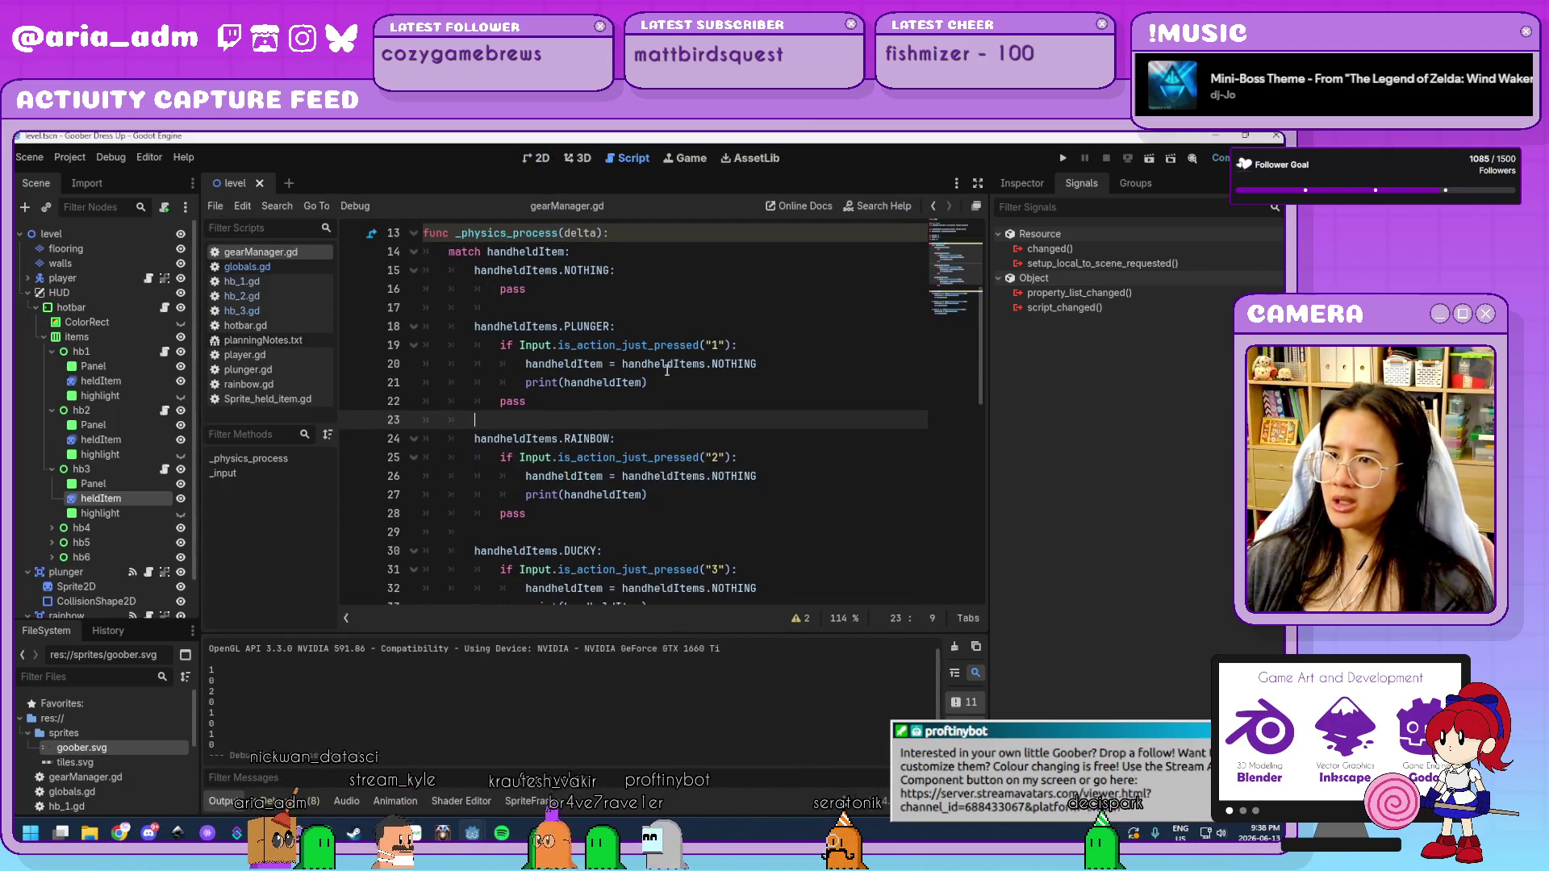
{"action": "left_click_drag", "start_coordinate": [648, 383], "coordinate": [492, 346]}
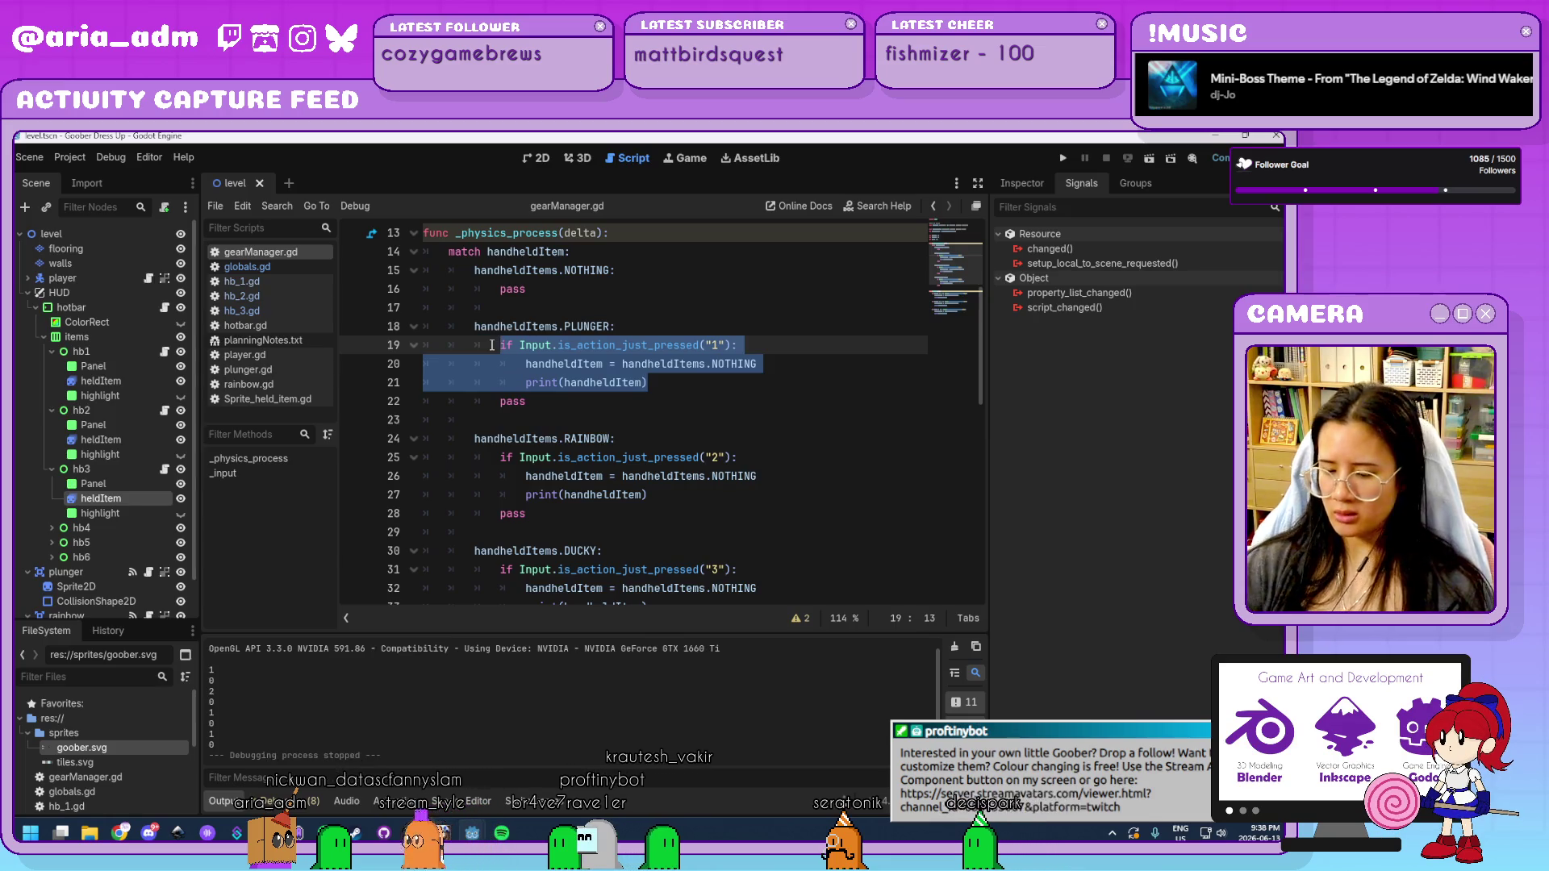
{"action": "key", "text": "ctrl+k"}
{"action": "mouse_move", "coordinate": [648, 495]}
{"action": "left_mouse_down"}
{"action": "mouse_move", "coordinate": [533, 492]}
{"action": "mouse_move", "coordinate": [503, 464]}
{"action": "left_mouse_up"}
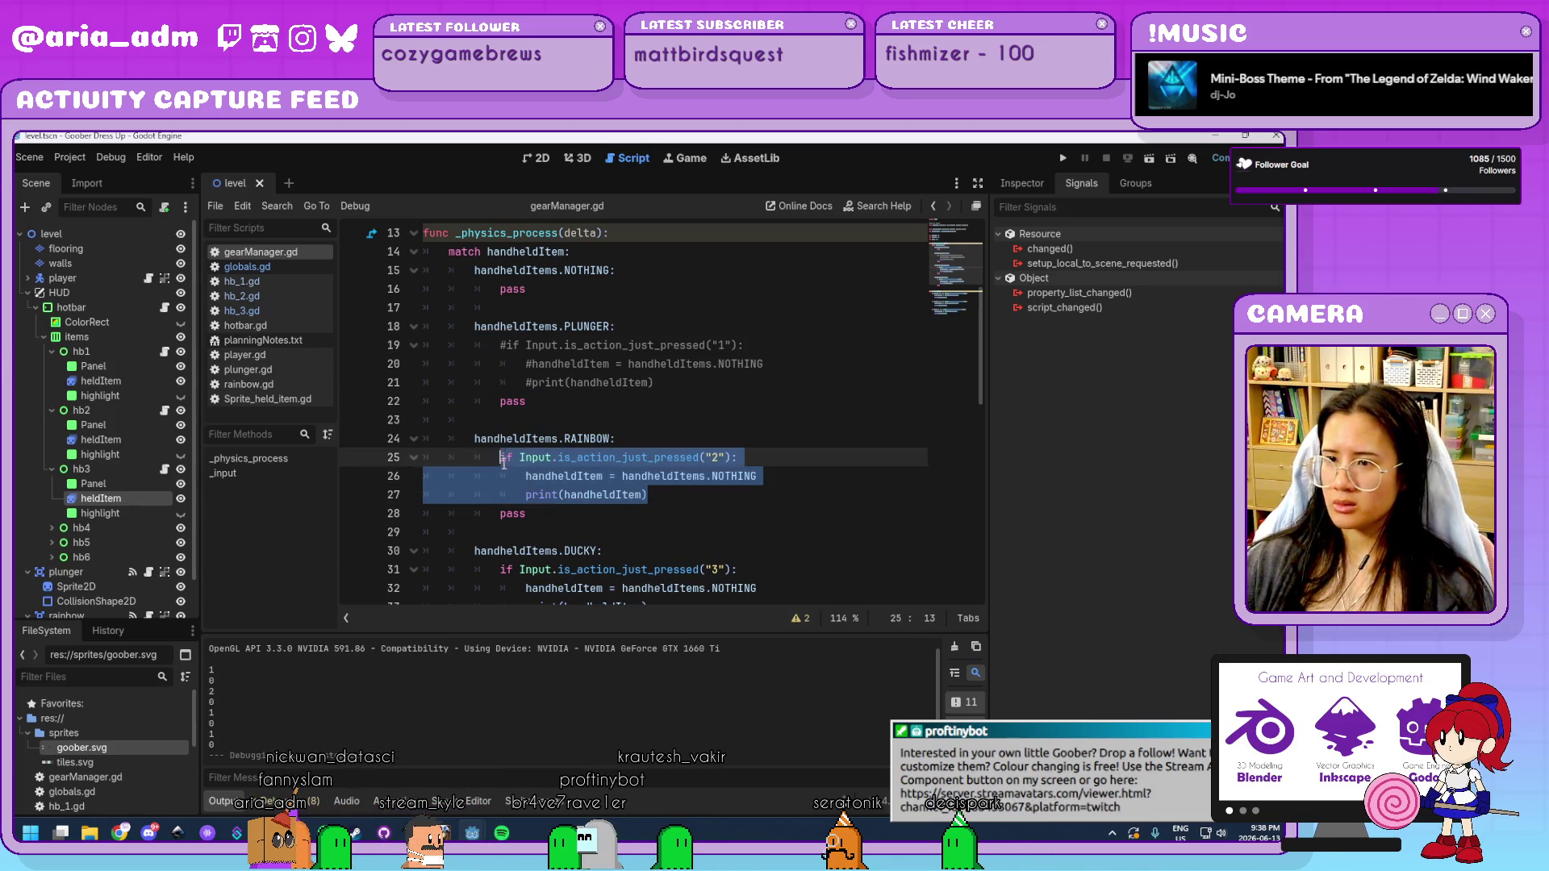
{"action": "scroll", "coordinate": [504, 461], "scroll_direction": "down", "scroll_amount": 3}
{"action": "left_click_drag", "start_coordinate": [648, 438], "coordinate": [493, 404]}
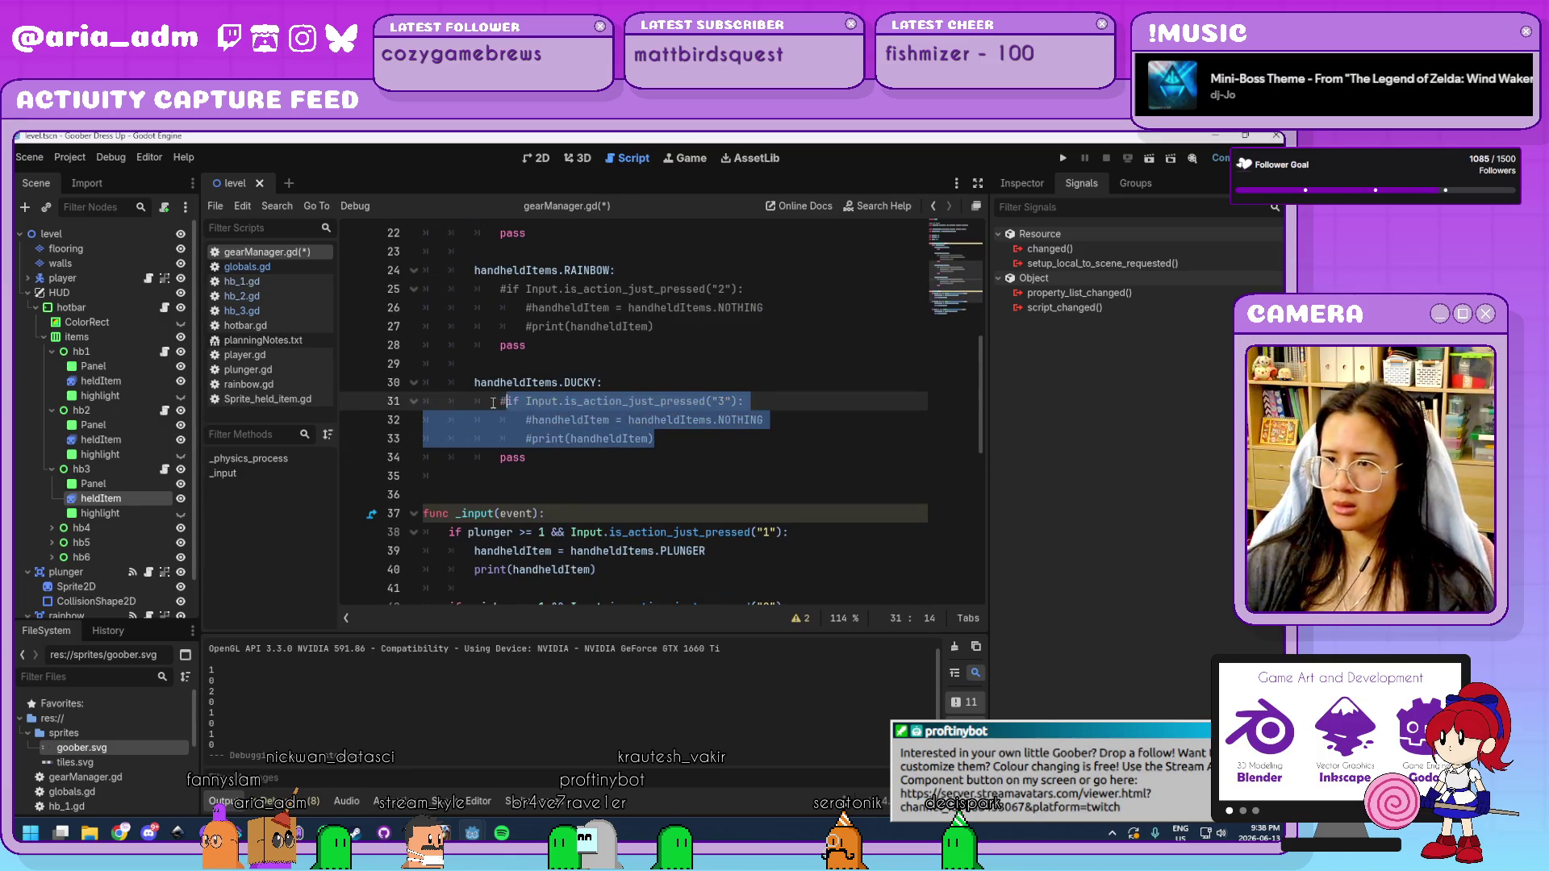
Run the game with F5, swap to the rainbow (2) and back to plunger (1), then close it.
{"action": "key", "text": "F5"}
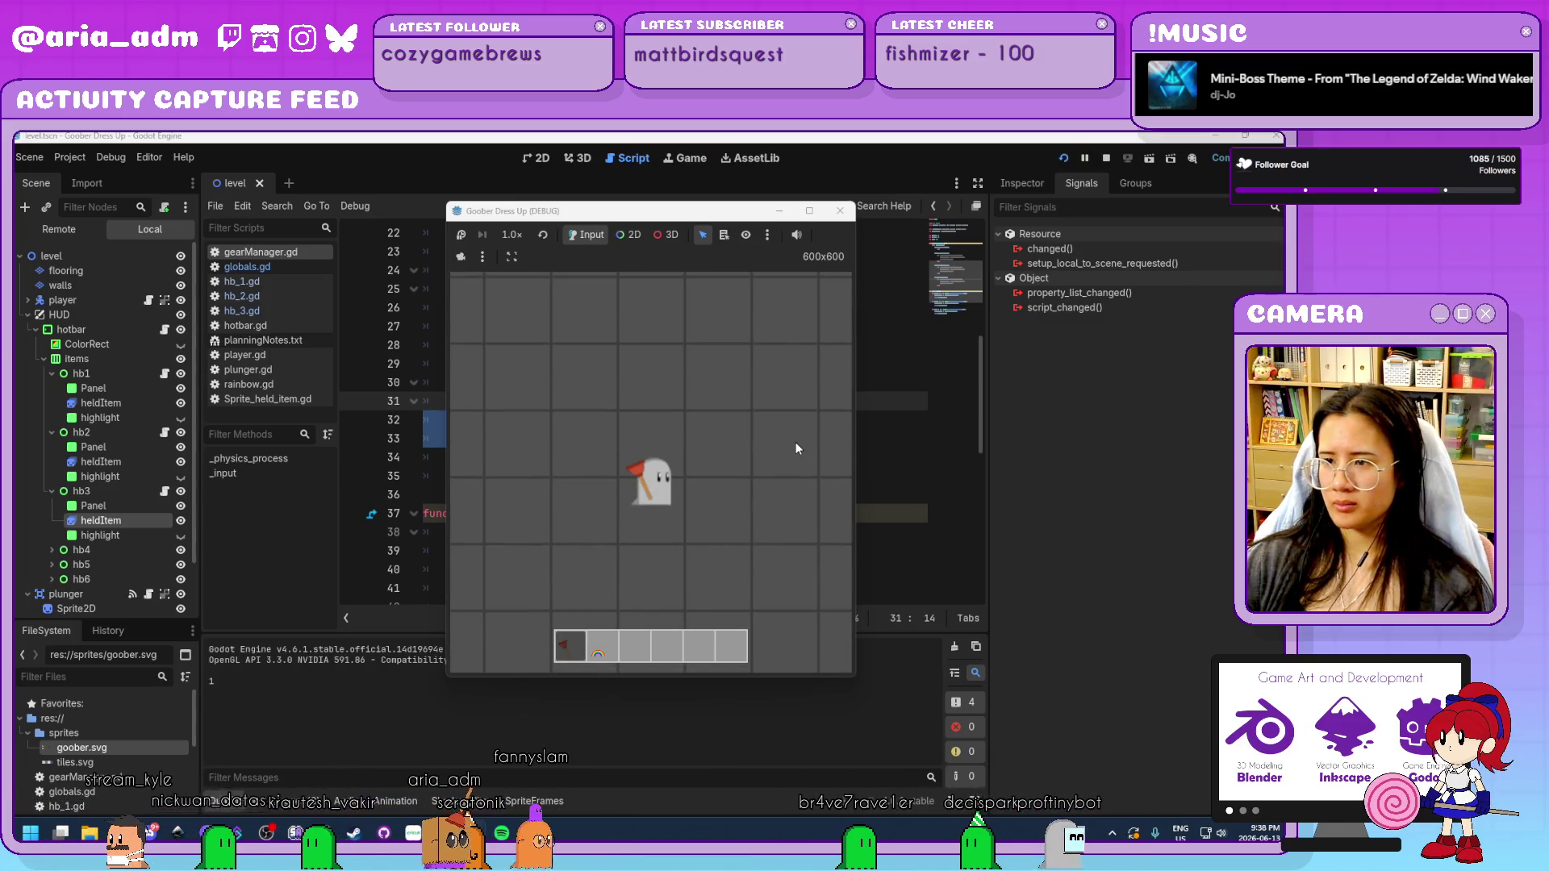
{"action": "key", "text": "2"}
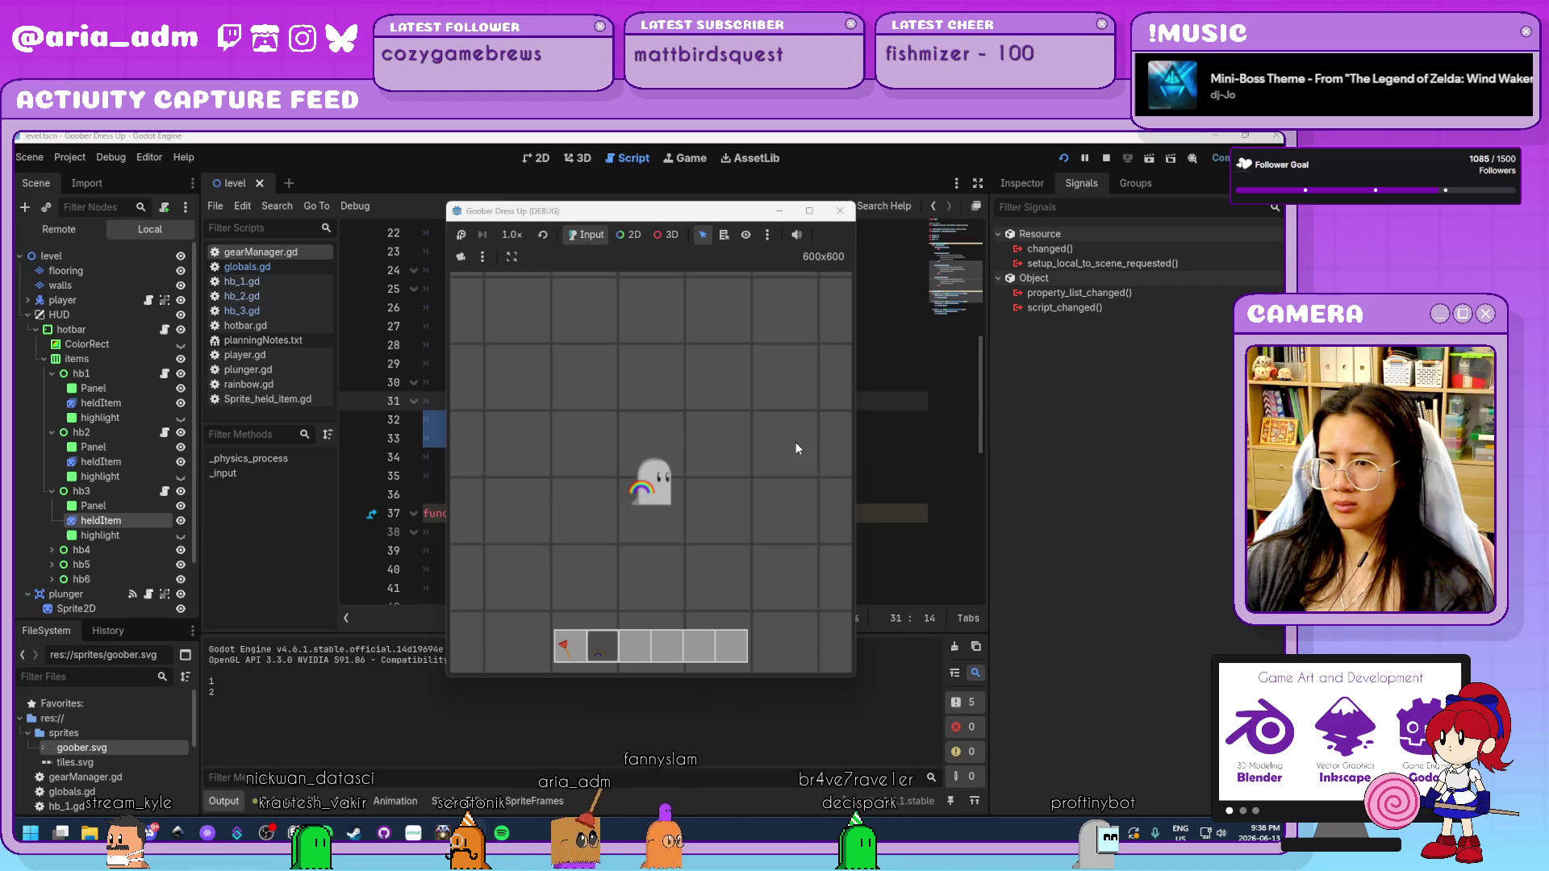
{"action": "key", "text": "1"}
{"action": "key", "text": "1"}
{"action": "key", "text": "1"}
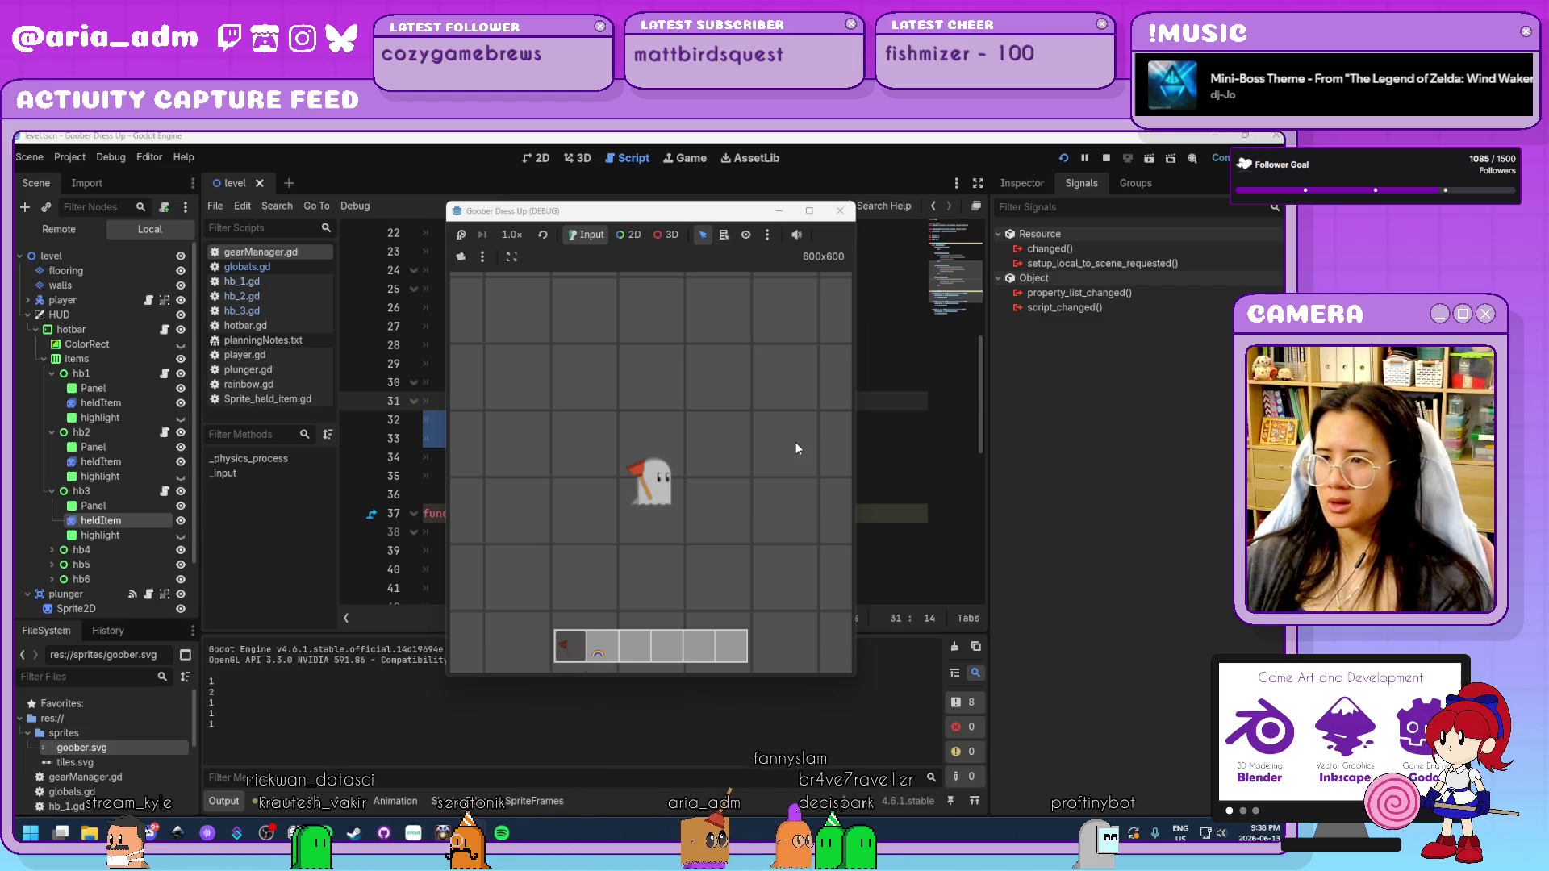
{"action": "left_click", "coordinate": [841, 212]}
{"action": "left_click", "coordinate": [597, 458]}
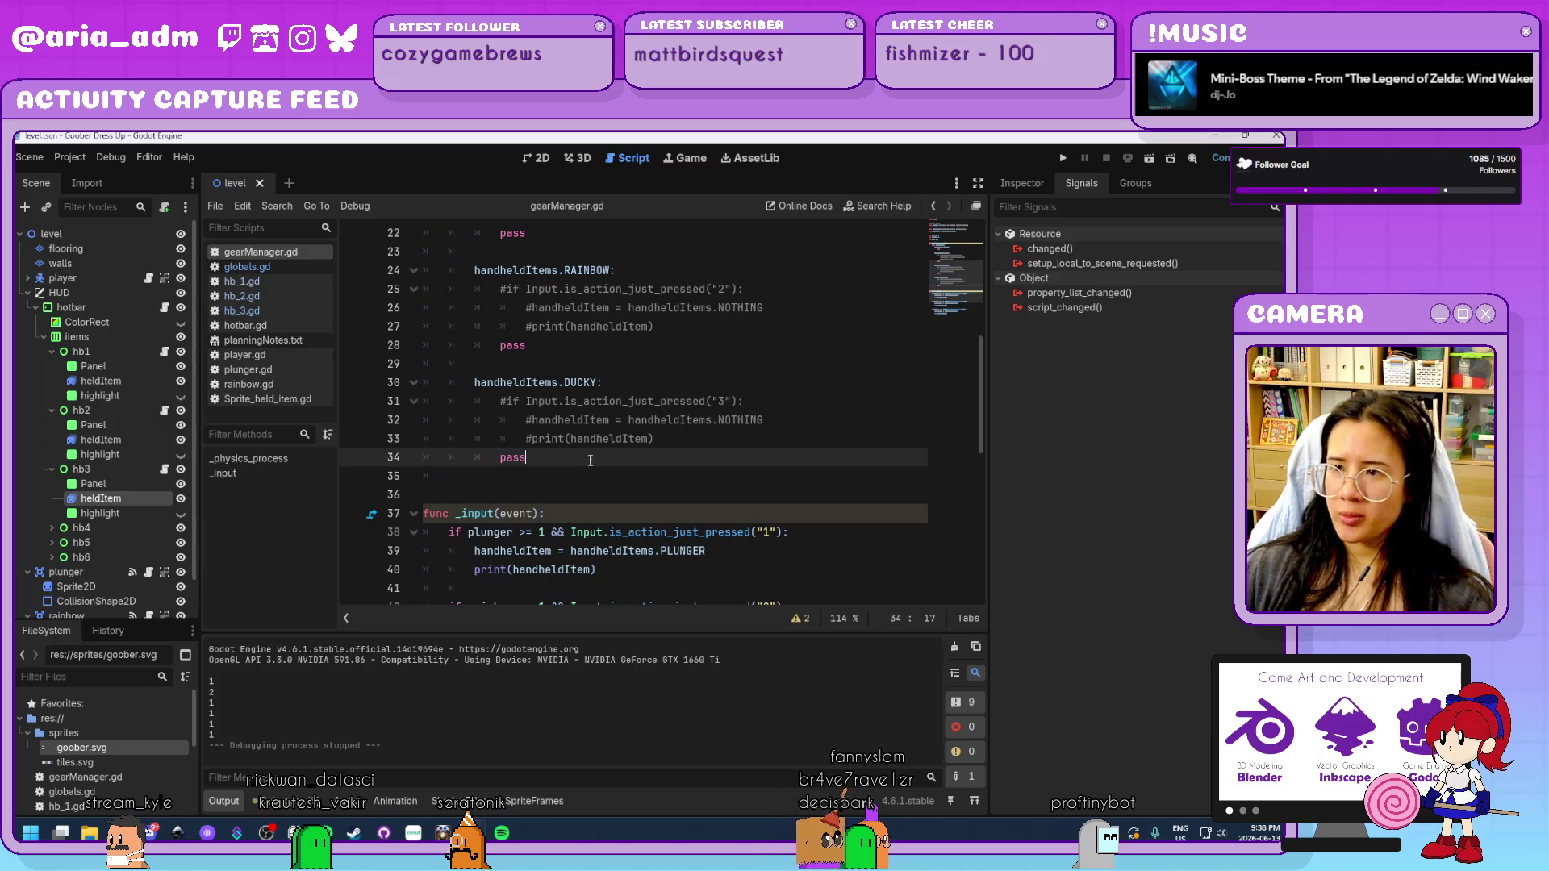
Open hb_1.gd and copy the handheldItem comparison from line 19.
{"action": "left_click", "coordinate": [289, 281]}
{"action": "left_click", "coordinate": [725, 534]}
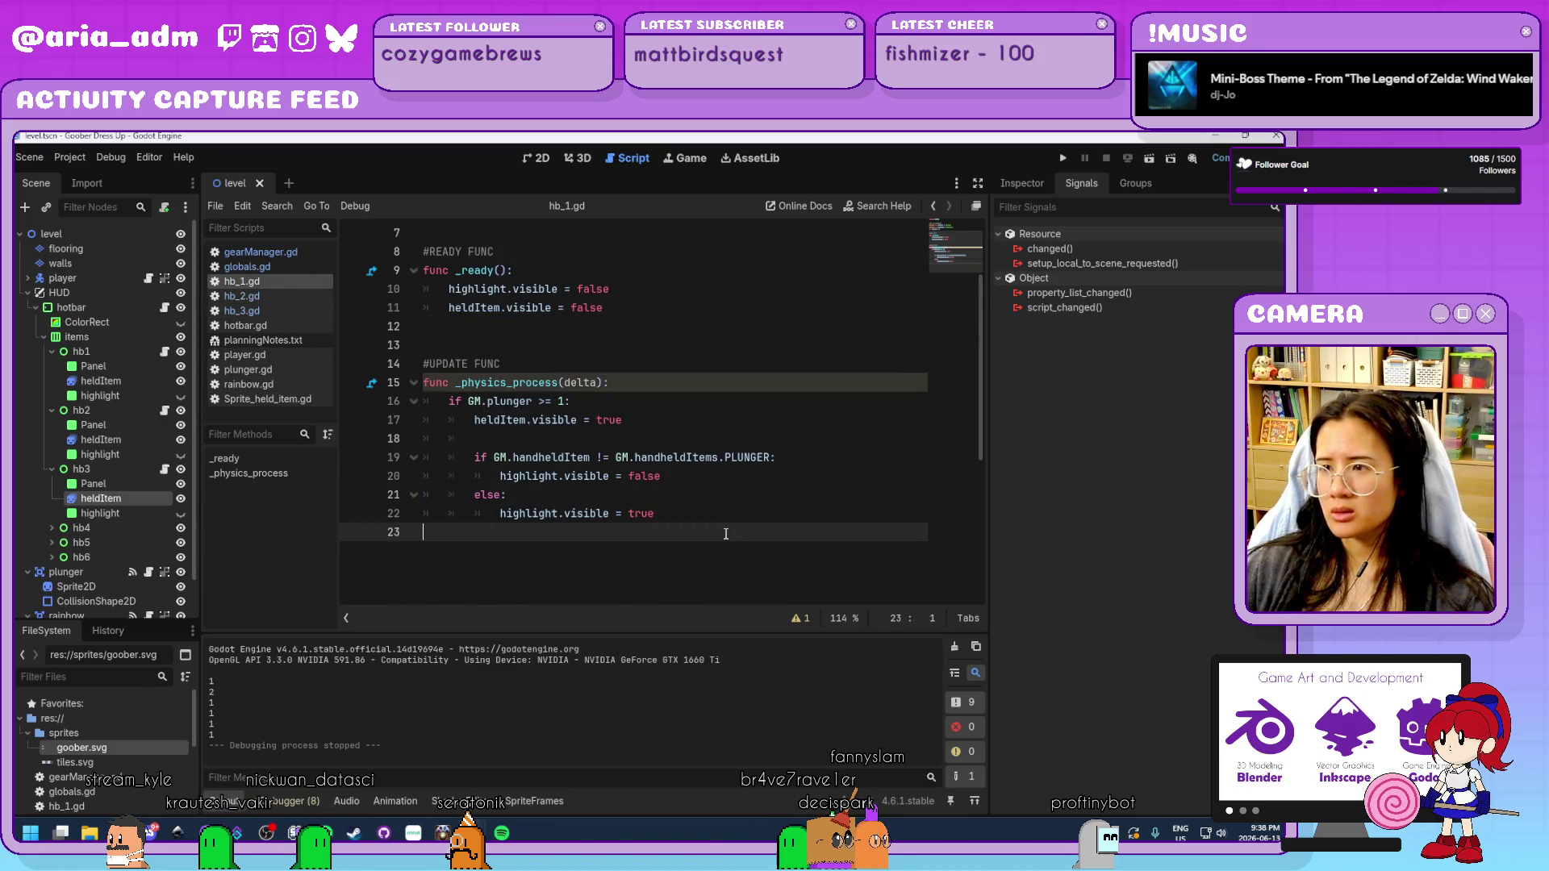
{"action": "left_click", "coordinate": [705, 505]}
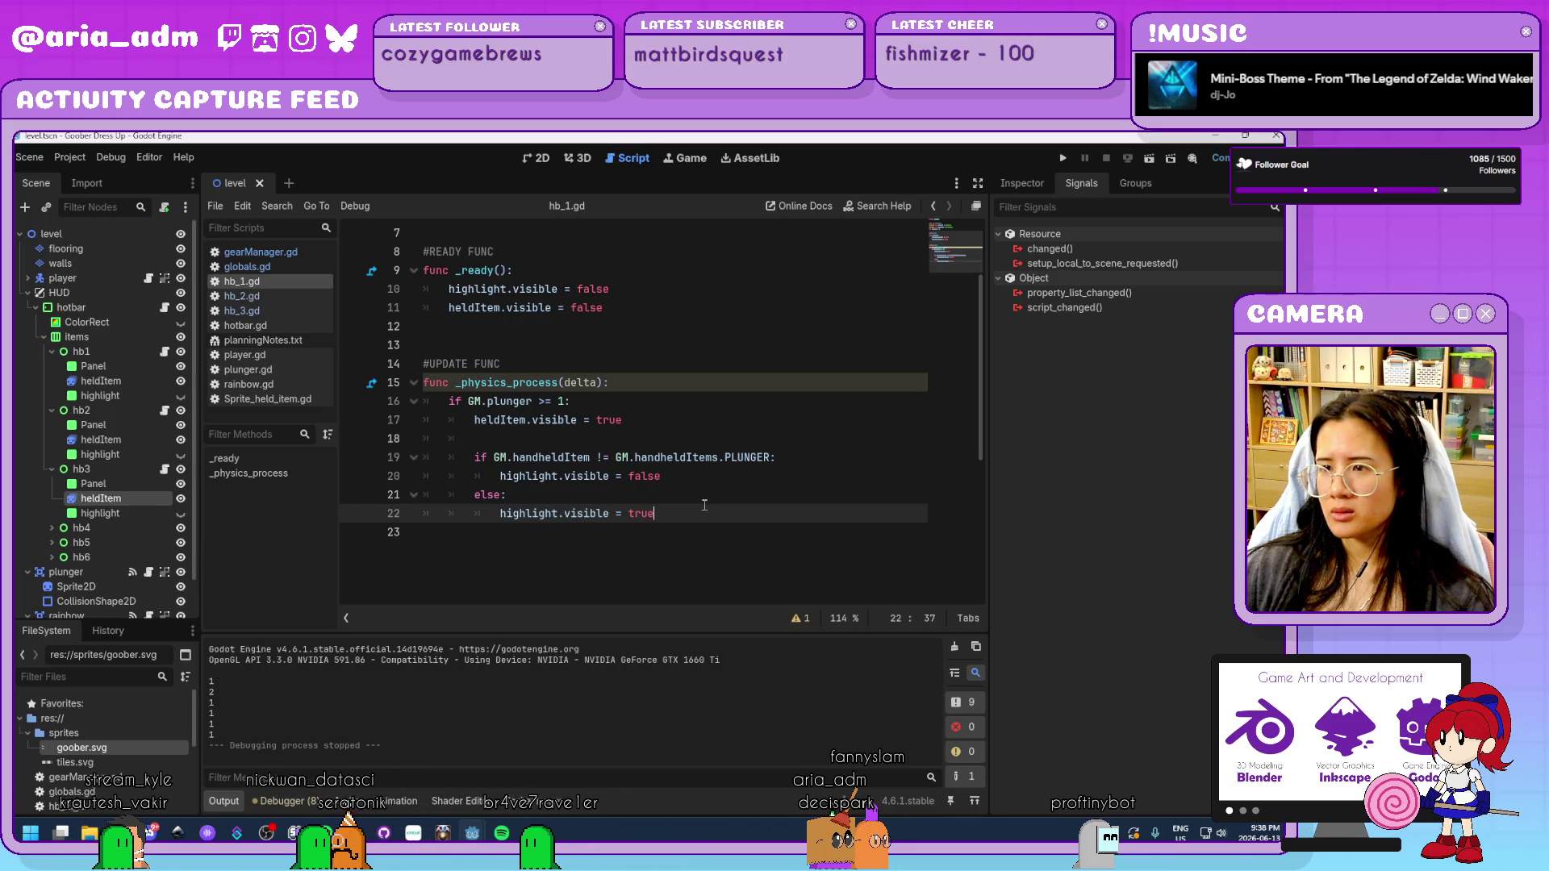
{"action": "left_click", "coordinate": [724, 476]}
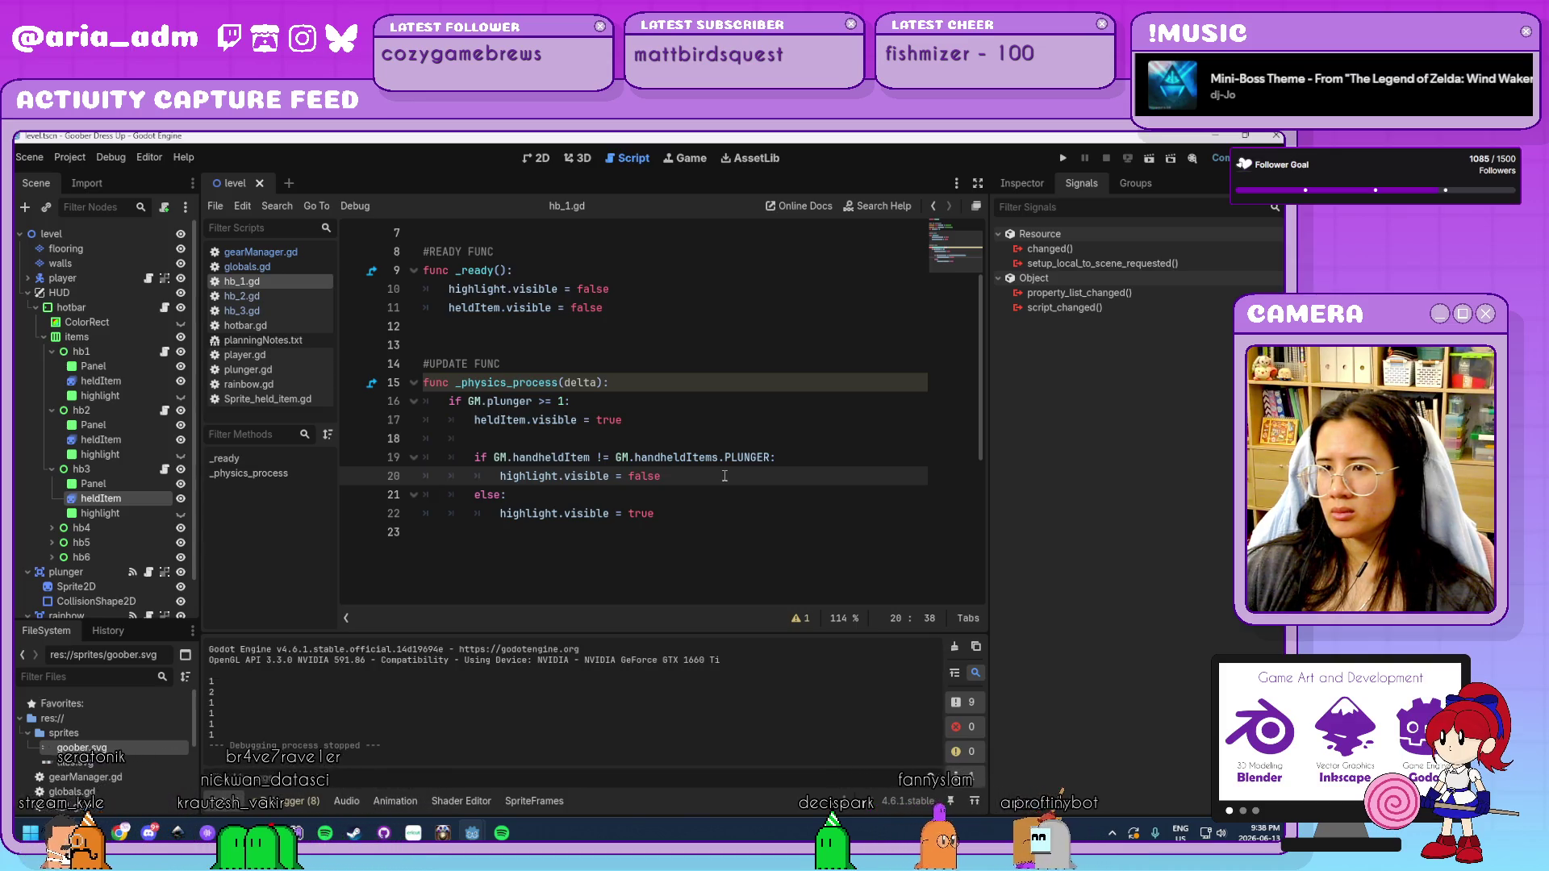
{"action": "left_click", "coordinate": [761, 457]}
{"action": "left_click_drag", "start_coordinate": [762, 457], "coordinate": [494, 456]}
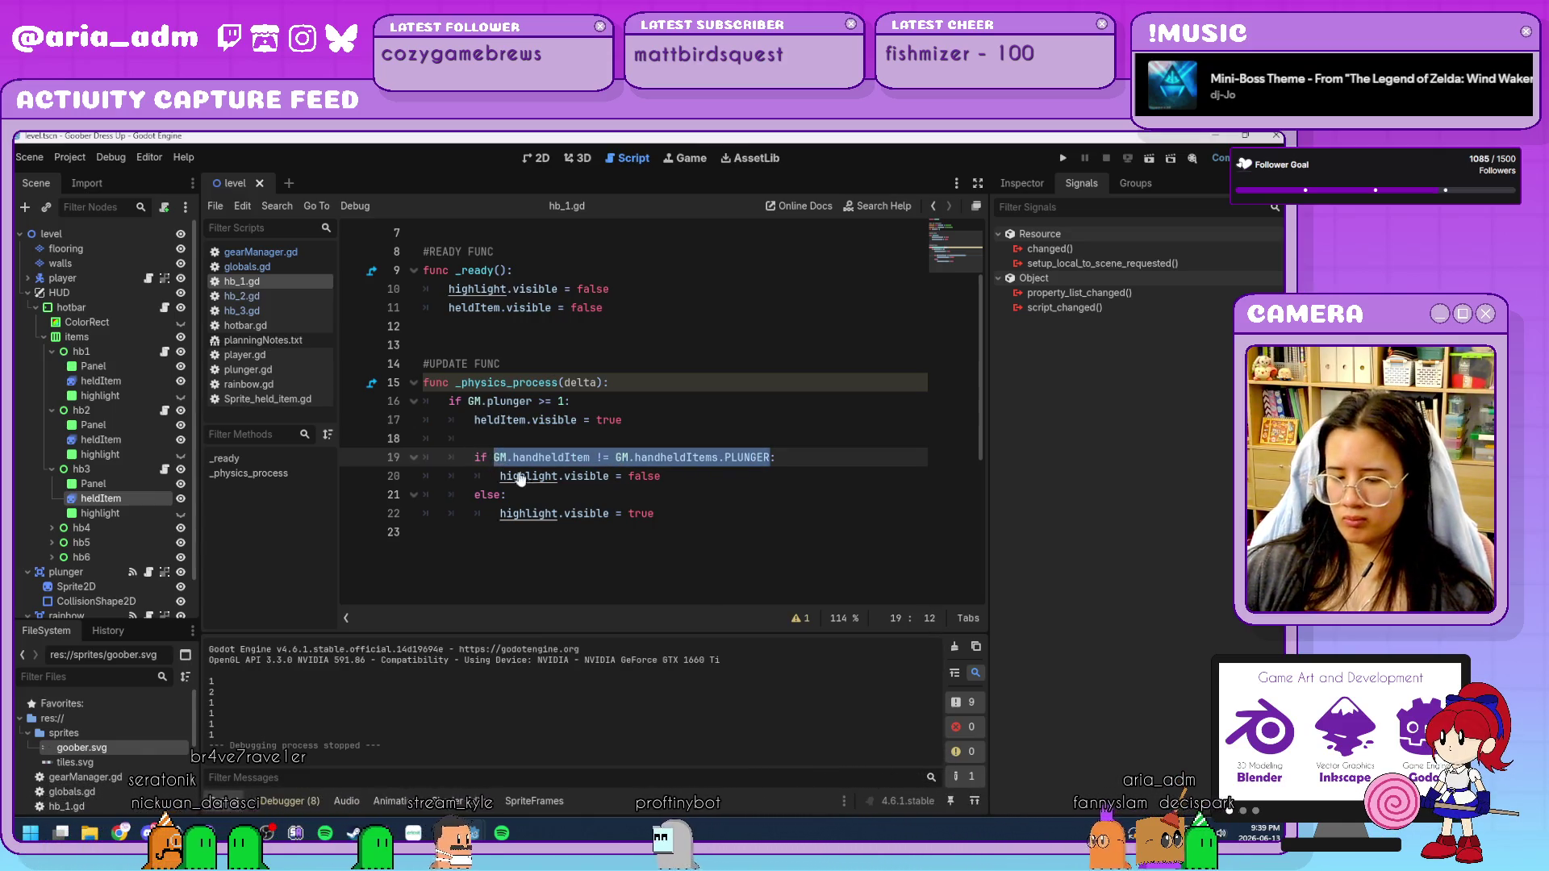
{"action": "key", "text": "ctrl+c"}
Paste it on new line 21 as an assignment setting GM.handheldItem to NOTHING, and save.
{"action": "left_click", "coordinate": [674, 475]}
{"action": "key", "text": "Return"}
{"action": "key", "text": "ctrl+v"}
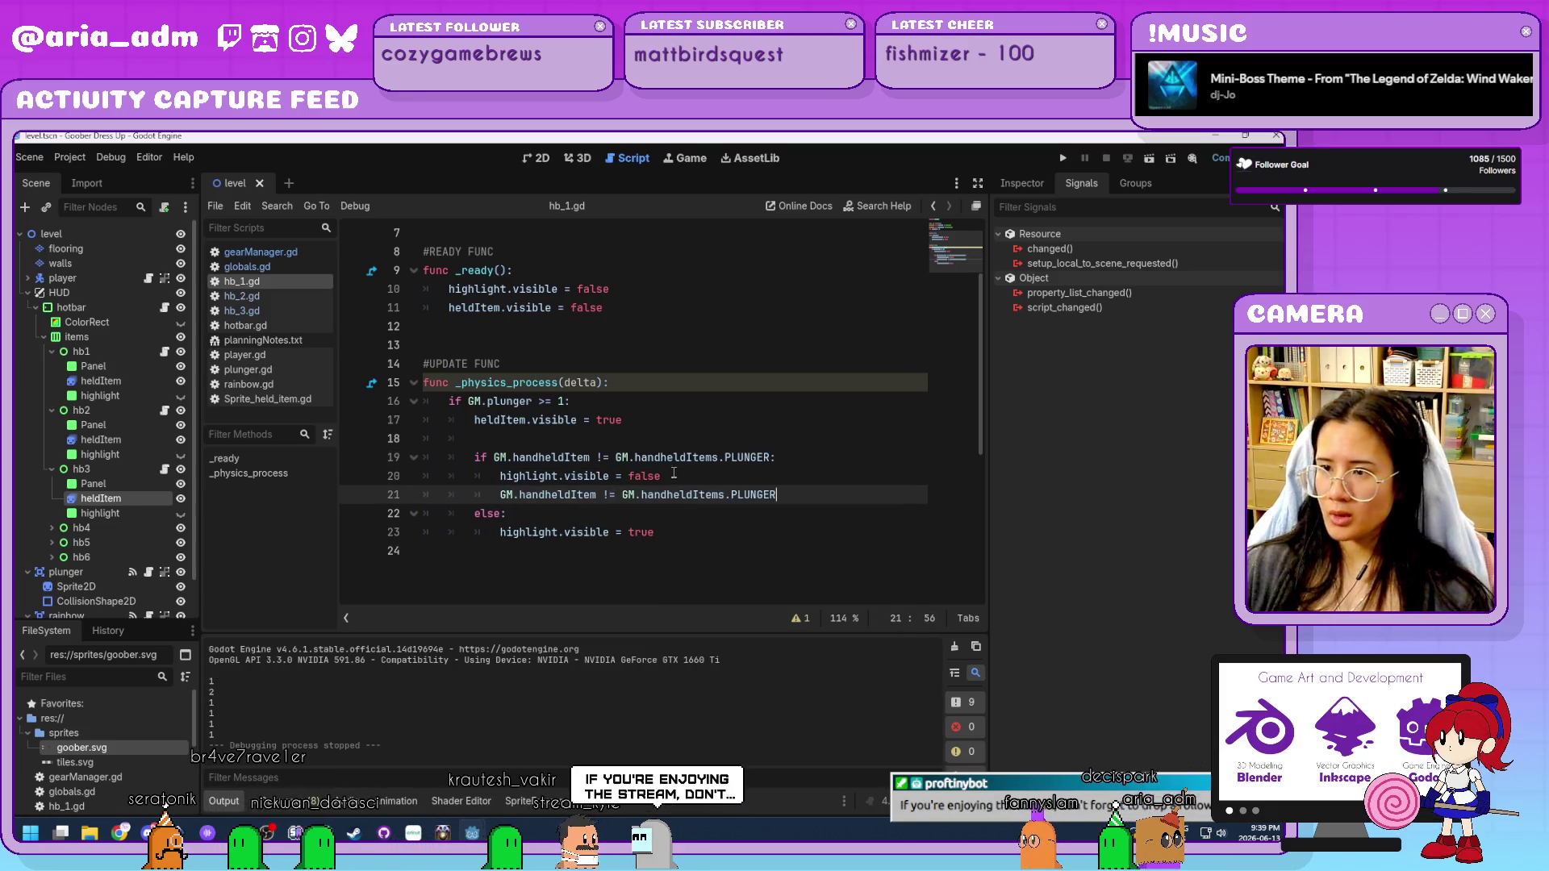
{"action": "key", "text": "BackSpace"}
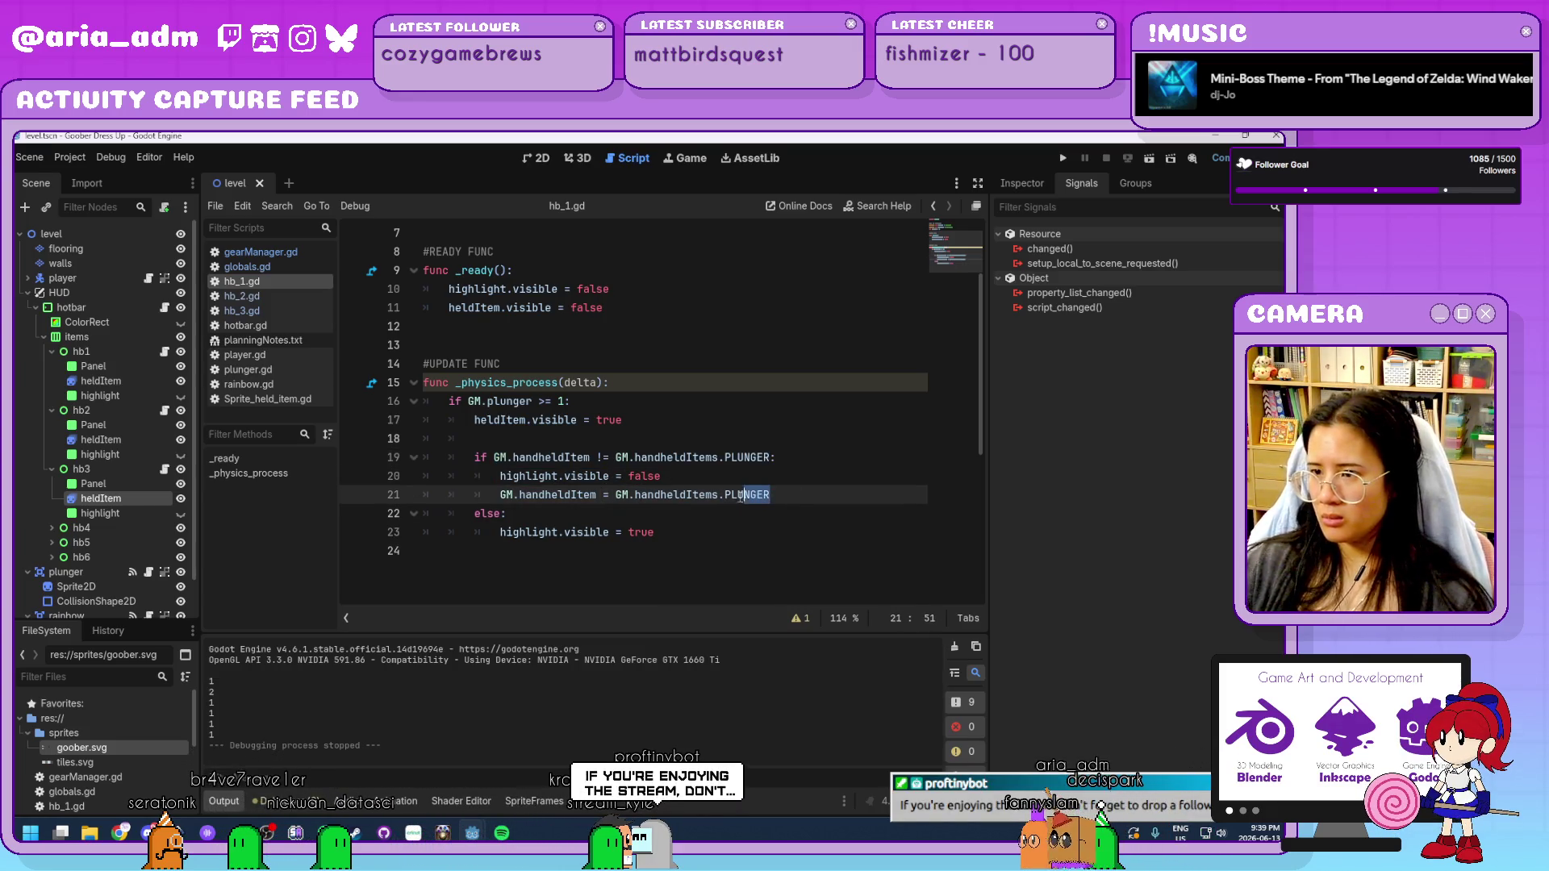
{"action": "left_click_drag", "start_coordinate": [743, 494], "coordinate": [727, 499]}
{"action": "type", "text": "NOTHI"}
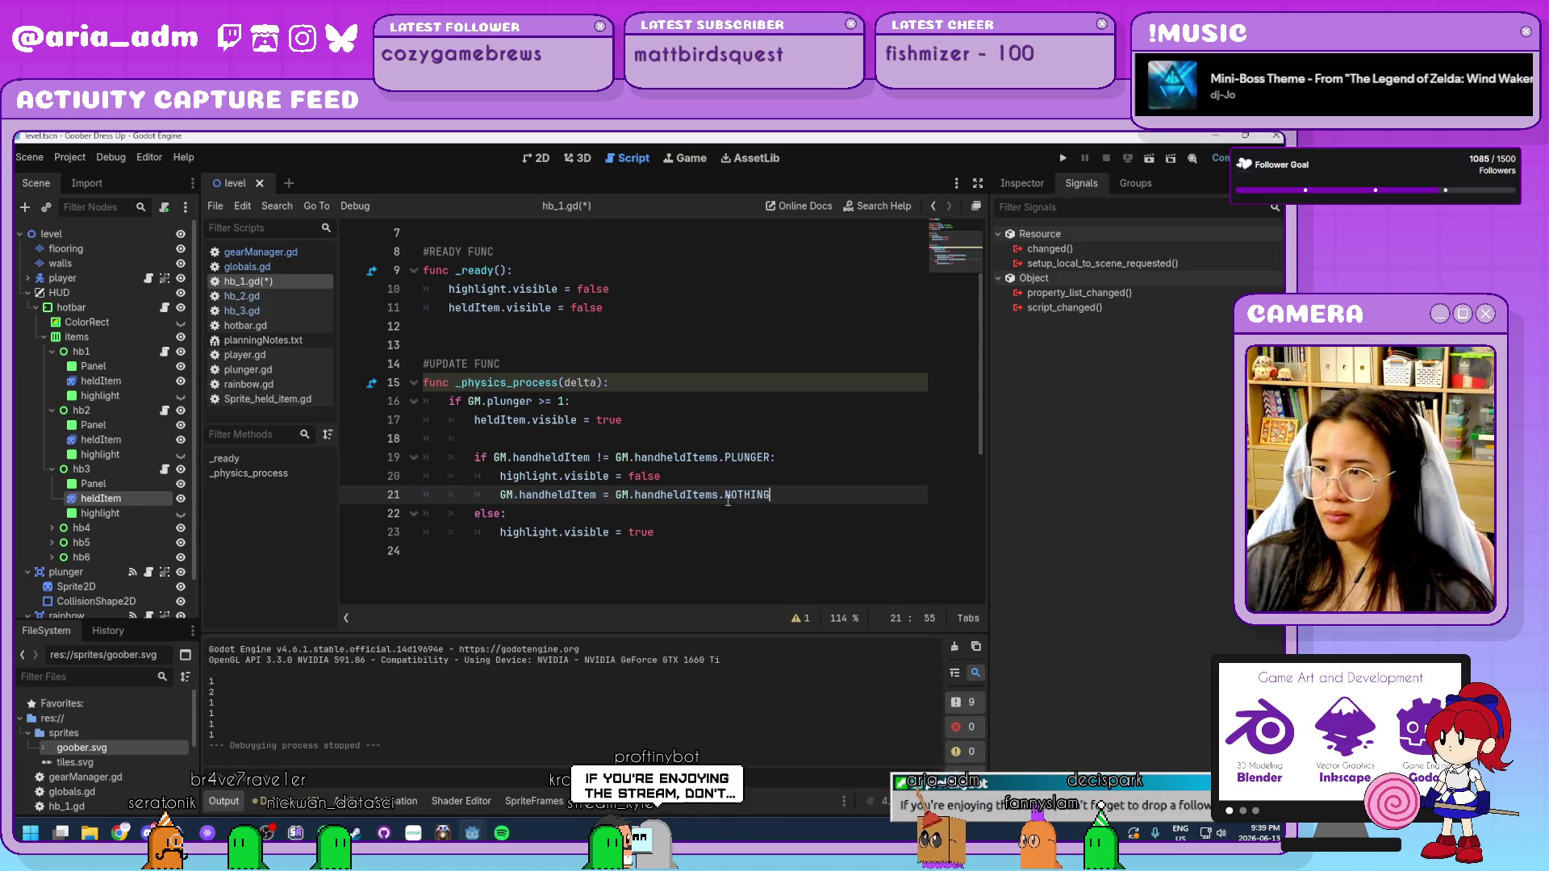
{"action": "key", "text": "ctrl+s"}
{"action": "left_click", "coordinate": [713, 556]}
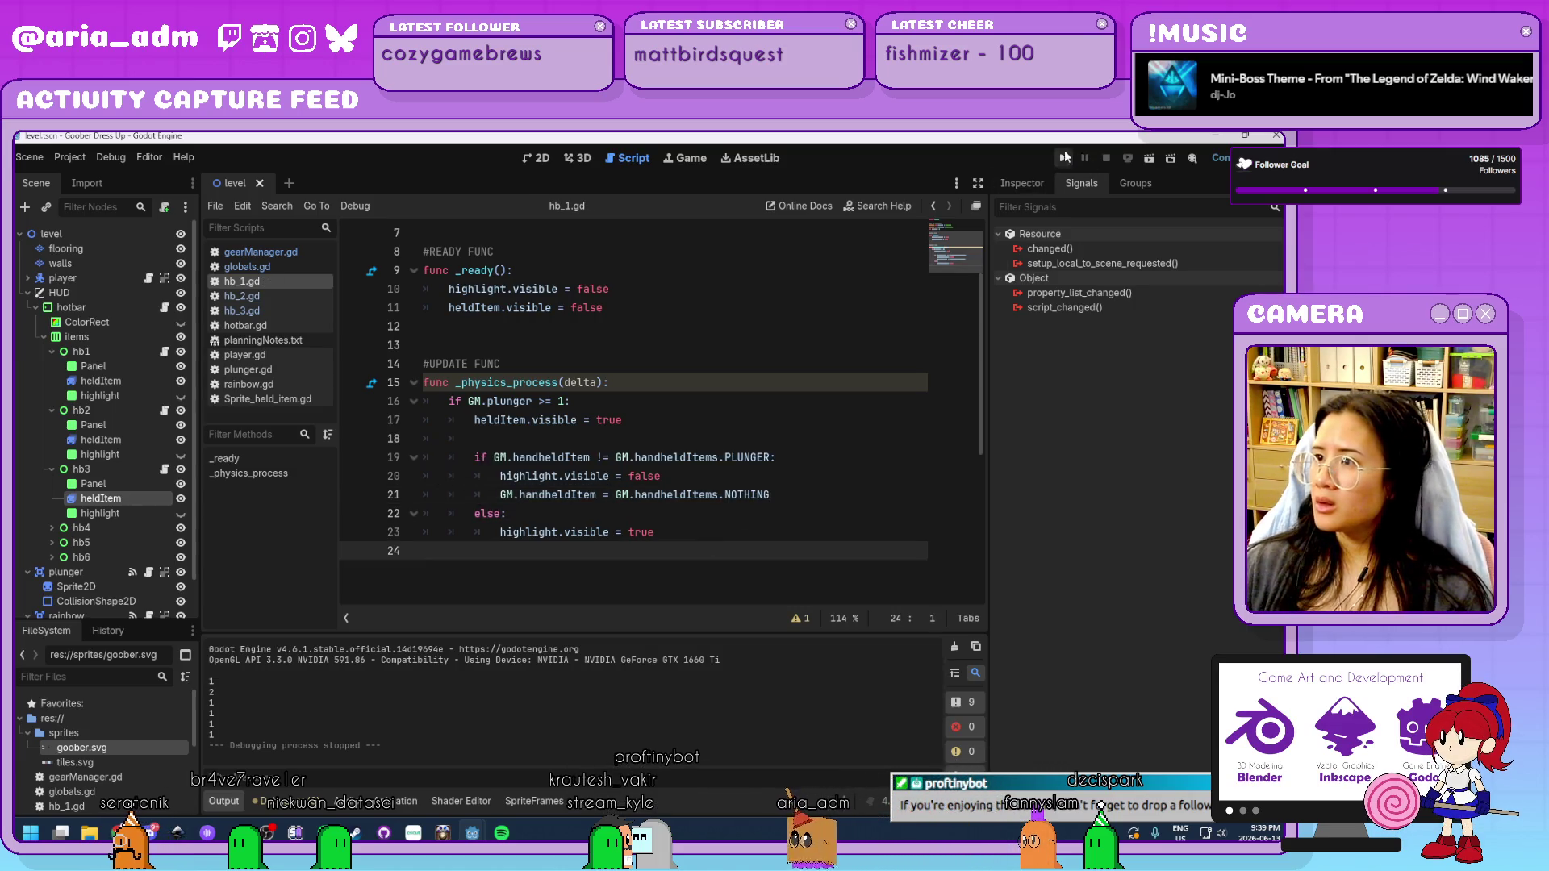
{"action": "left_click", "coordinate": [1065, 157]}
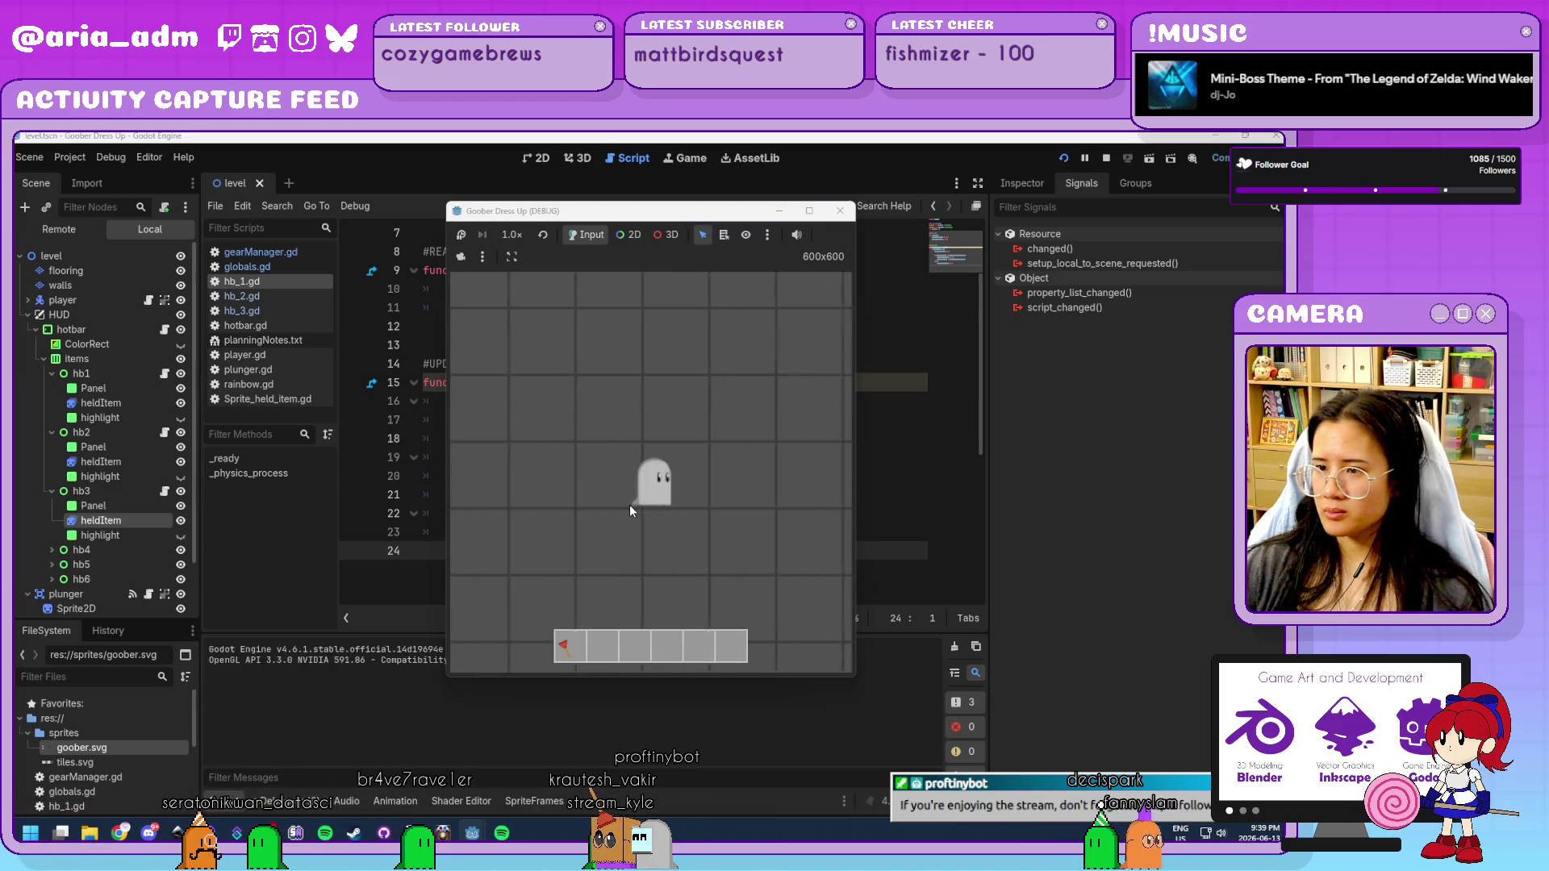
{"action": "key", "text": "1"}
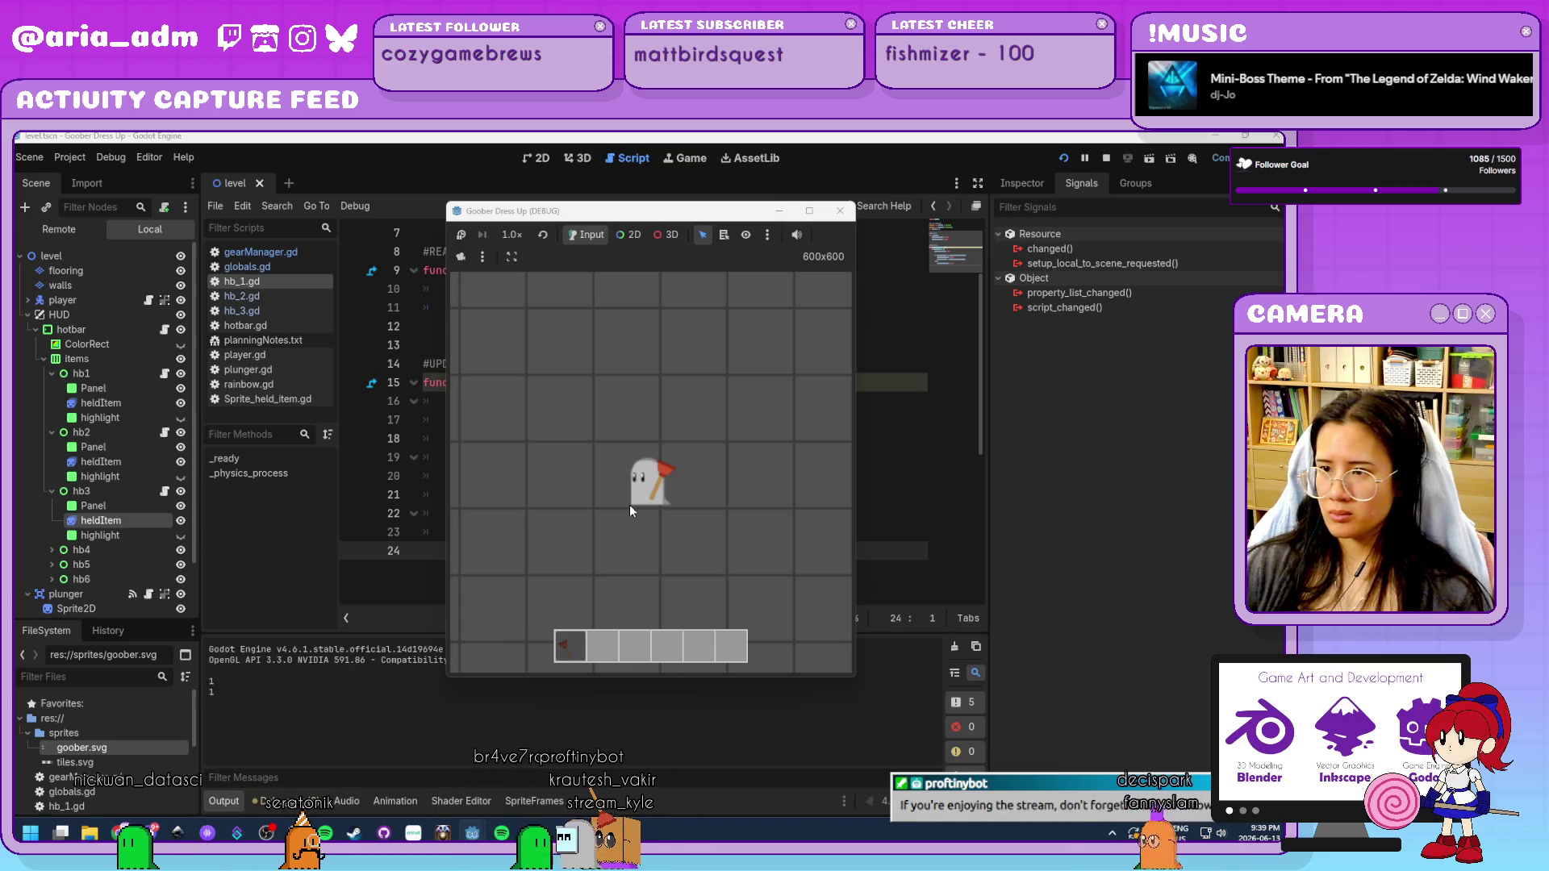
{"action": "key", "text": "1"}
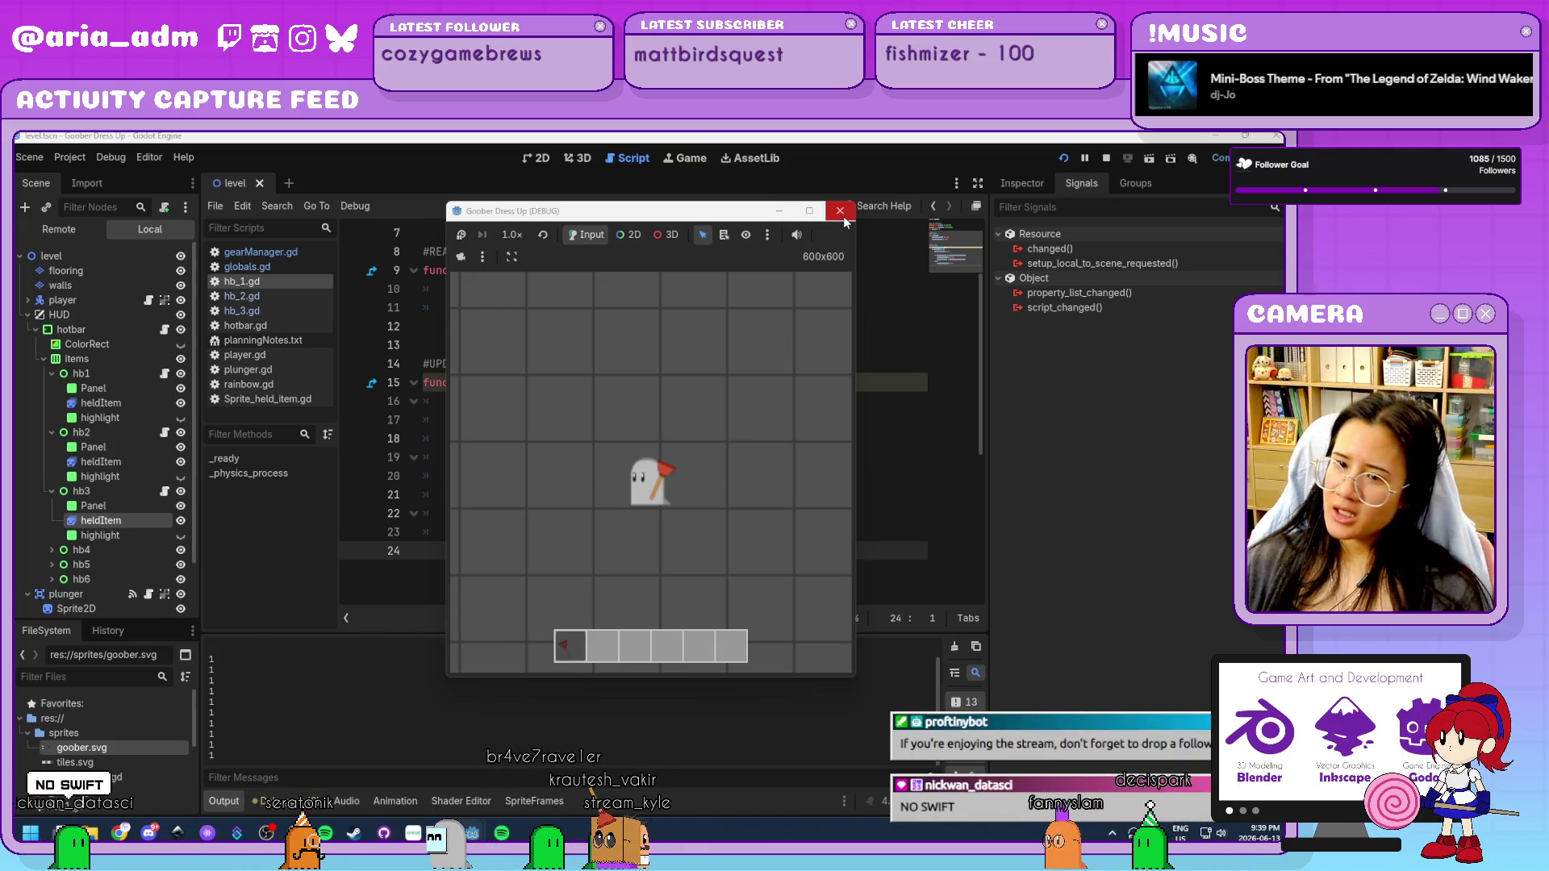
{"action": "left_click", "coordinate": [840, 210]}
{"action": "left_click", "coordinate": [686, 530]}
{"action": "left_click", "coordinate": [739, 469]}
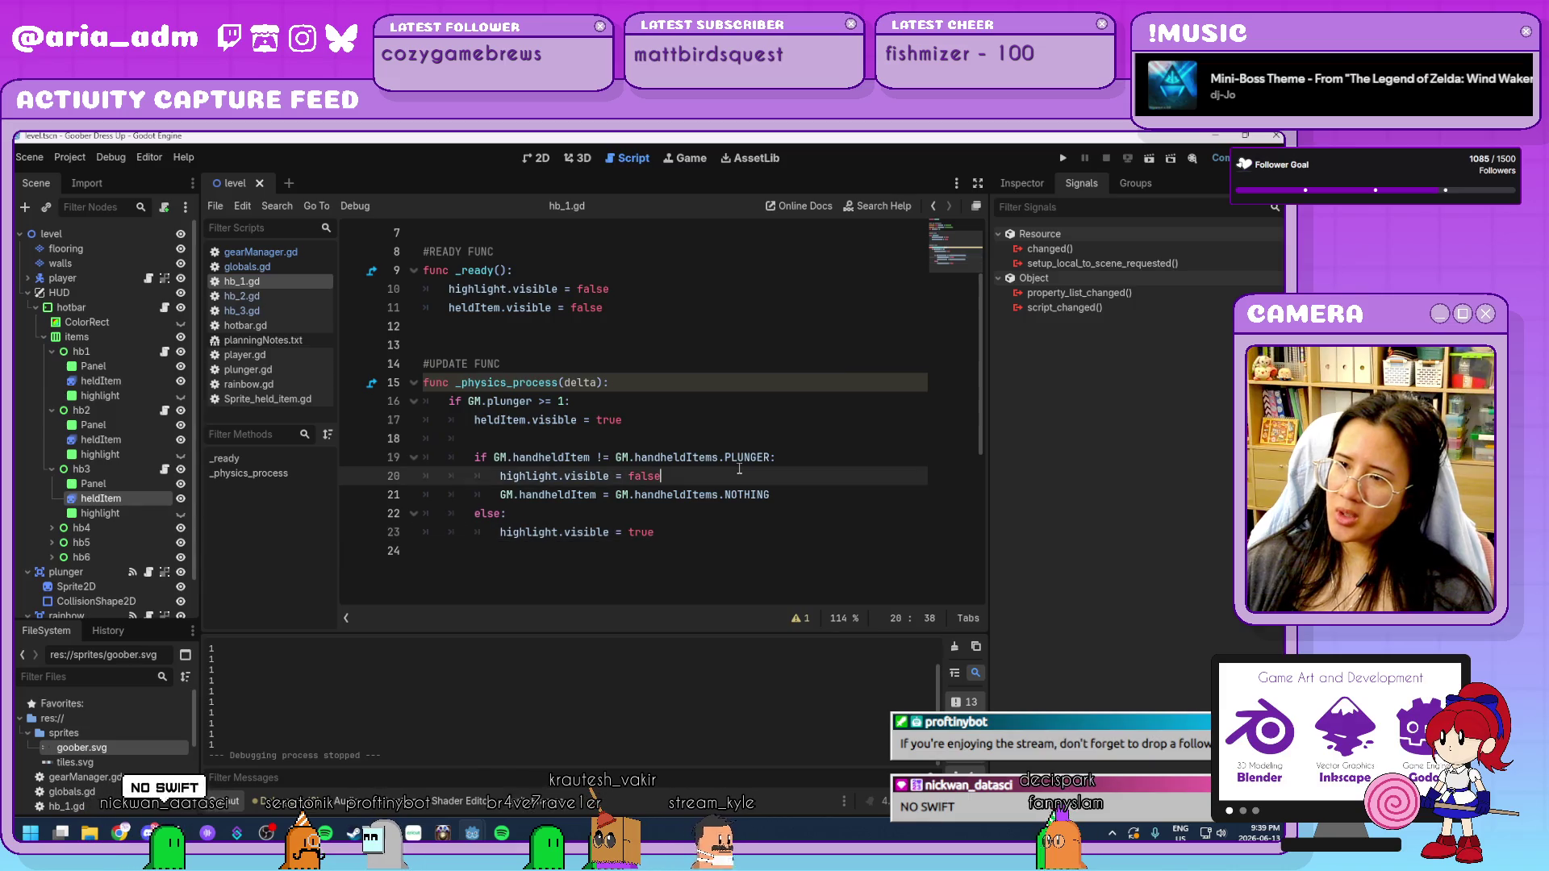
Delete the handheldItem NOTHING assignment line from hb_1.gd.
{"action": "left_click", "coordinate": [806, 498]}
{"action": "left_click_drag", "start_coordinate": [791, 489], "coordinate": [781, 476]}
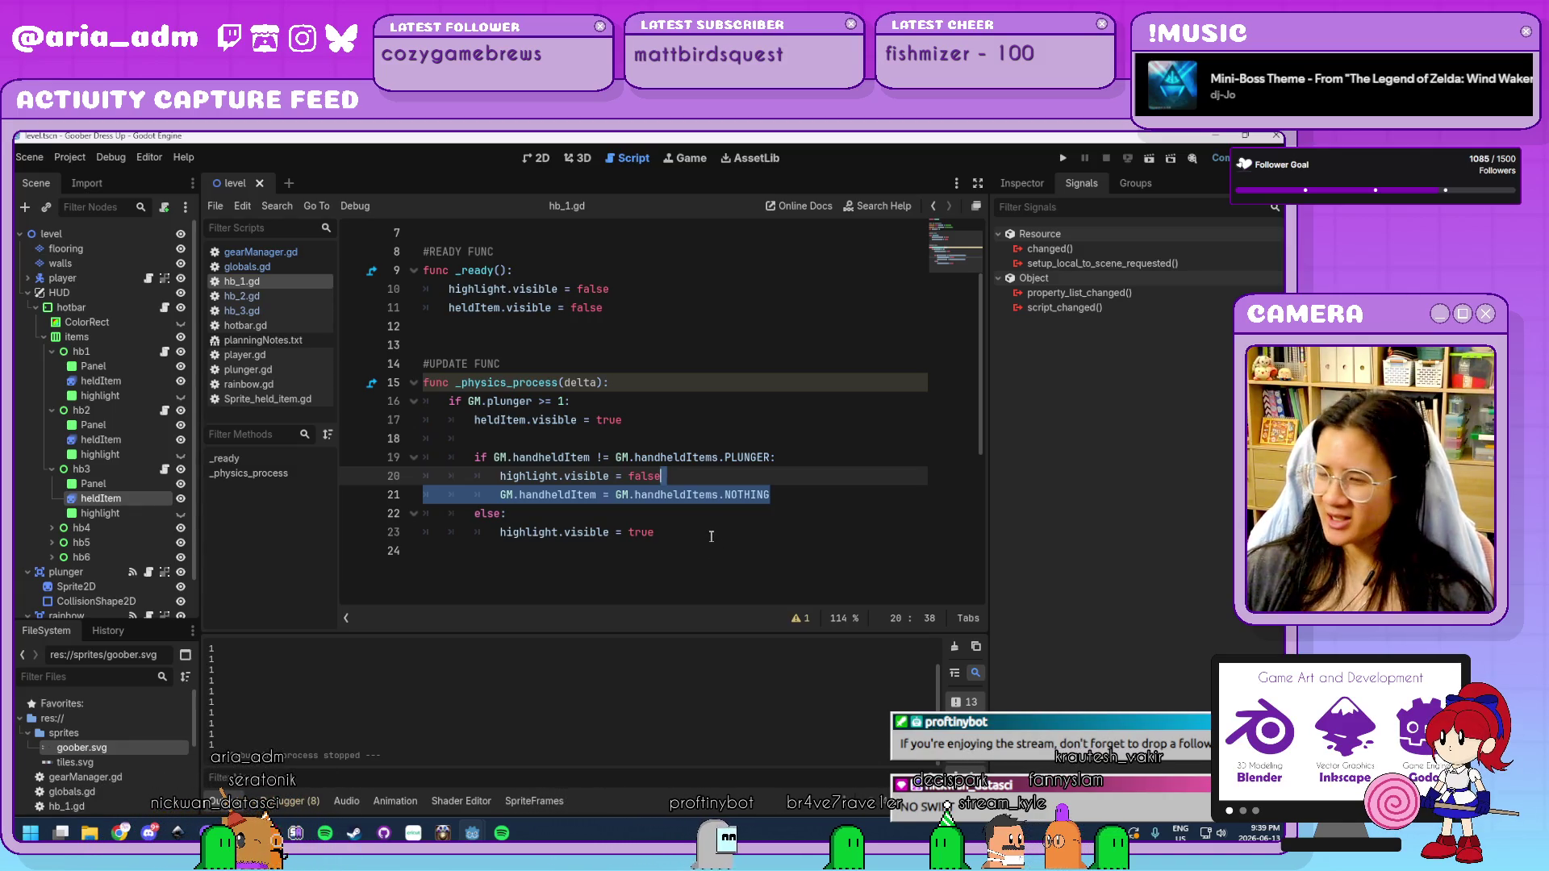
{"action": "key", "text": "BackSpace"}
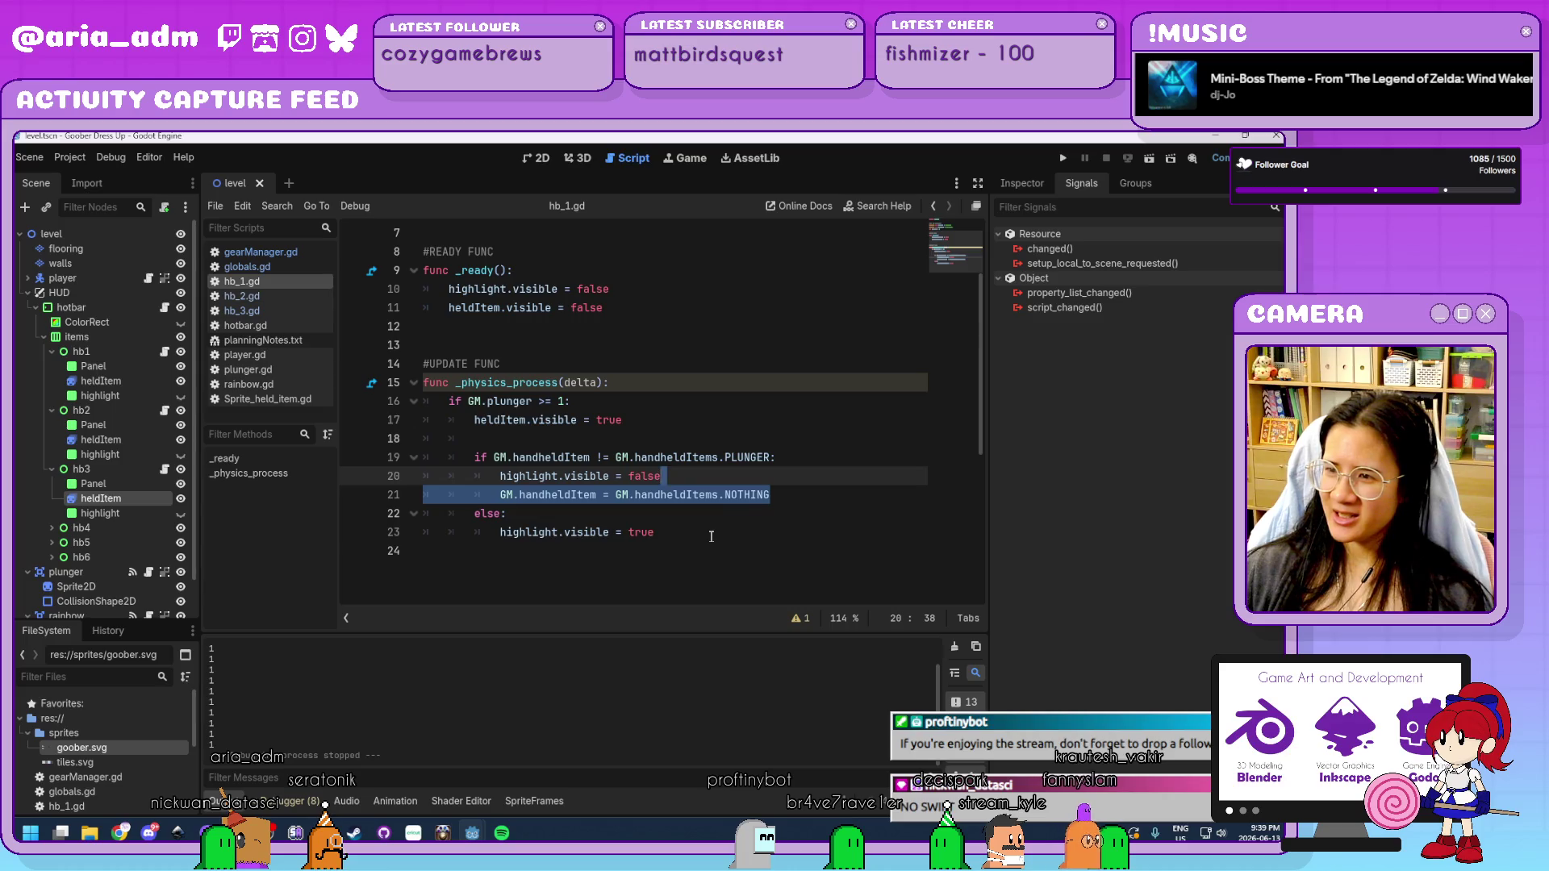
{"action": "left_click", "coordinate": [711, 537]}
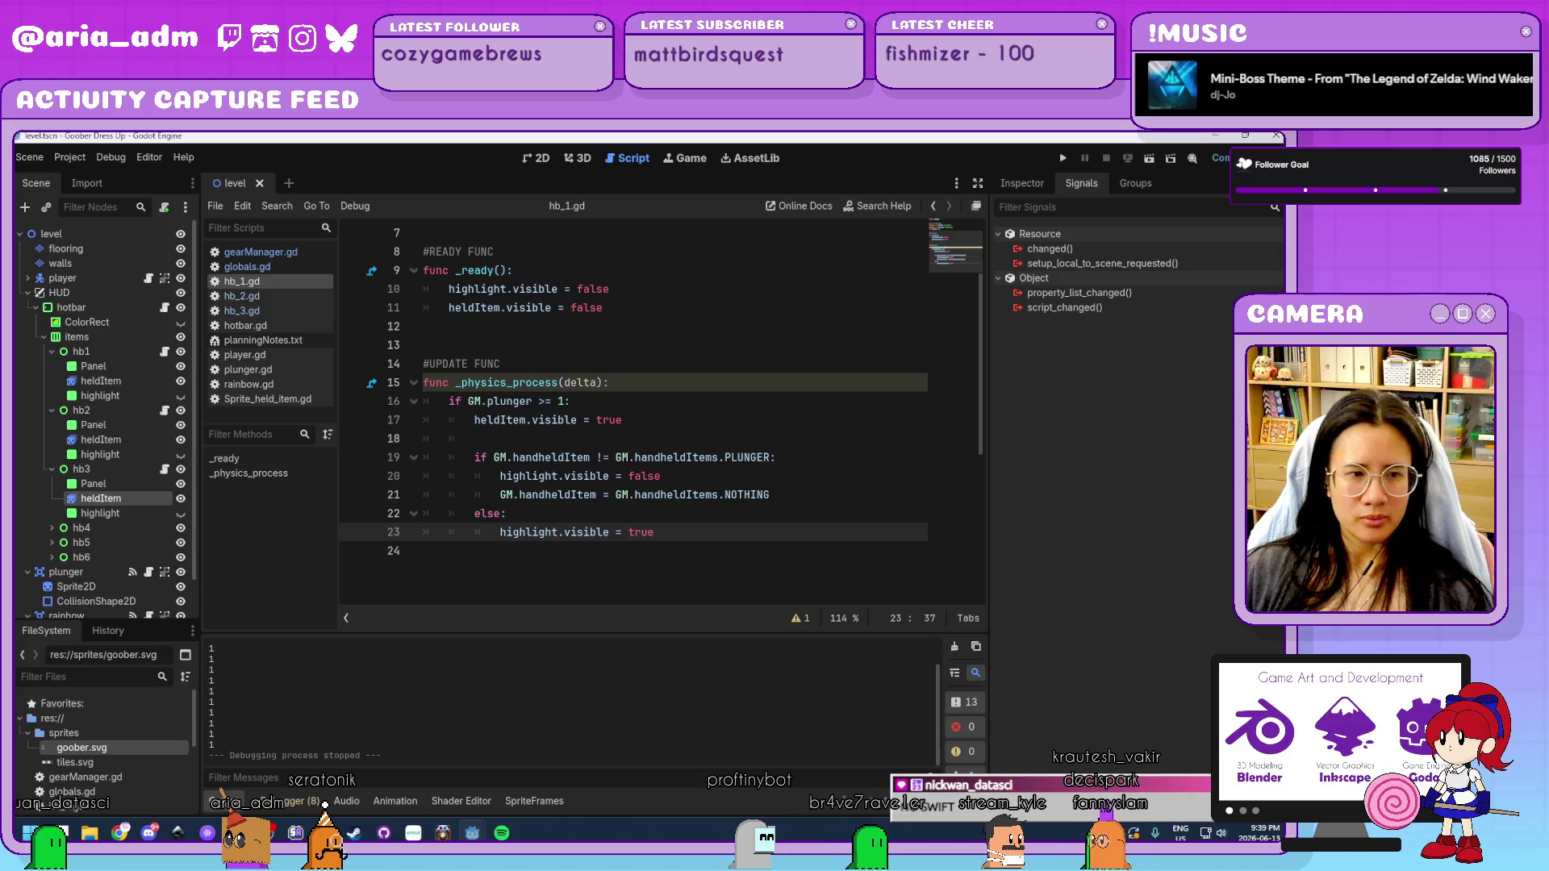
{"action": "left_click", "coordinate": [798, 492]}
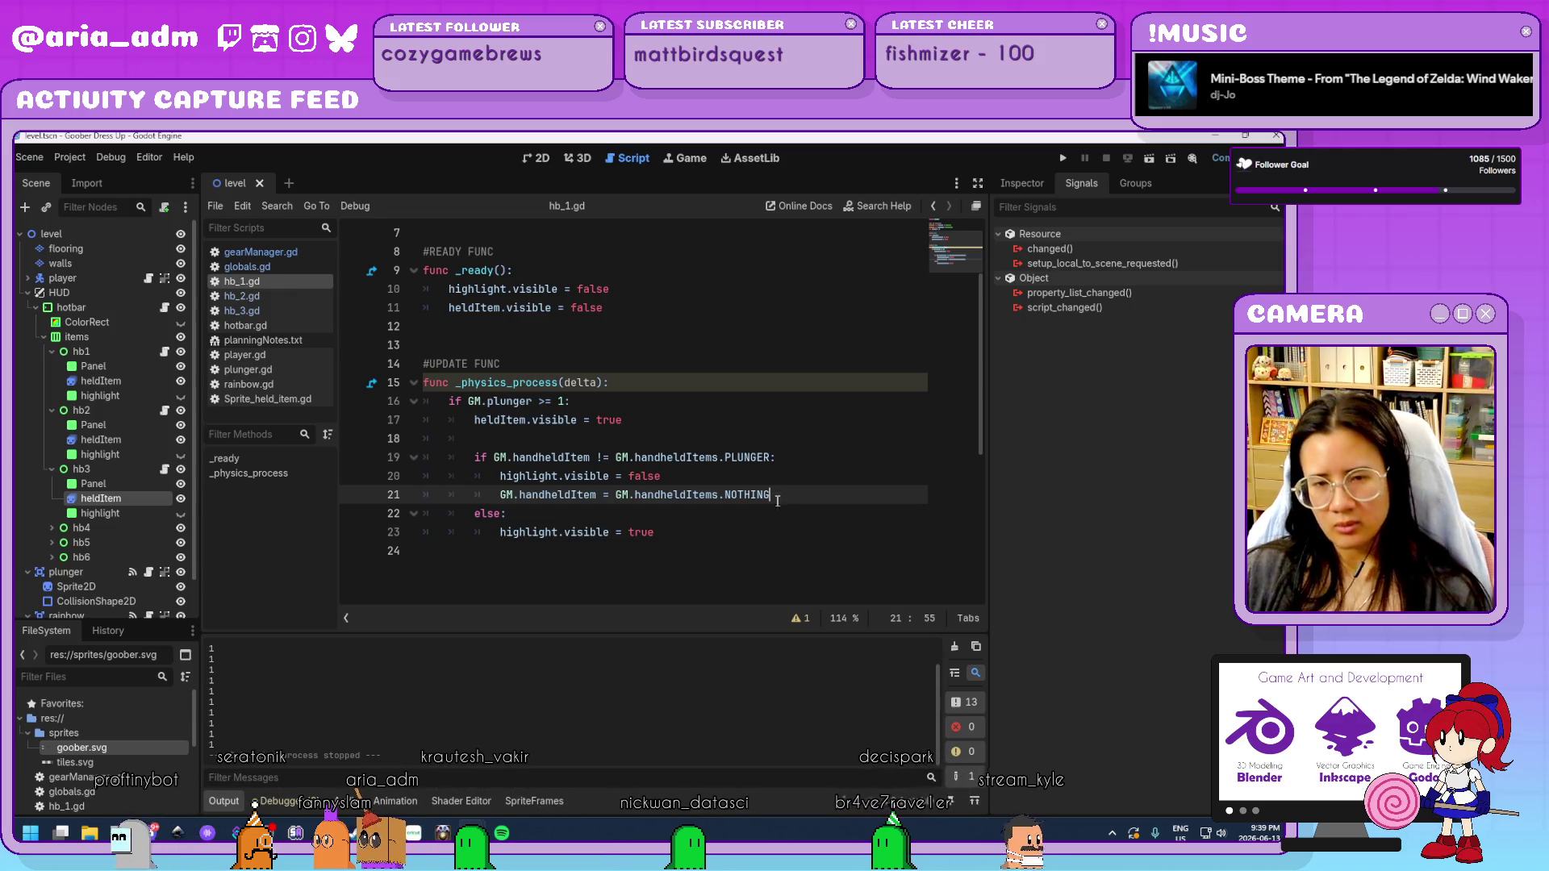
{"action": "left_click", "coordinate": [771, 548]}
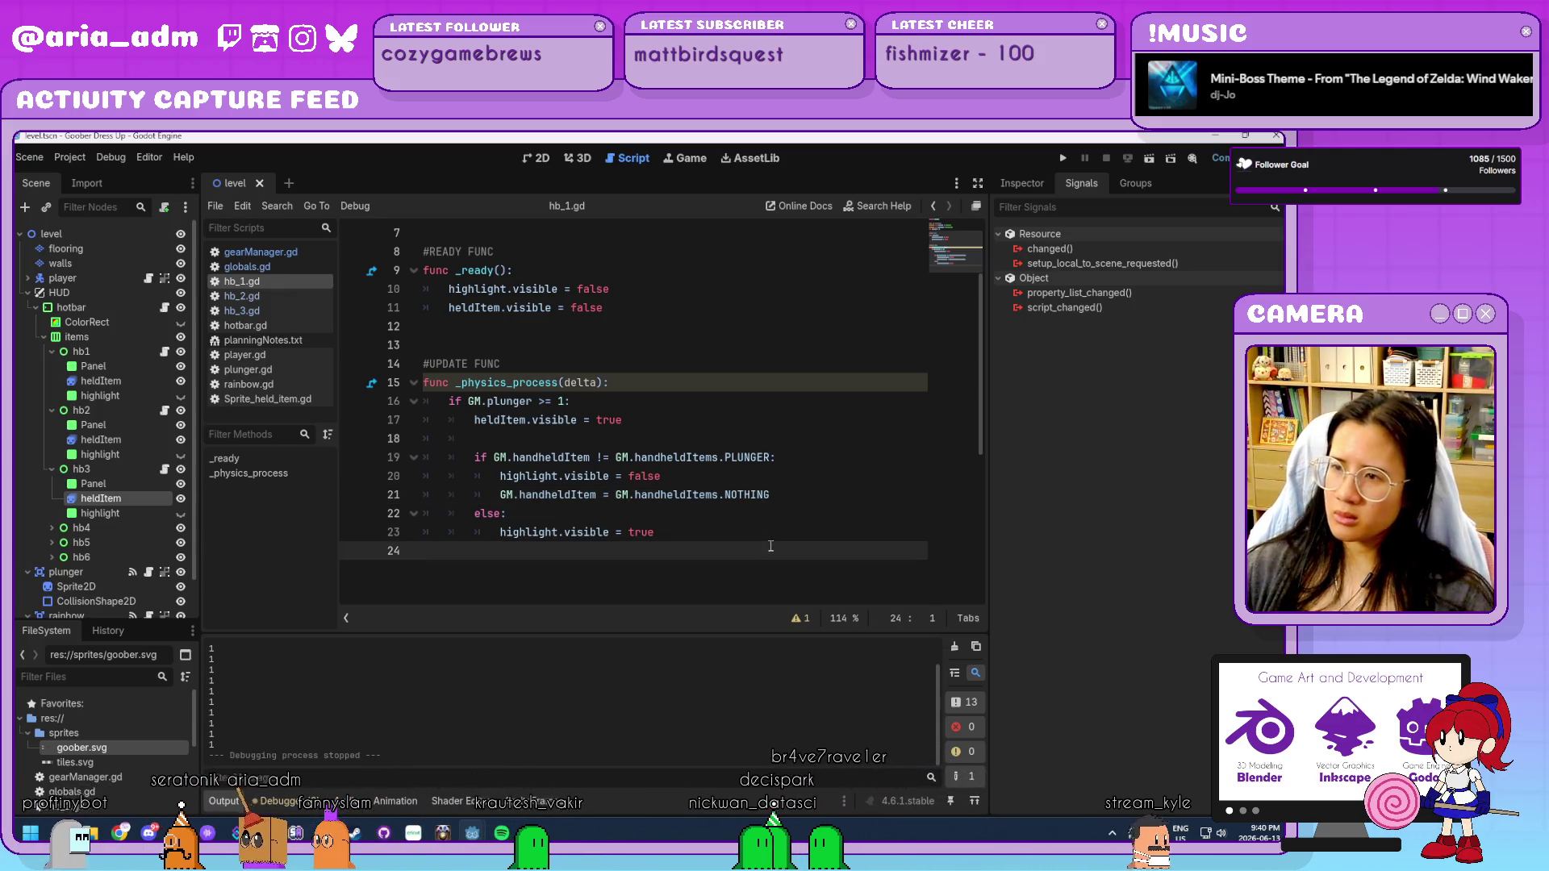
{"action": "left_click", "coordinate": [734, 476]}
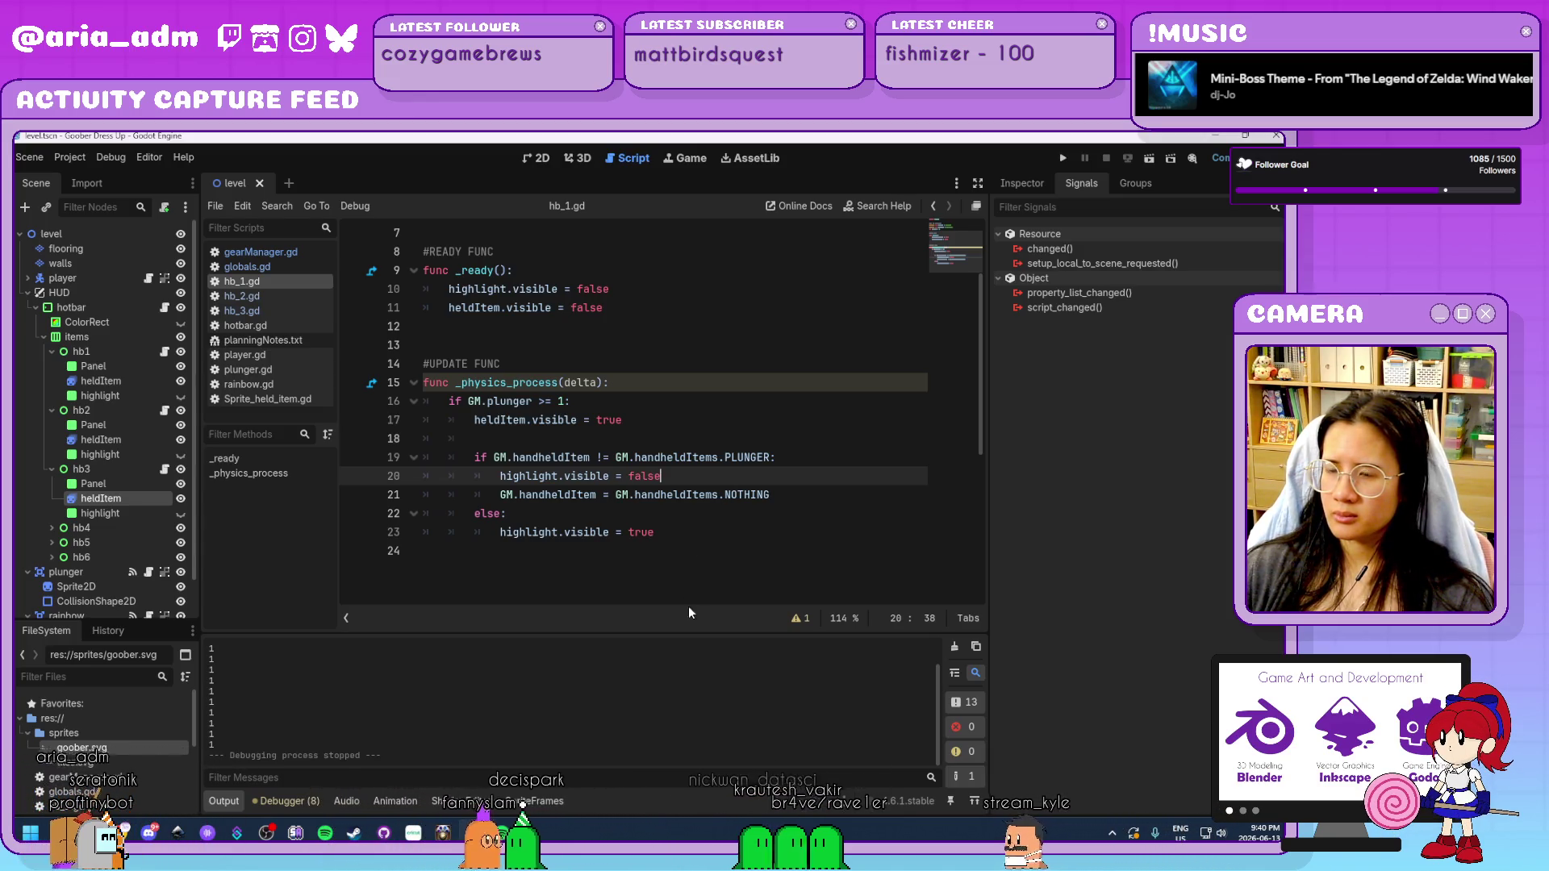
{"action": "left_click", "coordinate": [771, 494], "text": "shift"}
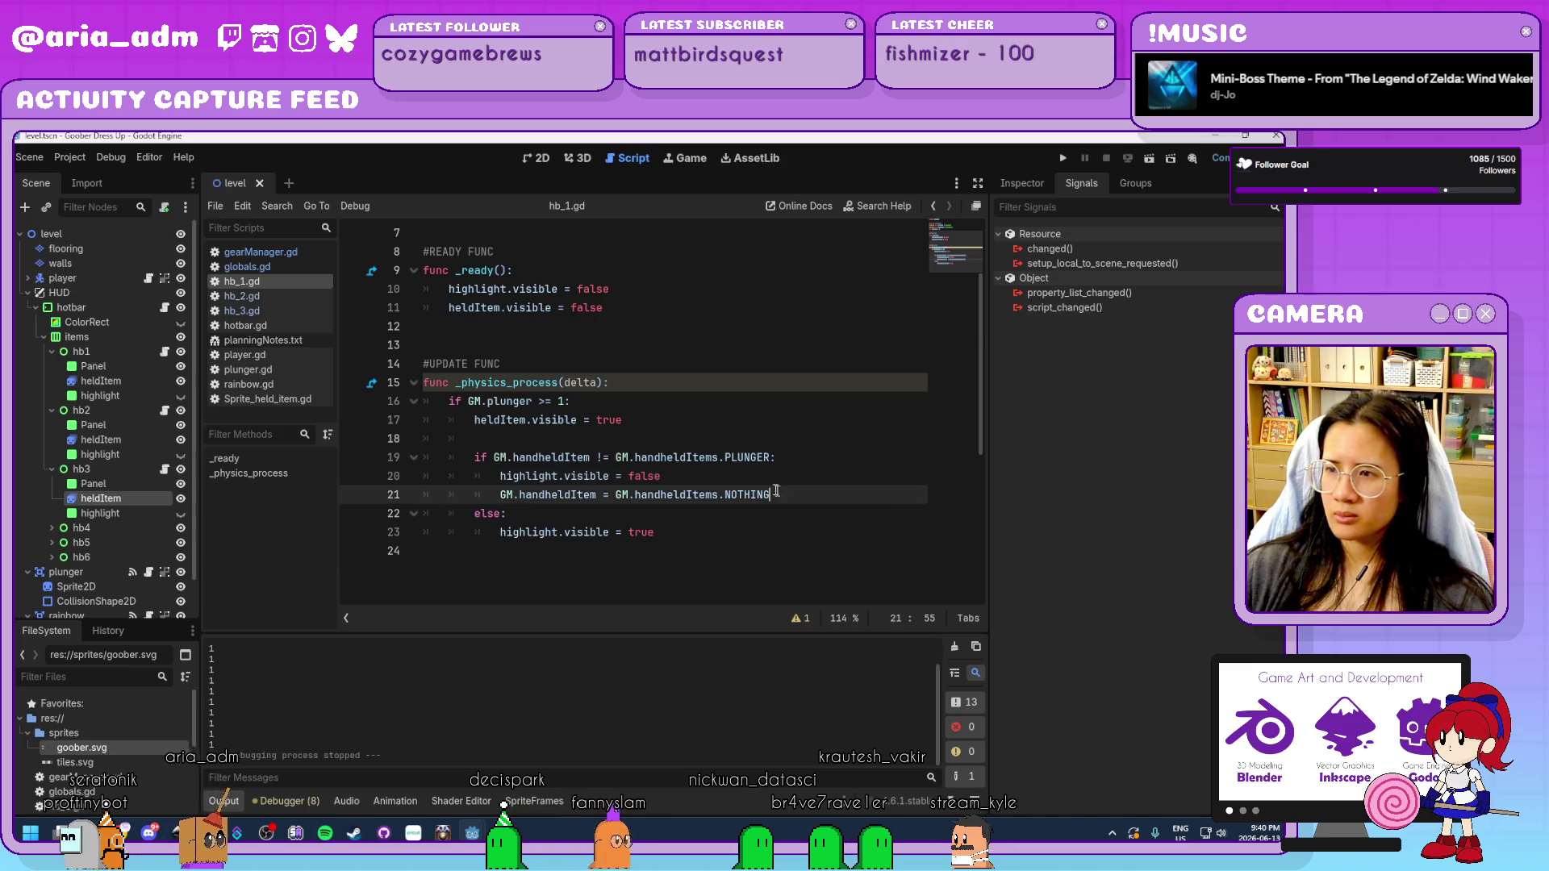
{"action": "key", "text": "Delete"}
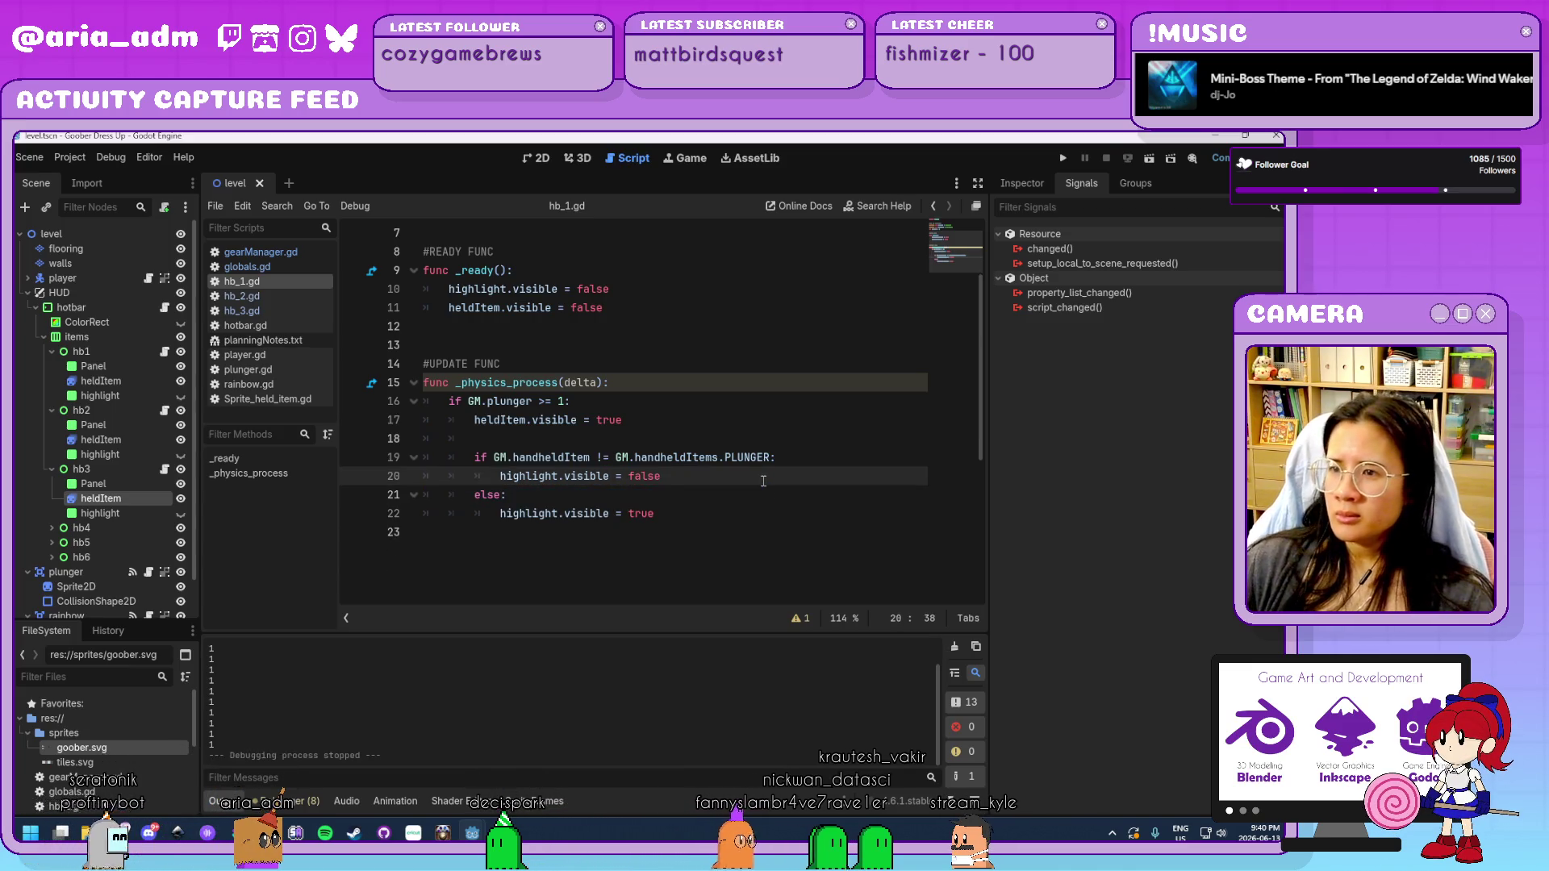
Switch to the gearManager.gd script.
{"action": "scroll", "coordinate": [763, 481], "scroll_direction": "up", "scroll_amount": 2}
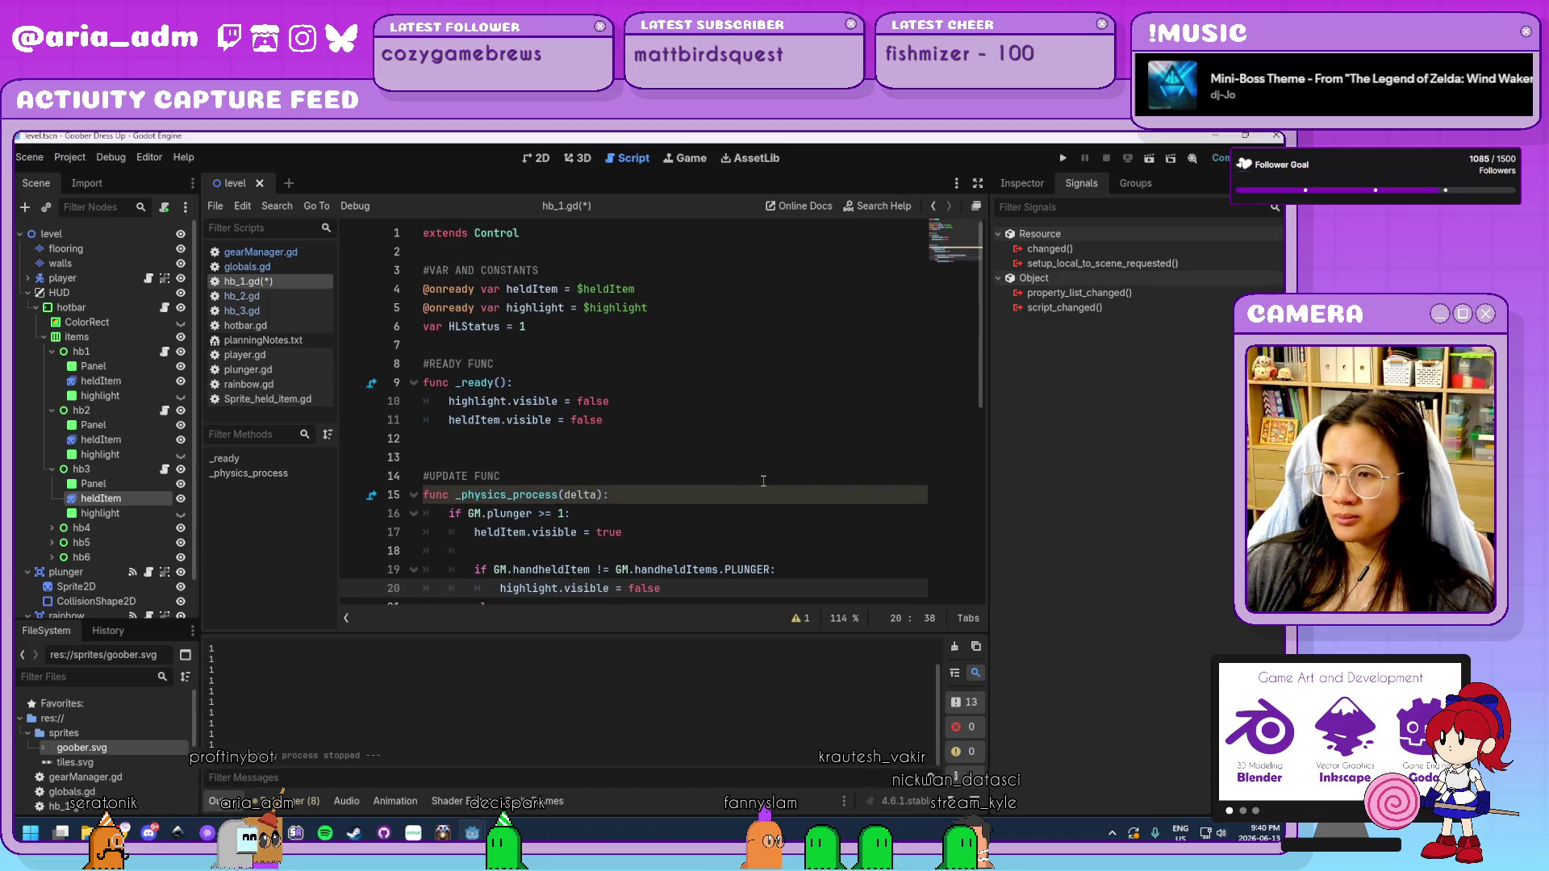
{"action": "scroll", "coordinate": [764, 481], "scroll_direction": "down", "scroll_amount": 2}
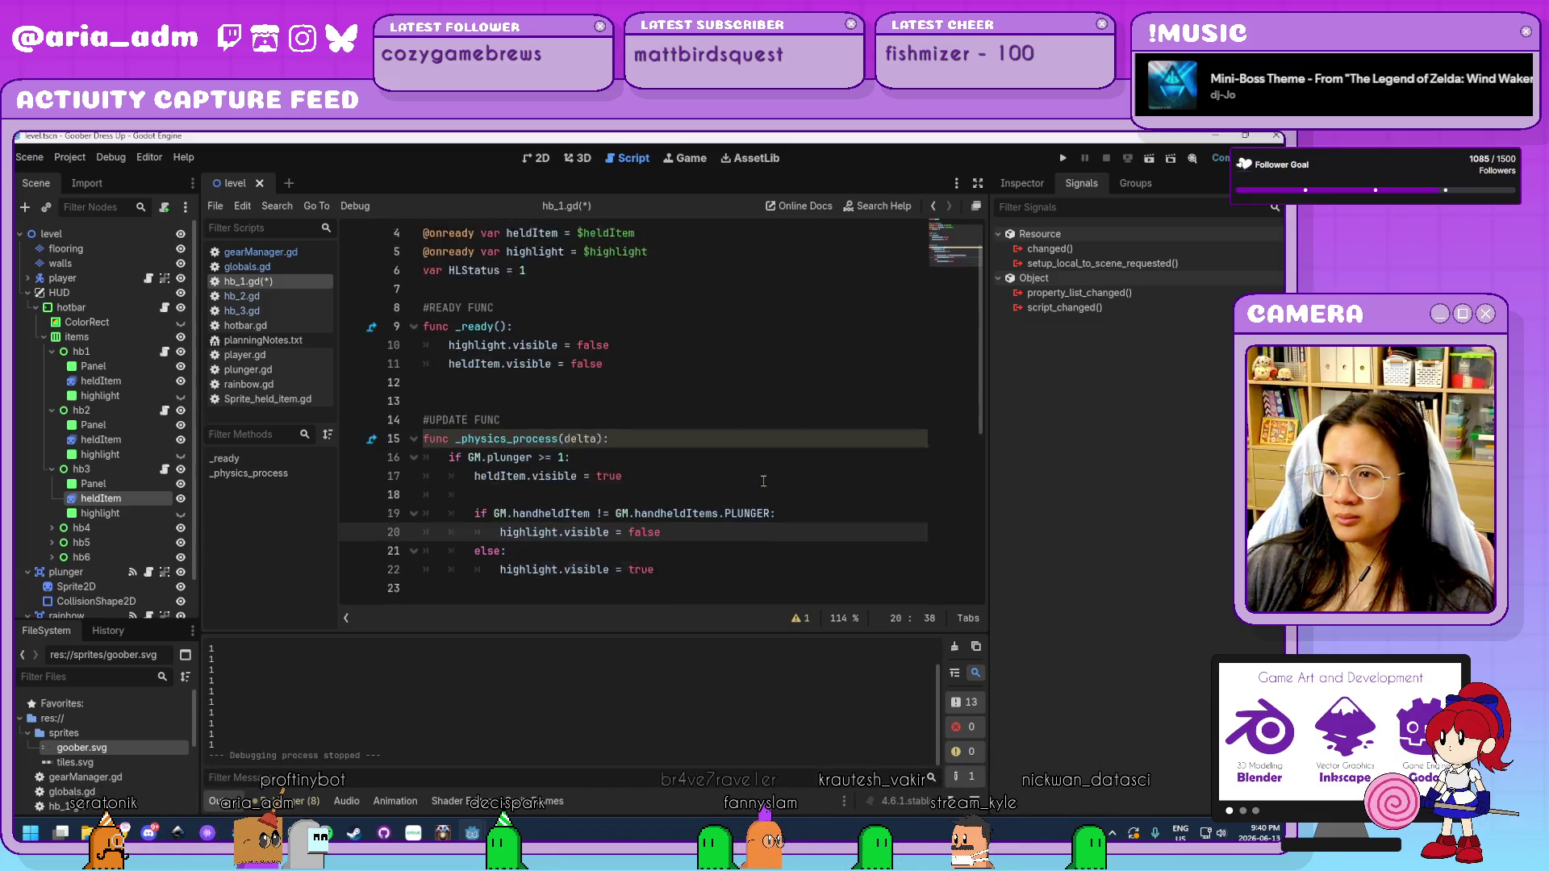
{"action": "scroll", "coordinate": [764, 481], "scroll_direction": "up", "scroll_amount": 1}
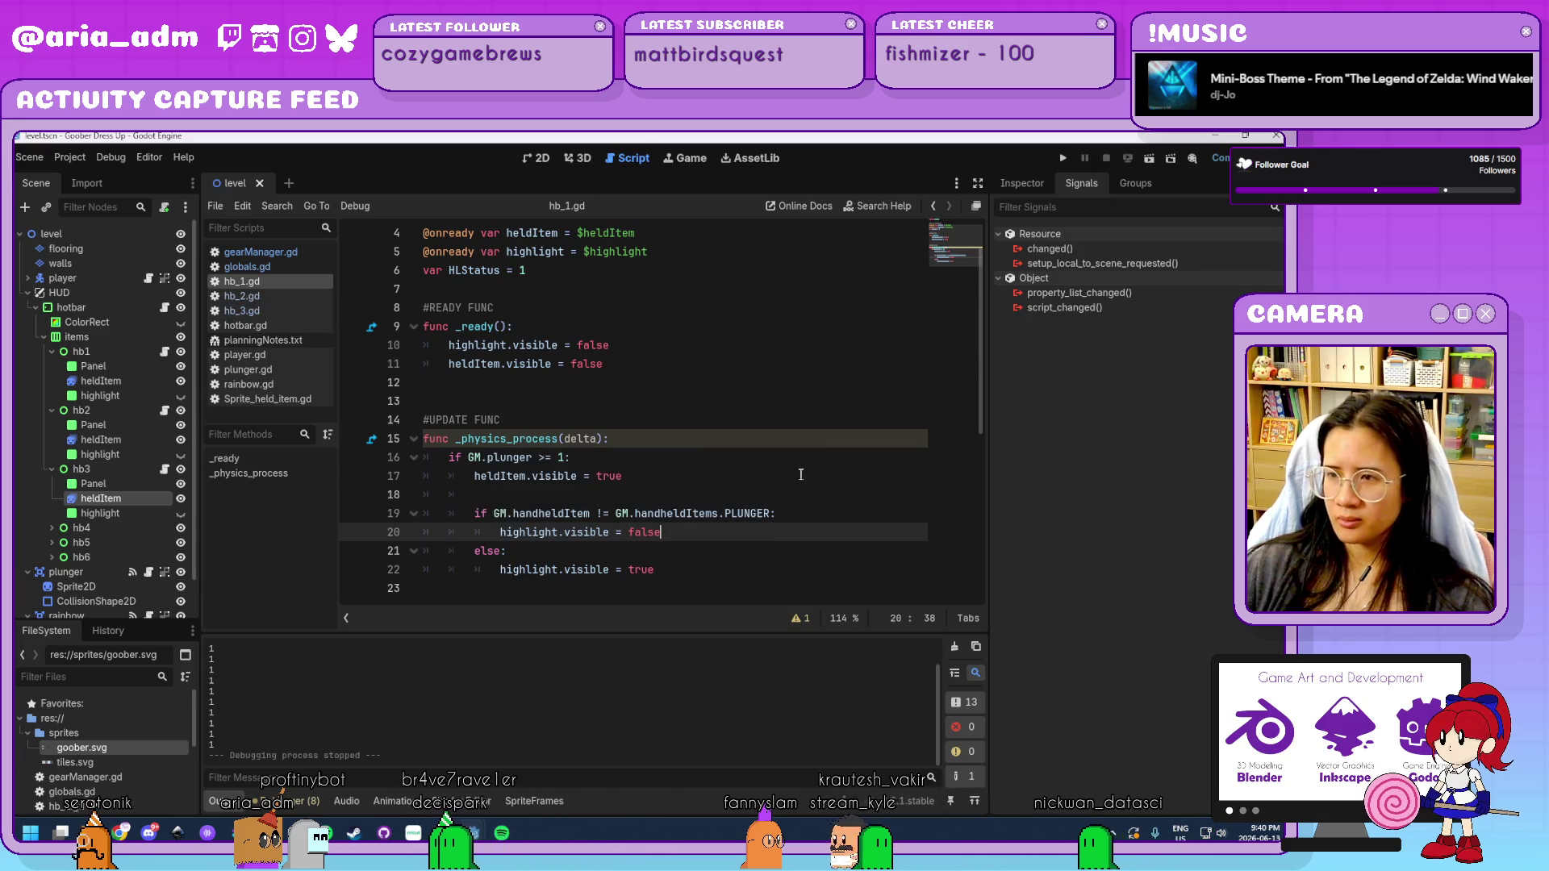
{"action": "left_click", "coordinate": [301, 253]}
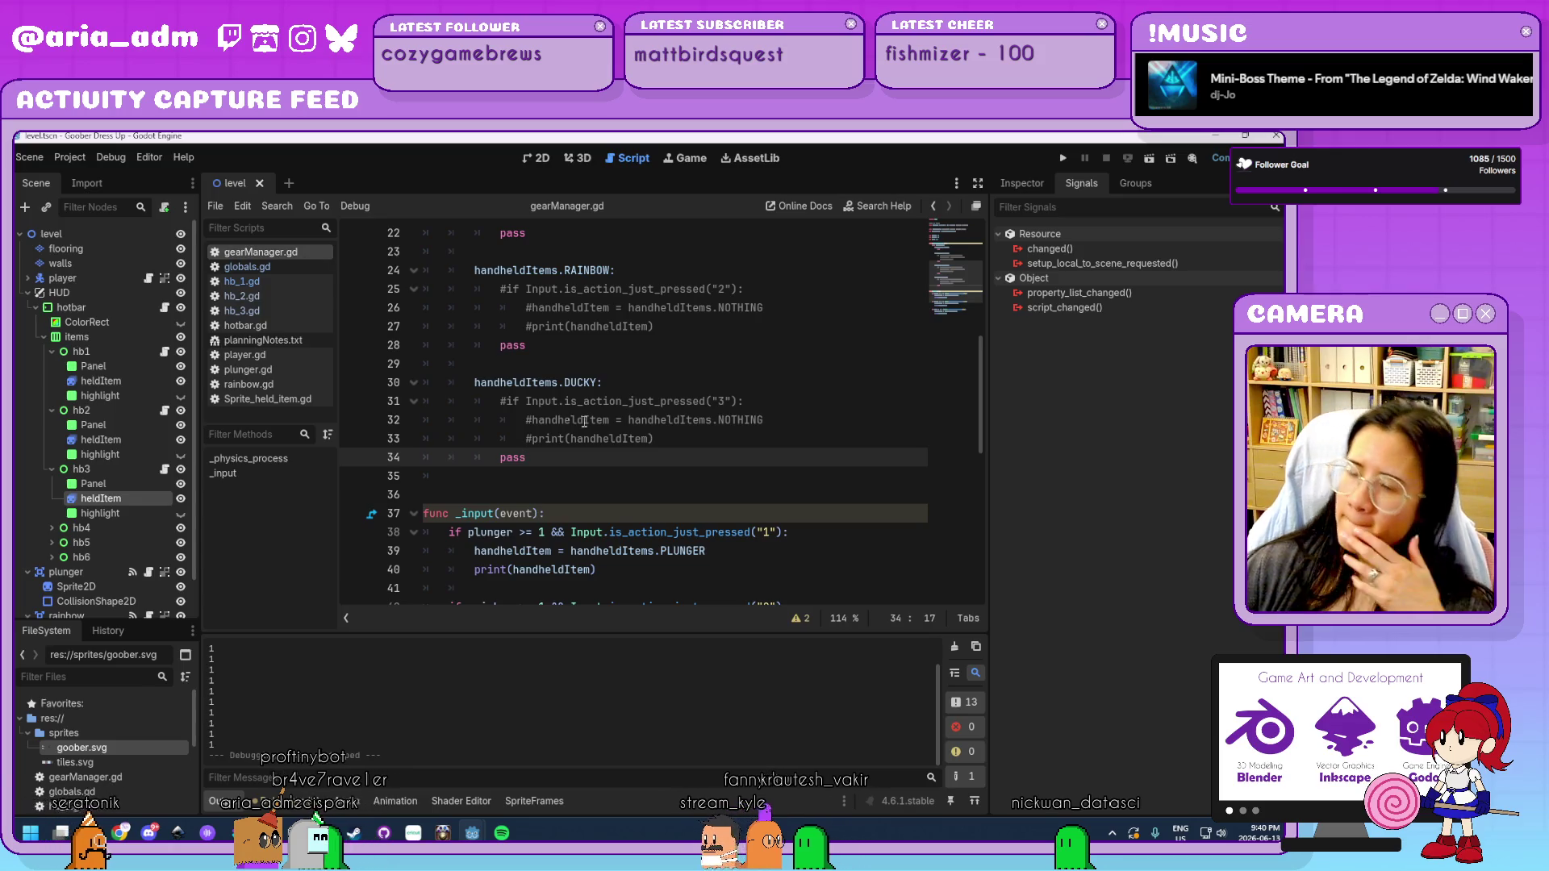
Select the commented key-1 check and assignment lines in gearManager.gd, then return to hb_1.gd.
{"action": "scroll", "coordinate": [567, 415], "scroll_direction": "down", "scroll_amount": 4}
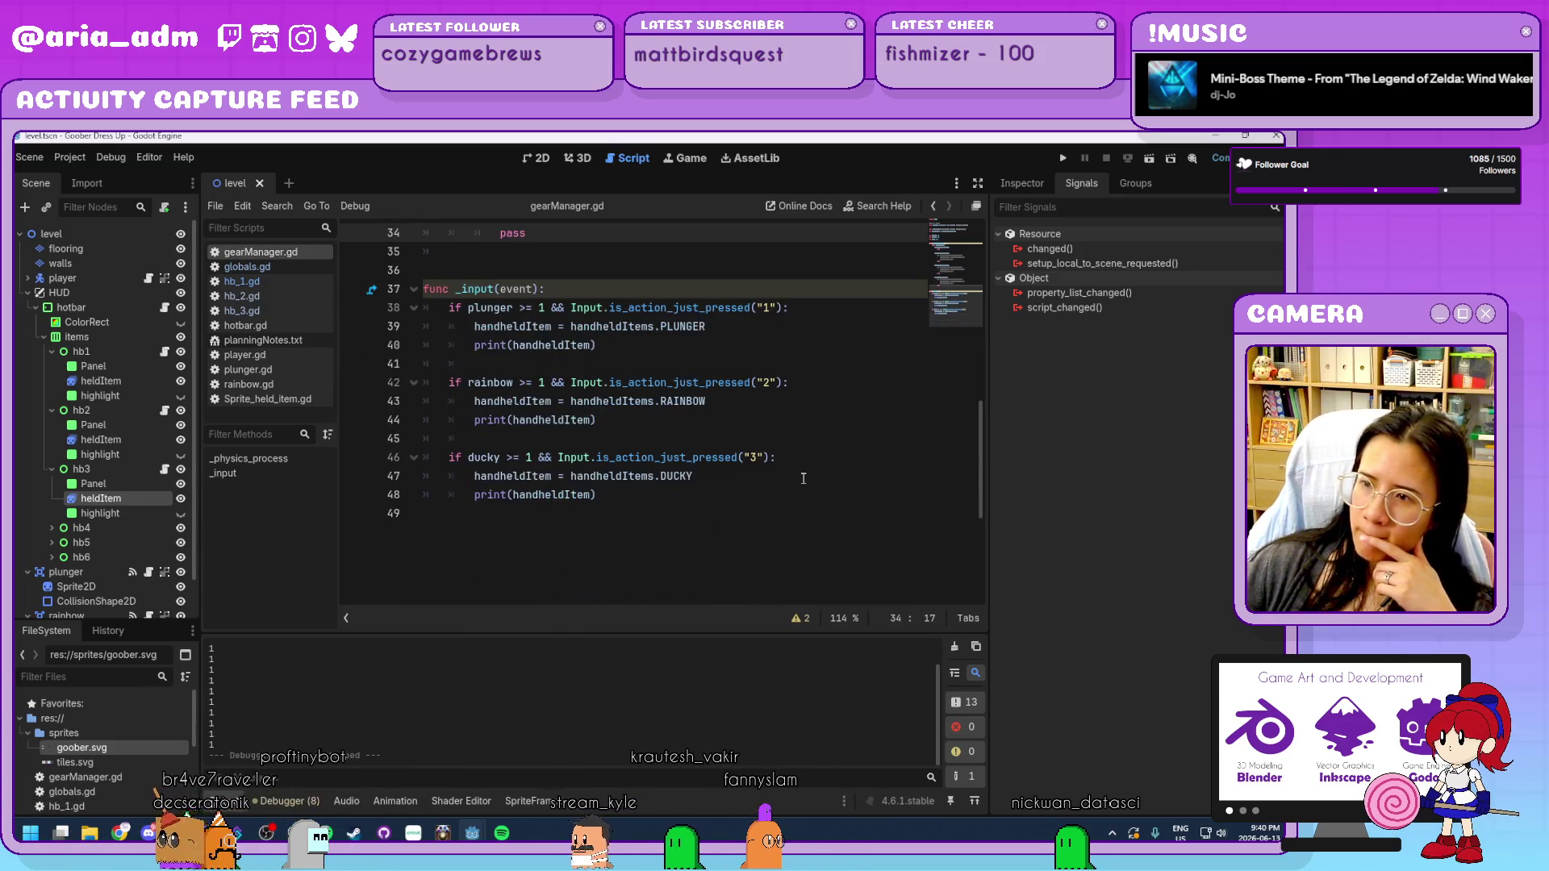
{"action": "scroll", "coordinate": [803, 479], "scroll_direction": "up", "scroll_amount": 1}
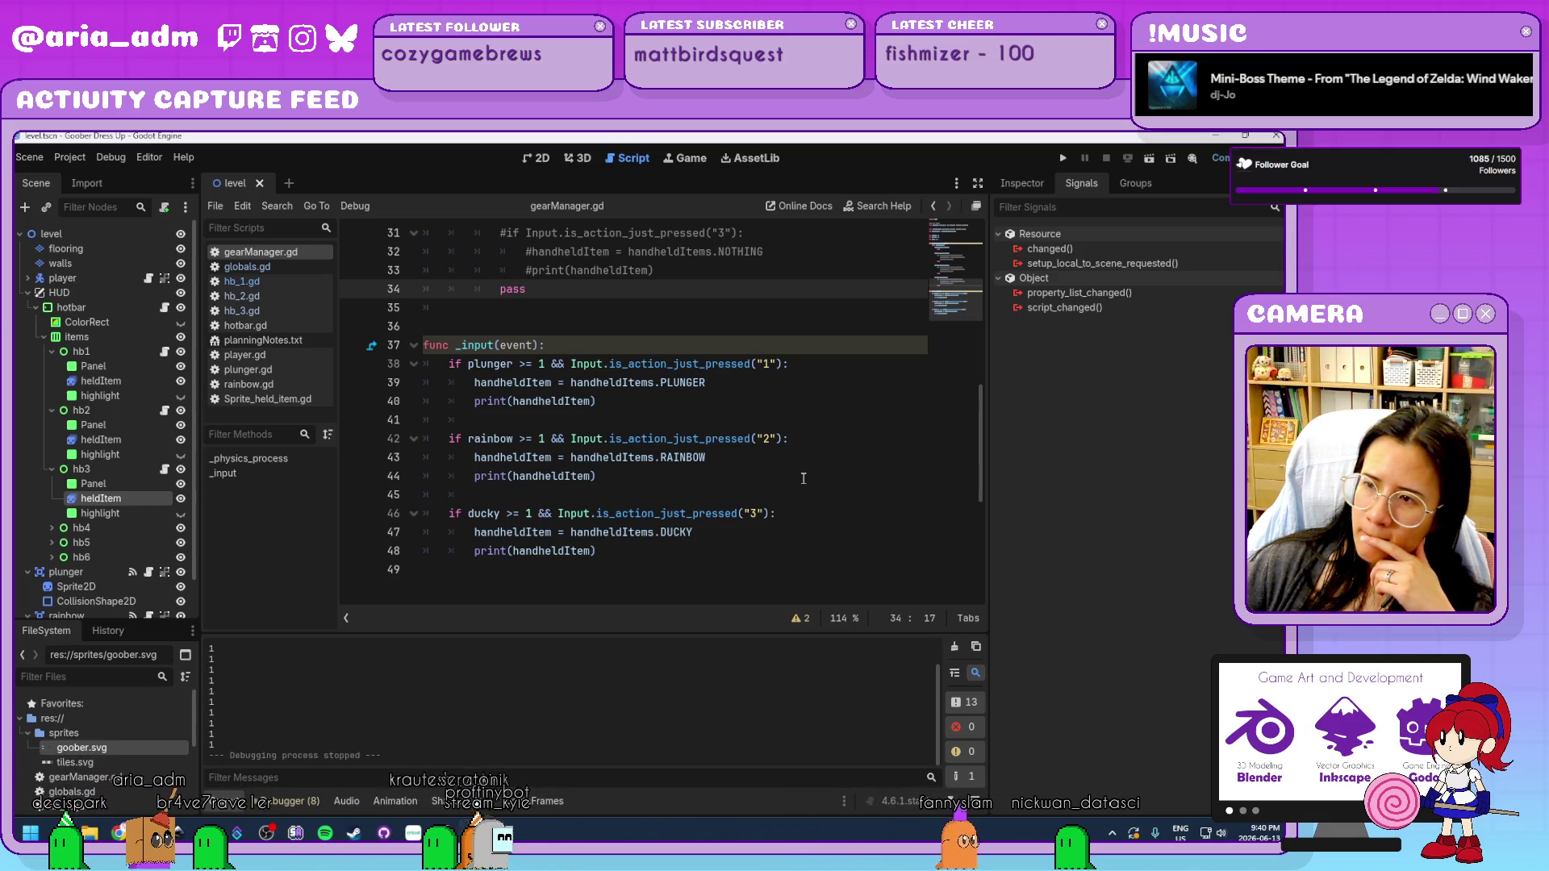
{"action": "scroll", "coordinate": [803, 478], "scroll_direction": "up", "scroll_amount": 6}
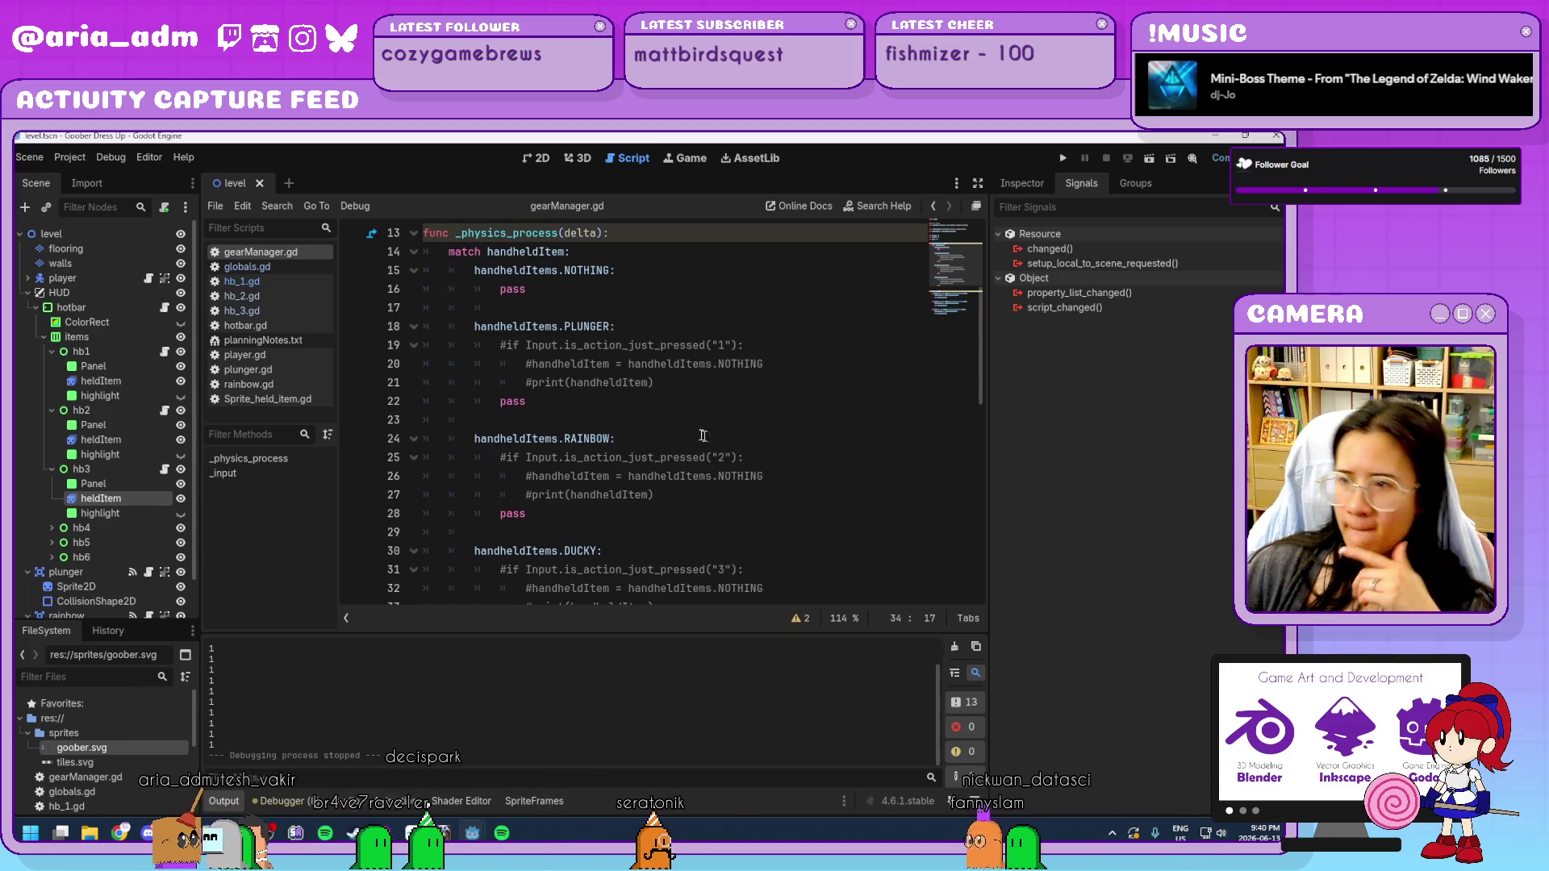
{"action": "mouse_move", "coordinate": [655, 382]}
{"action": "left_mouse_down"}
{"action": "mouse_move", "coordinate": [516, 383]}
{"action": "mouse_move", "coordinate": [496, 347]}
{"action": "left_mouse_up"}
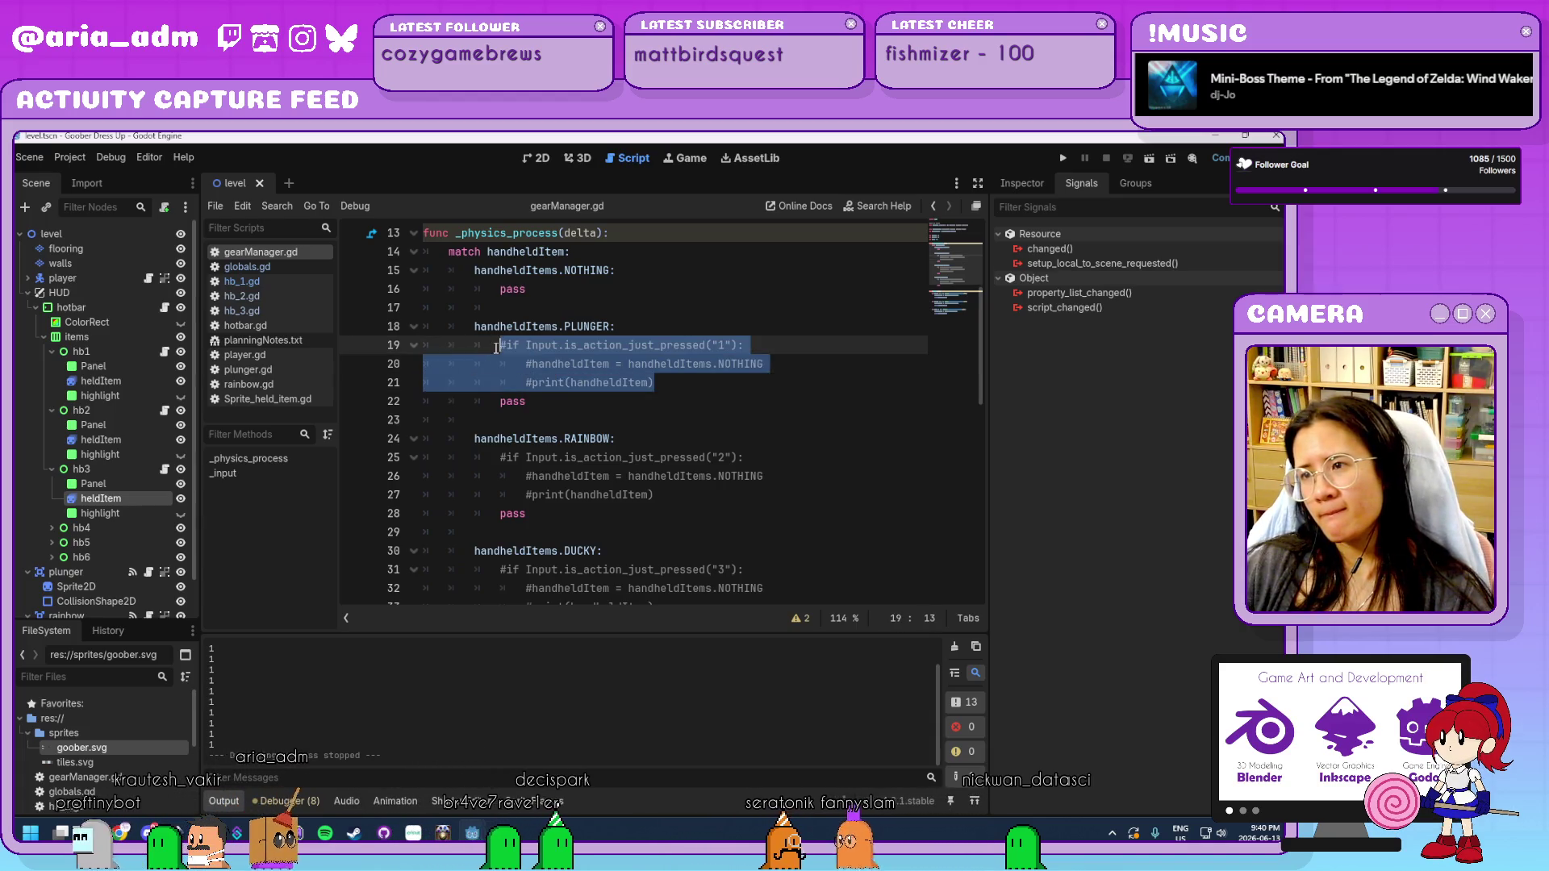
{"action": "left_click", "coordinate": [496, 347]}
{"action": "left_click_drag", "start_coordinate": [763, 363], "coordinate": [492, 348]}
{"action": "key", "text": "ctrl+c"}
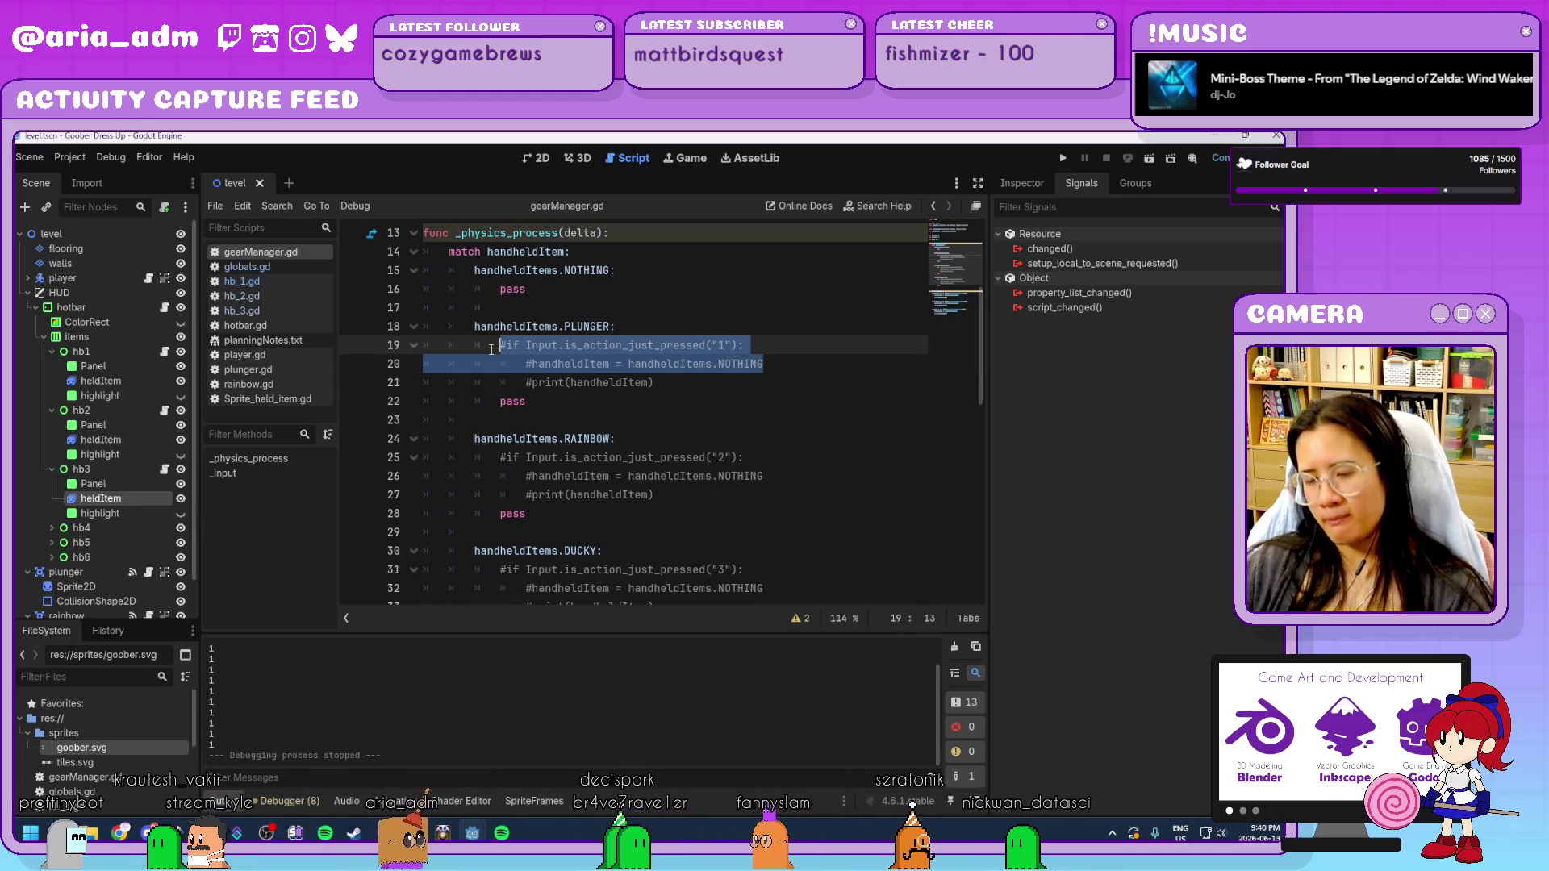
{"action": "left_click", "coordinate": [274, 282]}
{"action": "scroll", "coordinate": [714, 492], "scroll_direction": "down", "scroll_amount": 4}
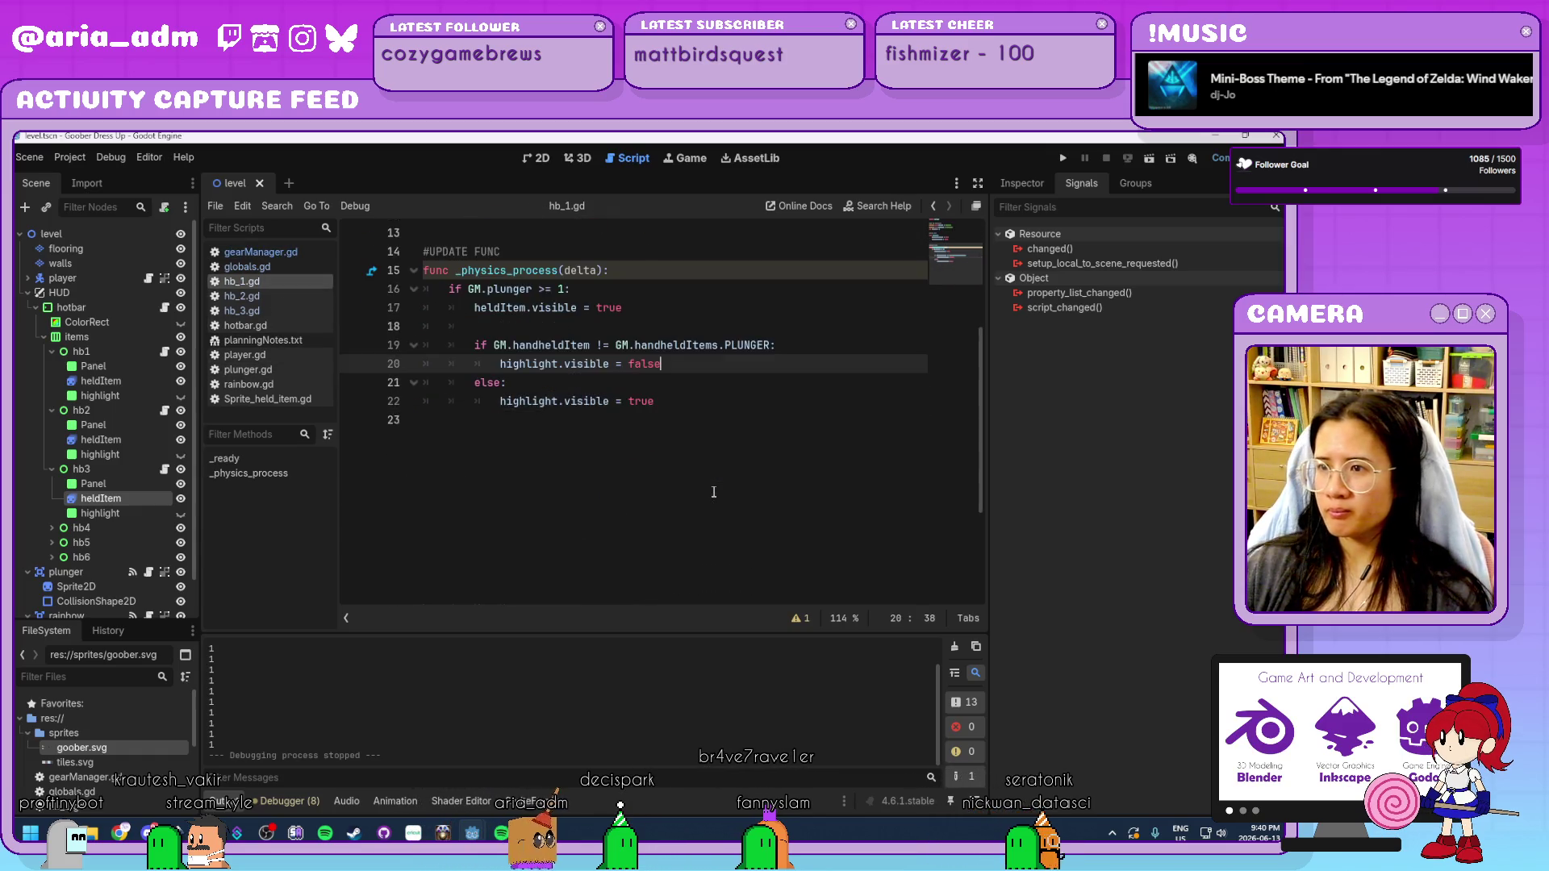
Paste the key-1 check after line 22 in hb_1.gd, uncomment it with Ctrl+K, and save.
{"action": "scroll", "coordinate": [714, 493], "scroll_direction": "up", "scroll_amount": 2}
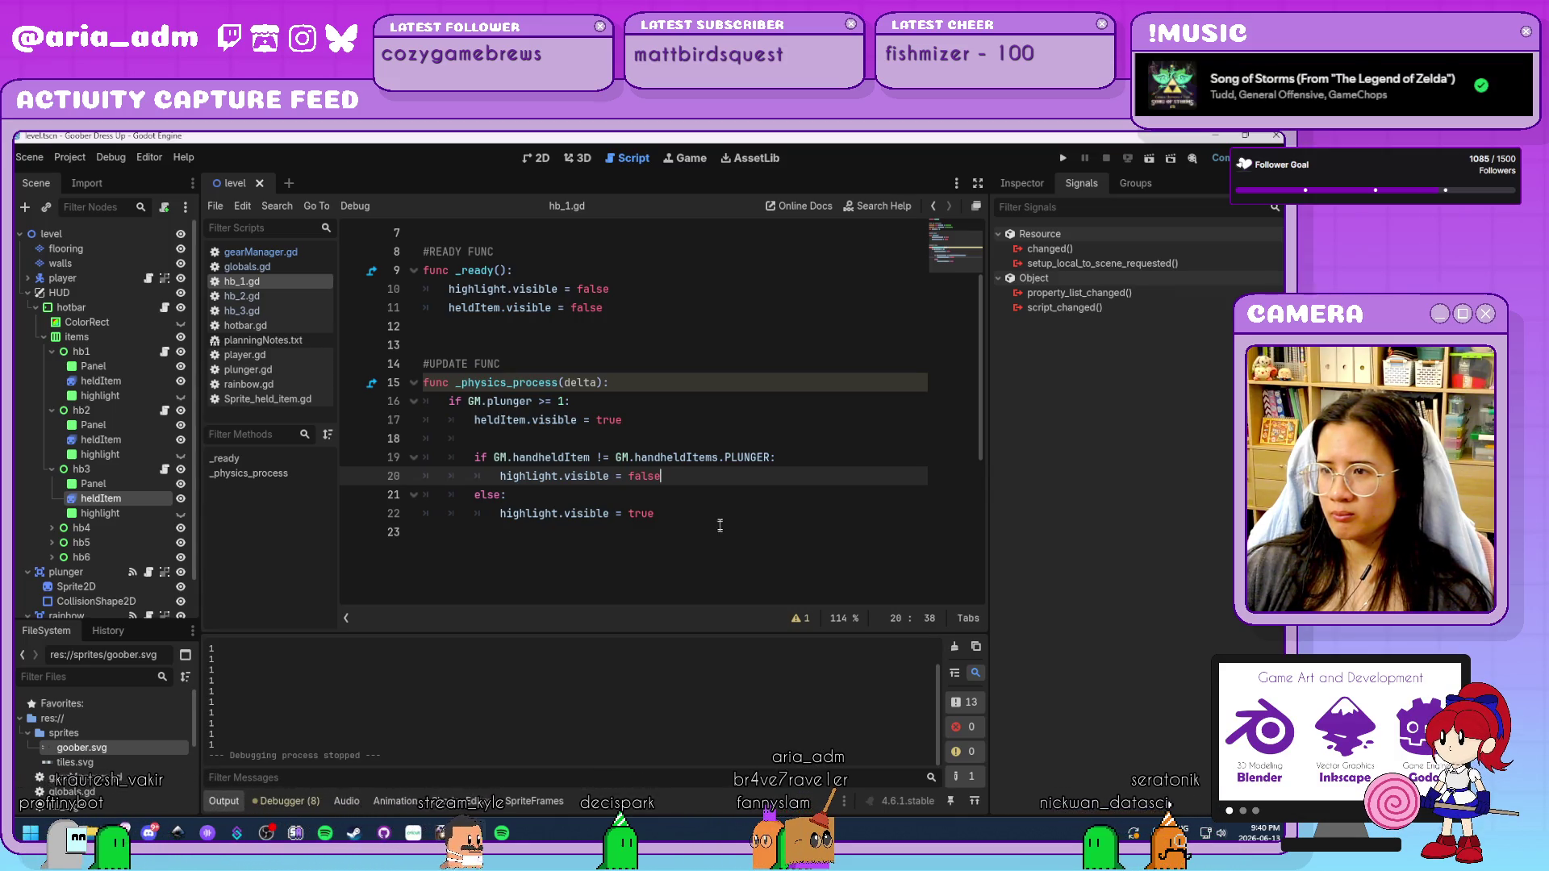
{"action": "left_click", "coordinate": [719, 517]}
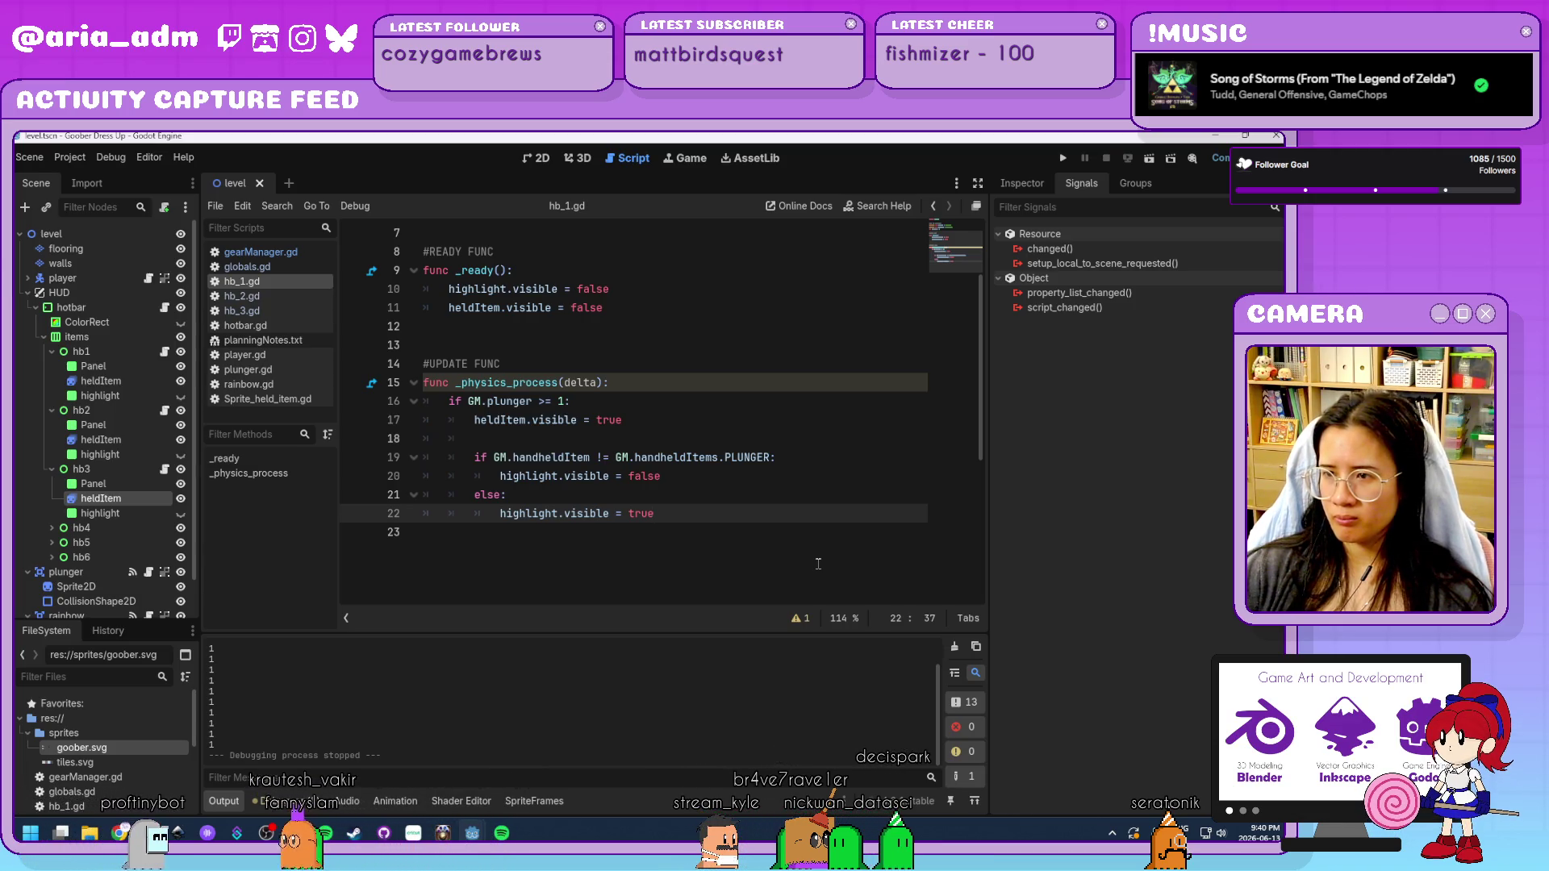
{"action": "key", "text": "Return"}
{"action": "key", "text": "ctrl+v"}
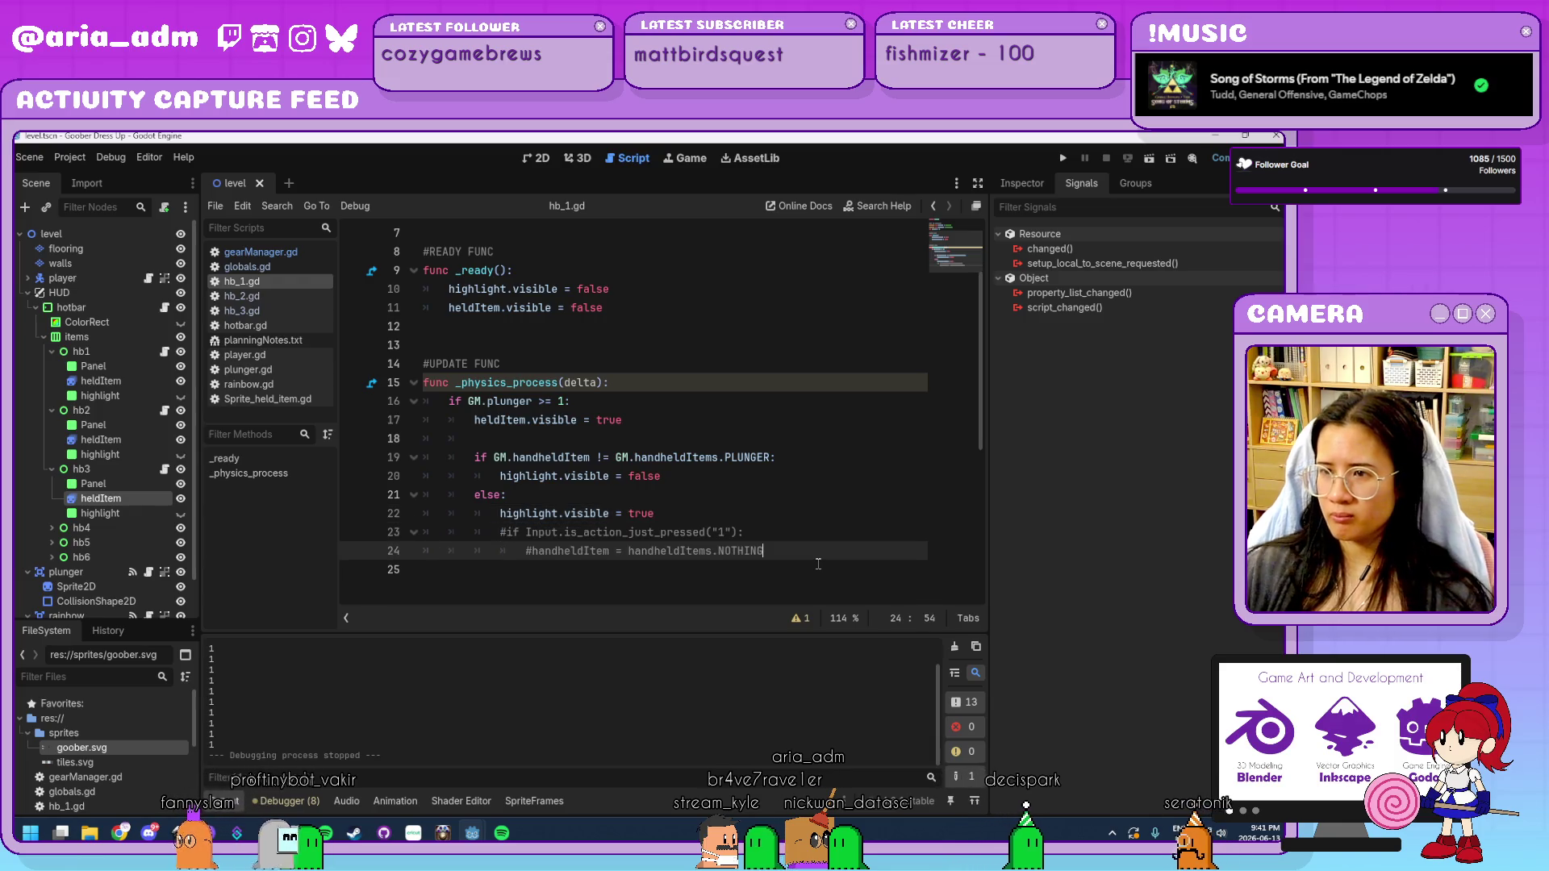
{"action": "left_click_drag", "start_coordinate": [763, 551], "coordinate": [500, 541]}
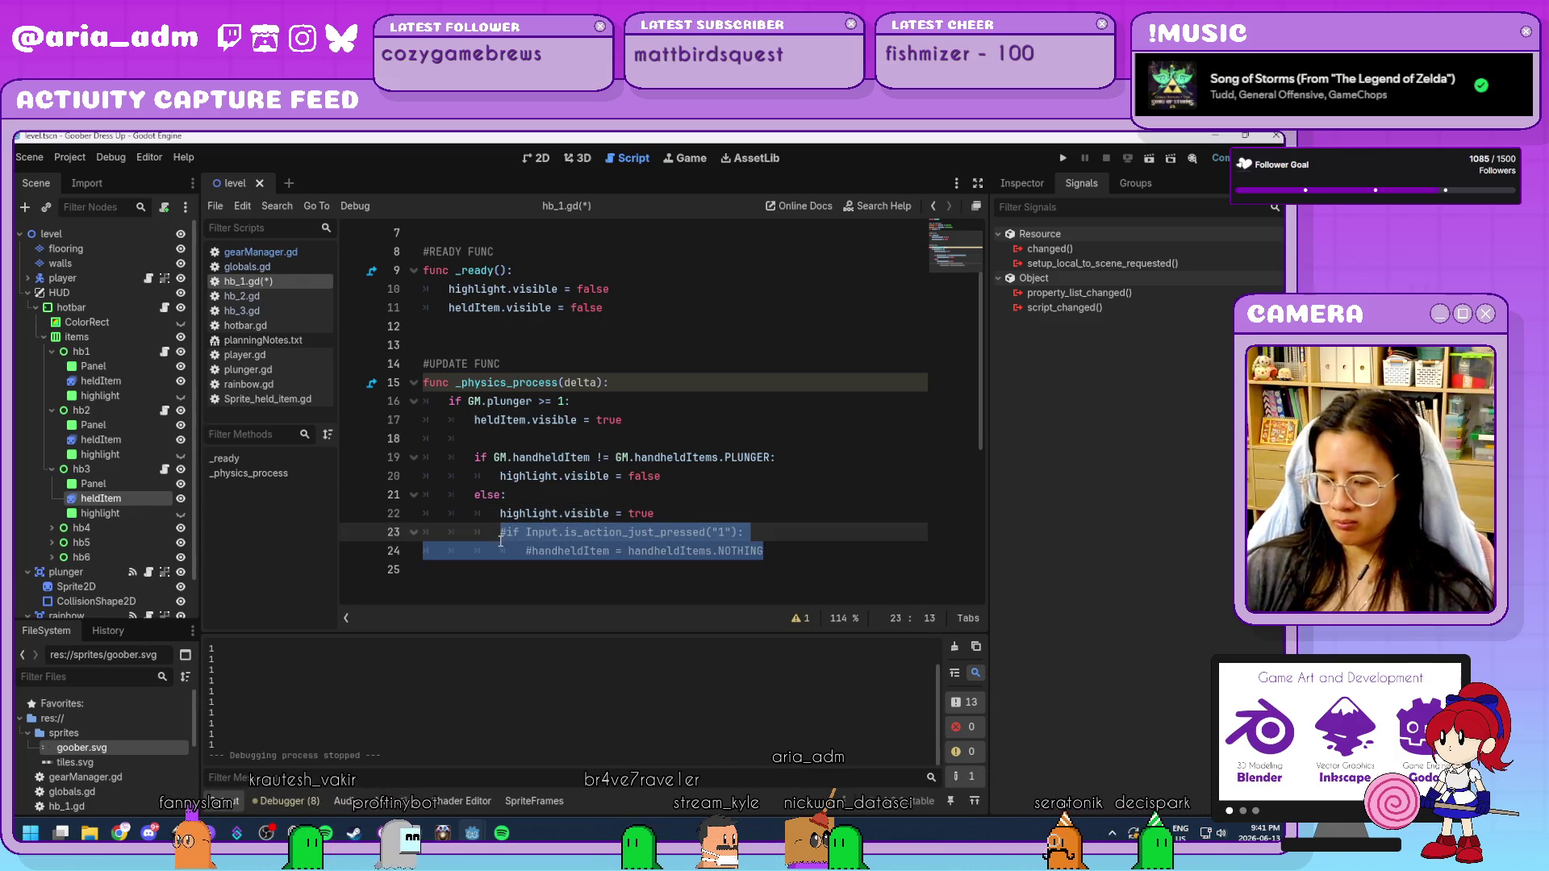
{"action": "key", "text": "ctrl+k"}
{"action": "key", "text": "ctrl+s"}
Prefix handheldItem and handheldItems.NOTHING with GM., save, and run the game.
{"action": "left_click", "coordinate": [760, 555]}
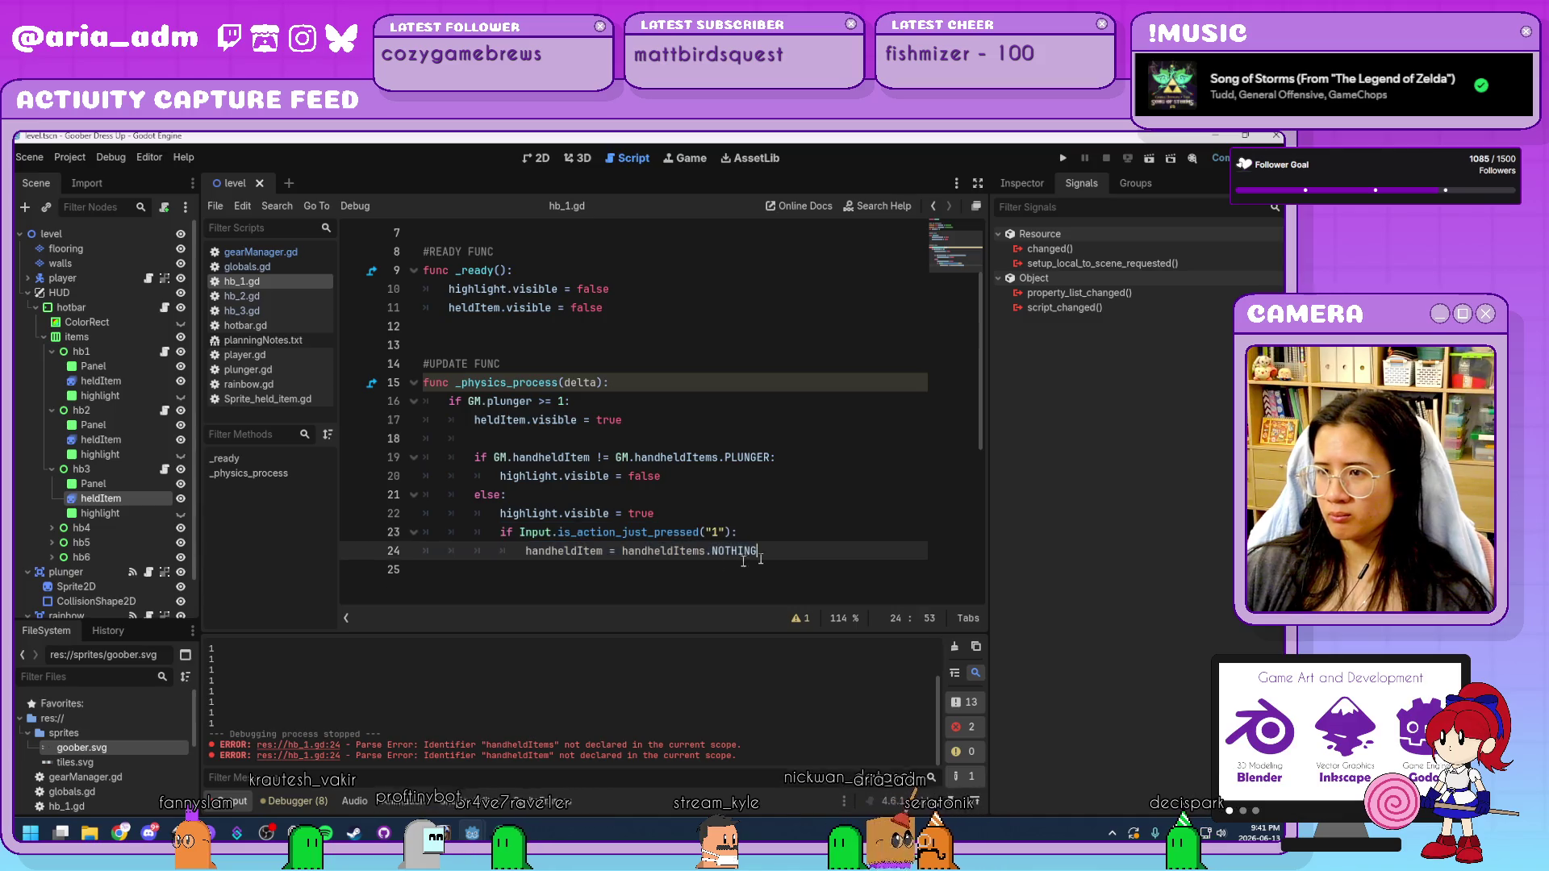
{"action": "type", "text": "GM."}
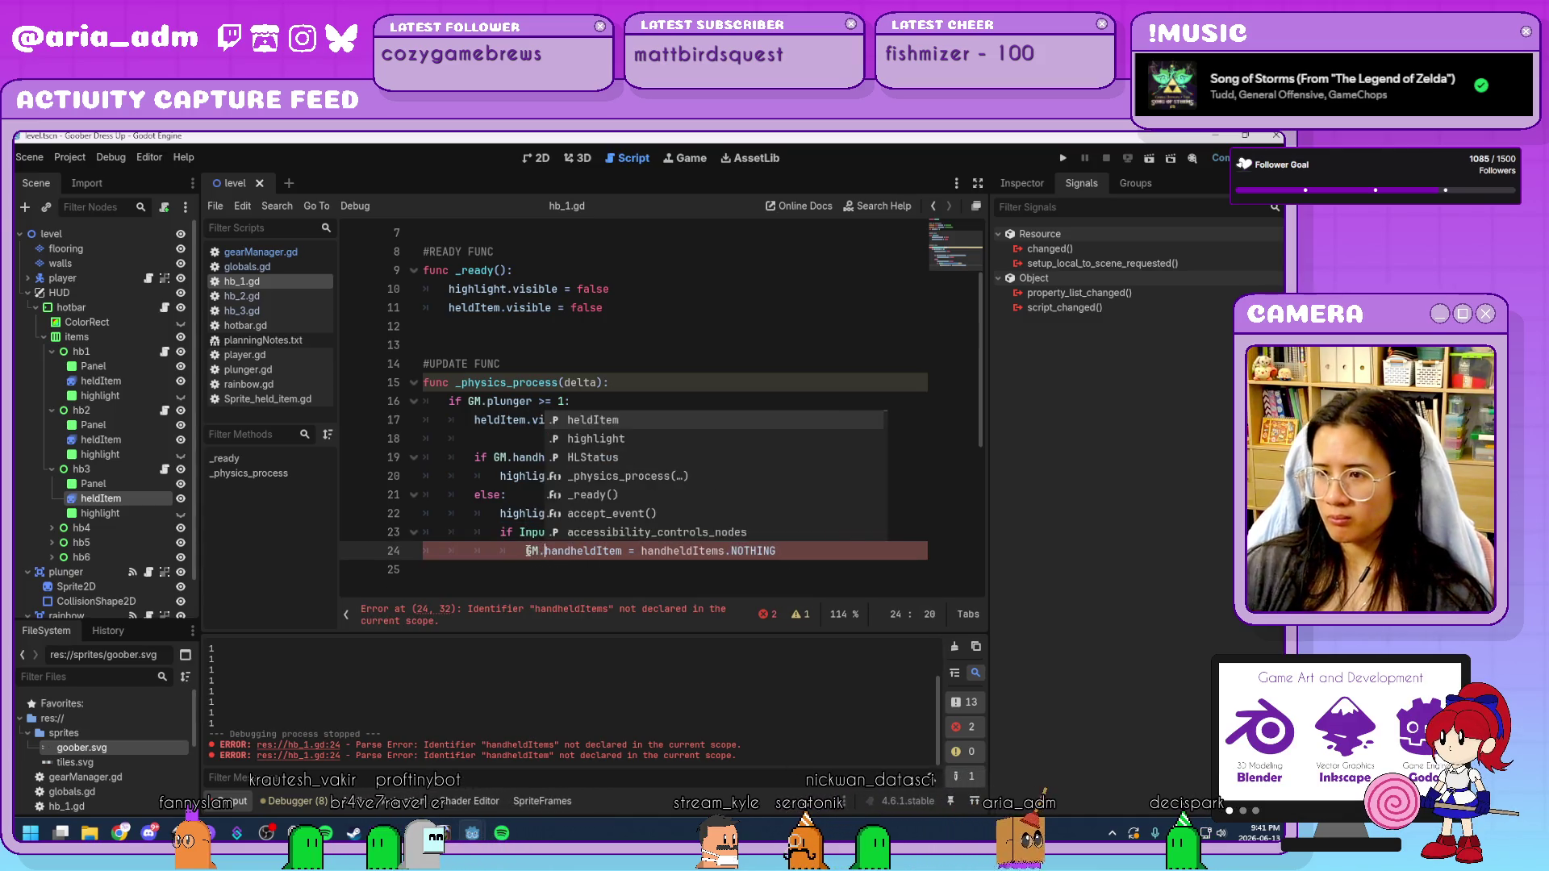
{"action": "left_click", "coordinate": [643, 555]}
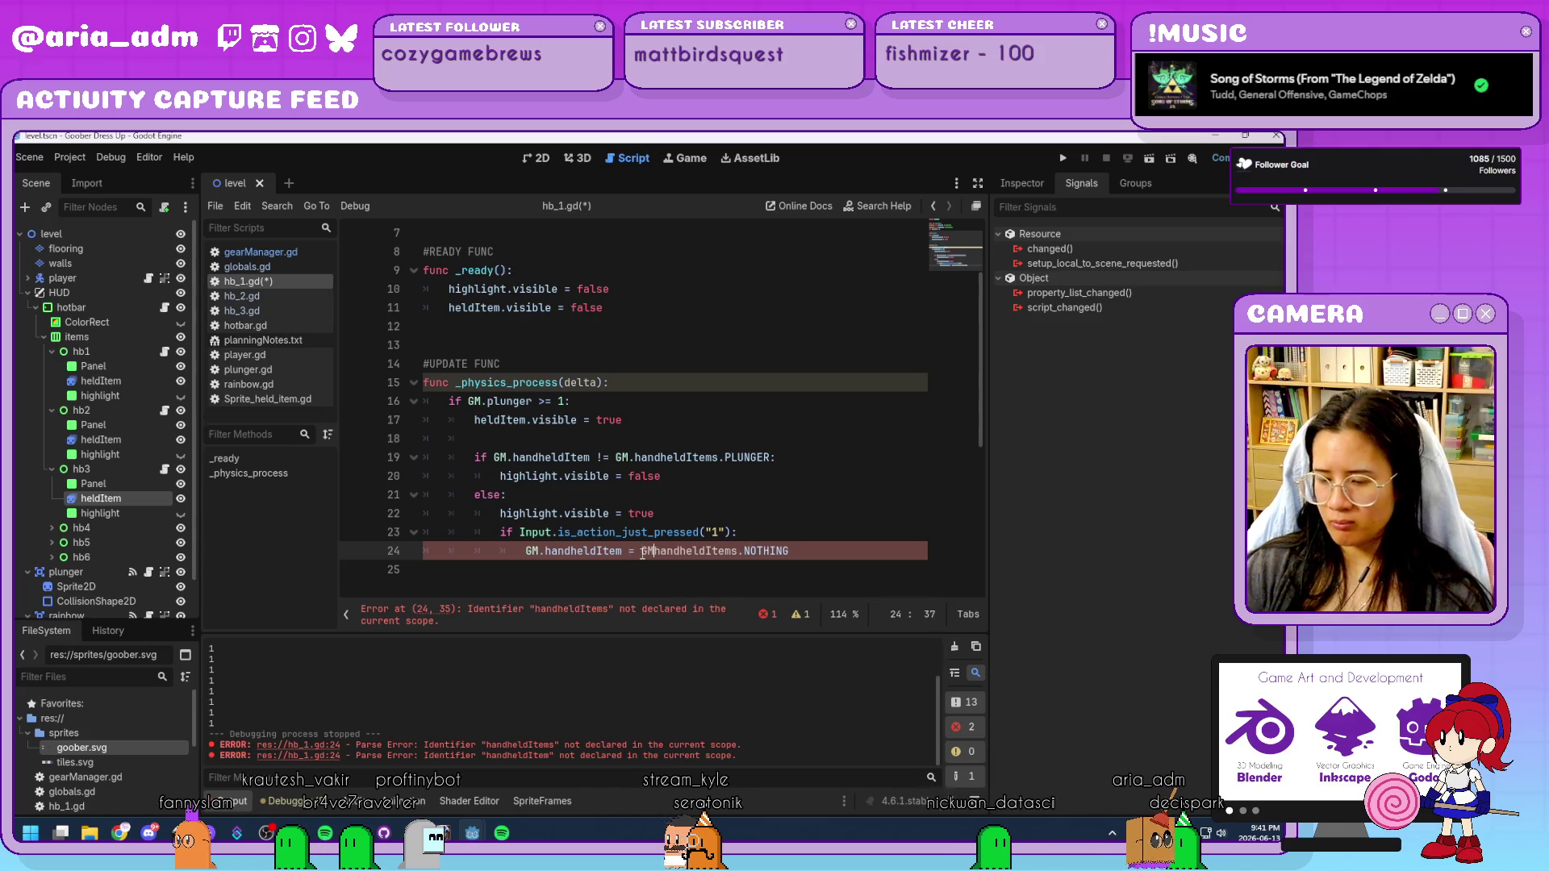
{"action": "type", "text": "GM."}
{"action": "left_click", "coordinate": [852, 558]}
{"action": "key", "text": "ctrl+s"}
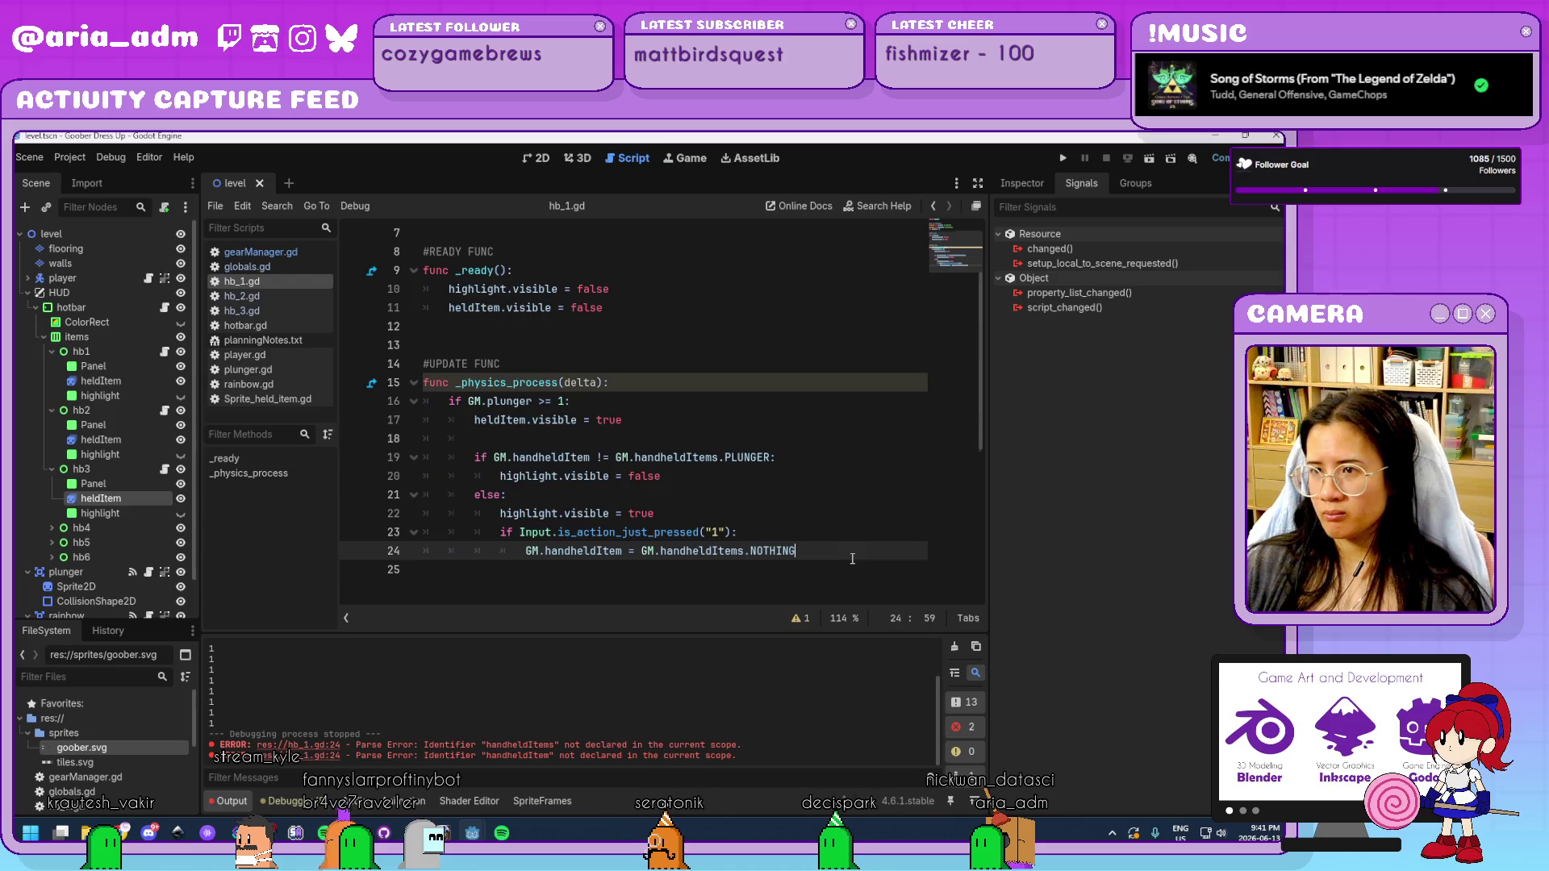
{"action": "scroll", "coordinate": [852, 558], "scroll_direction": "down", "scroll_amount": 2}
{"action": "scroll", "coordinate": [852, 559], "scroll_direction": "up", "scroll_amount": 3}
{"action": "scroll", "coordinate": [852, 559], "scroll_direction": "down", "scroll_amount": 1}
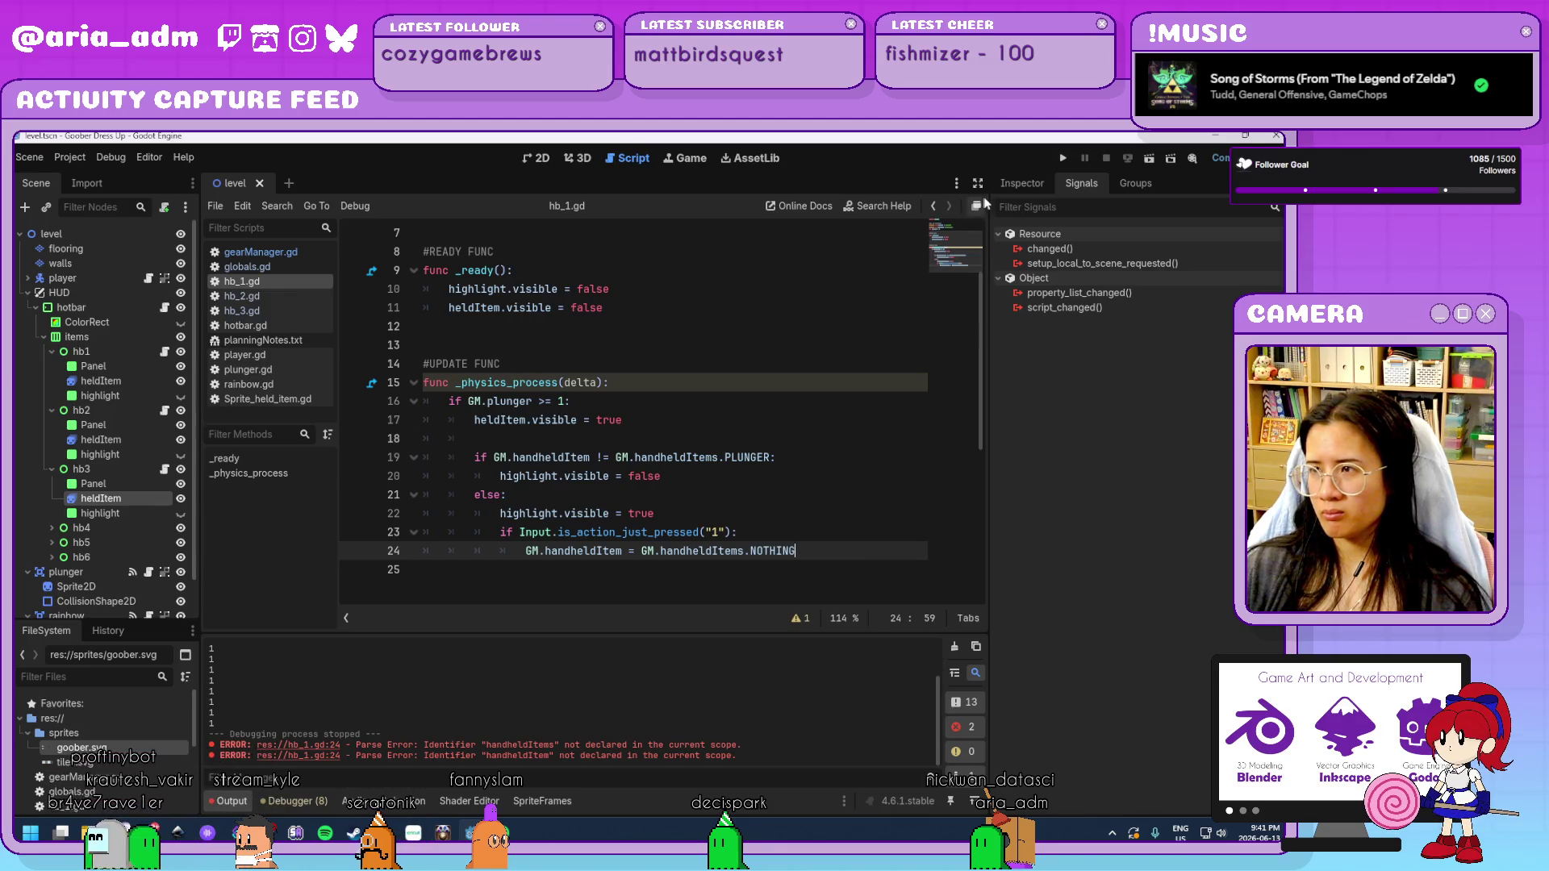
{"action": "key", "text": "F5"}
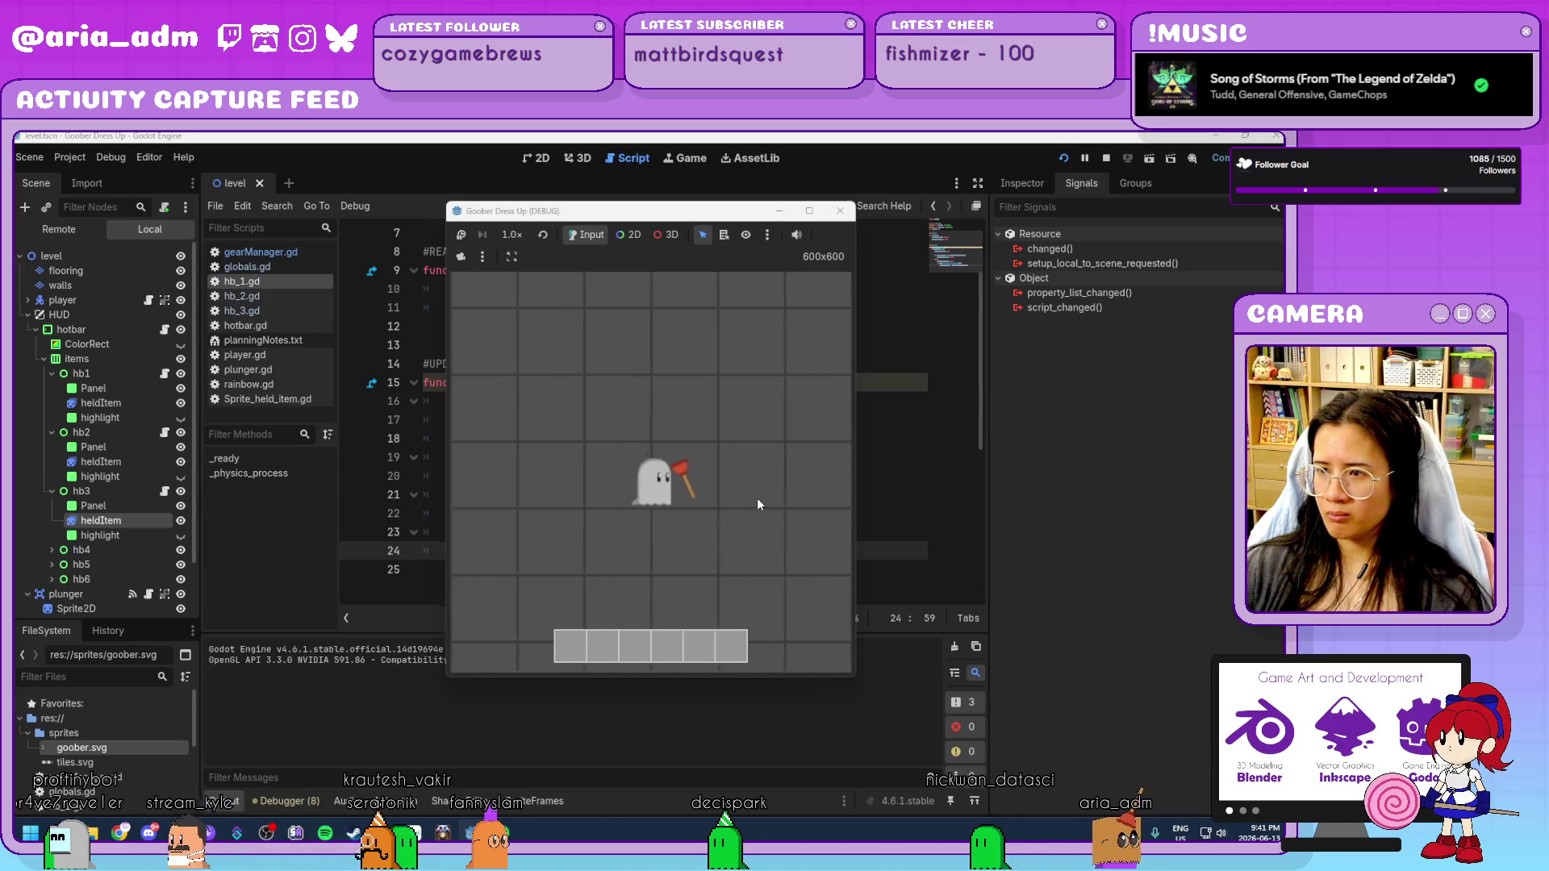
Walk the ghost onto the plunger, close the game, and select the key-1 check on lines 23–24.
{"action": "key", "text": "a"}
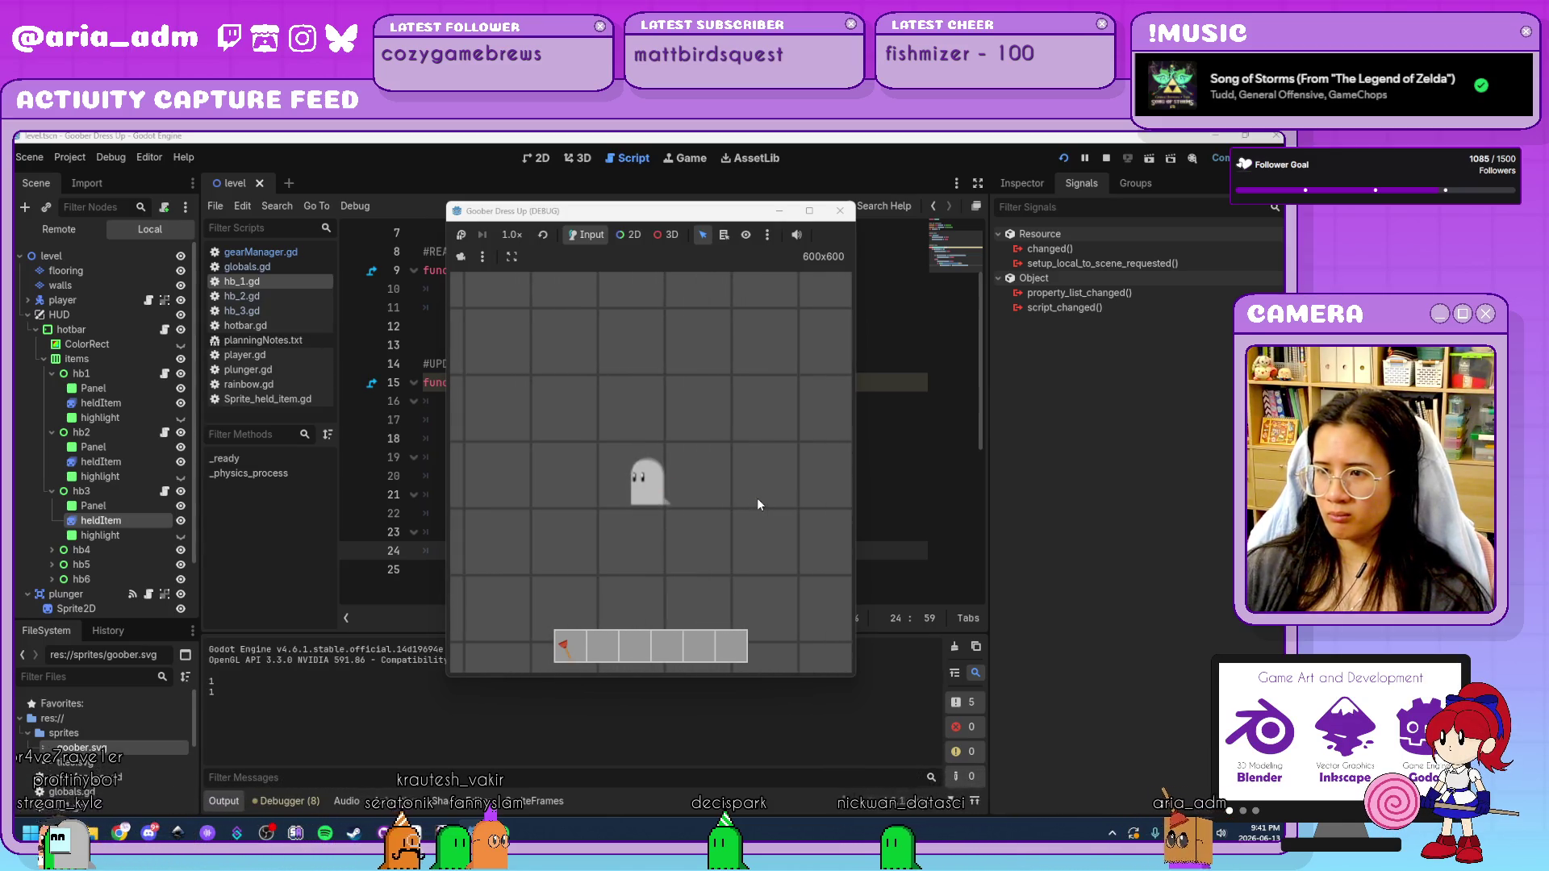
{"action": "left_click", "coordinate": [840, 211]}
{"action": "mouse_move", "coordinate": [817, 553]}
{"action": "left_mouse_down"}
{"action": "mouse_move", "coordinate": [520, 550]}
{"action": "mouse_move", "coordinate": [502, 534]}
{"action": "left_mouse_up"}
{"action": "key", "text": "ctrl+c"}
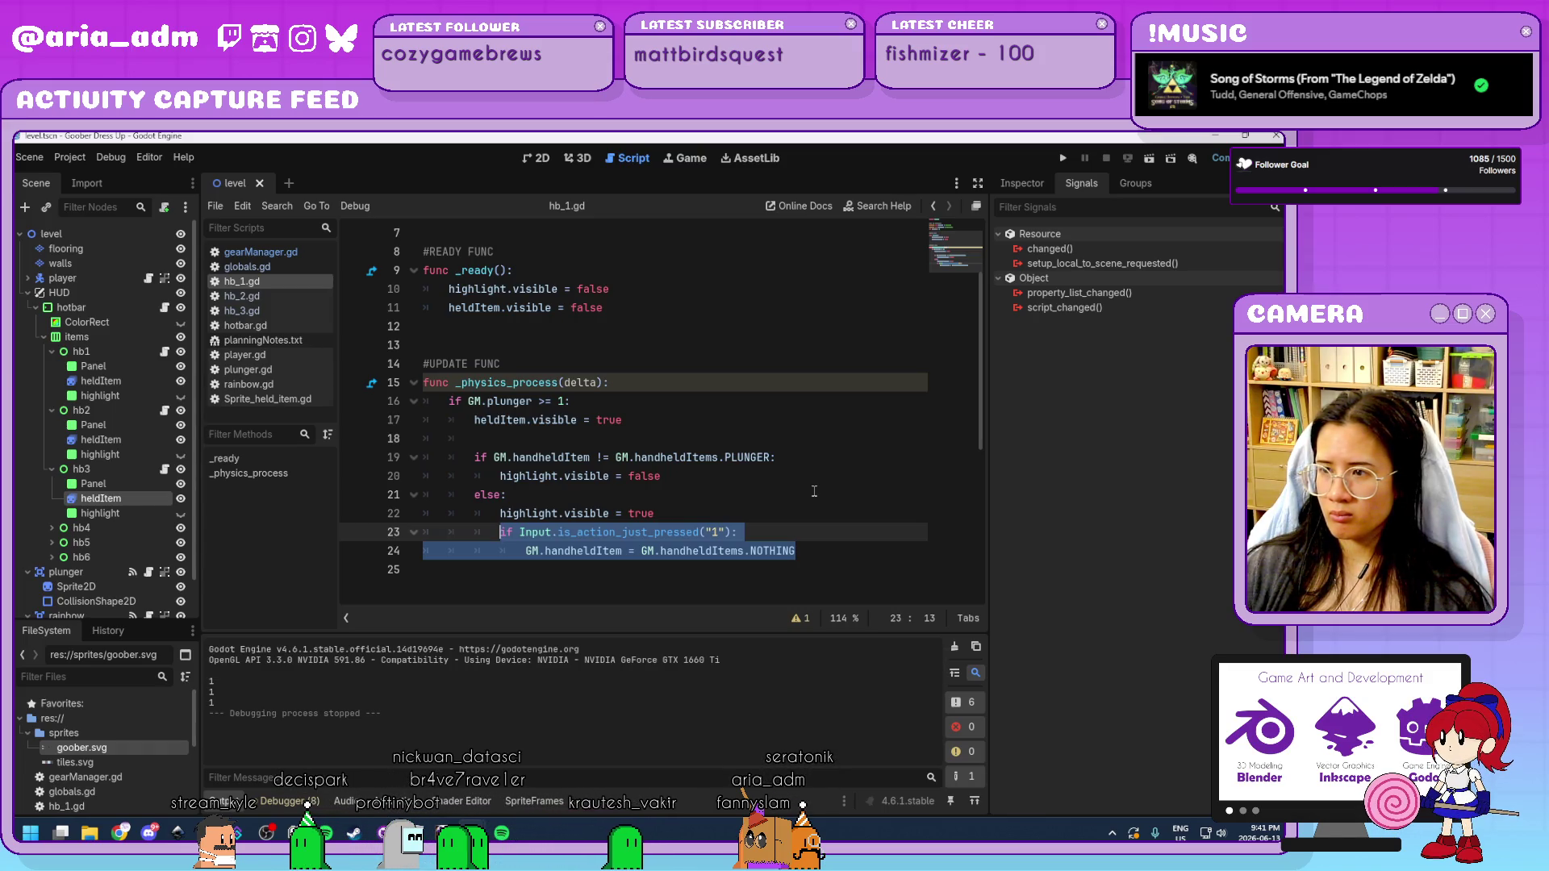
Move the key-1 check out of the else branch to function level.
{"action": "key", "text": "BackSpace"}
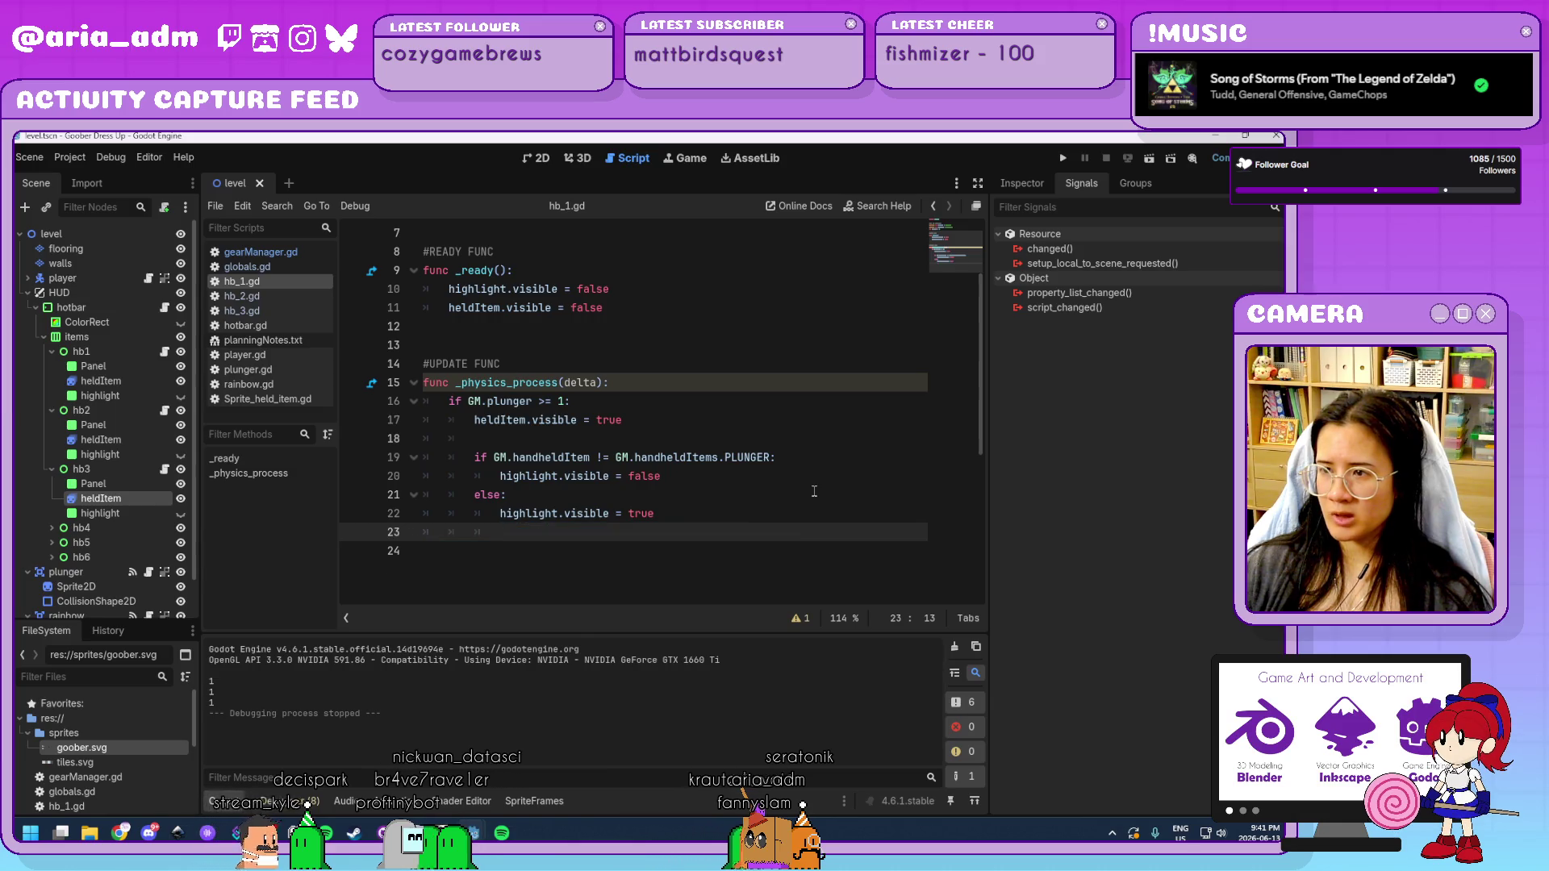
{"action": "key", "text": "BackSpace"}
{"action": "key", "text": "BackSpace"}
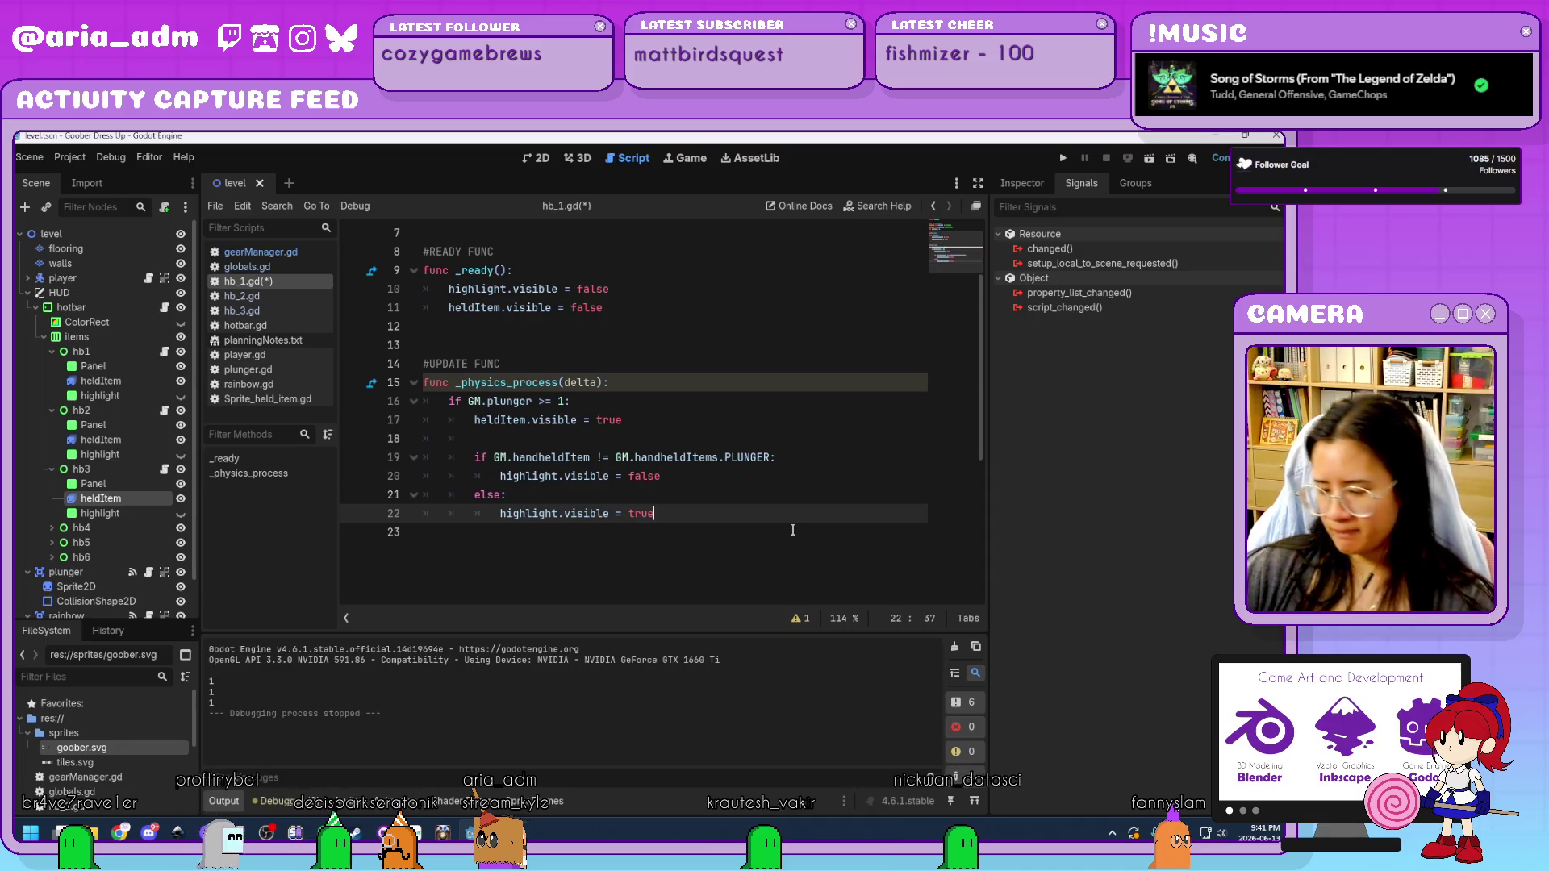
{"action": "key", "text": "Return"}
{"action": "key", "text": "Return"}
{"action": "key", "text": "ctrl+v"}
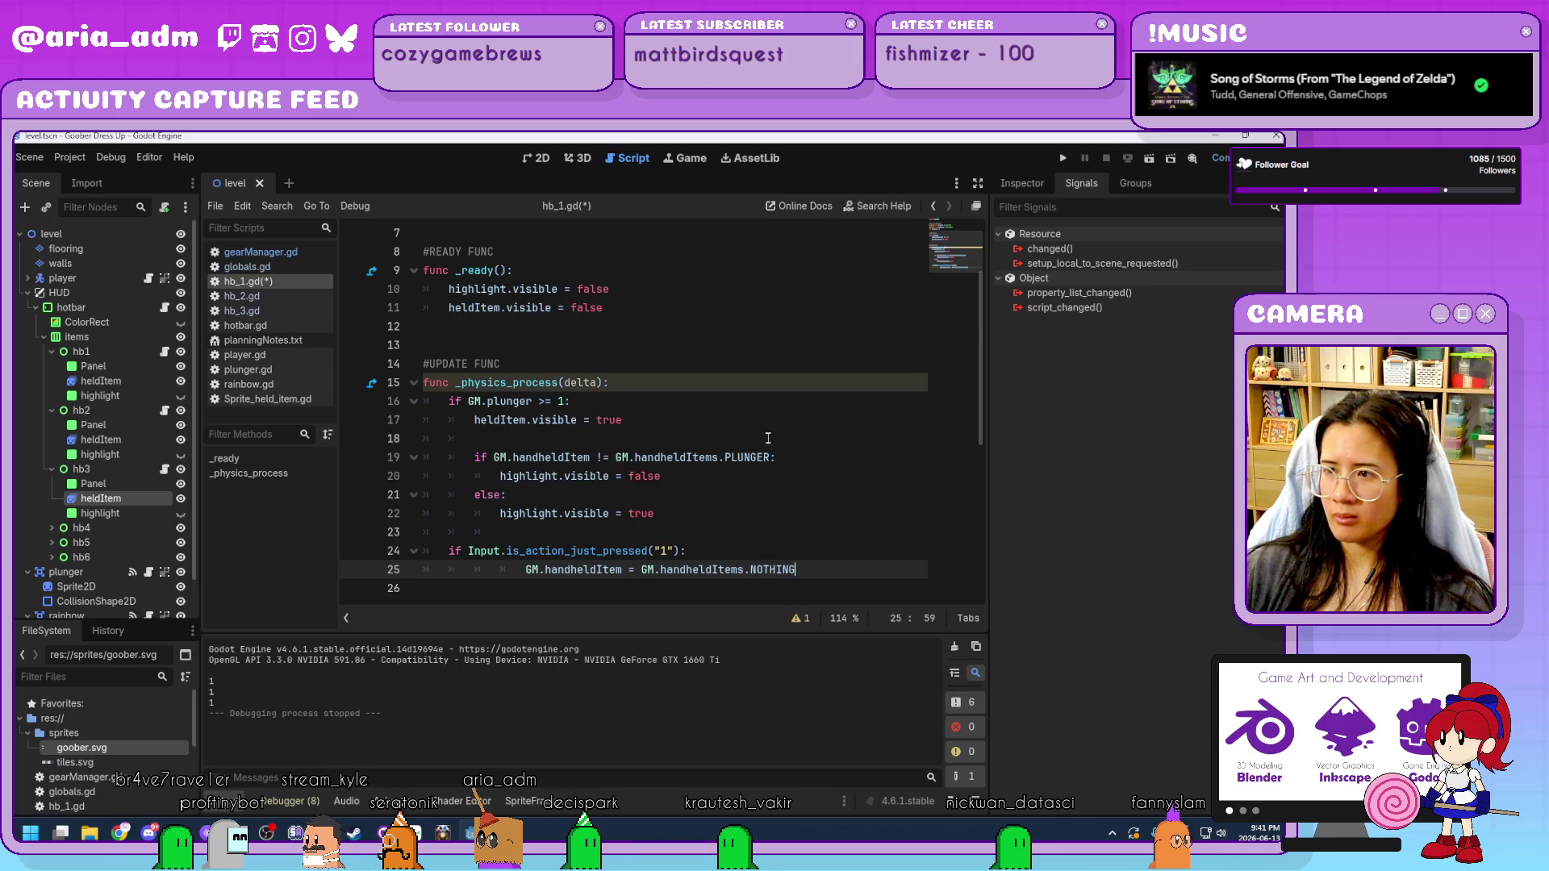
Add 'GM.handheldItem == GM.handheldItems.PLUNGER &&' to the key-1 if, outdent the assignment, and save.
{"action": "left_click_drag", "start_coordinate": [770, 454], "coordinate": [733, 453]}
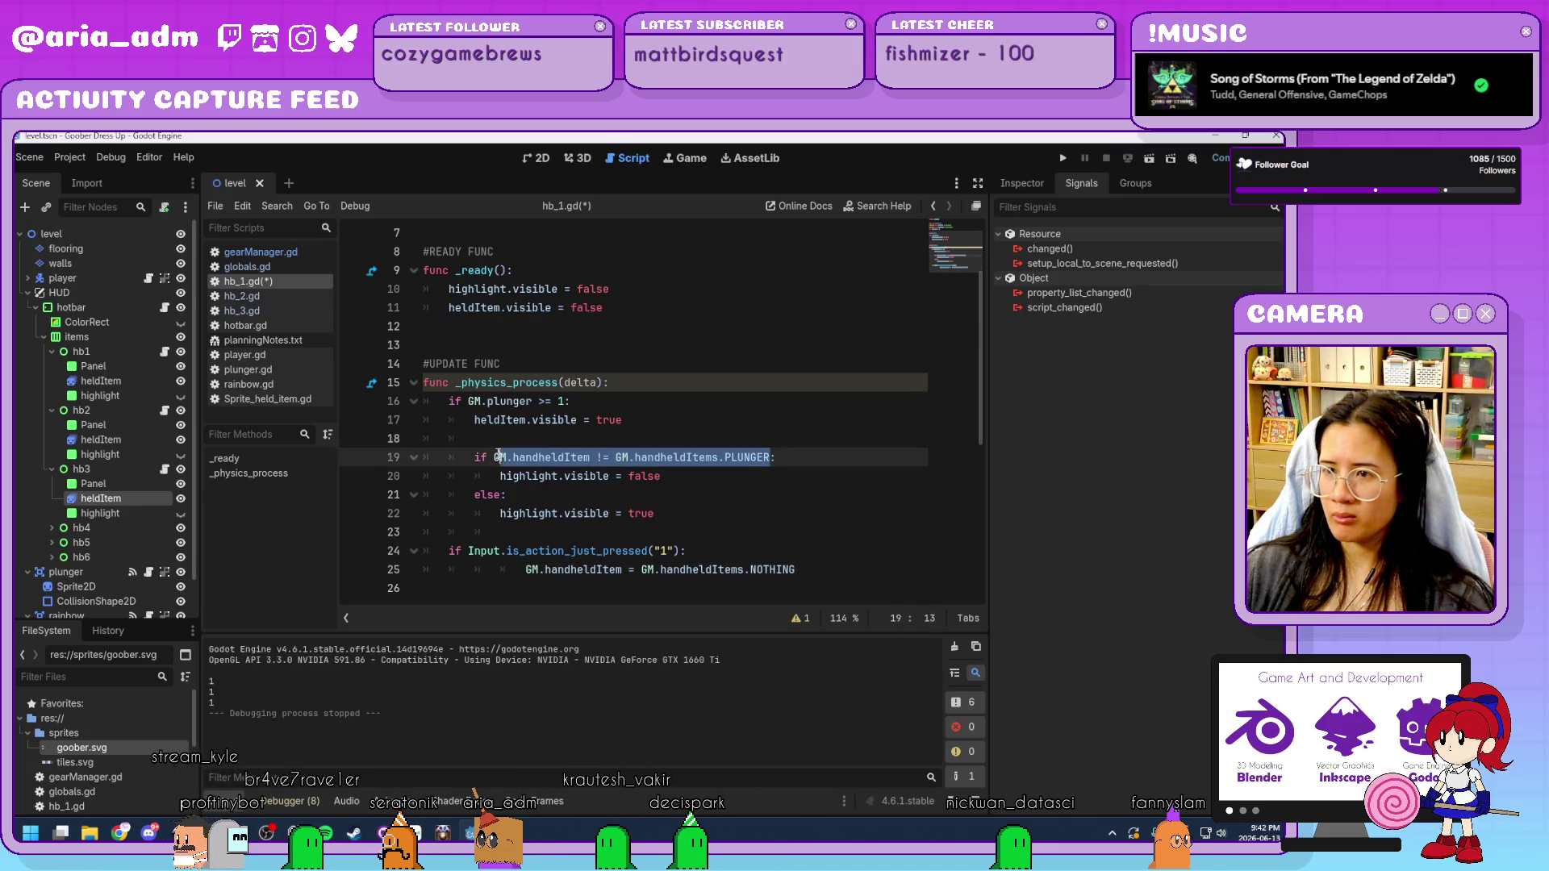
{"action": "left_click_drag", "start_coordinate": [499, 457], "coordinate": [493, 456]}
{"action": "key", "text": "ctrl+c"}
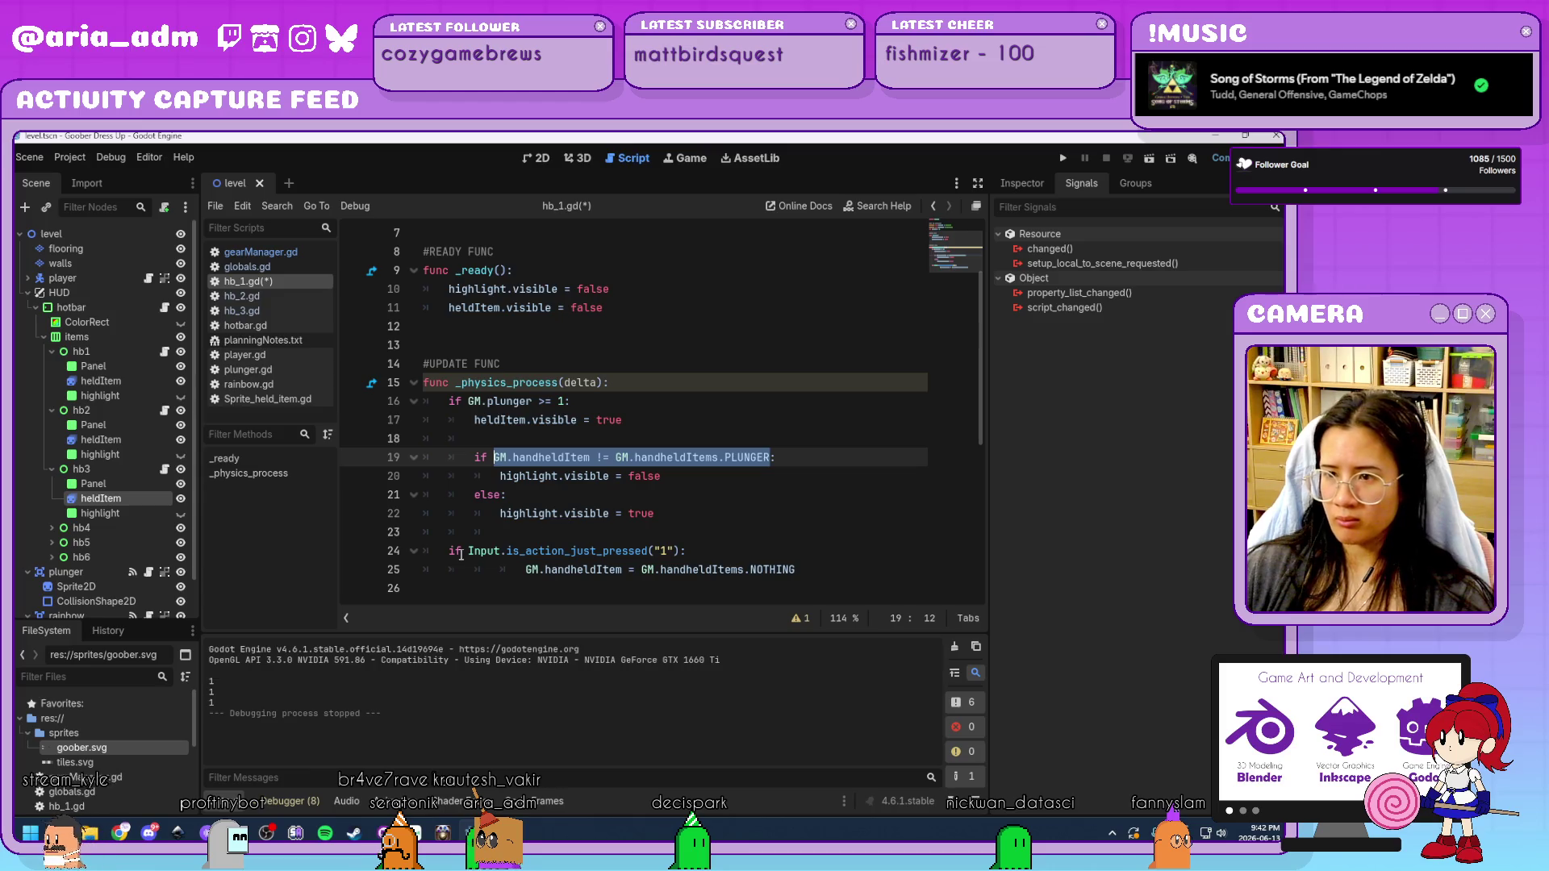
{"action": "left_click", "coordinate": [463, 552]}
{"action": "key", "text": "ctrl+v"}
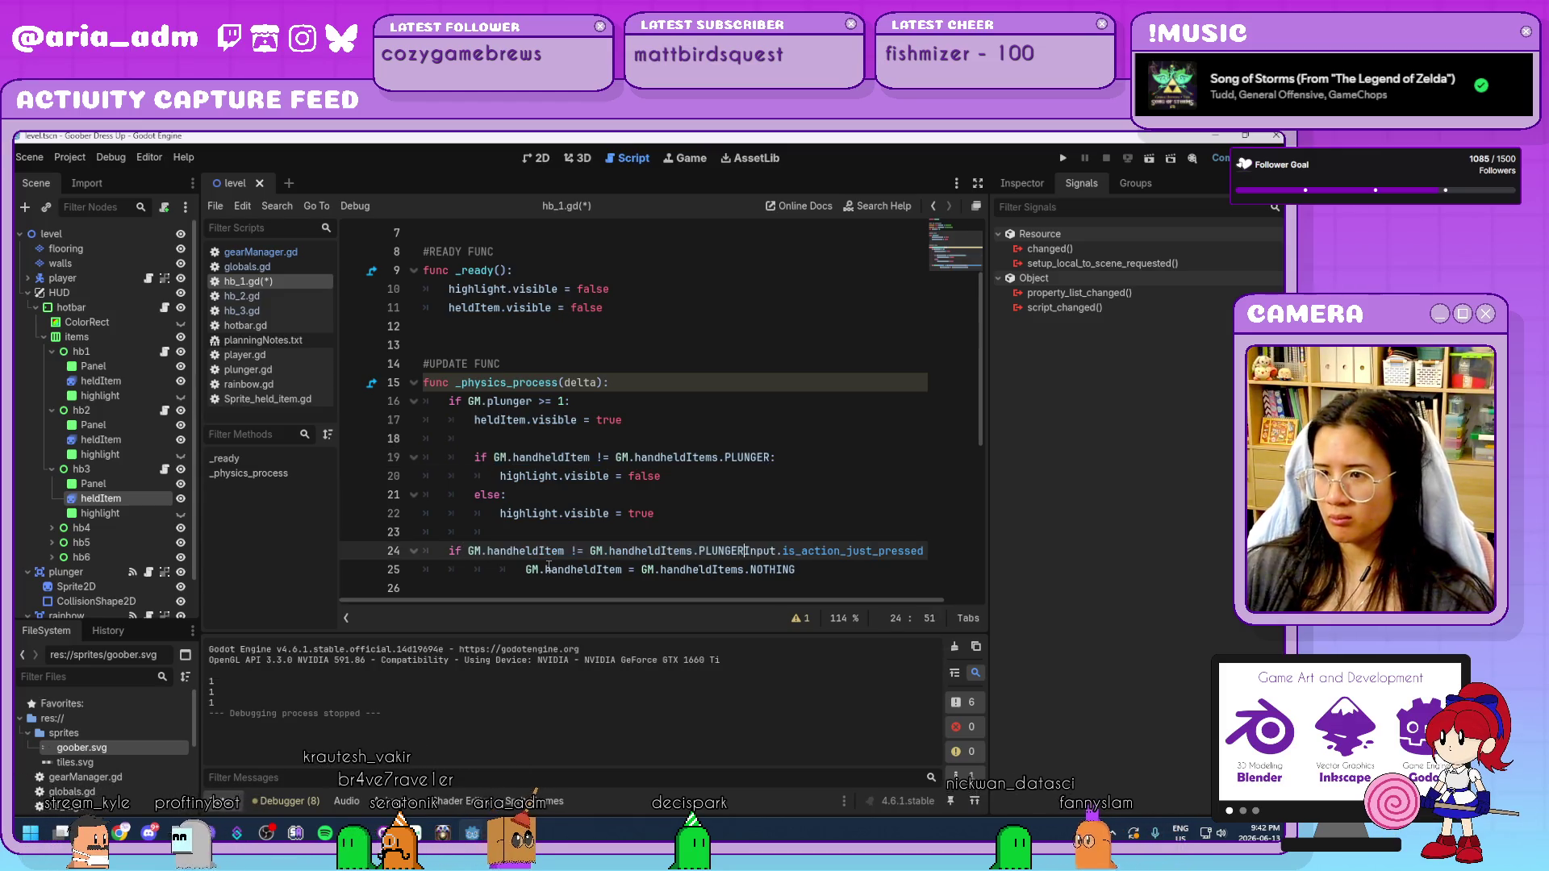
{"action": "type", "text": "&&"}
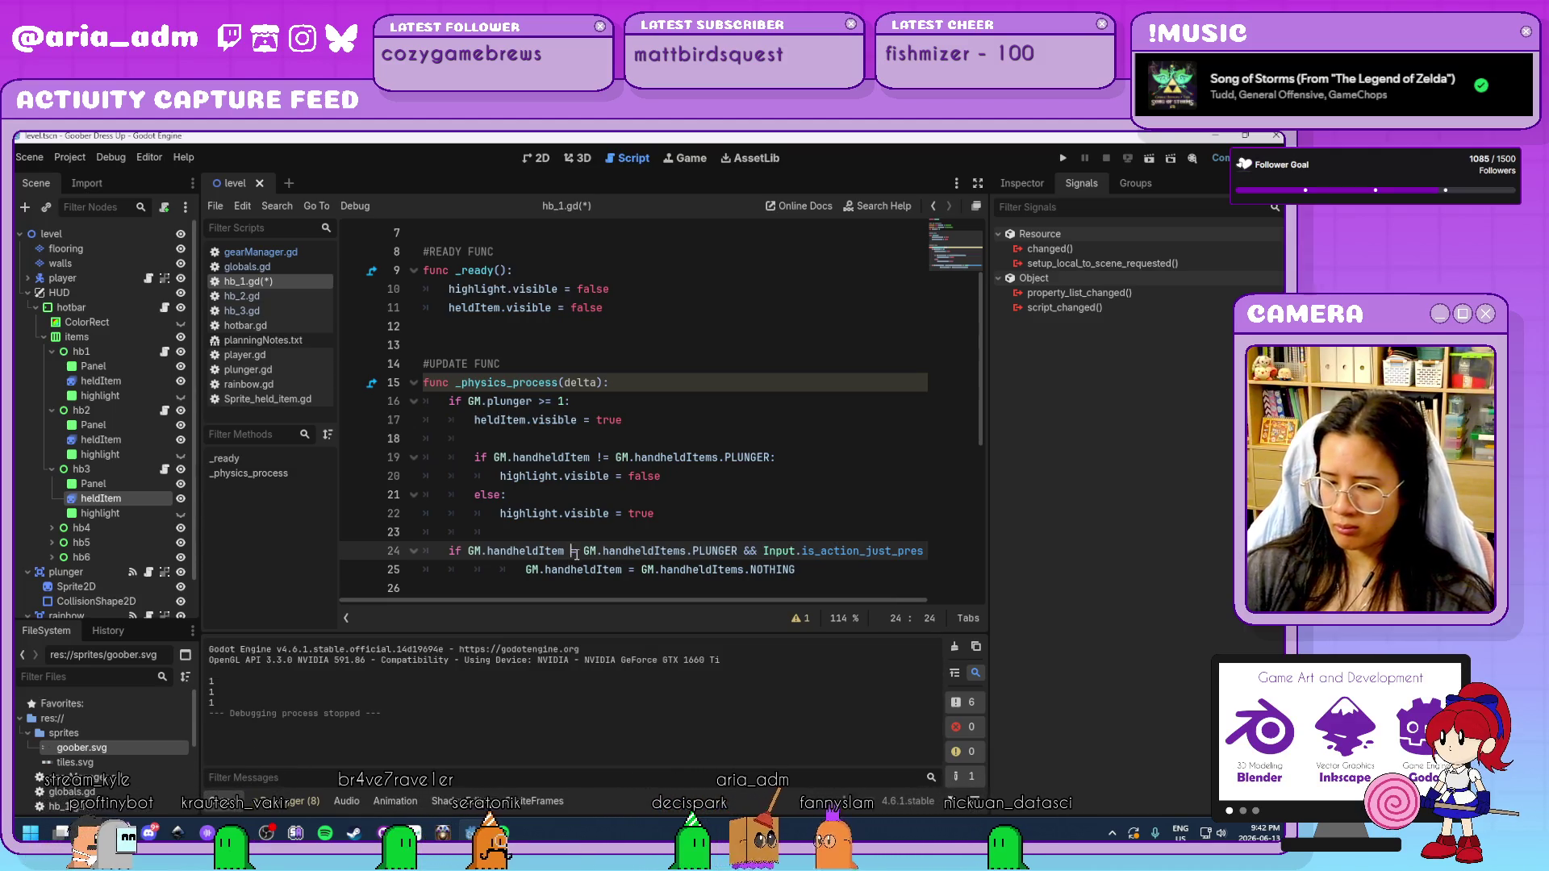
{"action": "double_click", "coordinate": [575, 552]}
{"action": "type", "text": "=="}
{"action": "left_click", "coordinate": [527, 575]}
{"action": "key", "text": "BackSpace"}
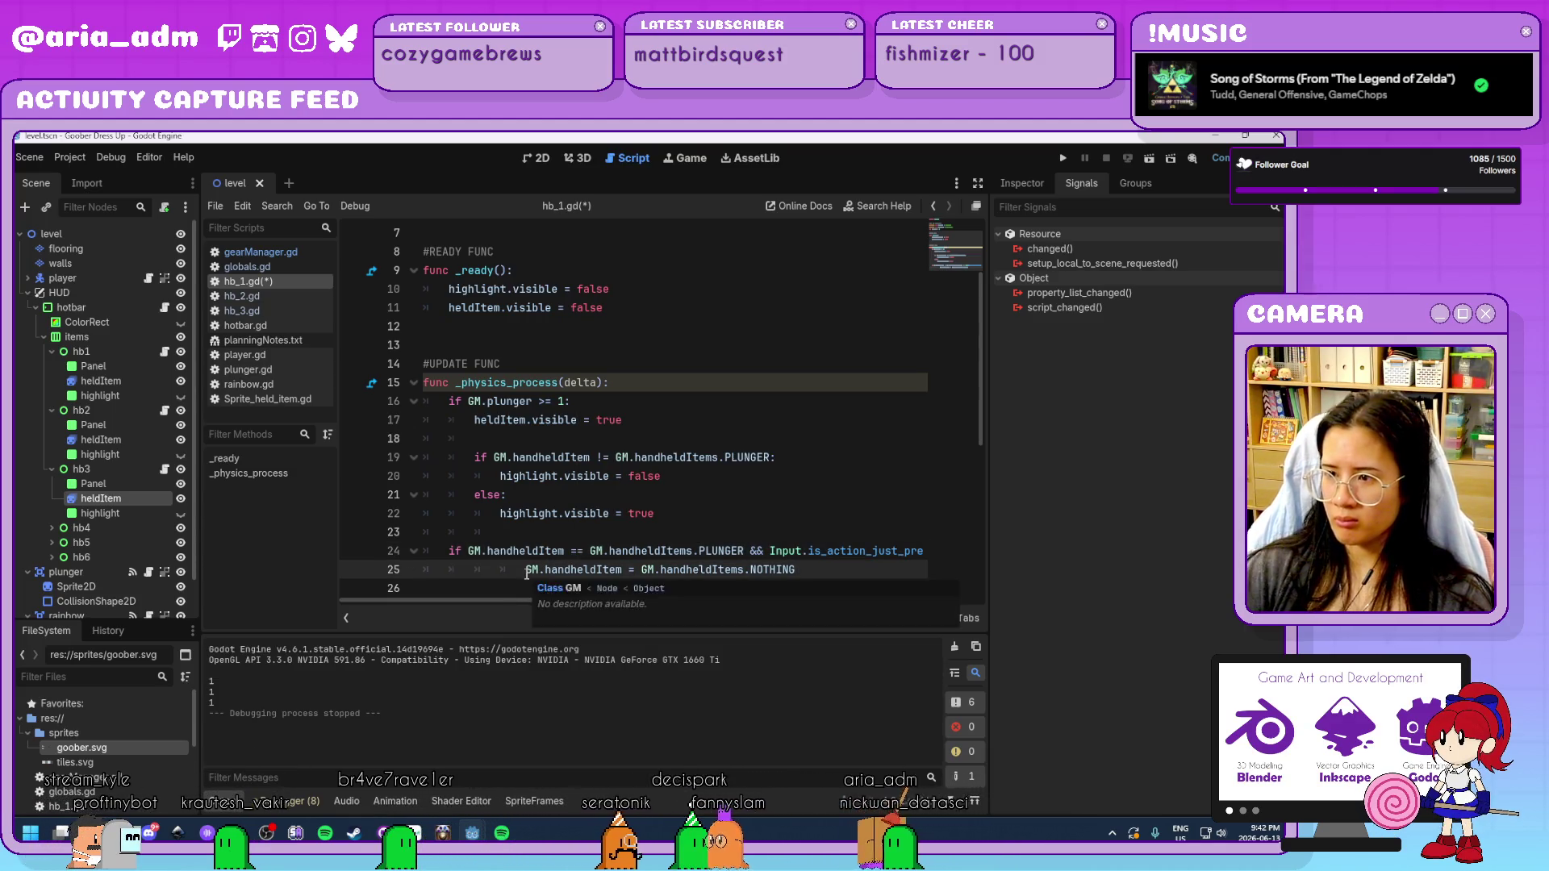
{"action": "key", "text": "Up"}
{"action": "key", "text": "Up"}
{"action": "key", "text": "ctrl+s"}
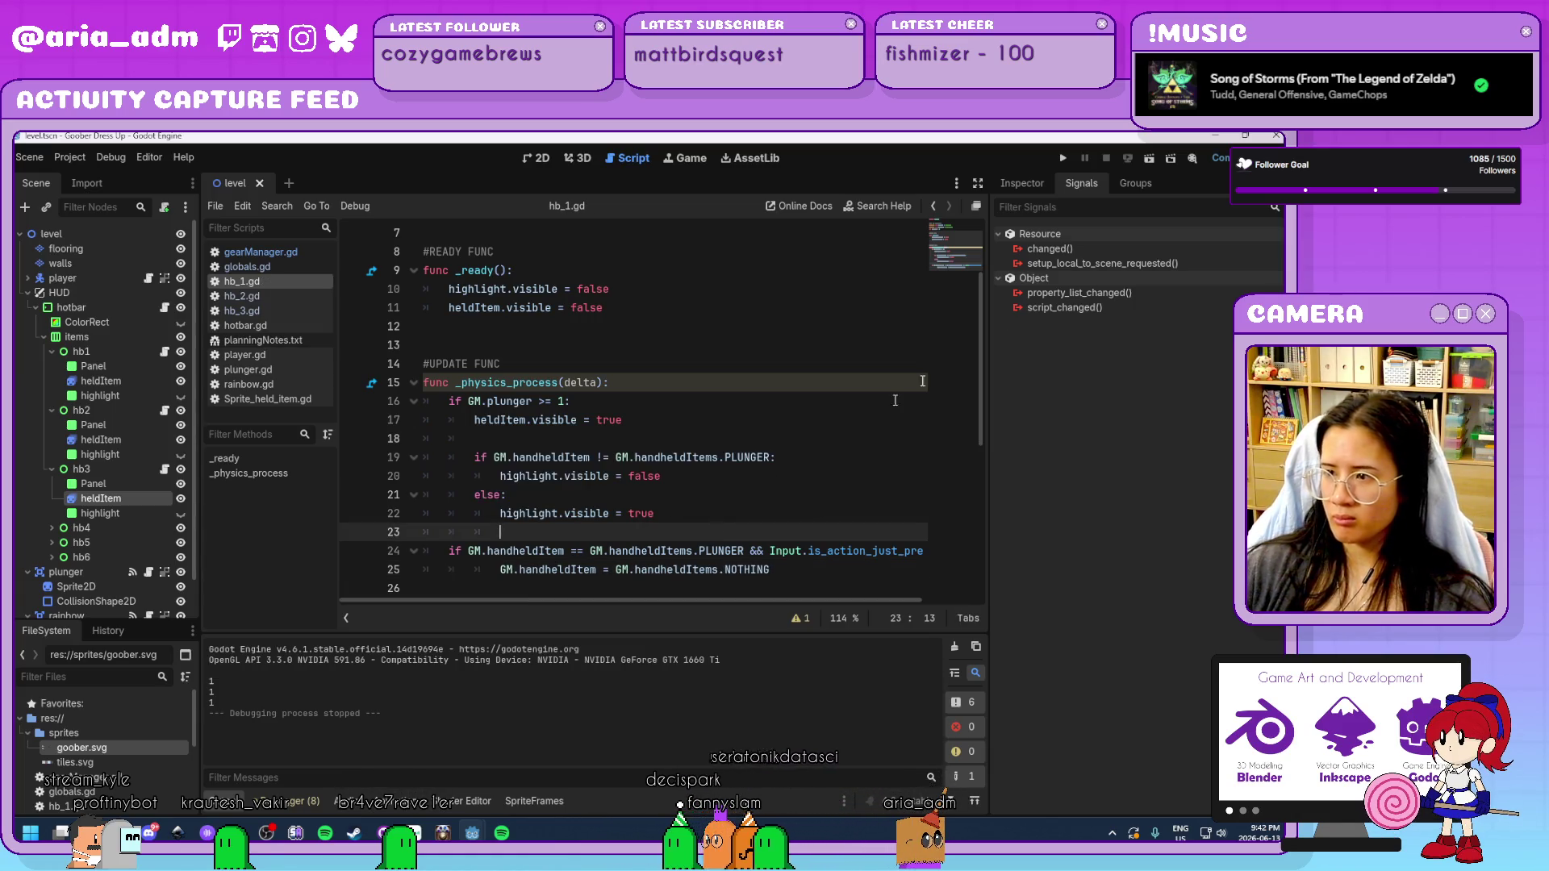
Run the game, pick up the plunger, press 1 to test, then close it.
{"action": "left_click", "coordinate": [1064, 158]}
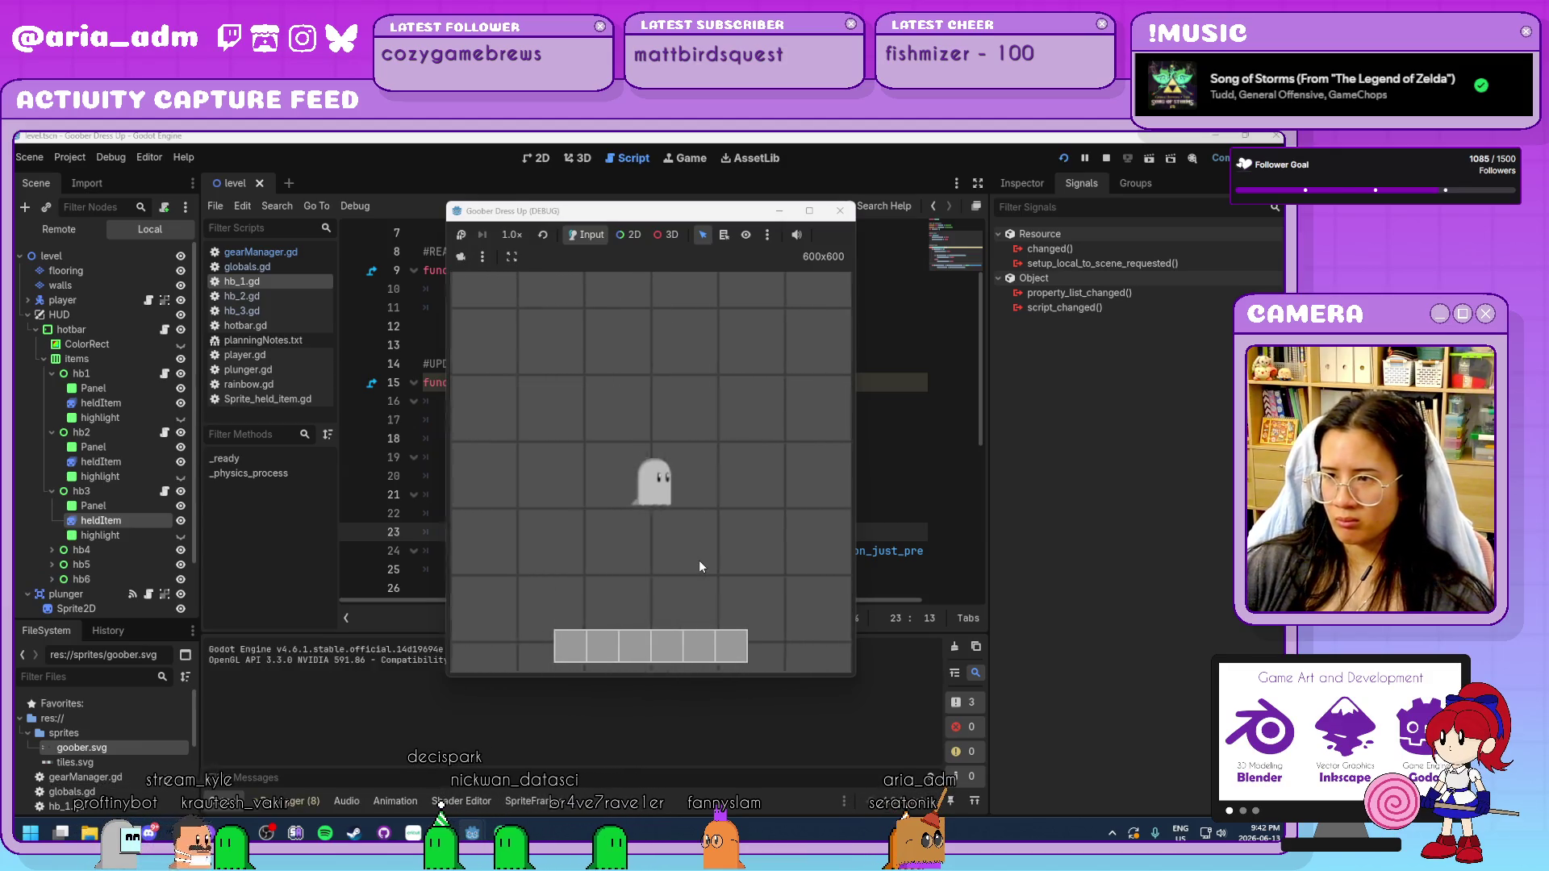
{"action": "key", "text": "Left"}
{"action": "key", "text": "Right"}
{"action": "key", "text": "Left"}
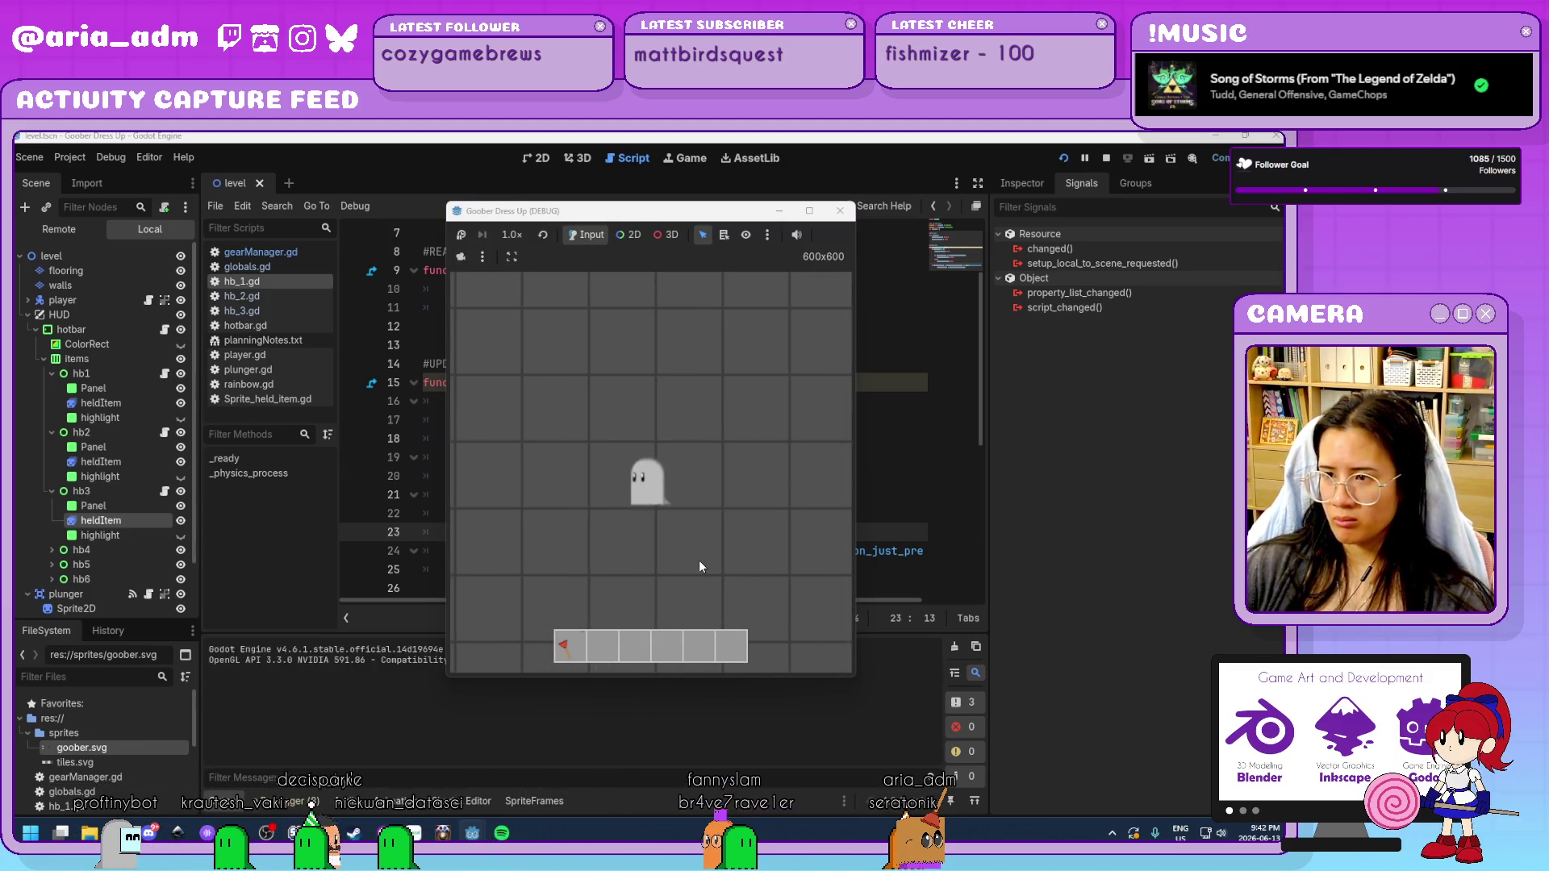
{"action": "key", "text": "1"}
{"action": "key", "text": "1"}
{"action": "key", "text": "1"}
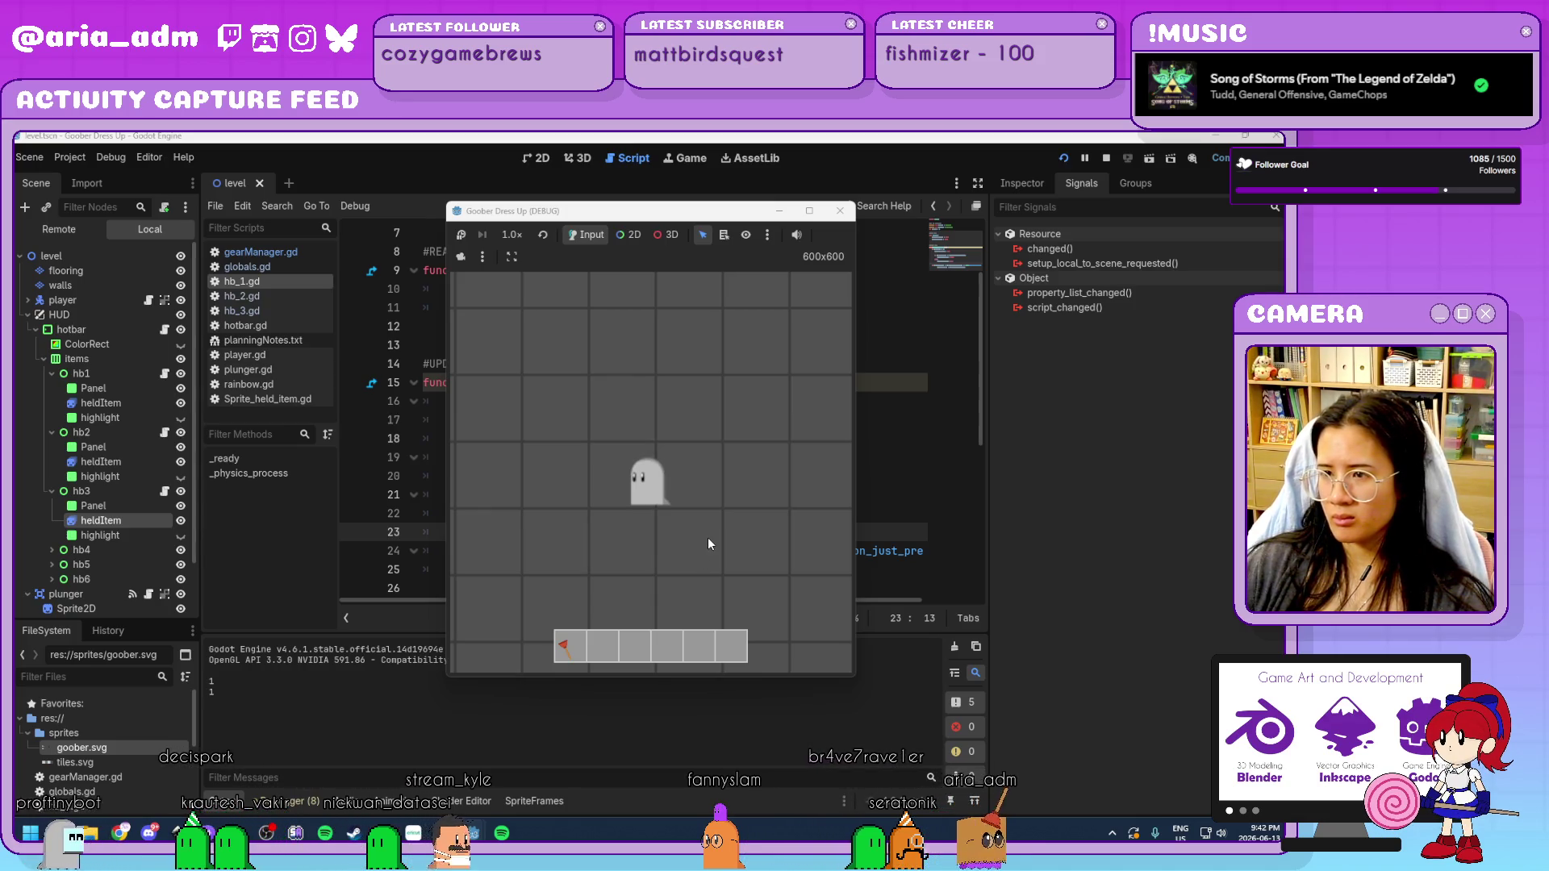
{"action": "left_click", "coordinate": [845, 216]}
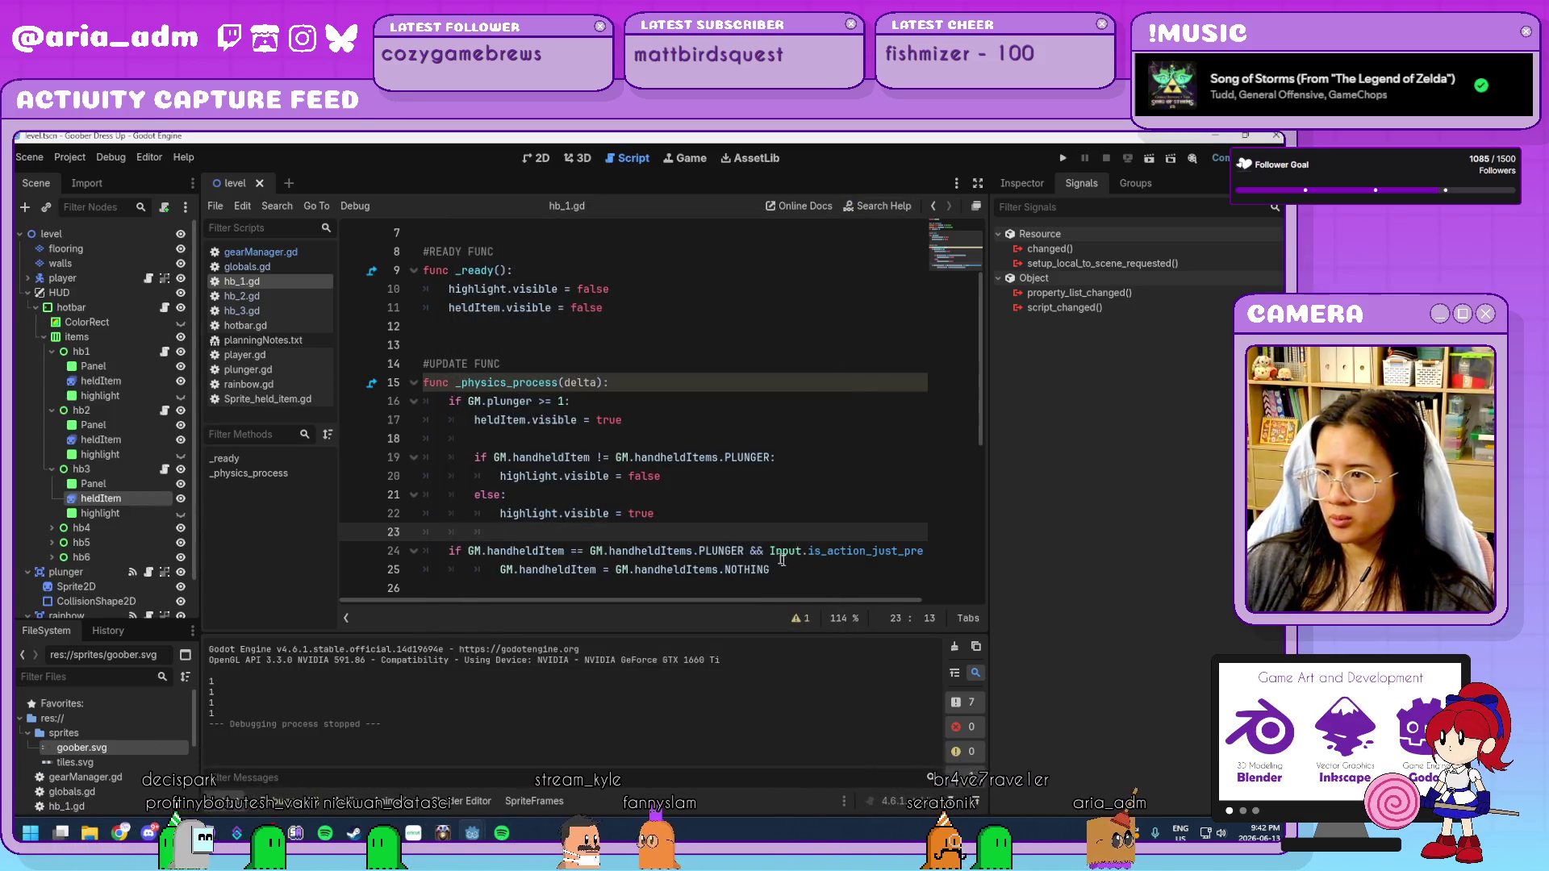
Delete the combined PLUNGER and key-1 check from hb_1.gd, leaving the else branch last.
{"action": "left_click", "coordinate": [791, 570]}
{"action": "mouse_move", "coordinate": [718, 601]}
{"action": "left_mouse_down"}
{"action": "mouse_move", "coordinate": [823, 607]}
{"action": "mouse_move", "coordinate": [700, 609]}
{"action": "left_mouse_up"}
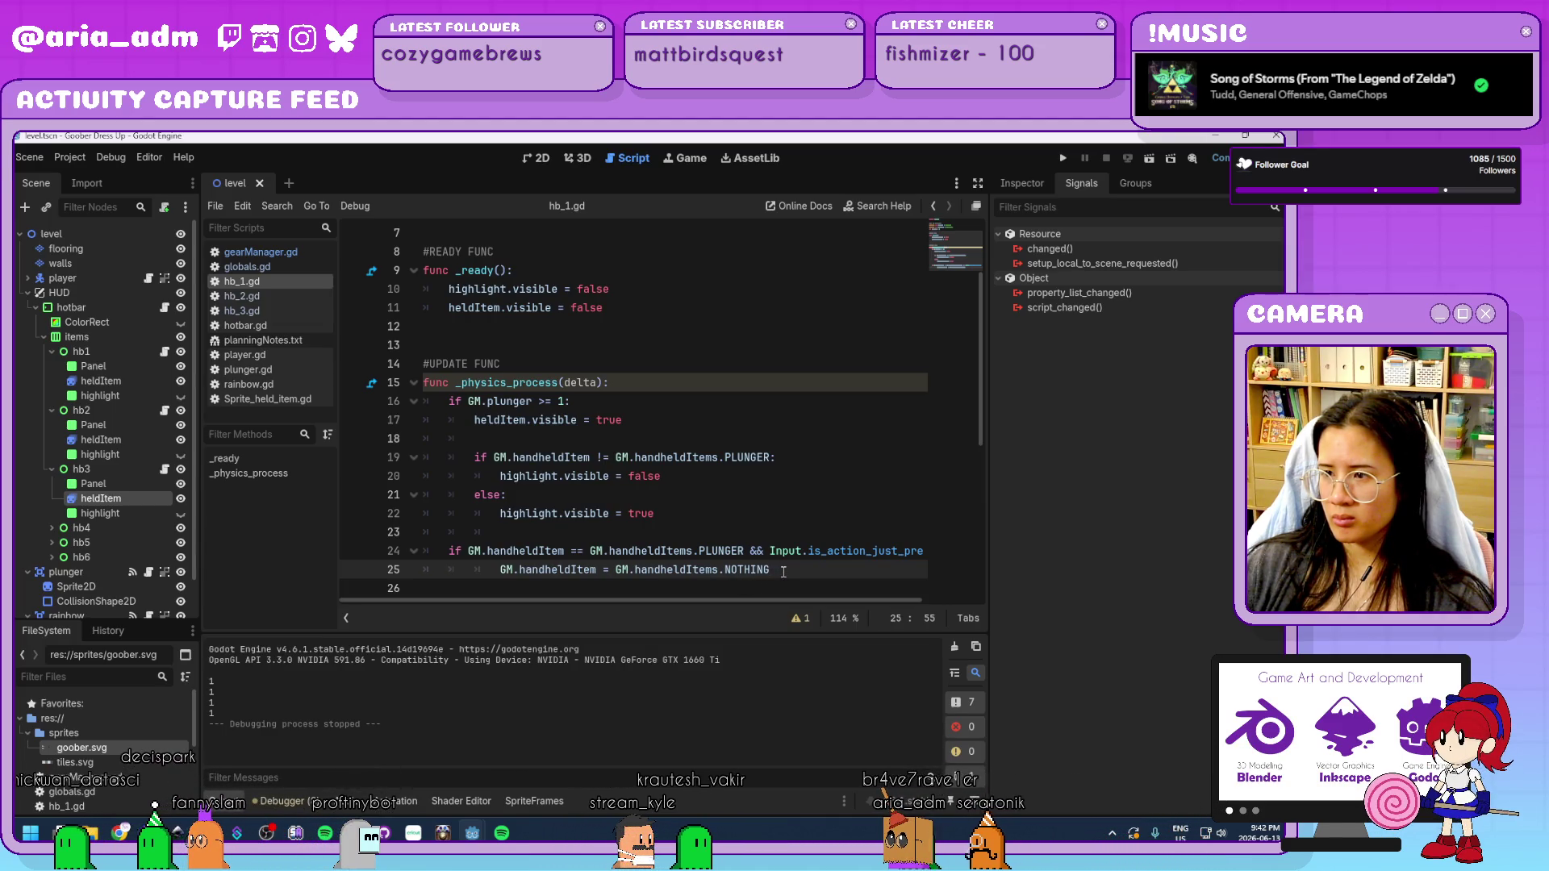
{"action": "left_click_drag", "start_coordinate": [782, 571], "coordinate": [397, 549]}
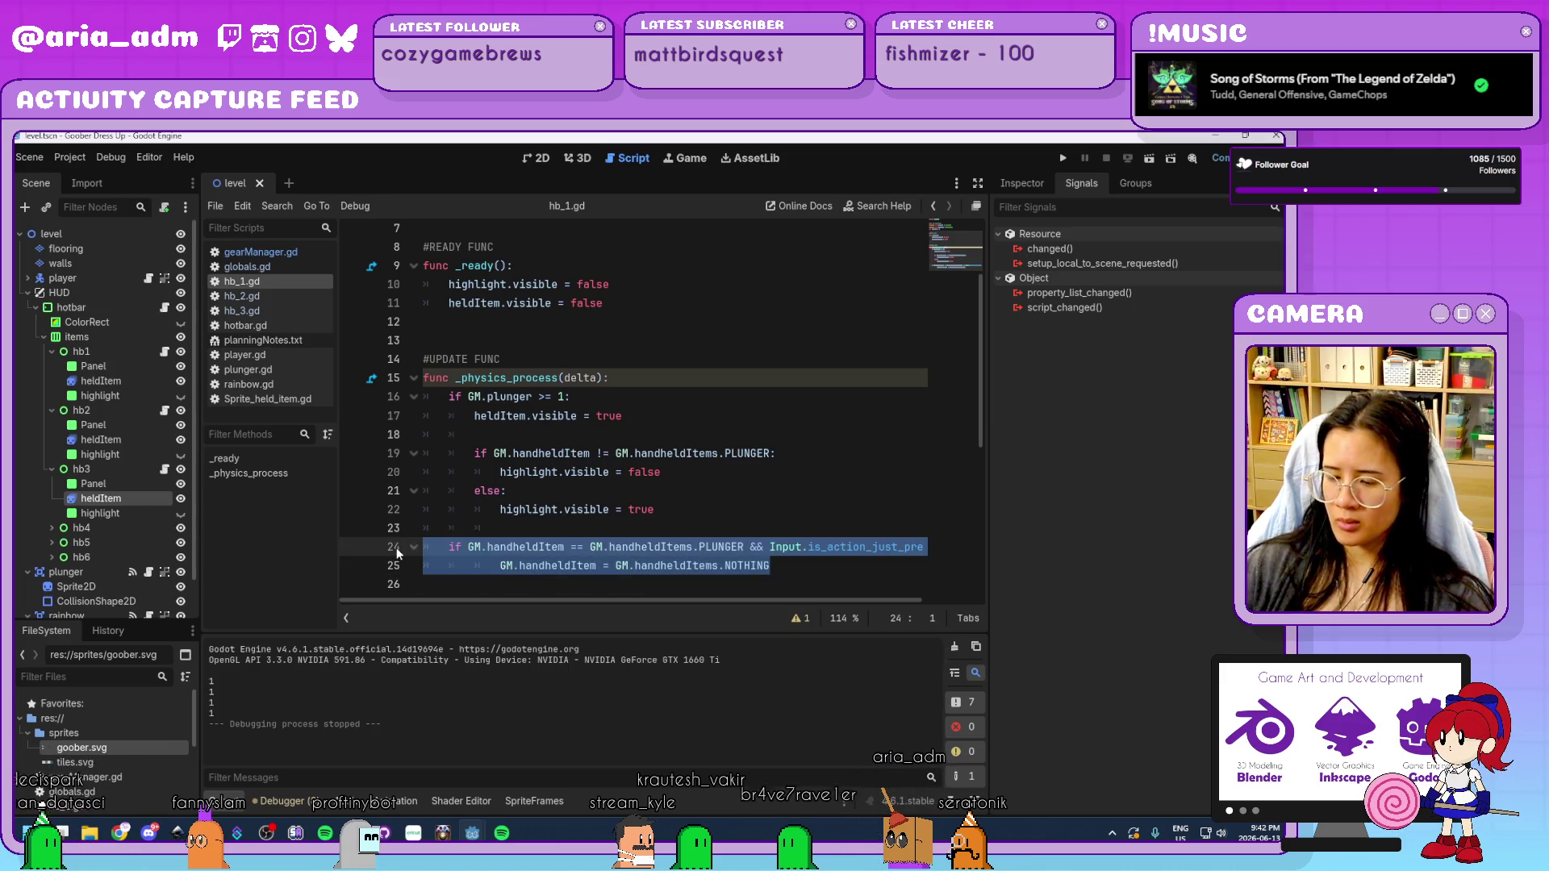
{"action": "key", "text": "BackSpace"}
{"action": "key", "text": "BackSpace"}
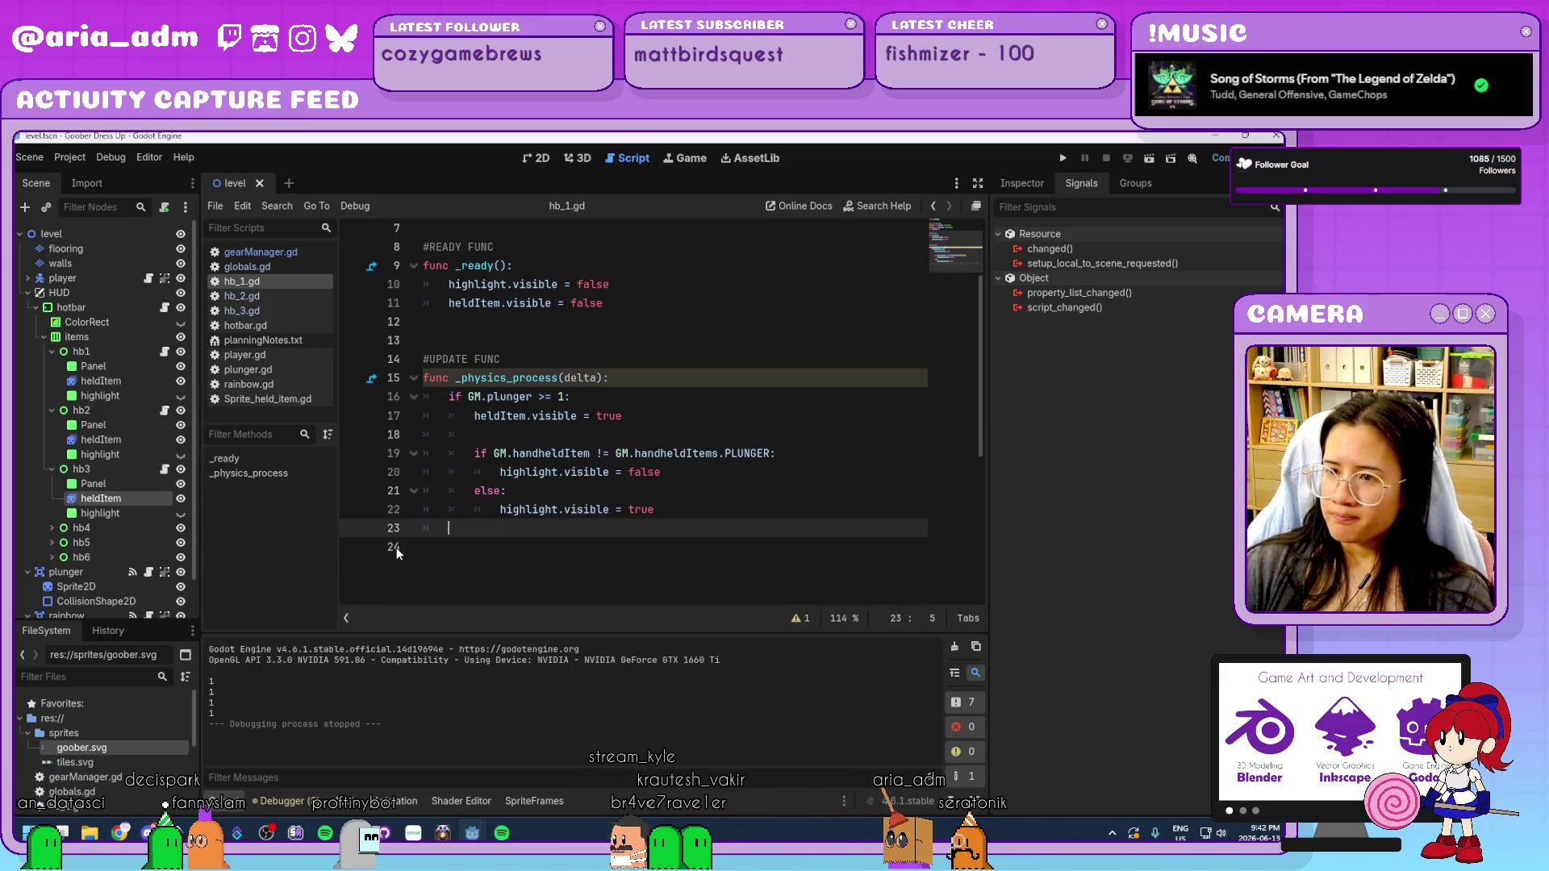
{"action": "key", "text": "BackSpace"}
{"action": "left_click", "coordinate": [317, 253]}
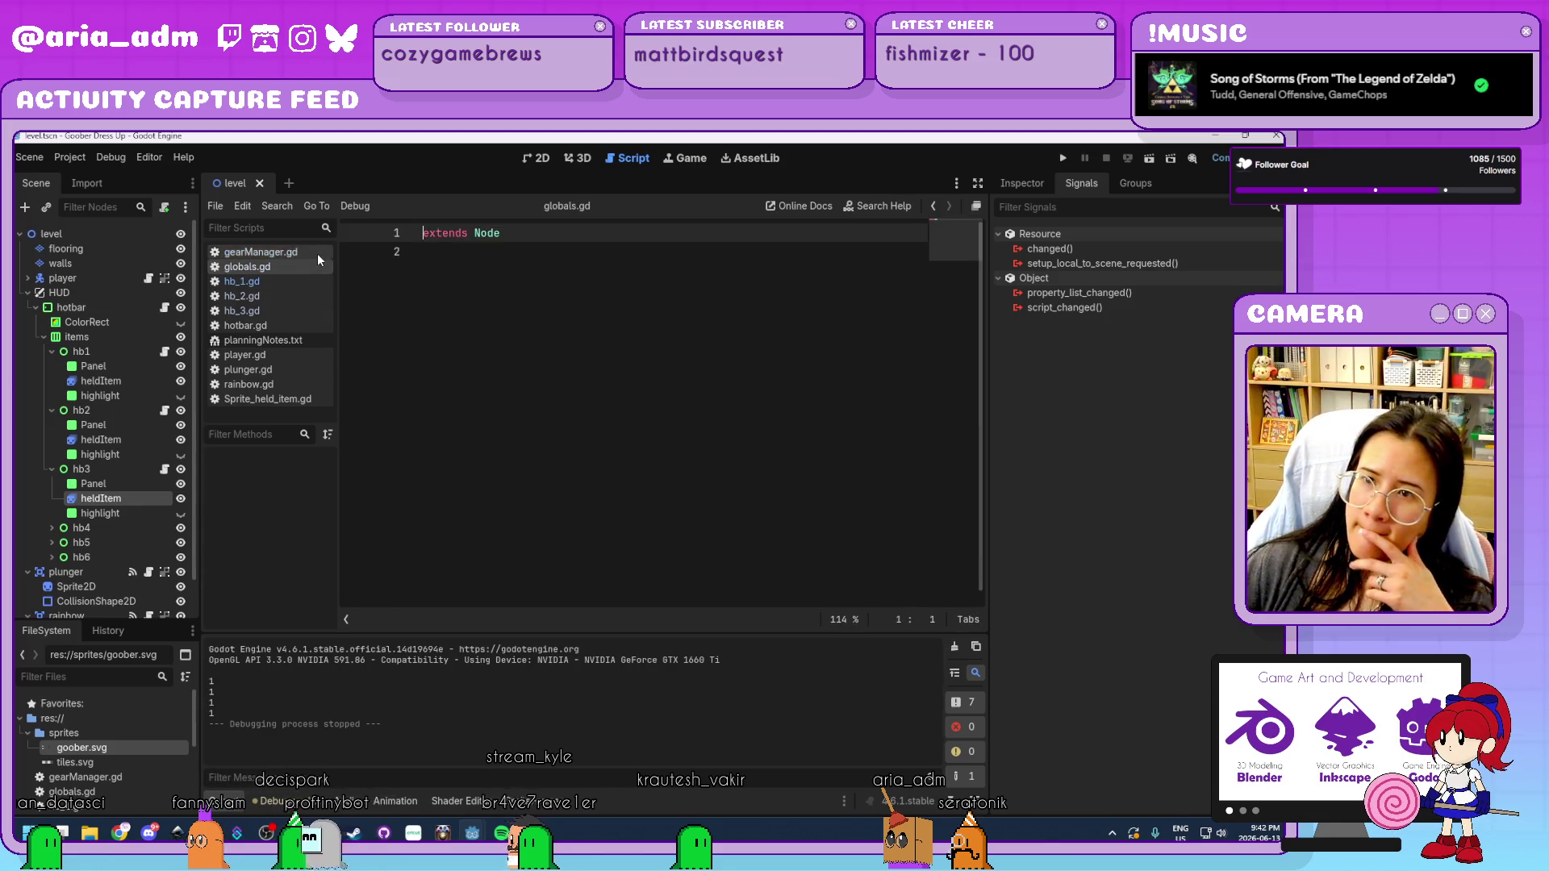
Review gearManager.gd's _physics_process and _input, including the commented DUCKY block.
{"action": "left_click", "coordinate": [777, 502]}
{"action": "scroll", "coordinate": [777, 502], "scroll_direction": "up", "scroll_amount": 4}
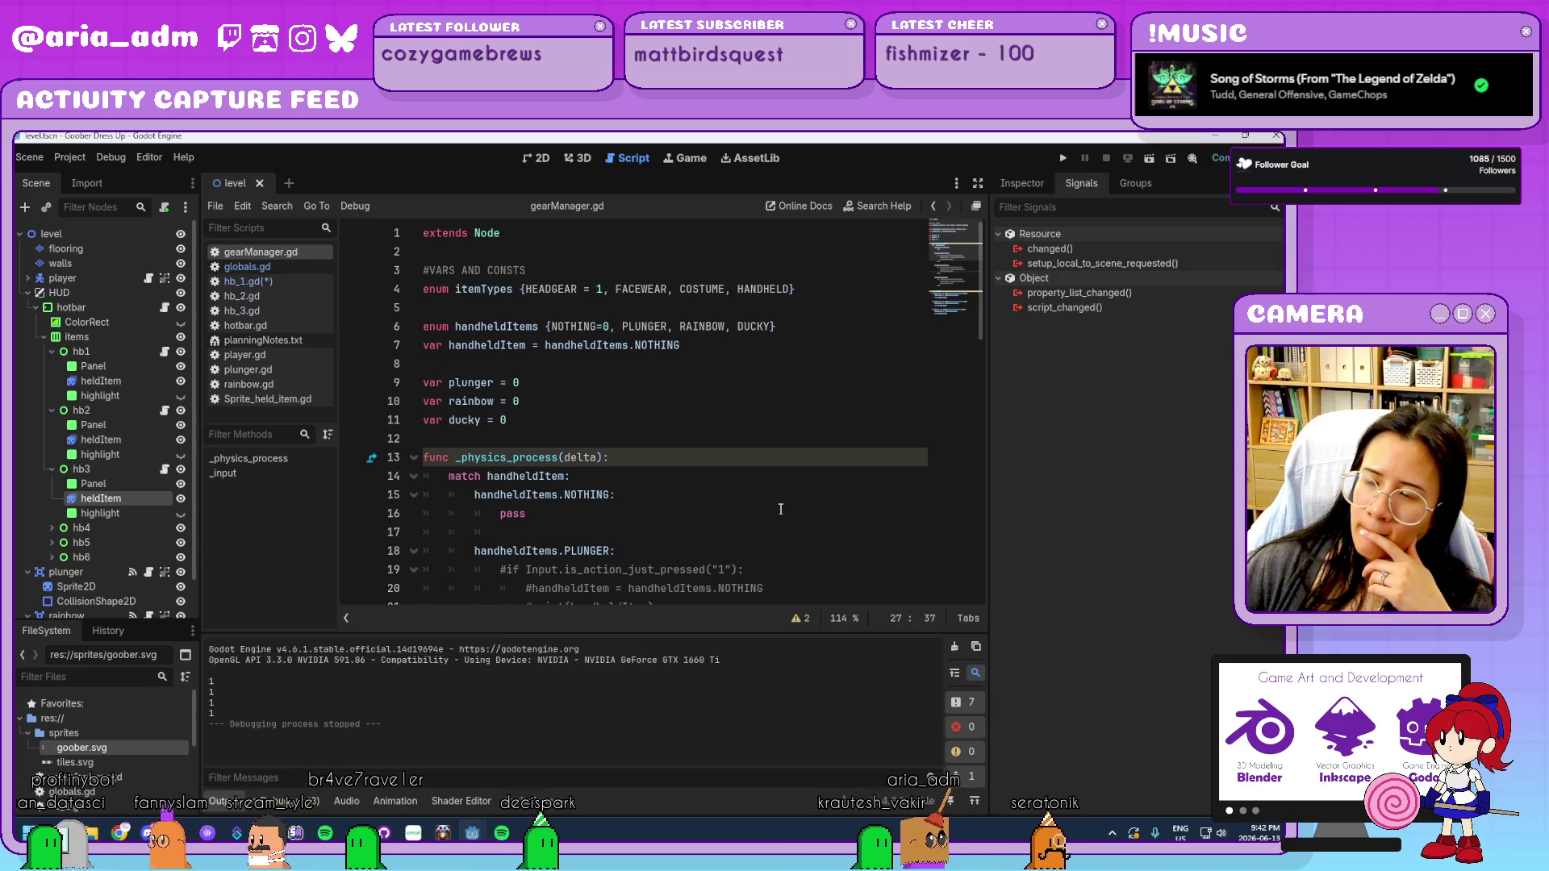
{"action": "scroll", "coordinate": [780, 508], "scroll_direction": "down", "scroll_amount": 2}
{"action": "scroll", "coordinate": [780, 508], "scroll_direction": "down", "scroll_amount": 8}
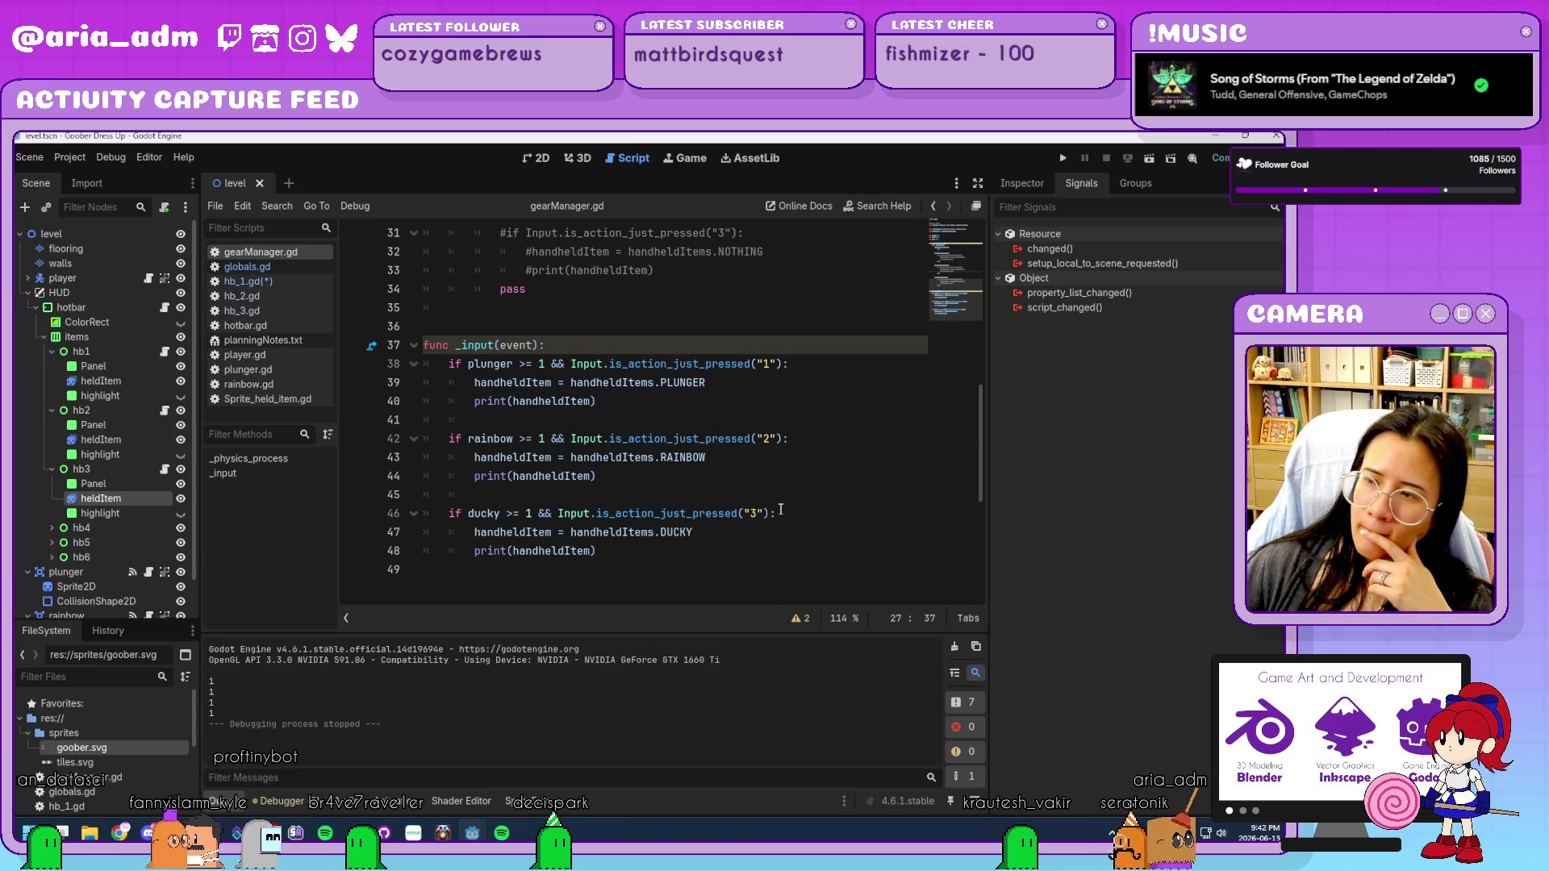
{"action": "scroll", "coordinate": [780, 509], "scroll_direction": "up", "scroll_amount": 3}
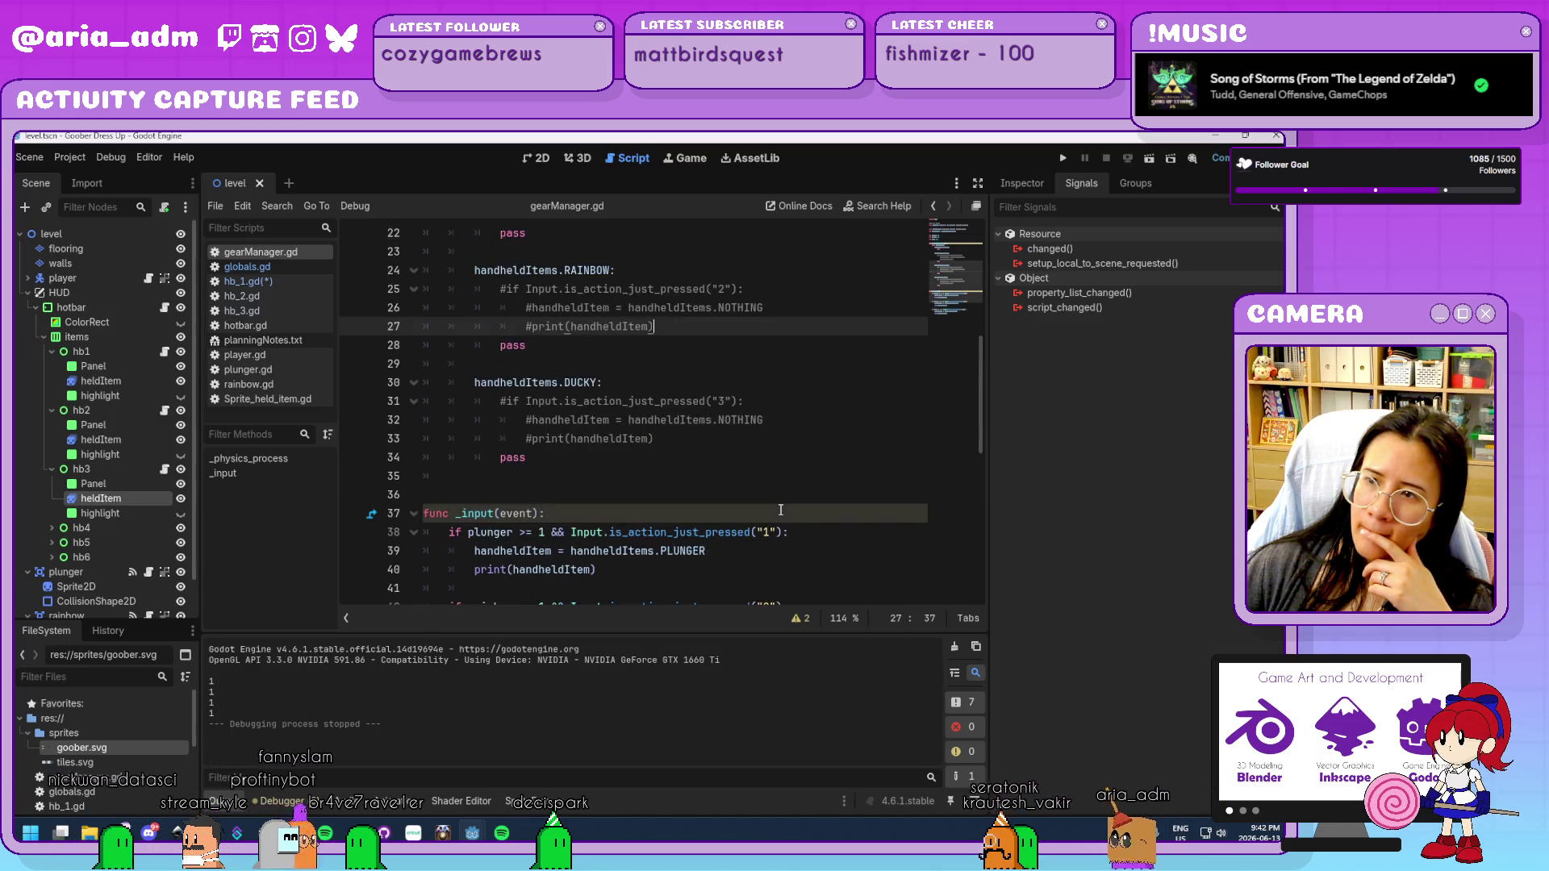
{"action": "scroll", "coordinate": [781, 509], "scroll_direction": "up", "scroll_amount": 2}
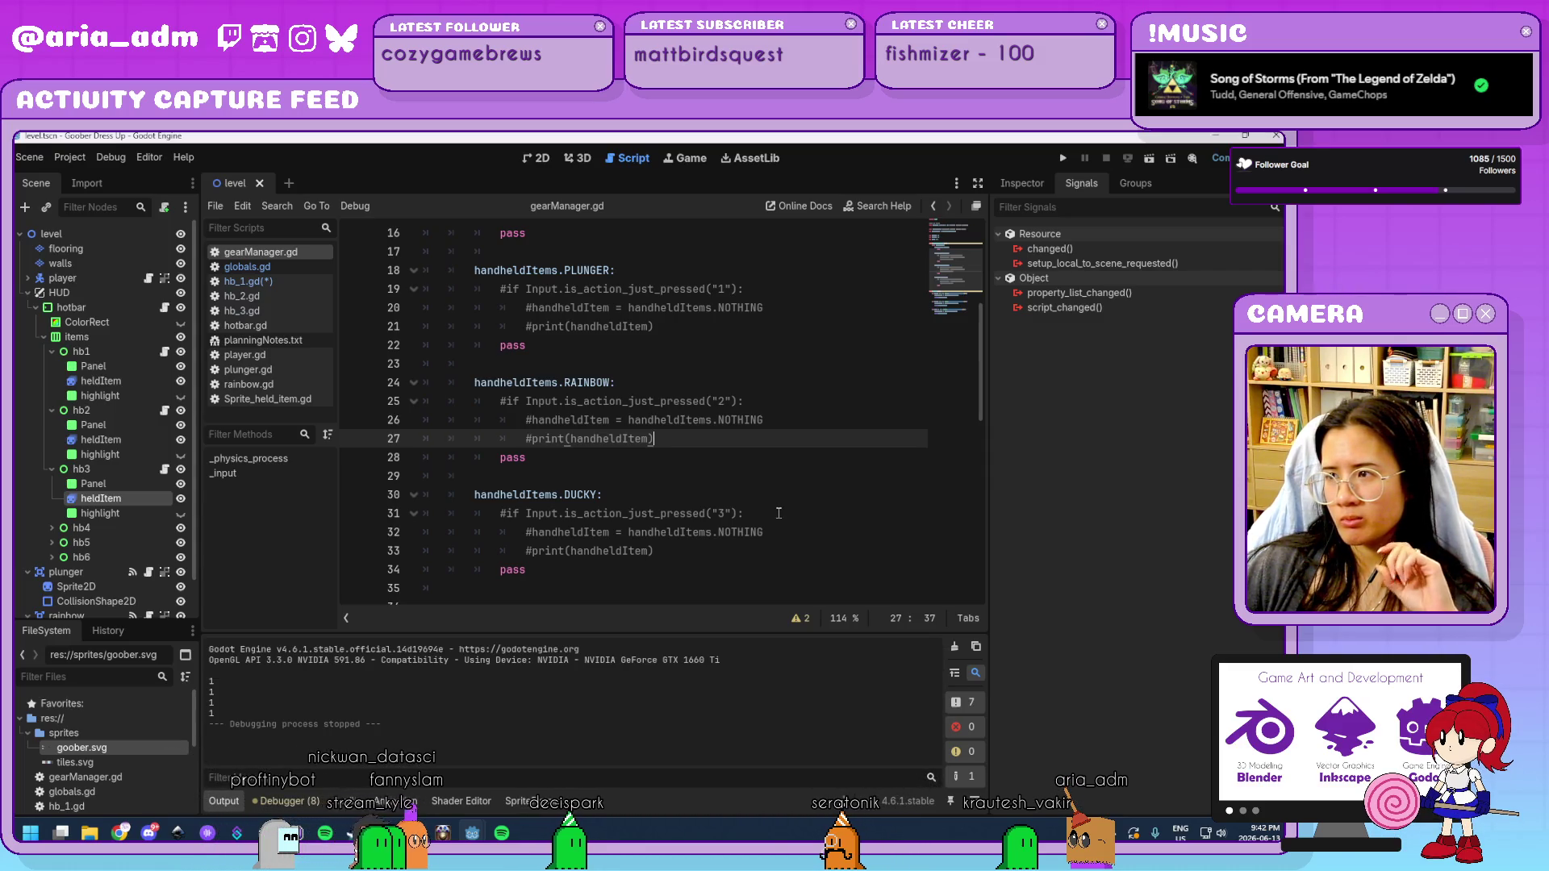
{"action": "left_click", "coordinate": [778, 513]}
{"action": "left_click", "coordinate": [773, 545]}
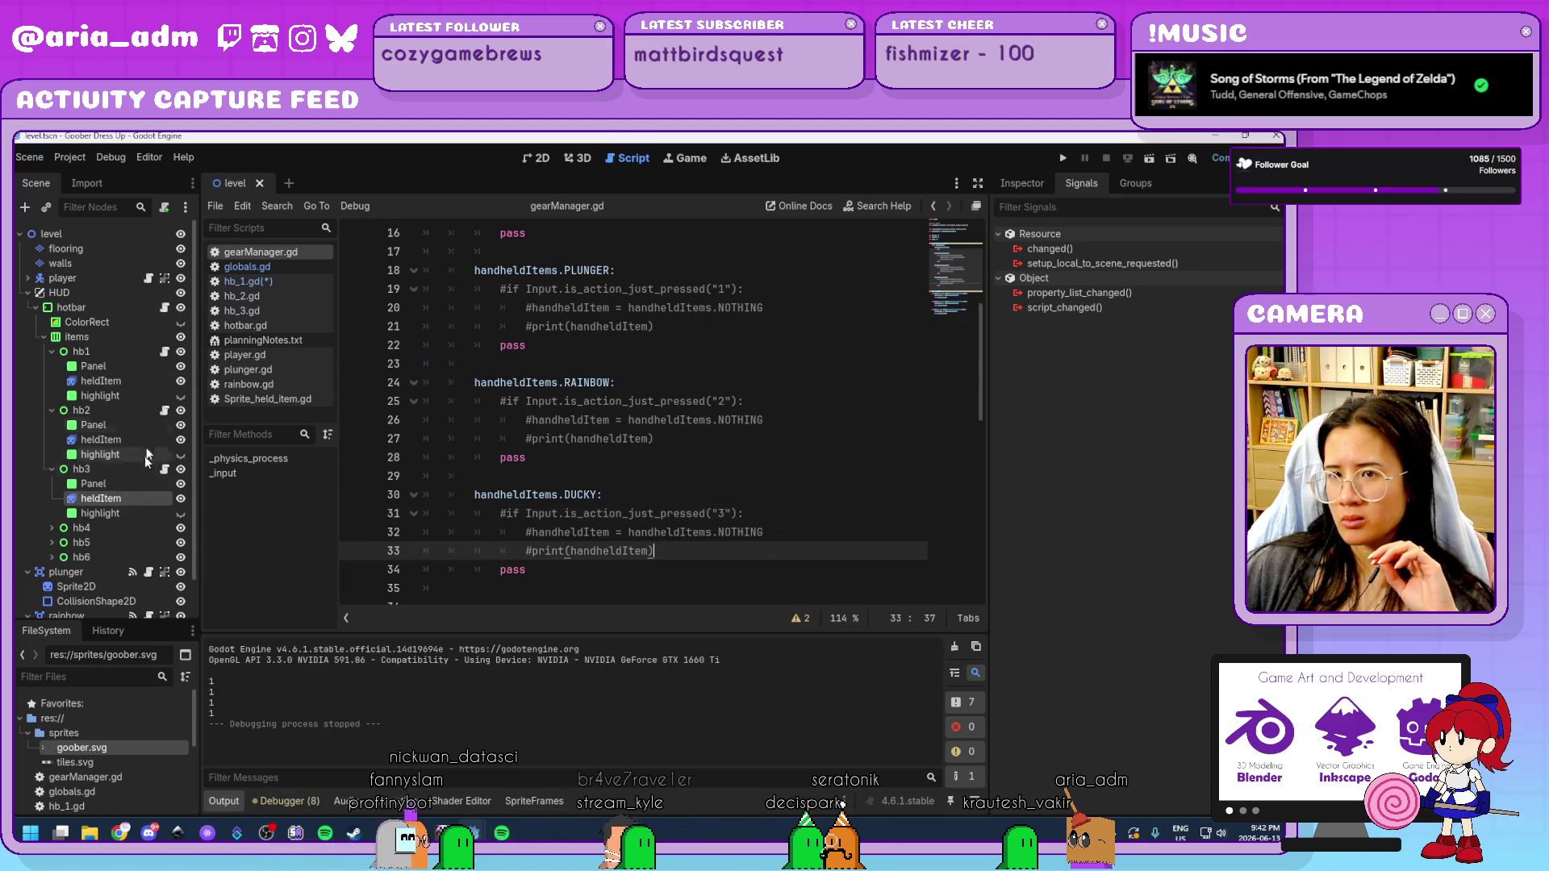
{"action": "left_click", "coordinate": [292, 265]}
{"action": "left_click", "coordinate": [301, 252]}
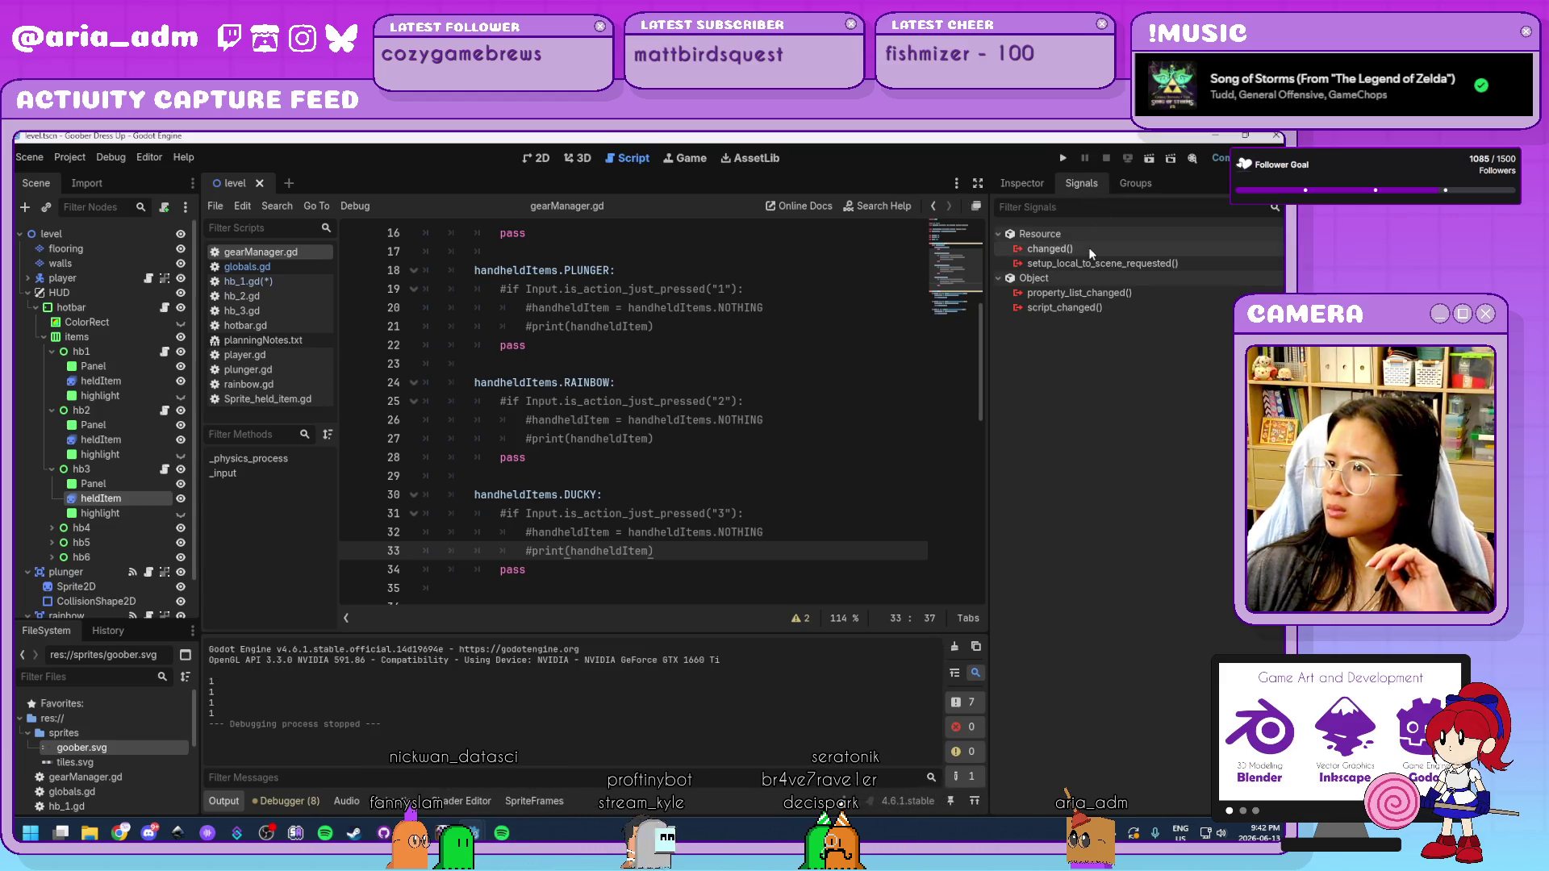
Scroll through the _input function once more and run the game.
{"action": "mouse_move", "coordinate": [1091, 253]}
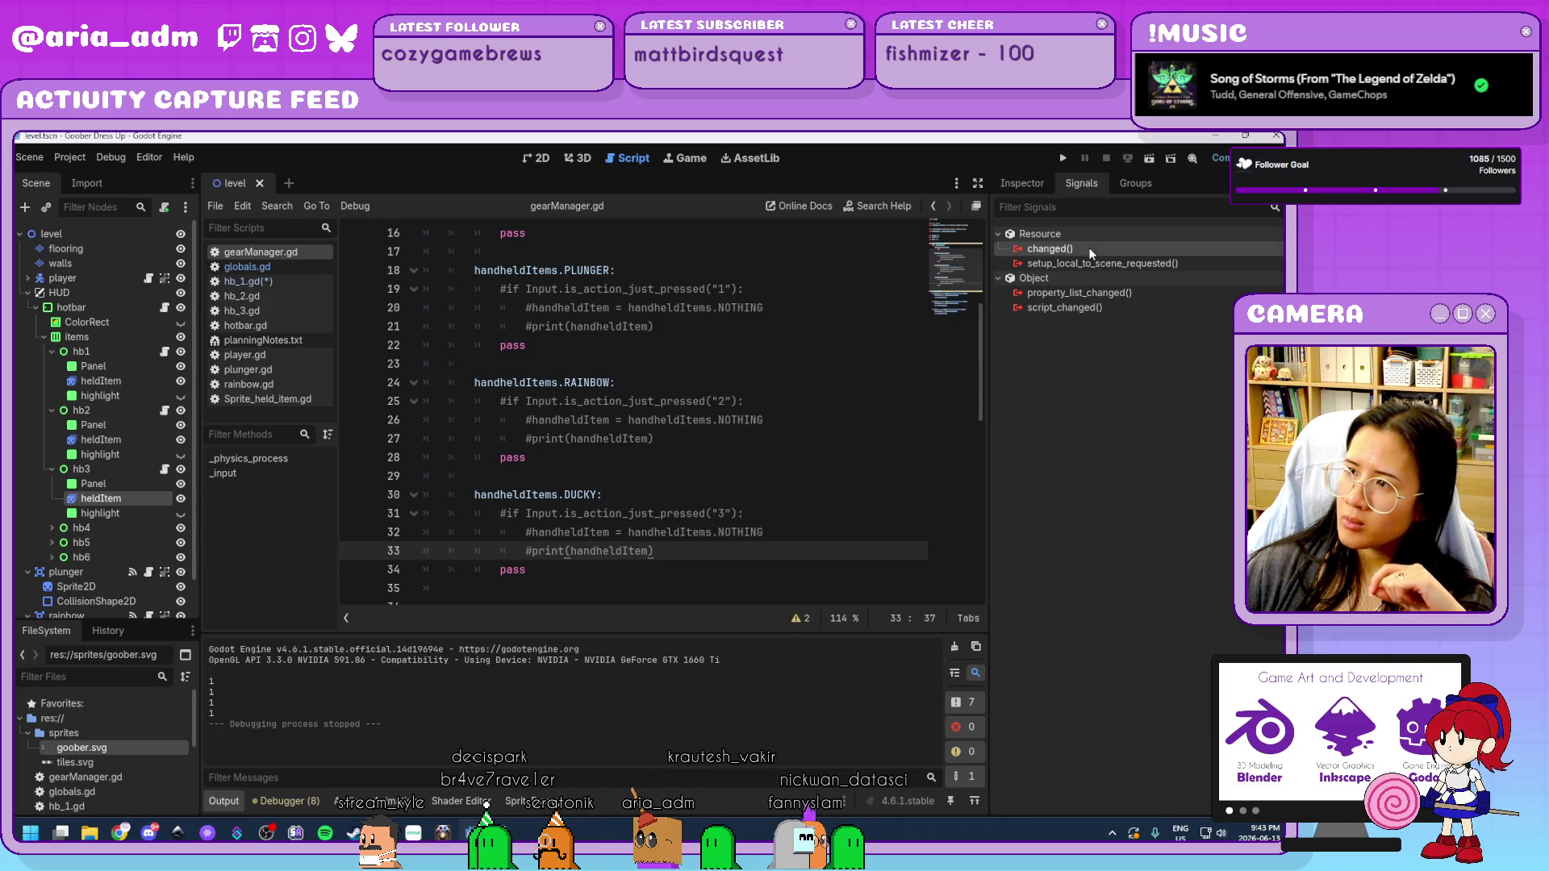
{"action": "scroll", "coordinate": [929, 344], "scroll_direction": "down", "scroll_amount": 5}
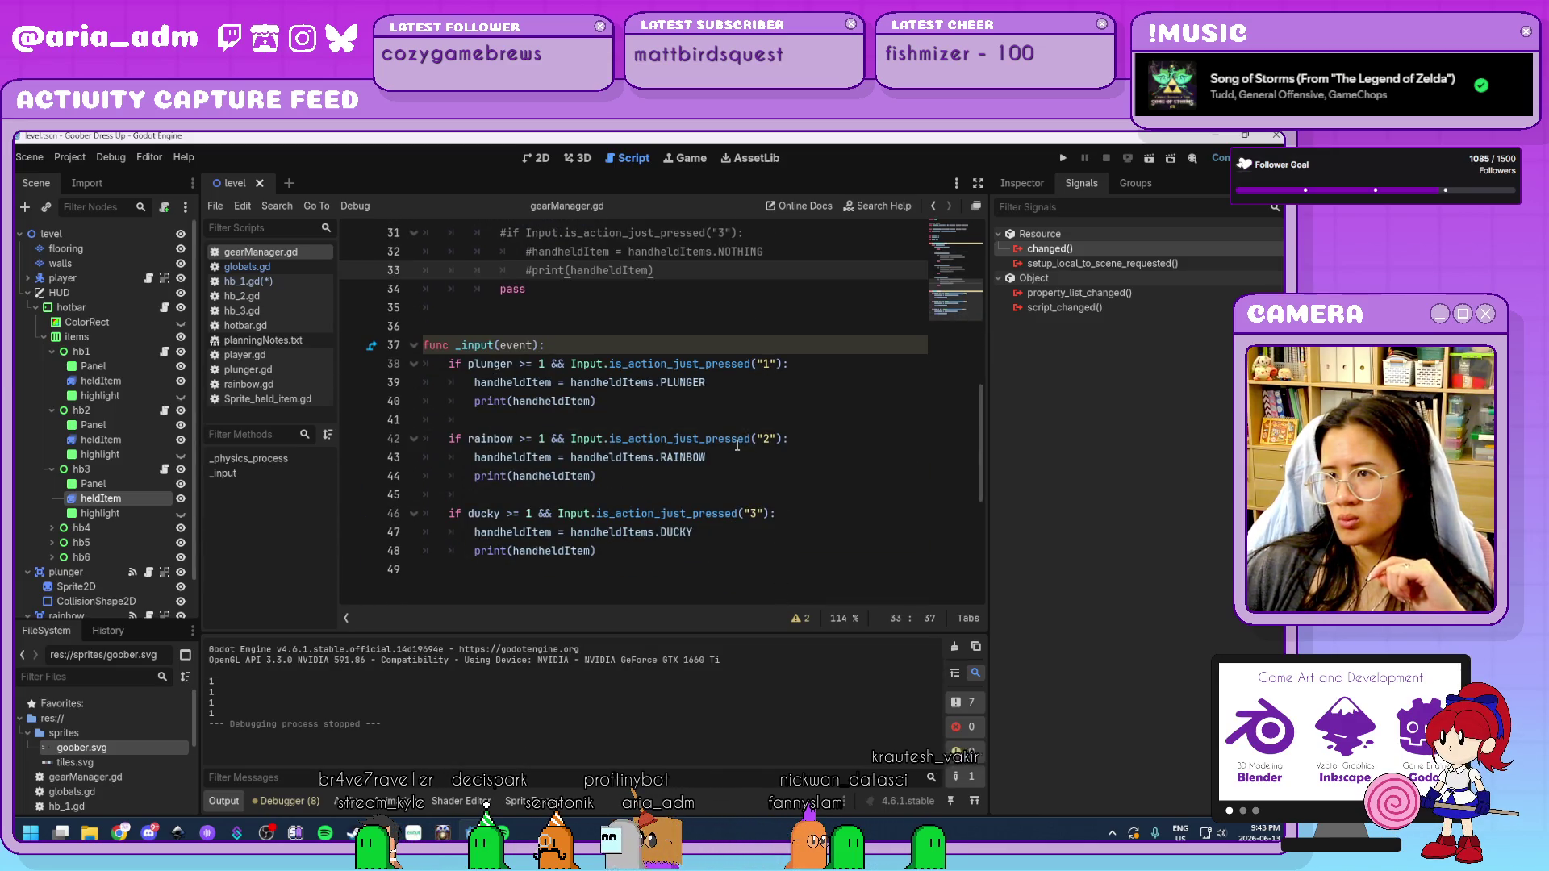
{"action": "scroll", "coordinate": [738, 446], "scroll_direction": "up", "scroll_amount": 9}
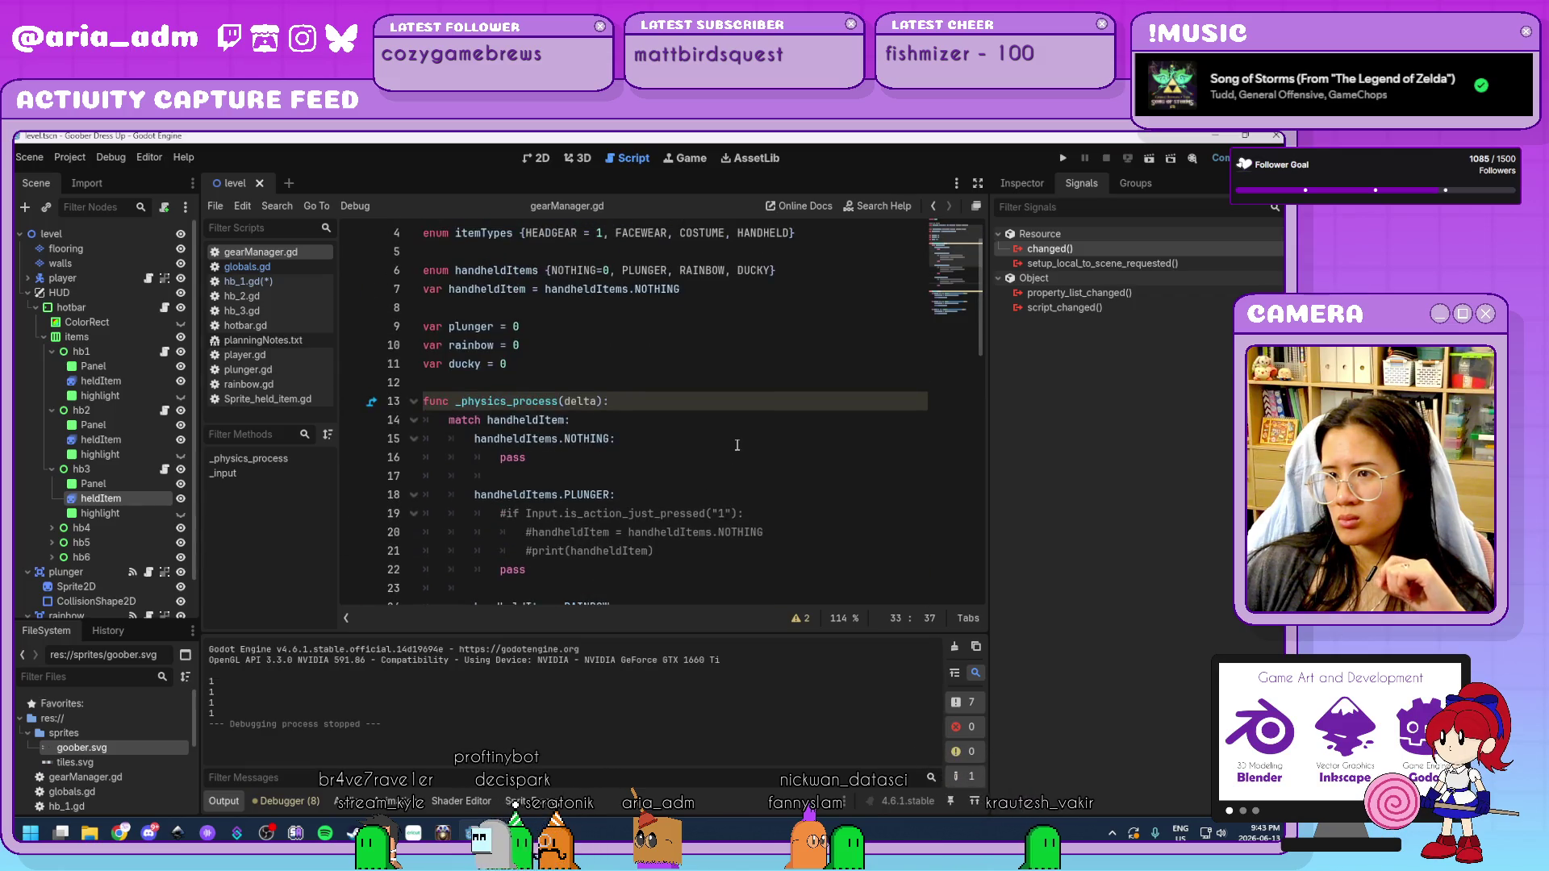
{"action": "scroll", "coordinate": [738, 445], "scroll_direction": "down", "scroll_amount": 8}
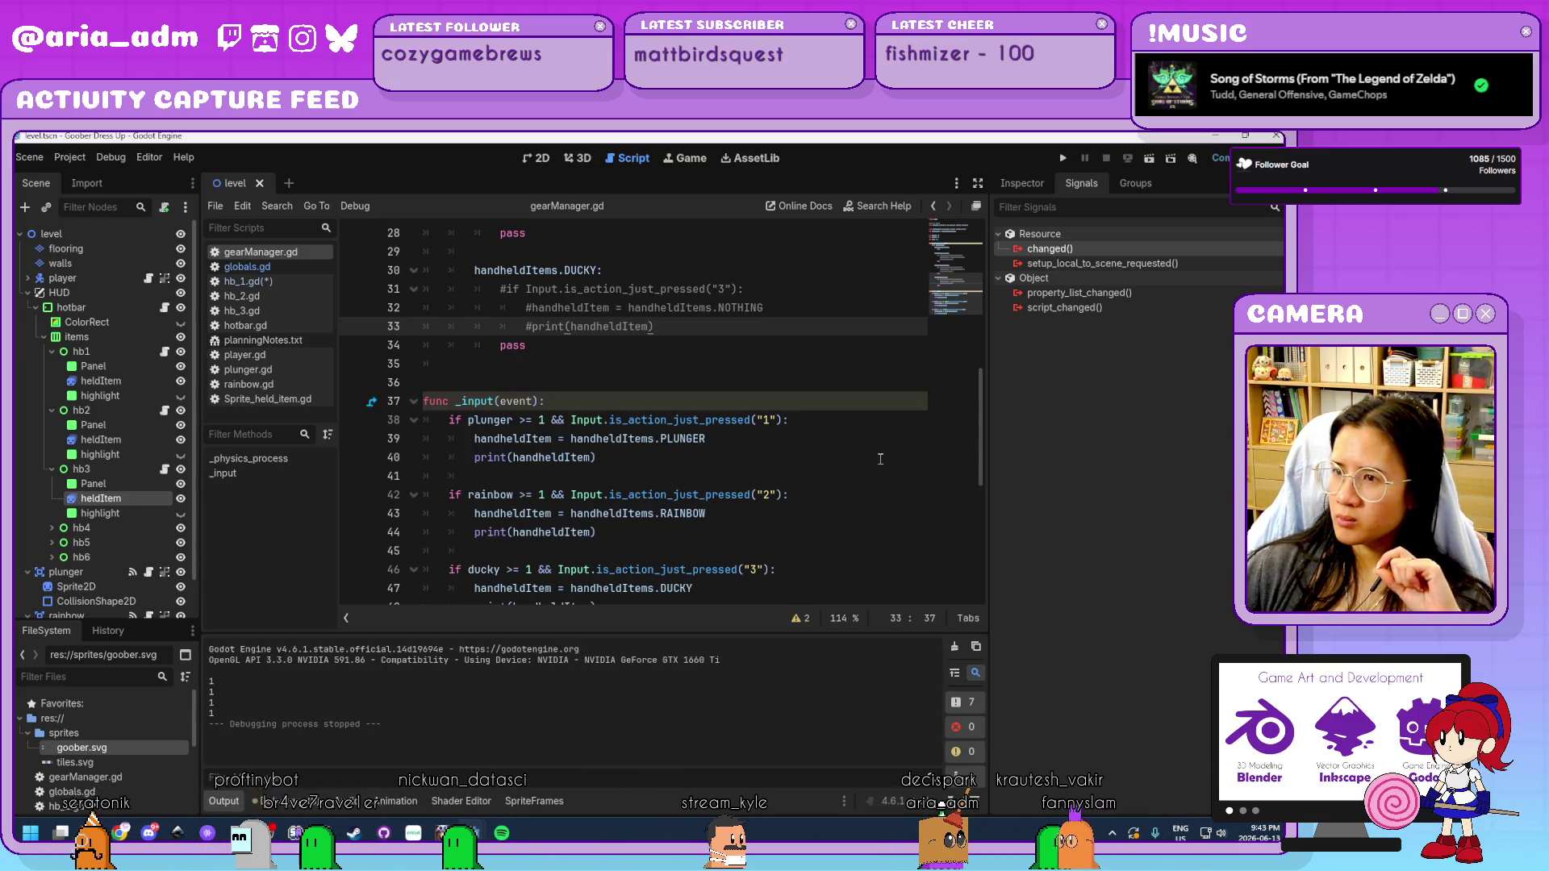
{"action": "left_click", "coordinate": [1063, 160]}
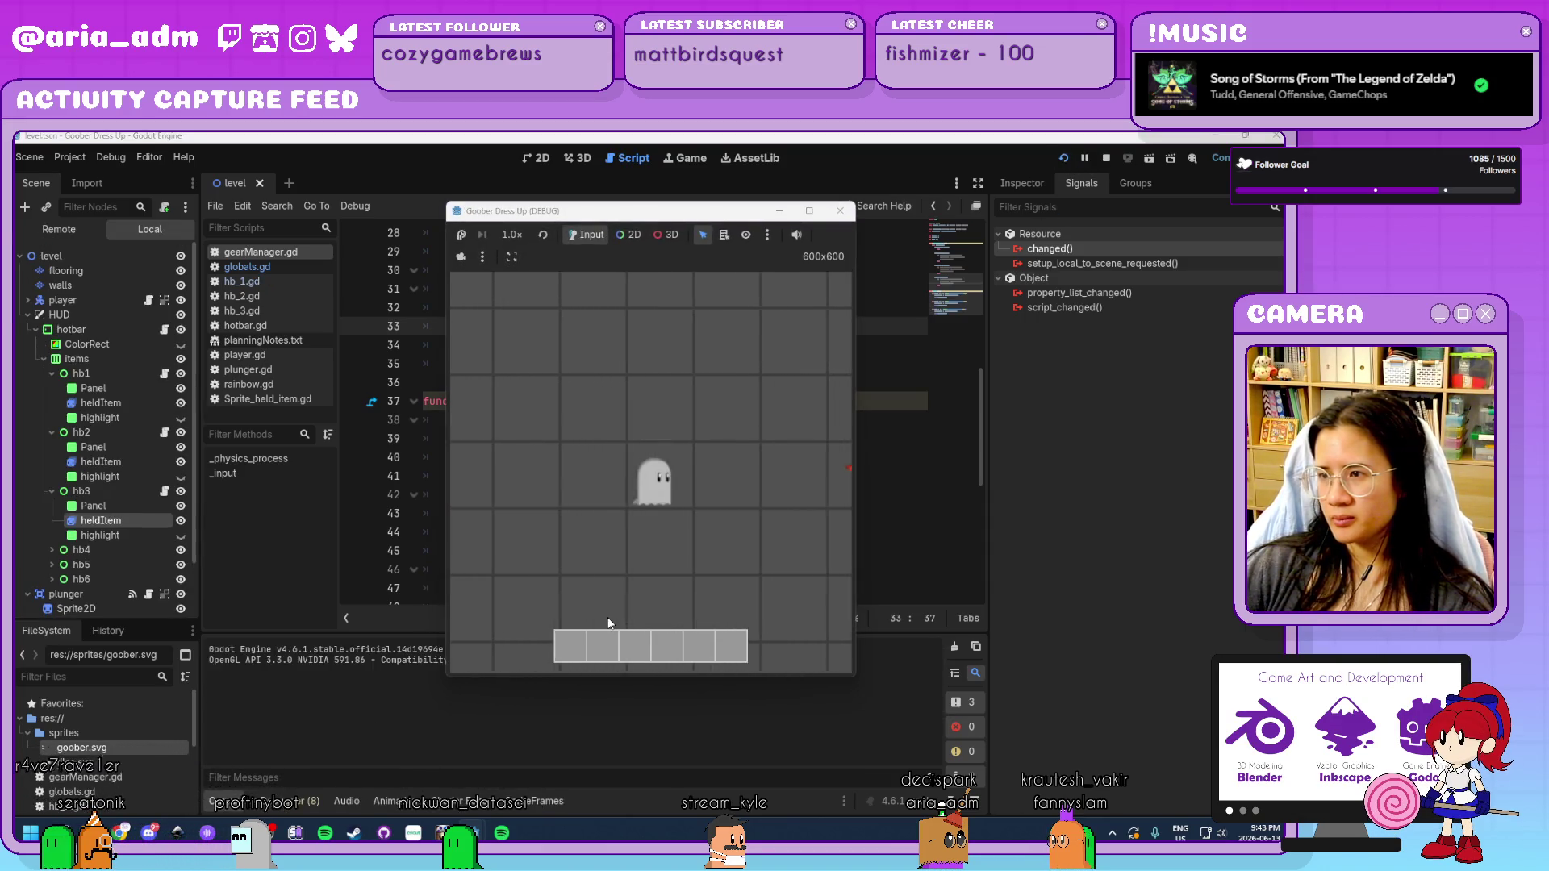
Press 1 in the running game to equip the first hotbar item, then stop it.
{"action": "key", "text": "1"}
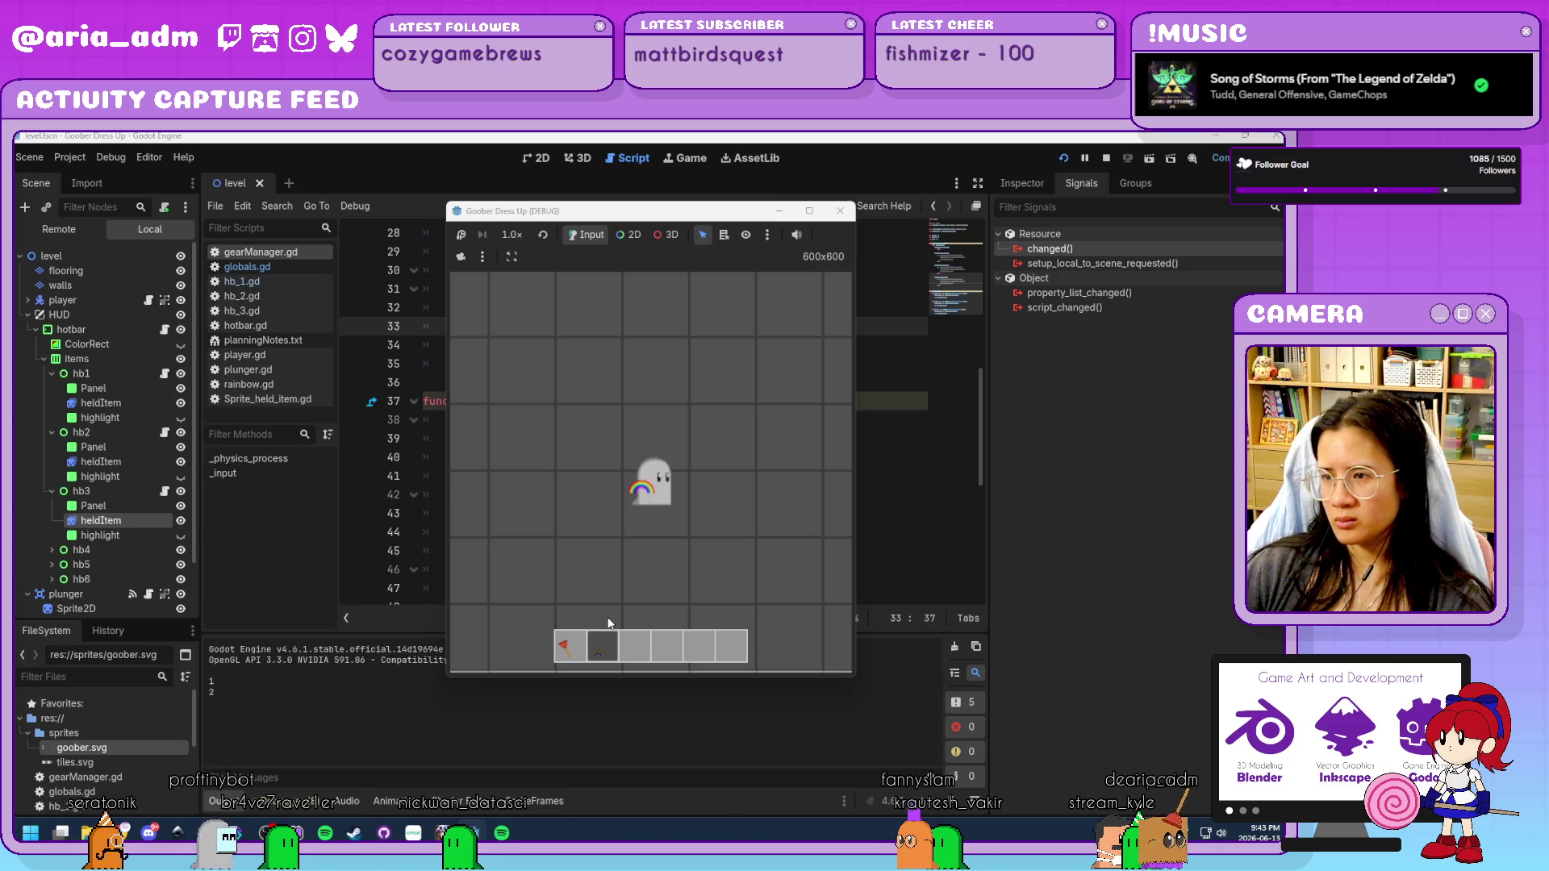
{"action": "left_click", "coordinate": [841, 215]}
{"action": "scroll", "coordinate": [694, 448], "scroll_direction": "down", "scroll_amount": 5}
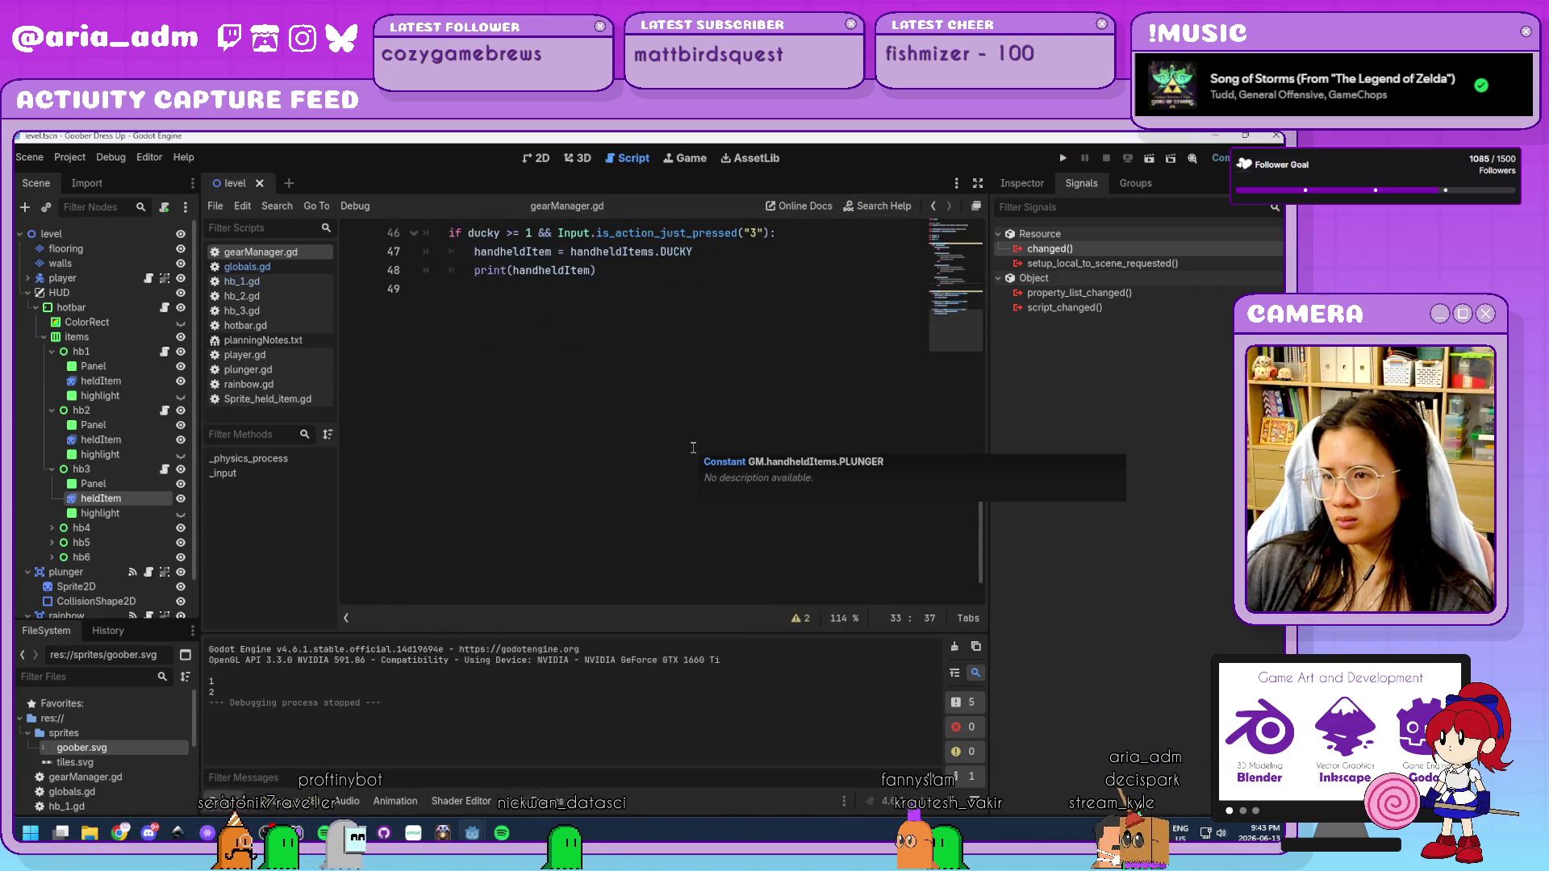
{"action": "scroll", "coordinate": [694, 447], "scroll_direction": "up", "scroll_amount": 5}
{"action": "scroll", "coordinate": [694, 448], "scroll_direction": "up", "scroll_amount": 1}
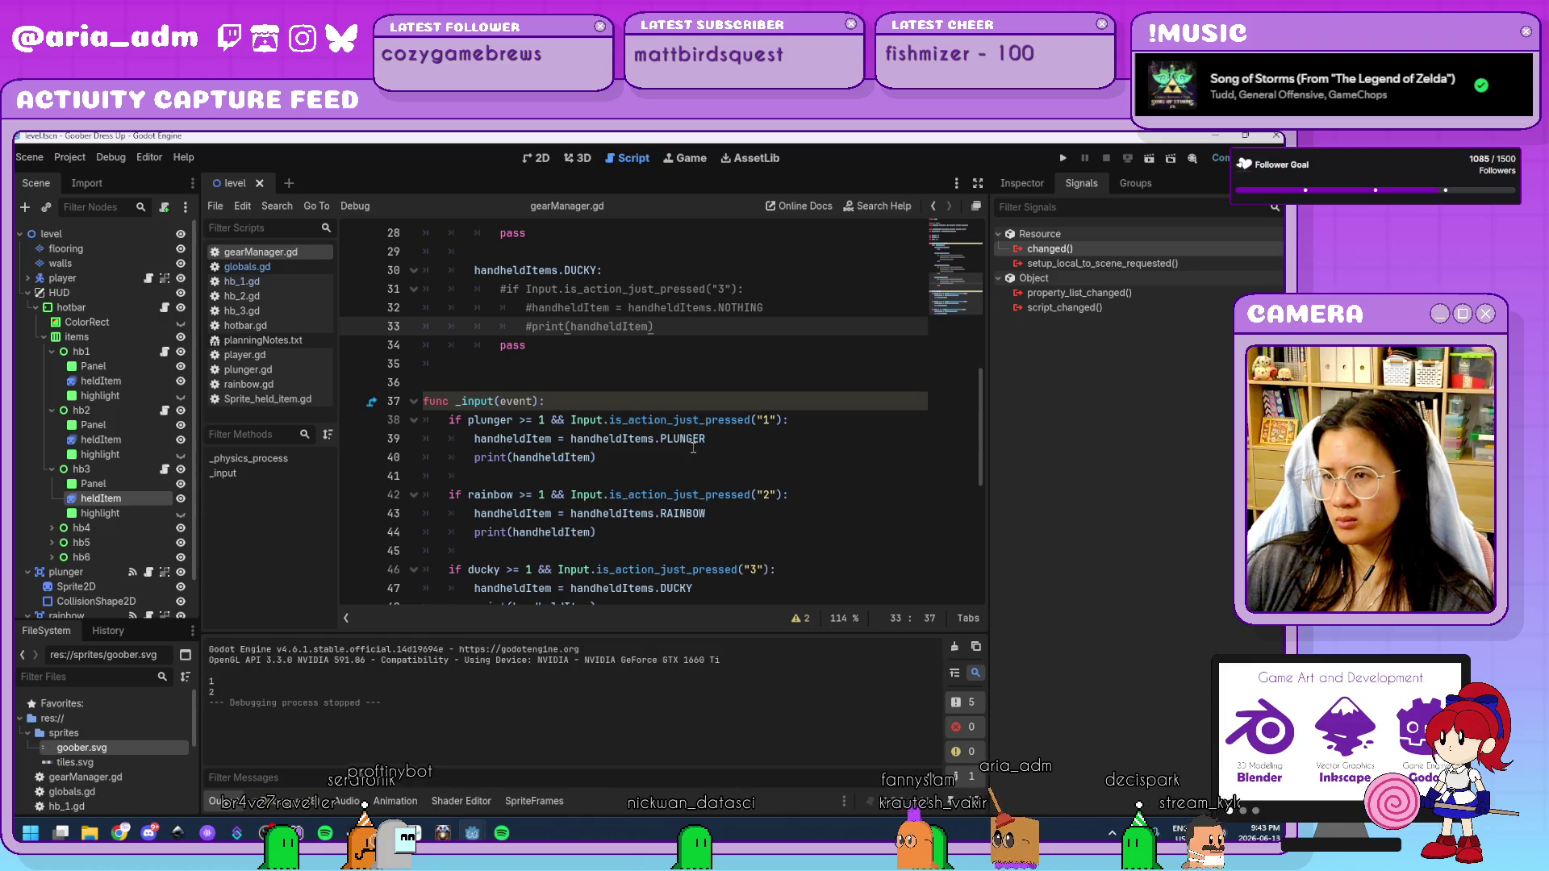
{"action": "scroll", "coordinate": [693, 446], "scroll_direction": "up", "scroll_amount": 2}
{"action": "scroll", "coordinate": [694, 446], "scroll_direction": "down", "scroll_amount": 2}
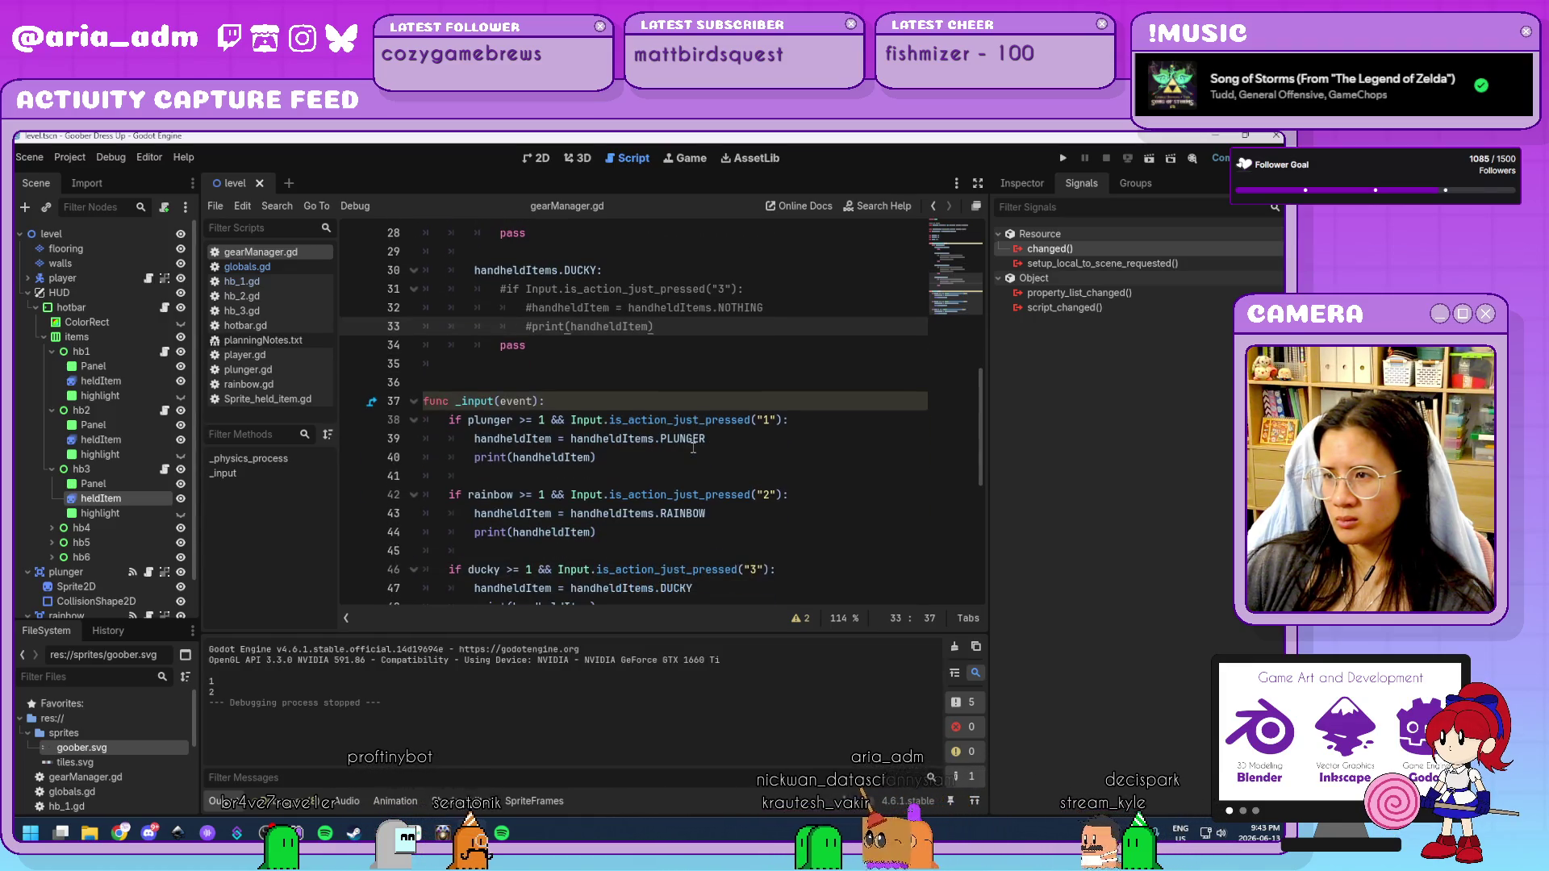
{"action": "scroll", "coordinate": [693, 446], "scroll_direction": "down", "scroll_amount": 1}
{"action": "scroll", "coordinate": [694, 448], "scroll_direction": "down", "scroll_amount": 1}
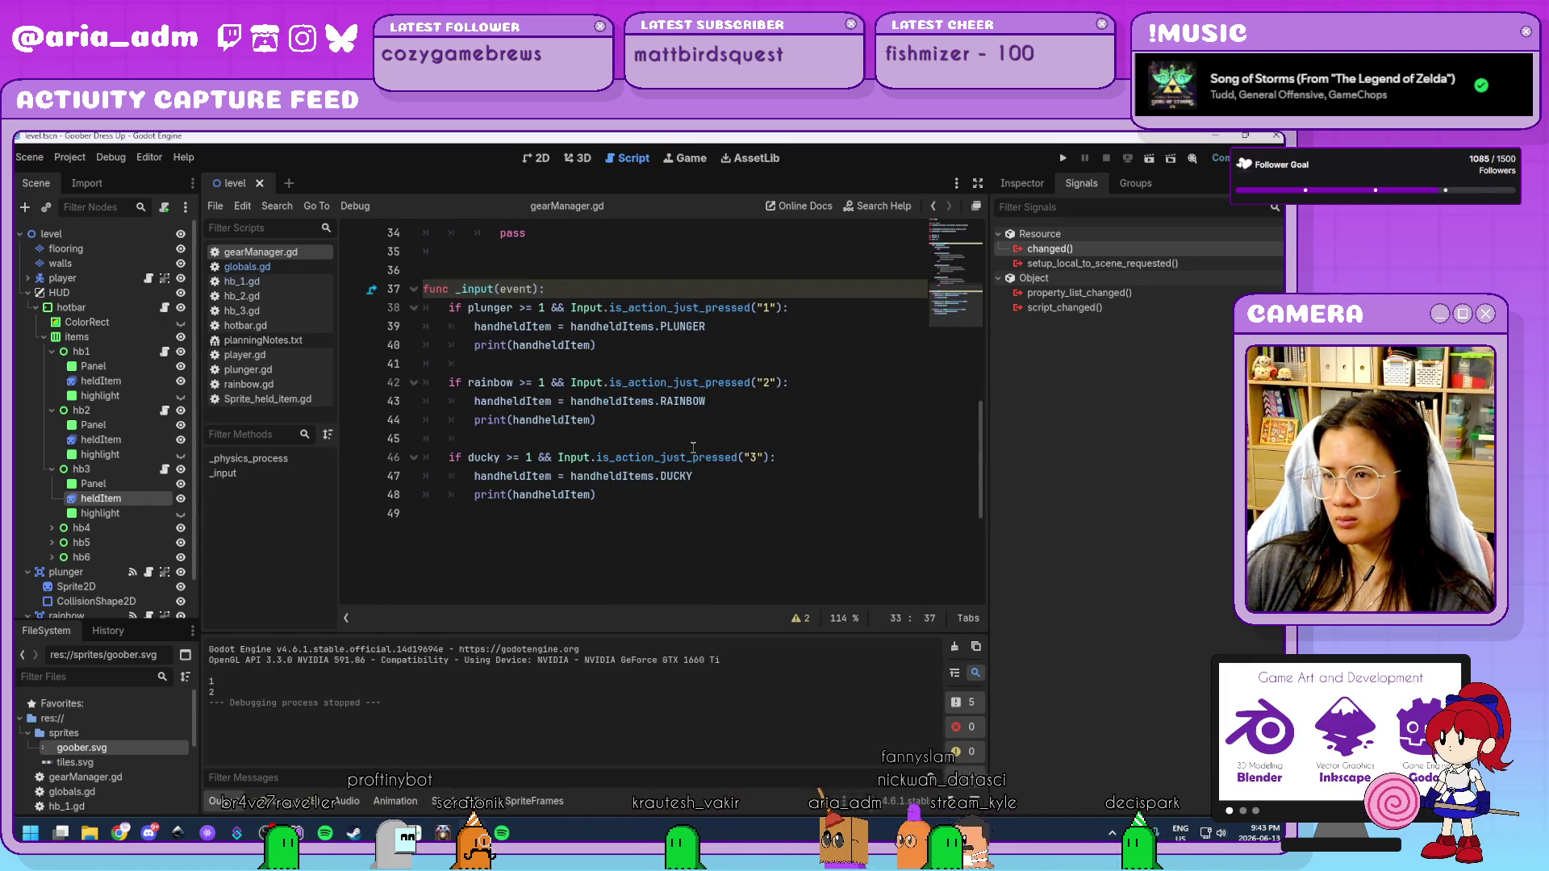
{"action": "scroll", "coordinate": [693, 447], "scroll_direction": "up", "scroll_amount": 1}
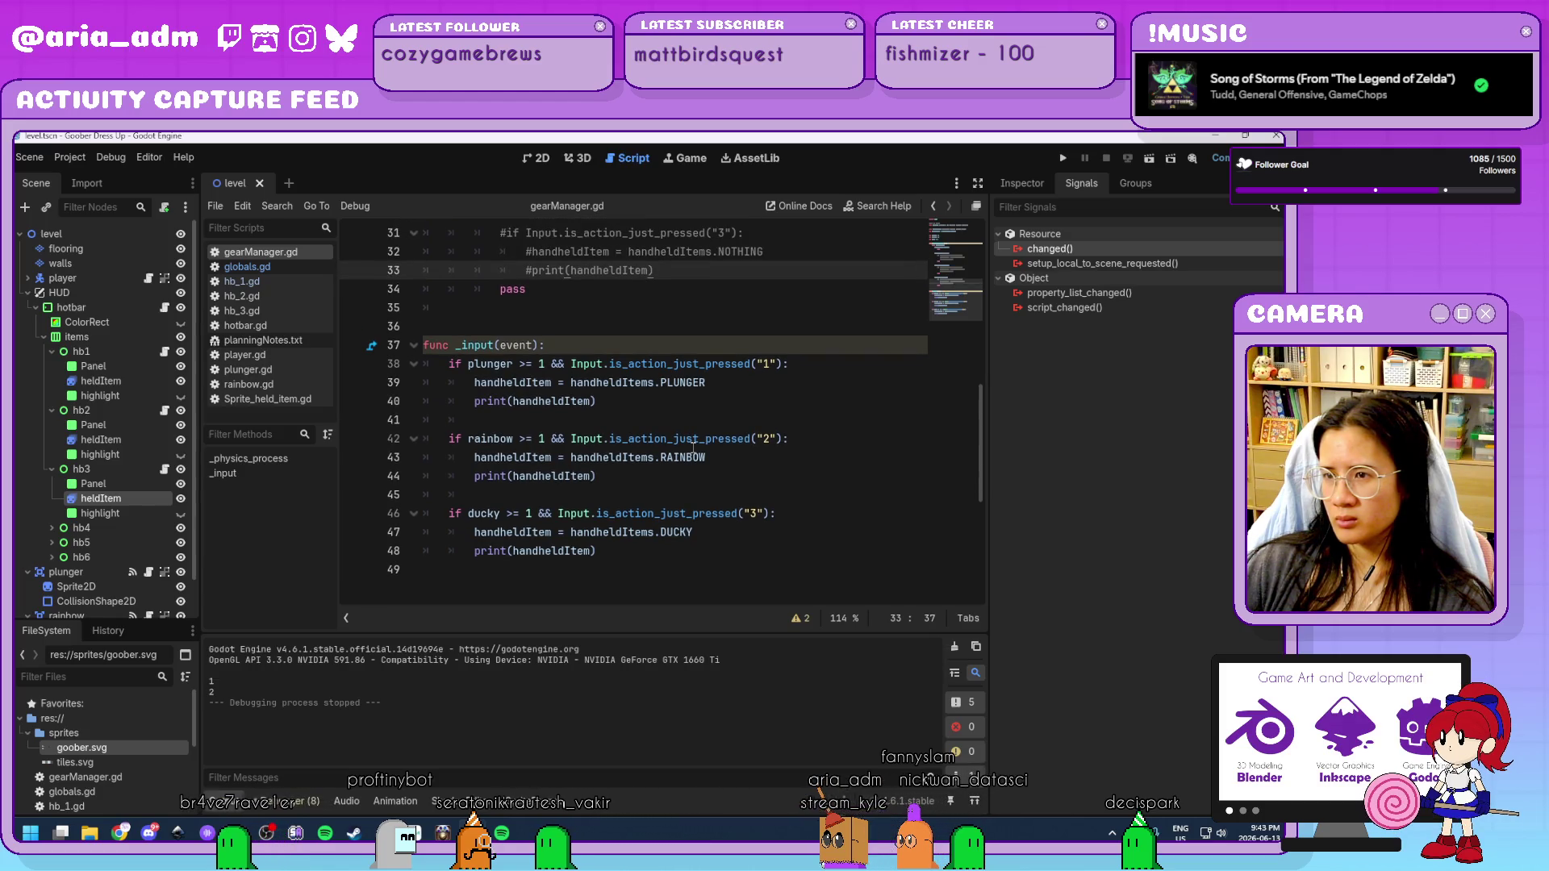
{"action": "scroll", "coordinate": [693, 446], "scroll_direction": "up", "scroll_amount": 2}
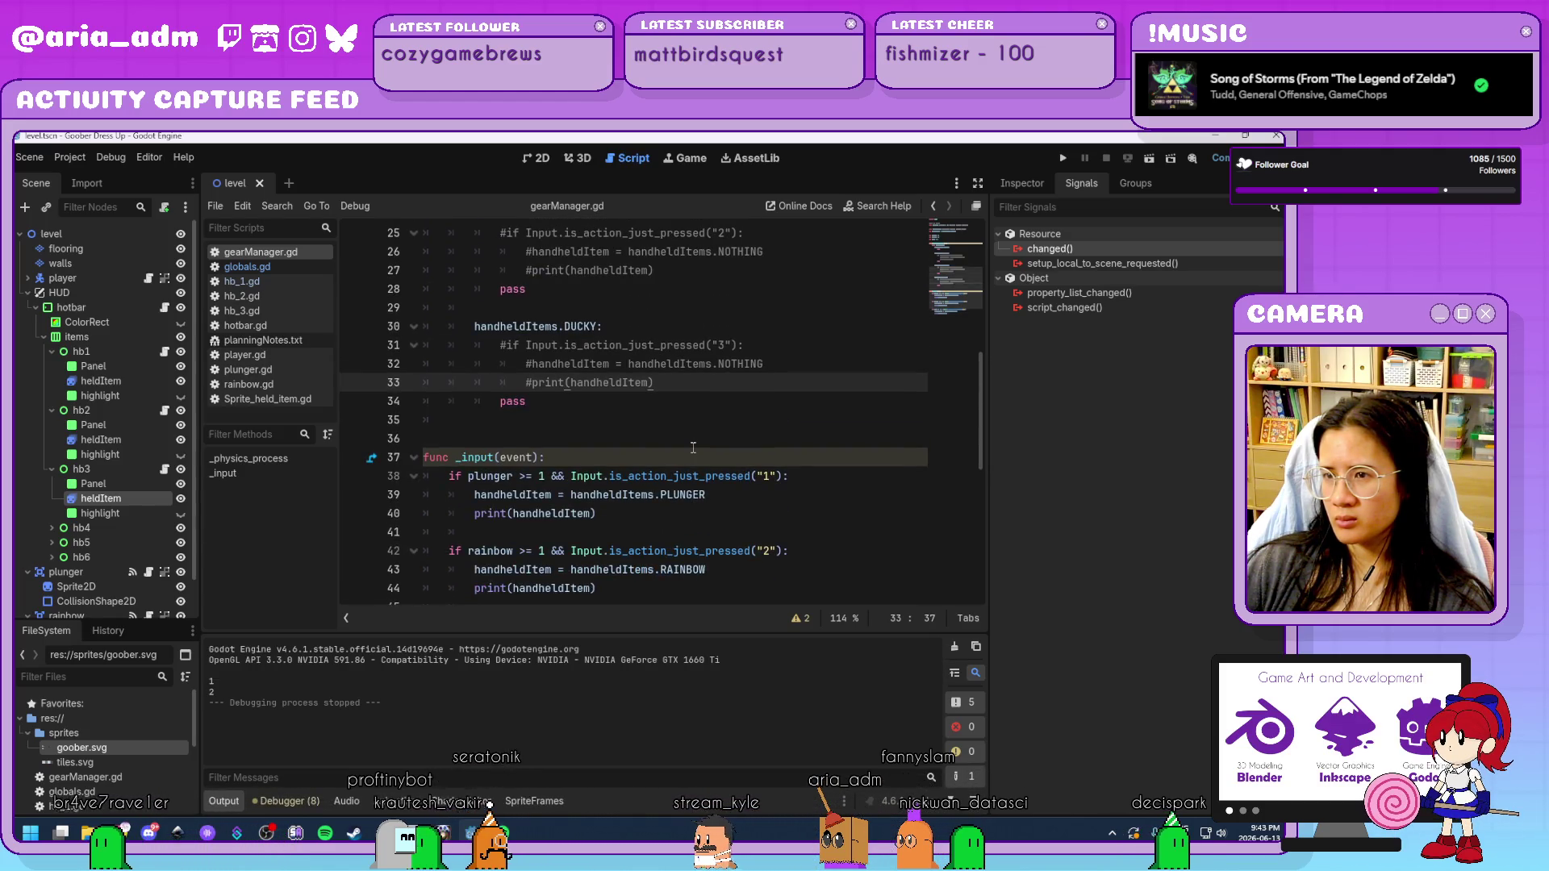
{"action": "scroll", "coordinate": [694, 447], "scroll_direction": "down", "scroll_amount": 3}
{"action": "left_click", "coordinate": [684, 517]}
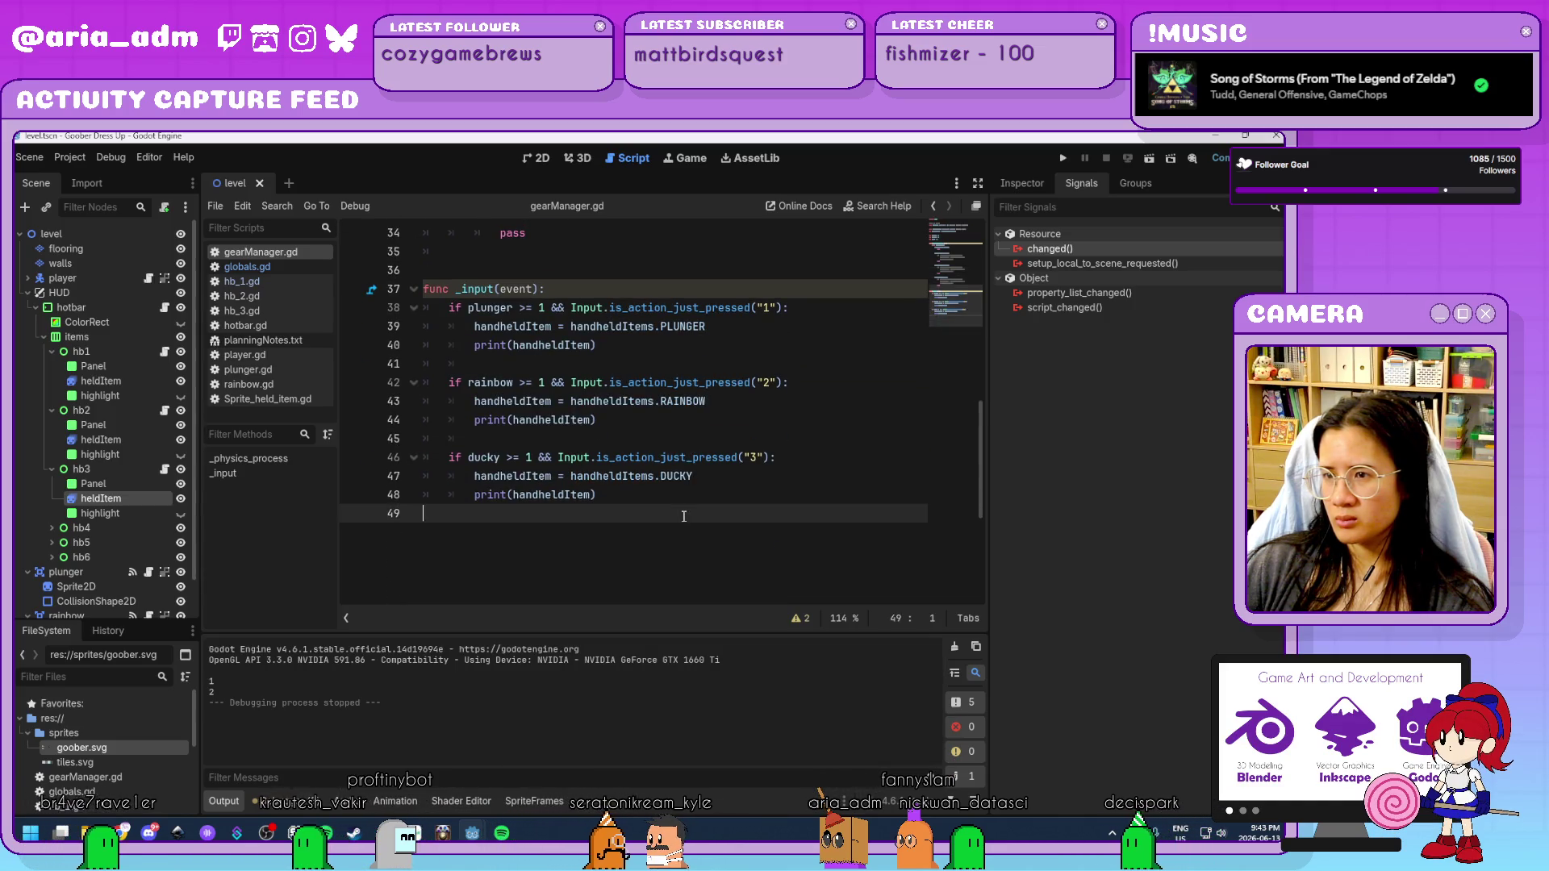
Change the rainbow and ducky checks to elif and try a trailing else, then remove it.
{"action": "key", "text": "Return"}
{"action": "key", "text": "Tab"}
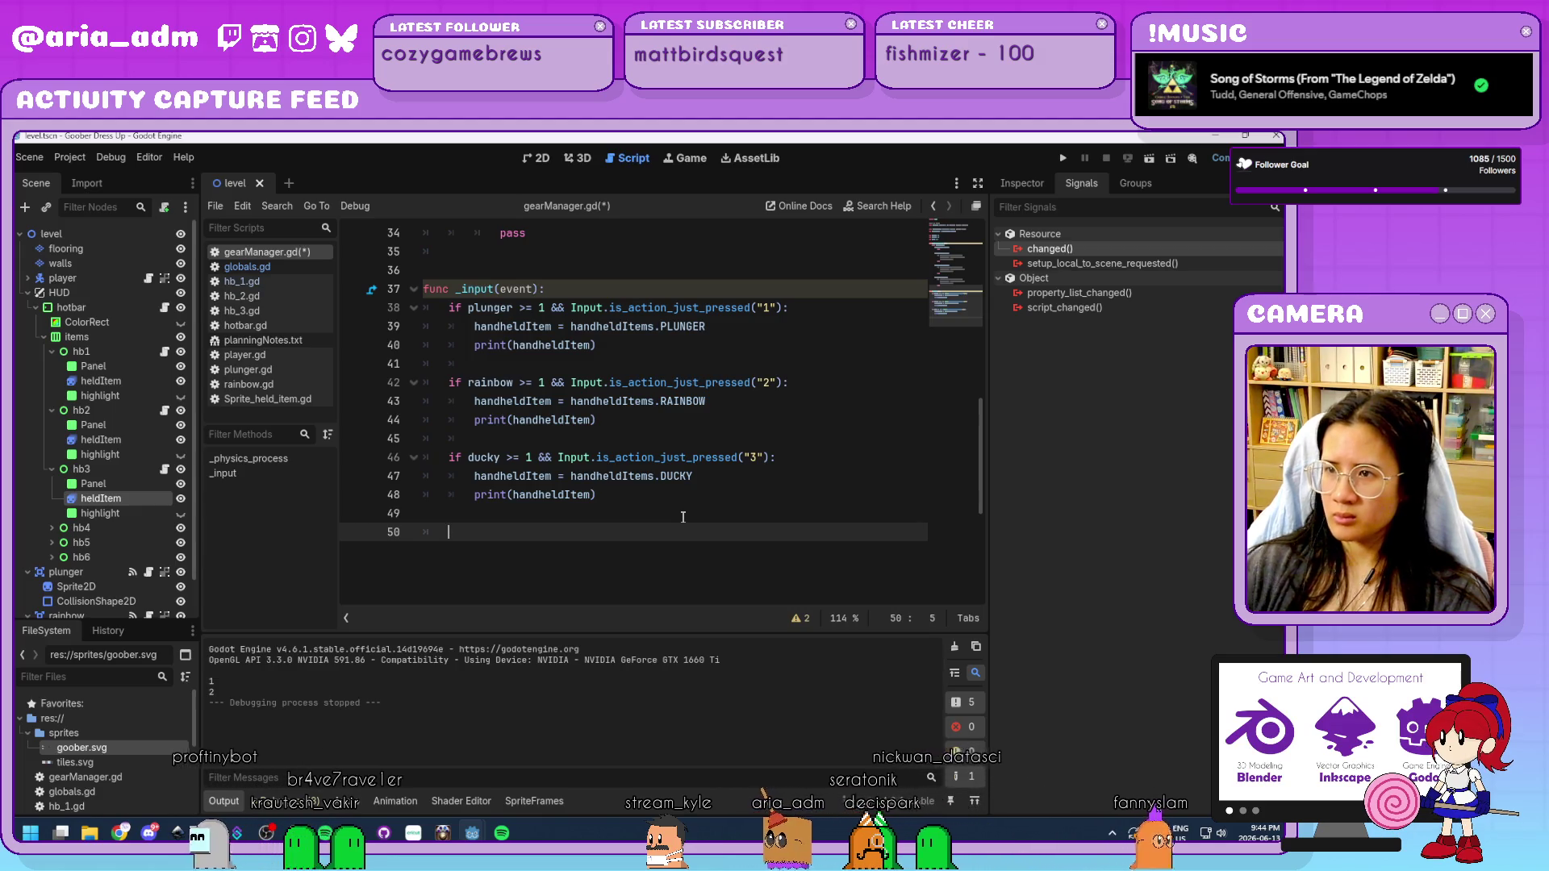
{"action": "left_click", "coordinate": [452, 379]}
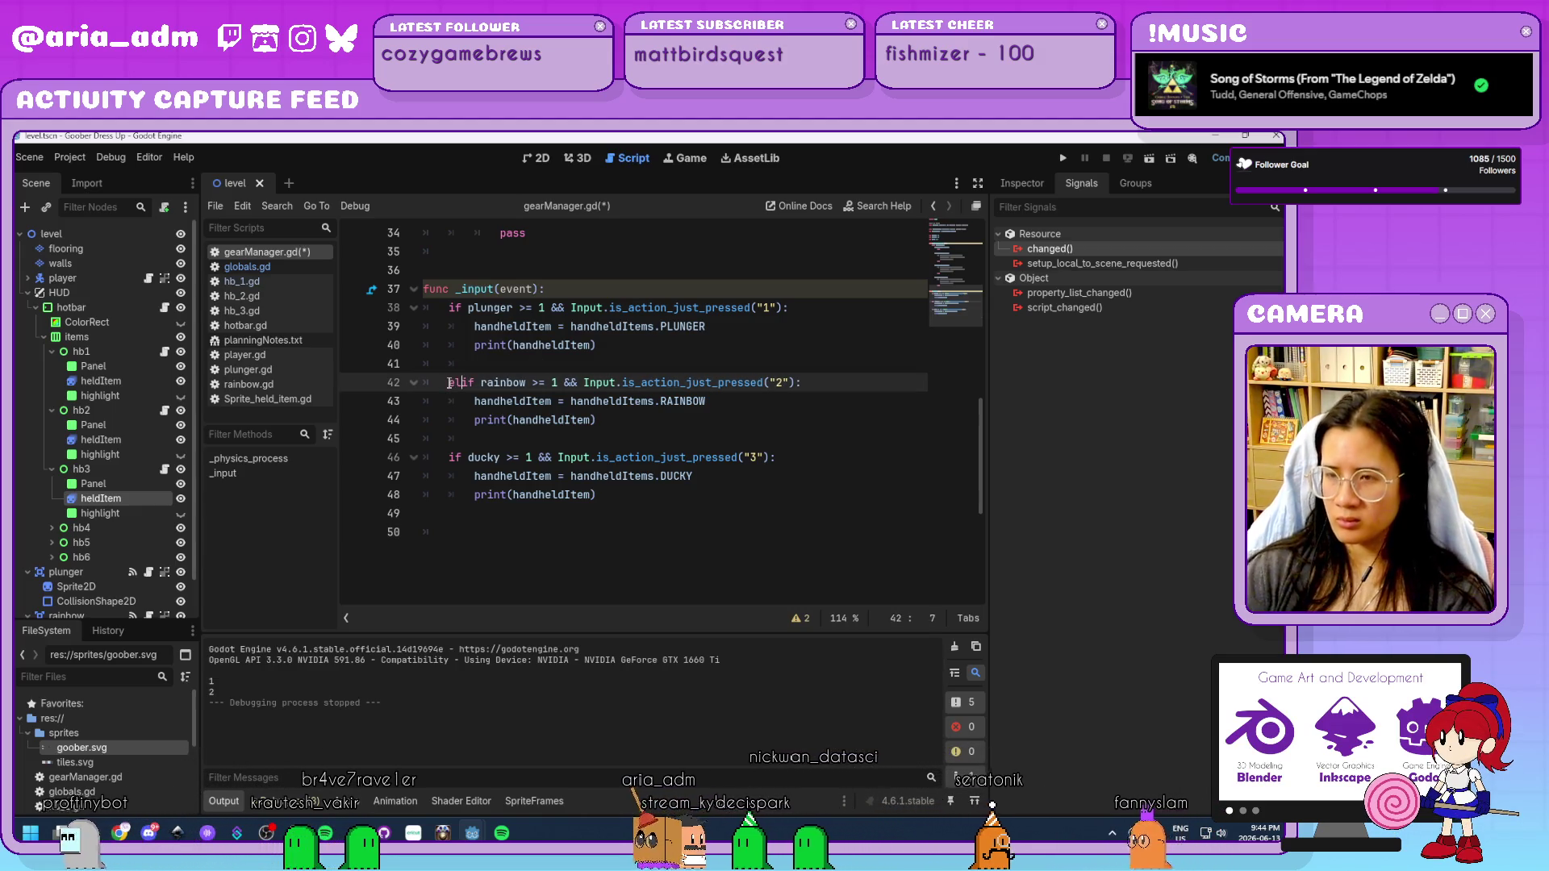
{"action": "type", "text": "el"}
{"action": "left_click", "coordinate": [430, 468]}
{"action": "left_click", "coordinate": [448, 458]}
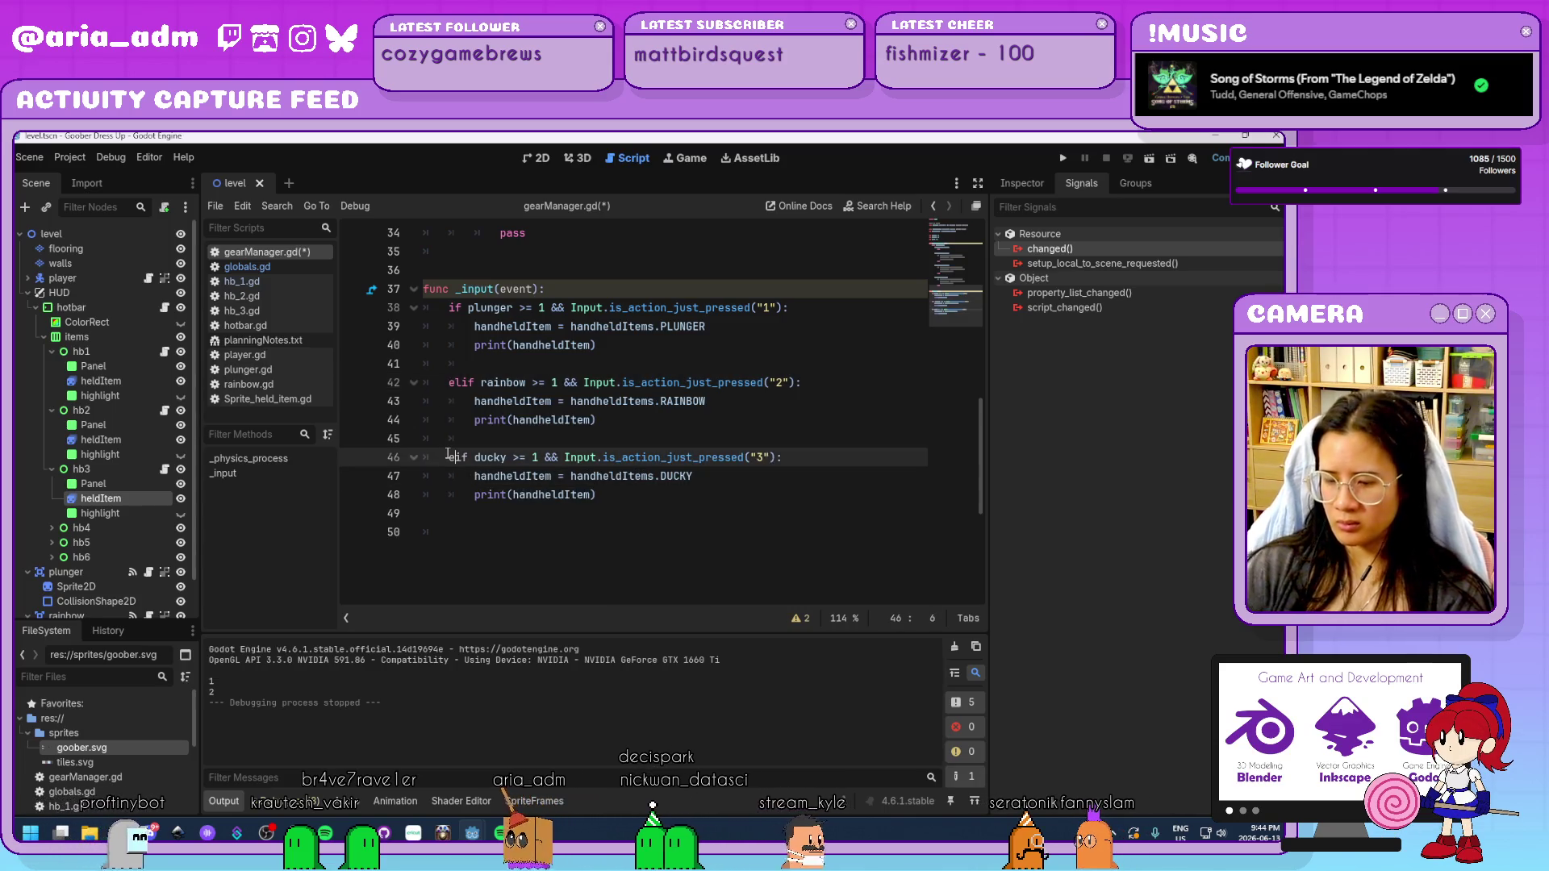
{"action": "type", "text": "el"}
{"action": "left_click", "coordinate": [495, 522]}
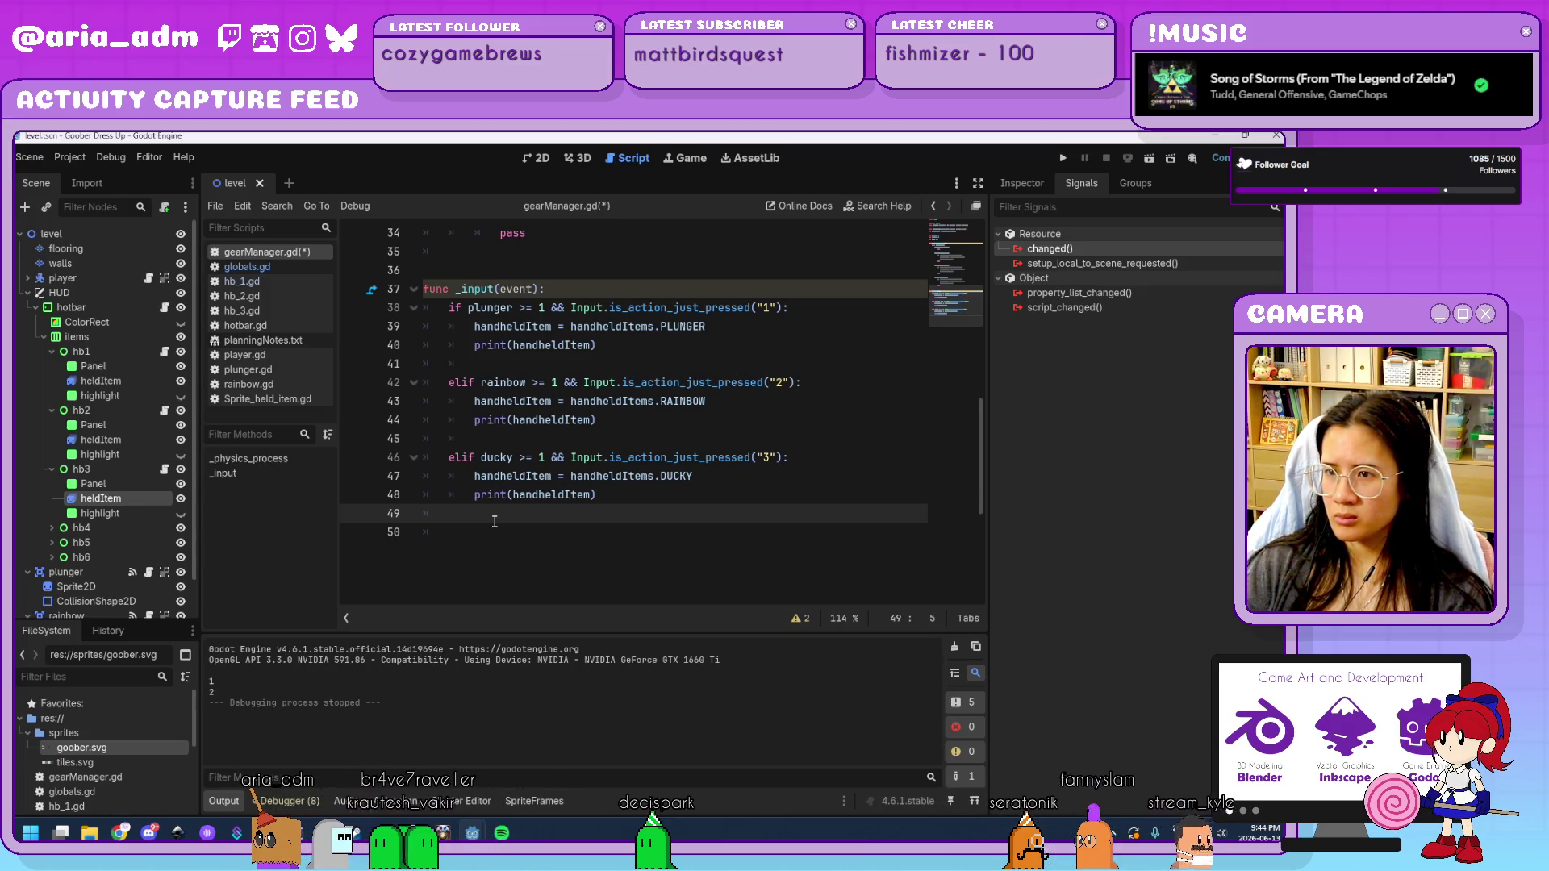
{"action": "type", "text": "else:"}
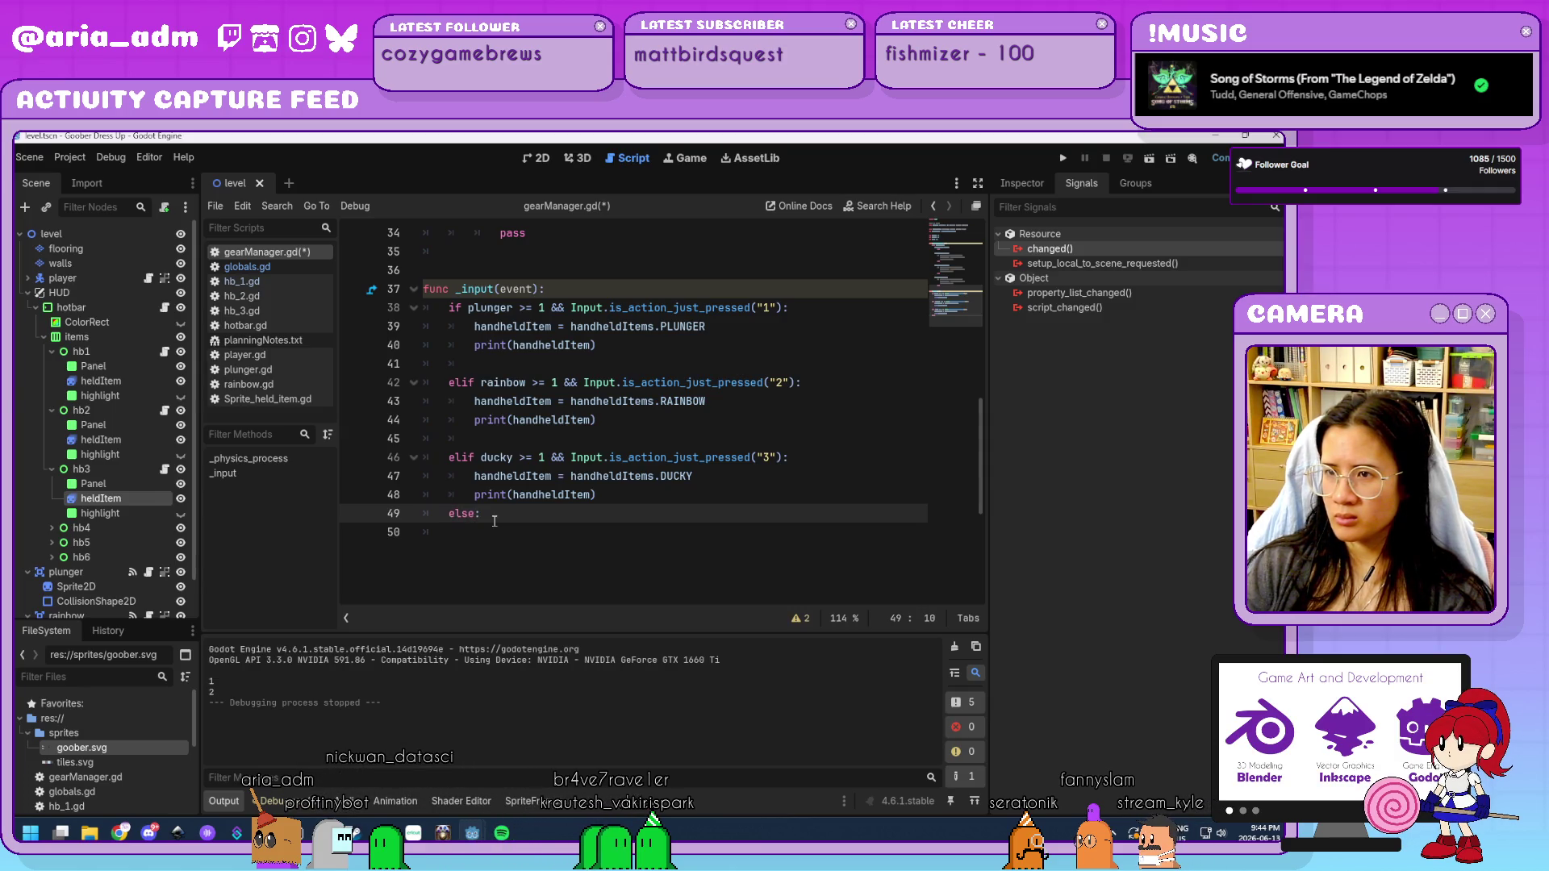
{"action": "key", "text": "Return"}
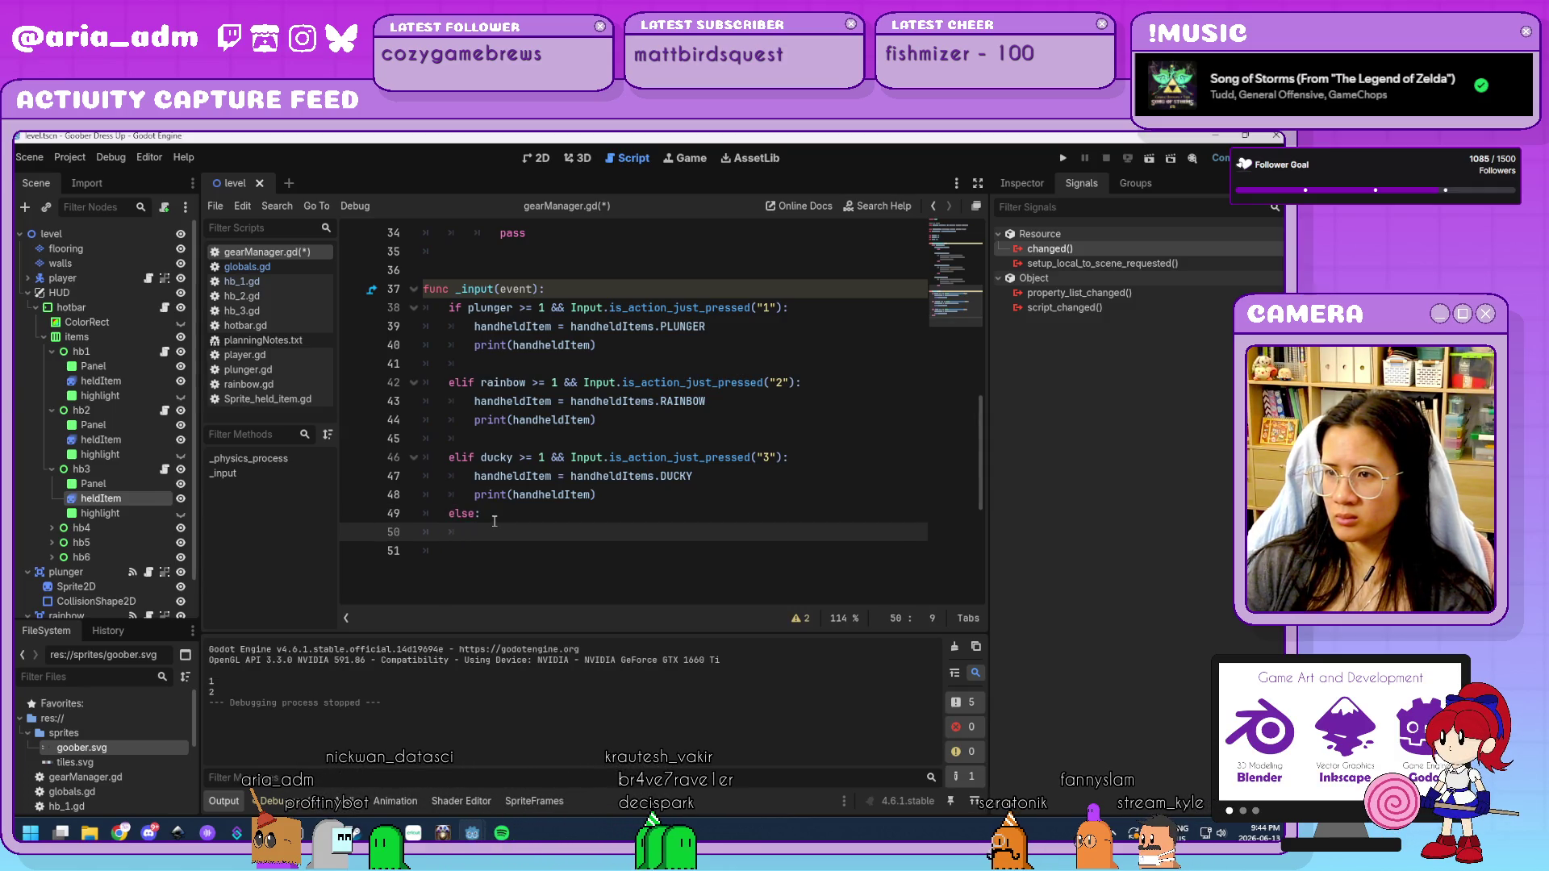
{"action": "key", "text": "BackSpace"}
{"action": "key", "text": "BackSpace"}
{"action": "key", "text": "BackSpace"}
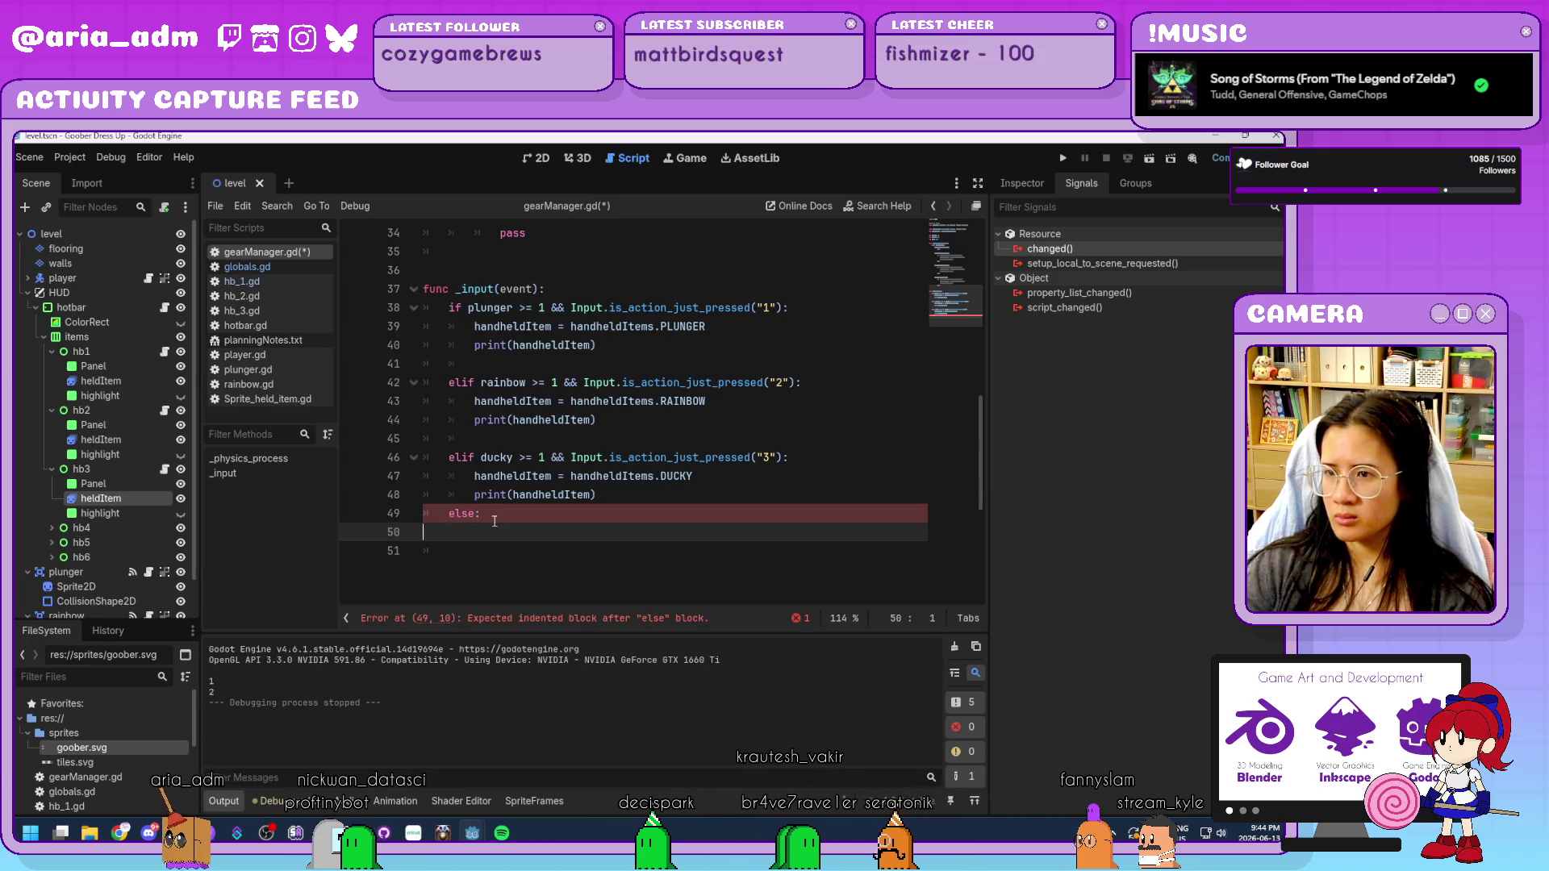
{"action": "key", "text": "BackSpace"}
{"action": "key", "text": "BackSpace"}
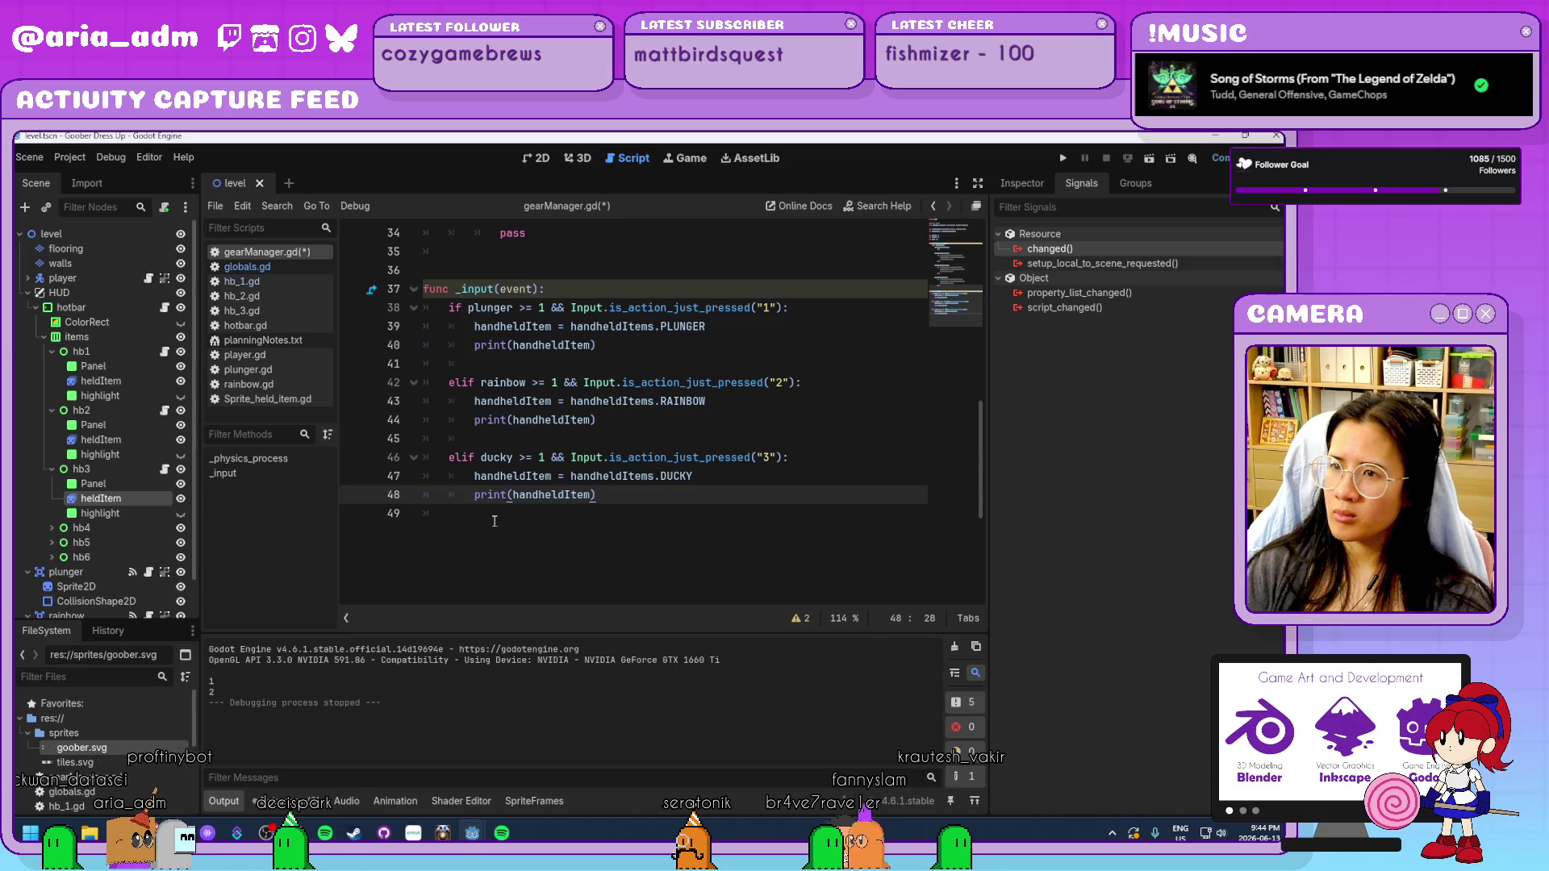
Restore the else: line and revert both elif statements on lines 42 and 46 to if.
{"action": "key", "text": "Return"}
{"action": "key", "text": "BackSpace"}
{"action": "type", "text": "else:"}
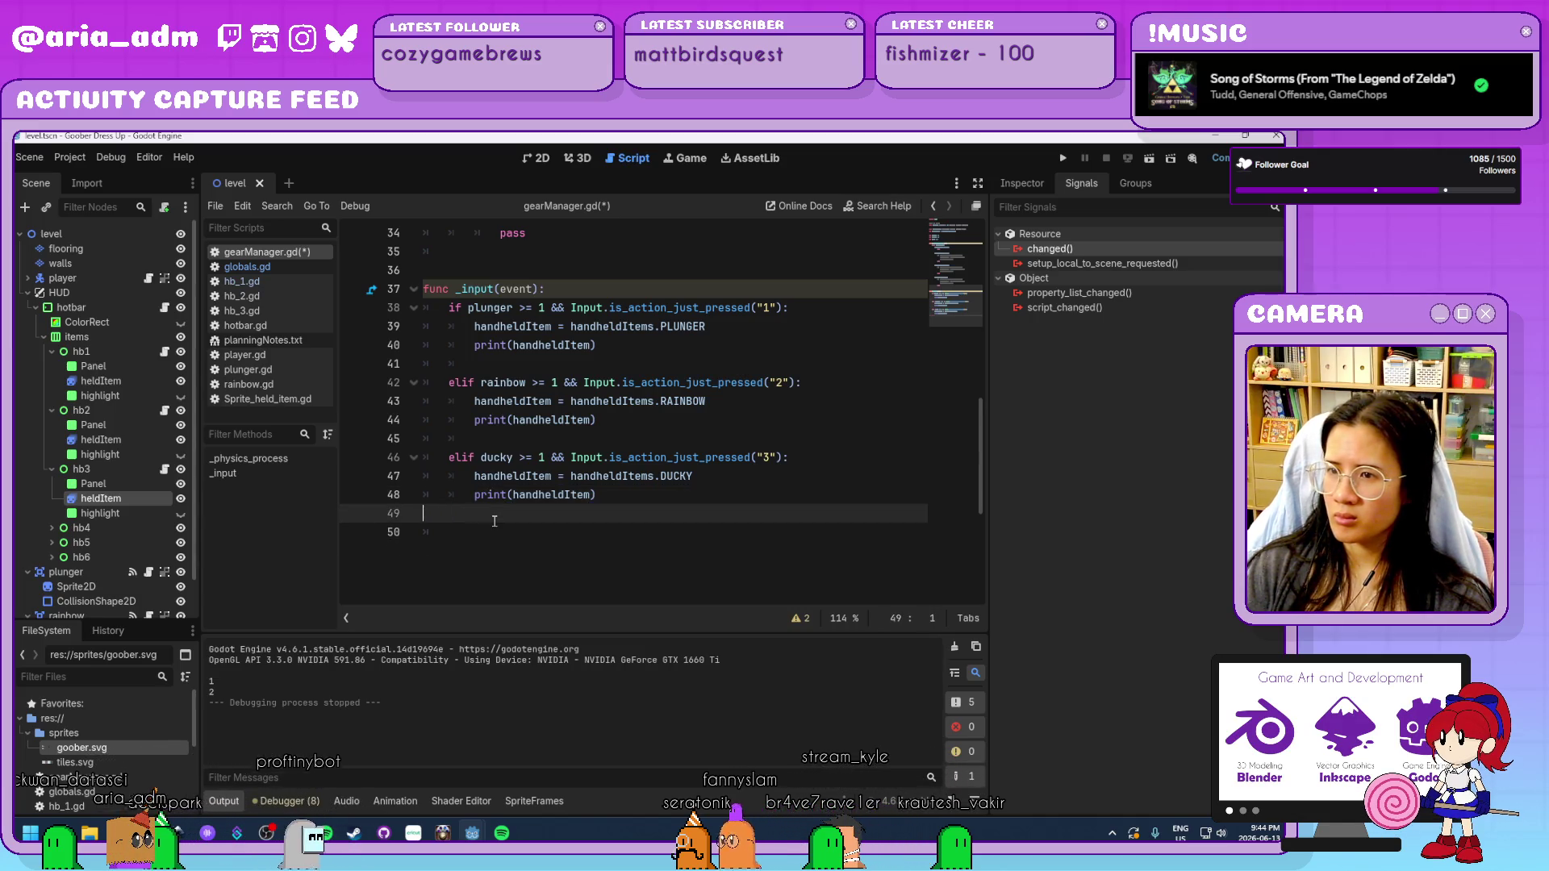
{"action": "key", "text": "Up"}
{"action": "key", "text": "Up"}
{"action": "key", "text": "Up"}
{"action": "key", "text": "Home"}
{"action": "key", "text": "Delete"}
{"action": "key", "text": "Delete"}
{"action": "key", "text": "Up"}
{"action": "key", "text": "Up"}
{"action": "key", "text": "Up"}
{"action": "key", "text": "Delete"}
{"action": "key", "text": "Delete"}
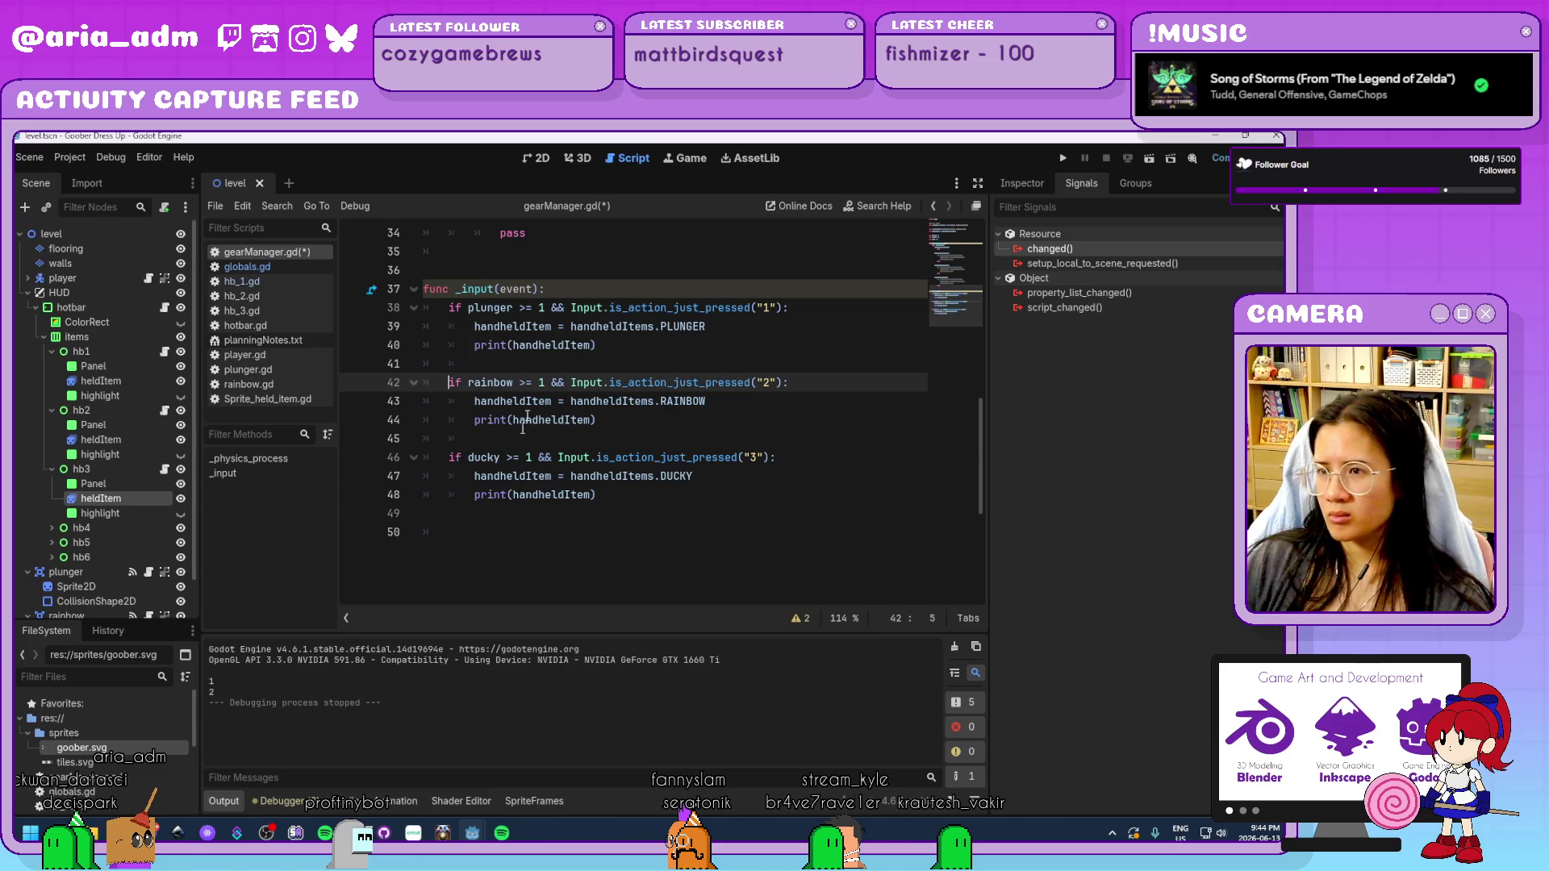
{"action": "left_click", "coordinate": [620, 344]}
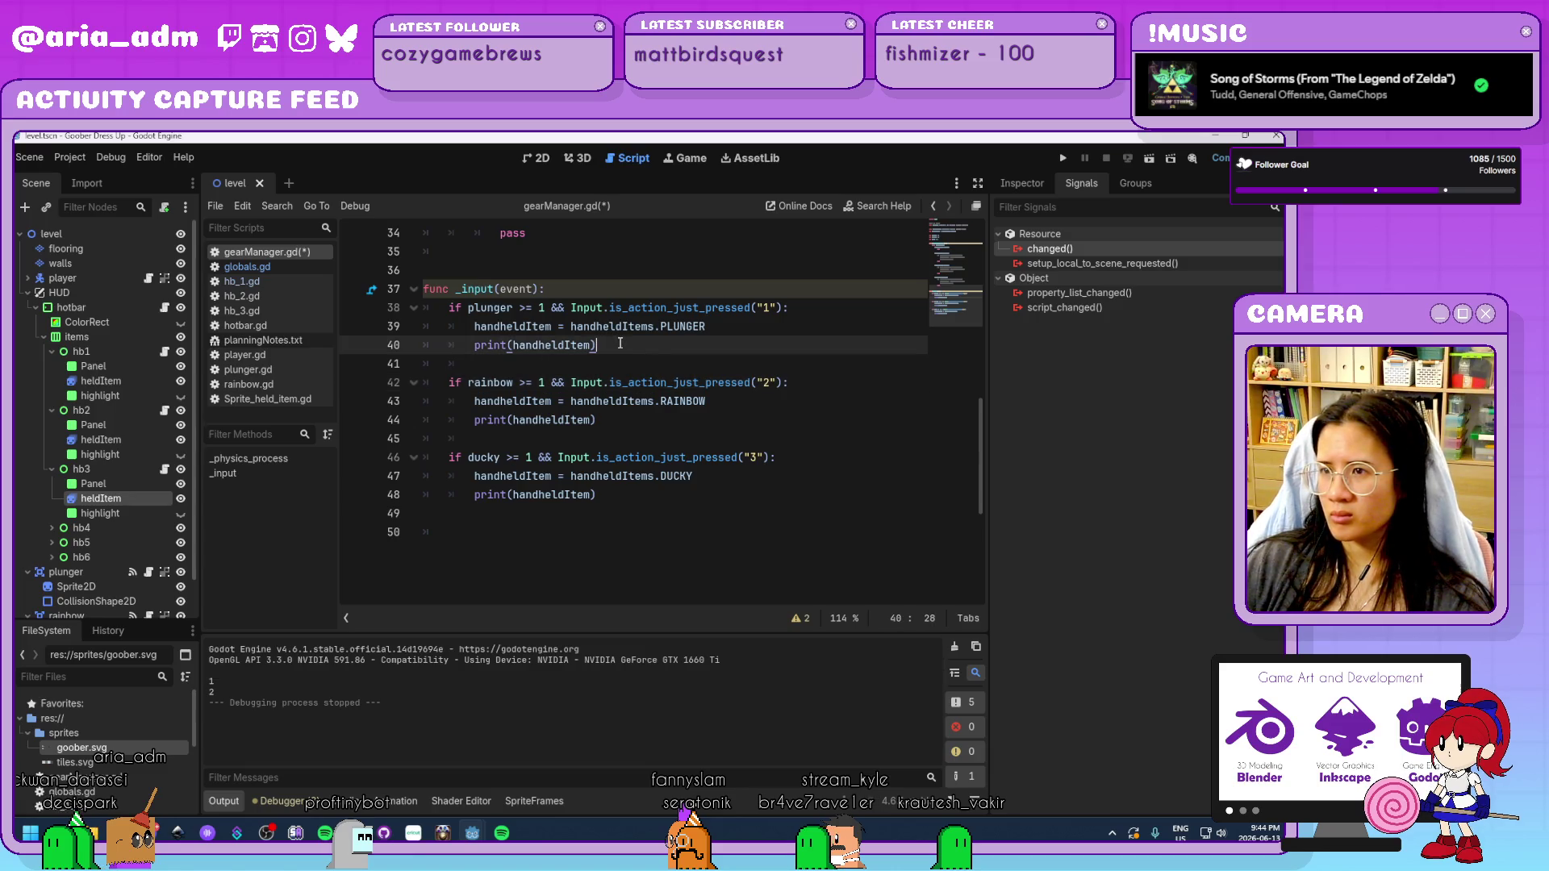
{"action": "left_click", "coordinate": [704, 520]}
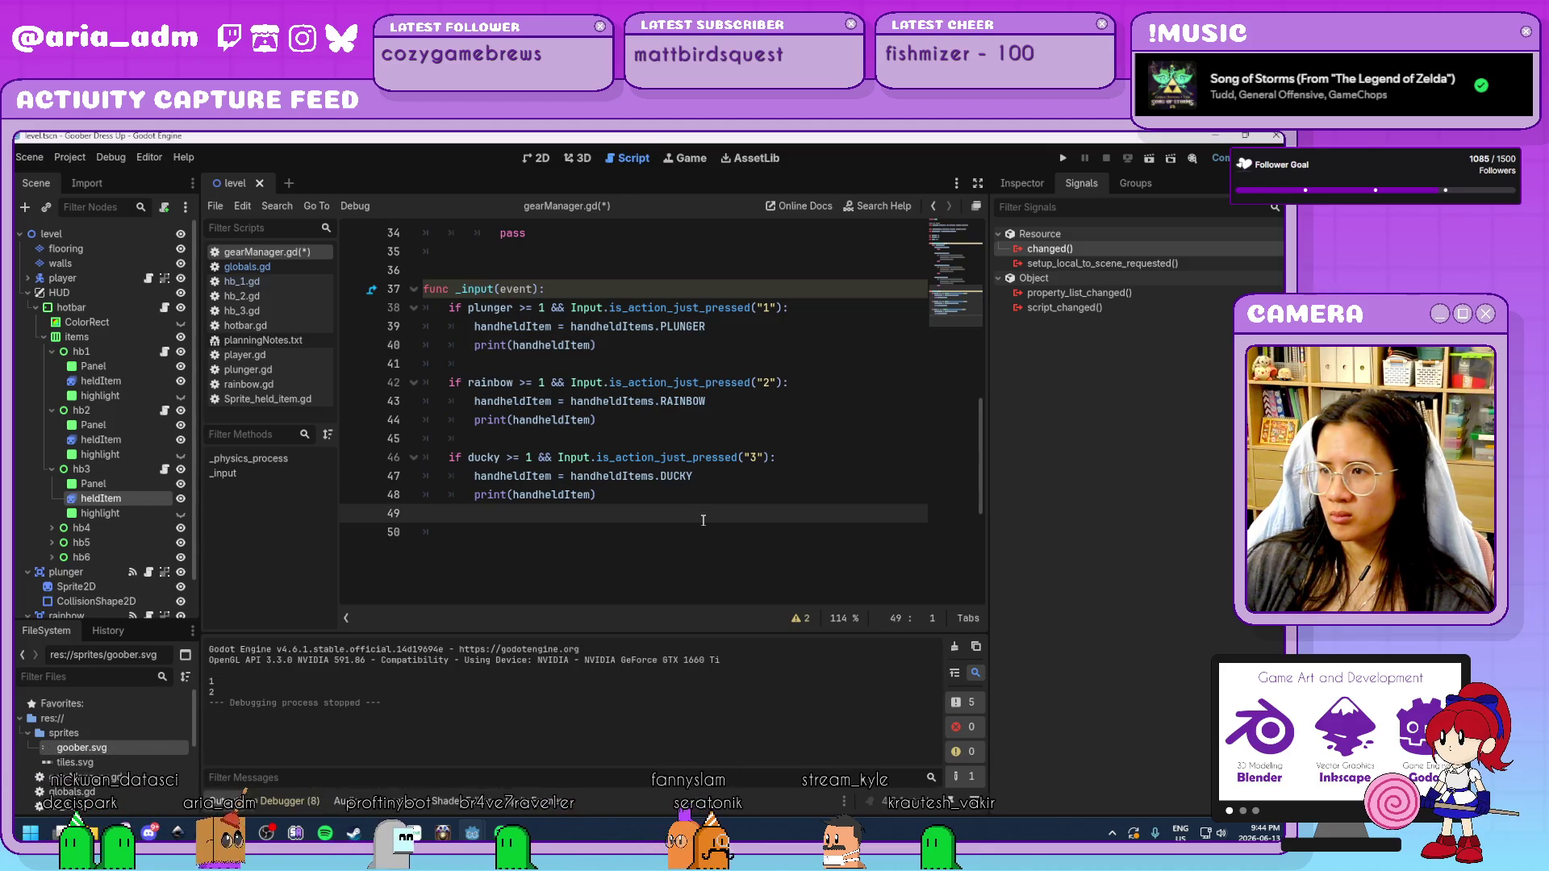
{"action": "left_click", "coordinate": [633, 345]}
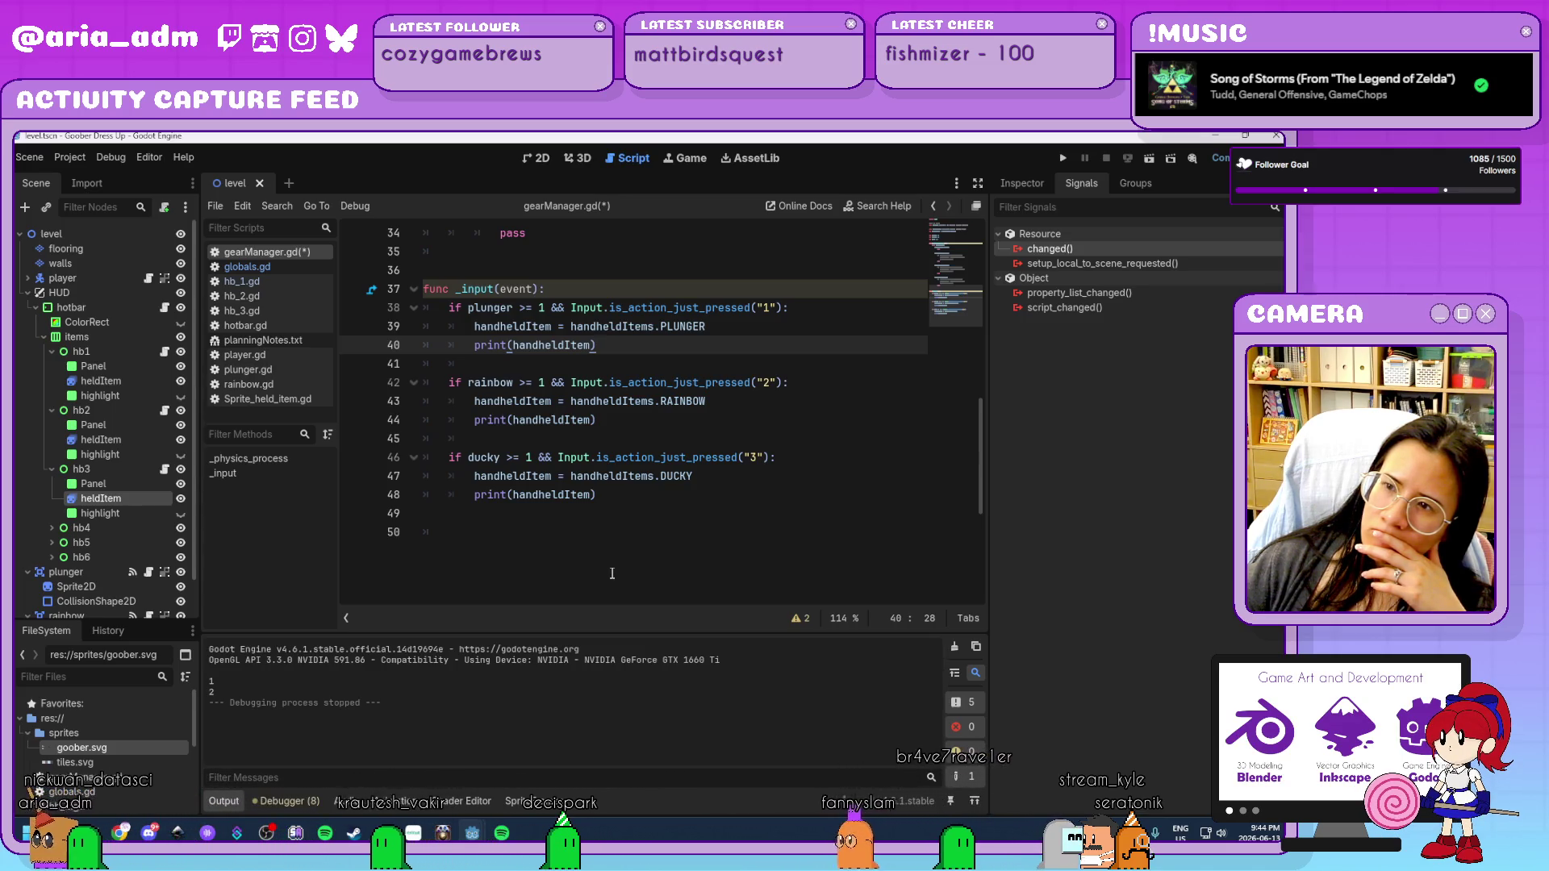
{"action": "scroll", "coordinate": [617, 569], "scroll_direction": "up", "scroll_amount": 2}
{"action": "scroll", "coordinate": [623, 561], "scroll_direction": "down", "scroll_amount": 2}
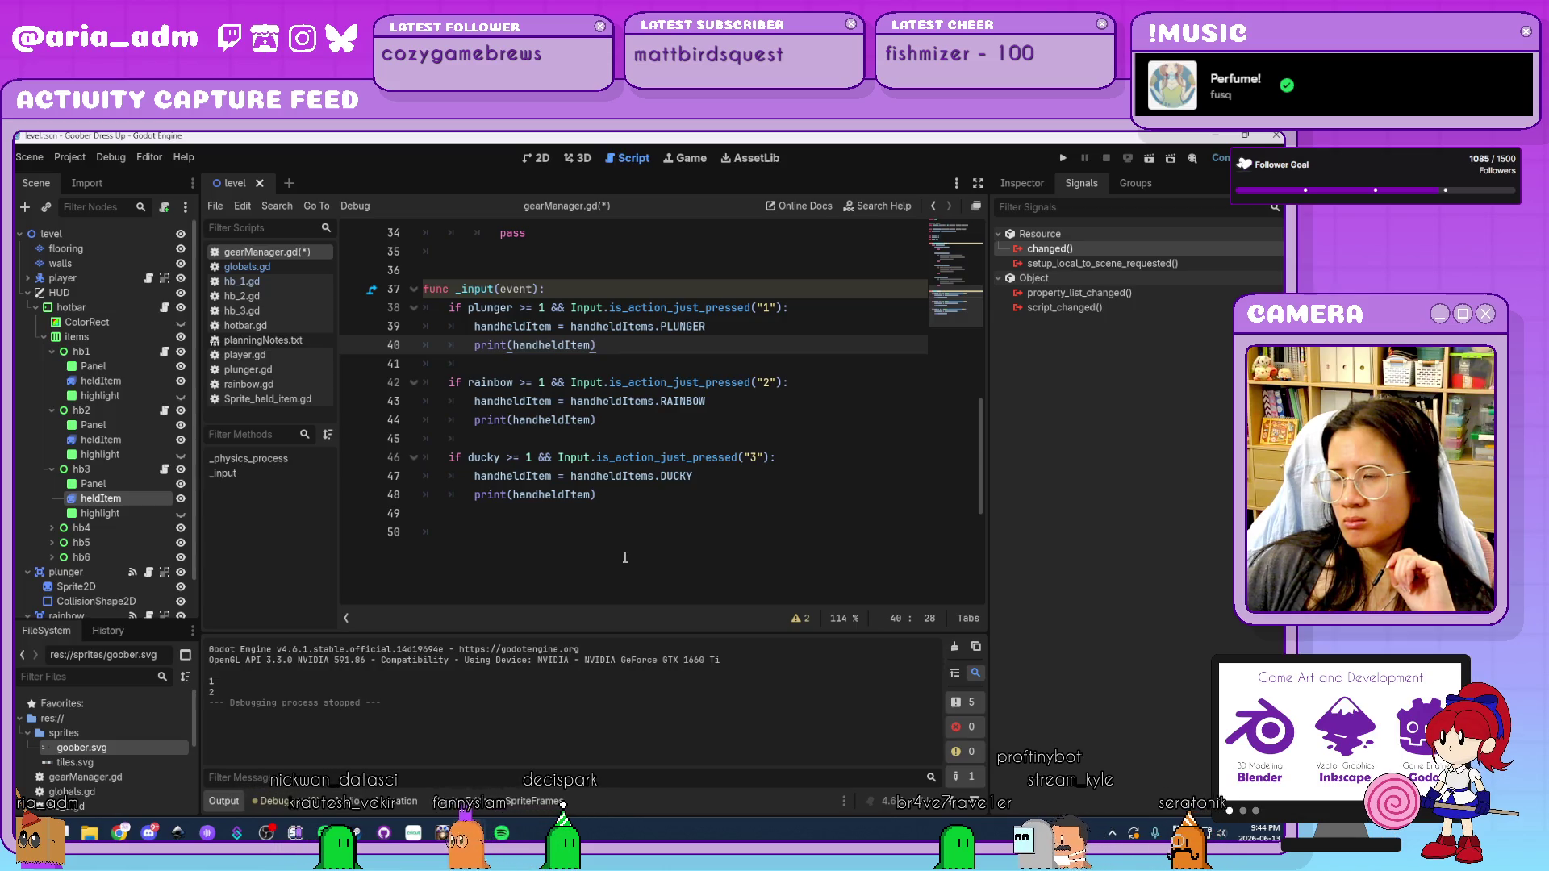
{"action": "scroll", "coordinate": [624, 558], "scroll_direction": "up", "scroll_amount": 1}
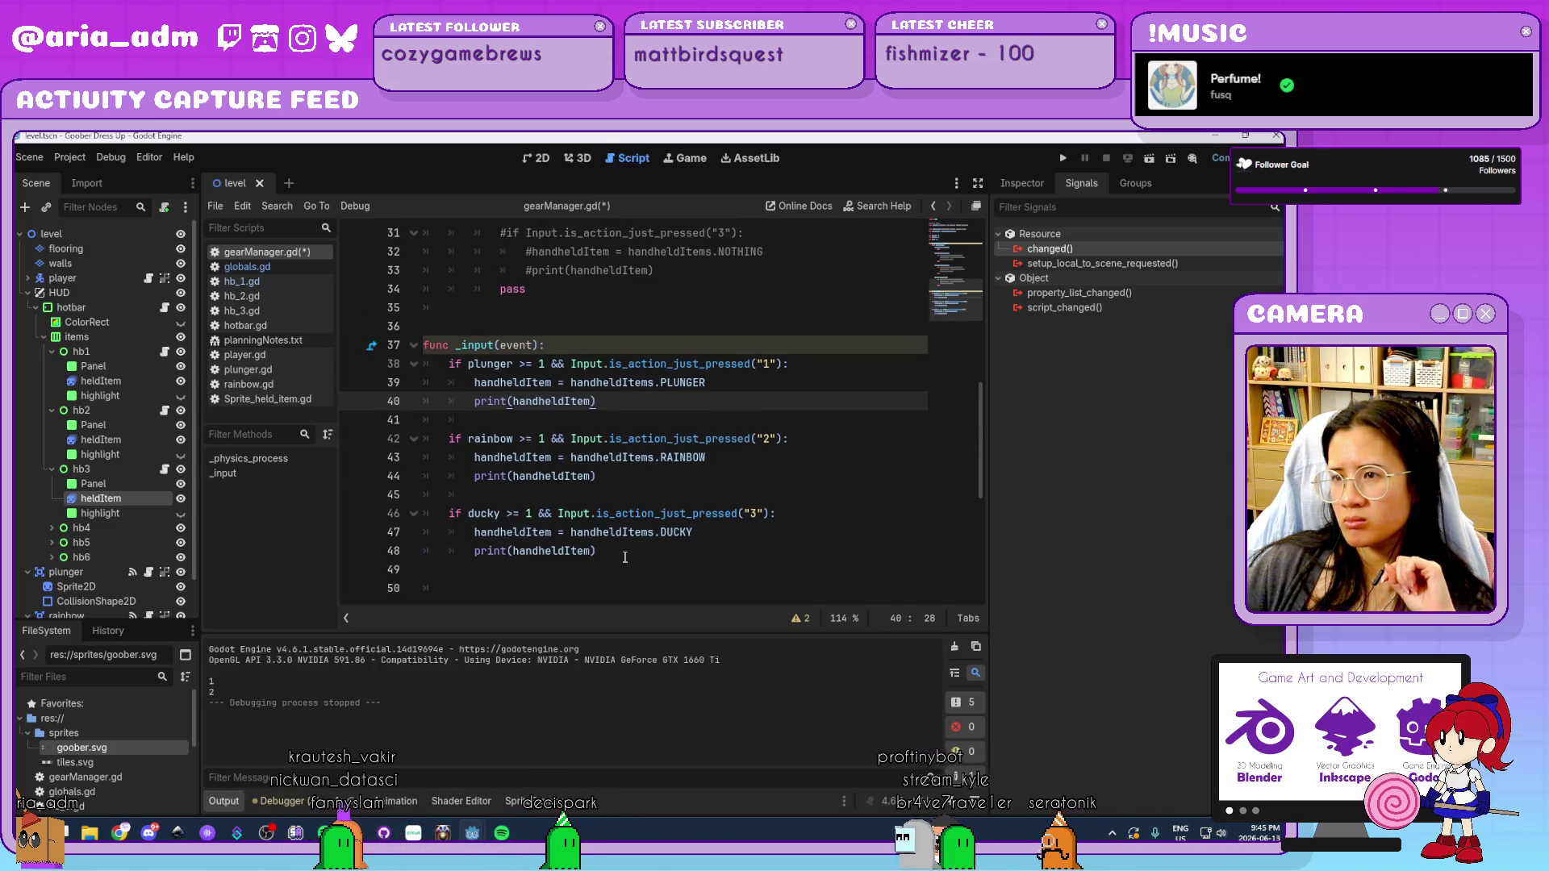
{"action": "scroll", "coordinate": [624, 557], "scroll_direction": "down", "scroll_amount": 1}
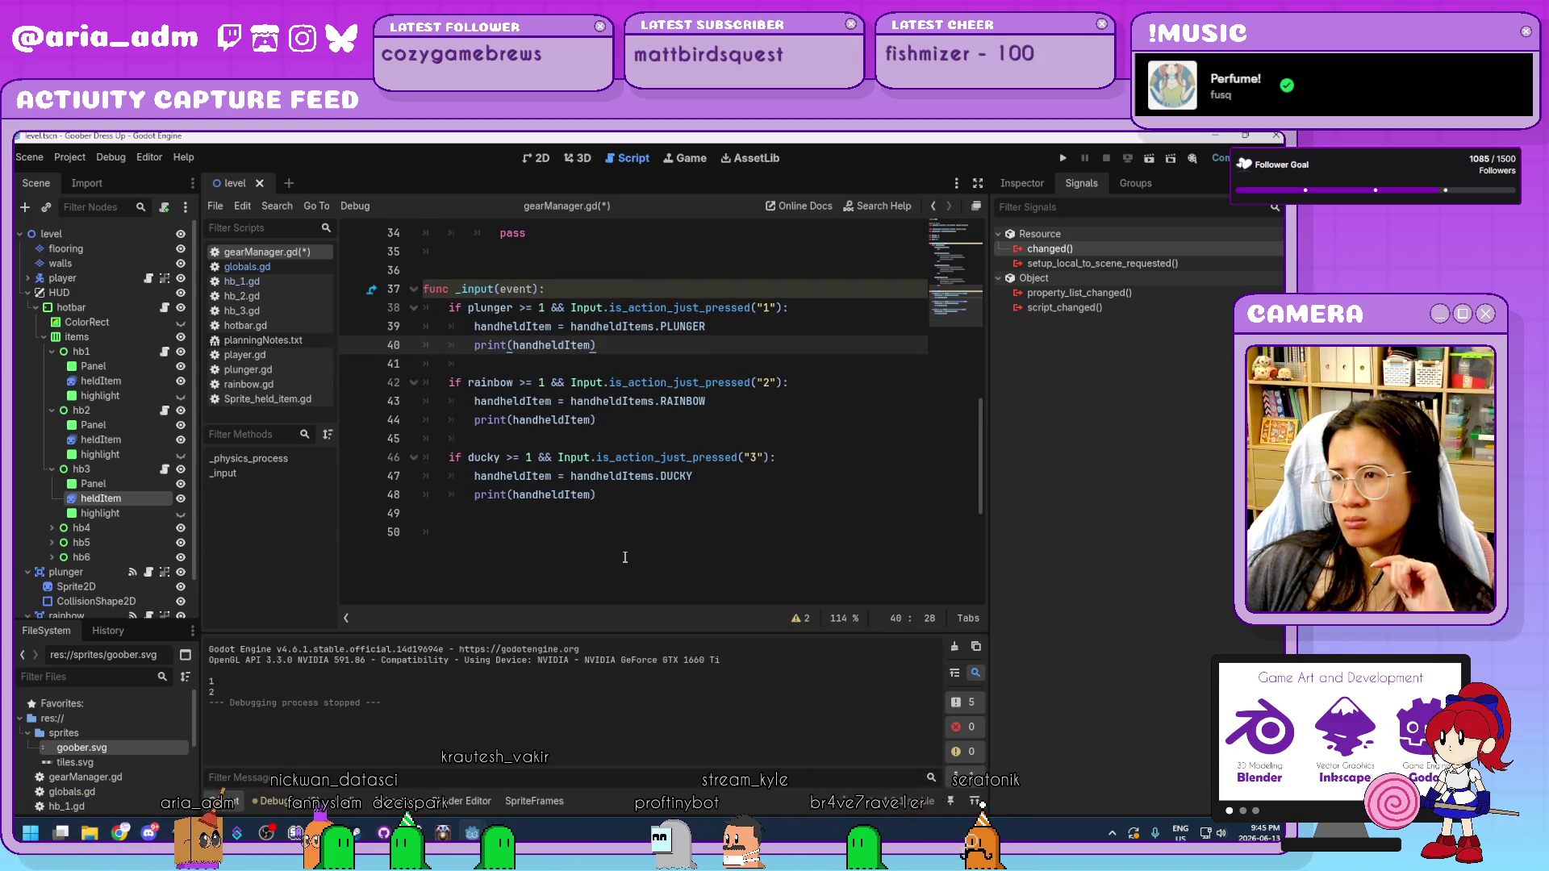
{"action": "scroll", "coordinate": [625, 557], "scroll_direction": "up", "scroll_amount": 1}
{"action": "scroll", "coordinate": [625, 557], "scroll_direction": "down", "scroll_amount": 1}
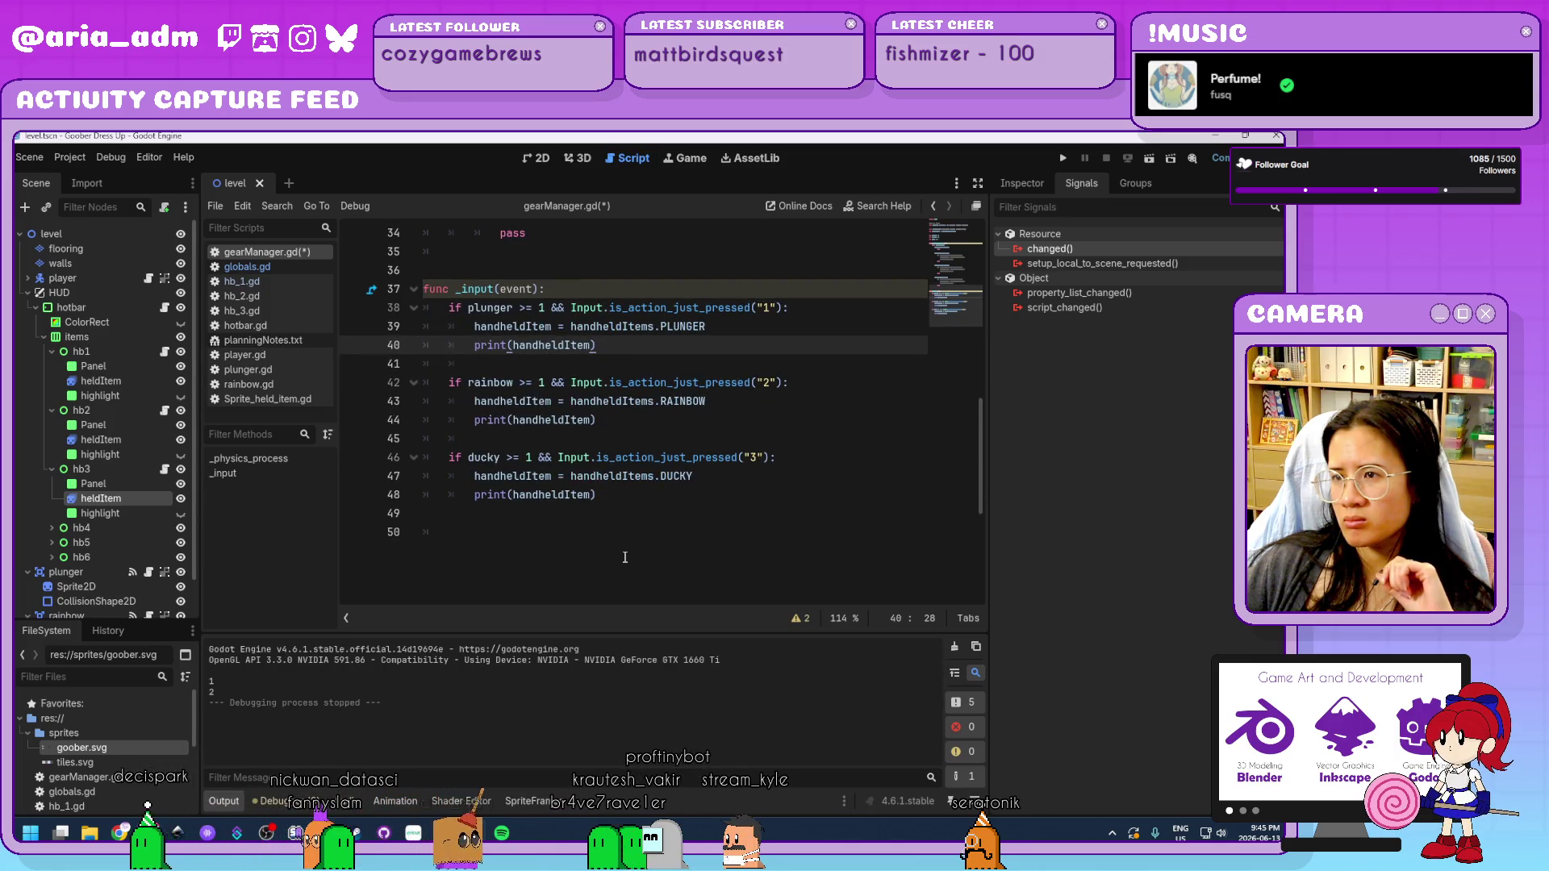
{"action": "scroll", "coordinate": [625, 558], "scroll_direction": "up", "scroll_amount": 1}
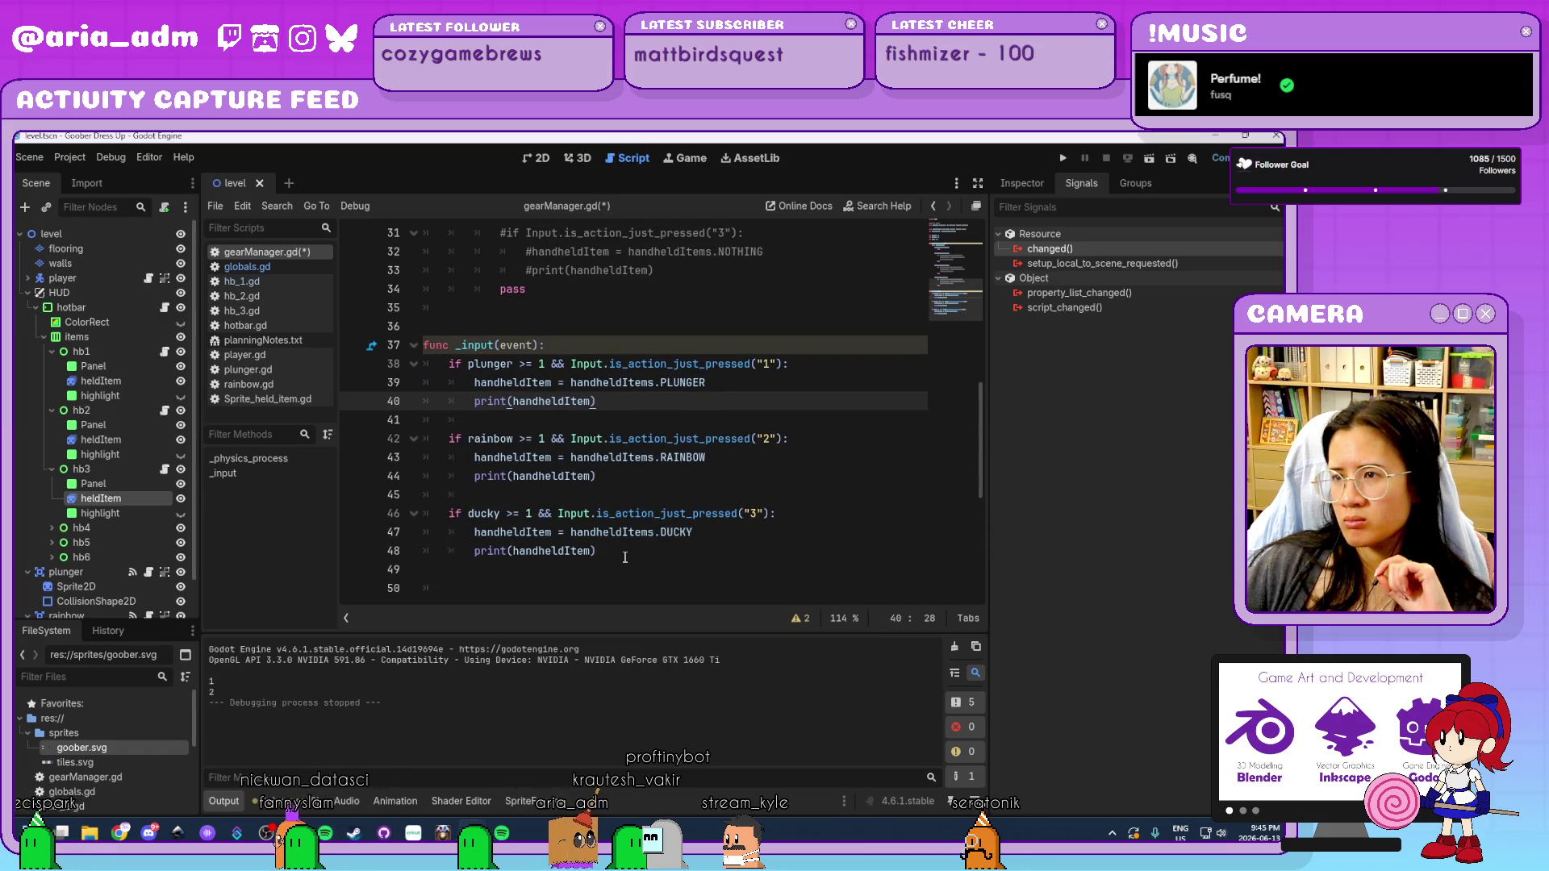
{"action": "key", "text": "Up"}
{"action": "key", "text": "Up"}
{"action": "key", "text": "Up"}
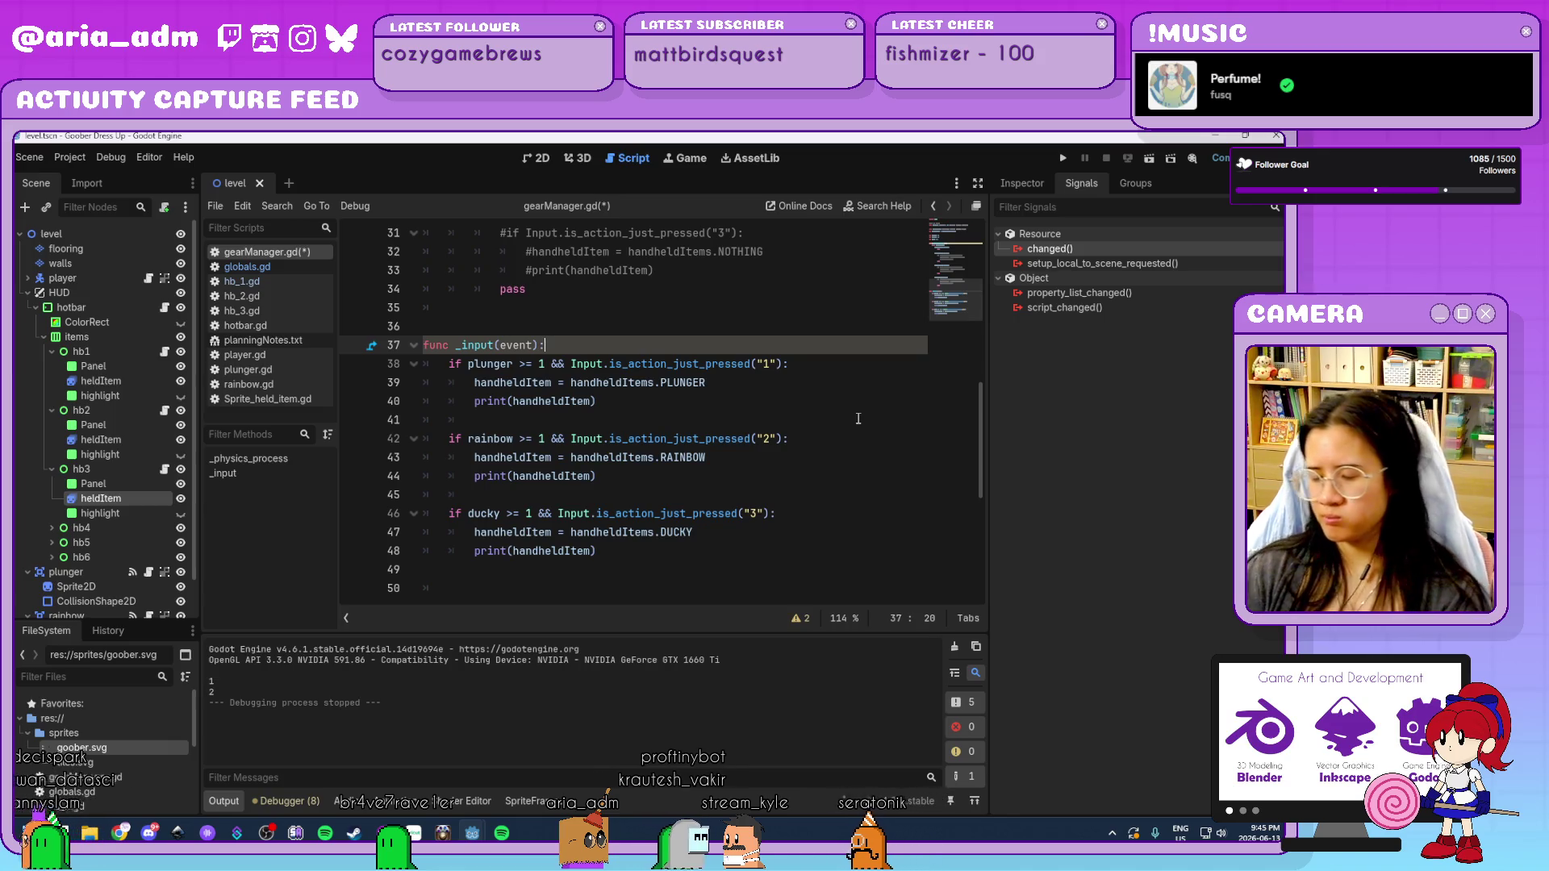
Copy the key-1 condition and PLUNGER assignment onto new lines under the _input header.
{"action": "key", "text": "Return"}
{"action": "key", "text": "Return"}
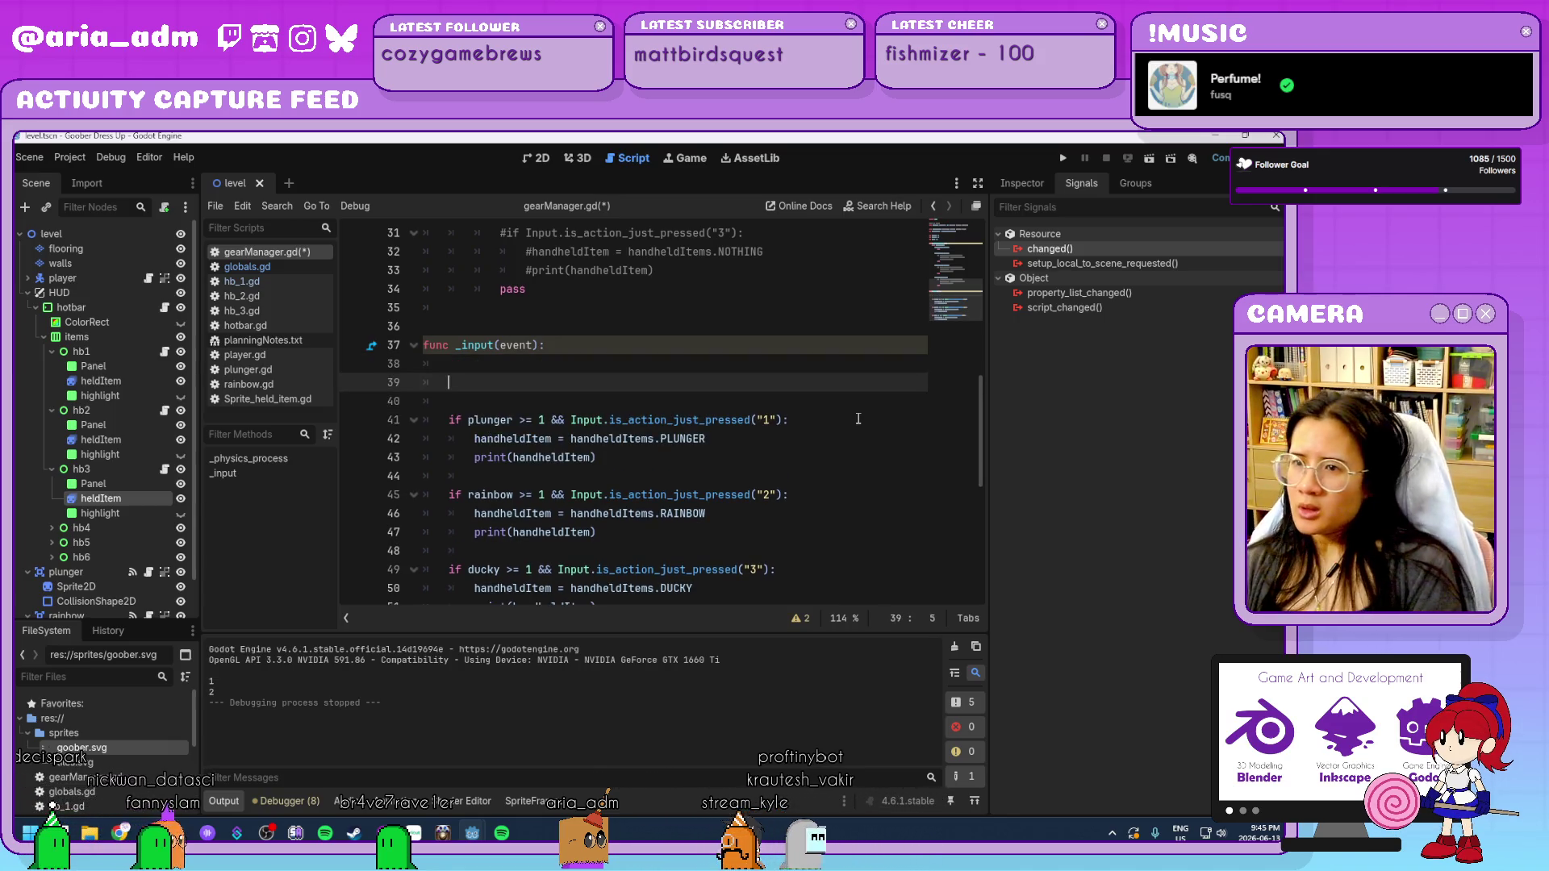
{"action": "key", "text": "Up"}
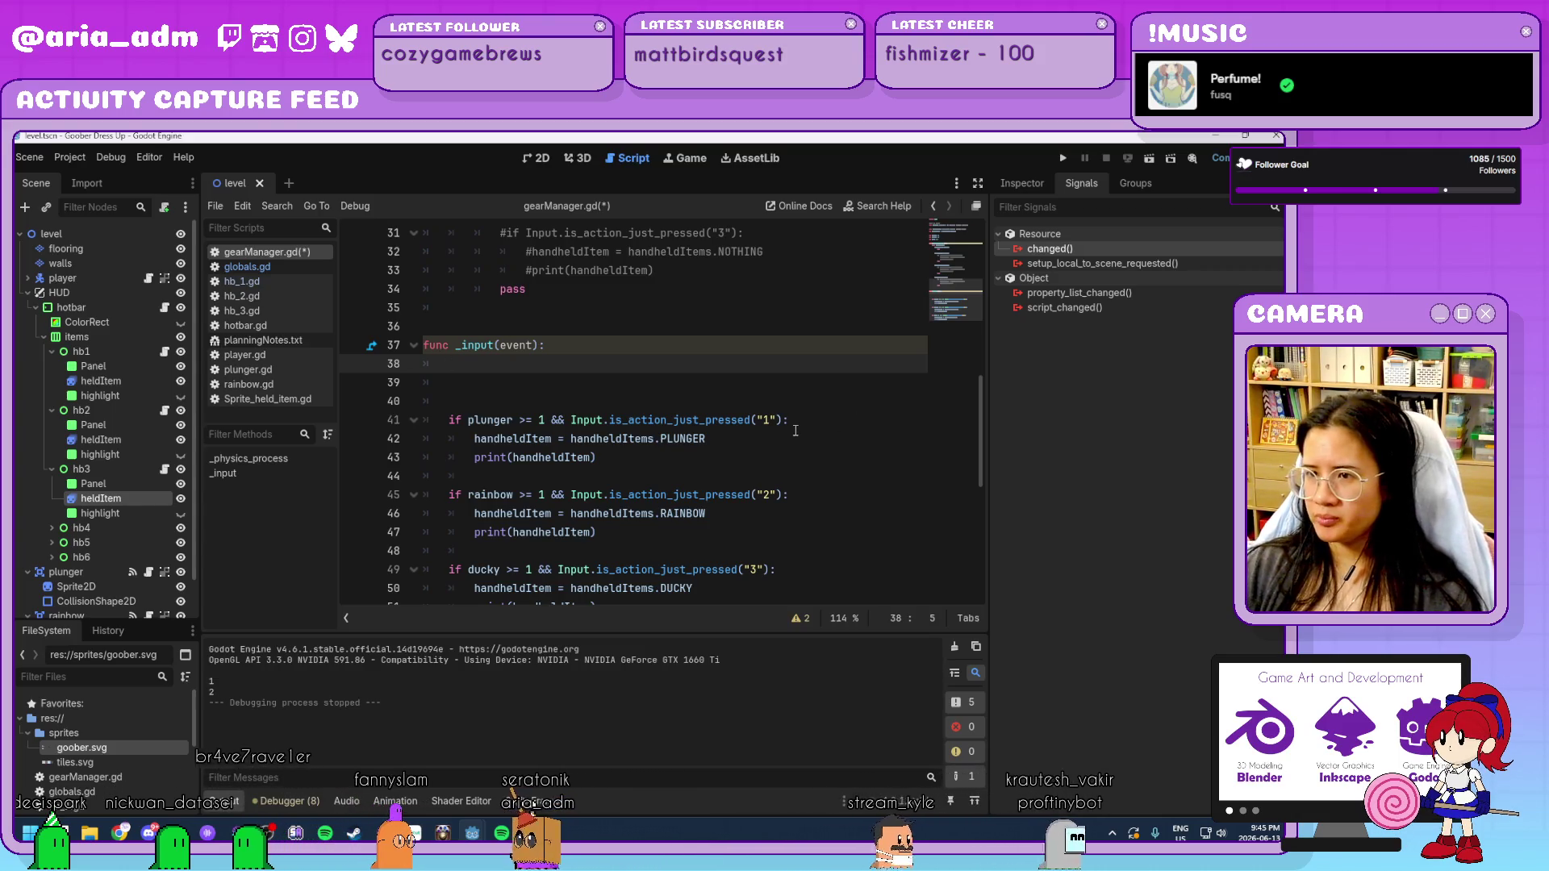
{"action": "left_click_drag", "start_coordinate": [781, 420], "coordinate": [448, 419]}
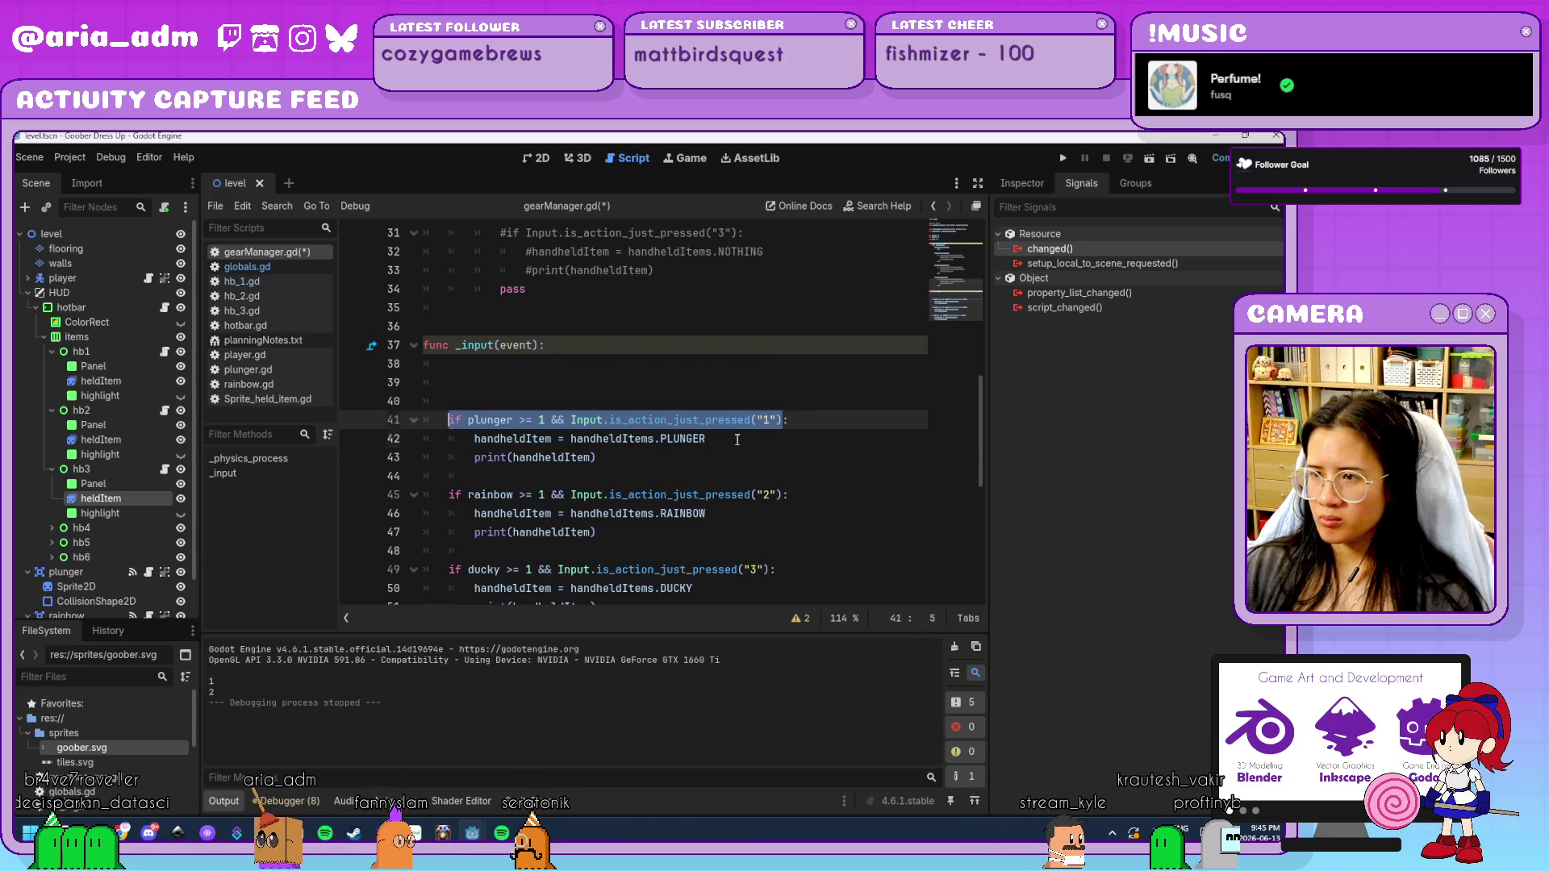
{"action": "left_click_drag", "start_coordinate": [737, 440], "coordinate": [433, 423]}
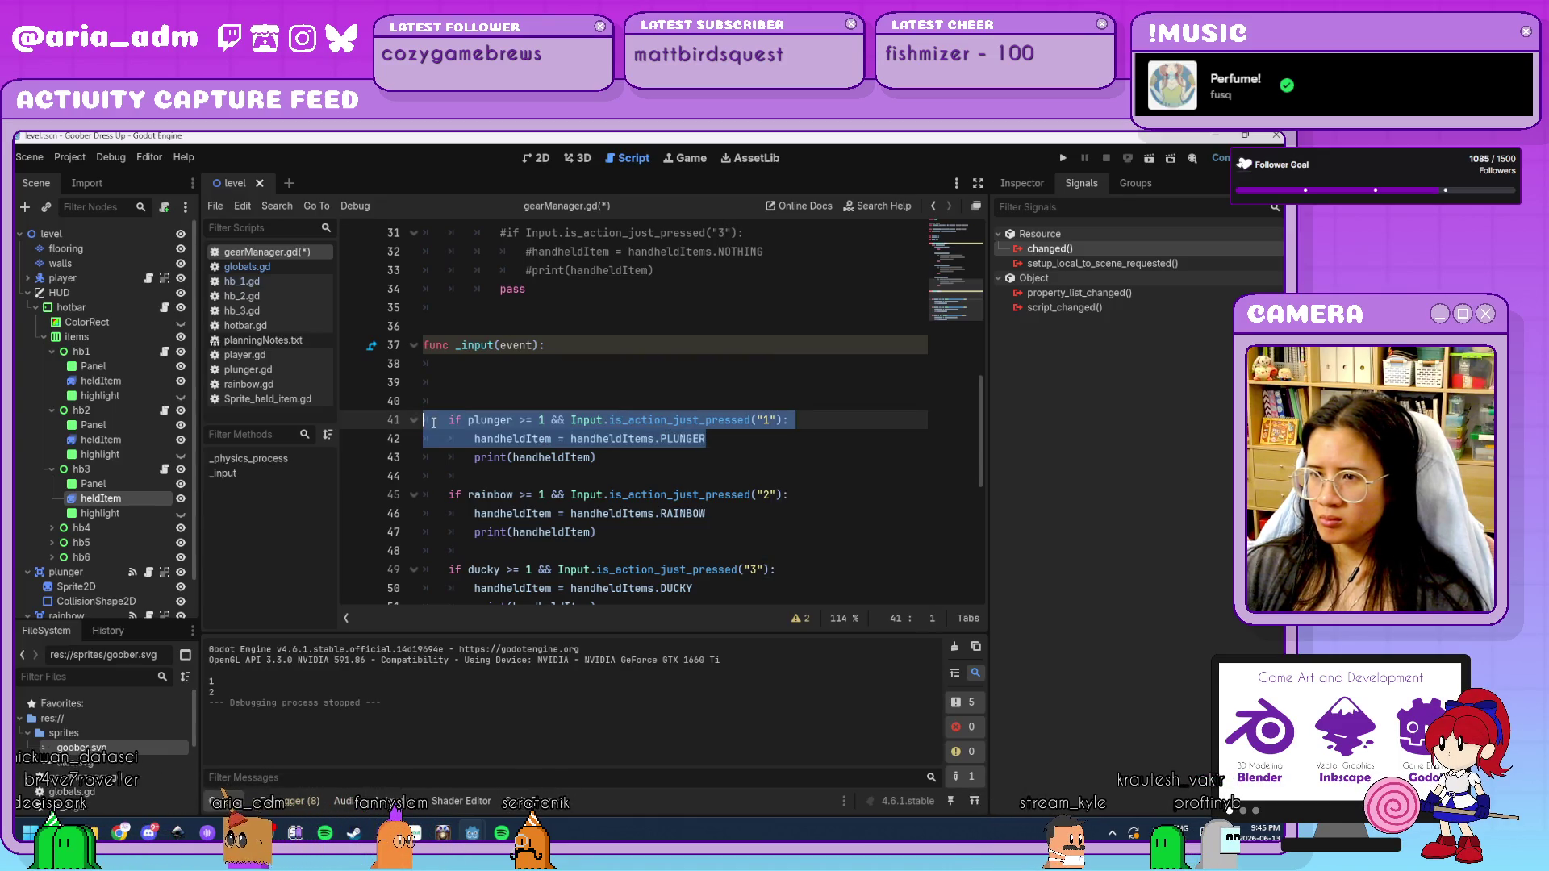
{"action": "left_click", "coordinate": [735, 440]}
{"action": "left_click_drag", "start_coordinate": [734, 439], "coordinate": [572, 421]}
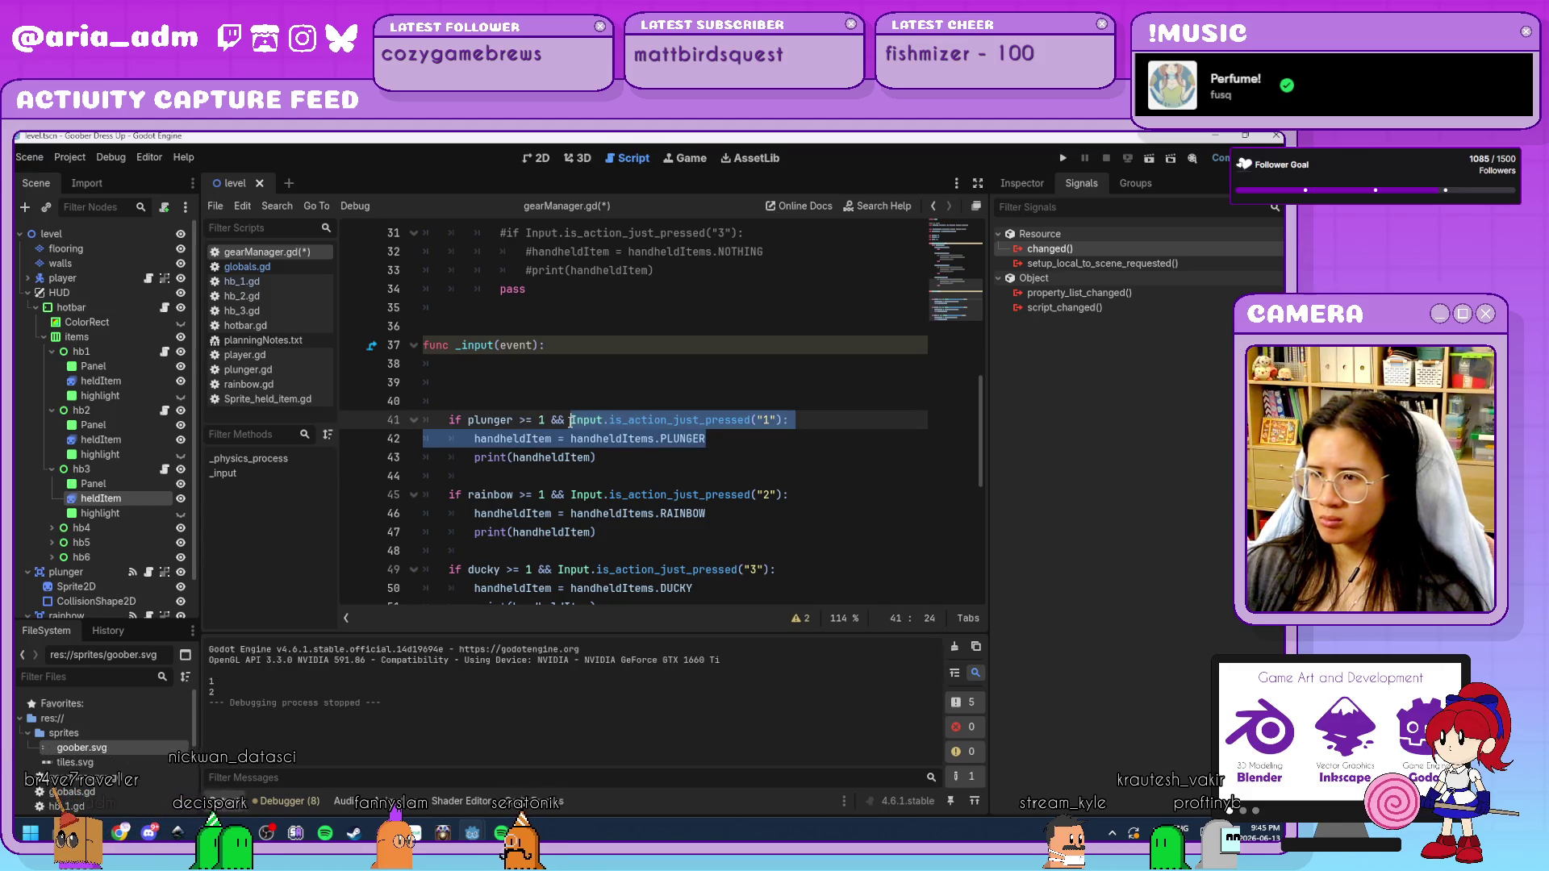
{"action": "key", "text": "ctrl+c"}
{"action": "left_click", "coordinate": [471, 370]}
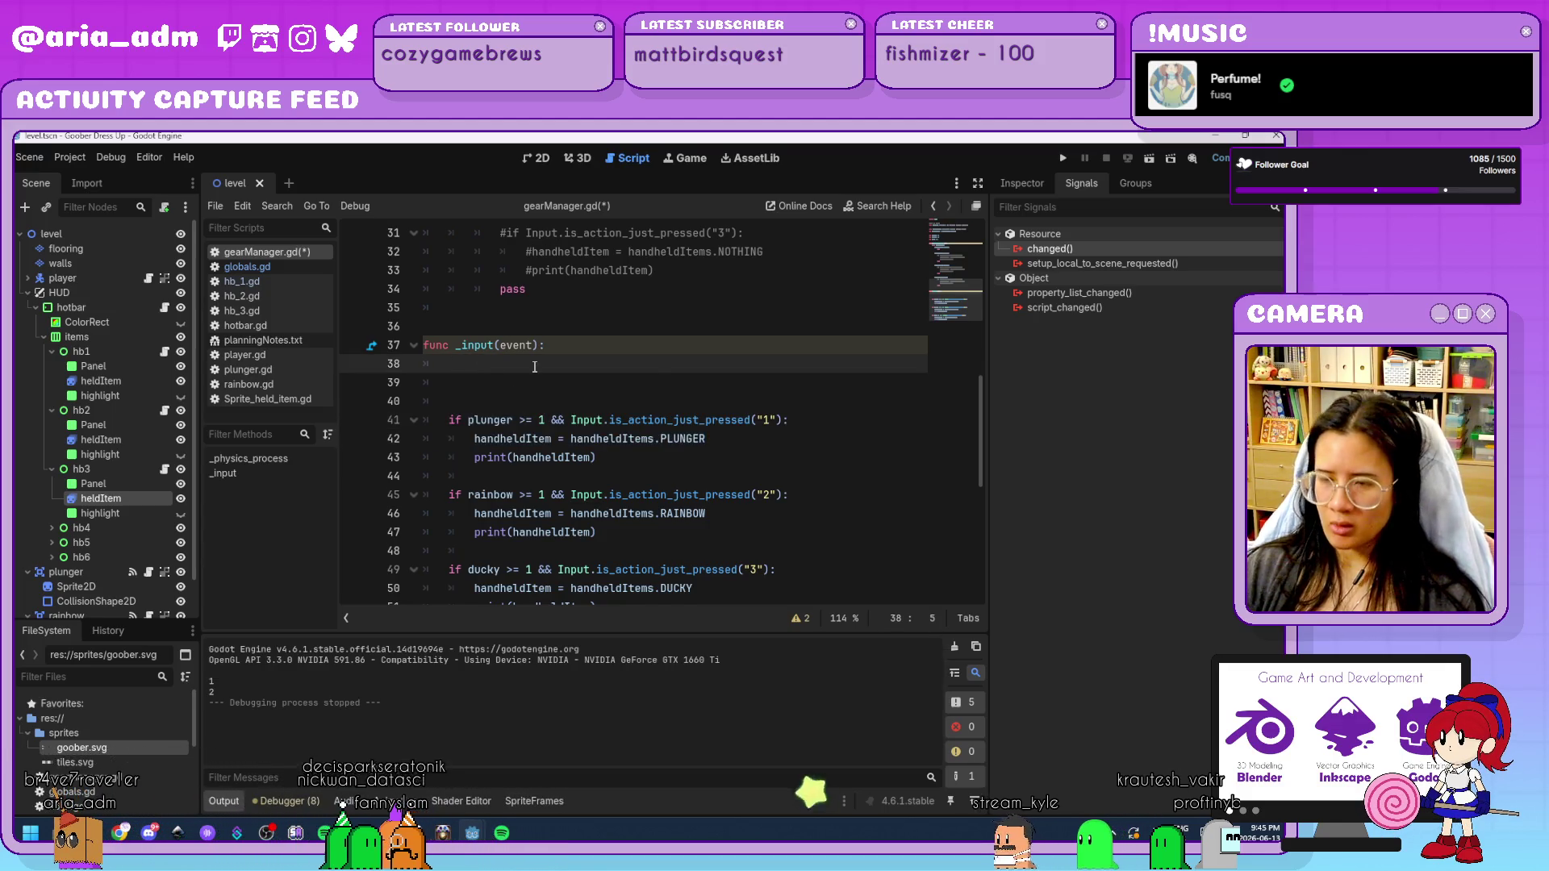
{"action": "key", "text": "ctrl+v"}
Prefix the pasted key-1 condition with 'if', discarding a partial else line.
{"action": "left_click", "coordinate": [450, 364]}
{"action": "type", "text": "if"}
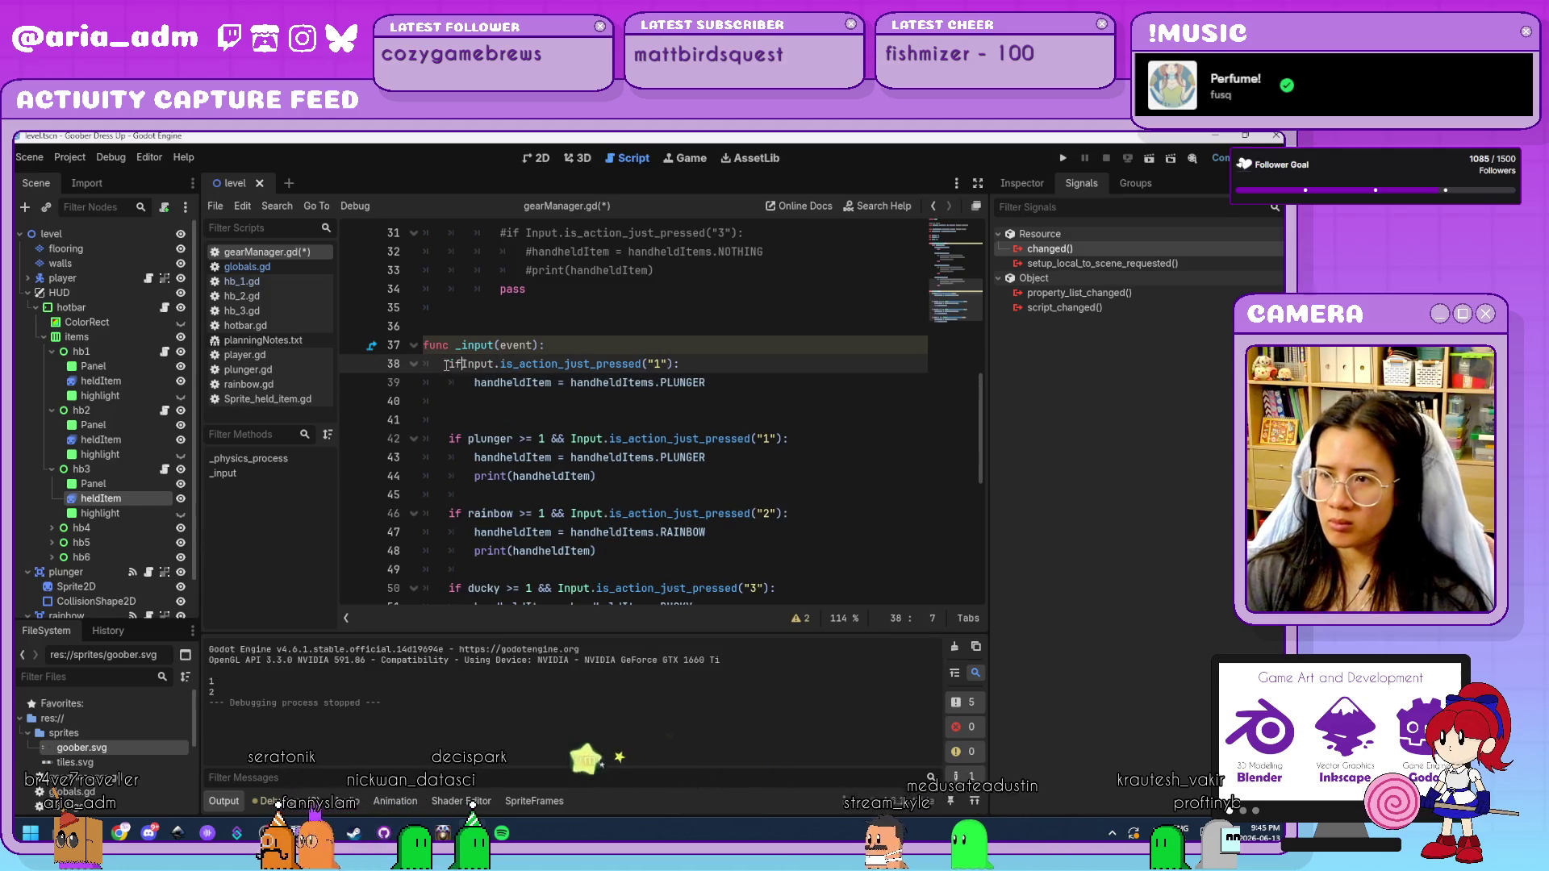
{"action": "left_click", "coordinate": [731, 391]}
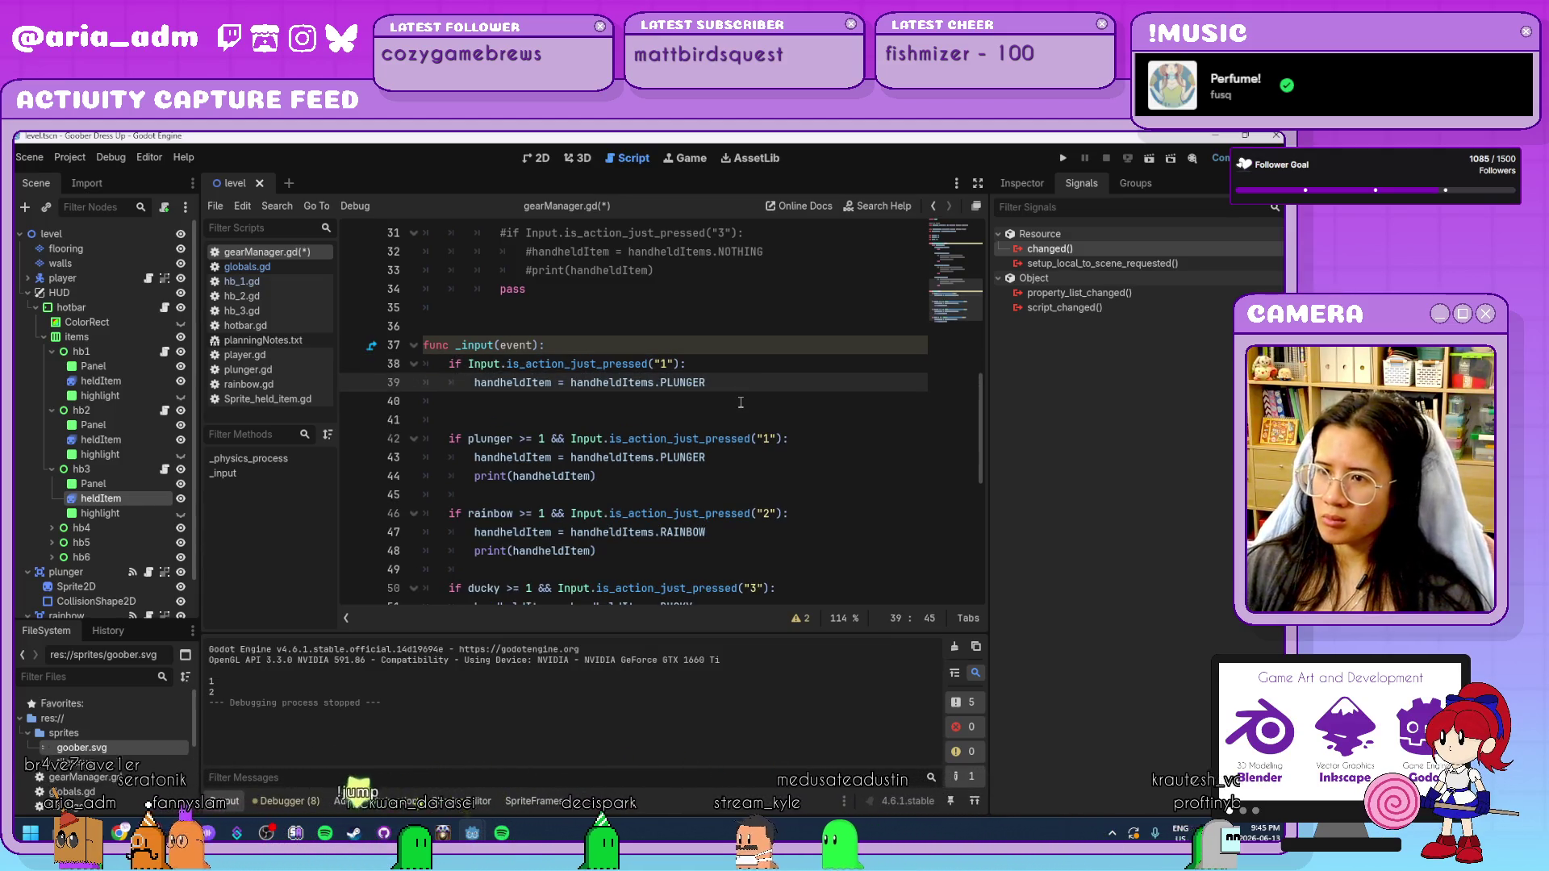
{"action": "key", "text": "Return"}
{"action": "key", "text": "BackSpace"}
{"action": "type", "text": "else"}
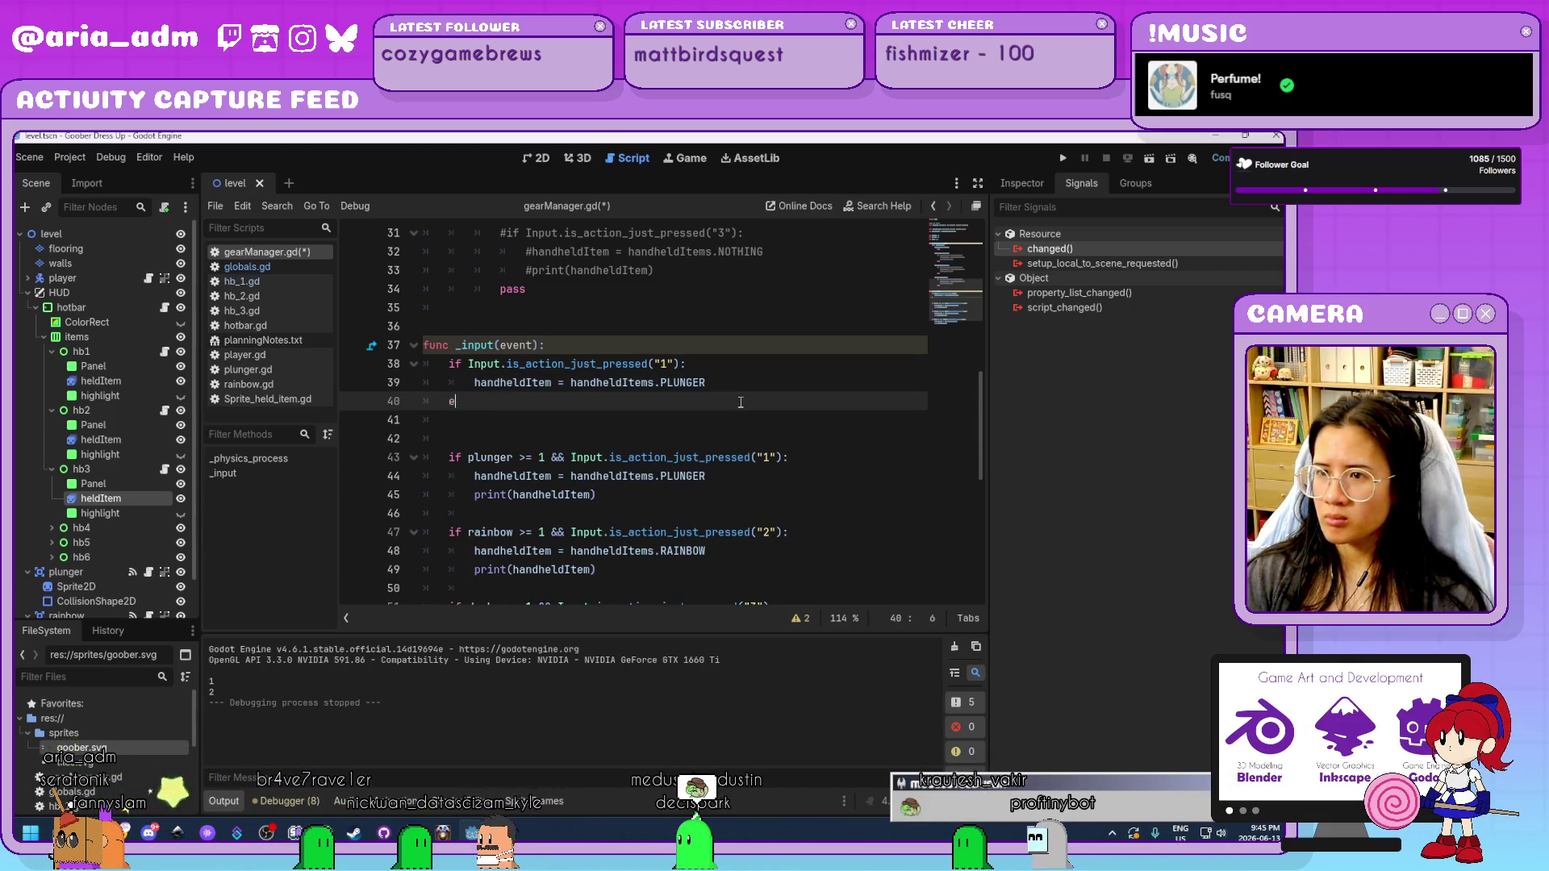
{"action": "key", "text": "BackSpace"}
{"action": "key", "text": "BackSpace"}
{"action": "key", "text": "BackSpace"}
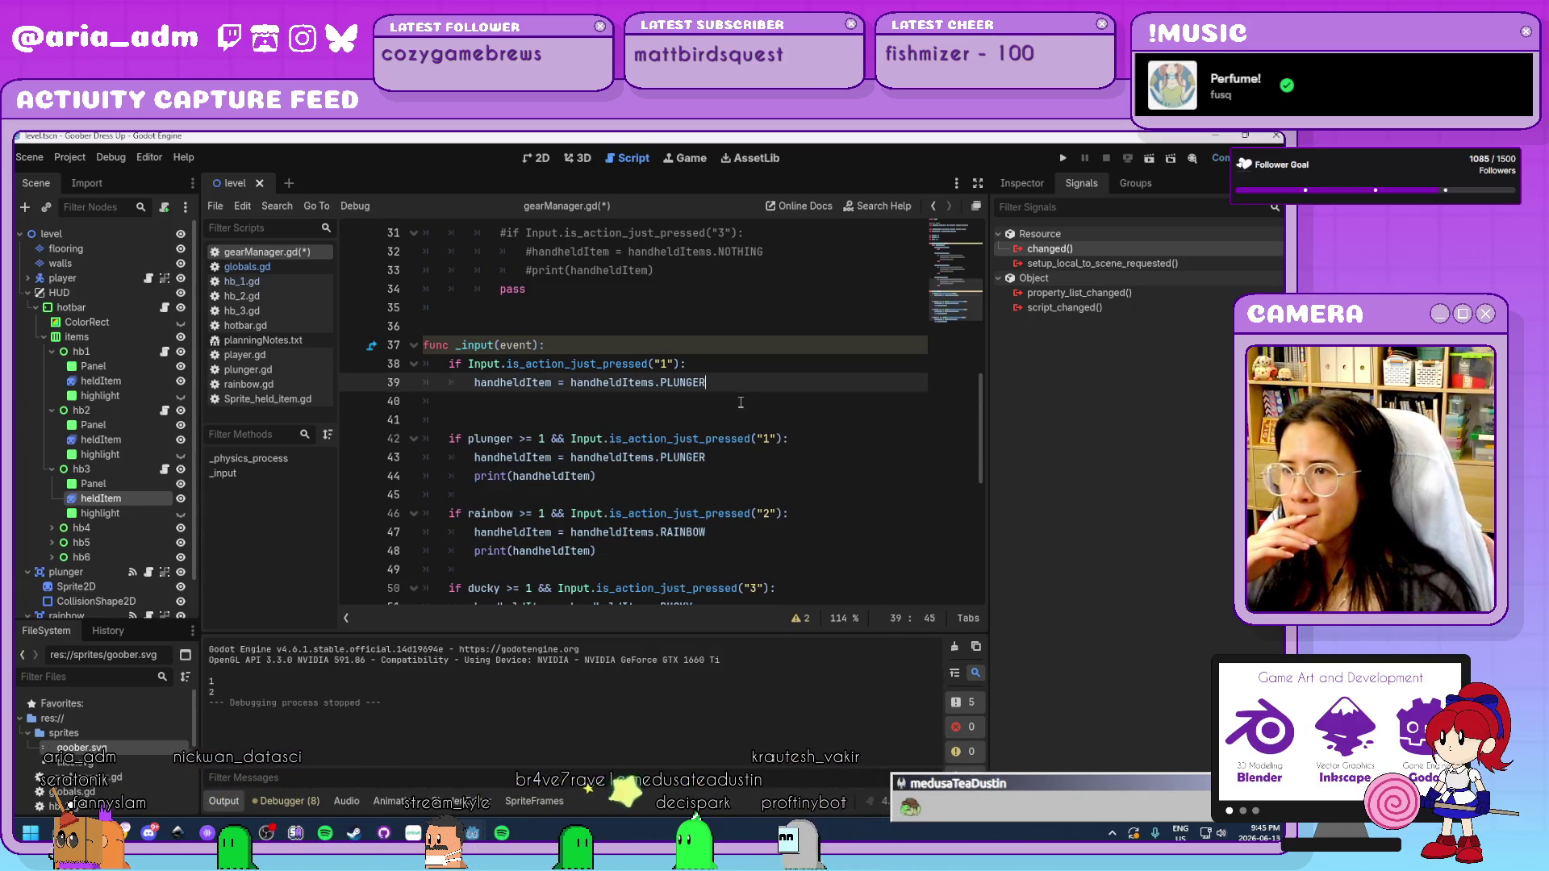
Nest 'if plunger >= 1:' inside the key-1 check and indent the PLUNGER assignment under it.
{"action": "left_click", "coordinate": [756, 361]}
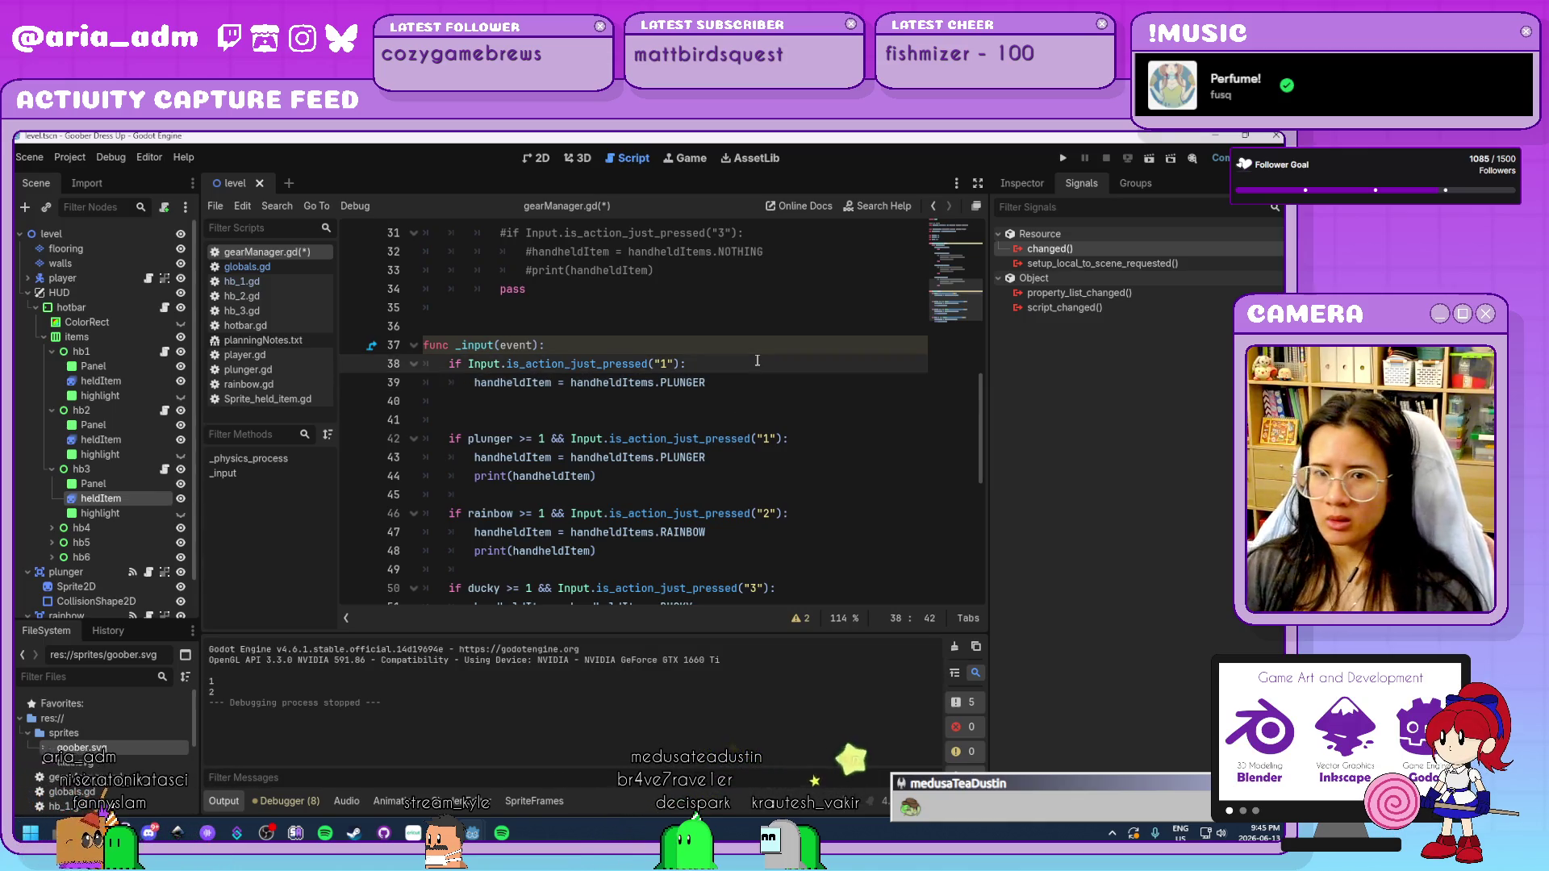
{"action": "key", "text": "Return"}
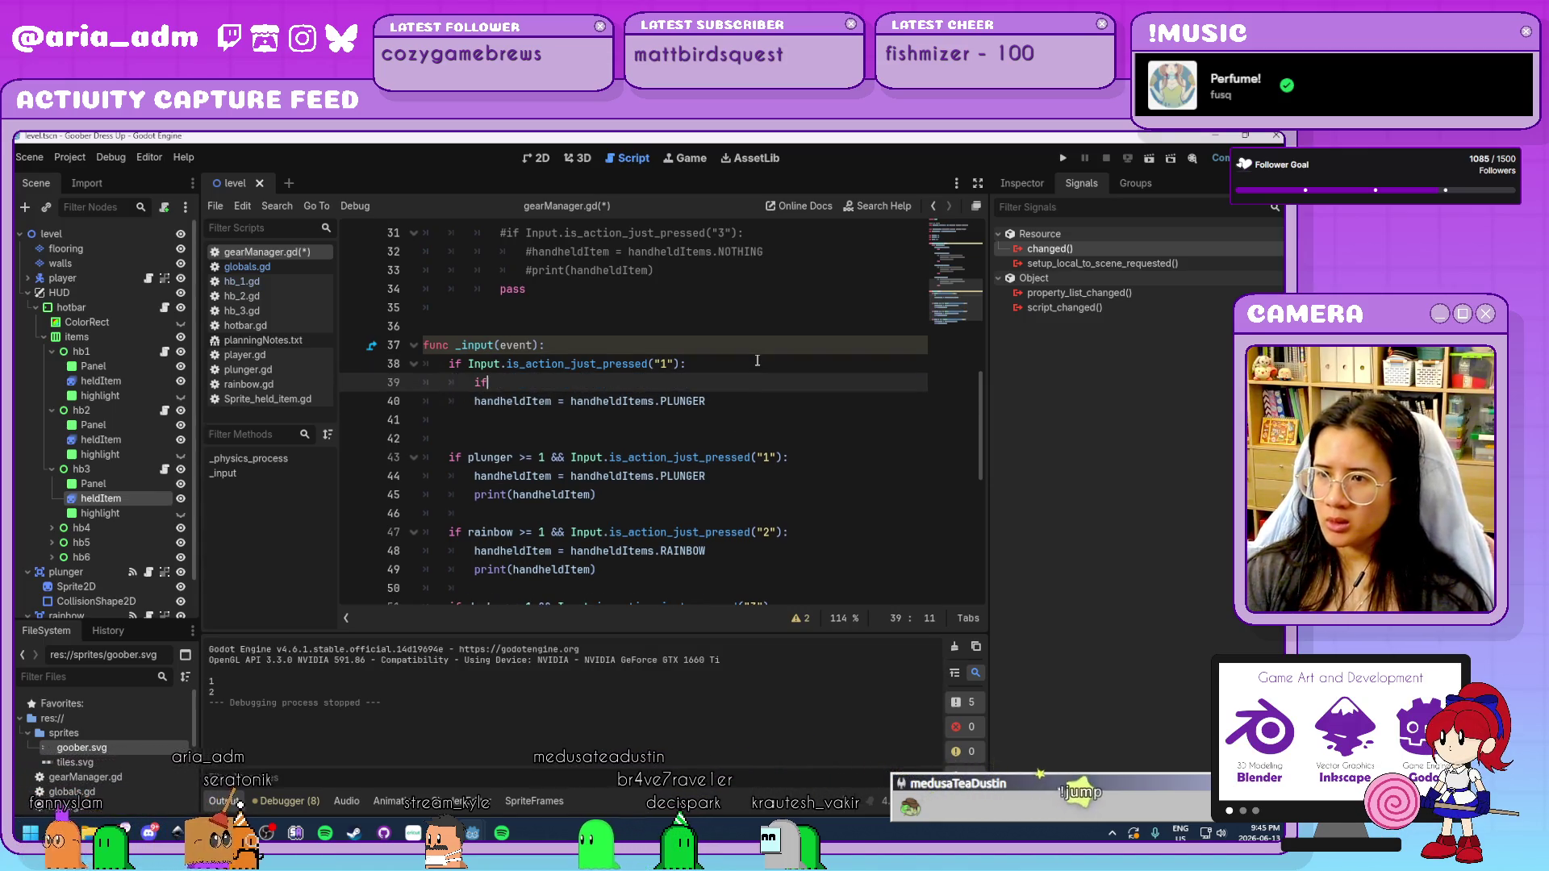
{"action": "type", "text": " pl"}
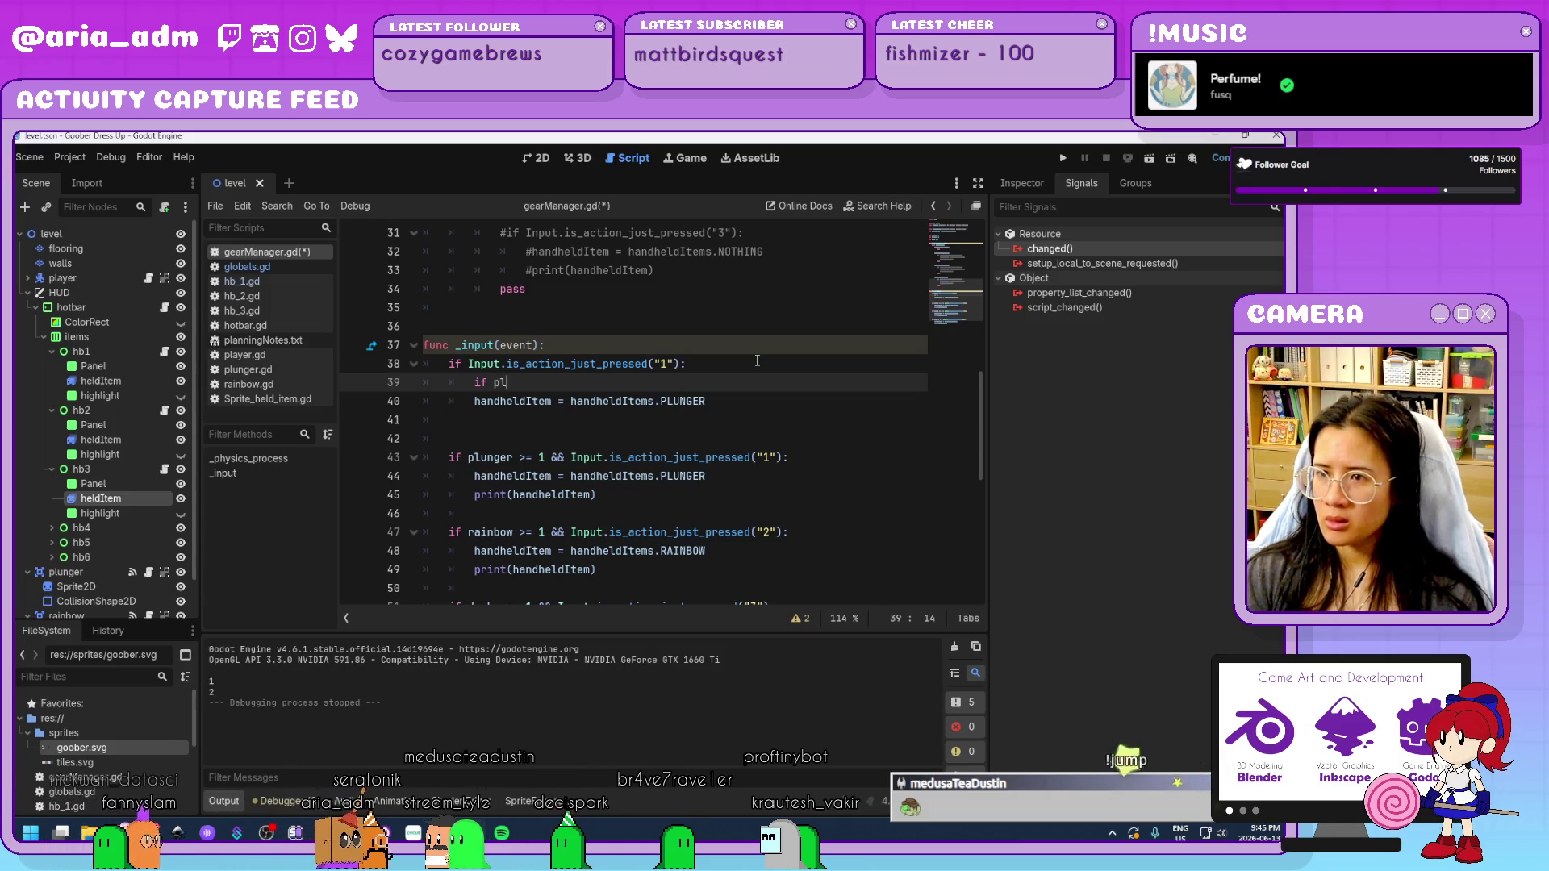
{"action": "type", "text": "unger >= 1:"}
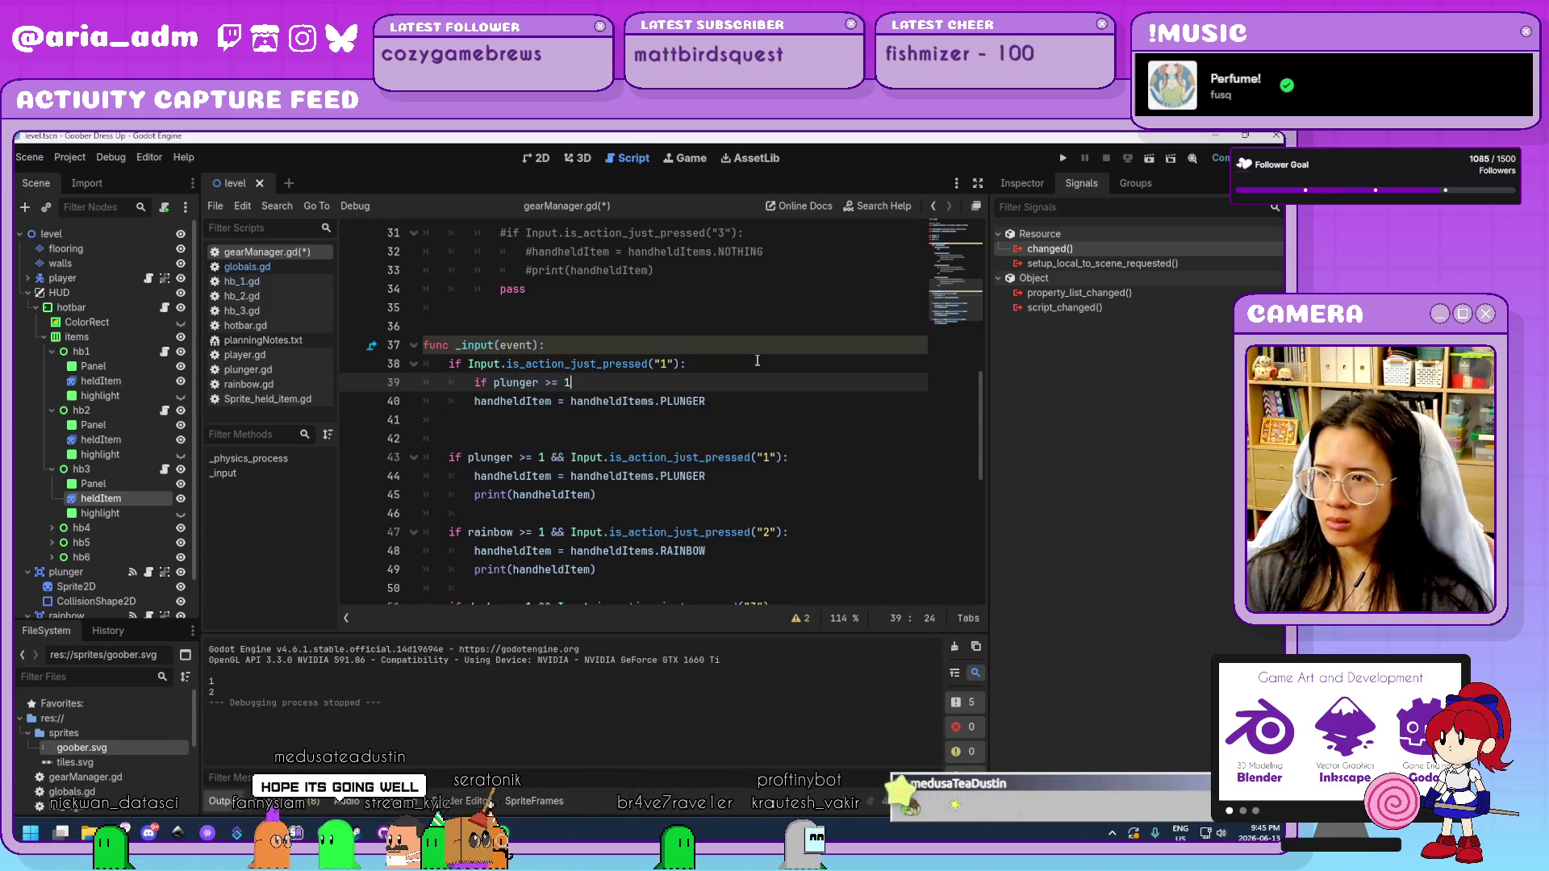
{"action": "key", "text": "Down"}
{"action": "key", "text": "Home"}
{"action": "key", "text": "Tab"}
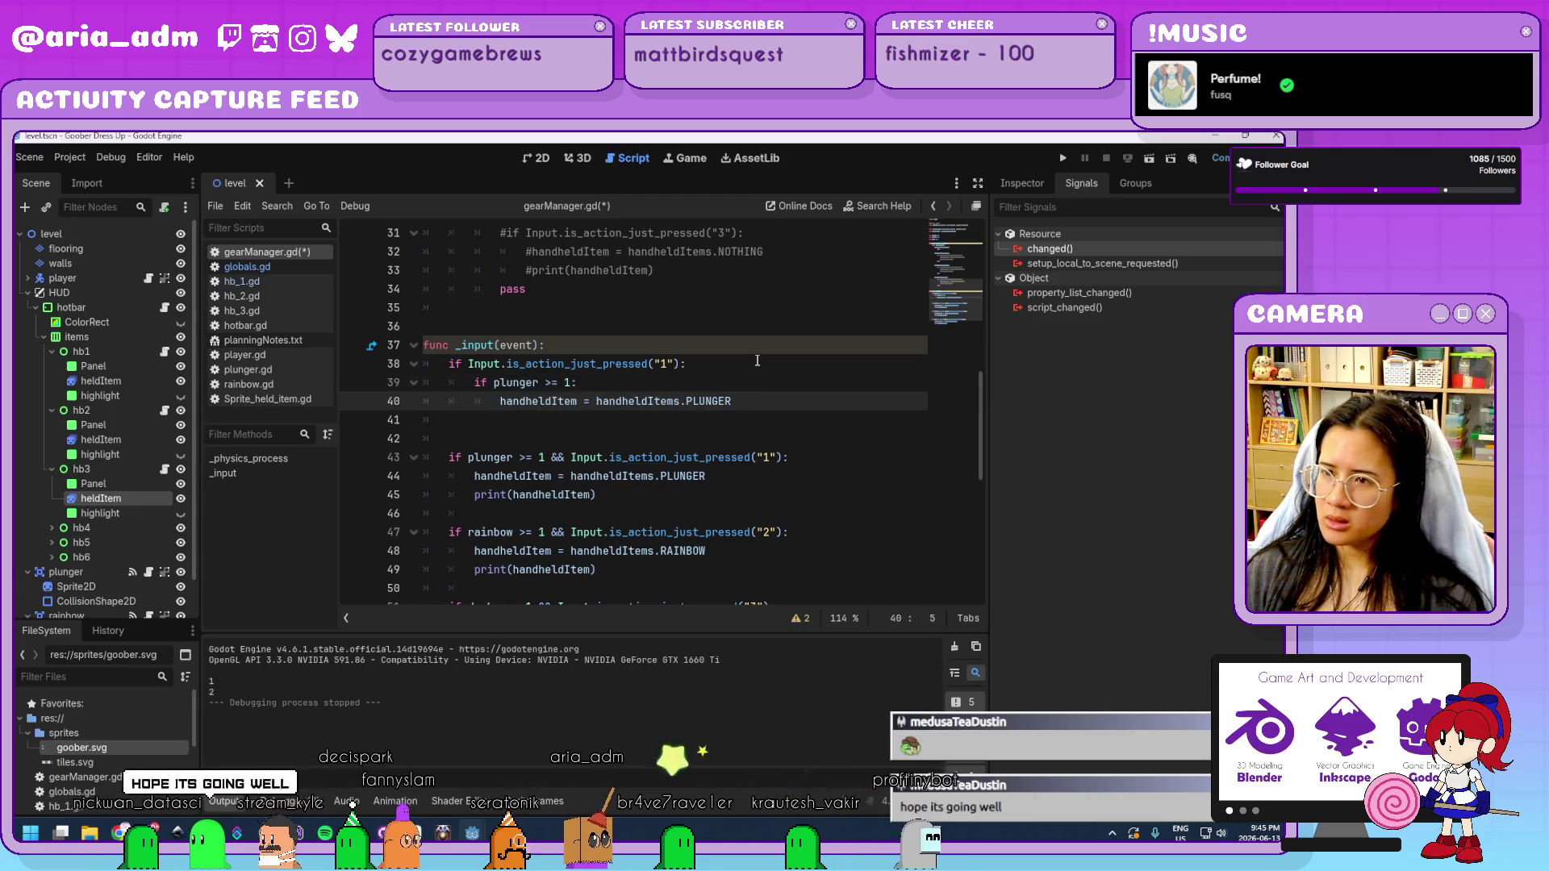
{"action": "key", "text": "Down"}
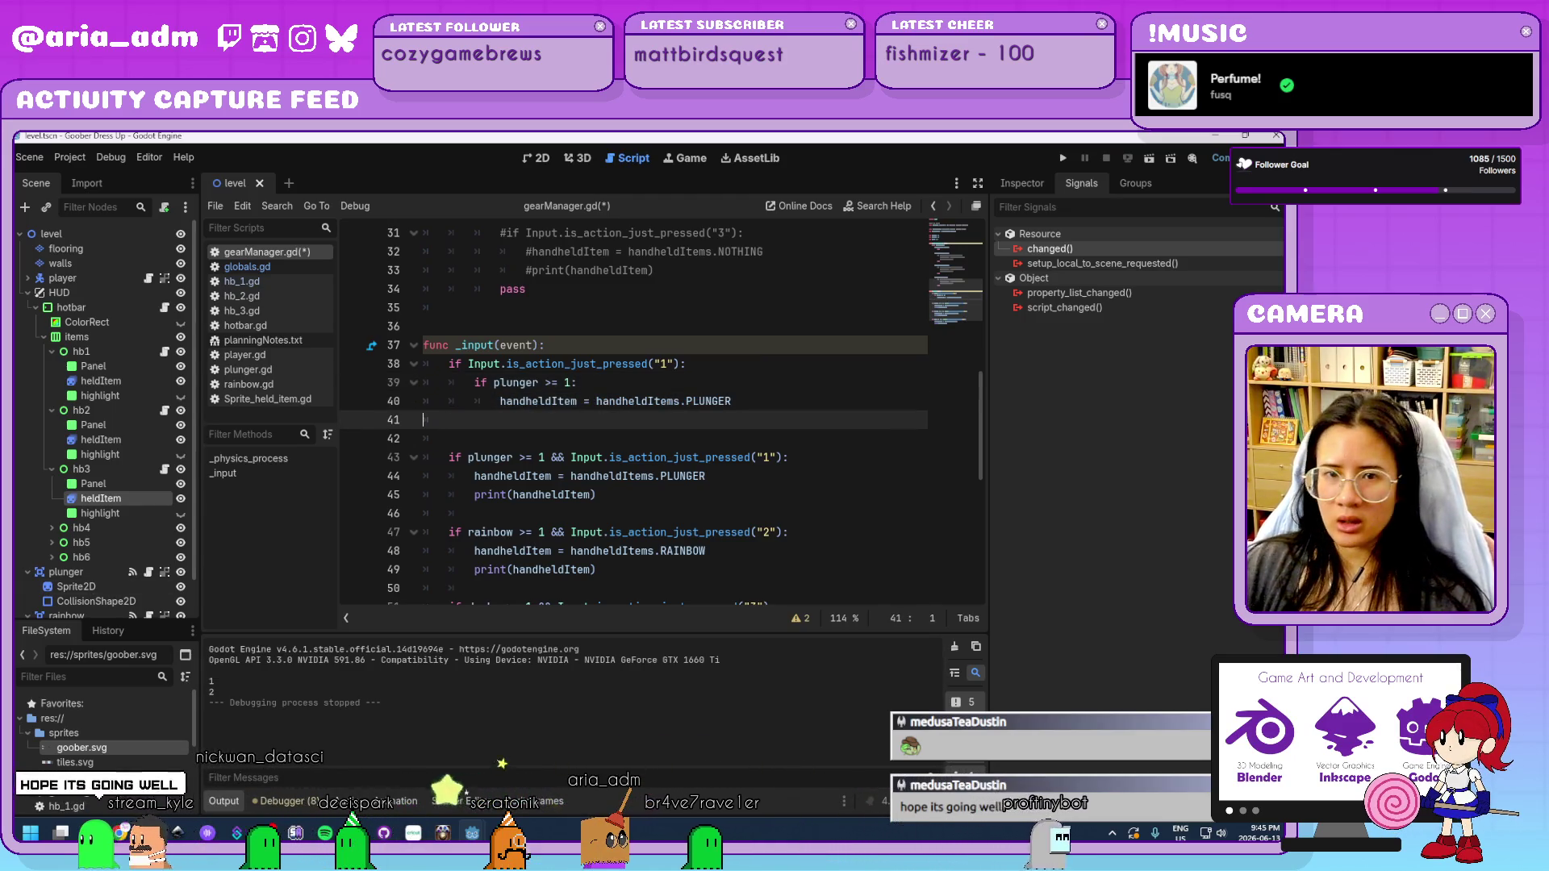
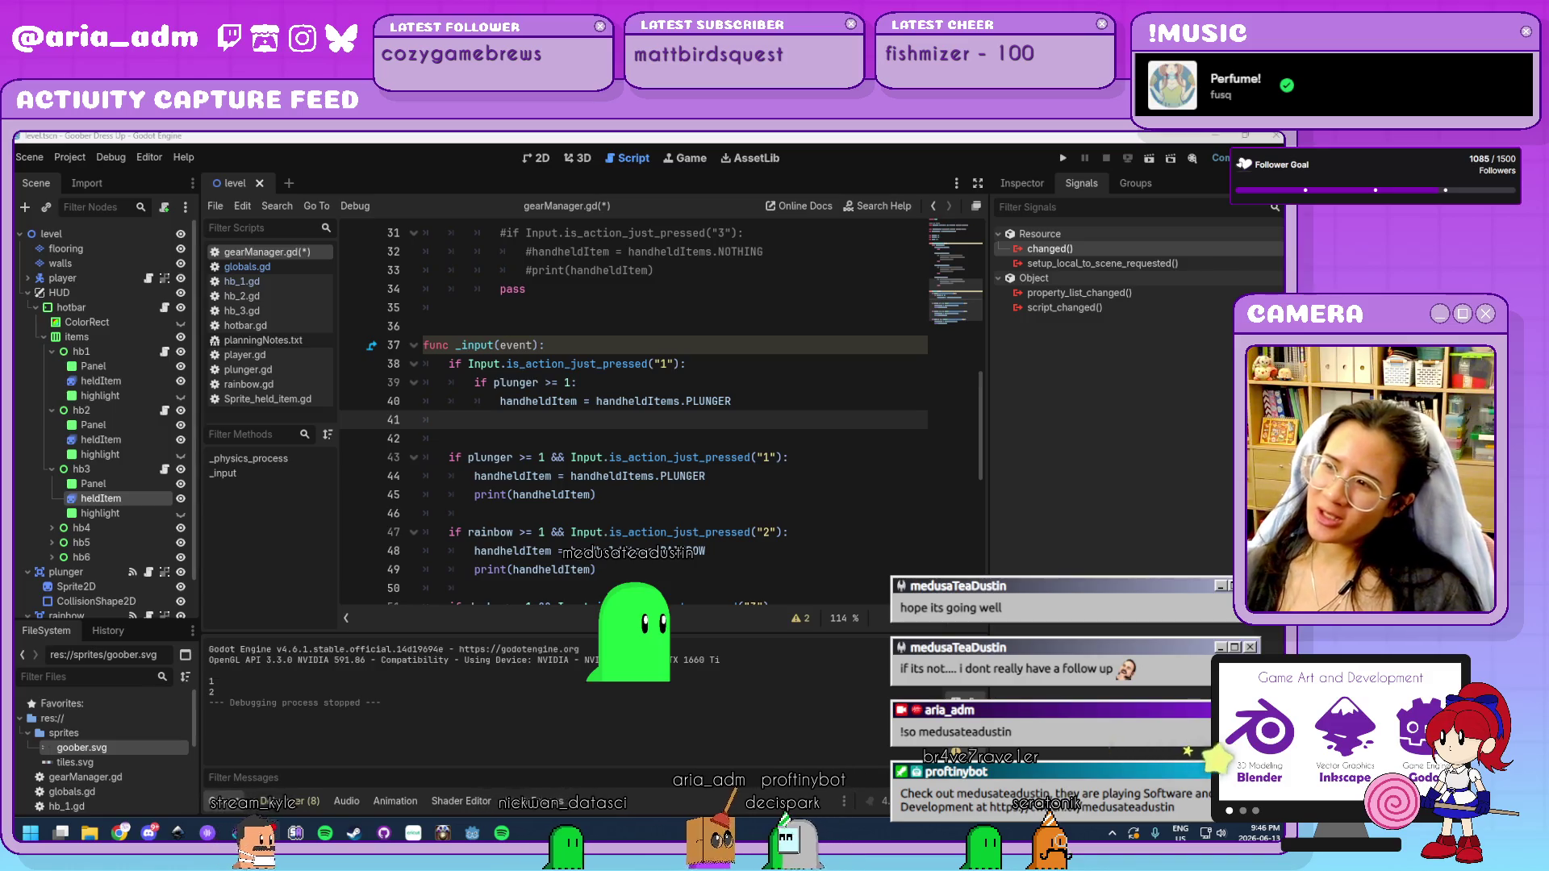
Move the plunger print call under the nested assignment and delete the old plunger if-block.
{"action": "left_click", "coordinate": [777, 414]}
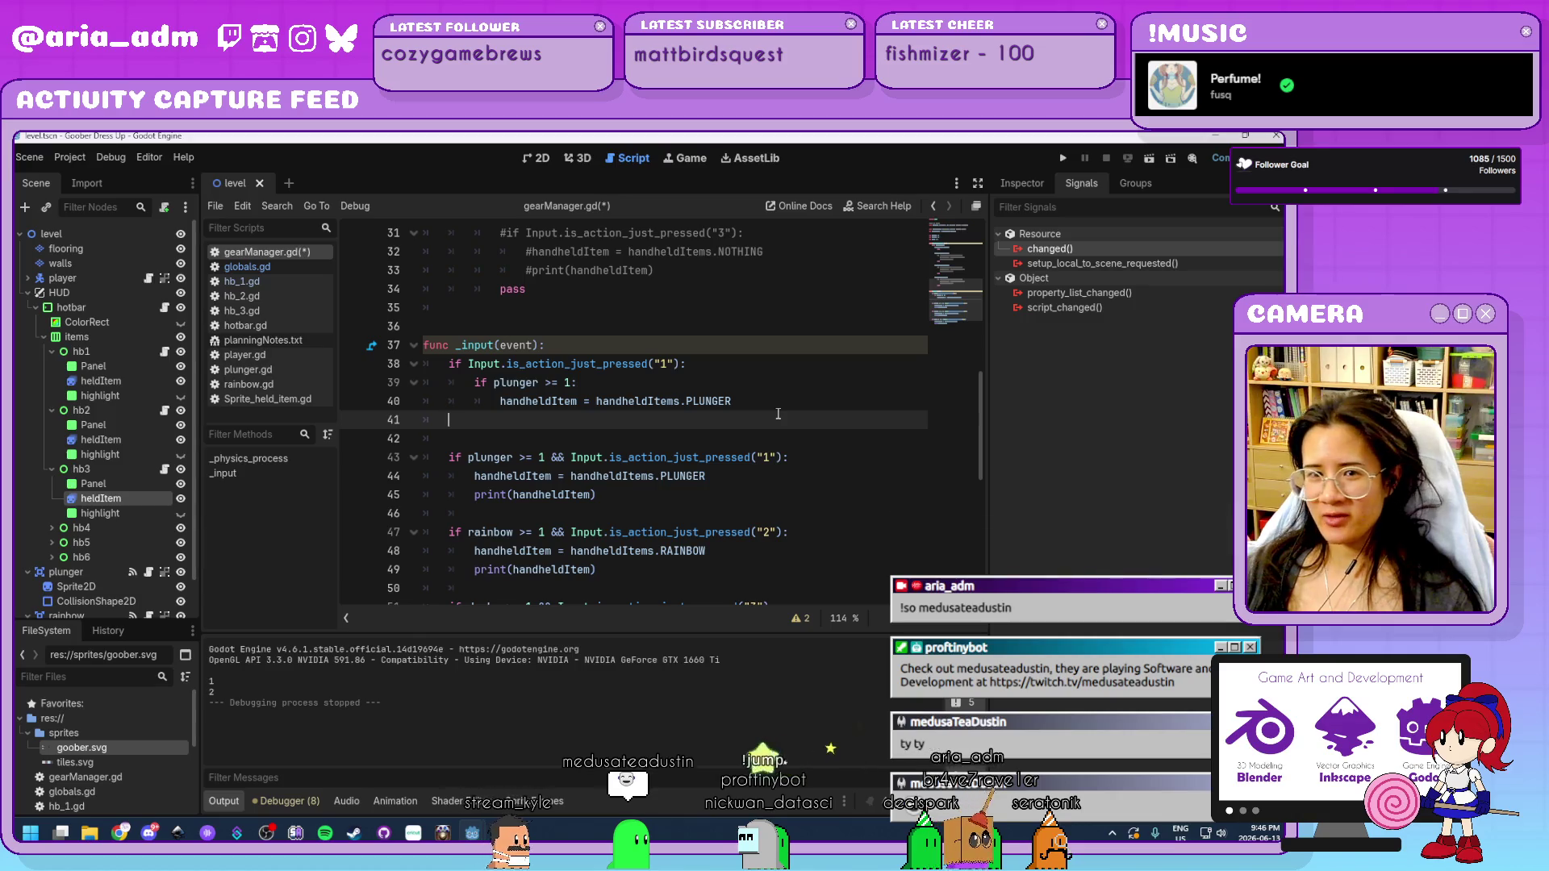
{"action": "left_click", "coordinate": [762, 437]}
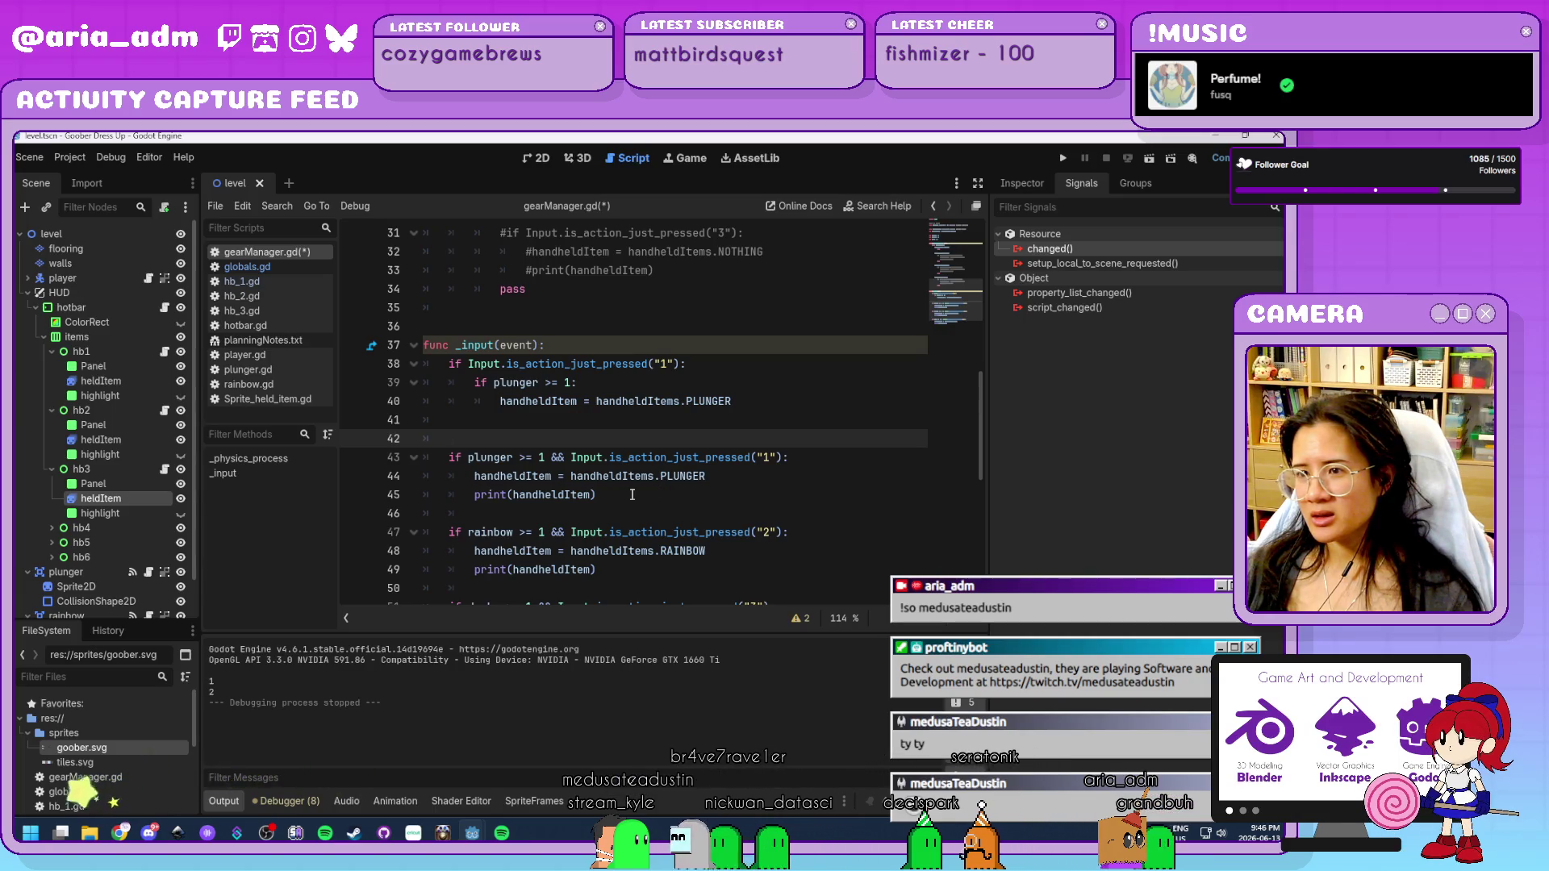
{"action": "mouse_move", "coordinate": [633, 494]}
{"action": "left_mouse_down"}
{"action": "mouse_move", "coordinate": [452, 458]}
{"action": "mouse_move", "coordinate": [503, 511]}
{"action": "mouse_move", "coordinate": [475, 494]}
{"action": "left_mouse_up"}
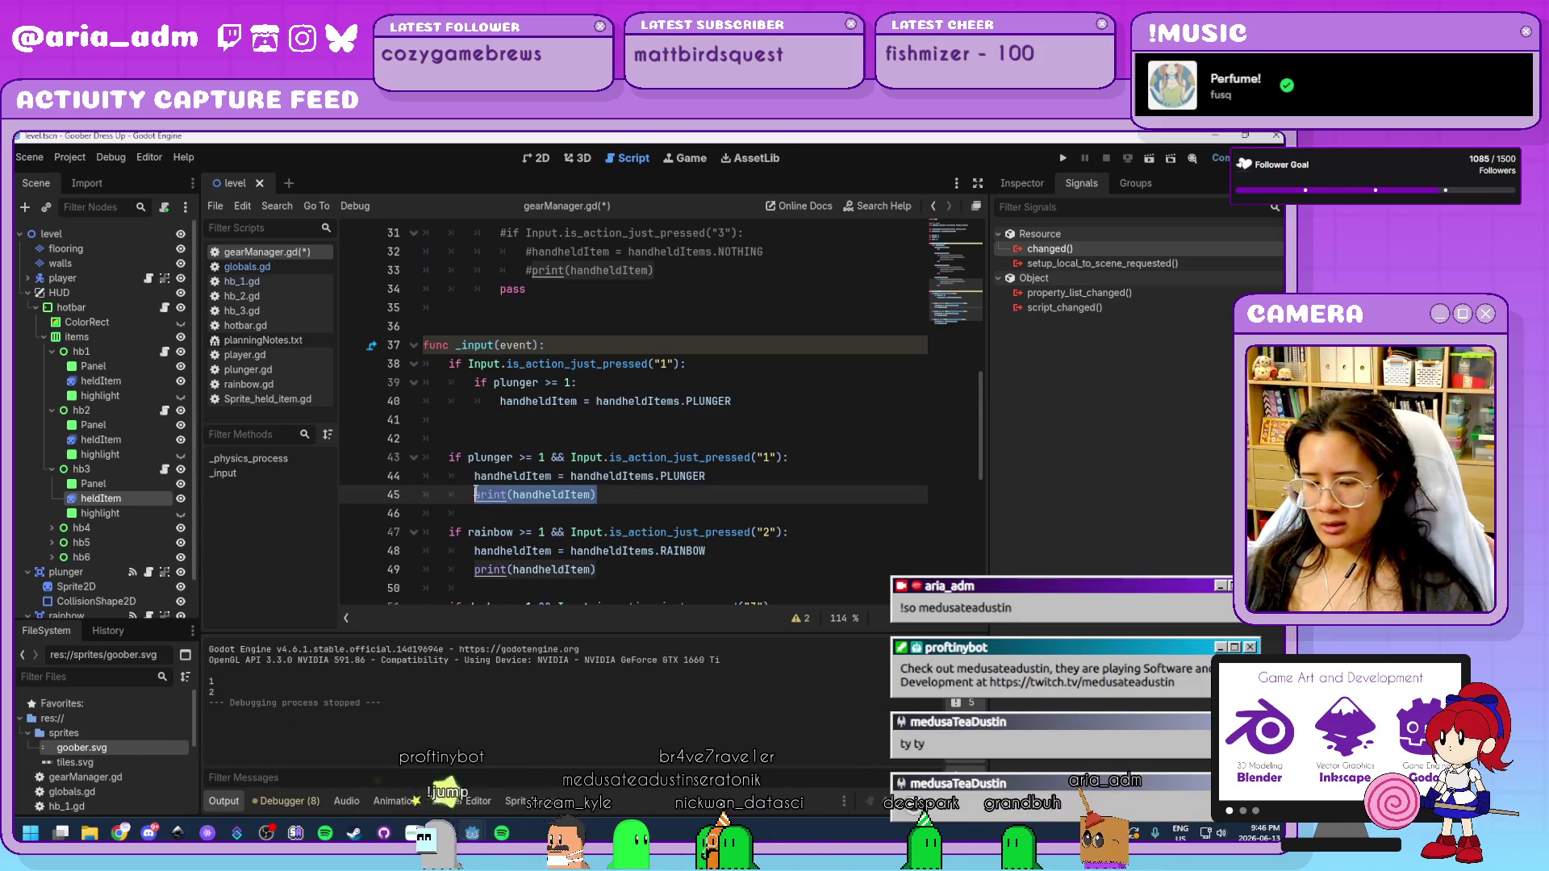
{"action": "key", "text": "BackSpace"}
{"action": "left_click", "coordinate": [784, 399]}
{"action": "key", "text": "Return"}
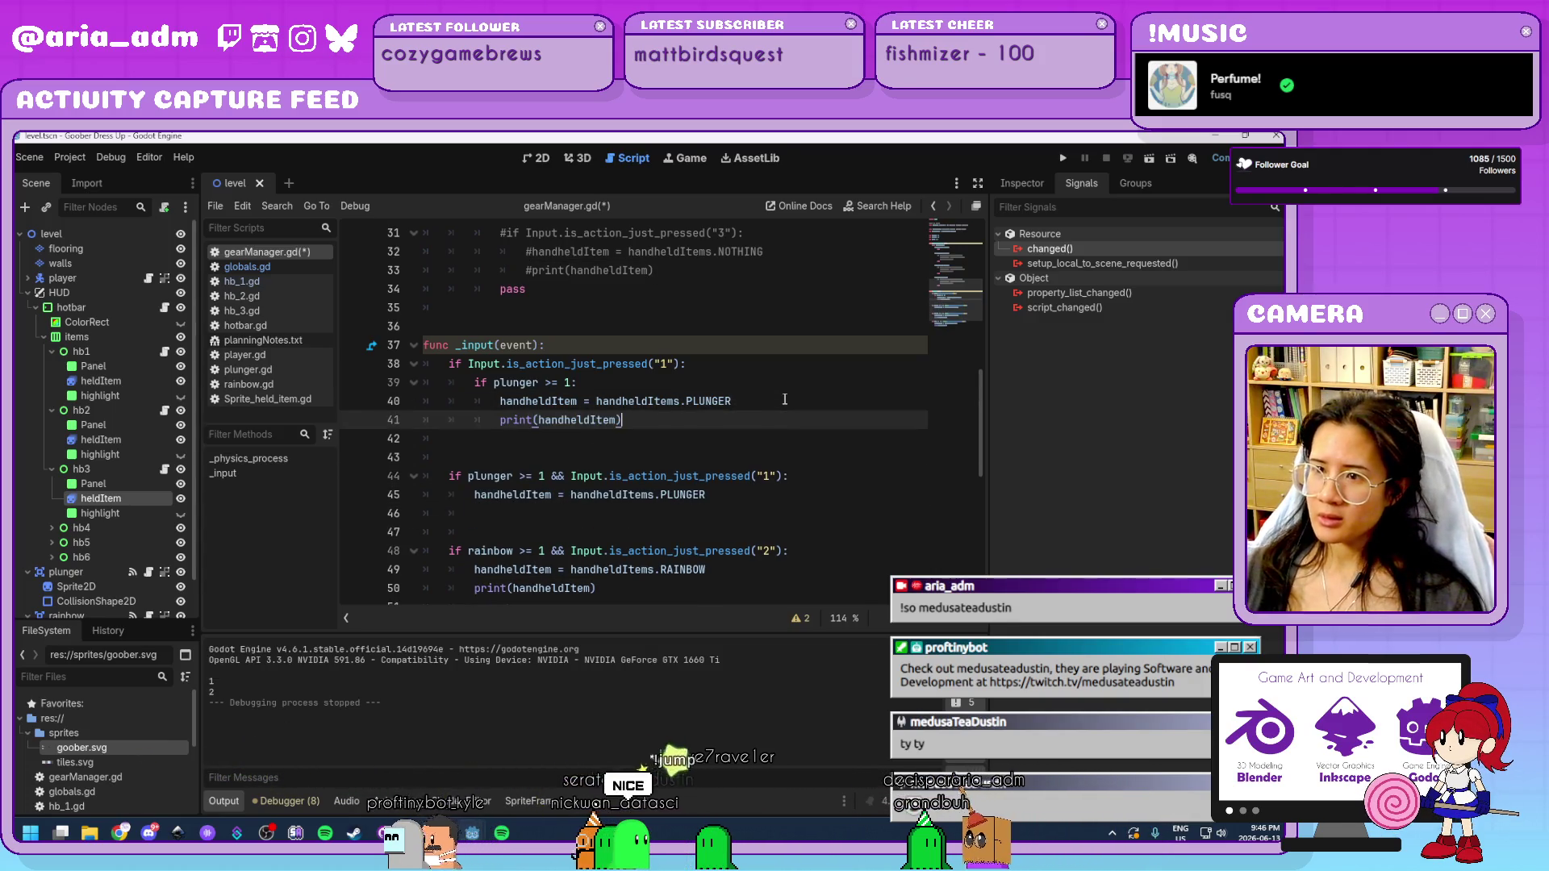
{"action": "left_click_drag", "start_coordinate": [710, 495], "coordinate": [289, 454]}
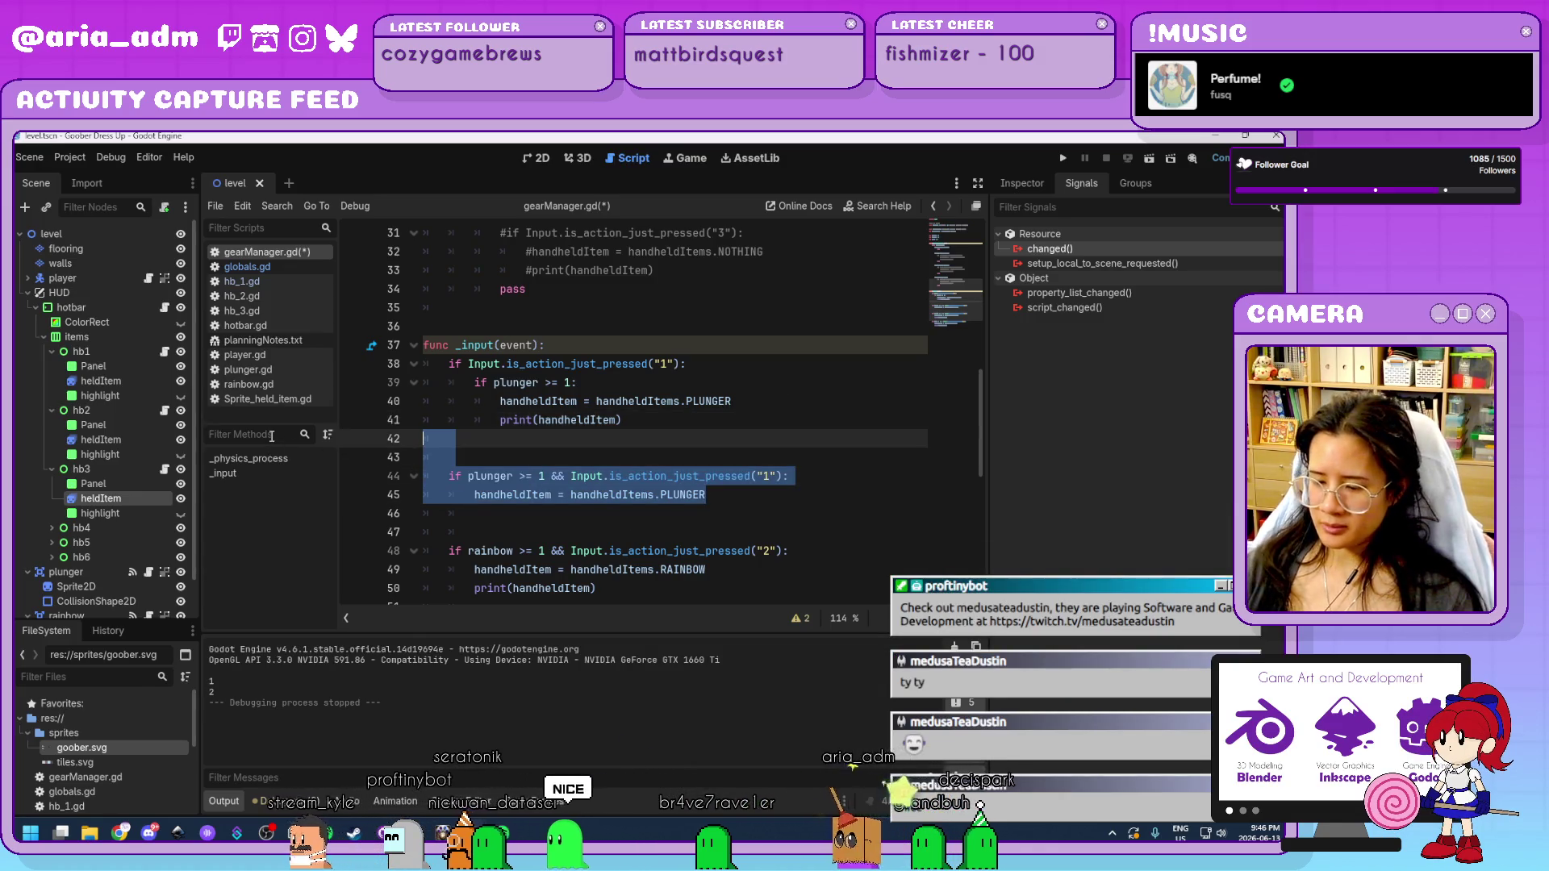
{"action": "key", "text": "BackSpace"}
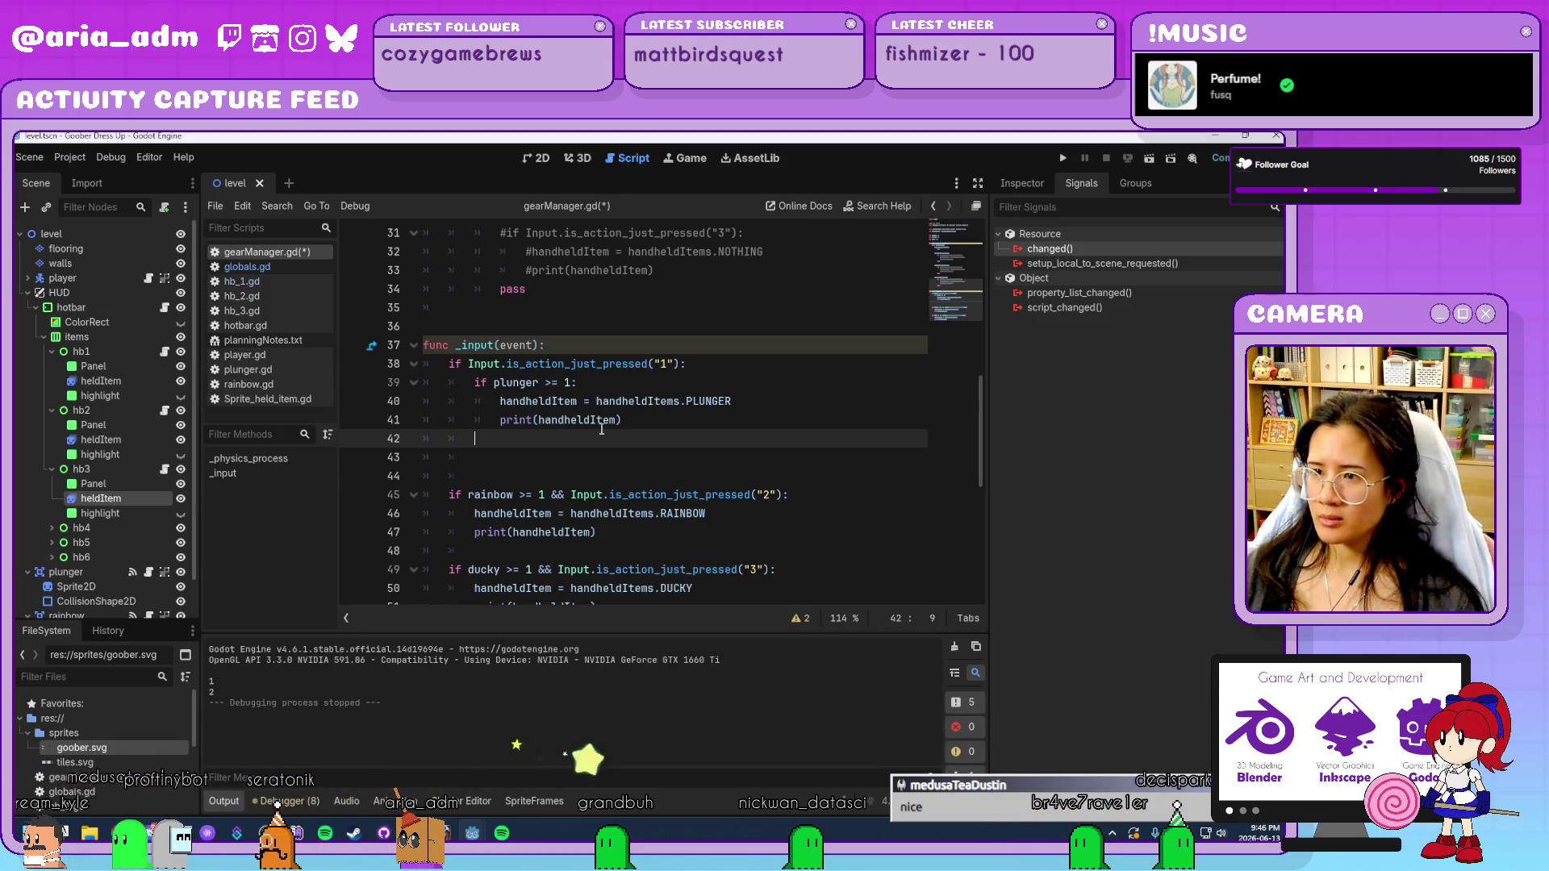
{"action": "key", "text": "BackSpace"}
{"action": "key", "text": "BackSpace"}
{"action": "key", "text": "BackSpace"}
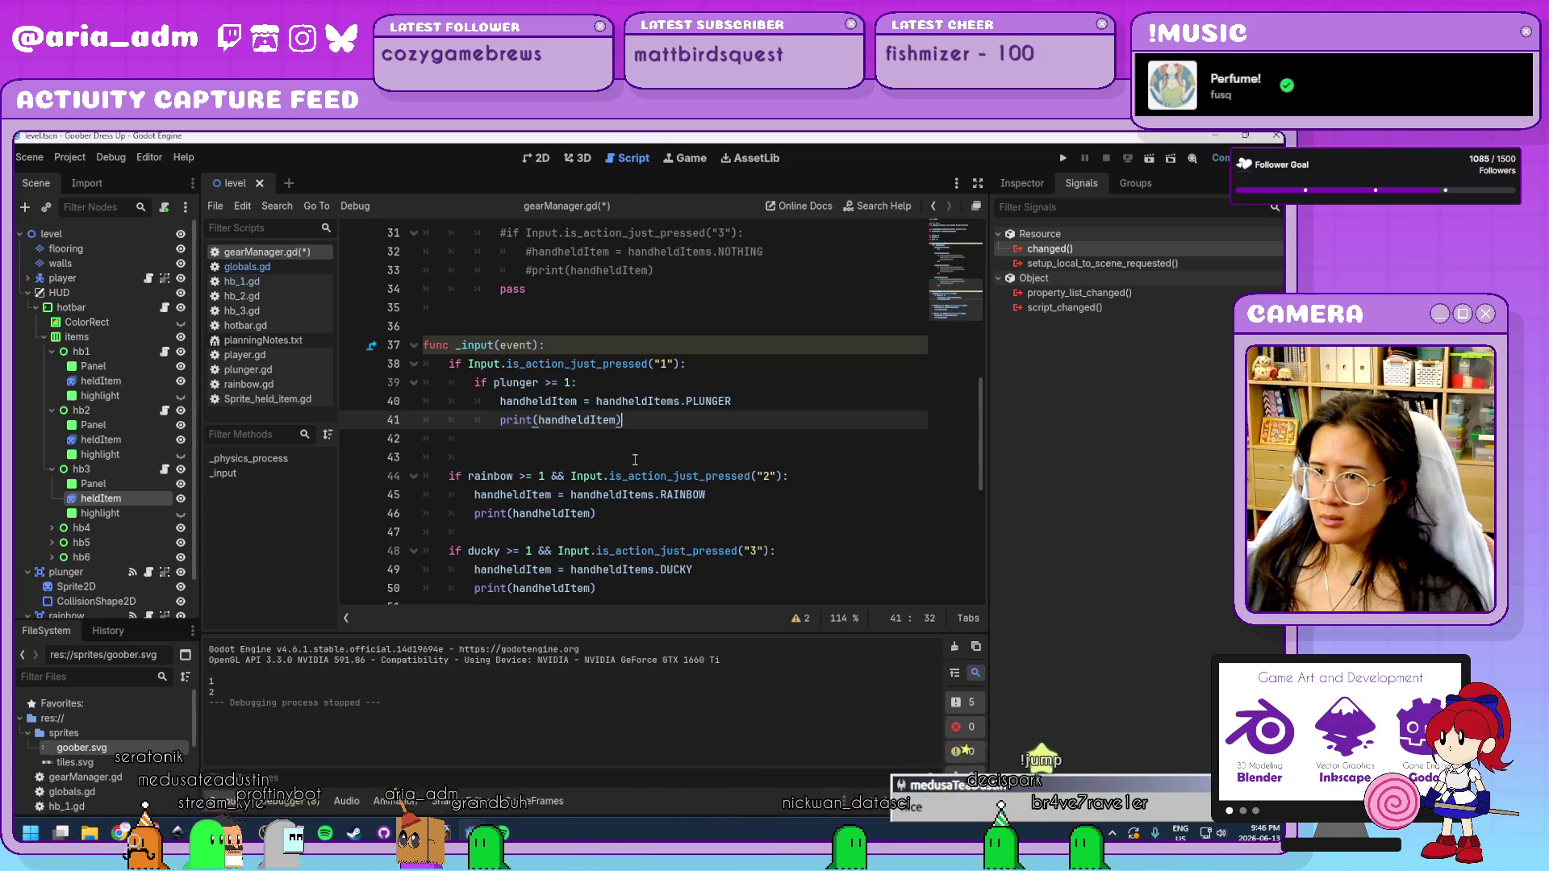
Undo those edits to restore the original plunger, rainbow and ducky checks.
{"action": "key", "text": "ctrl+z"}
{"action": "key", "text": "ctrl+z"}
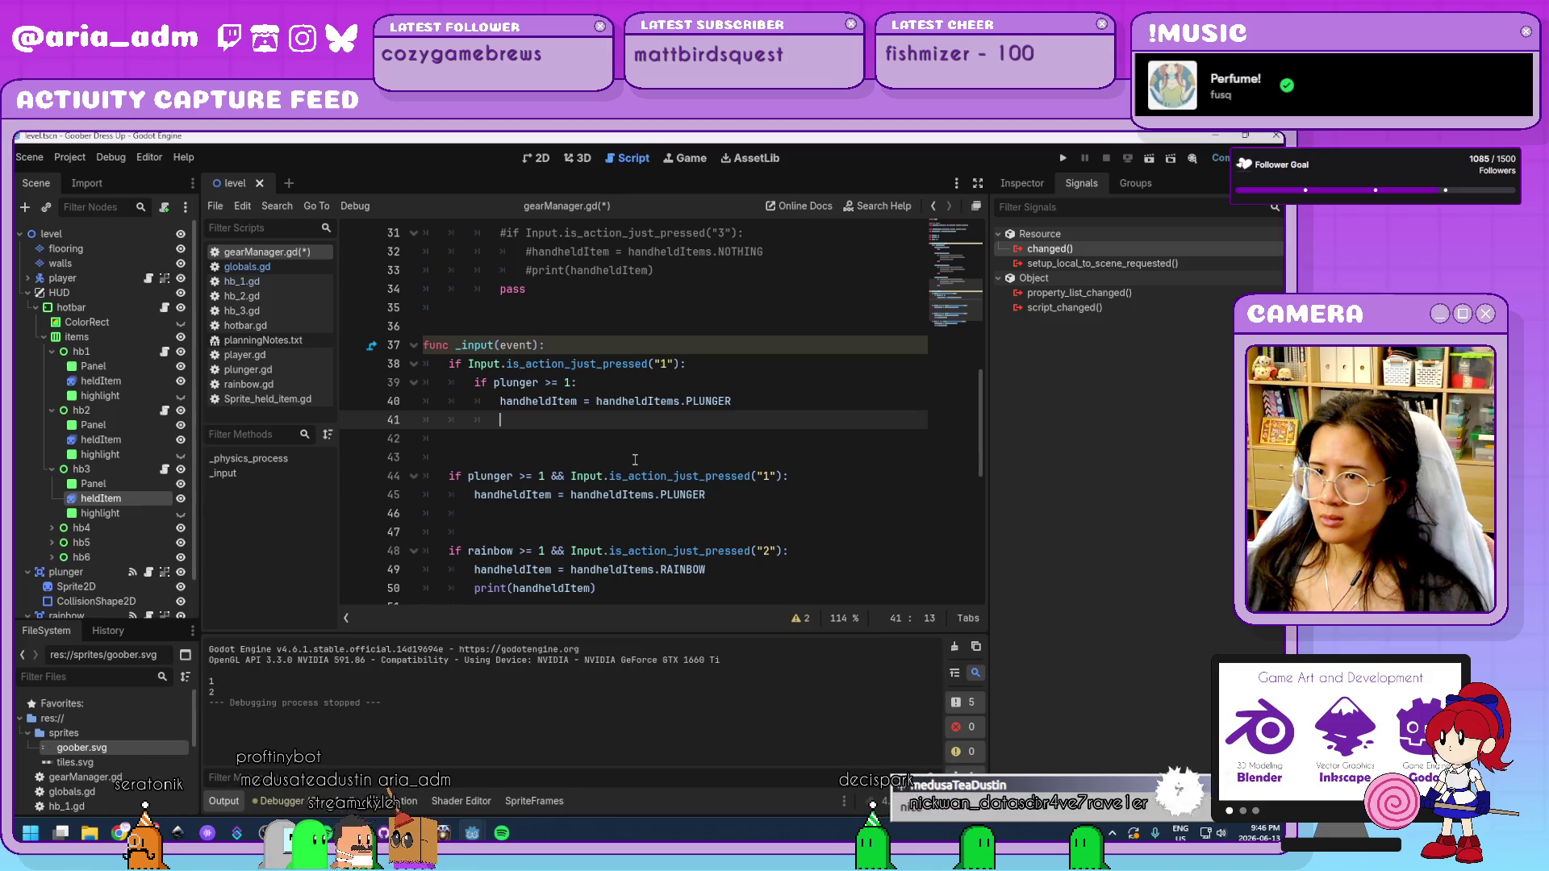
{"action": "key", "text": "ctrl+z"}
{"action": "key", "text": "ctrl+z"}
{"action": "key", "text": "ctrl+z"}
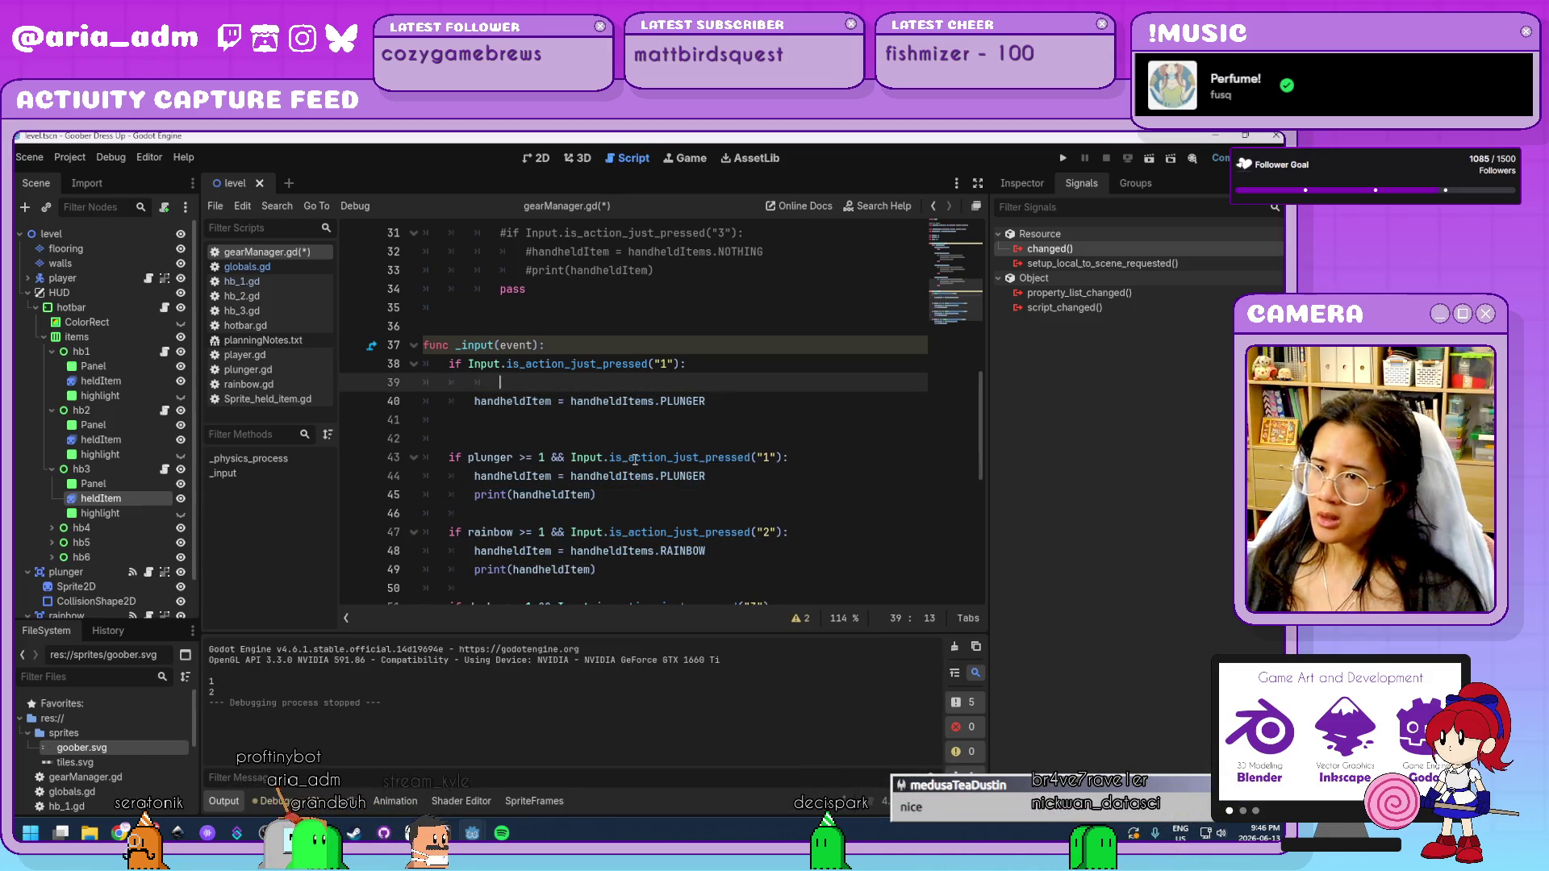
{"action": "key", "text": "ctrl+z"}
{"action": "key", "text": "ctrl+z"}
{"action": "key", "text": "ctrl+z"}
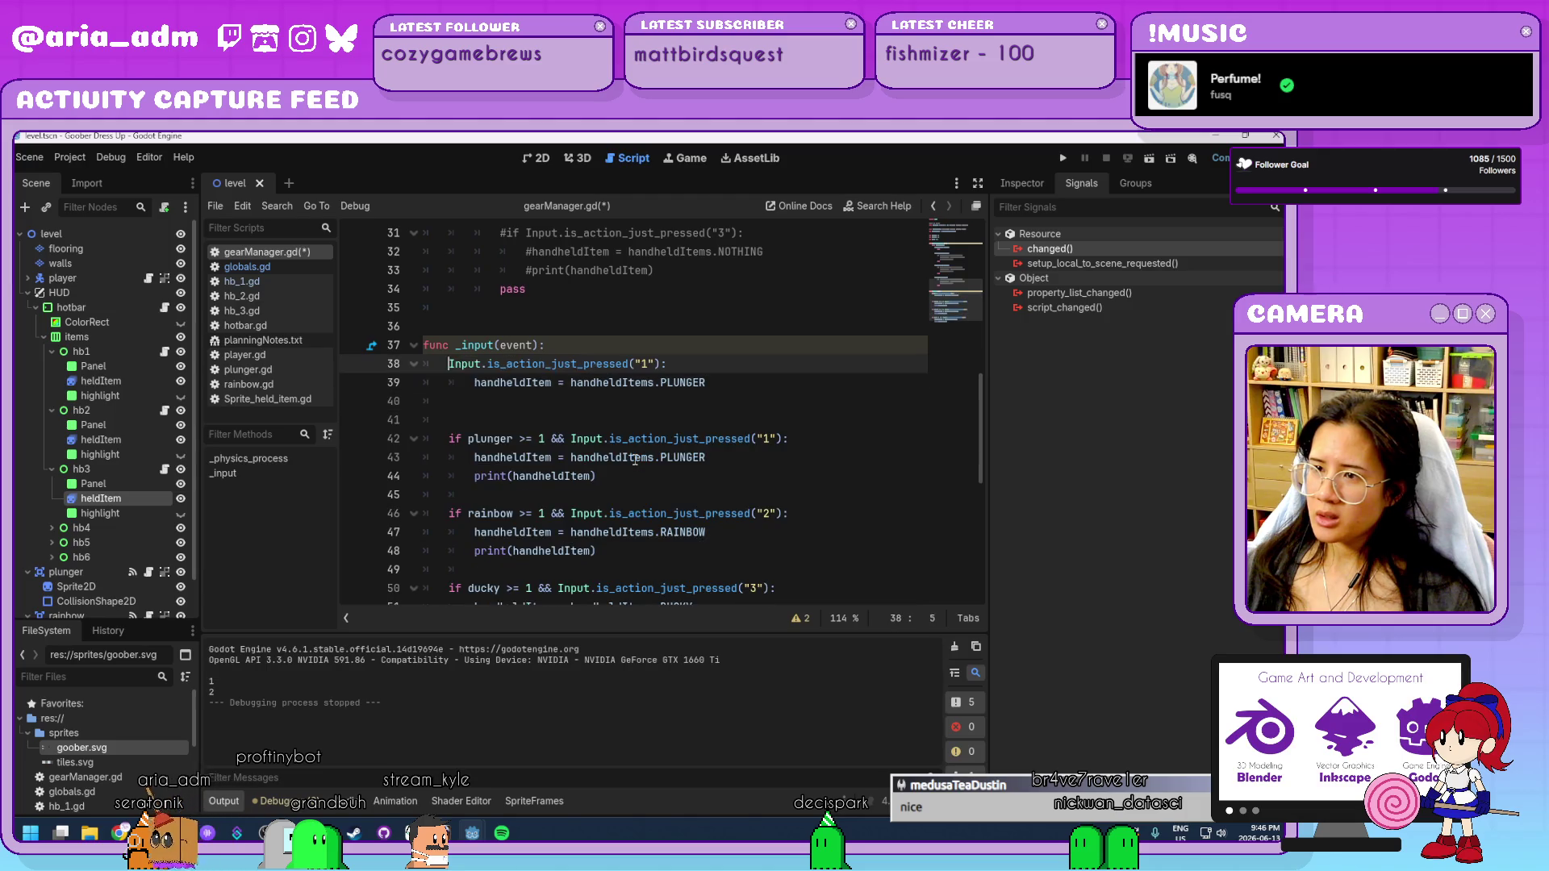
{"action": "key", "text": "ctrl+z"}
{"action": "key", "text": "ctrl+z"}
{"action": "key", "text": "ctrl+z"}
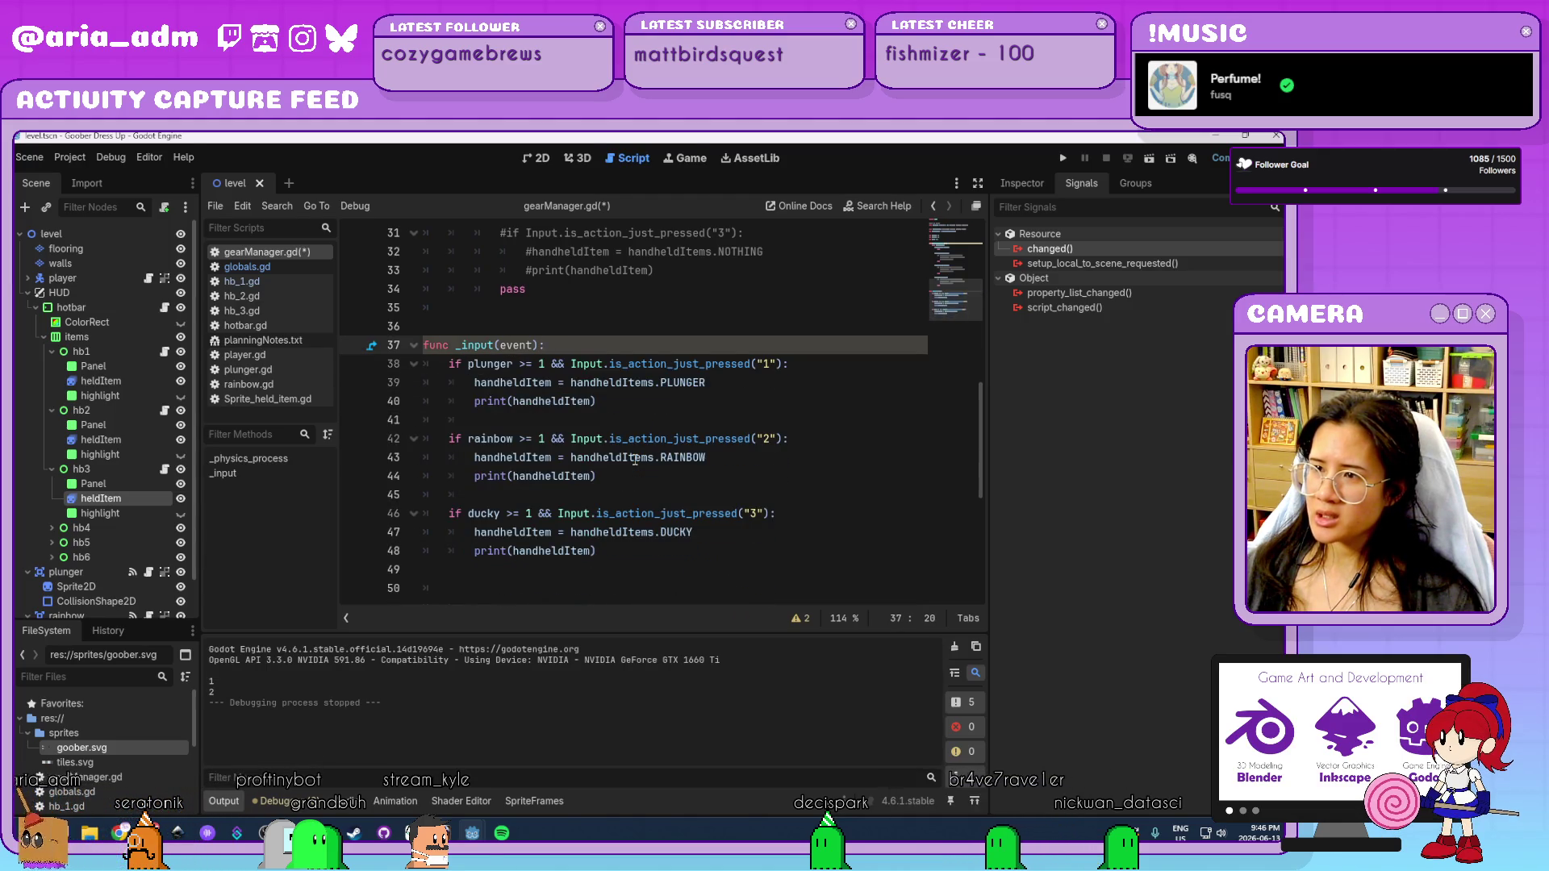
Wrap the plunger assignment on line 39 in 'if handheldItem != handheldItems.PLUNGER:'.
{"action": "left_click", "coordinate": [738, 403]}
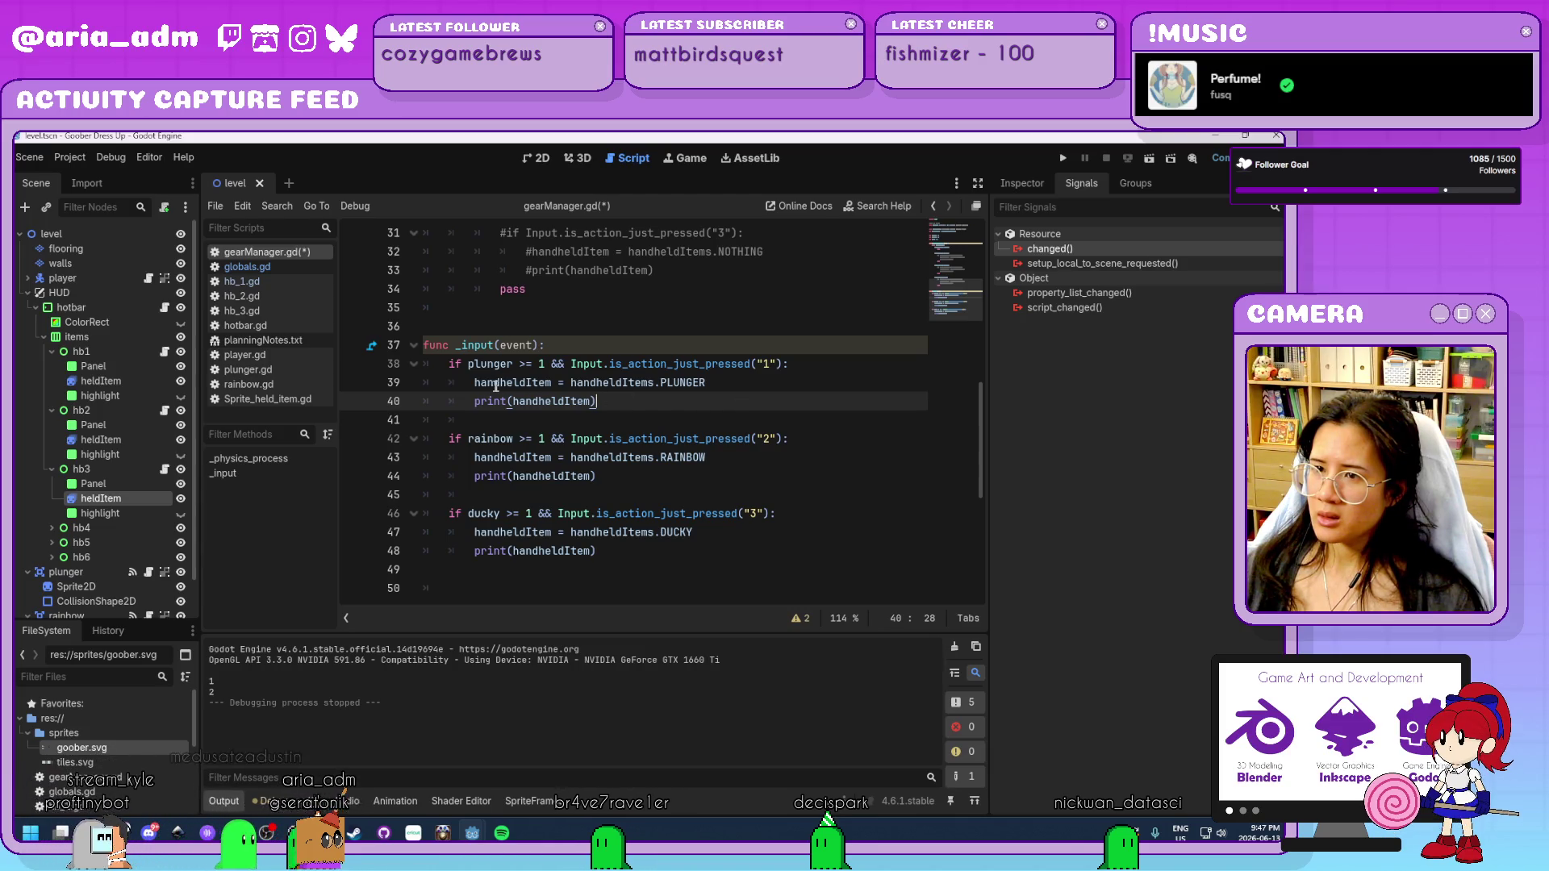
{"action": "left_click", "coordinate": [469, 386]}
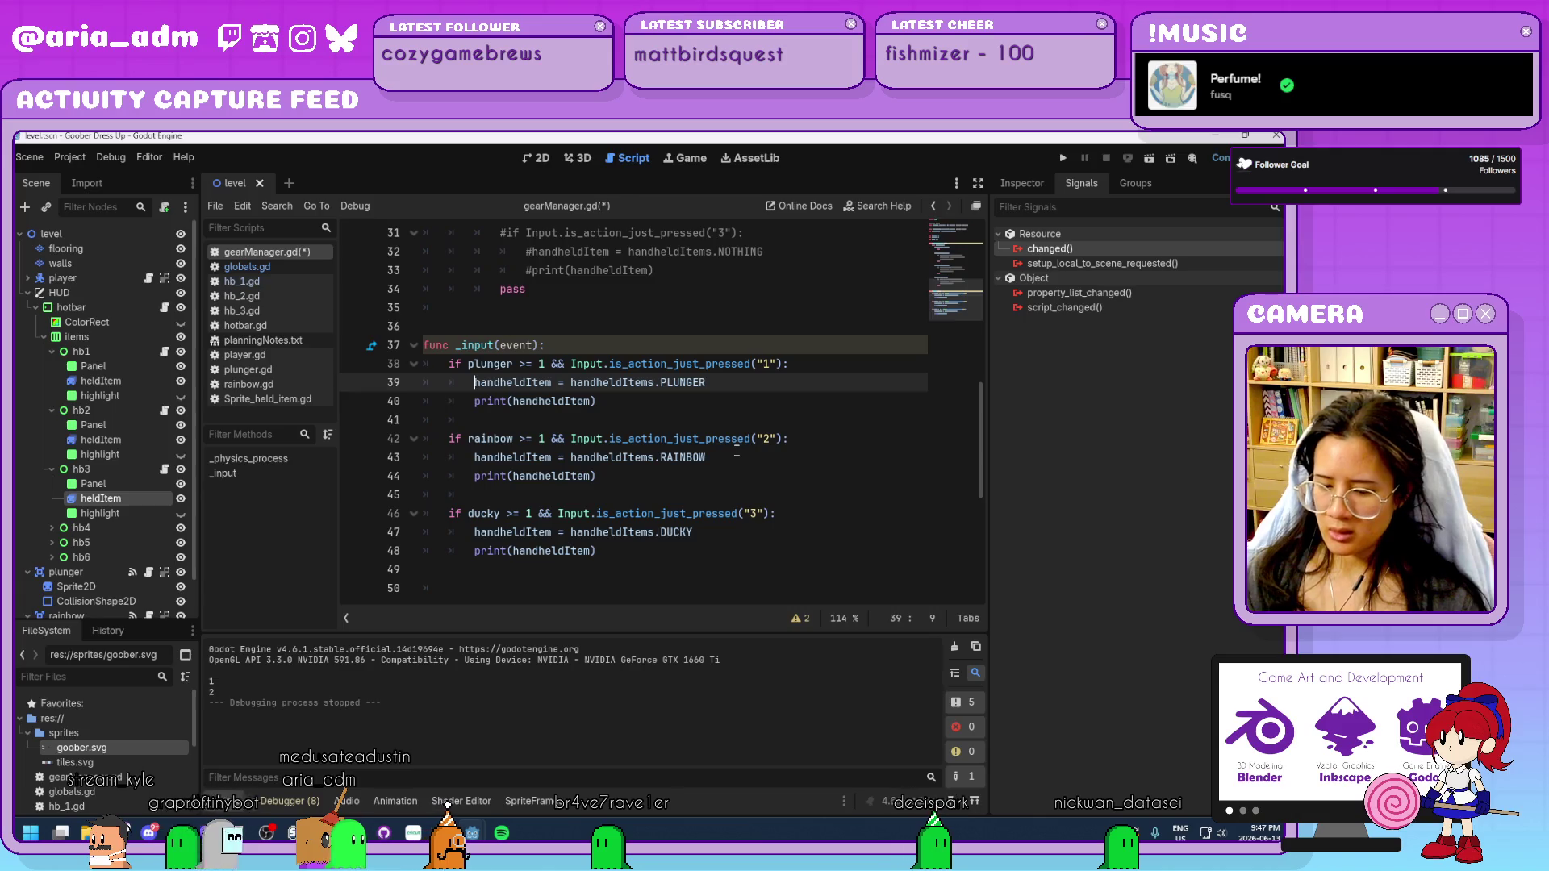
{"action": "left_click", "coordinate": [473, 385]}
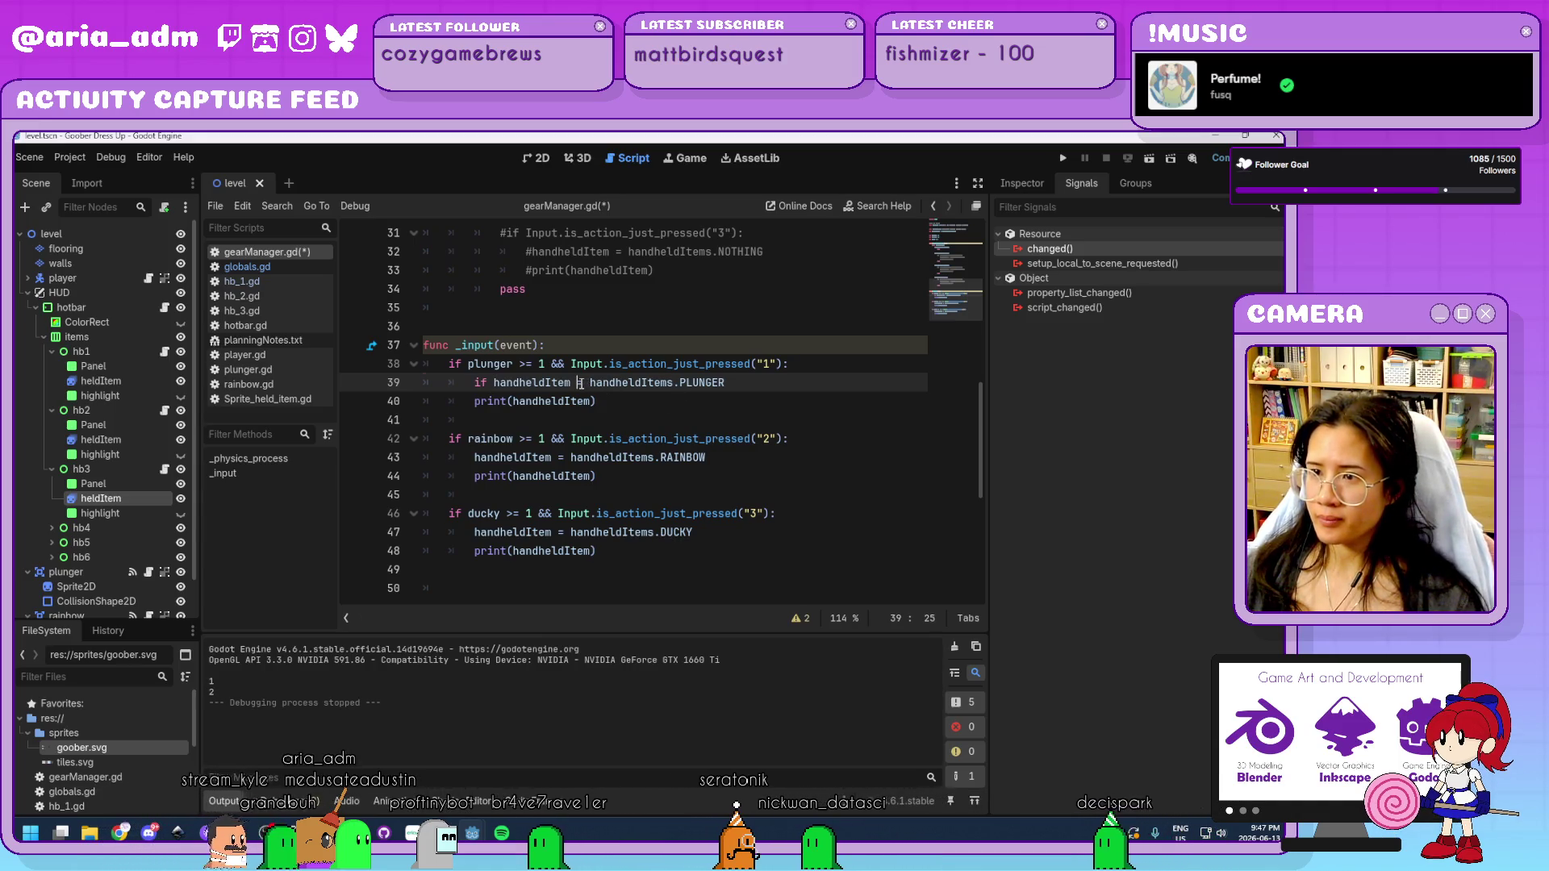
{"action": "type", "text": "!"}
{"action": "left_click", "coordinate": [770, 383]}
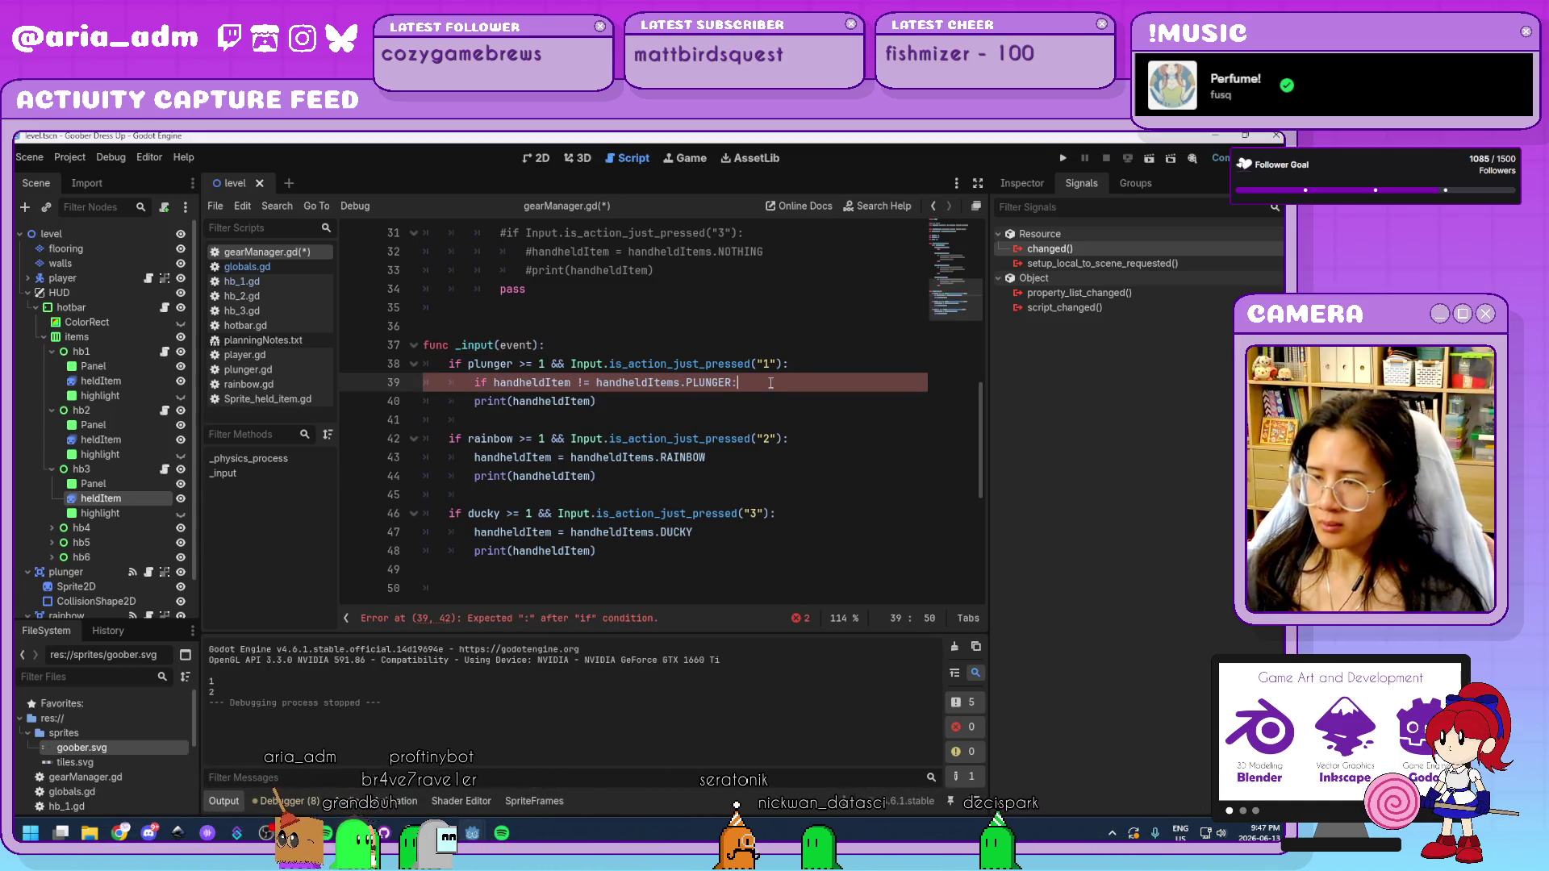
{"action": "key", "text": "Return"}
{"action": "left_click", "coordinate": [735, 383]}
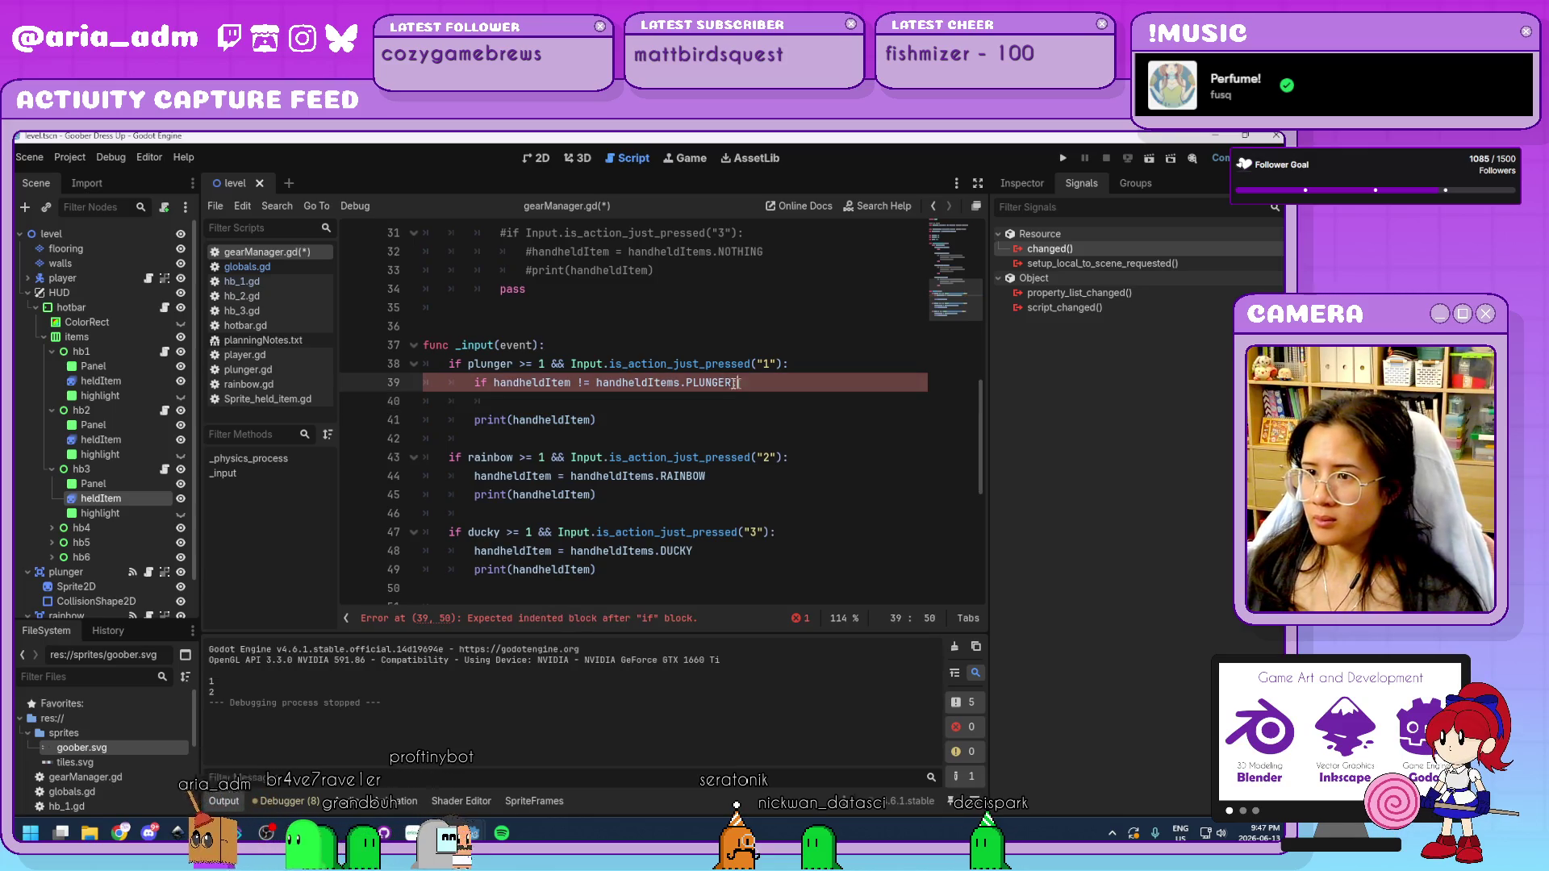
{"action": "left_click_drag", "start_coordinate": [498, 382], "coordinate": [495, 382]}
{"action": "key", "text": "ctrl+c"}
{"action": "left_click", "coordinate": [503, 398]}
{"action": "key", "text": "ctrl+v"}
Add an else branch assigning handheldItems.NOTHING, then run the game to test it.
{"action": "left_click", "coordinate": [591, 401]}
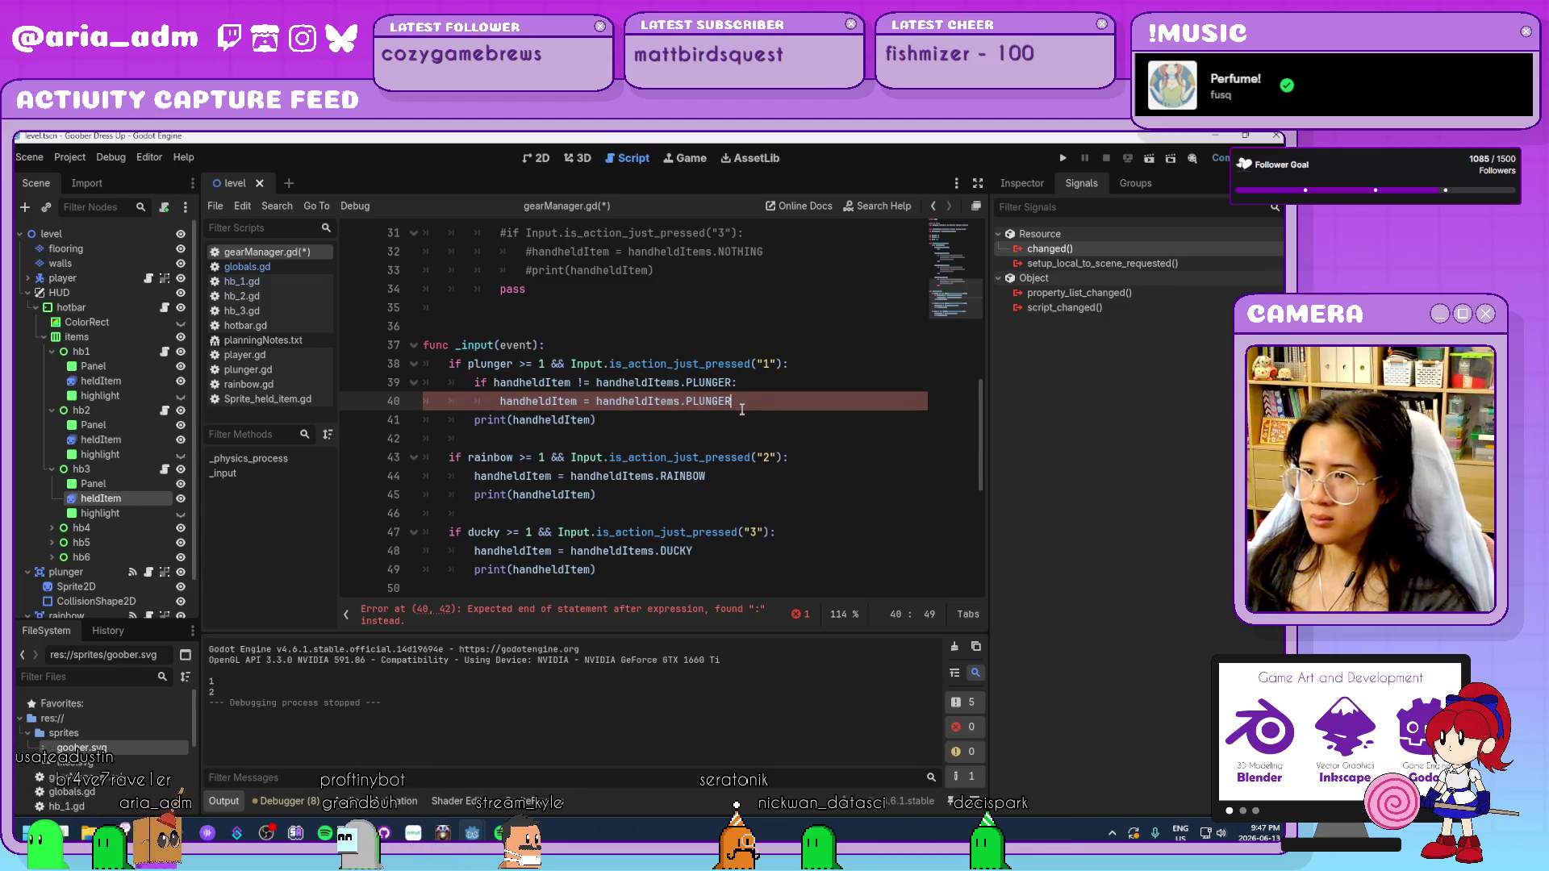
{"action": "left_click_drag", "start_coordinate": [596, 420], "coordinate": [476, 421]}
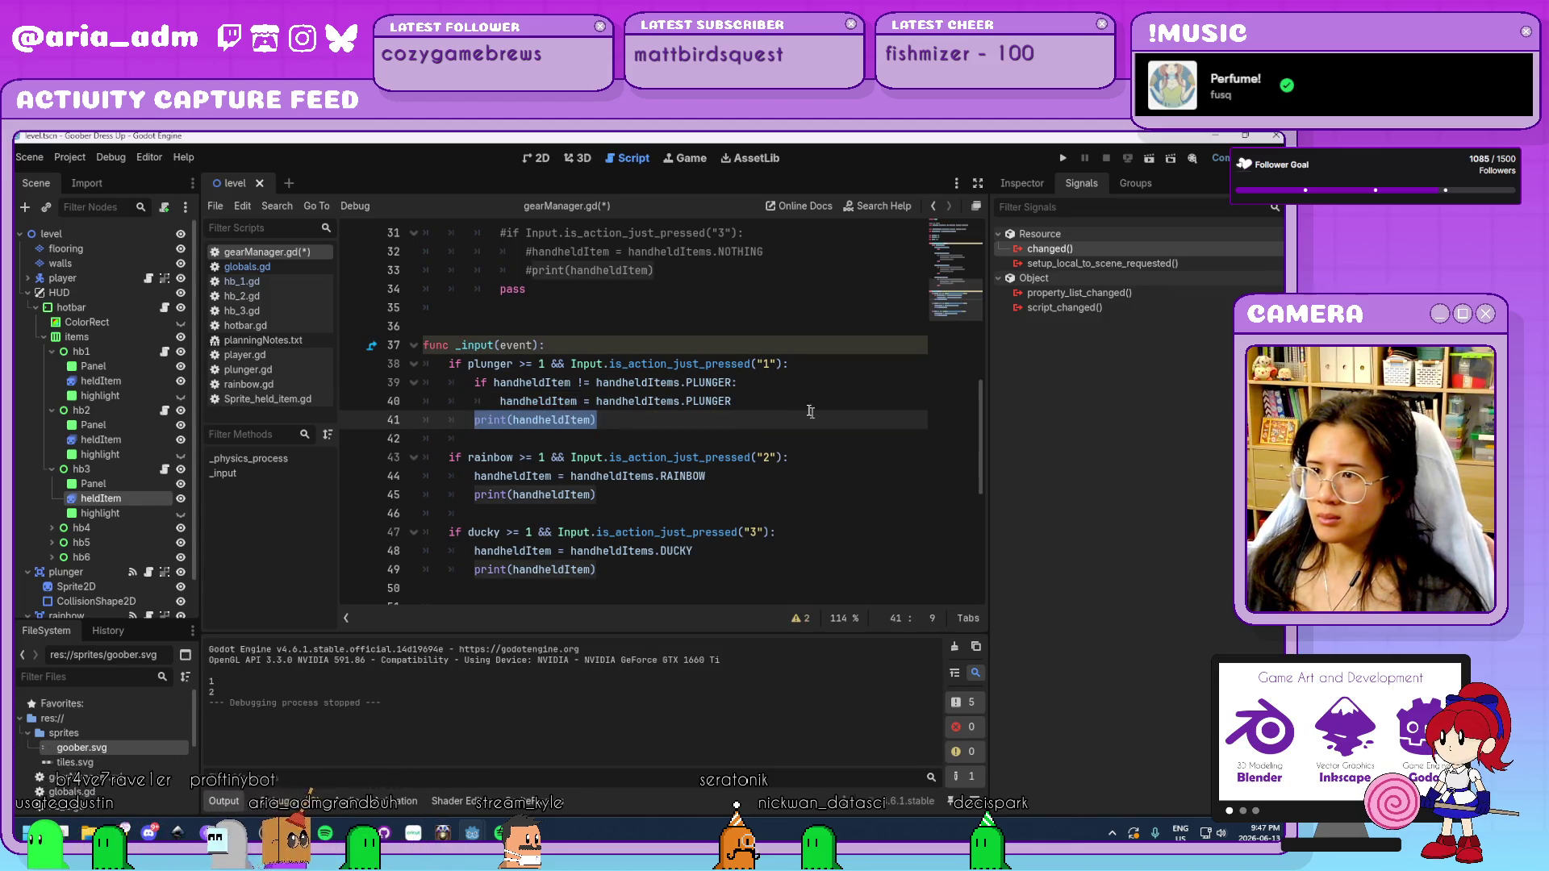
{"action": "key", "text": "ctrl+shift+Return"}
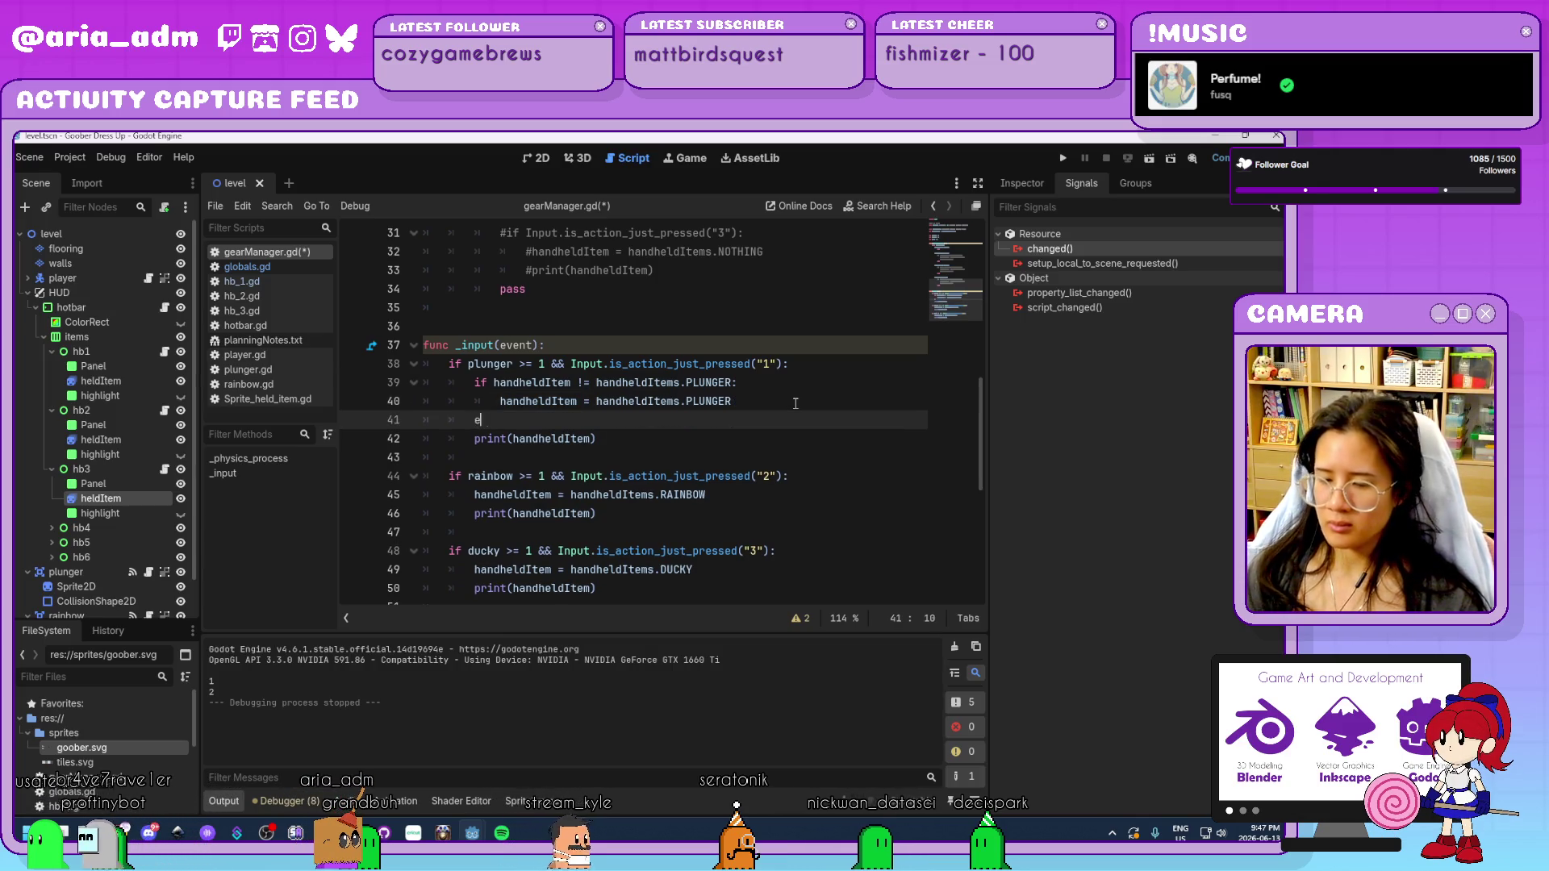
{"action": "type", "text": "lse:"}
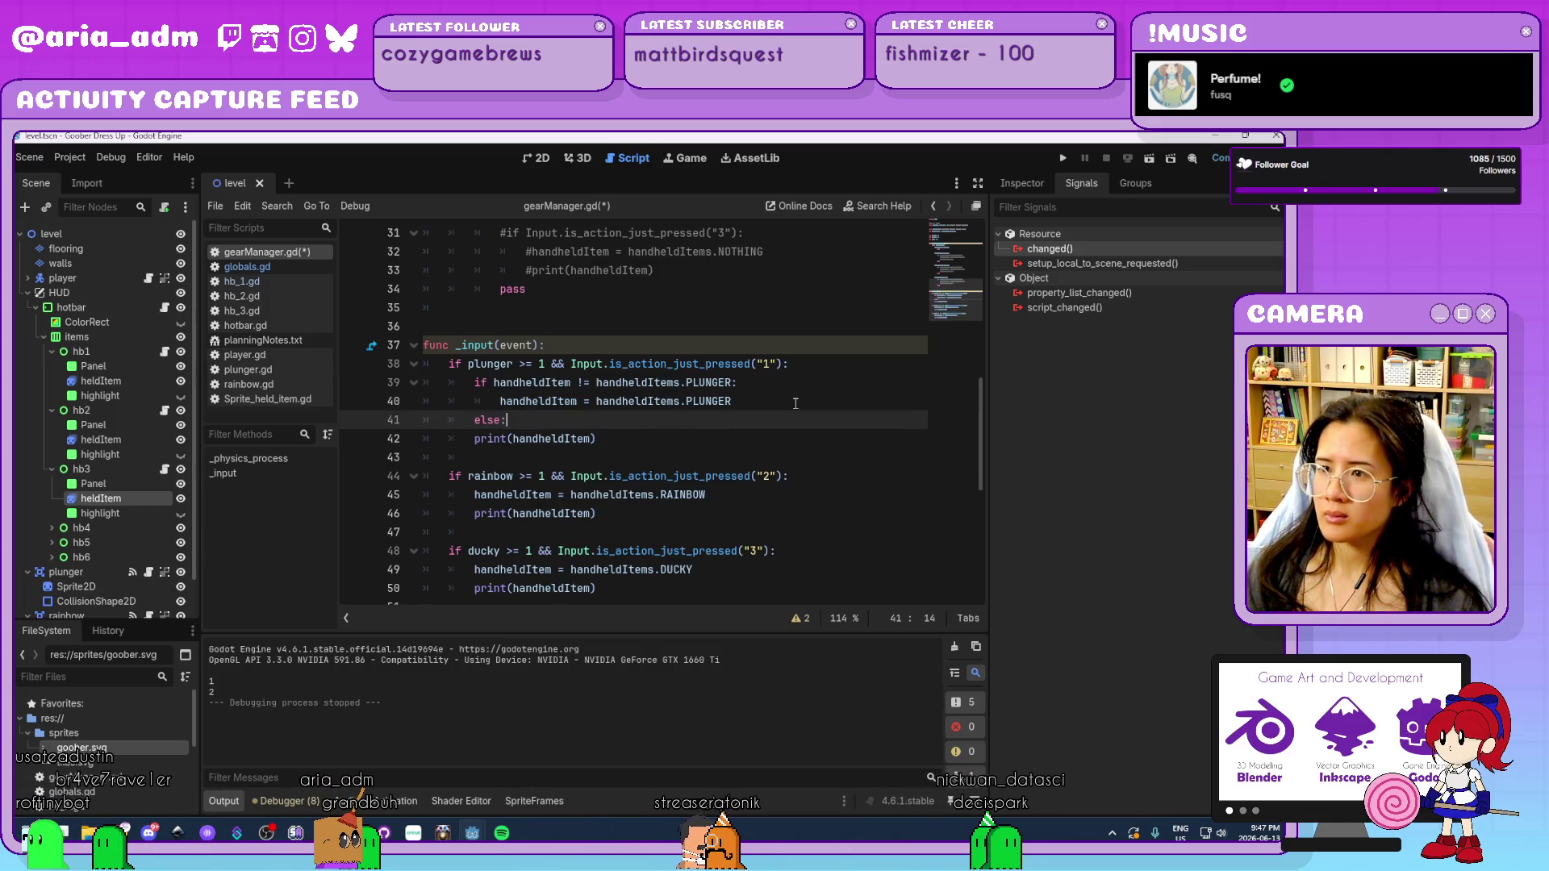
{"action": "key", "text": "Return"}
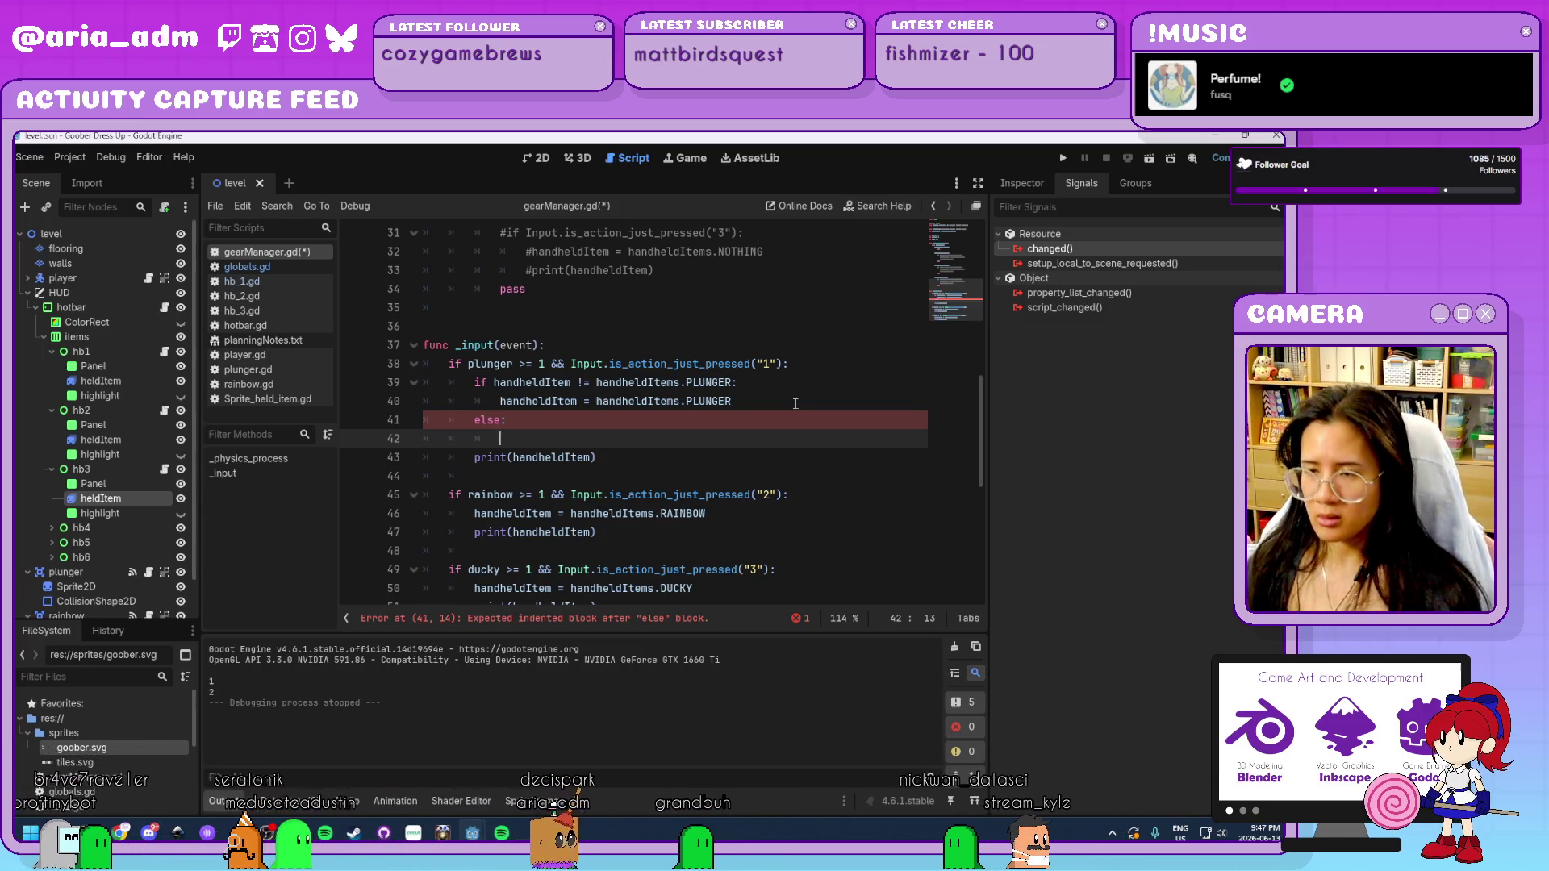
{"action": "key", "text": "ctrl+v"}
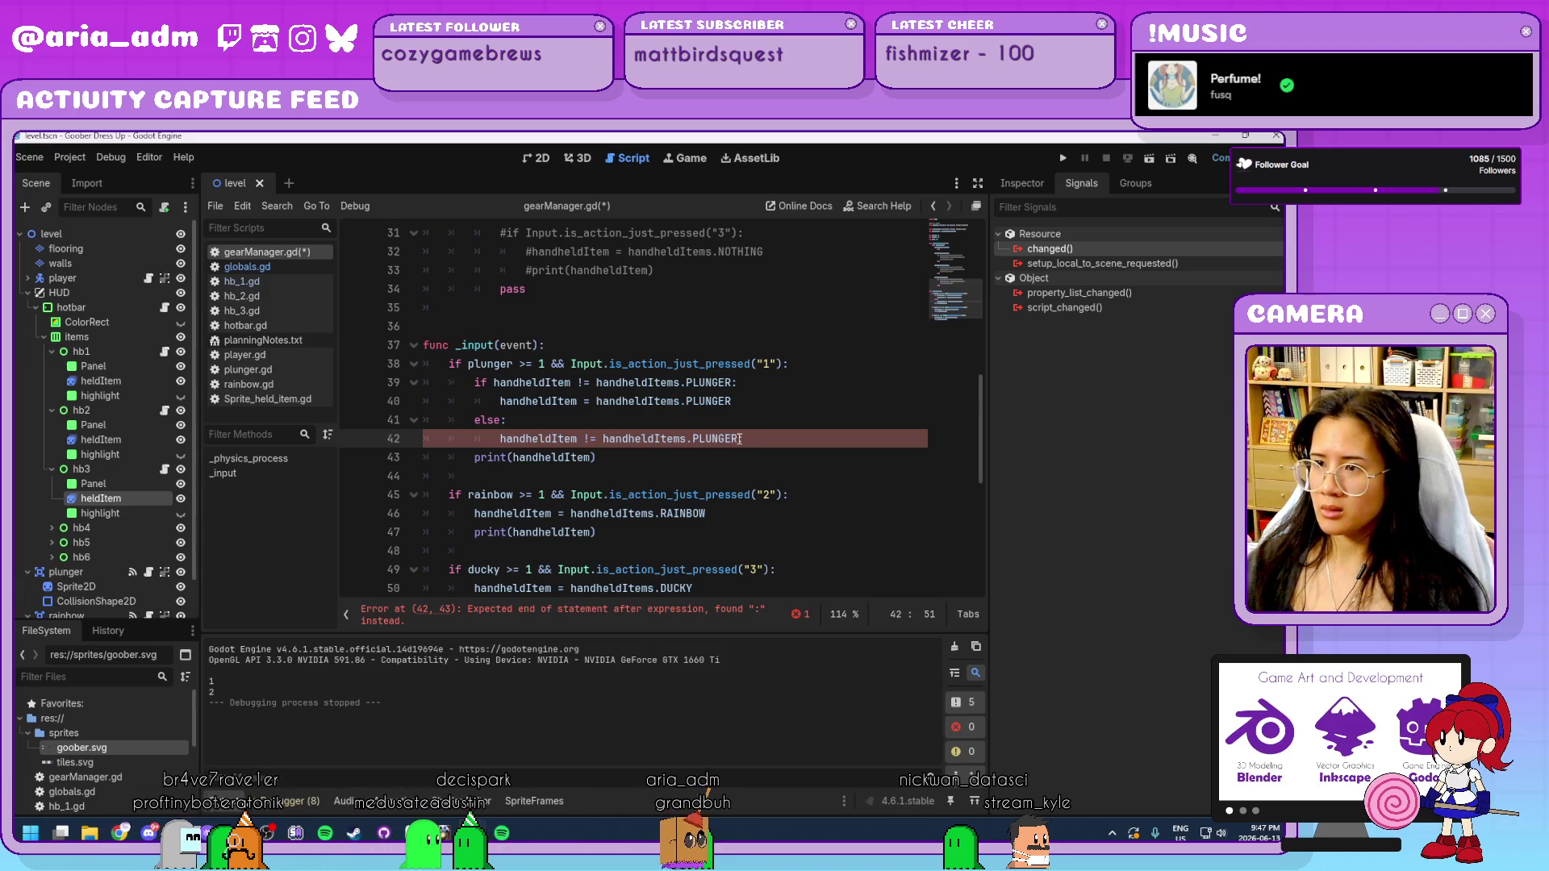
{"action": "left_click_drag", "start_coordinate": [747, 436], "coordinate": [714, 438]}
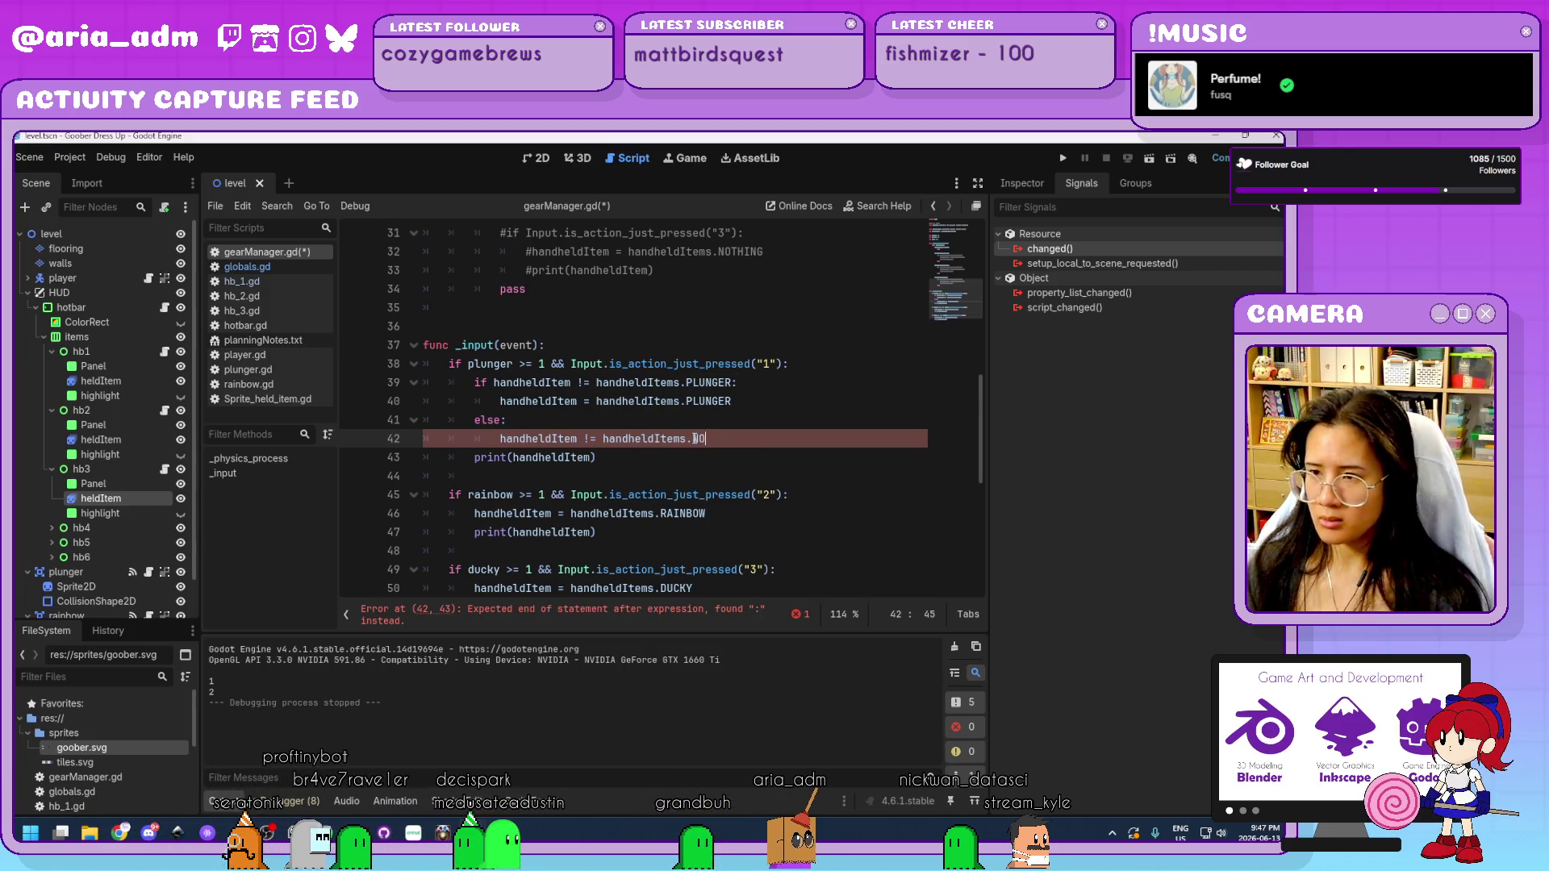
{"action": "type", "text": "NOTHING"}
{"action": "left_click", "coordinate": [691, 452]}
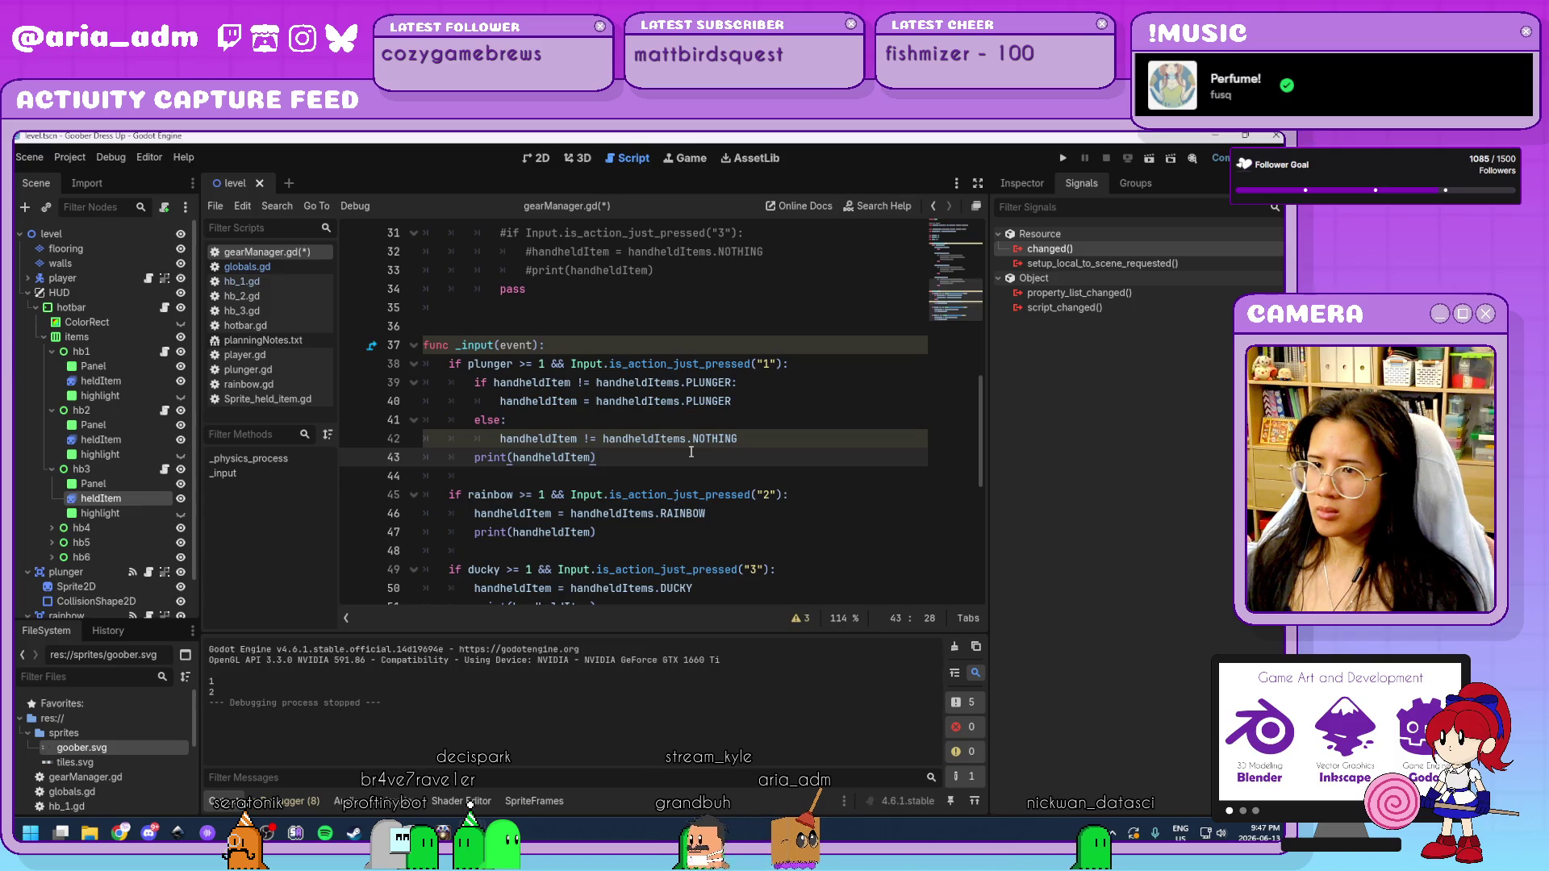
{"action": "left_click", "coordinate": [591, 441]}
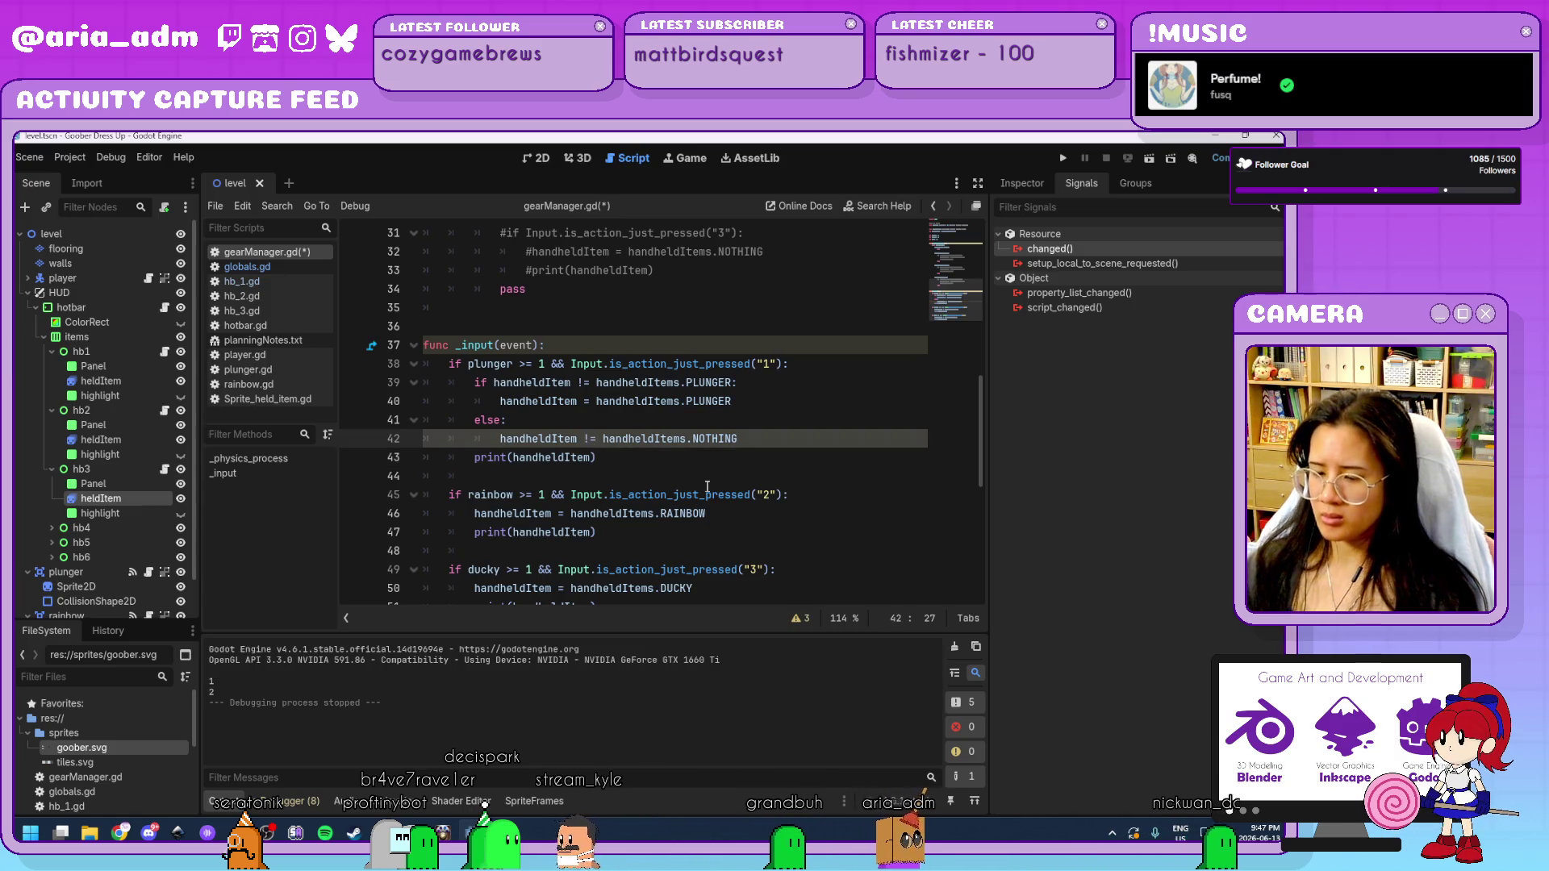
{"action": "key", "text": "BackSpace"}
{"action": "left_click", "coordinate": [681, 465]}
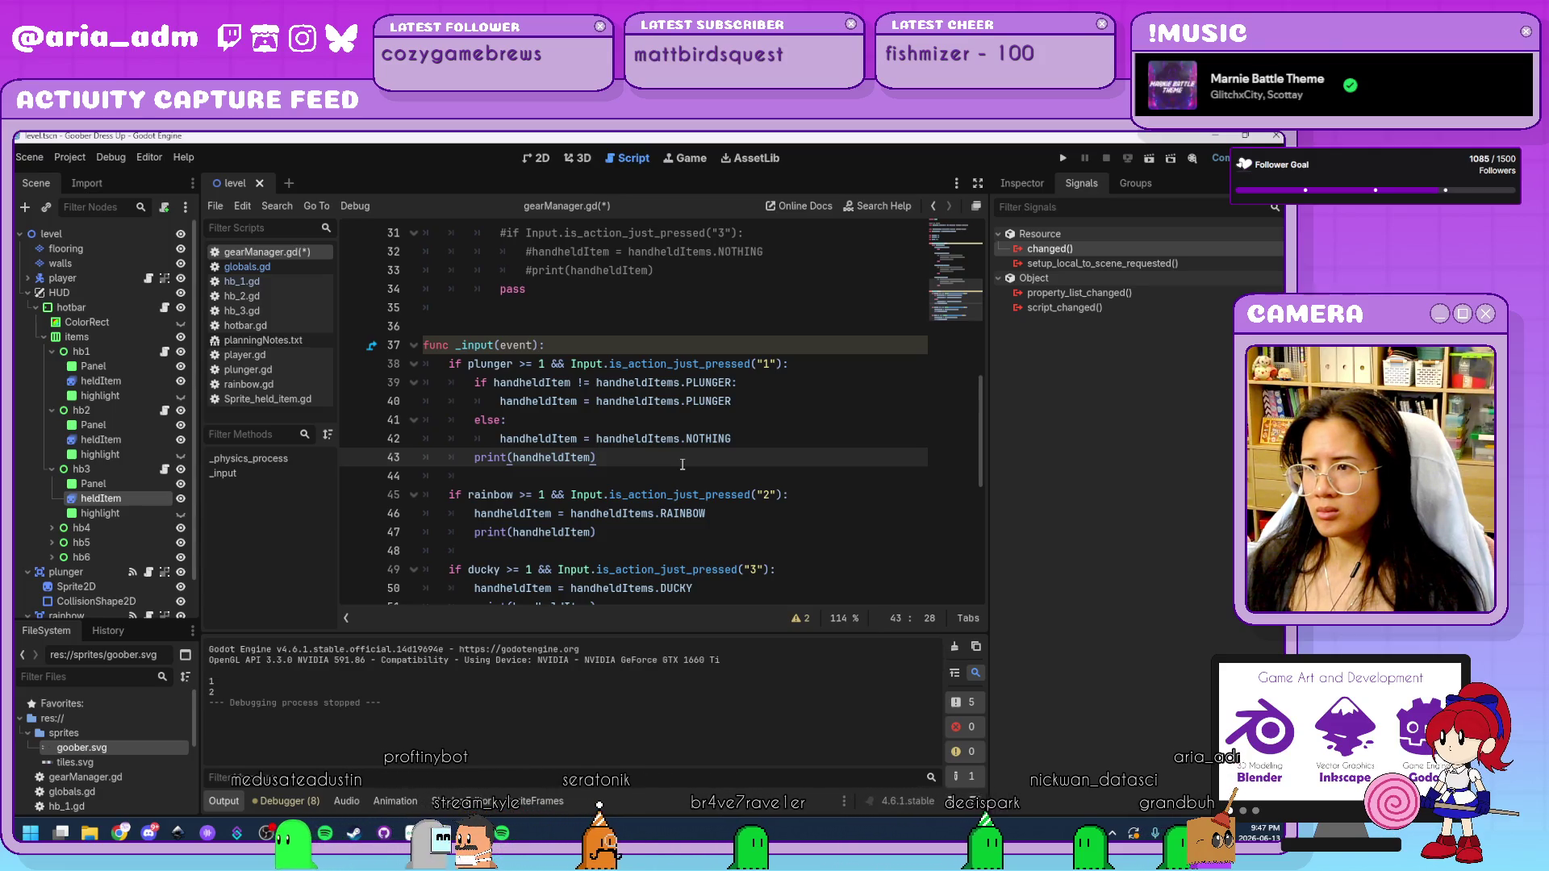
{"action": "left_click", "coordinate": [583, 382]}
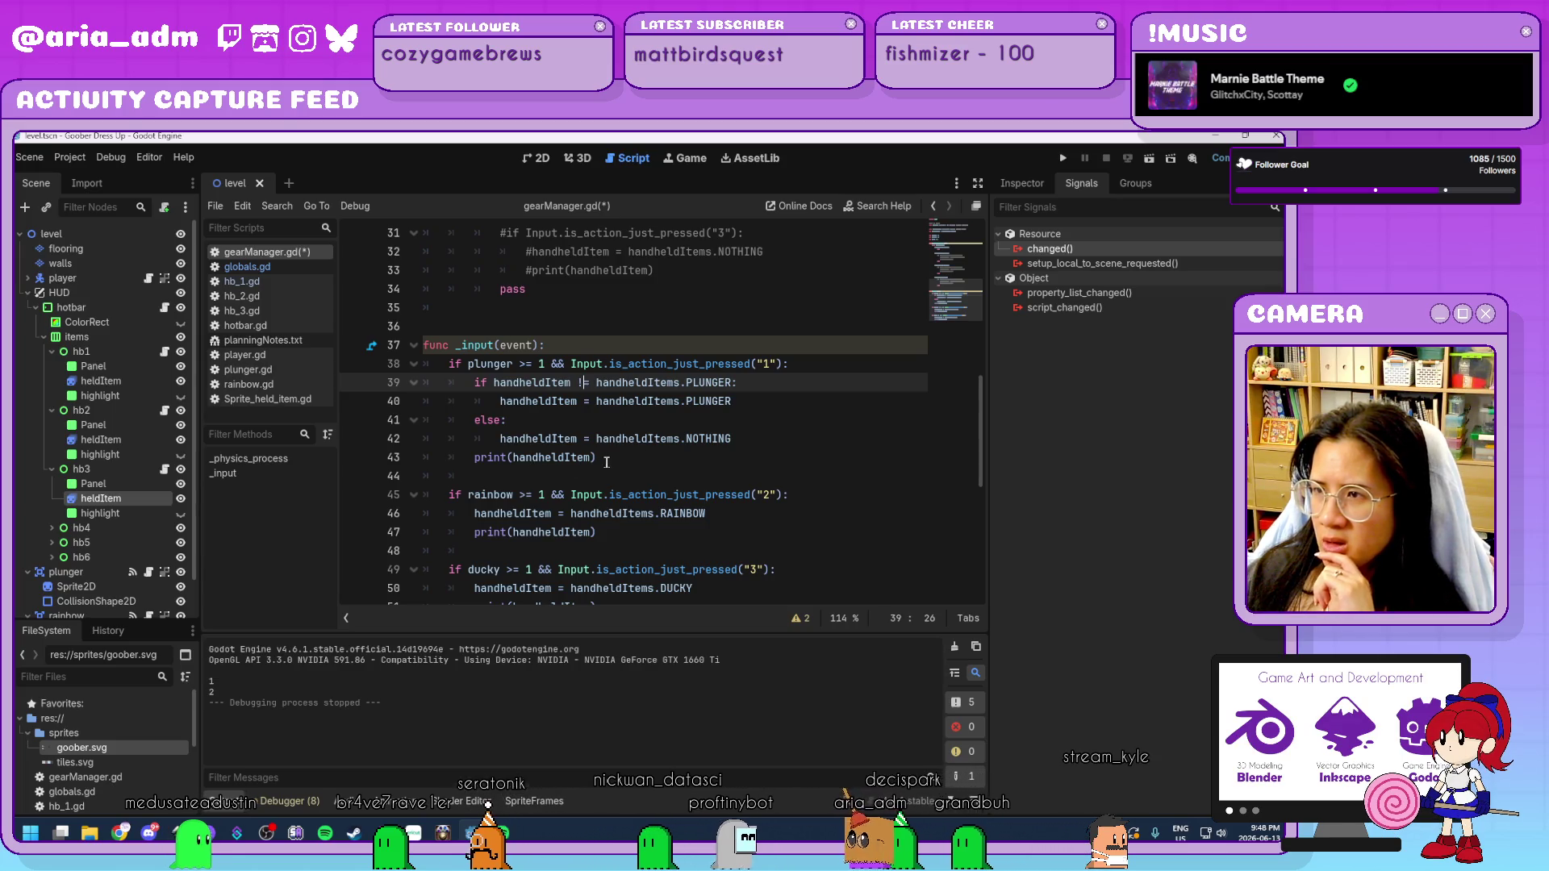
{"action": "left_click", "coordinate": [1062, 158]}
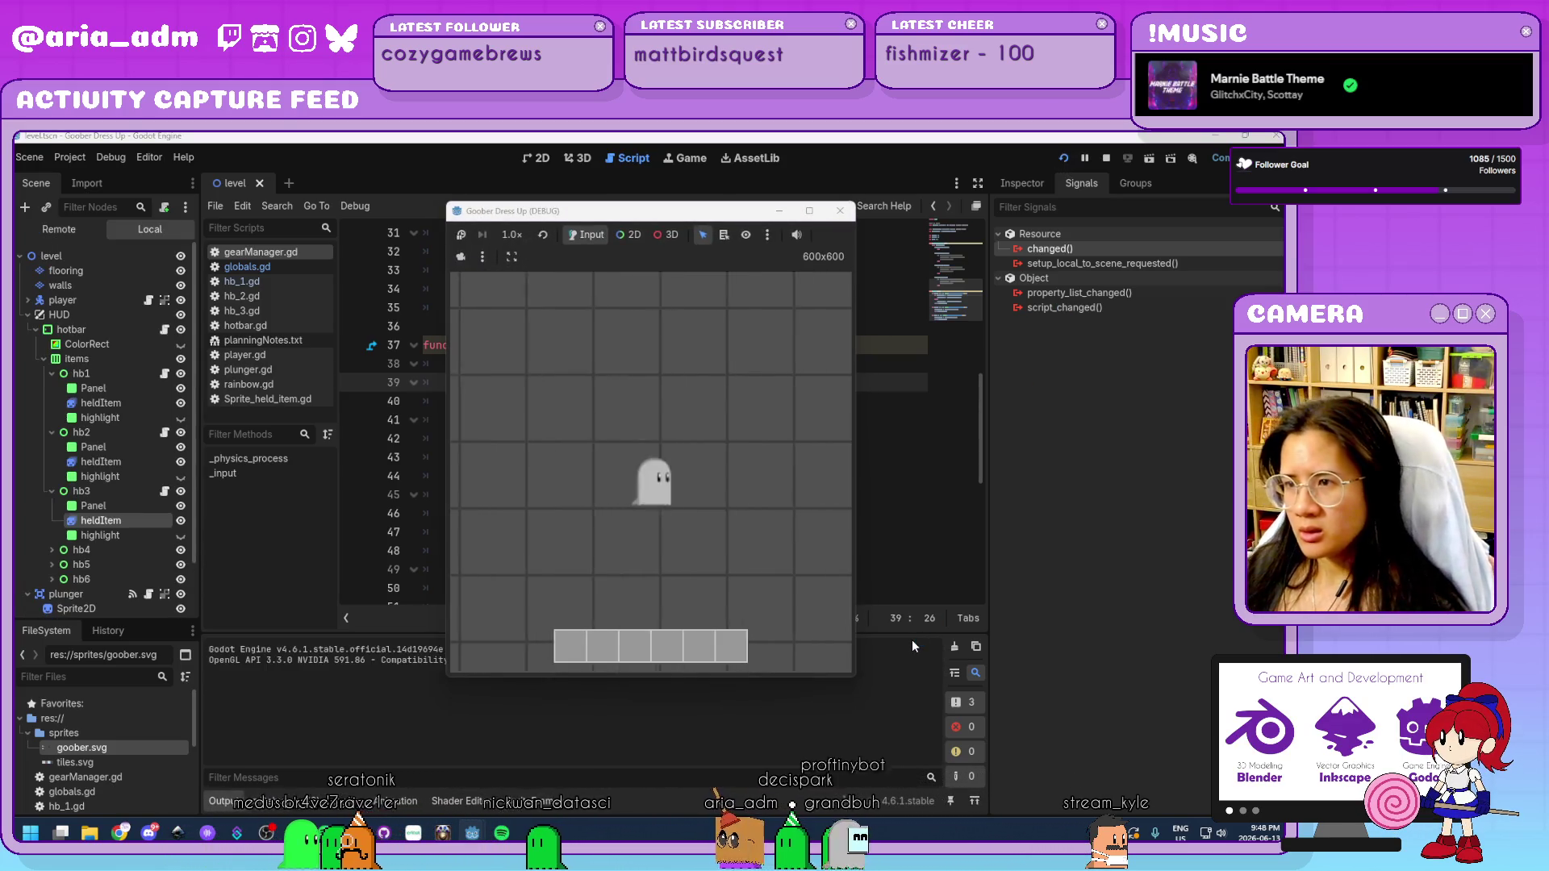
Walk the ghost to the plunger and toggle it on and off, then stop the game.
{"action": "key", "text": "Right"}
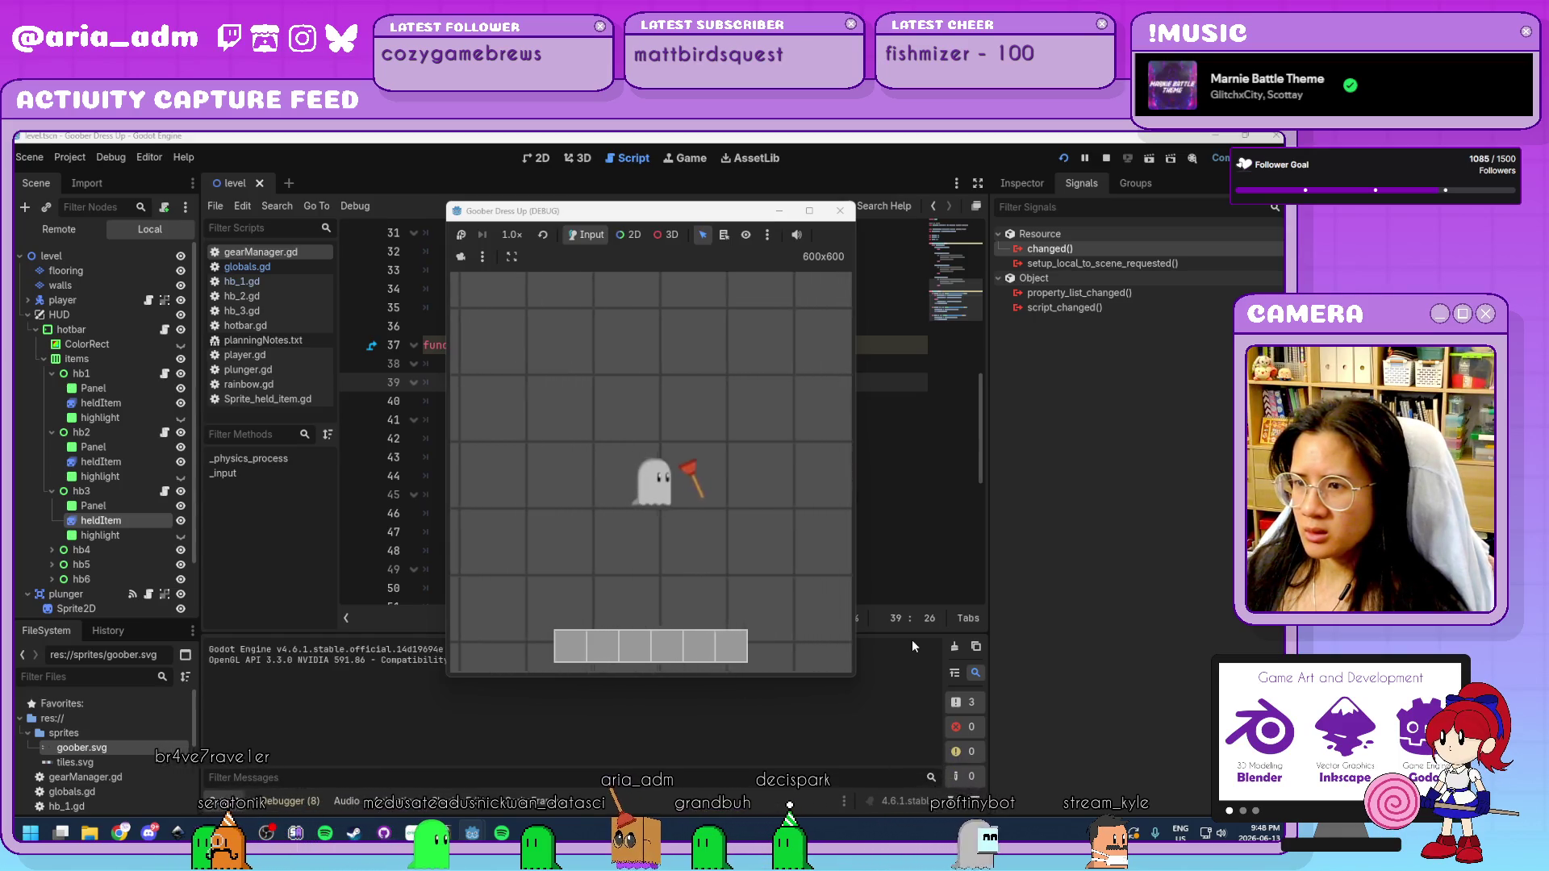
{"action": "key", "text": "Left"}
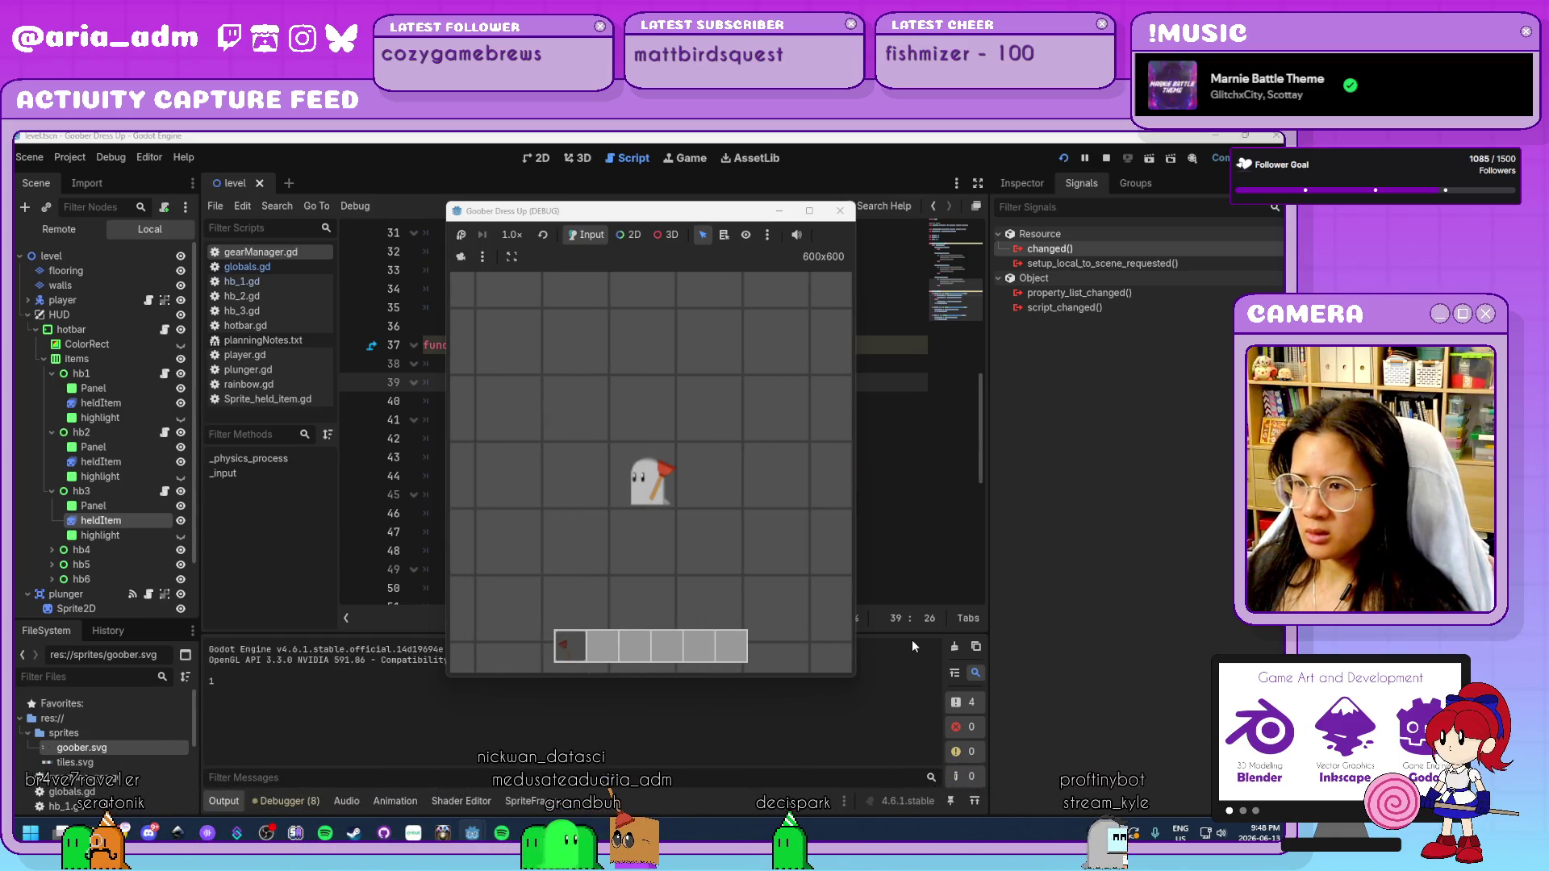
{"action": "key", "text": "Right"}
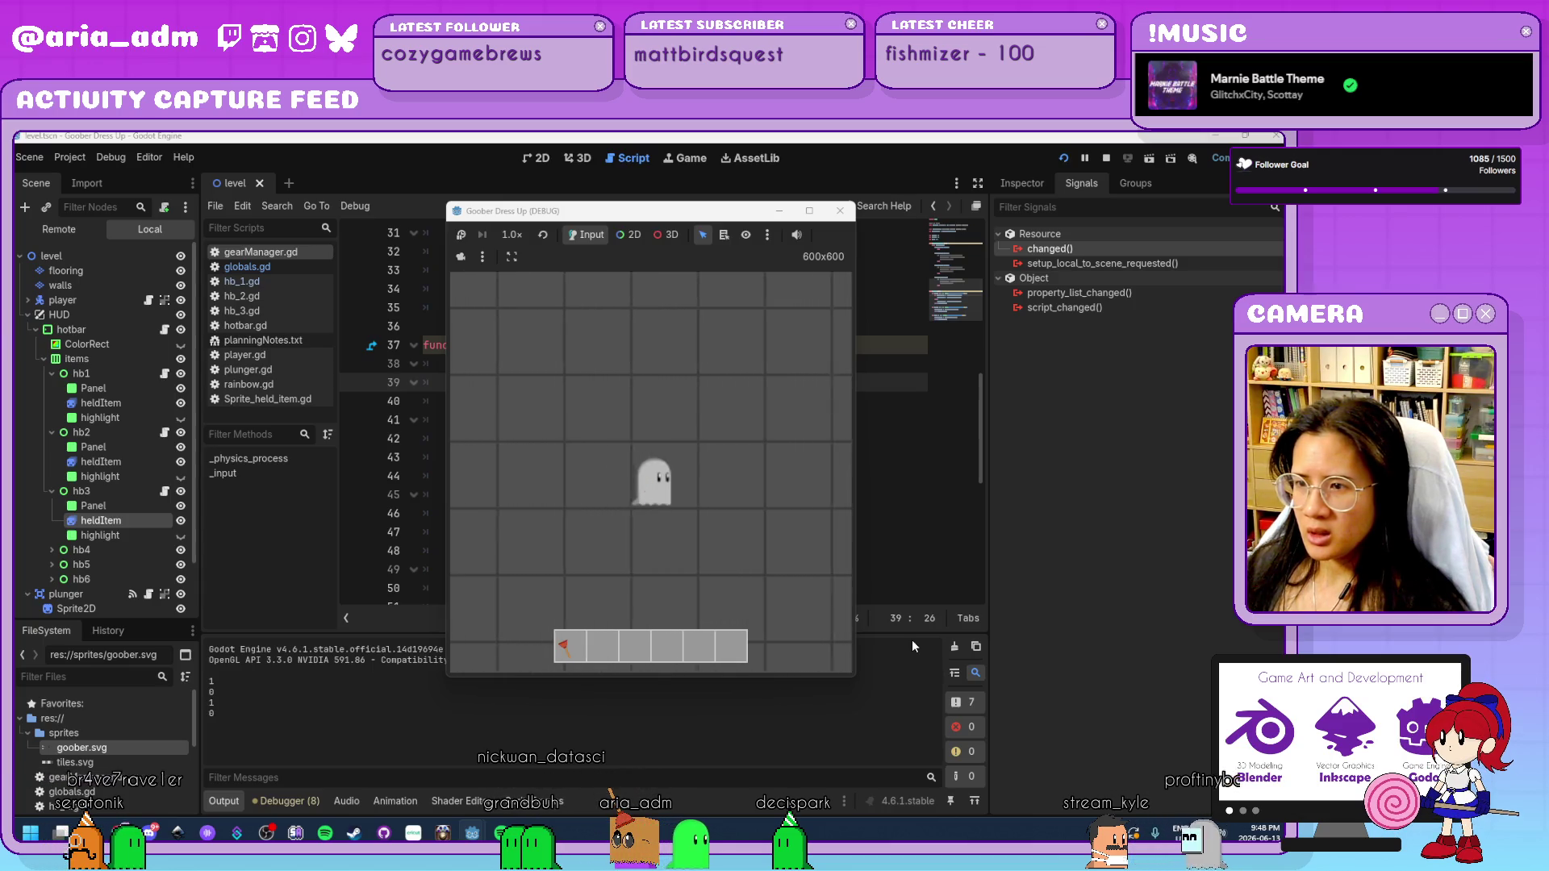
{"action": "key", "text": "Left"}
{"action": "key", "text": "Left"}
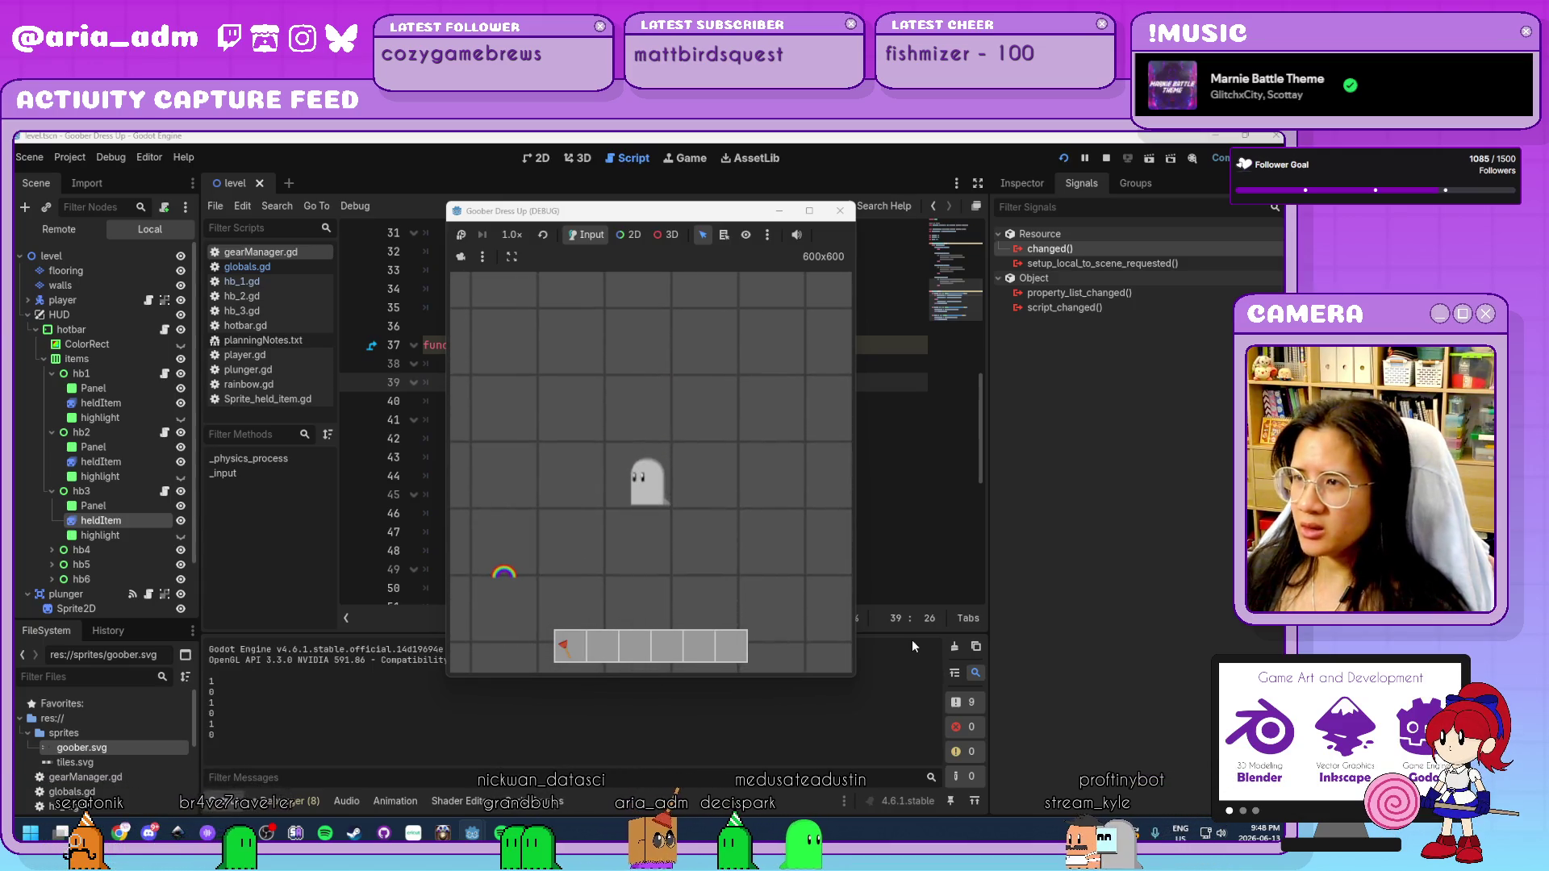
{"action": "left_click", "coordinate": [839, 212]}
{"action": "scroll", "coordinate": [737, 482], "scroll_direction": "down", "scroll_amount": 1}
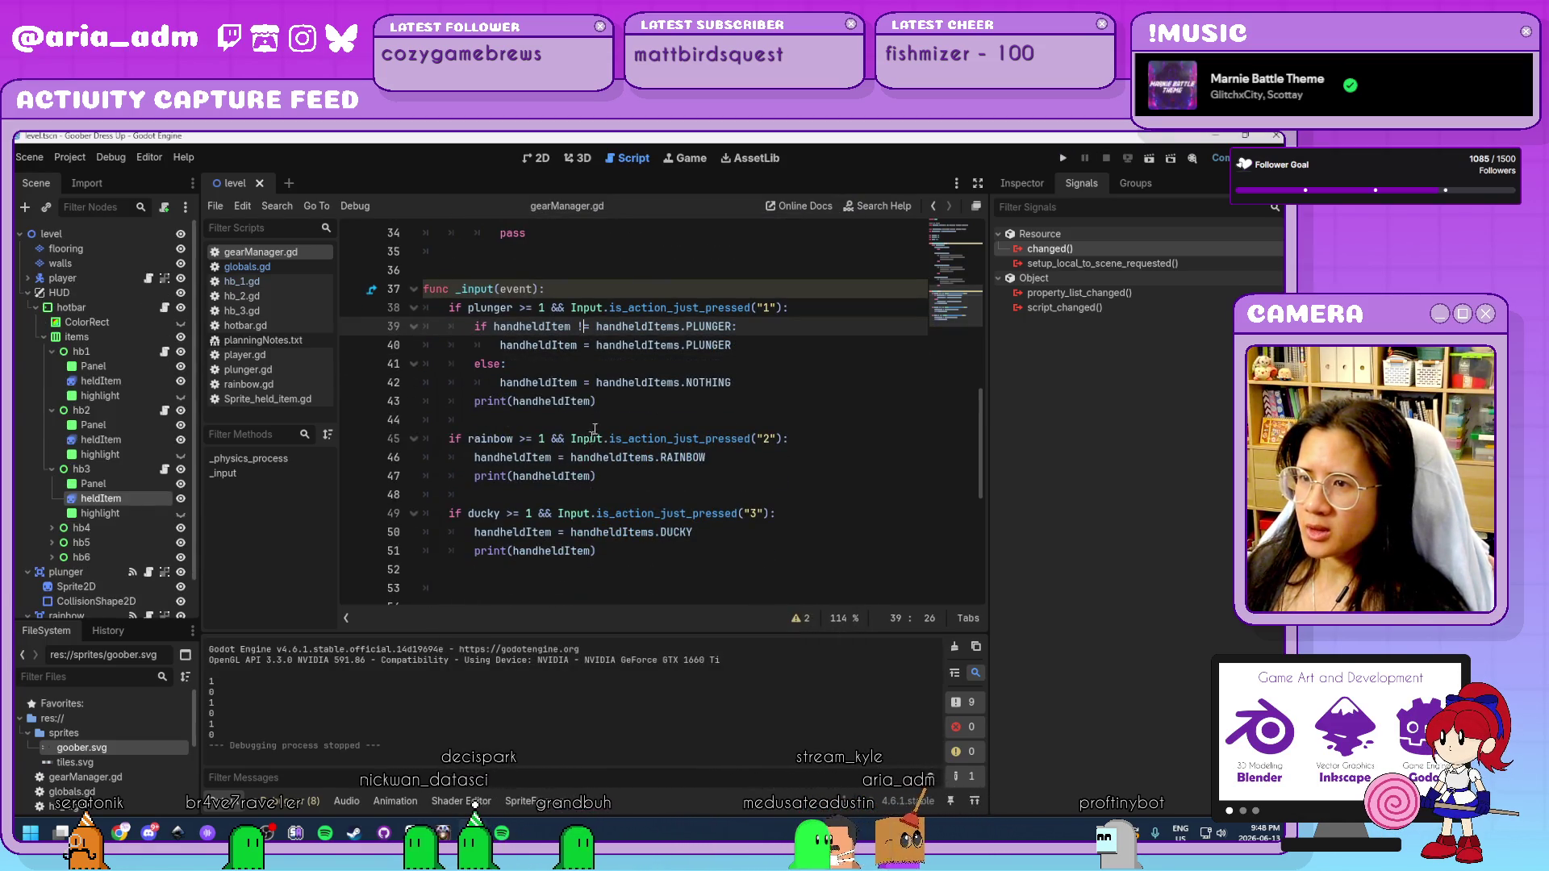
Paste the plunger toggle block over the rainbow lines, change both PLUNGER to RAINBOW, and run.
{"action": "mouse_move", "coordinate": [615, 402]}
{"action": "left_mouse_down"}
{"action": "mouse_move", "coordinate": [484, 351]}
{"action": "mouse_move", "coordinate": [471, 330]}
{"action": "left_mouse_up"}
{"action": "key", "text": "ctrl+c"}
{"action": "left_click_drag", "start_coordinate": [472, 458], "coordinate": [597, 476]}
{"action": "key", "text": "ctrl+v"}
{"action": "left_click_drag", "start_coordinate": [733, 458], "coordinate": [688, 457]}
{"action": "type", "text": "RAINBOW"}
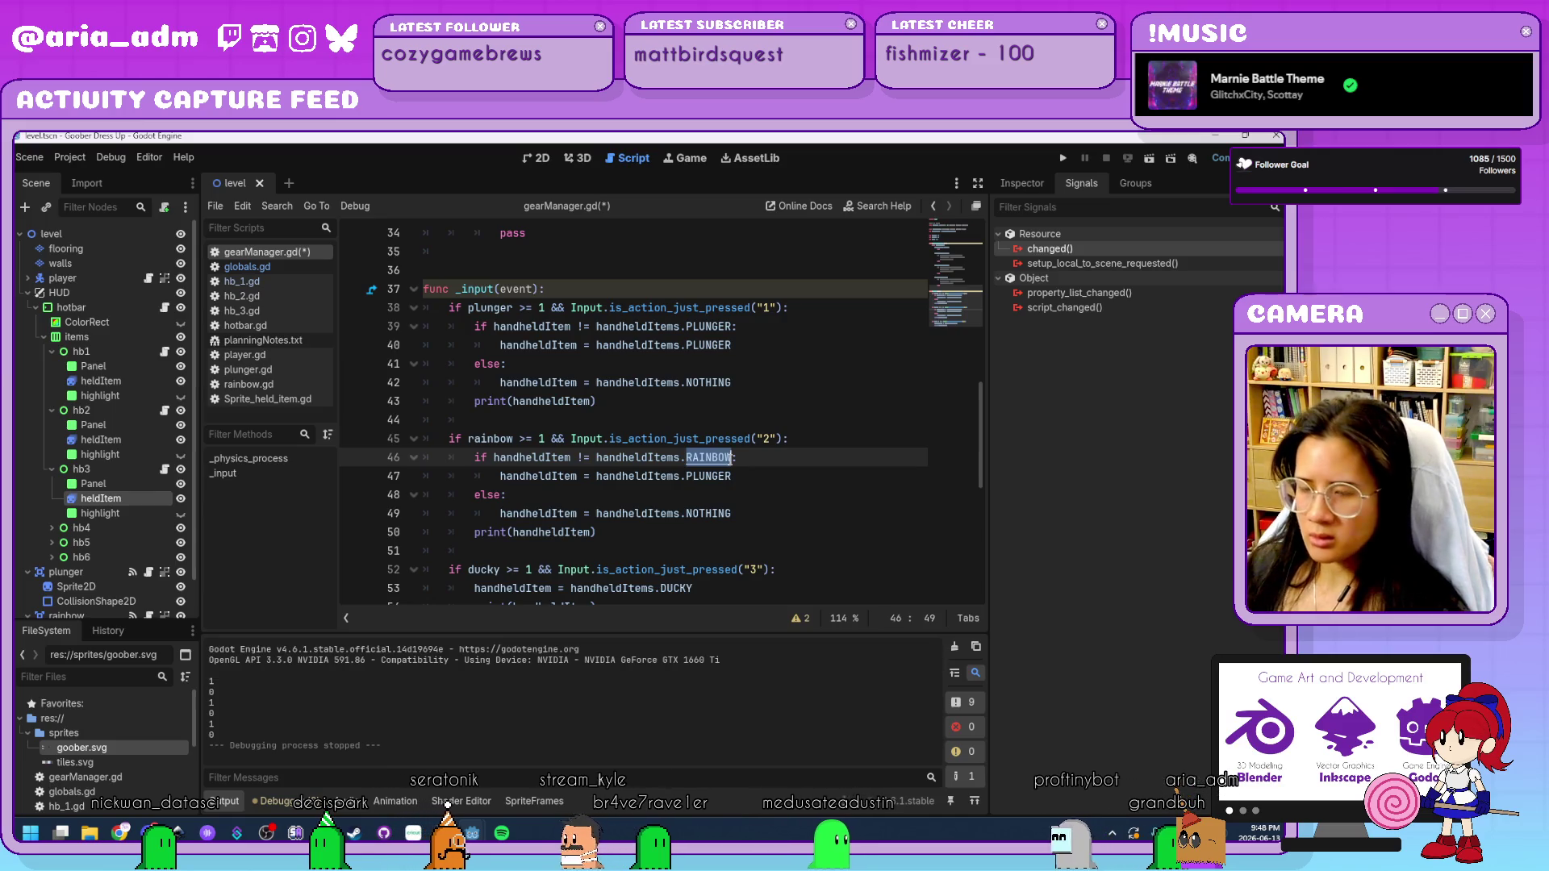
{"action": "left_click_drag", "start_coordinate": [732, 476], "coordinate": [686, 476]}
{"action": "type", "text": "RAINBOW"}
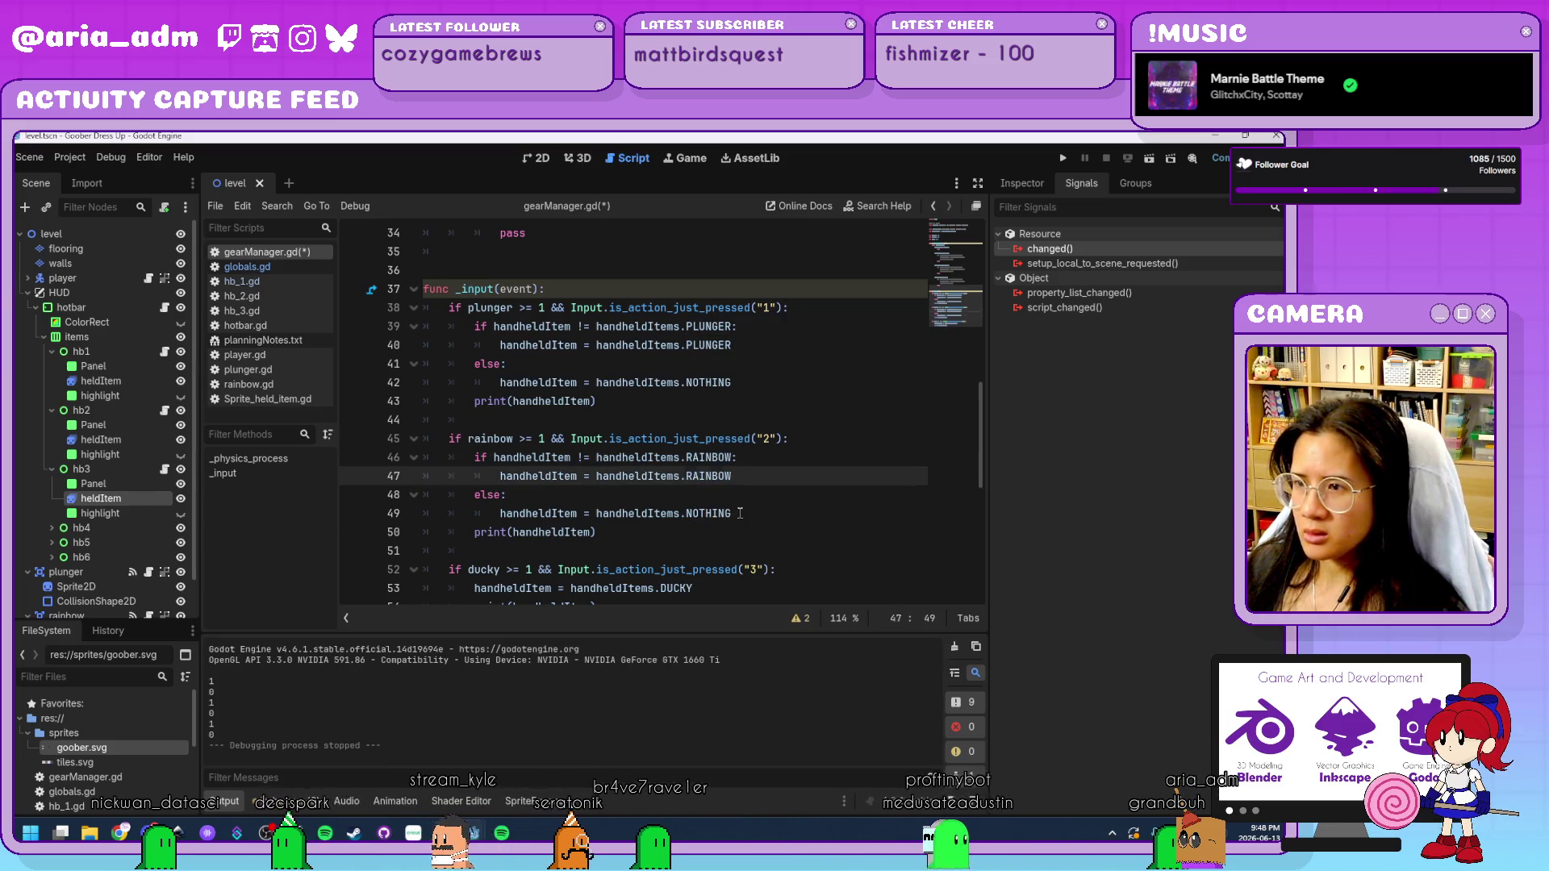
{"action": "left_click", "coordinate": [740, 513]}
{"action": "key", "text": "Down"}
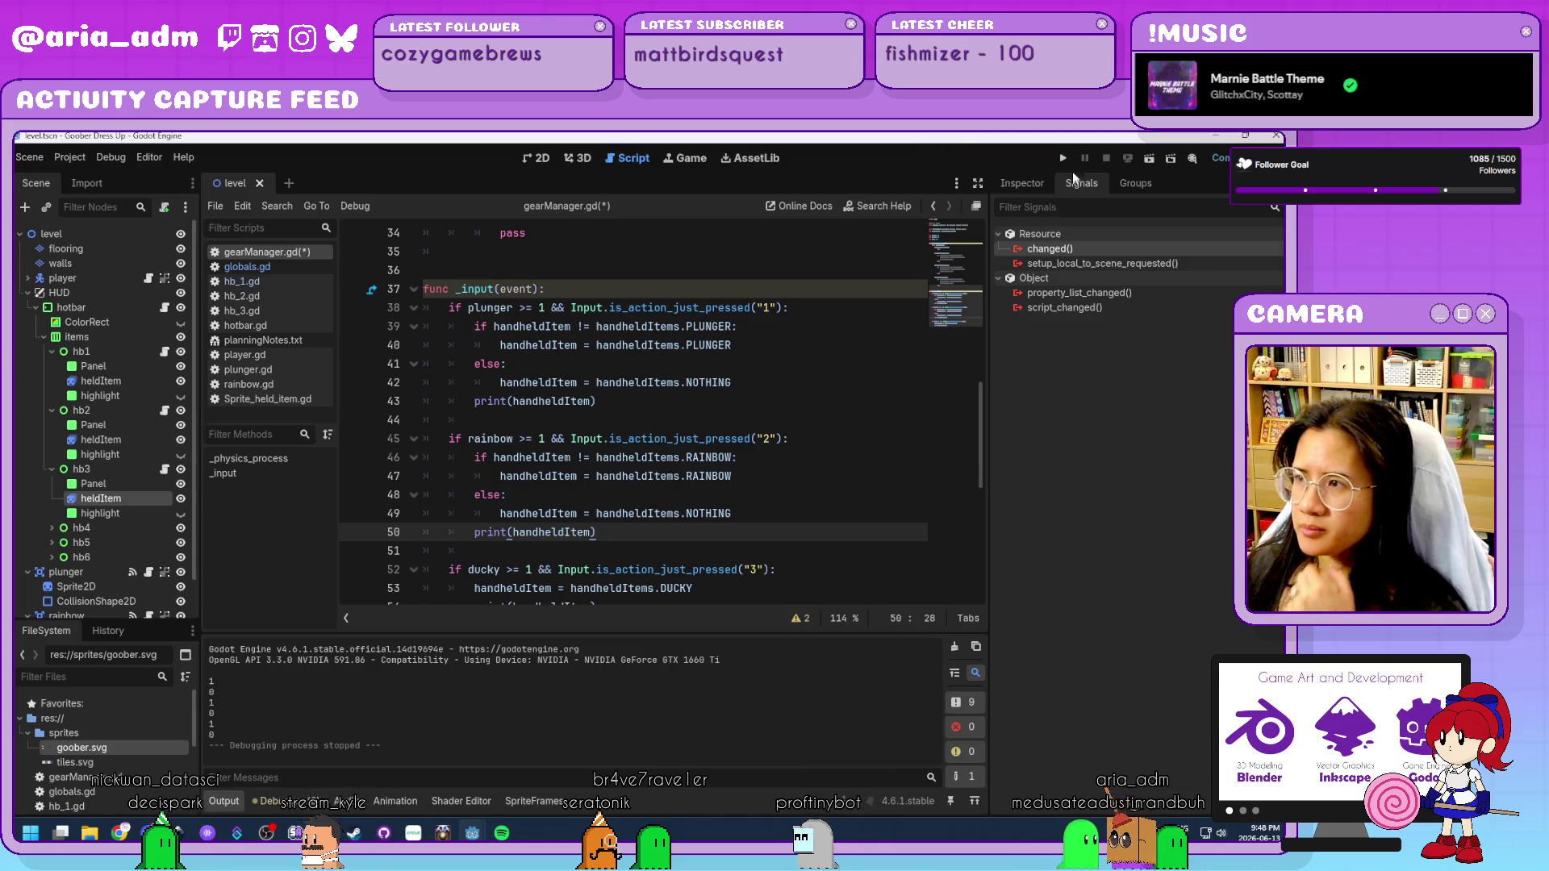
{"action": "left_click", "coordinate": [1063, 158]}
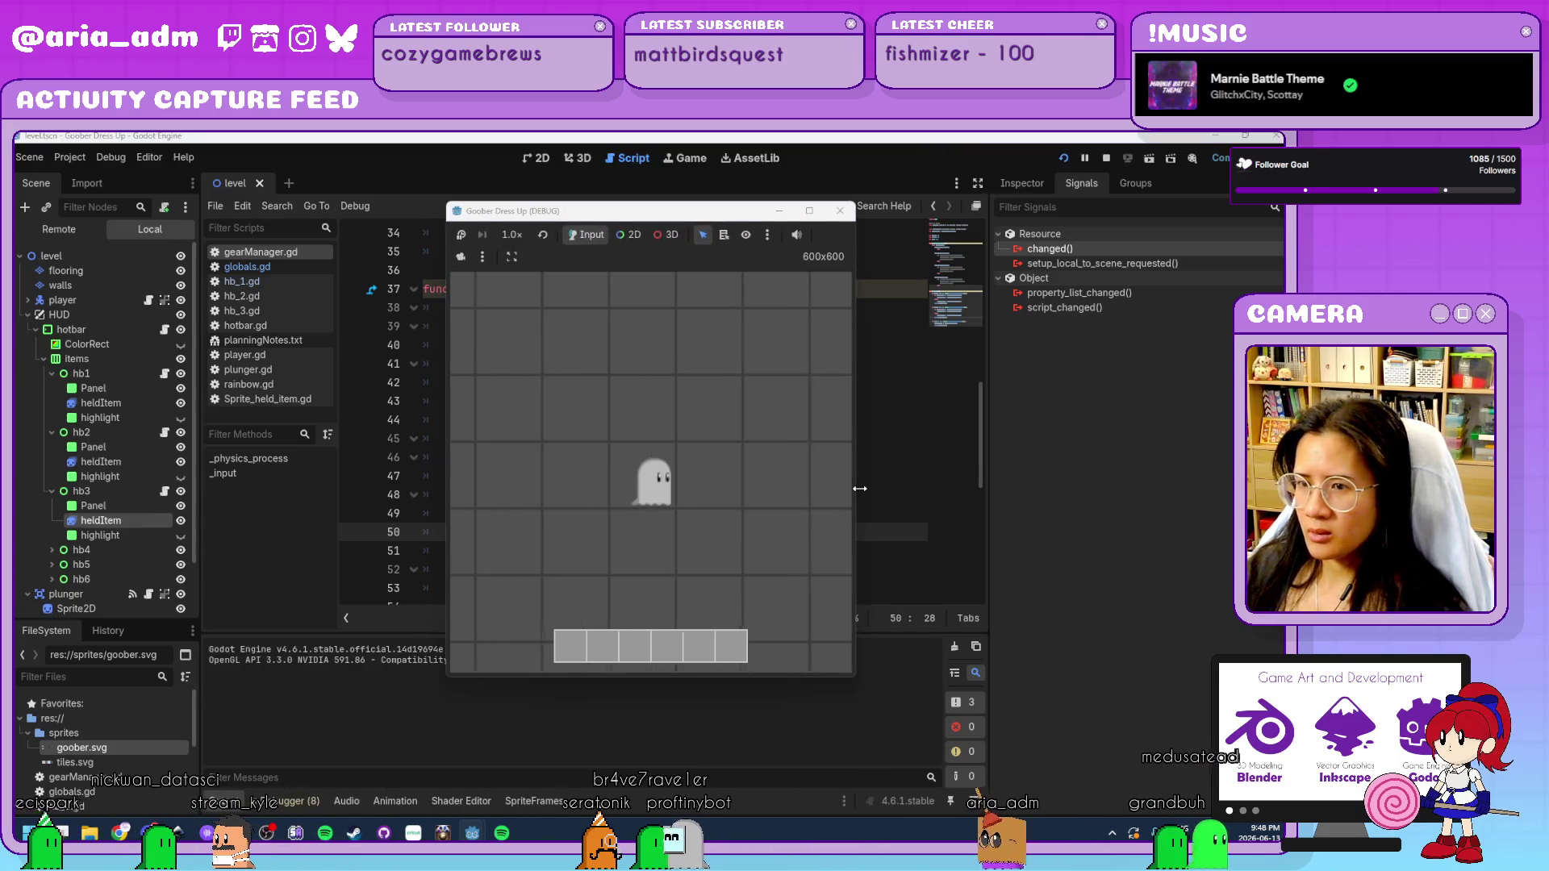
Test keys 1 and 2 in the running game, printing 1, 2, 1, 2, 0, then close it.
{"action": "key", "text": "a"}
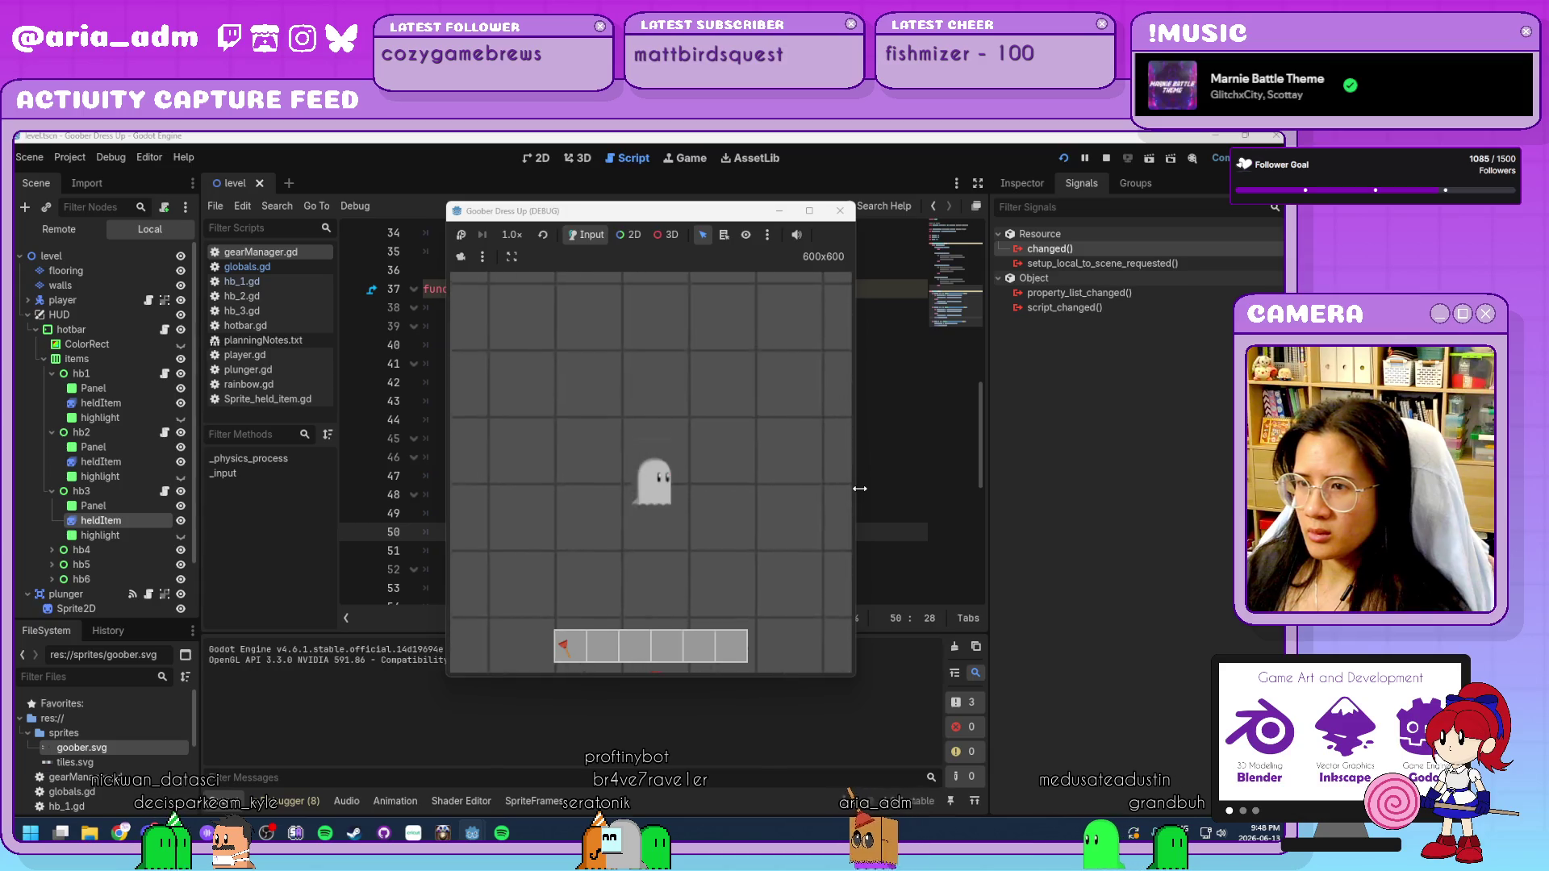
{"action": "key", "text": "a"}
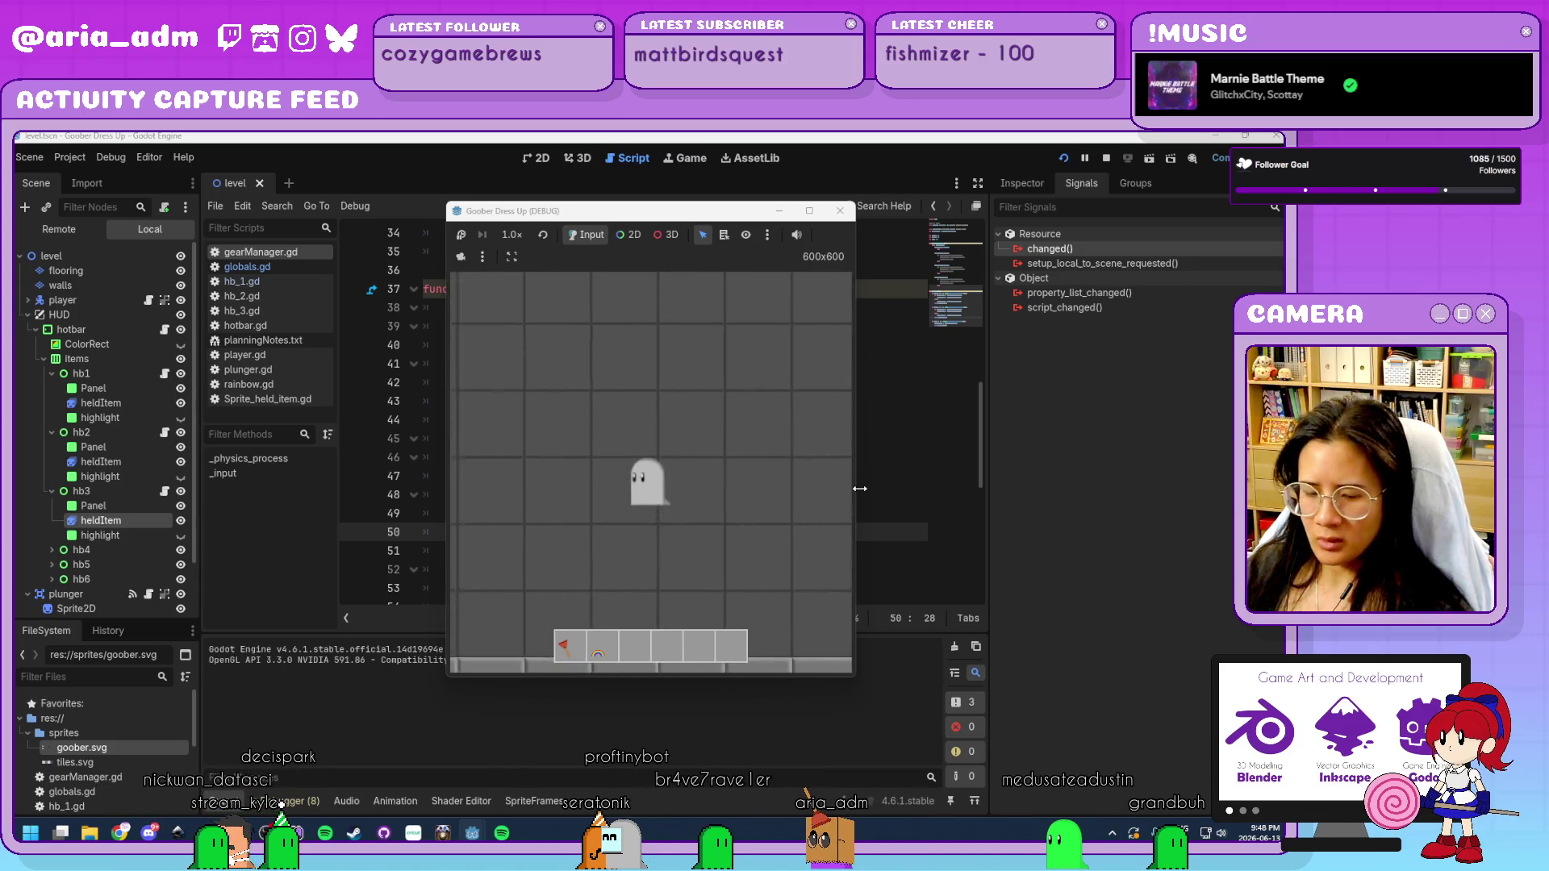
{"action": "key", "text": "1"}
{"action": "key", "text": "2"}
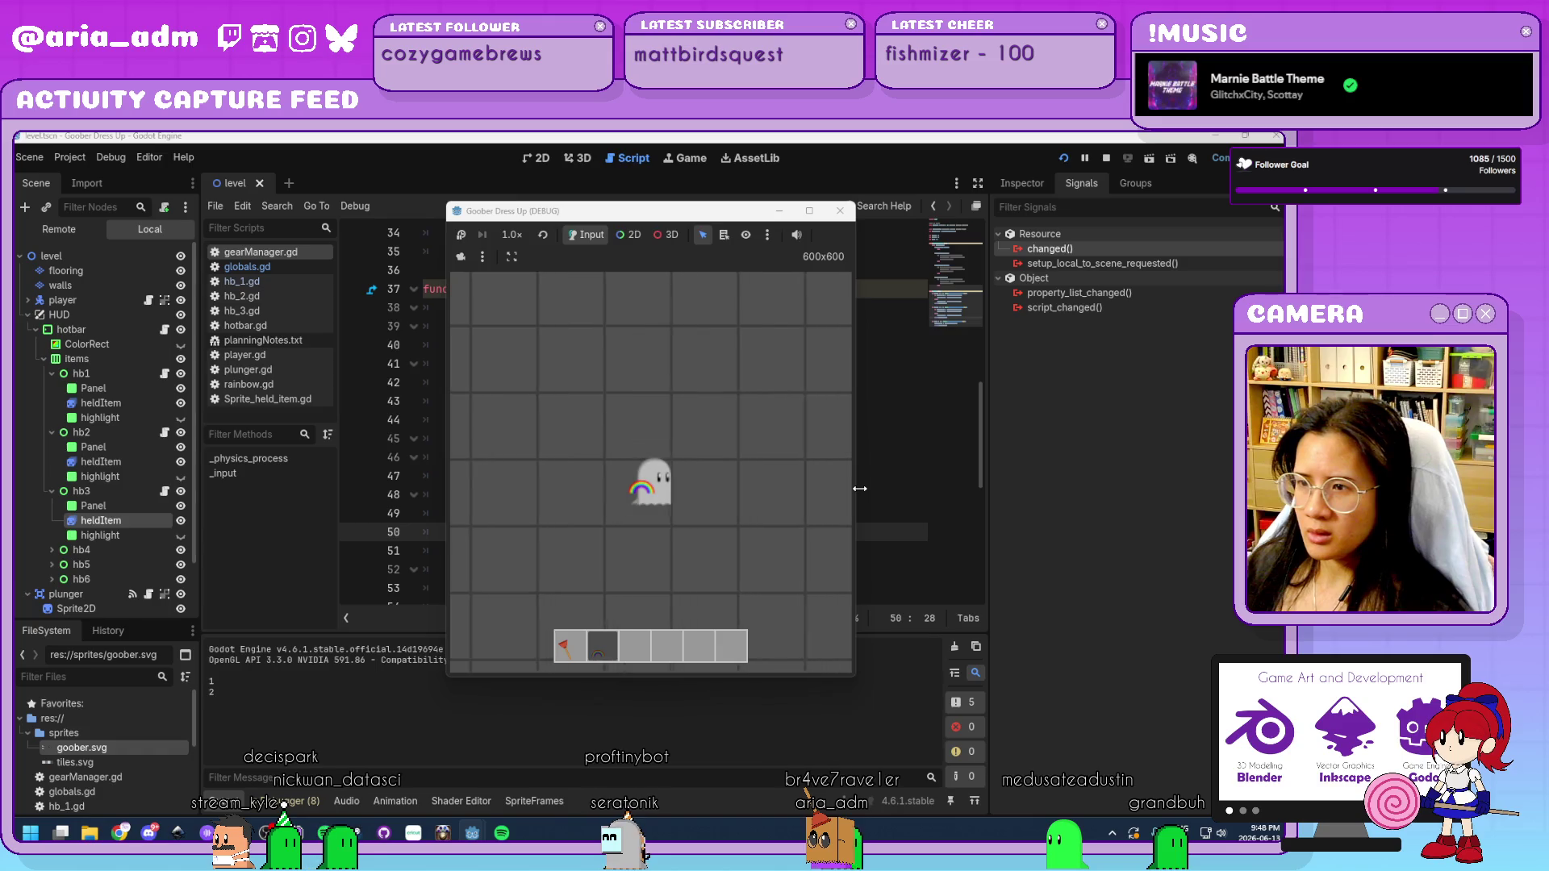
{"action": "key", "text": "1"}
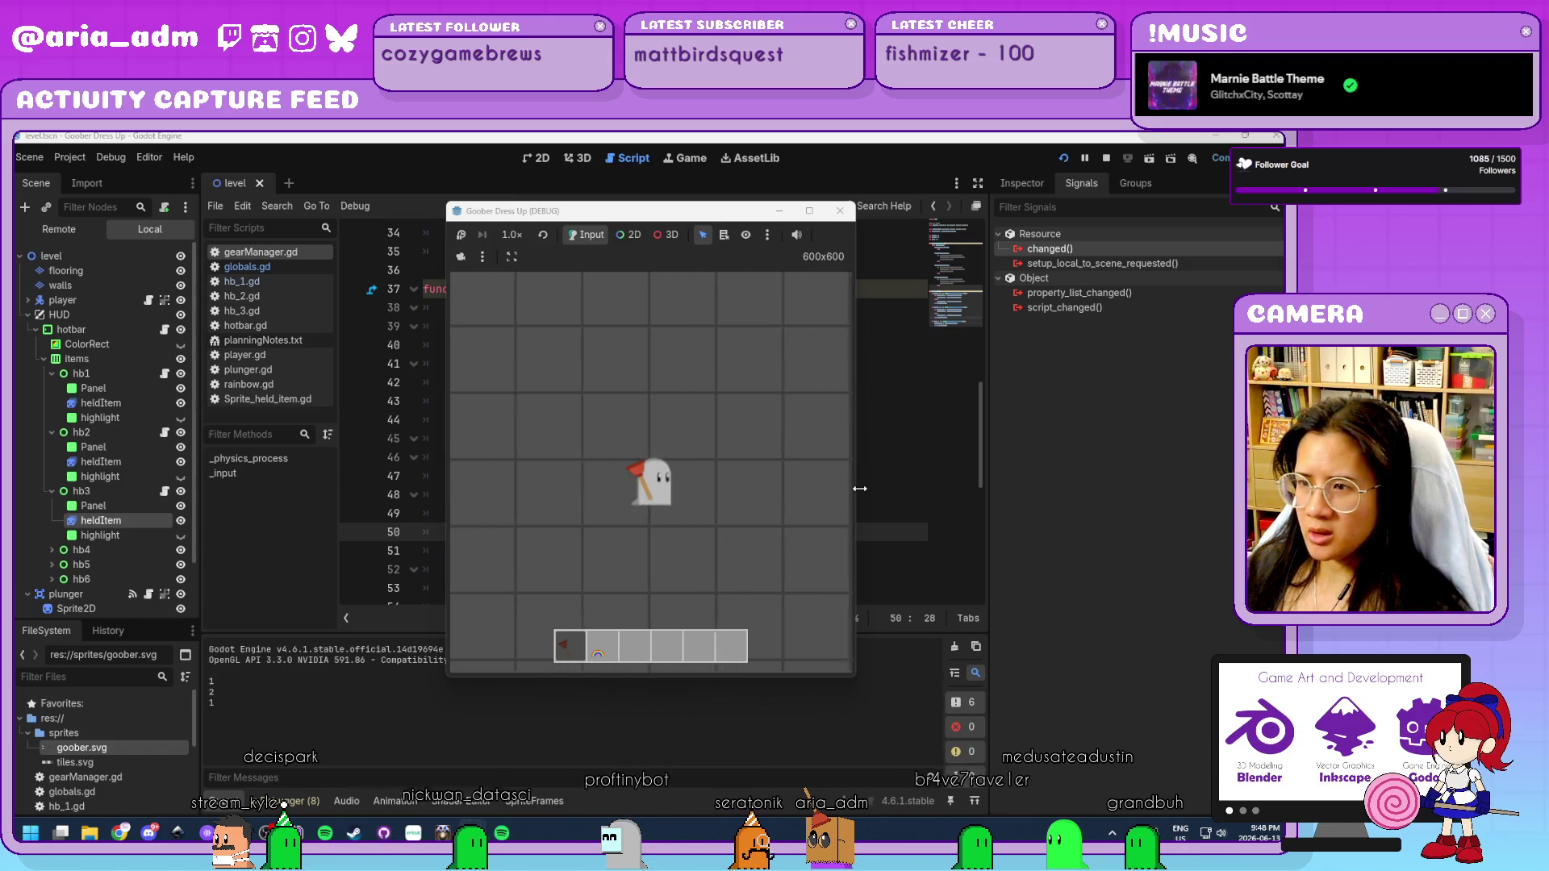
{"action": "key", "text": "2"}
{"action": "key", "text": "0"}
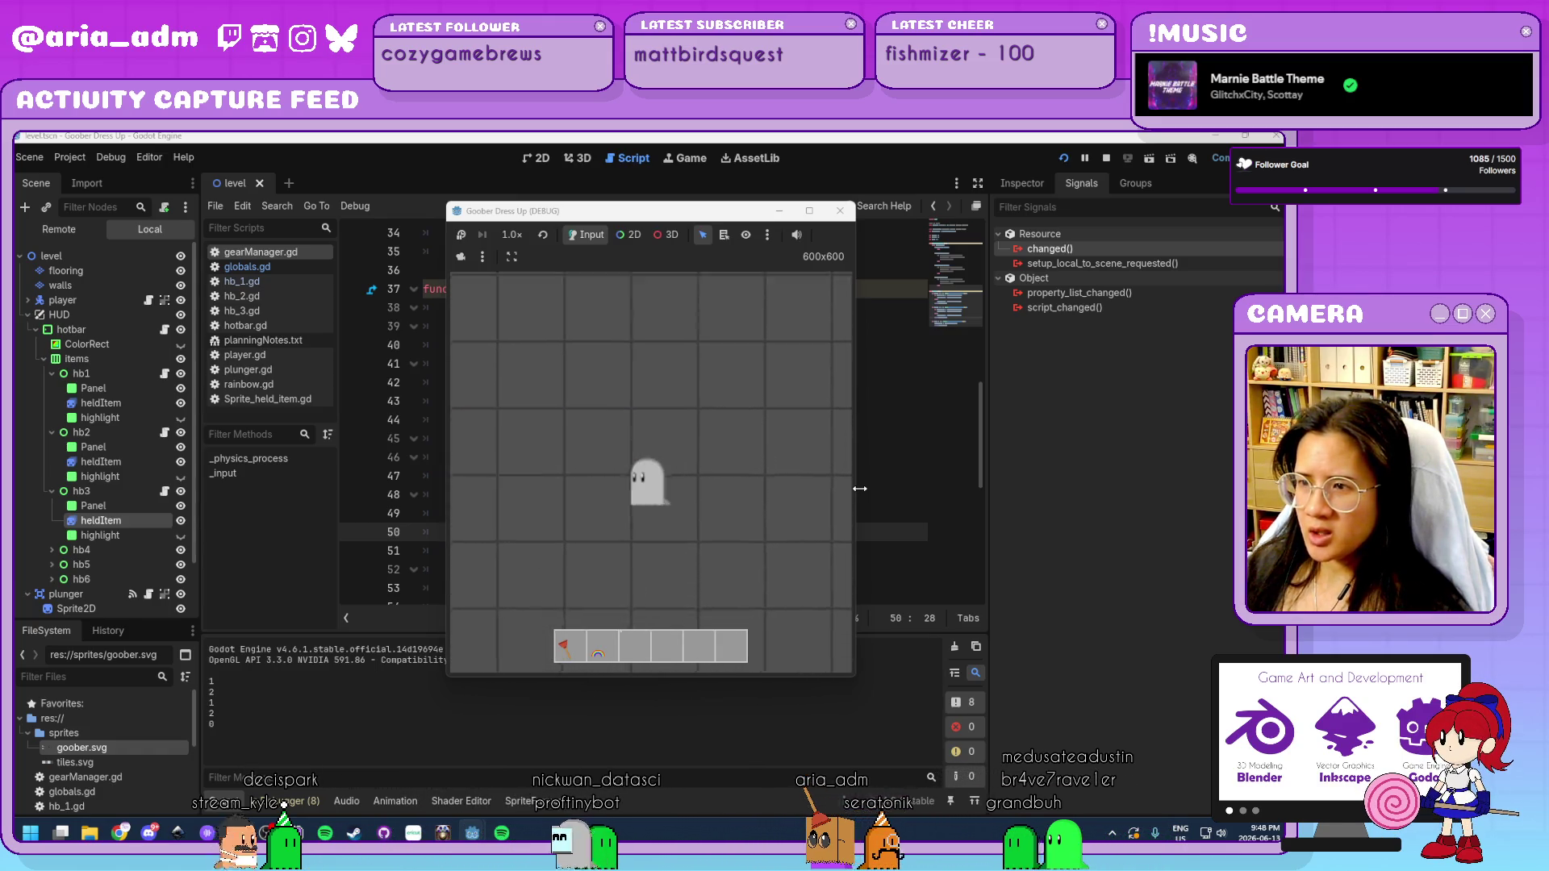
{"action": "key", "text": "alt+F4"}
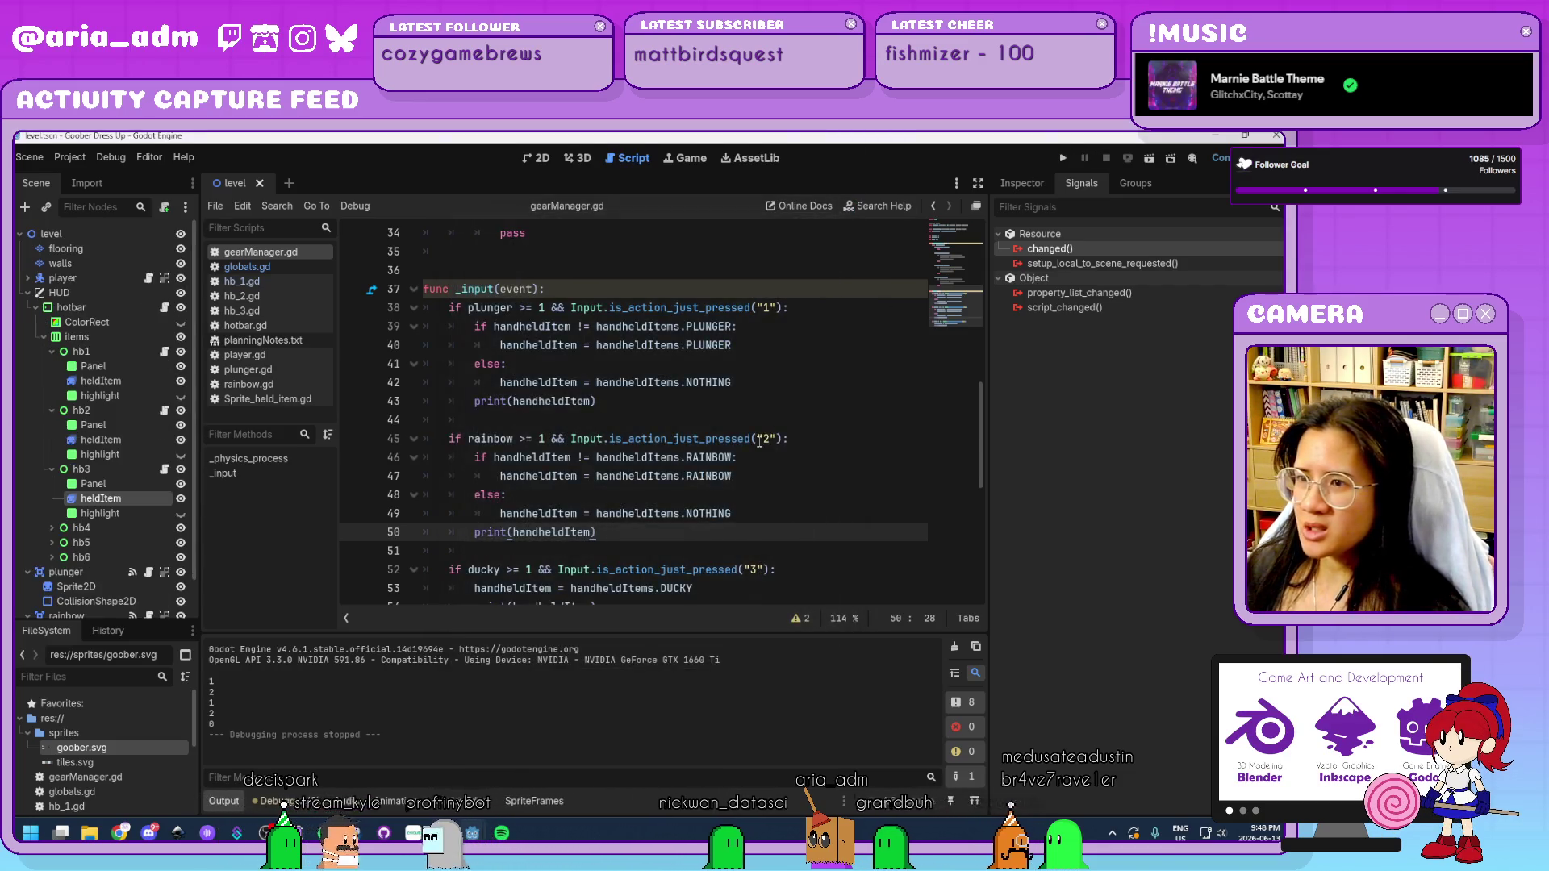
{"action": "scroll", "coordinate": [759, 441], "scroll_direction": "down", "scroll_amount": 2}
Select the ducky branch's assignment and print lines, undoing an accidental RAINBOW replacement.
{"action": "left_click", "coordinate": [661, 519]}
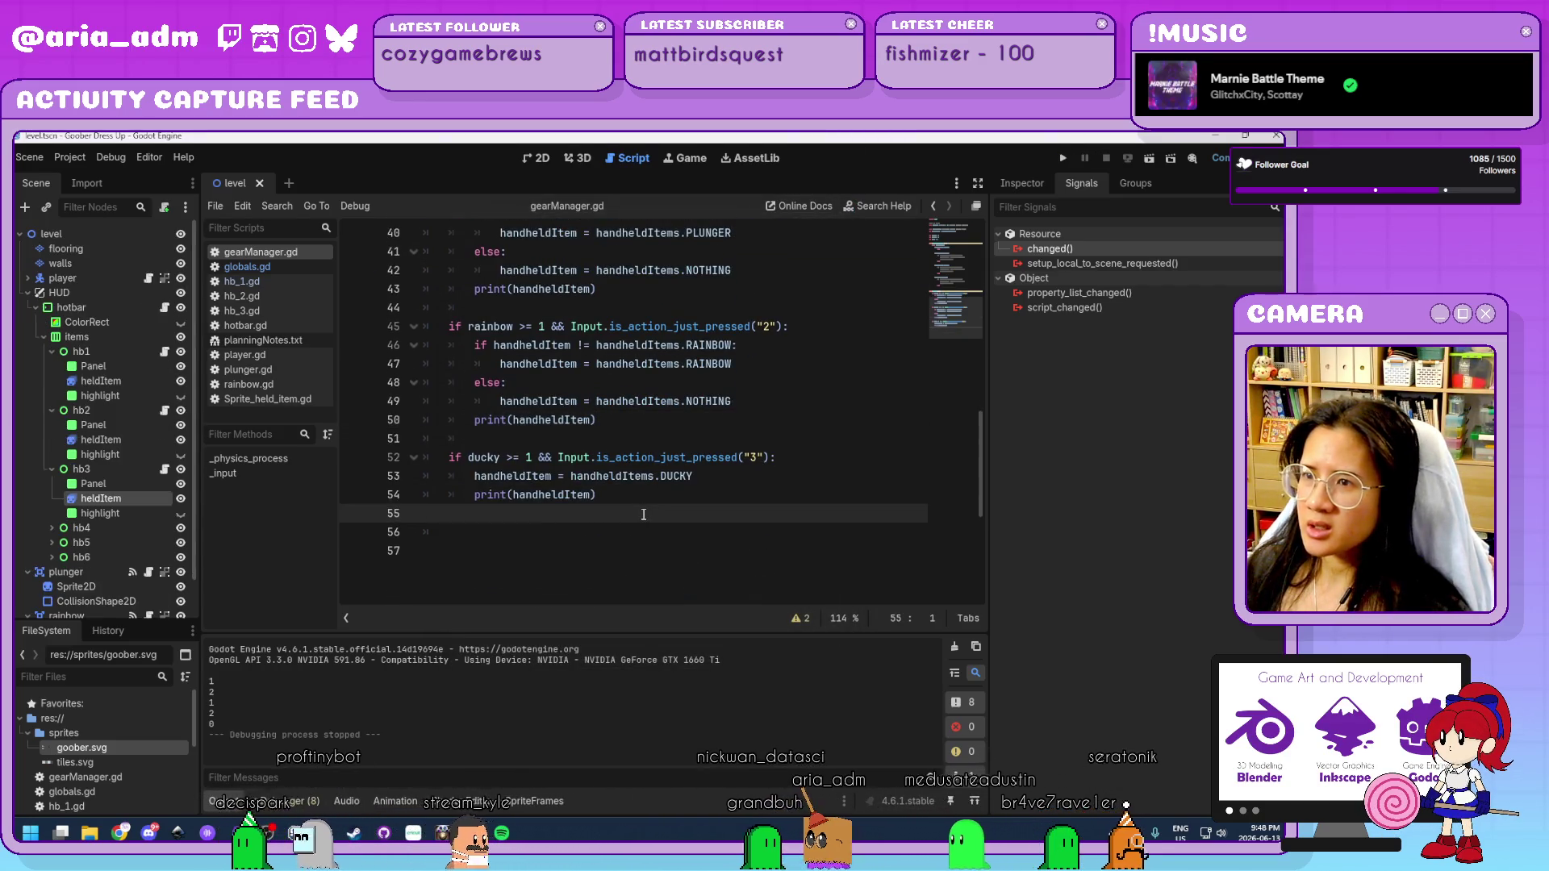
{"action": "left_click", "coordinate": [620, 421]}
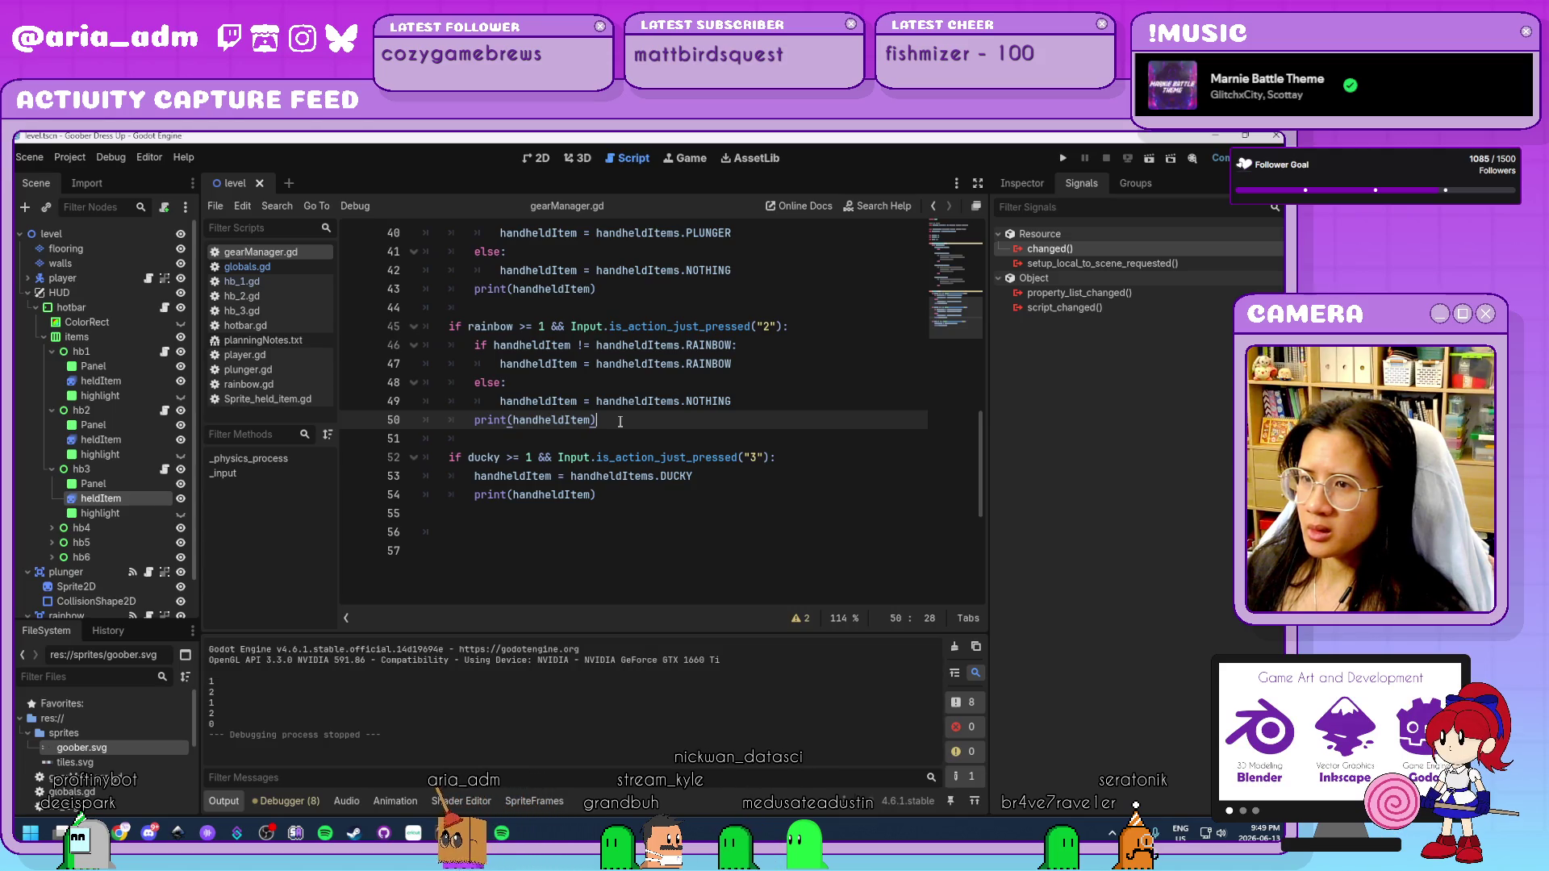
{"action": "left_click_drag", "start_coordinate": [623, 494], "coordinate": [473, 479]}
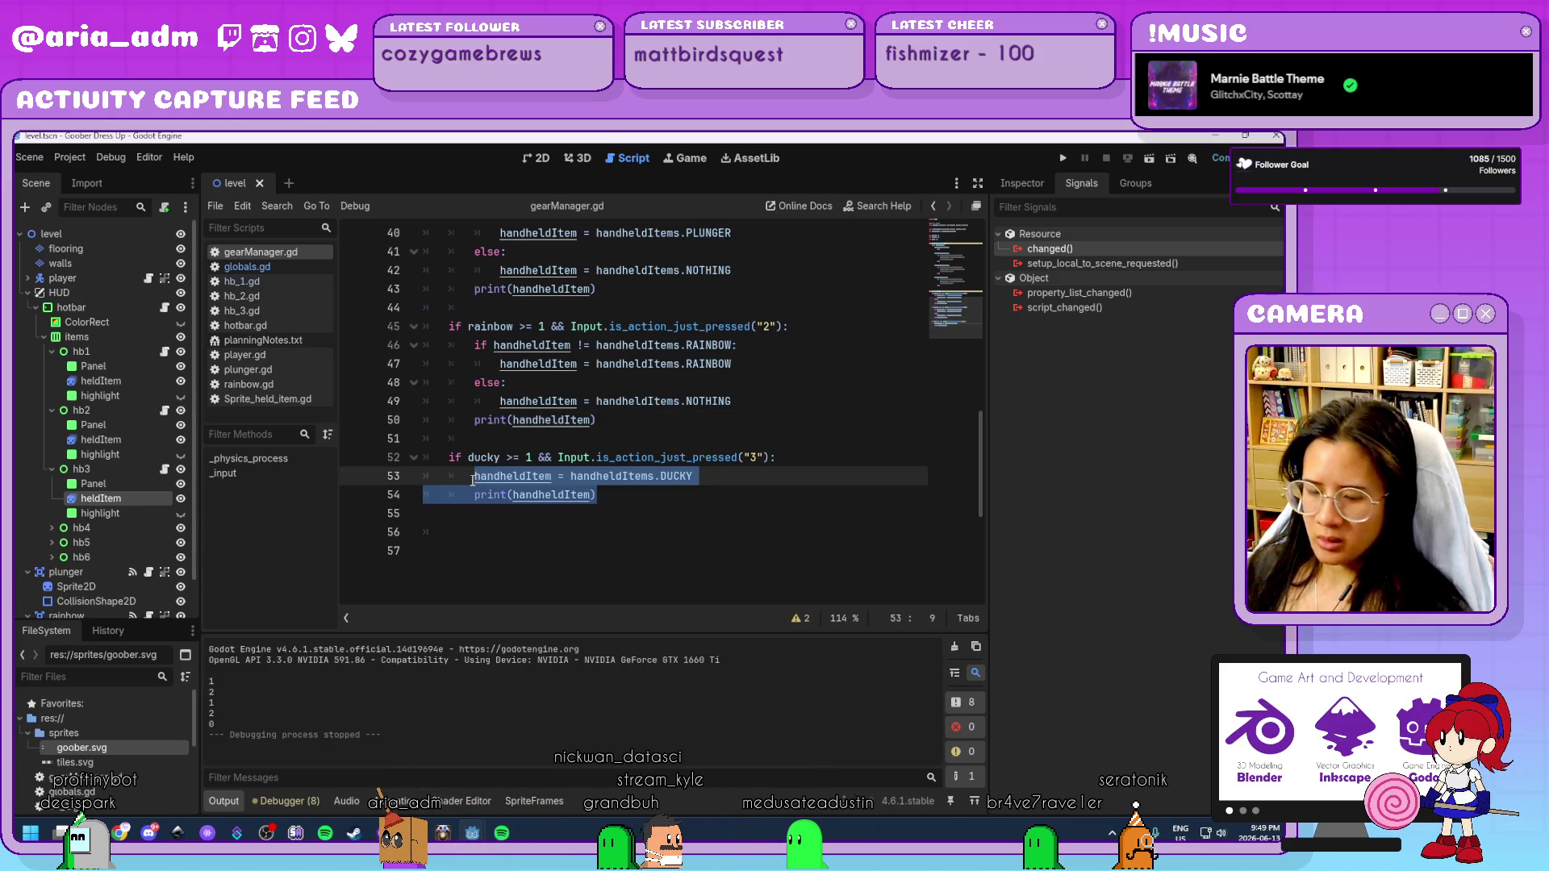
{"action": "type", "text": "RAINBOW"}
{"action": "key", "text": "ctrl+z"}
Paste the rainbow toggle block over the ducky lines and rename RAINBOW to DUCKY.
{"action": "left_click_drag", "start_coordinate": [608, 422], "coordinate": [476, 352]}
{"action": "key", "text": "ctrl+c"}
{"action": "mouse_move", "coordinate": [598, 495]}
{"action": "left_mouse_down"}
{"action": "mouse_move", "coordinate": [492, 495]}
{"action": "mouse_move", "coordinate": [474, 476]}
{"action": "left_mouse_up"}
{"action": "key", "text": "ctrl+v"}
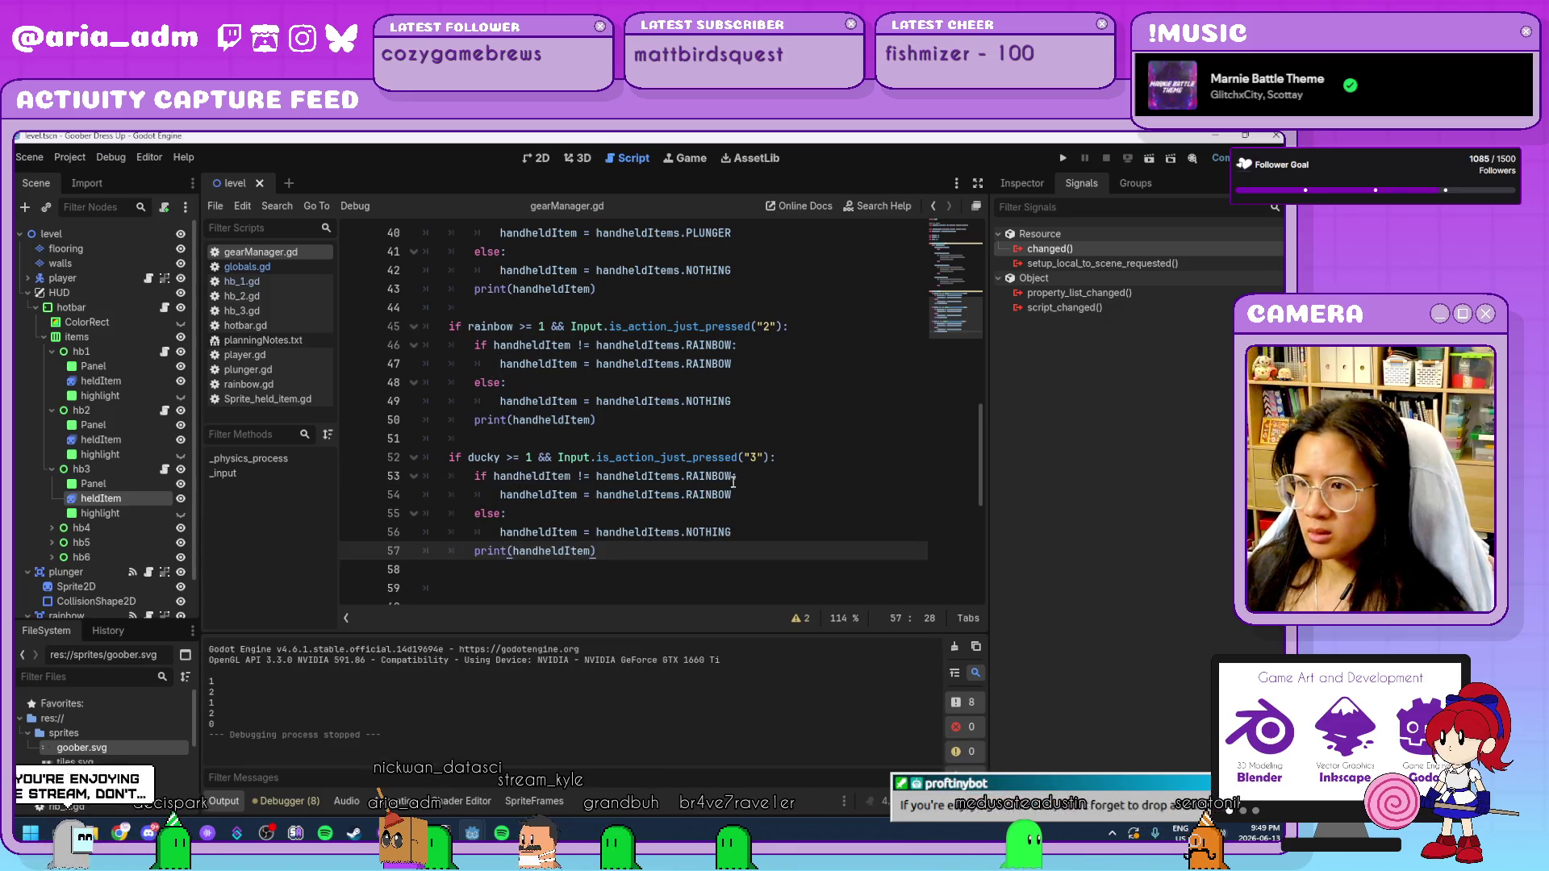
{"action": "double_click", "coordinate": [708, 477]}
{"action": "type", "text": "DUCK"}
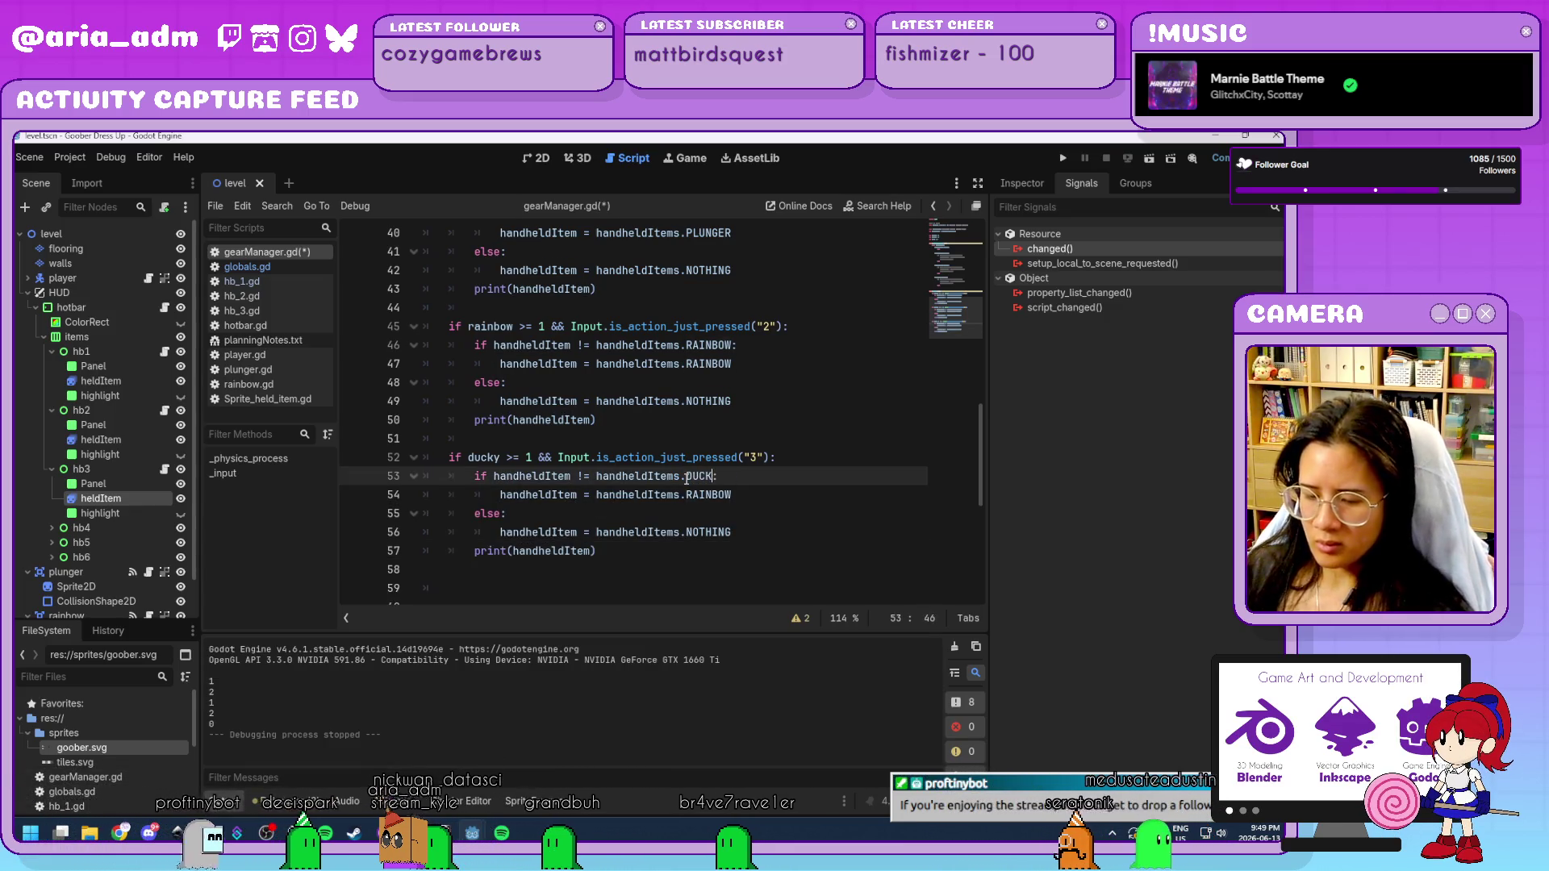
{"action": "type", "text": "Y"}
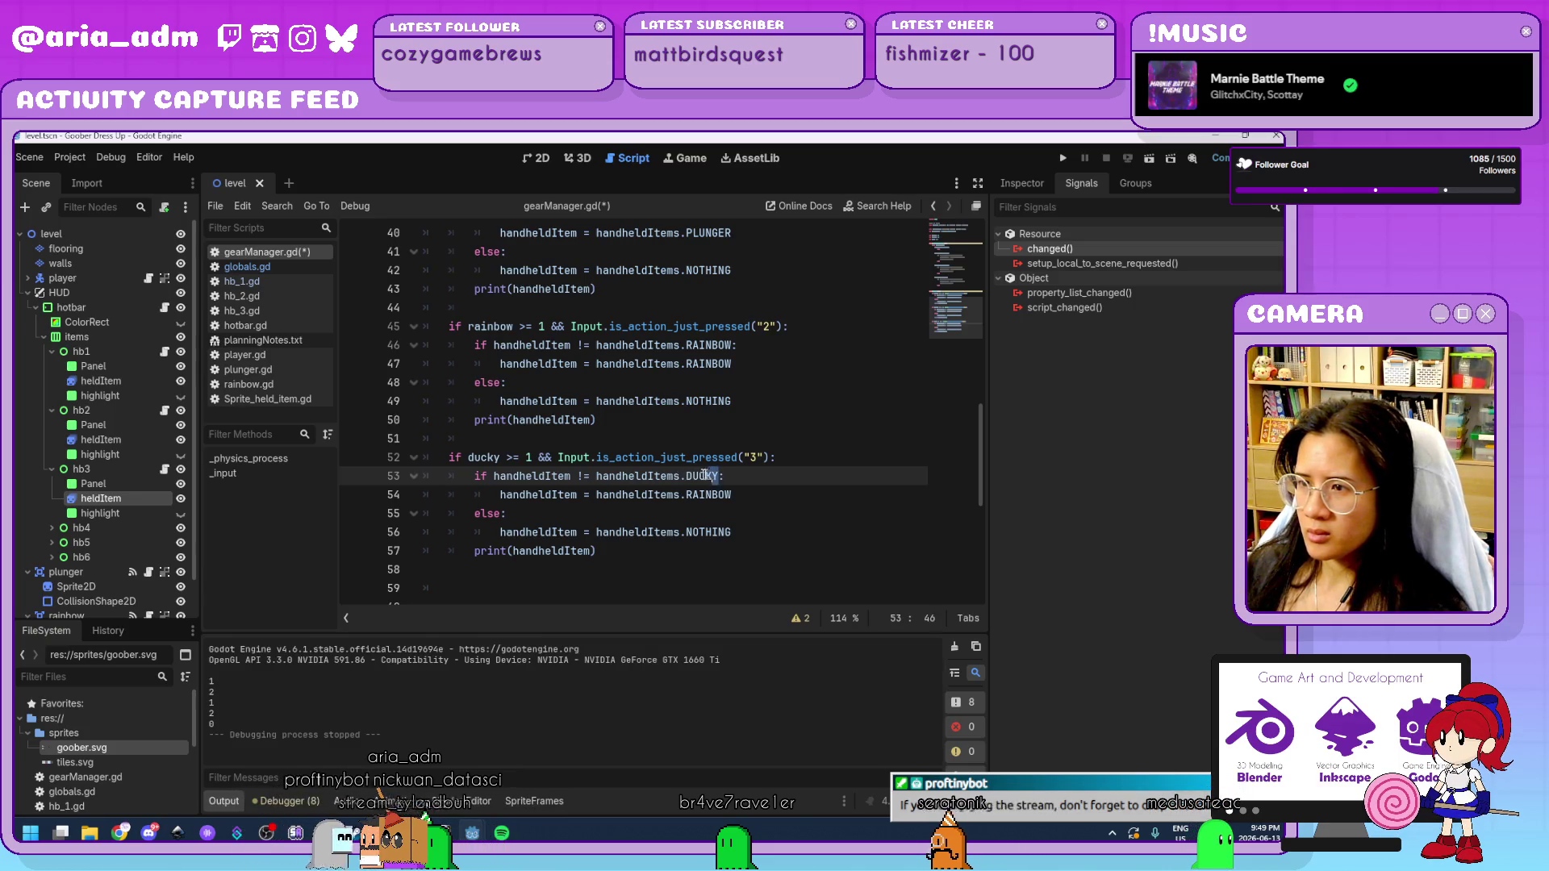
{"action": "double_click", "coordinate": [708, 476]}
{"action": "double_click", "coordinate": [690, 495]}
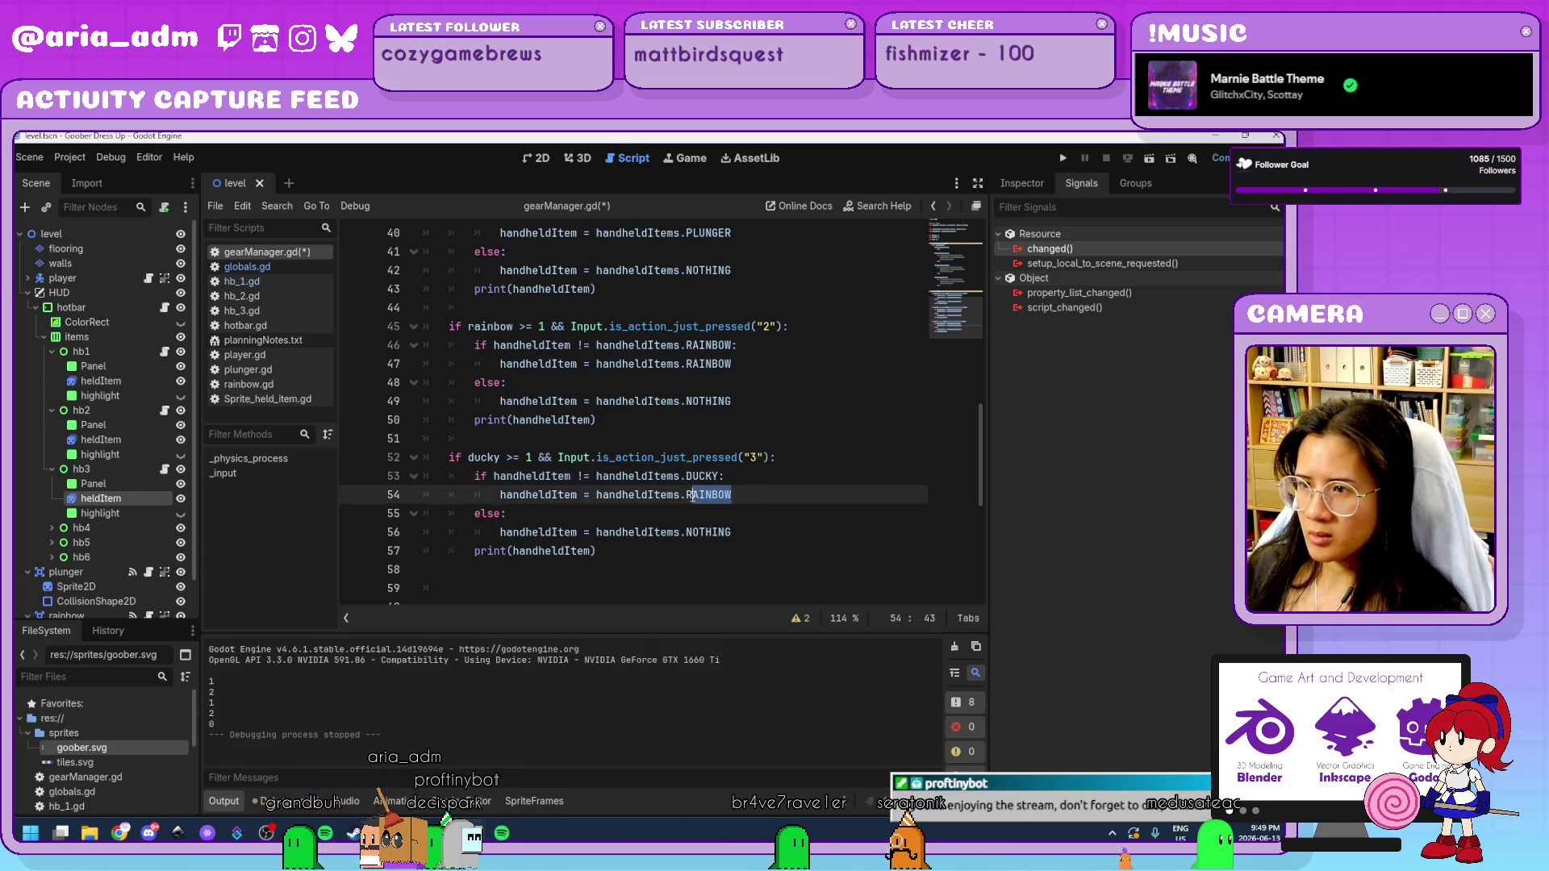
{"action": "type", "text": "DUCKY"}
{"action": "double_click", "coordinate": [710, 533]}
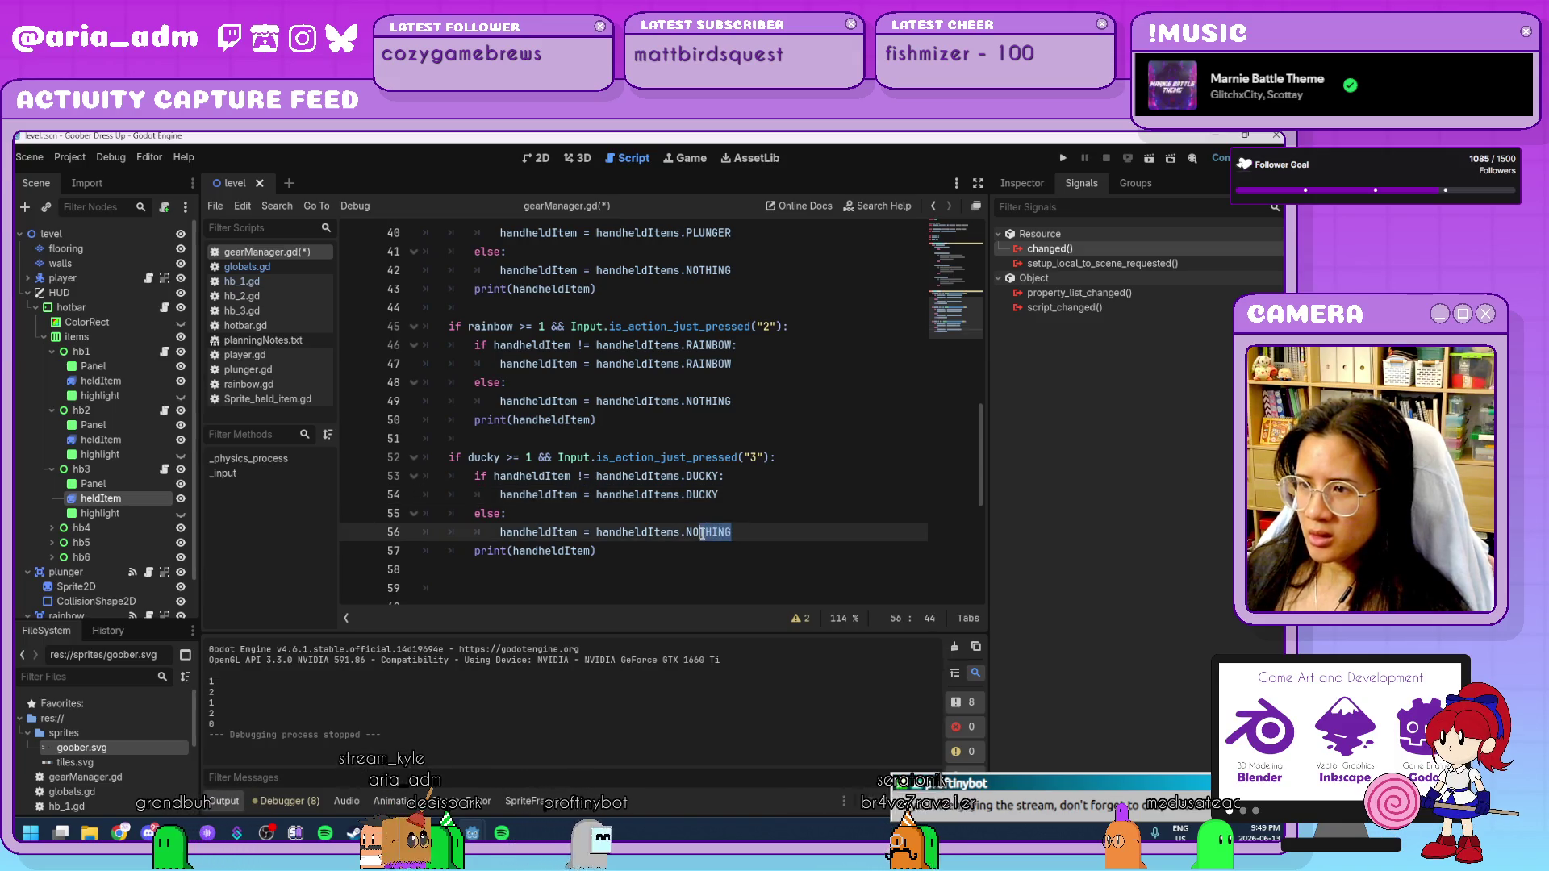
{"action": "left_click", "coordinate": [763, 507]}
Review the three toggle checks in gearManager.gd and save the script.
{"action": "scroll", "coordinate": [795, 516], "scroll_direction": "up", "scroll_amount": 8}
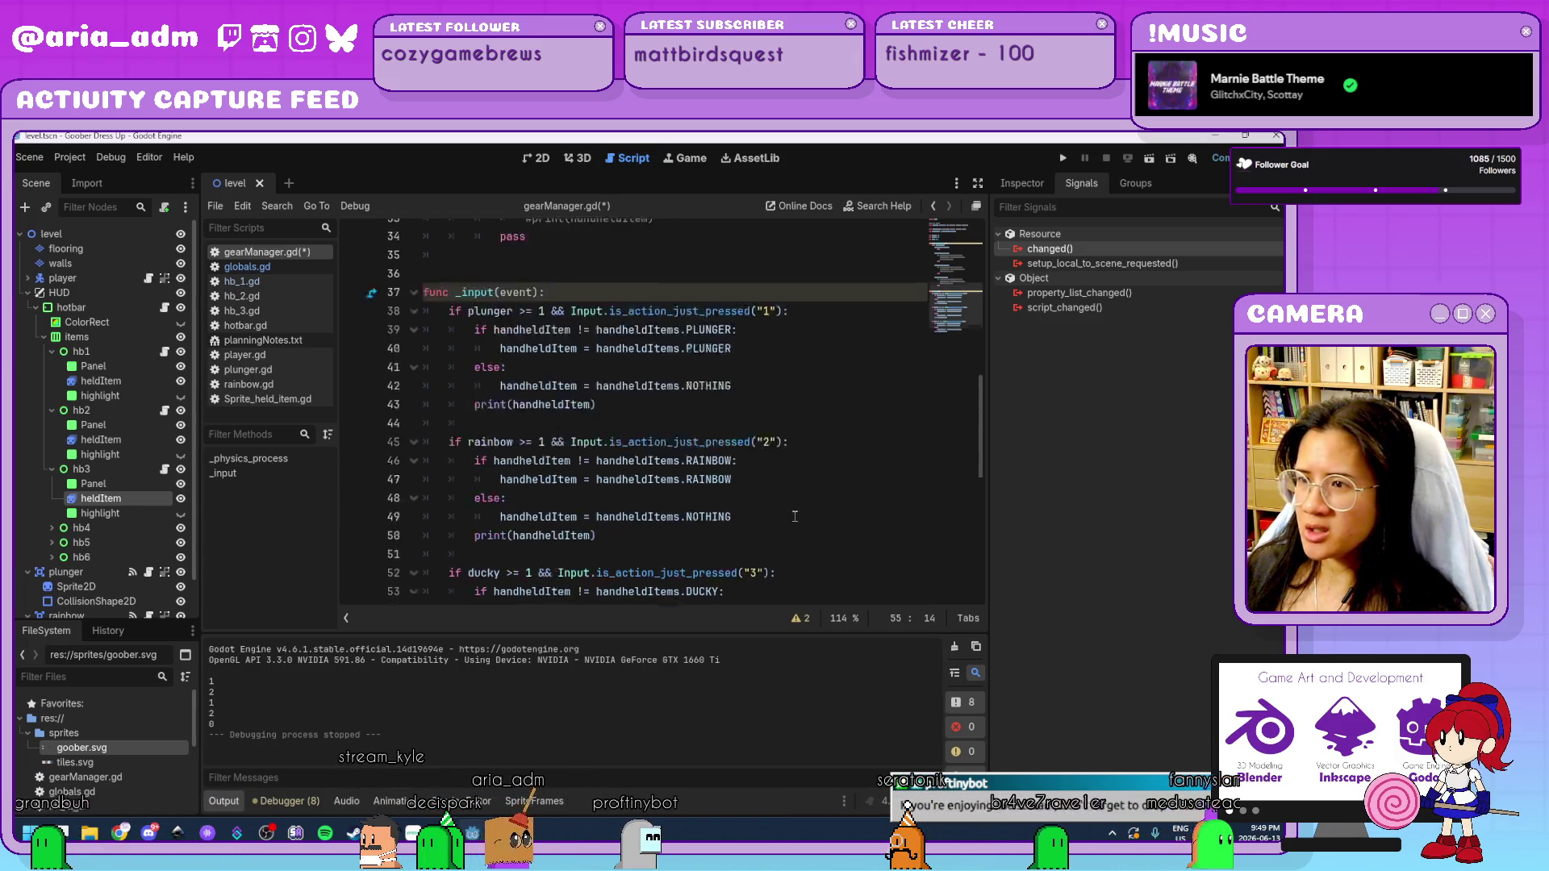
{"action": "scroll", "coordinate": [754, 436], "scroll_direction": "up", "scroll_amount": 4}
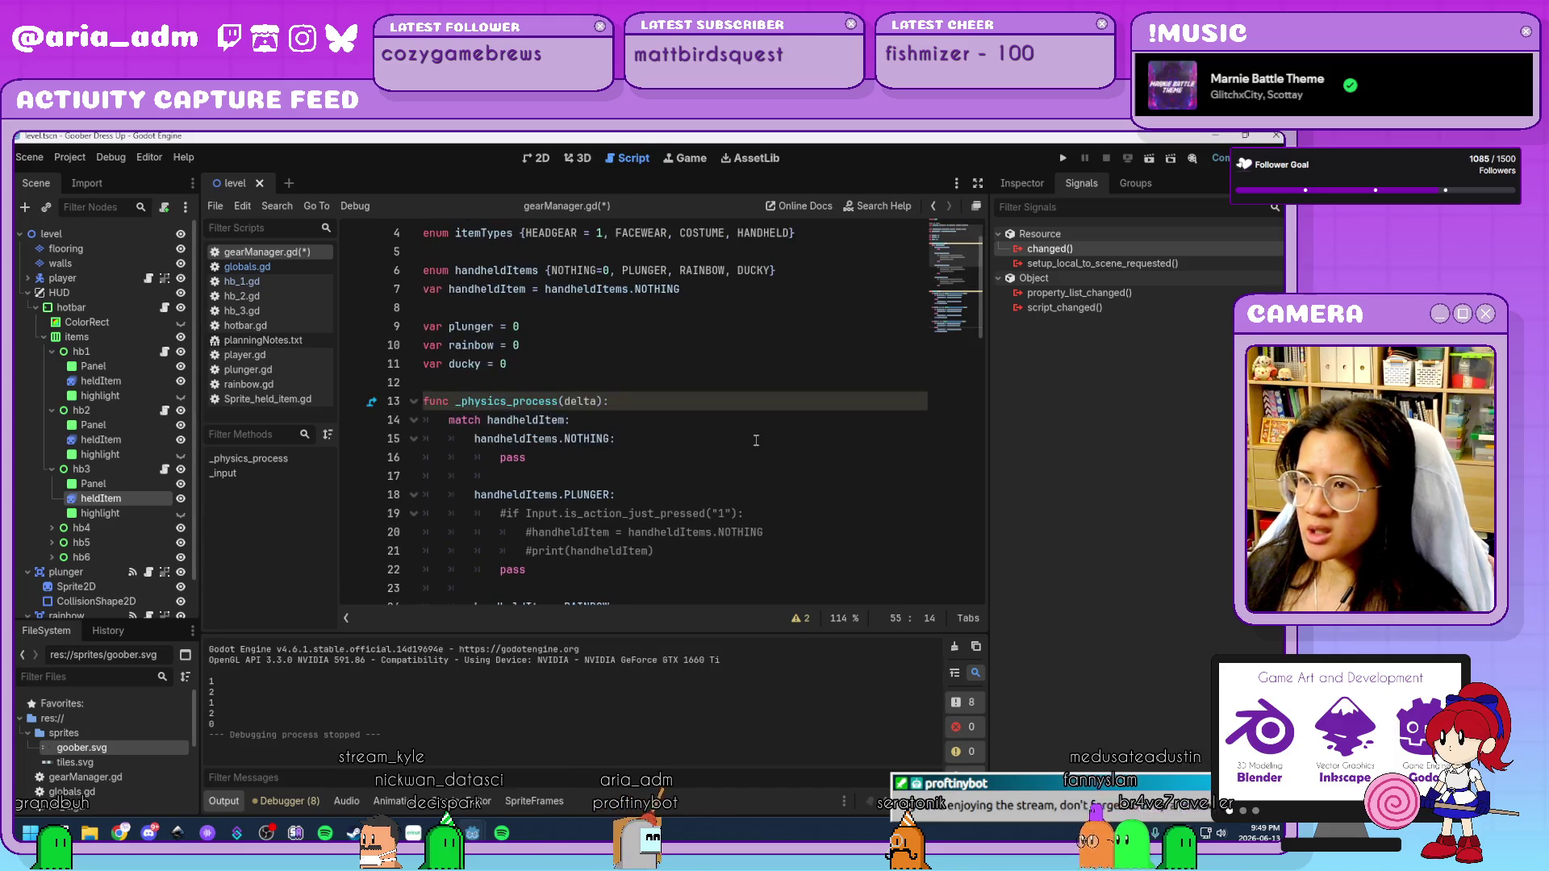
{"action": "scroll", "coordinate": [755, 438], "scroll_direction": "down", "scroll_amount": 10}
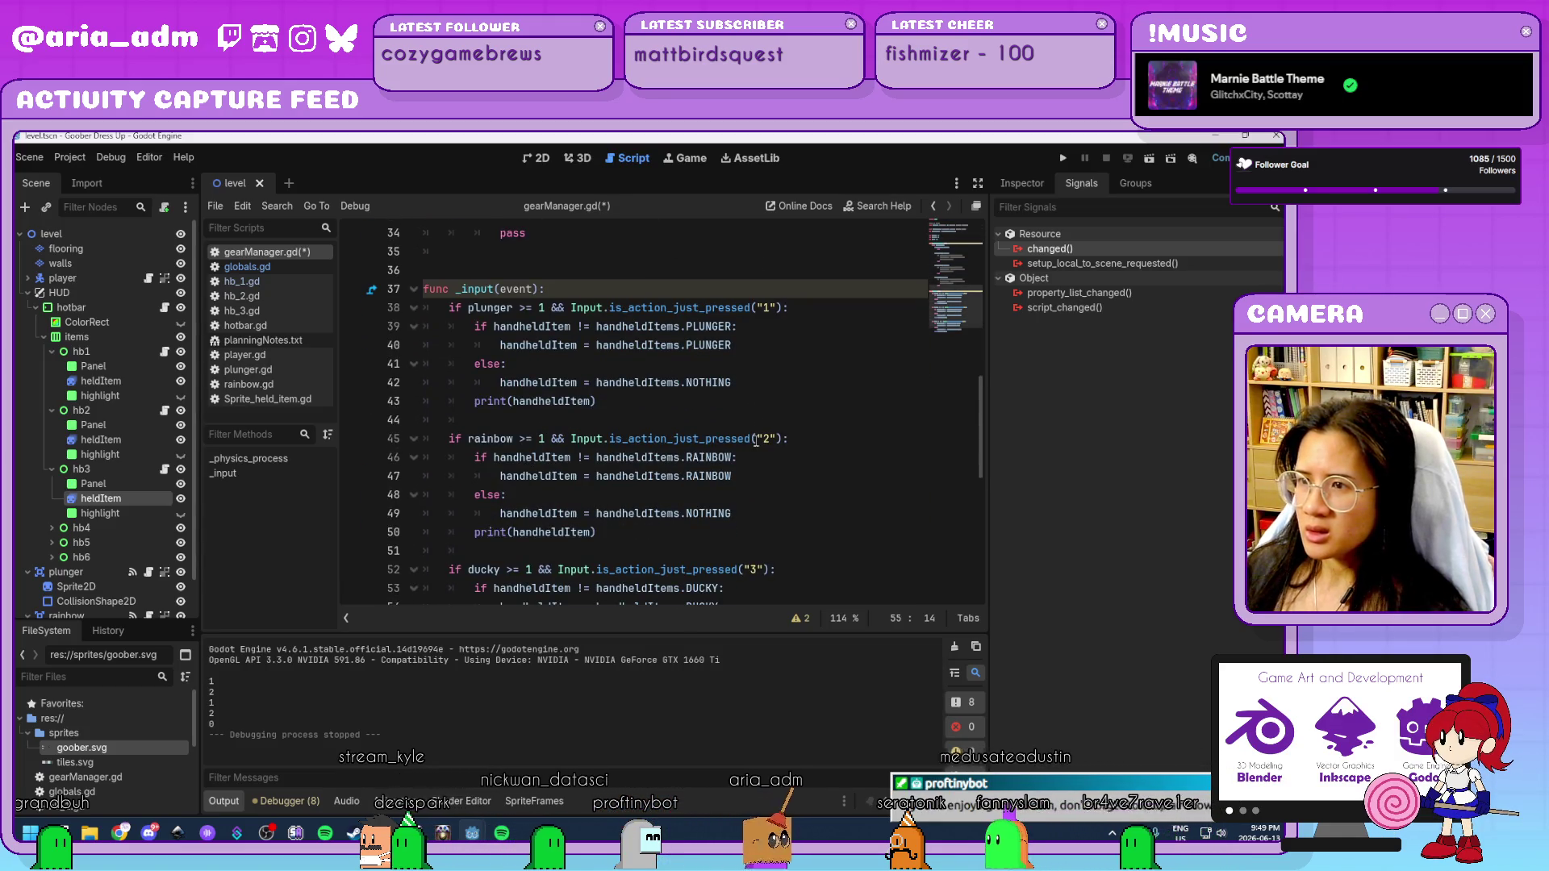
{"action": "scroll", "coordinate": [756, 440], "scroll_direction": "down", "scroll_amount": 5}
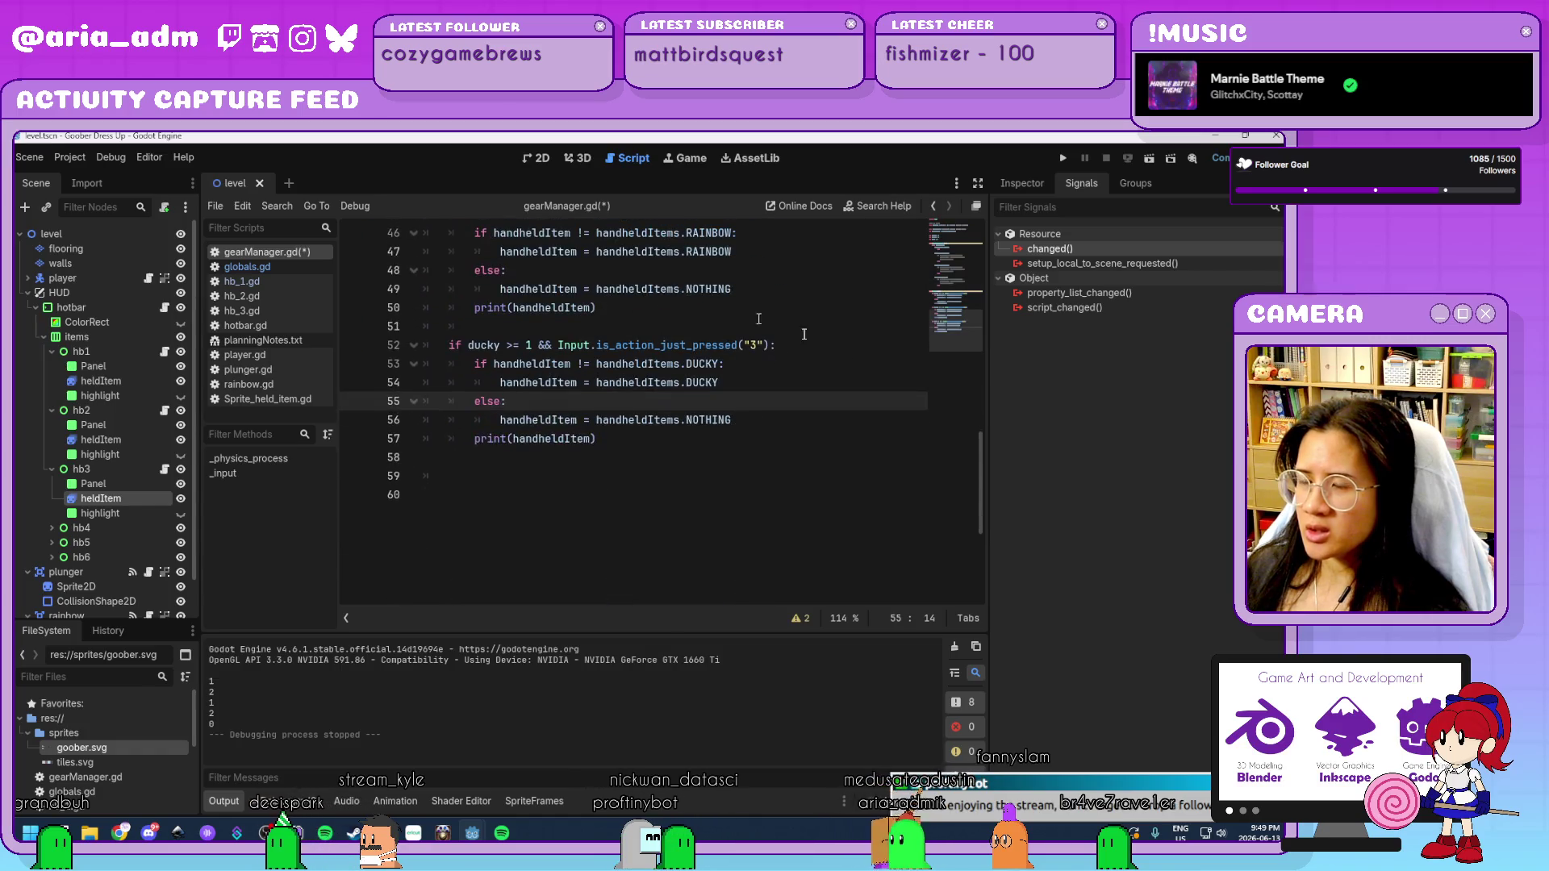
{"action": "scroll", "coordinate": [733, 313], "scroll_direction": "up", "scroll_amount": 3}
{"action": "scroll", "coordinate": [755, 315], "scroll_direction": "up", "scroll_amount": 7}
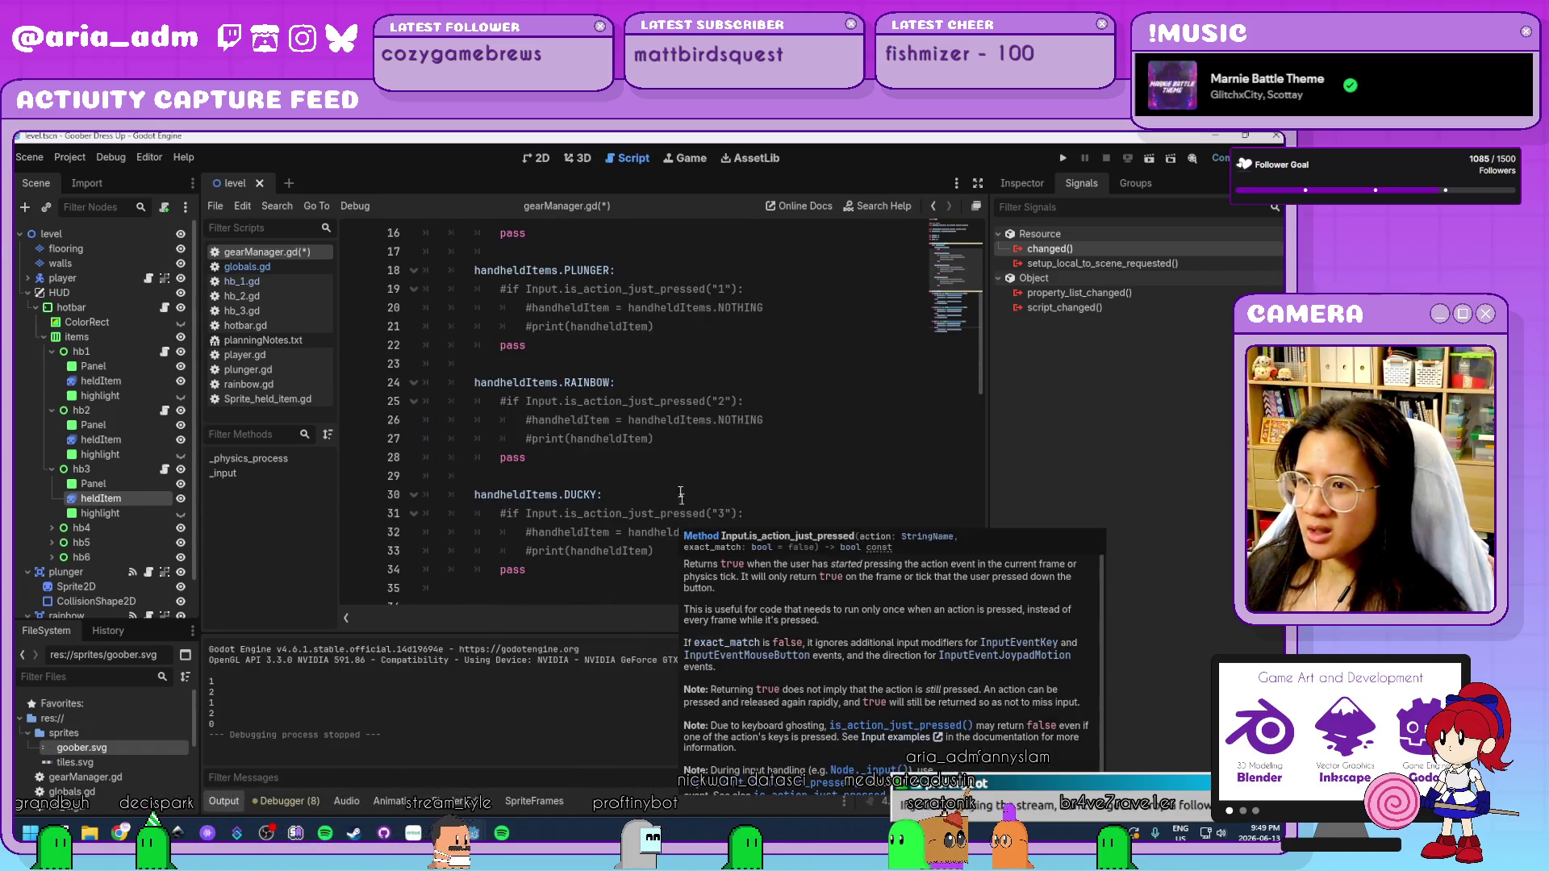
{"action": "scroll", "coordinate": [726, 321], "scroll_direction": "up", "scroll_amount": 4}
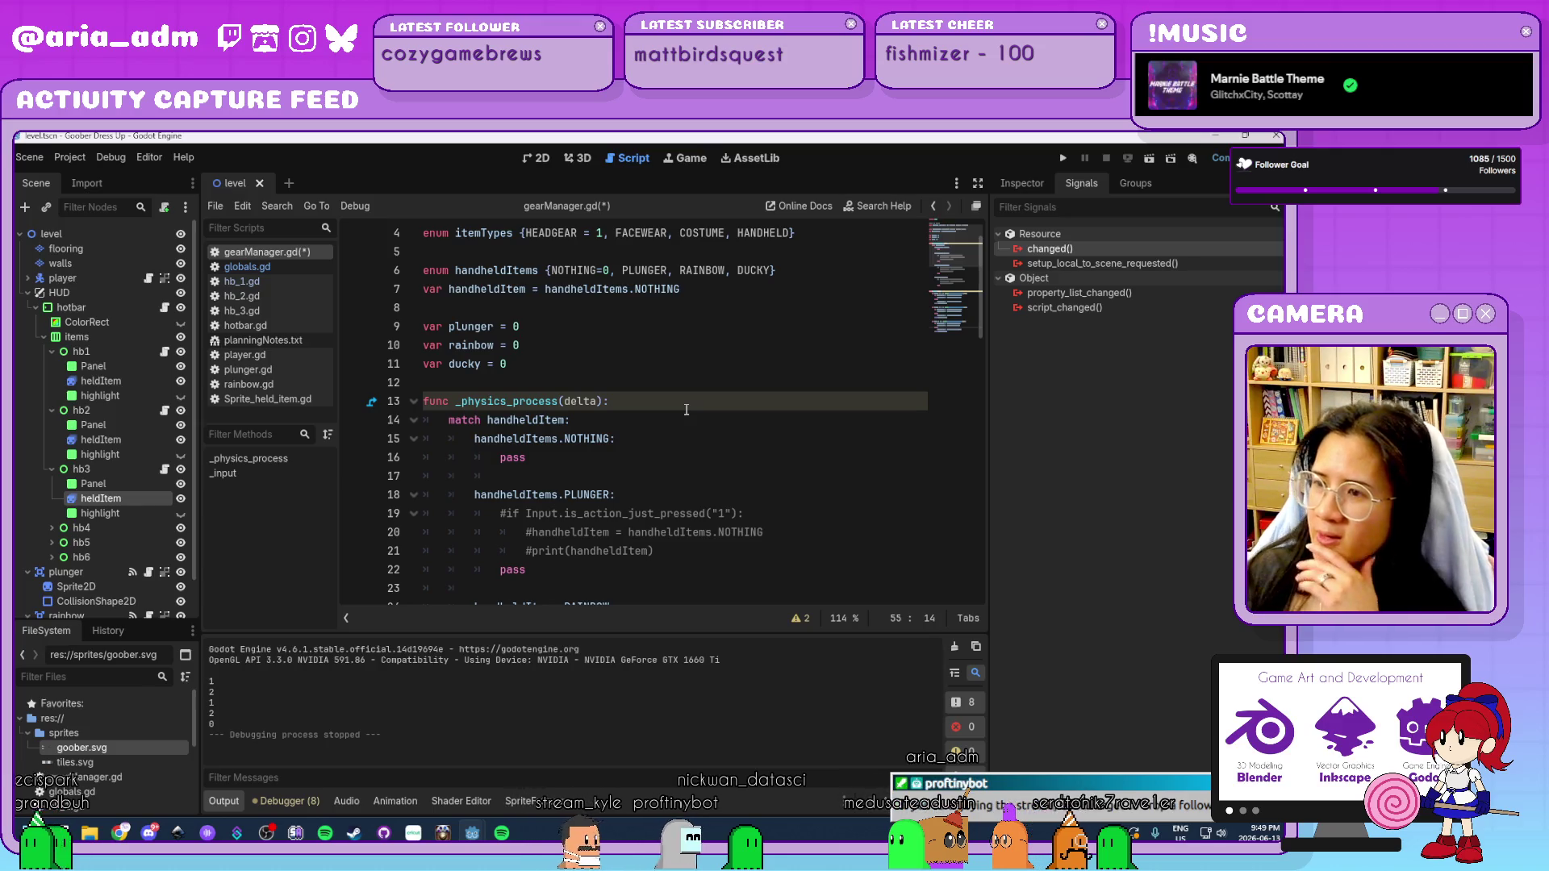
{"action": "scroll", "coordinate": [686, 410], "scroll_direction": "down", "scroll_amount": 2}
{"action": "scroll", "coordinate": [767, 451], "scroll_direction": "down", "scroll_amount": 4}
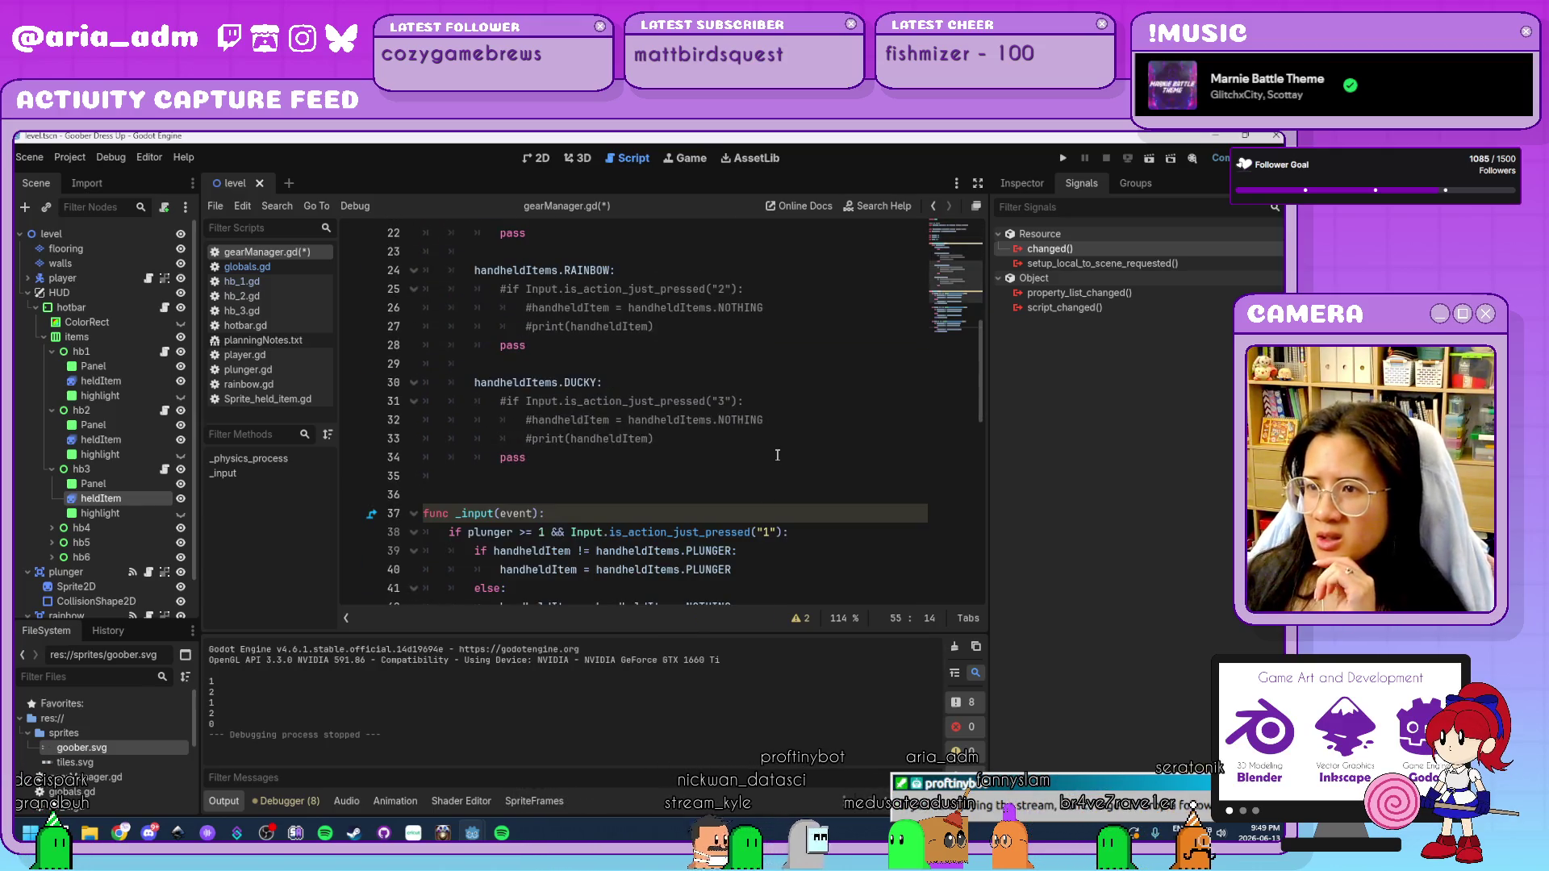
{"action": "scroll", "coordinate": [777, 456], "scroll_direction": "down", "scroll_amount": 4}
{"action": "scroll", "coordinate": [777, 456], "scroll_direction": "down", "scroll_amount": 5}
{"action": "scroll", "coordinate": [777, 456], "scroll_direction": "up", "scroll_amount": 7}
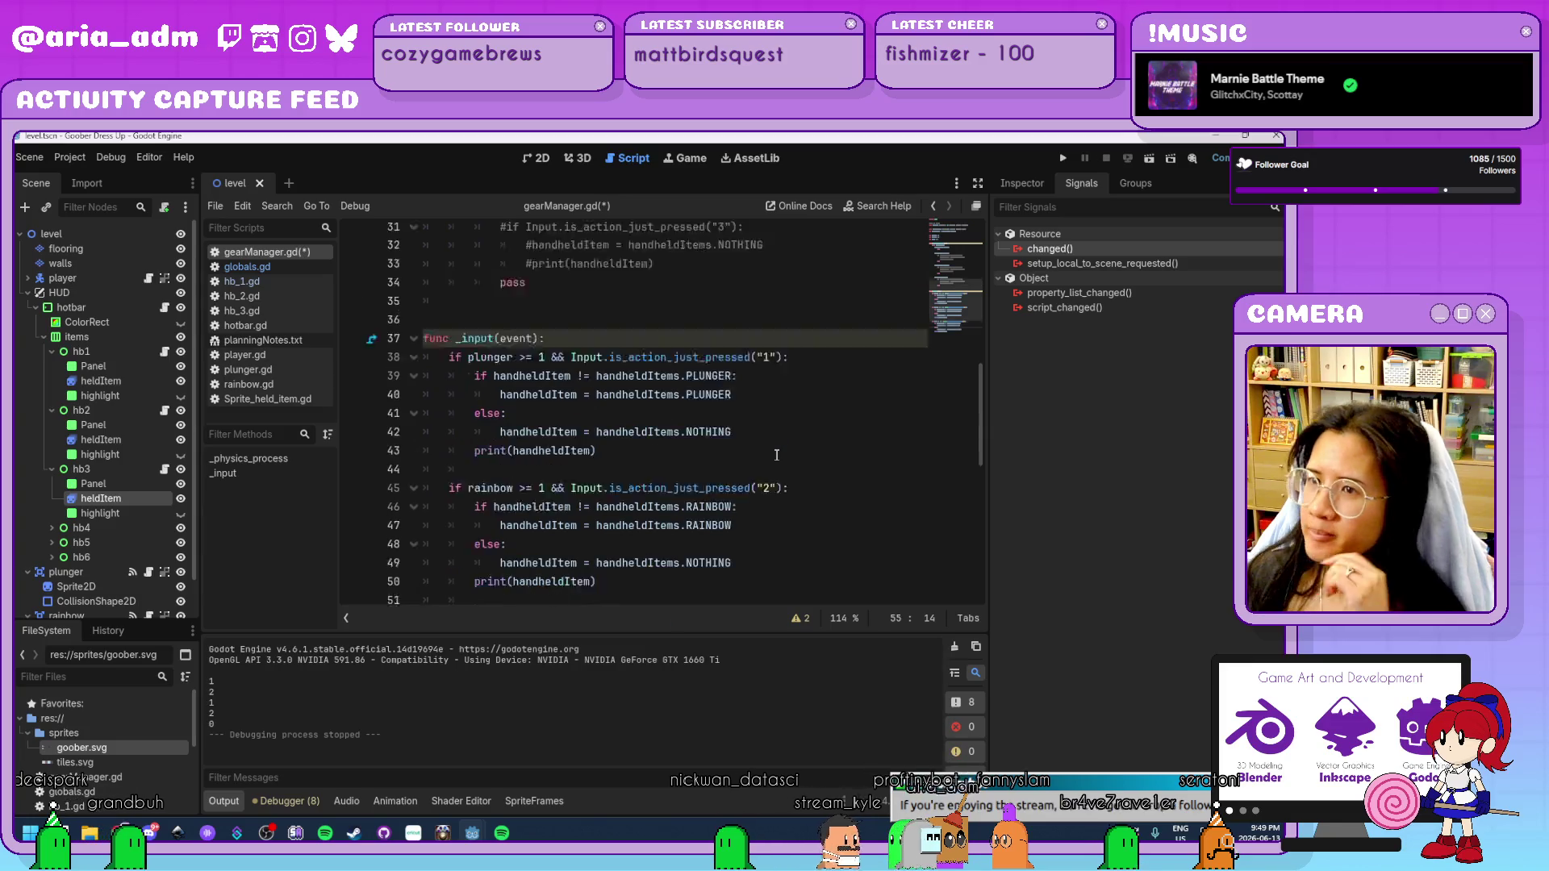
{"action": "scroll", "coordinate": [777, 456], "scroll_direction": "up", "scroll_amount": 4}
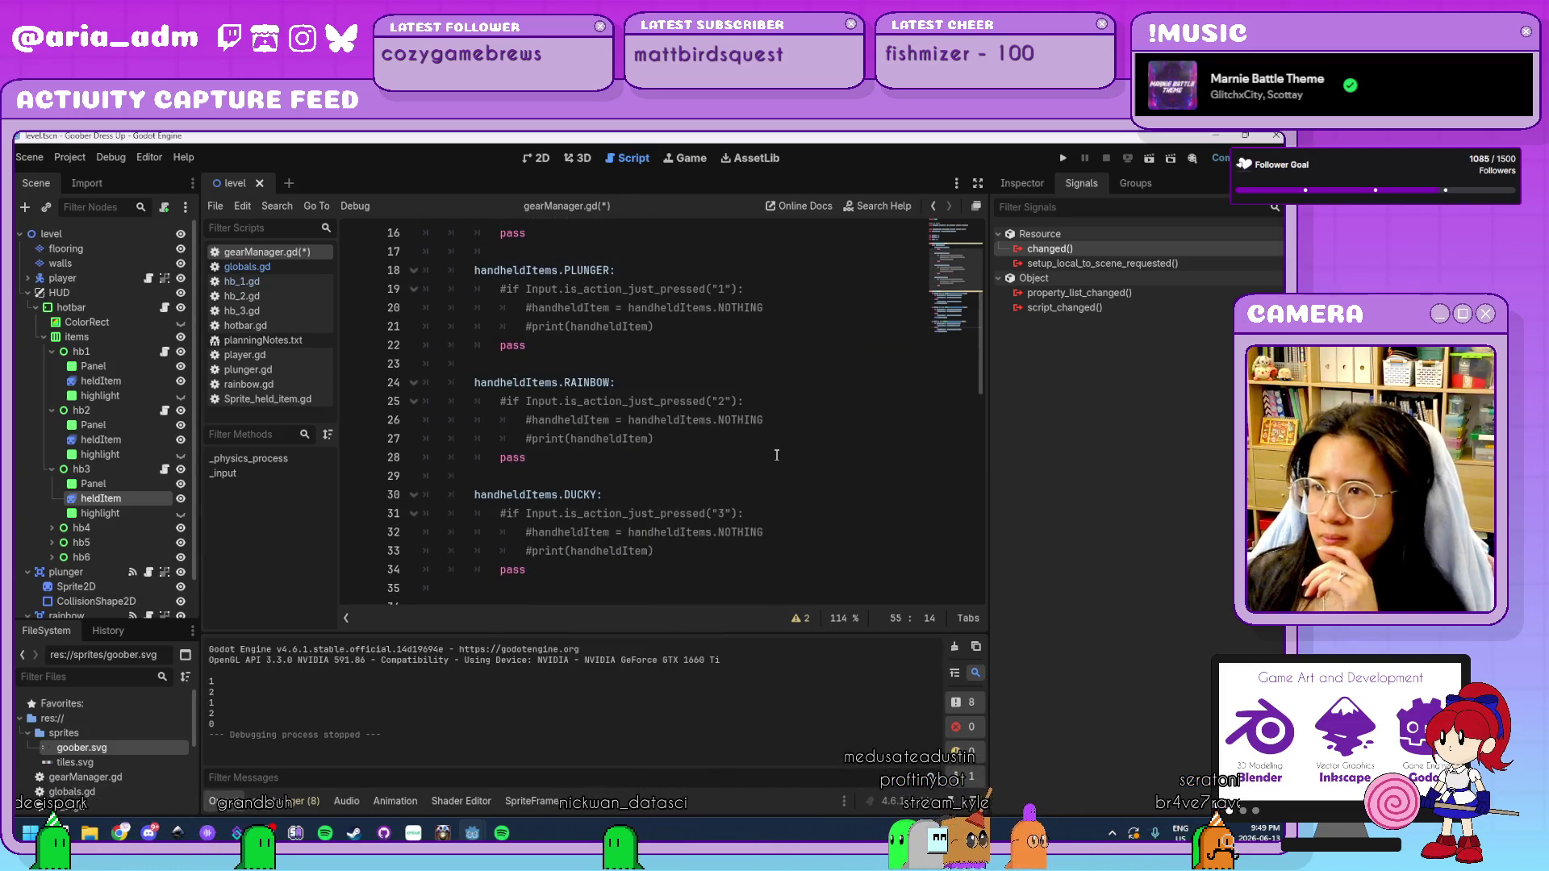
{"action": "scroll", "coordinate": [777, 456], "scroll_direction": "up", "scroll_amount": 5}
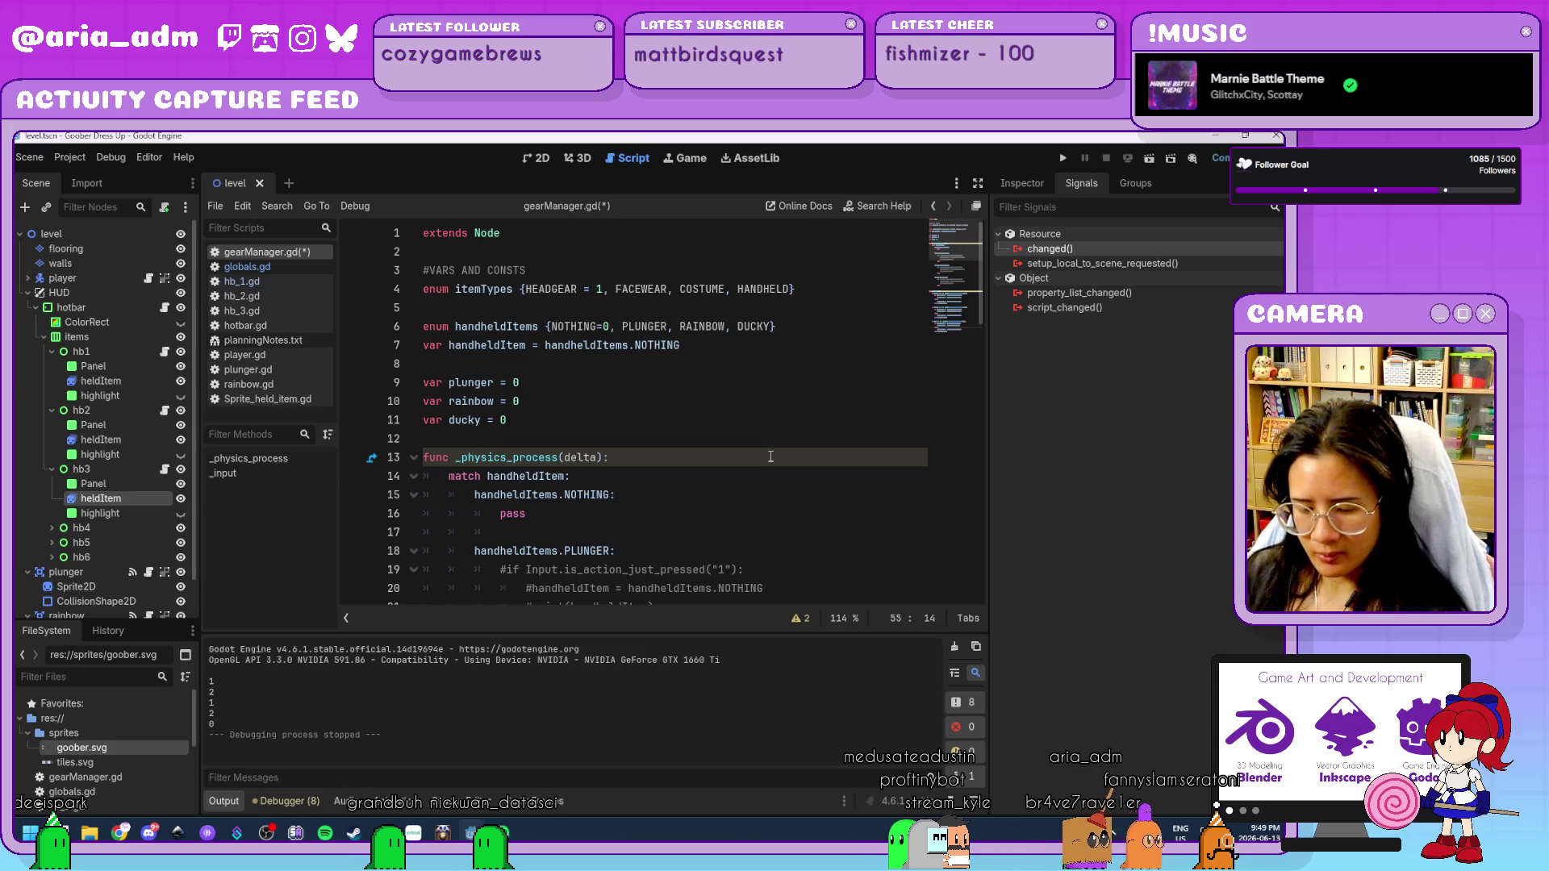
{"action": "key", "text": "ctrl+s"}
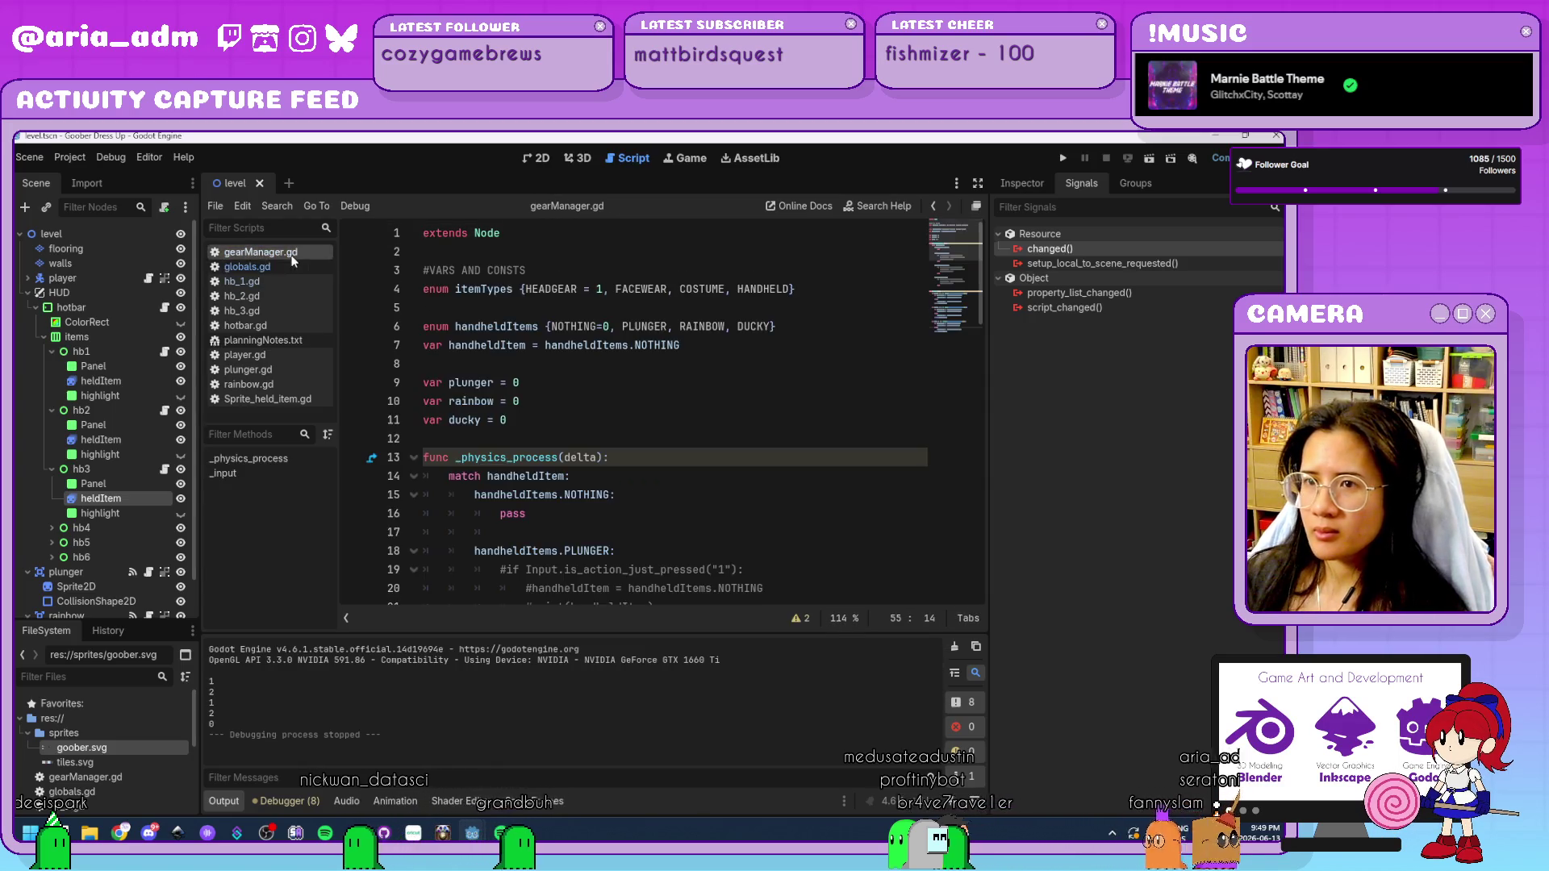
Look through hb_1.gd, hb_2.gd and hb_3.gd, then return to the level's 2D view.
{"action": "left_click", "coordinate": [278, 282]}
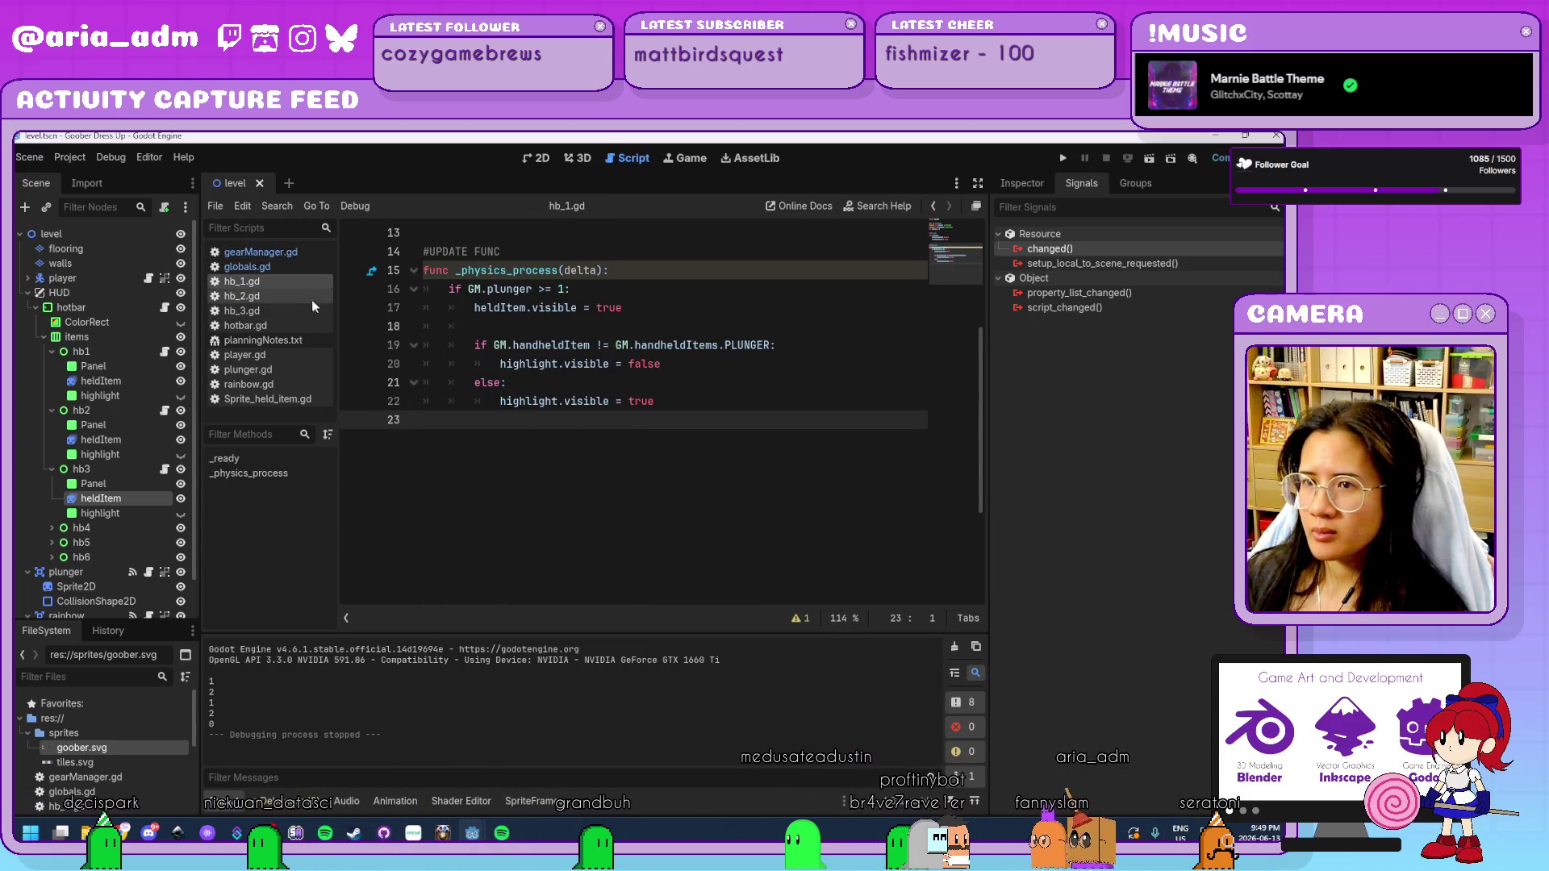
{"action": "left_click", "coordinate": [305, 293]}
{"action": "left_click", "coordinate": [307, 312]}
{"action": "scroll", "coordinate": [643, 408], "scroll_direction": "down", "scroll_amount": 5}
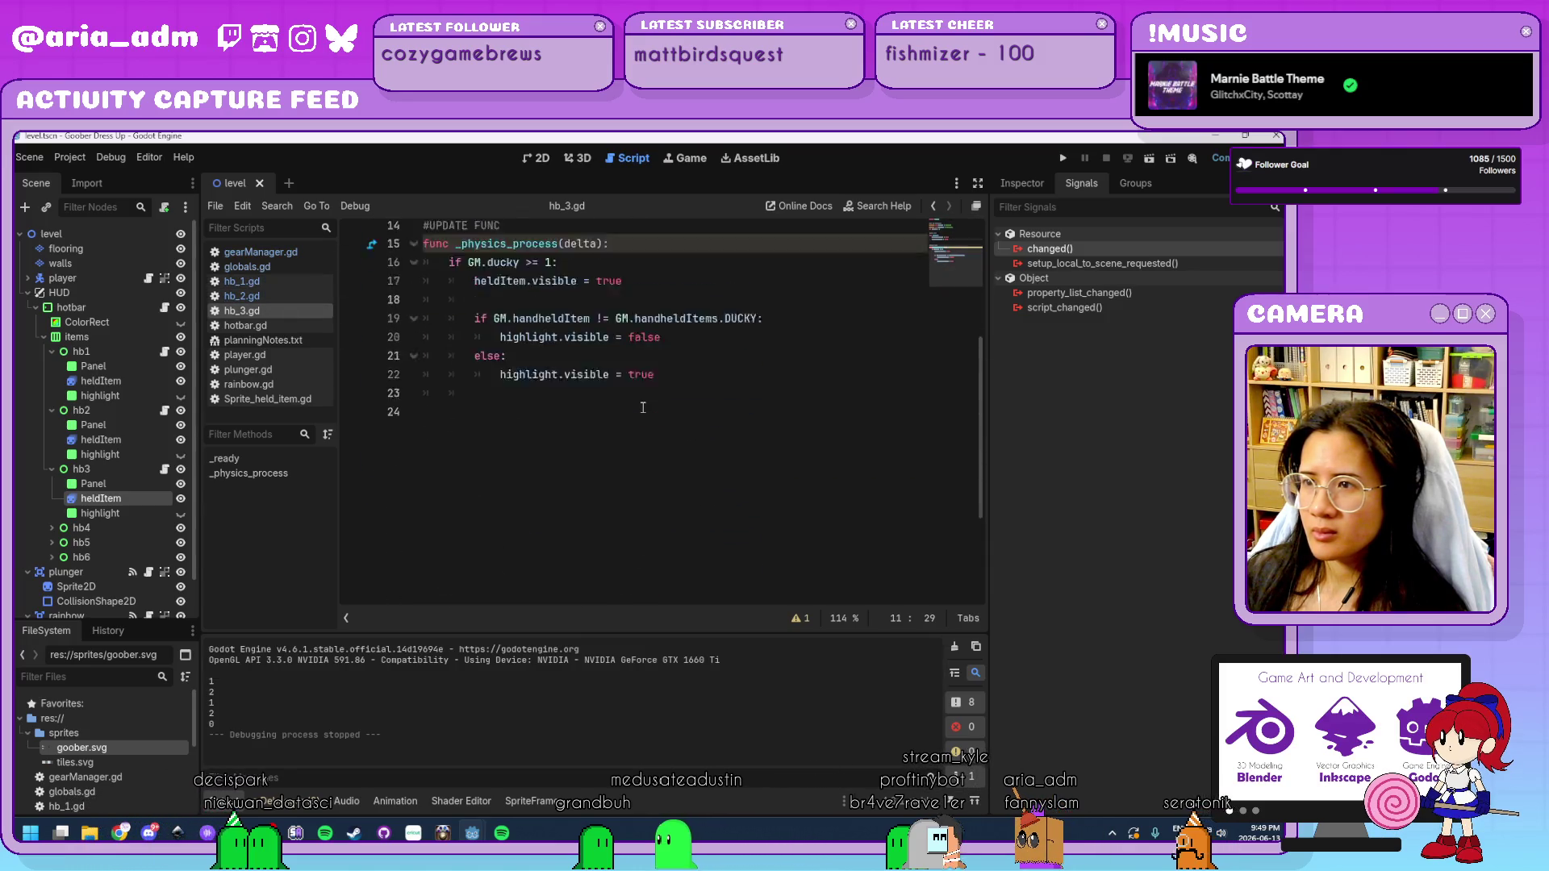
{"action": "scroll", "coordinate": [643, 408], "scroll_direction": "up", "scroll_amount": 4}
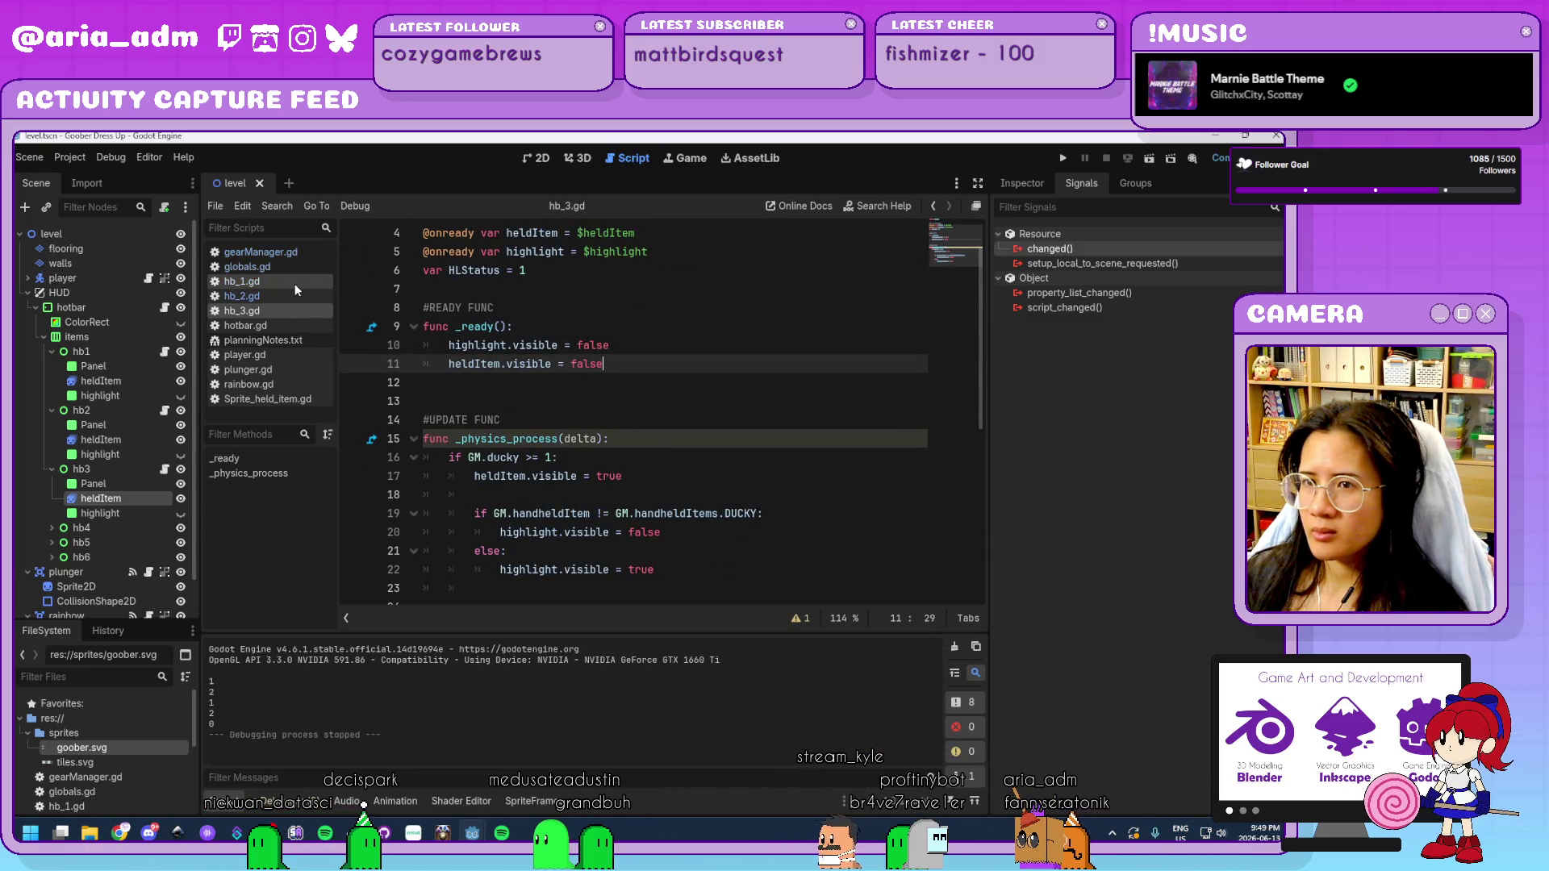
{"action": "left_click", "coordinate": [278, 252]}
{"action": "left_click", "coordinate": [537, 158]}
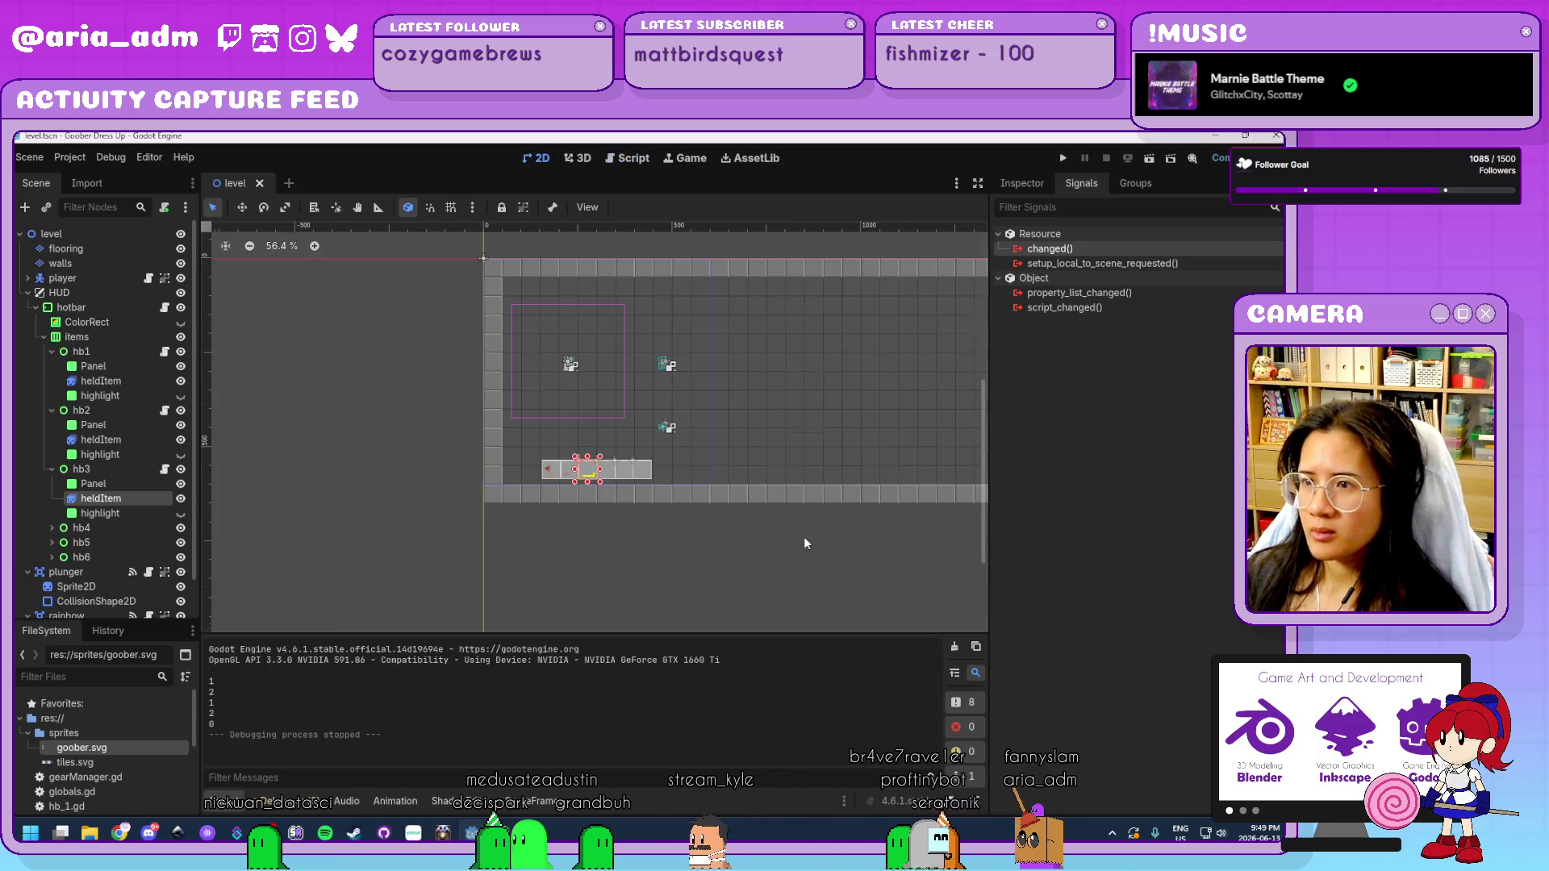
Collapse the plunger and rainbow nodes, then add an Area2D 'ducky' under level with a Sprite2D child.
{"action": "scroll", "coordinate": [767, 387], "scroll_direction": "up", "scroll_amount": 4}
{"action": "scroll", "coordinate": [126, 356], "scroll_direction": "down", "scroll_amount": 1}
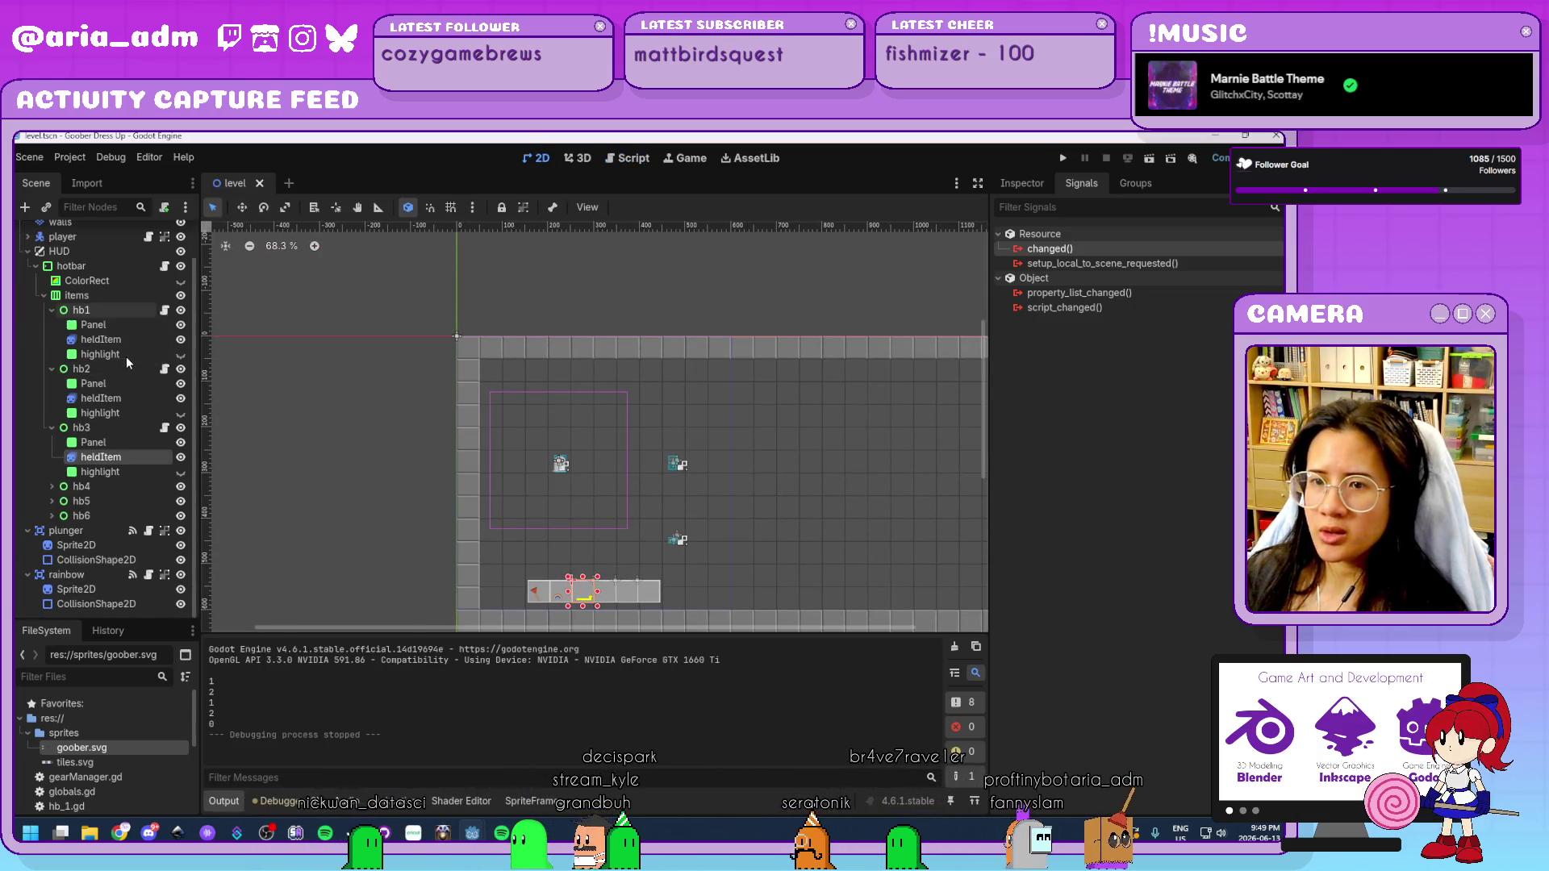
{"action": "left_click", "coordinate": [27, 560]}
{"action": "left_click", "coordinate": [28, 575]}
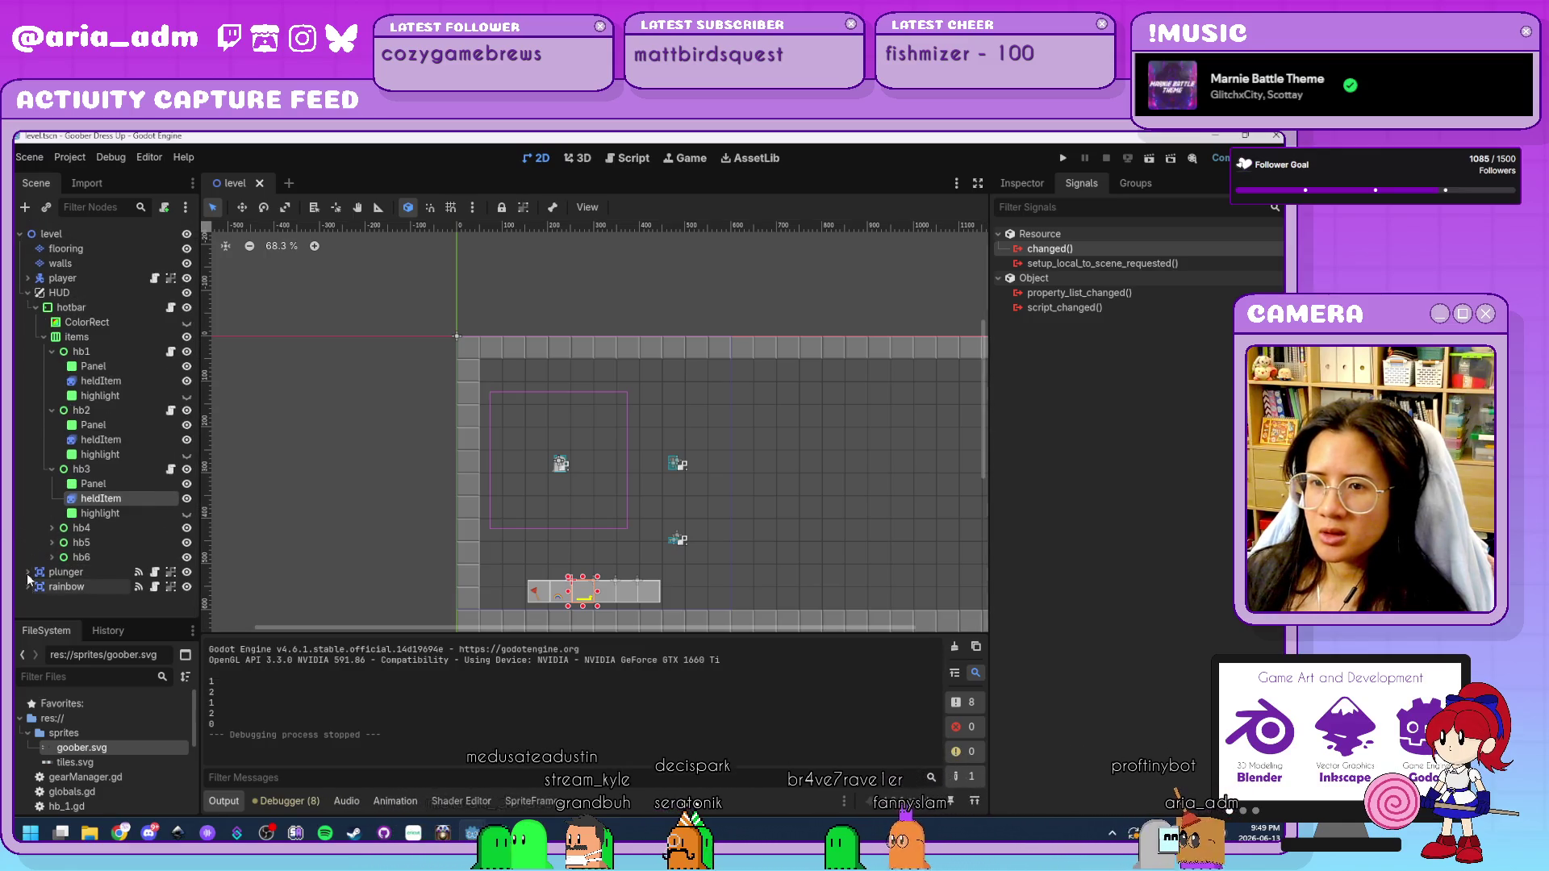
{"action": "left_click", "coordinate": [75, 233]}
{"action": "key", "text": "ctrl+a"}
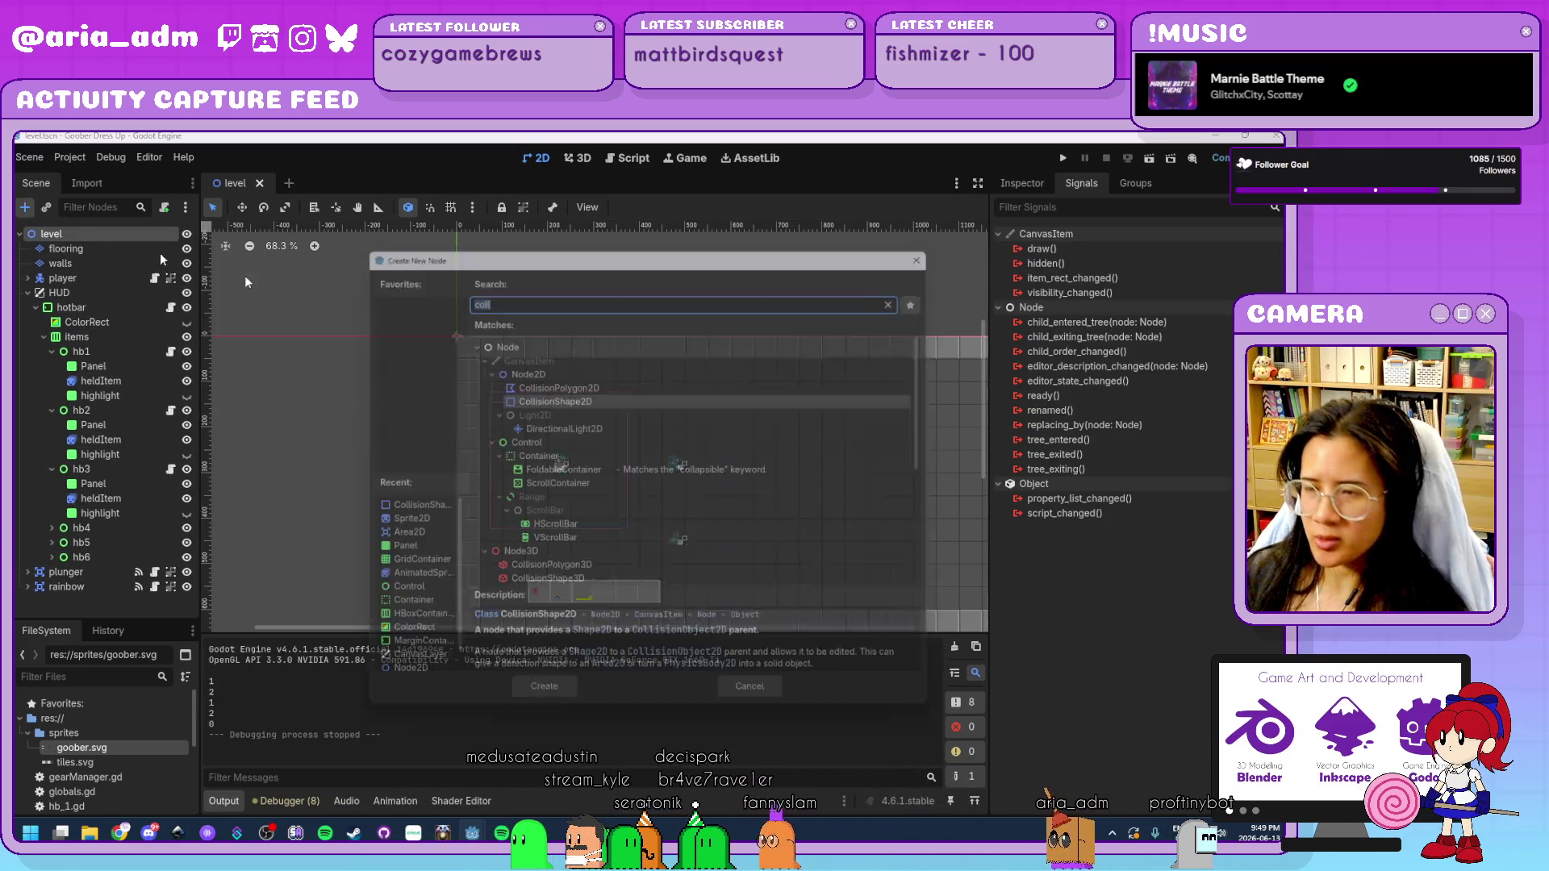
{"action": "double_click", "coordinate": [391, 538]}
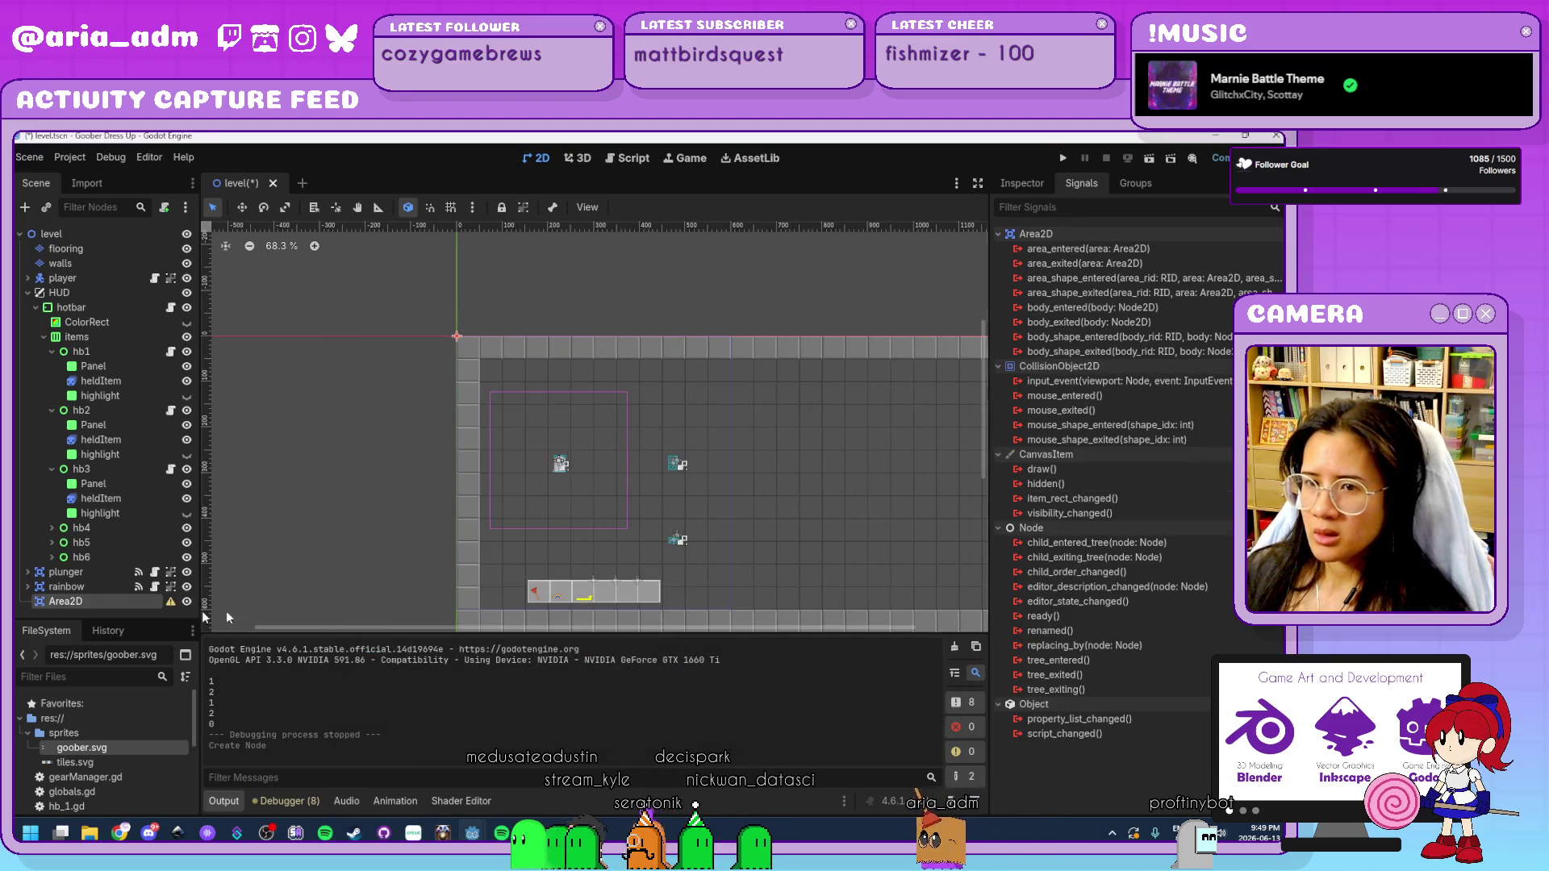
{"action": "type", "text": "ducky"}
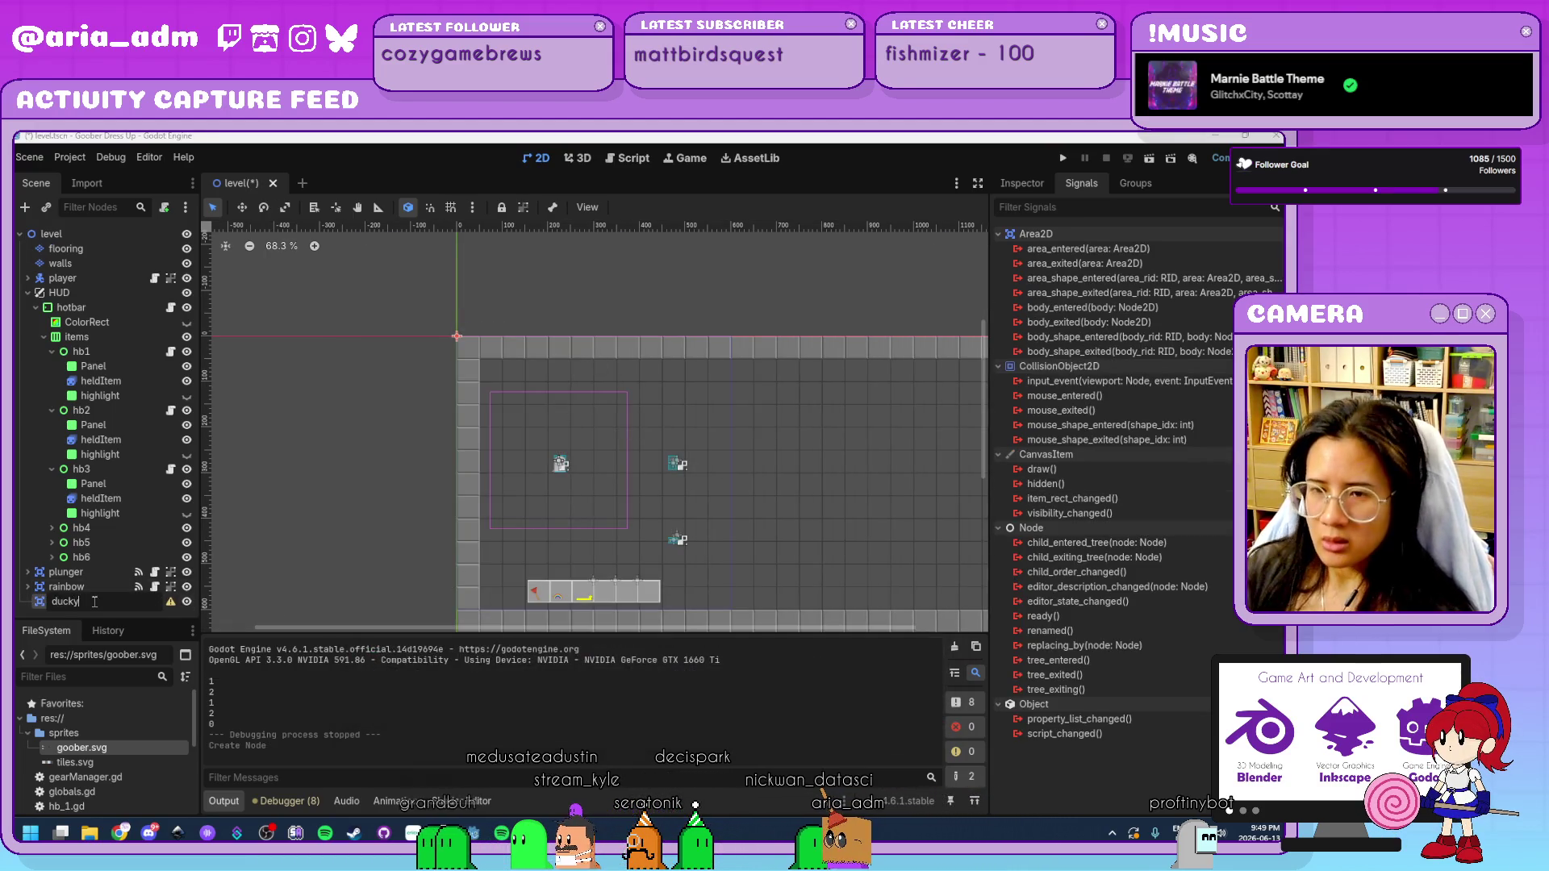
{"action": "key", "text": "Return"}
{"action": "key", "text": "ctrl+a"}
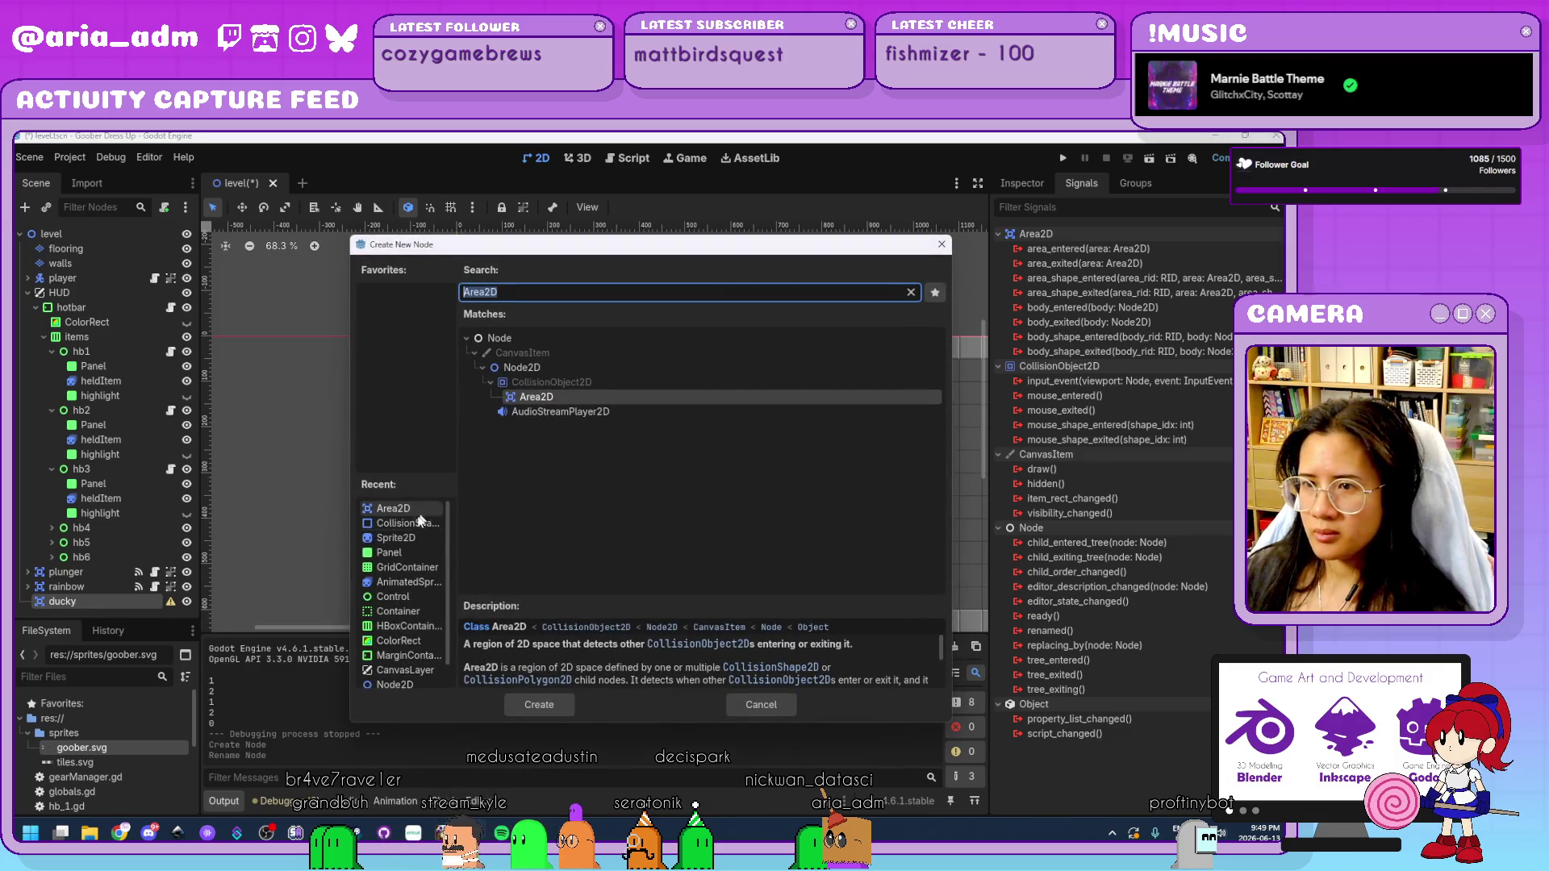
{"action": "double_click", "coordinate": [405, 537]}
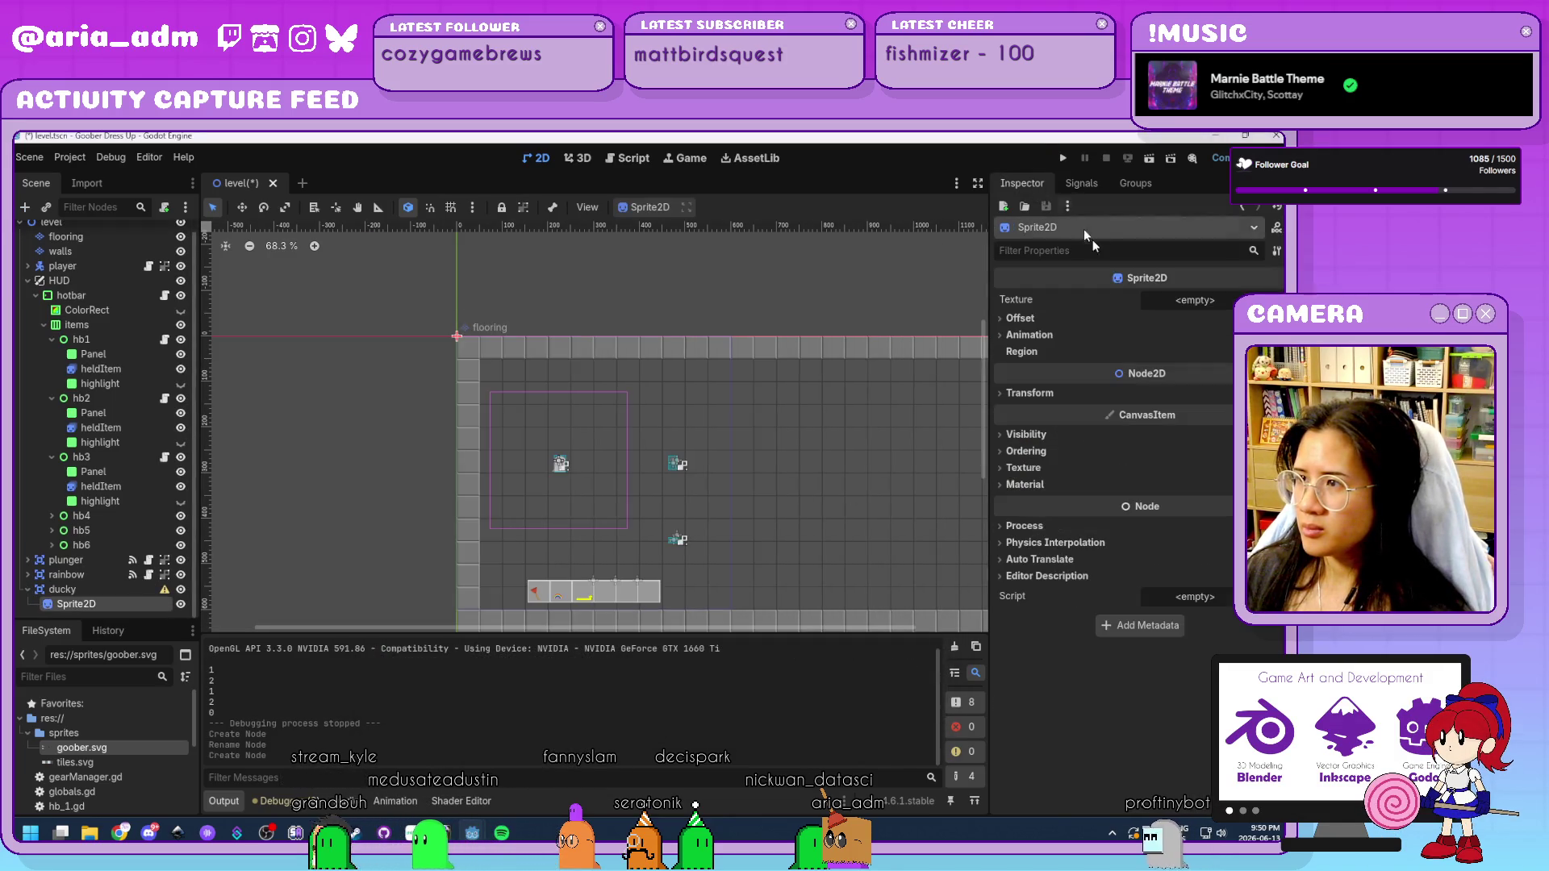
Give the sprite a goober.svg AtlasTexture with region x 700, y 50, size 50×50.
{"action": "left_click", "coordinate": [1202, 300]}
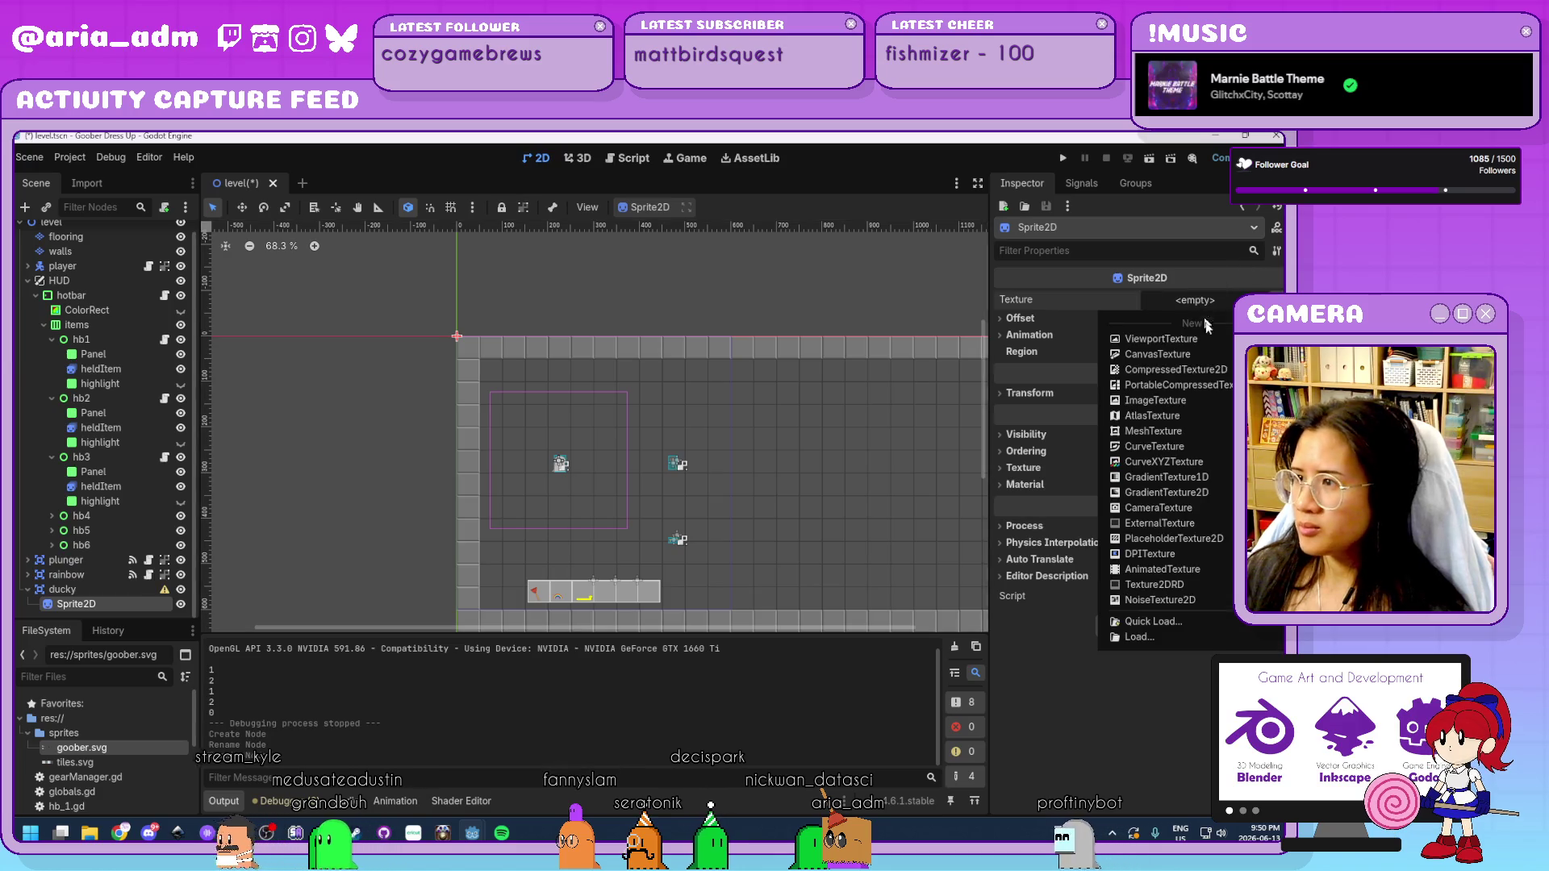
{"action": "left_click", "coordinate": [1154, 407]}
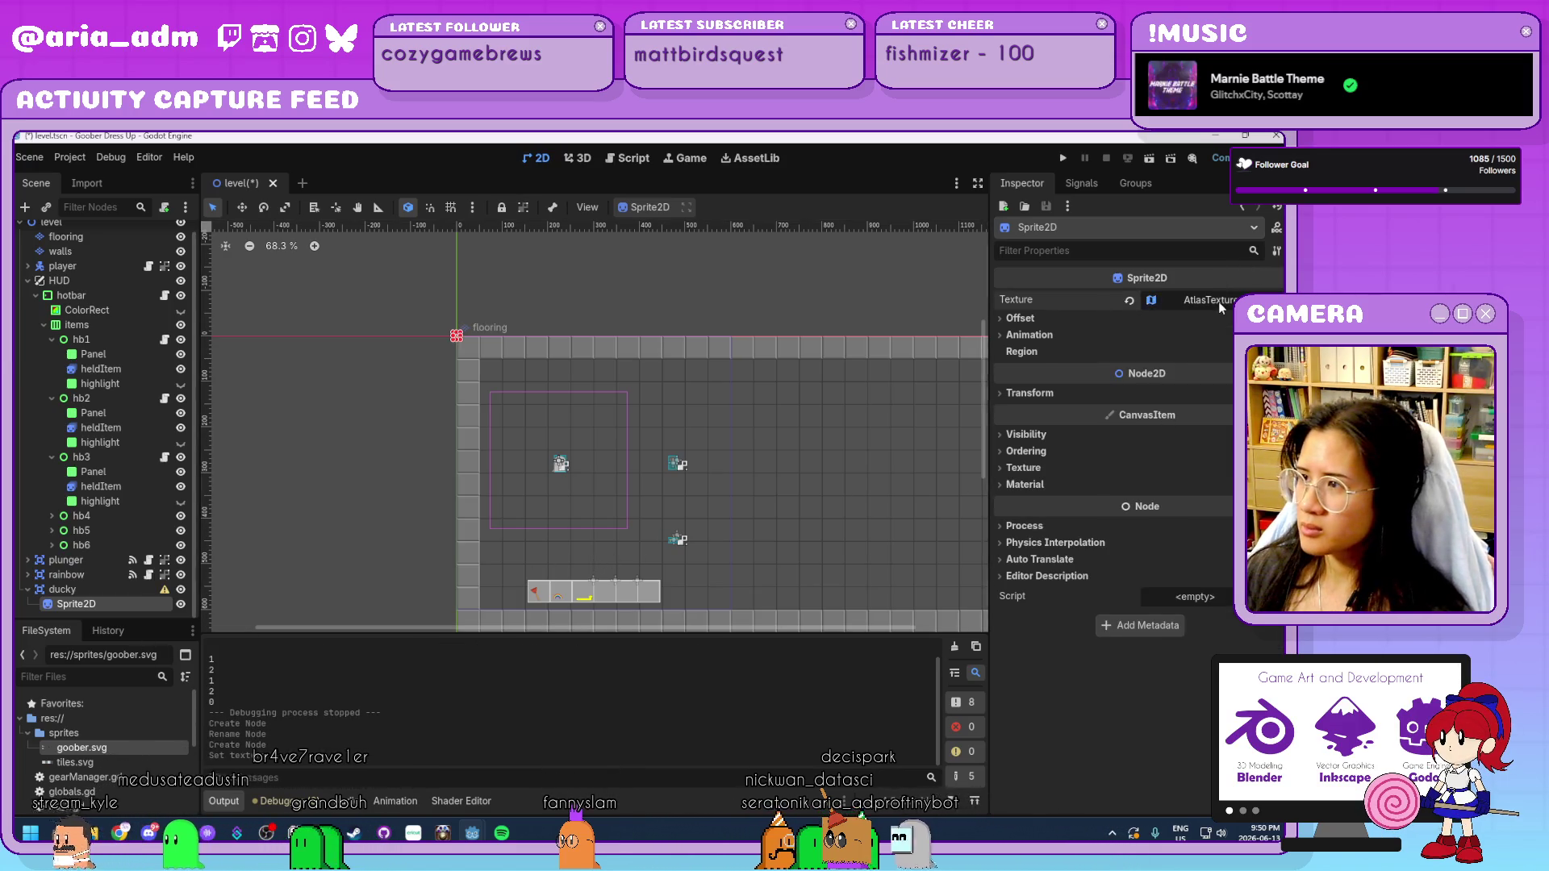
{"action": "scroll", "coordinate": [120, 757], "scroll_direction": "down", "scroll_amount": 1}
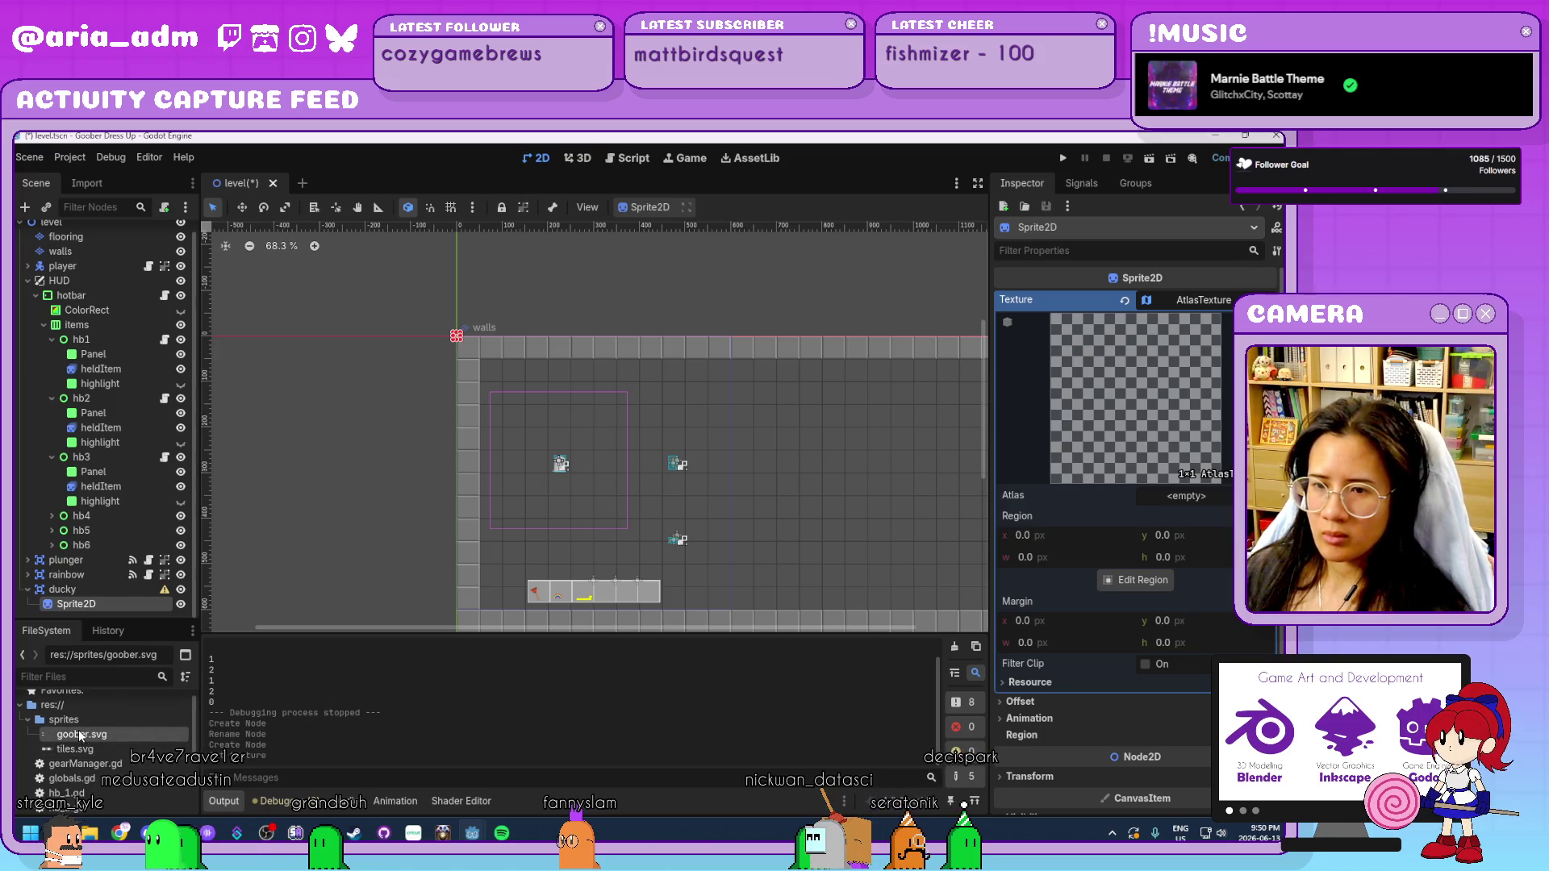
{"action": "left_click_drag", "start_coordinate": [1208, 499], "coordinate": [1208, 500]}
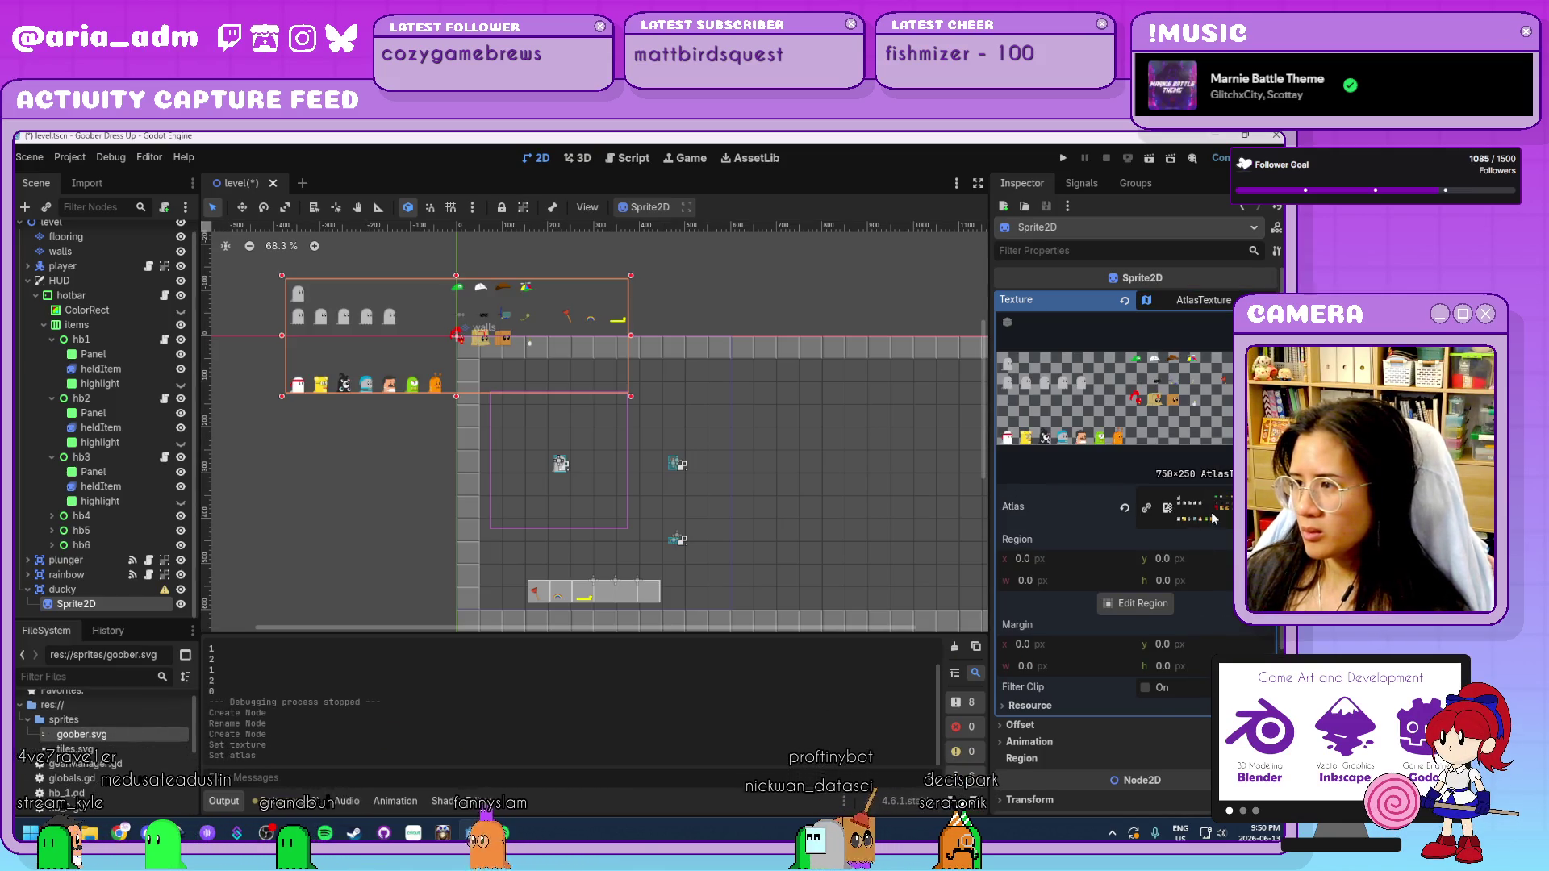
{"action": "left_click", "coordinate": [1063, 560]}
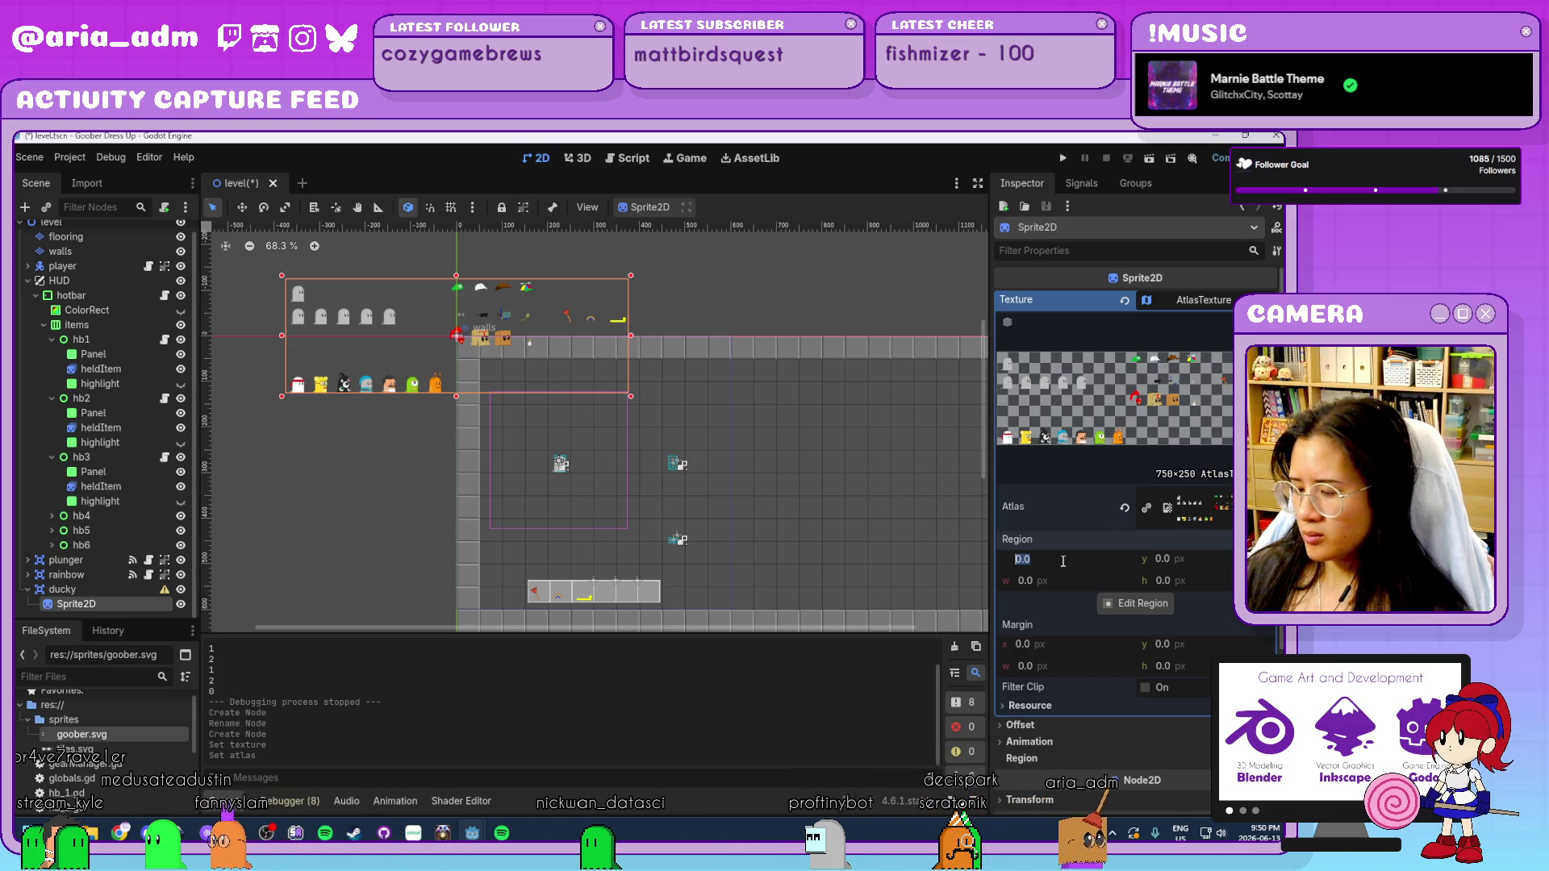
{"action": "type", "text": "60"}
{"action": "key", "text": "Tab"}
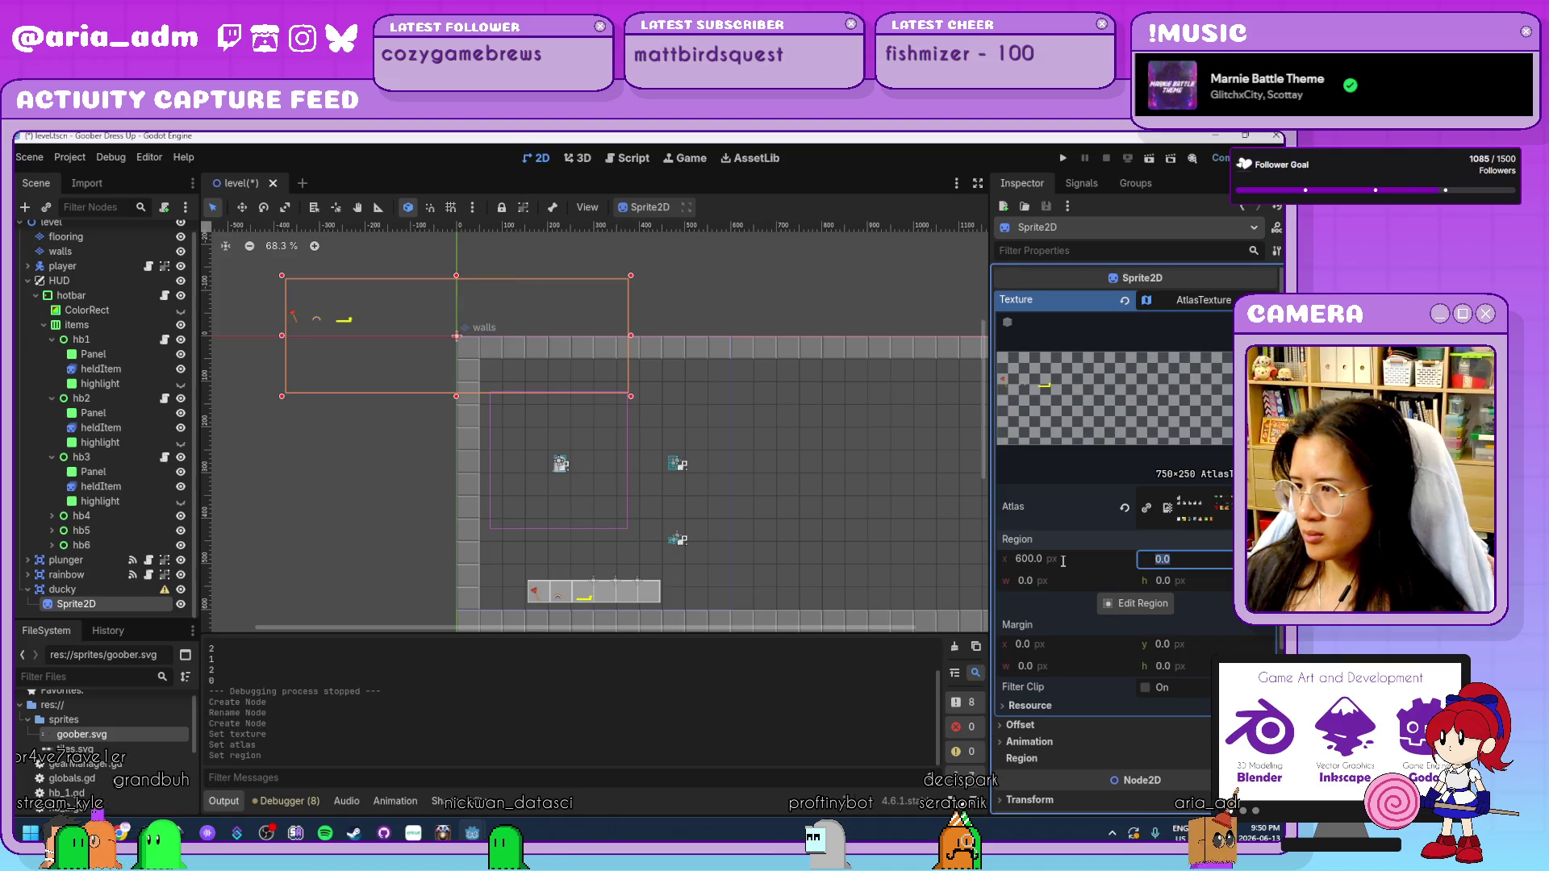
{"action": "type", "text": "50"}
{"action": "key", "text": "Tab"}
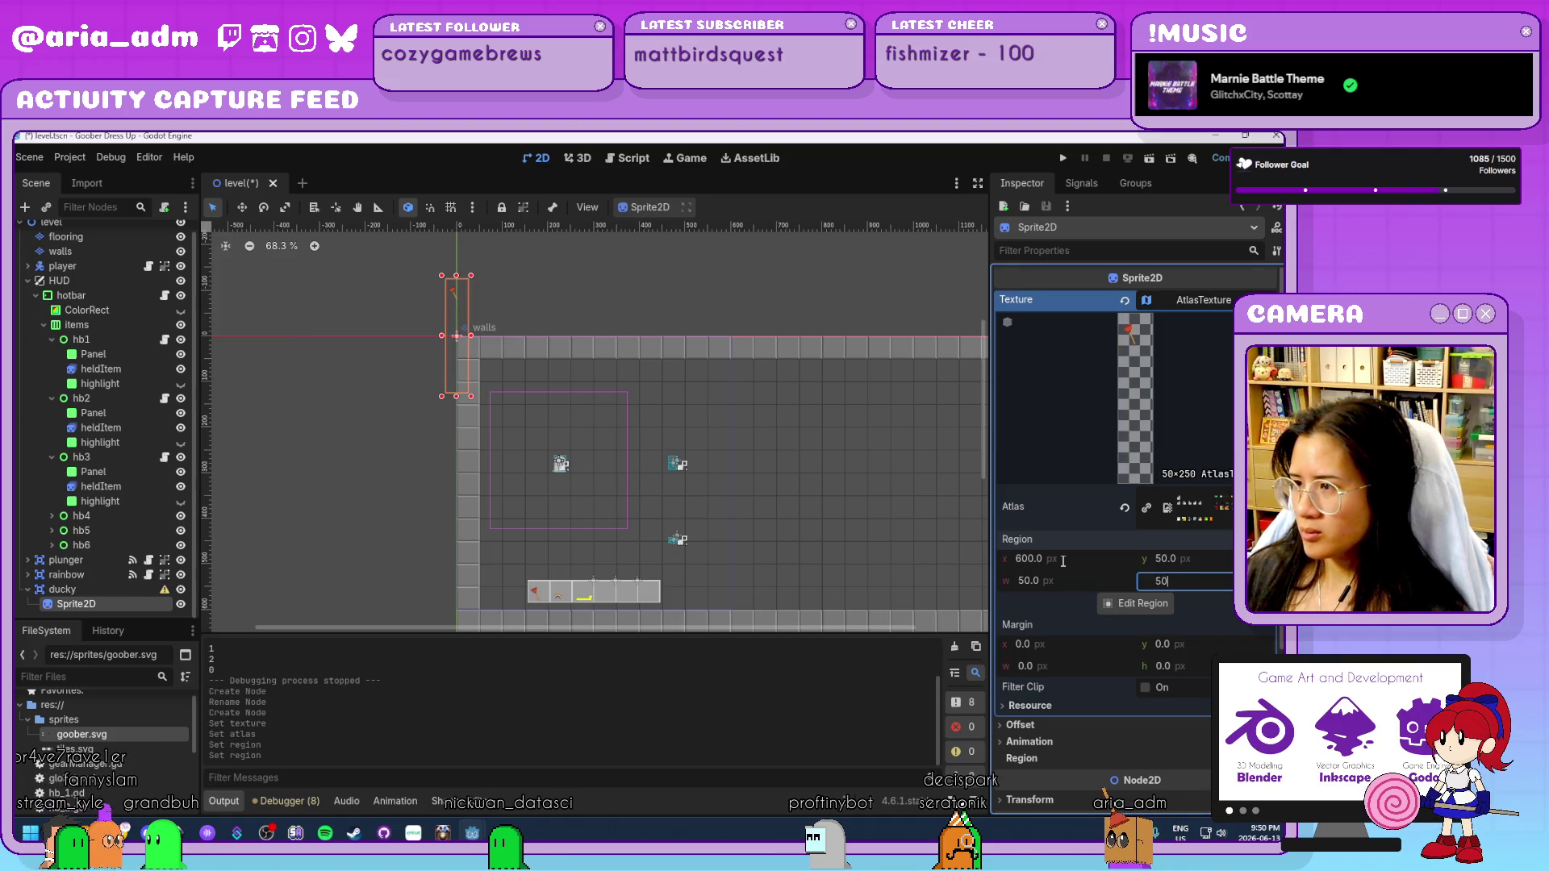
{"action": "key", "text": "Return"}
{"action": "left_click", "coordinate": [1062, 561]}
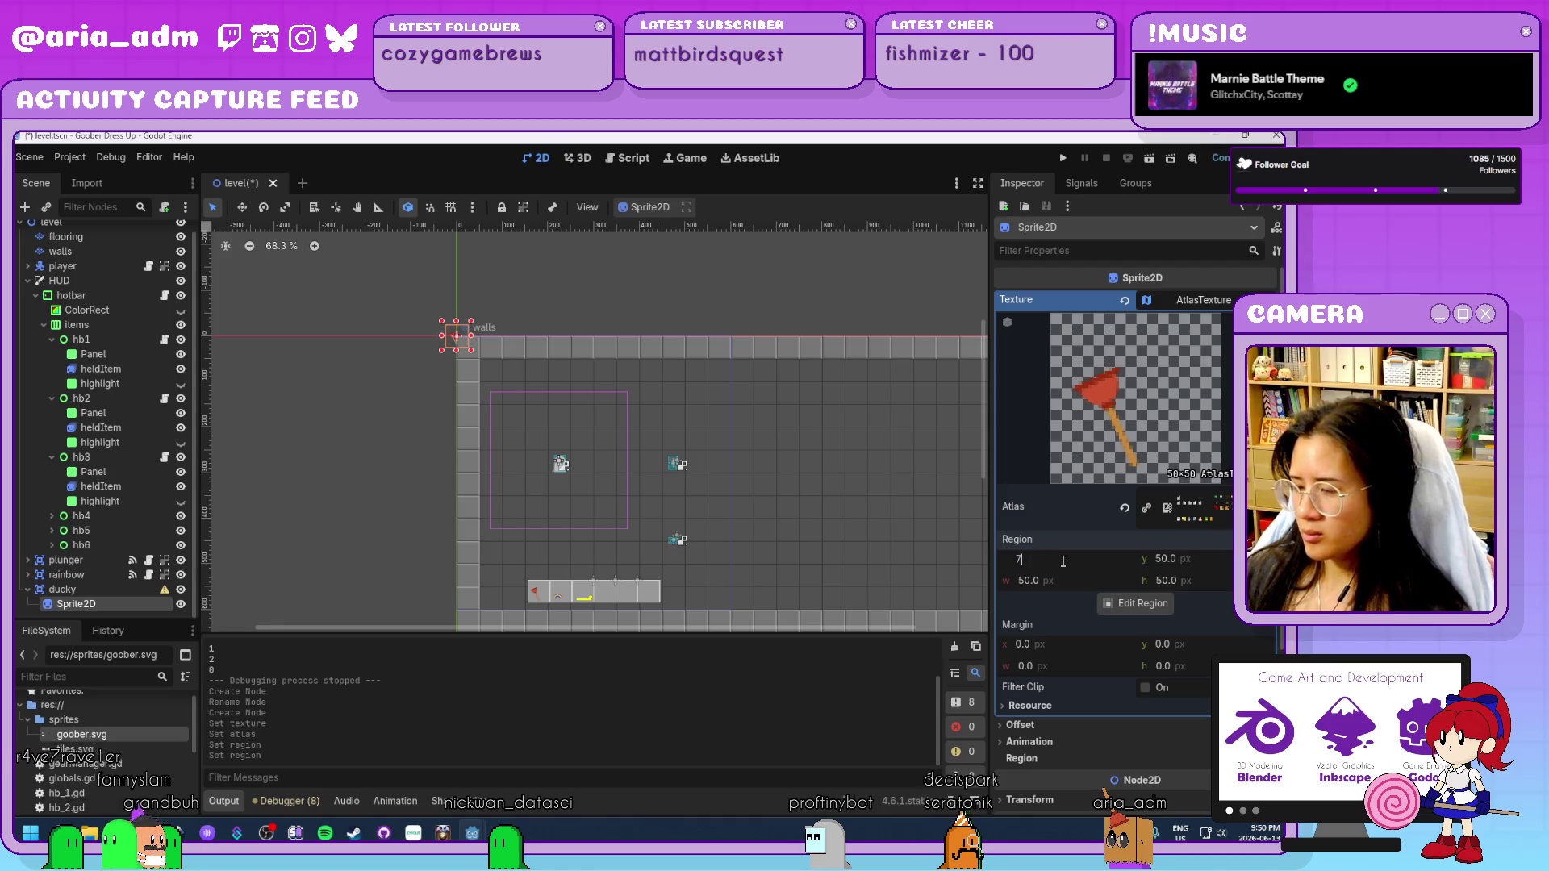
{"action": "type", "text": "00"}
{"action": "key", "text": "Return"}
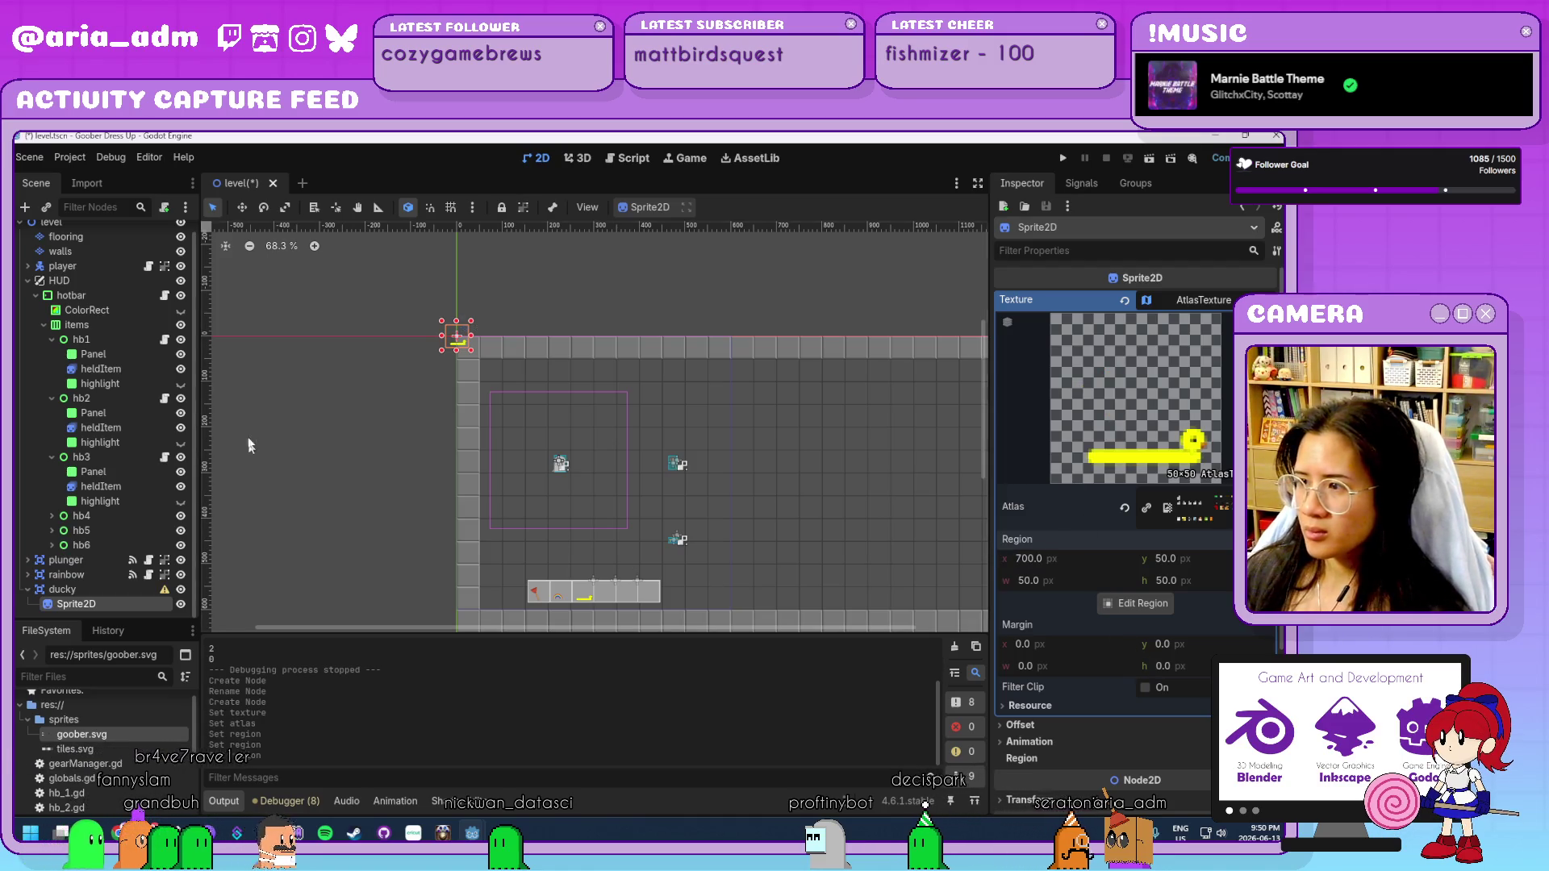
{"action": "scroll", "coordinate": [436, 326], "scroll_direction": "up", "scroll_amount": 8}
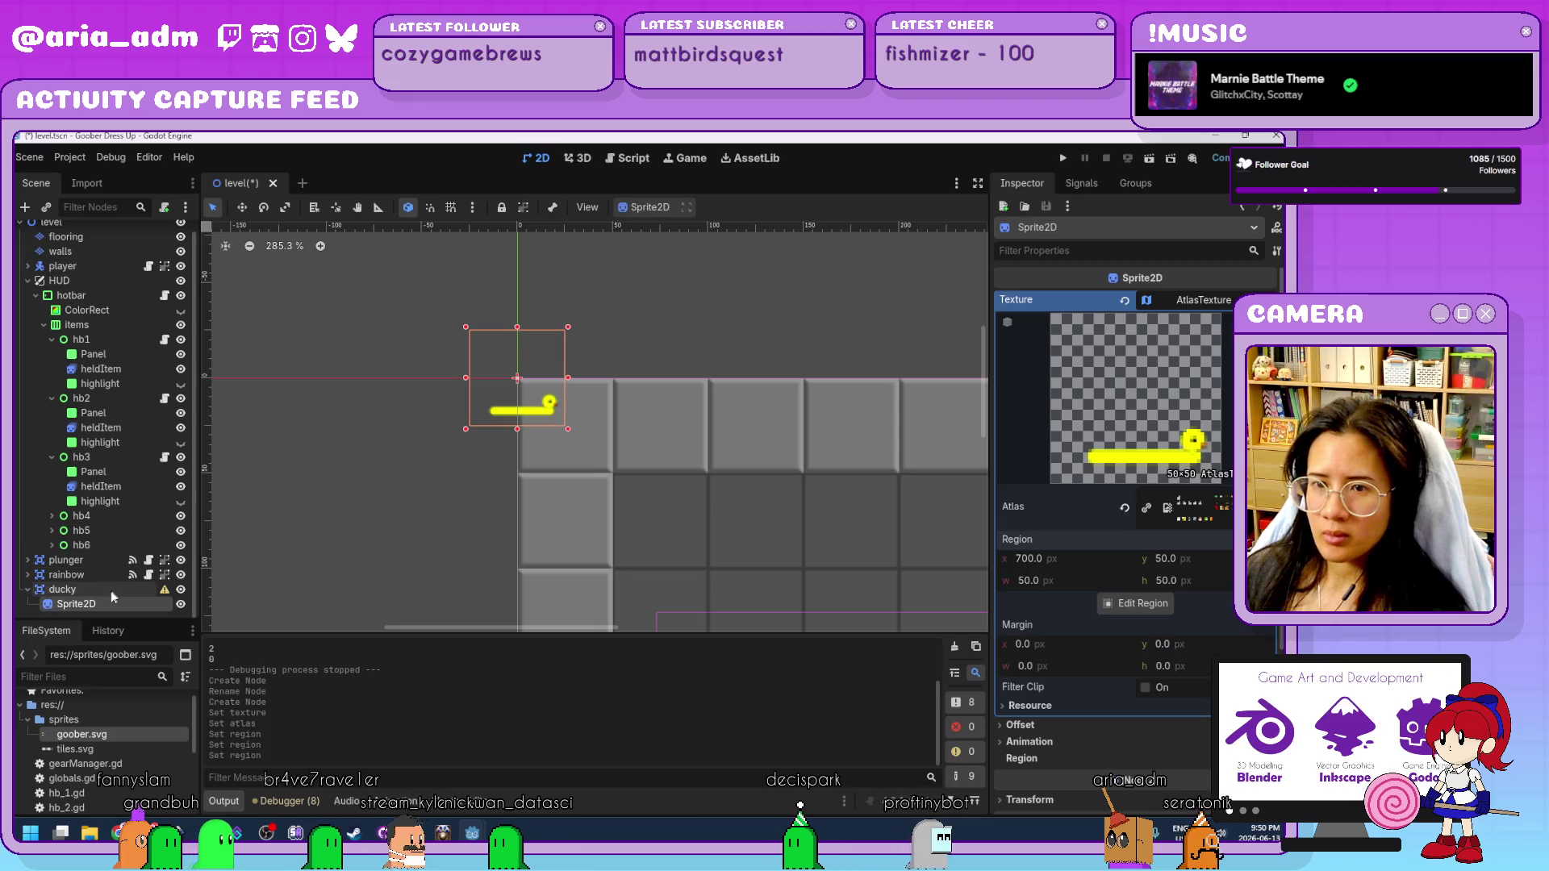
Add a CollisionShape2D child to the ducky node.
{"action": "left_click", "coordinate": [110, 589]}
{"action": "key", "text": "ctrl+a"}
{"action": "left_click", "coordinate": [441, 538]}
{"action": "key", "text": "Return"}
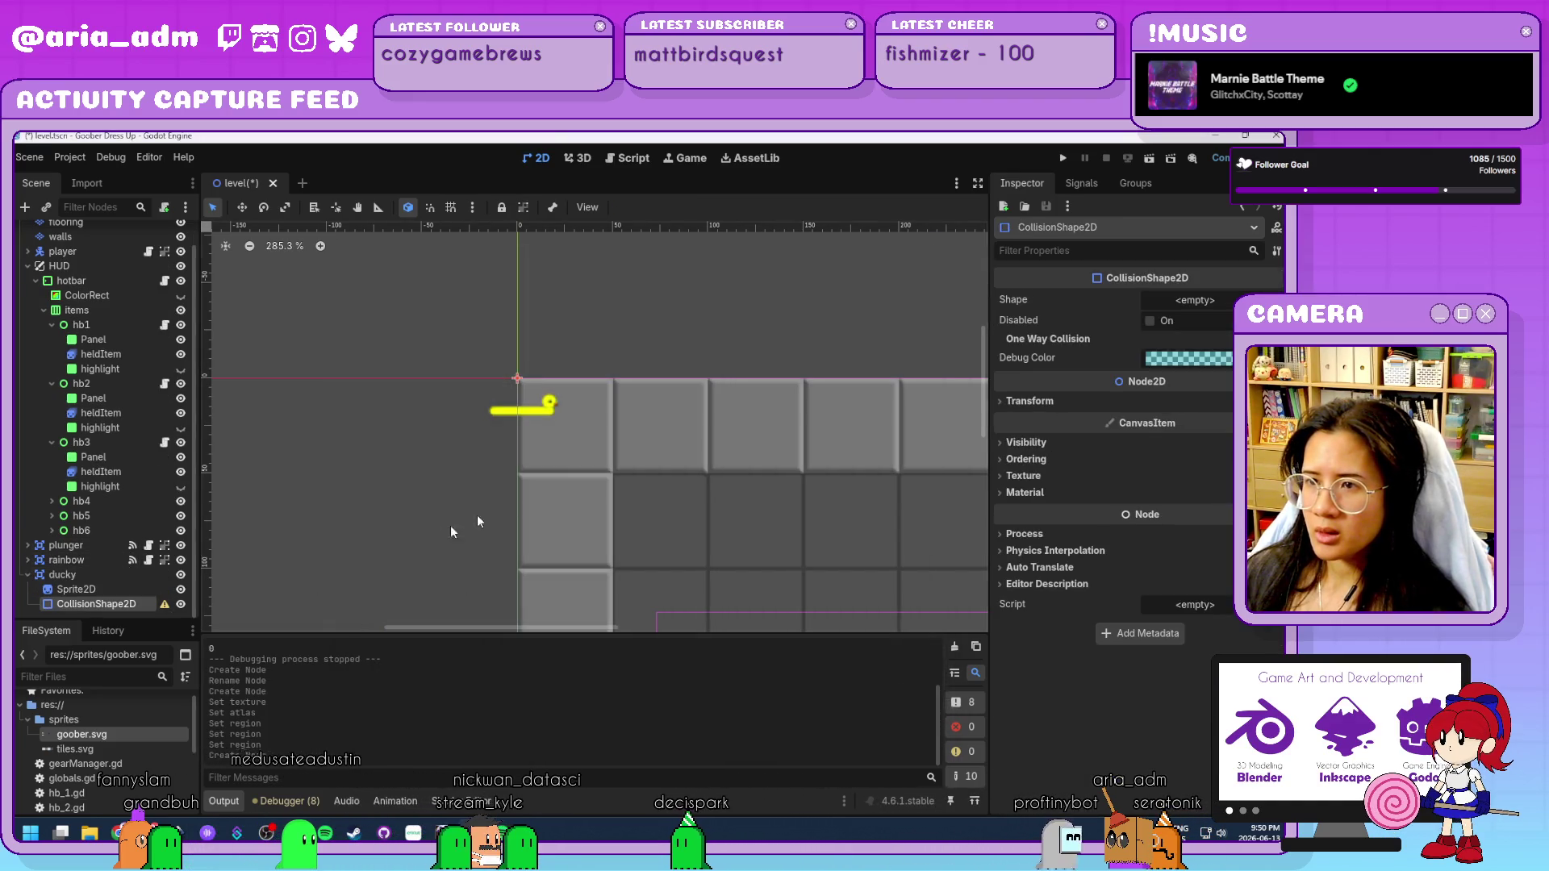
Give ducky's CollisionShape2D a new RectangleShape2D, flattened to fit the yellow sprite.
{"action": "left_click", "coordinate": [1215, 300]}
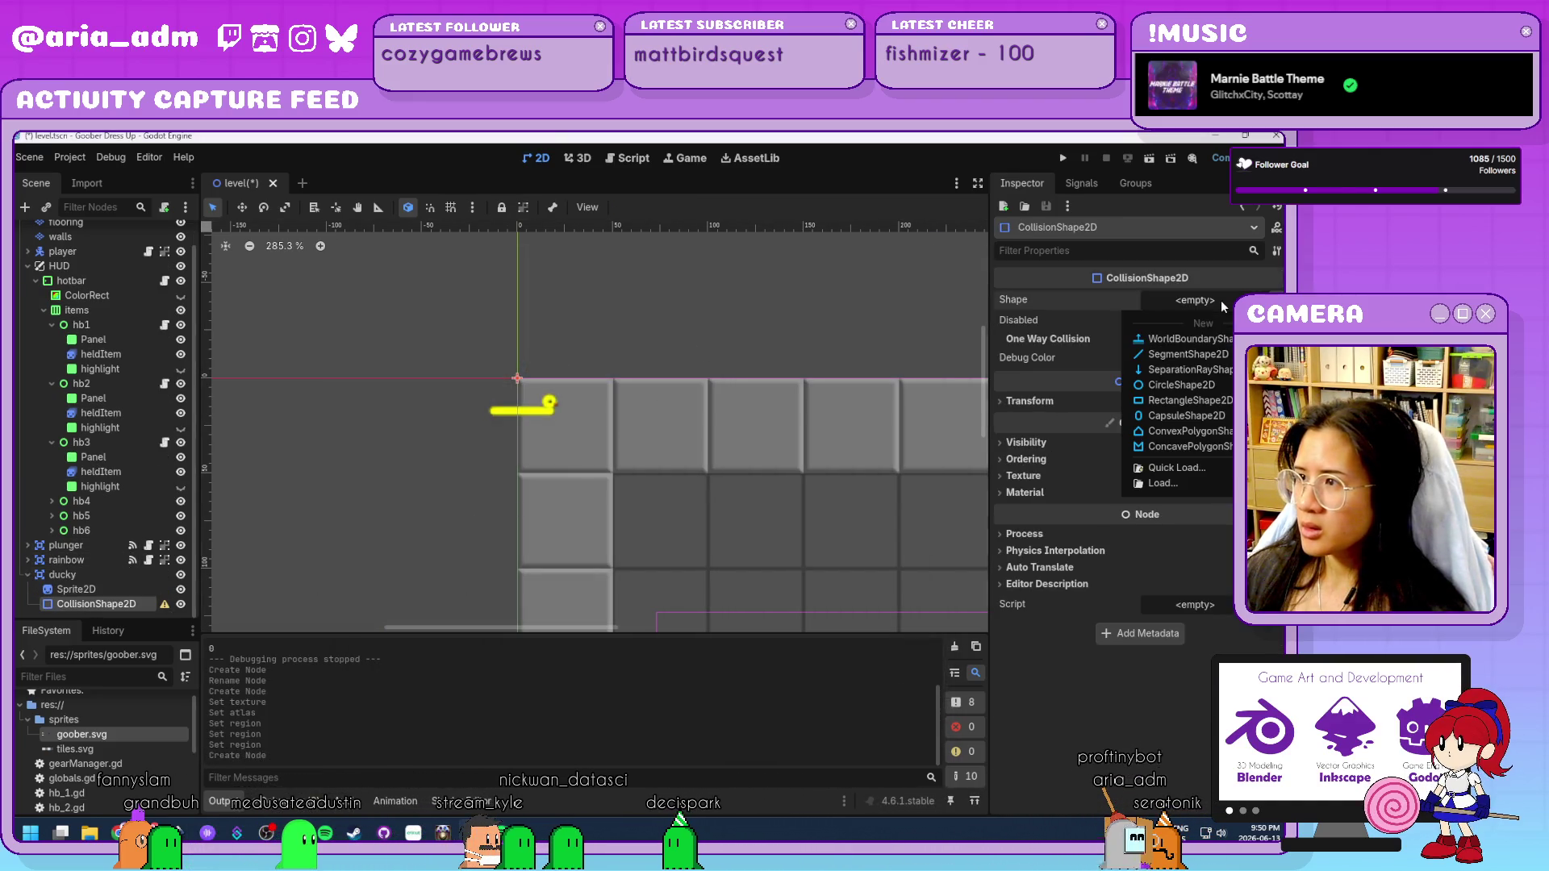
{"action": "left_click", "coordinate": [1192, 400]}
{"action": "left_click_drag", "start_coordinate": [534, 399], "coordinate": [561, 421]}
{"action": "left_click_drag", "start_coordinate": [500, 363], "coordinate": [484, 390]}
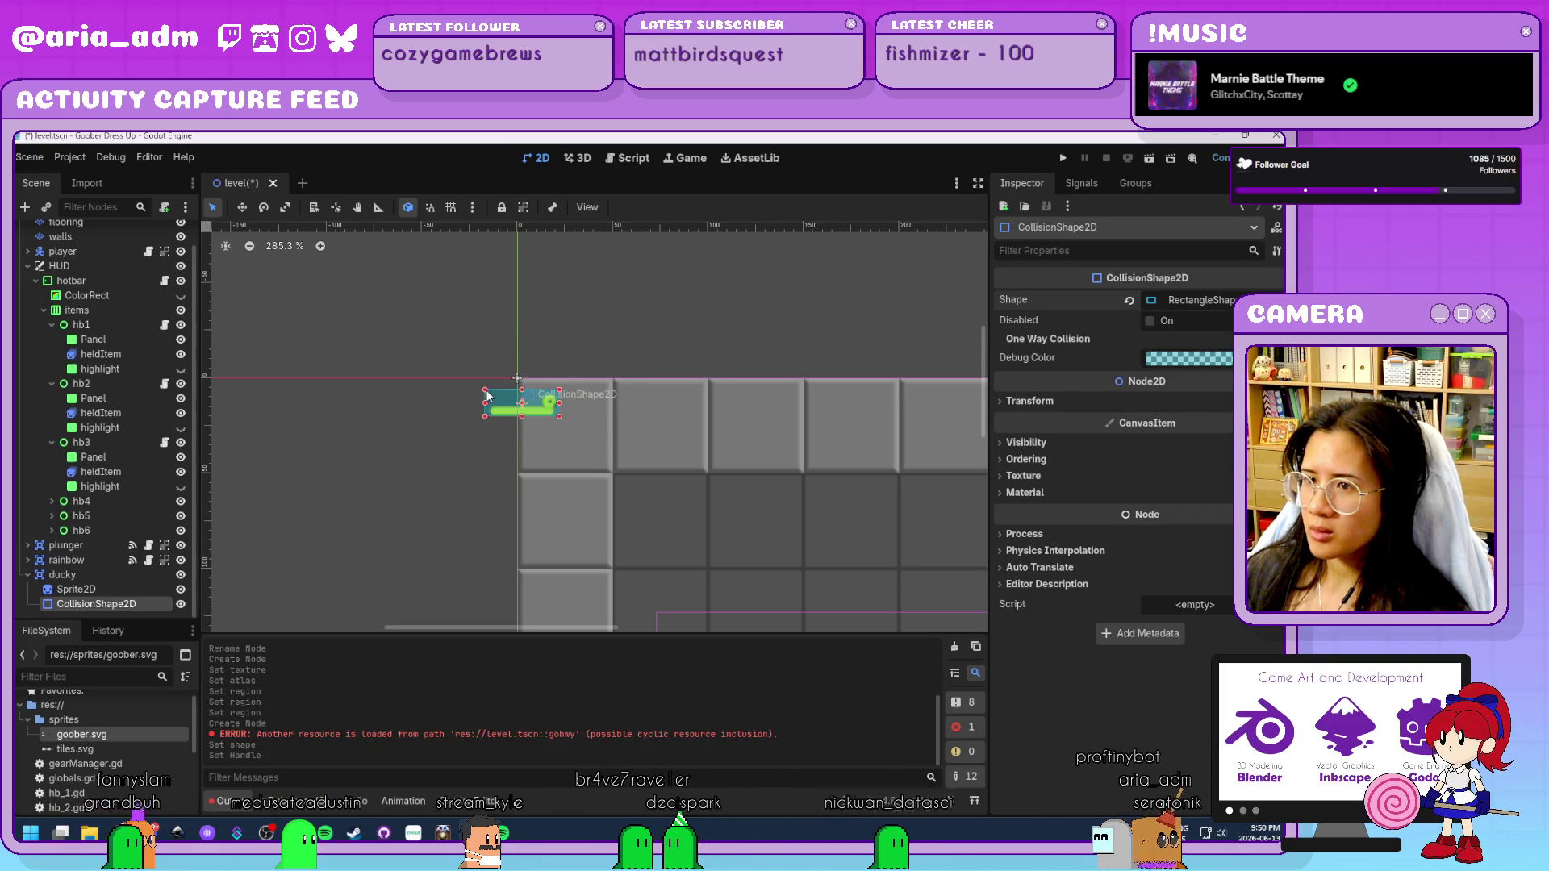
Group ducky, move it to the right side of the room at 879, 534, and test-run the game.
{"action": "left_click", "coordinate": [79, 575]}
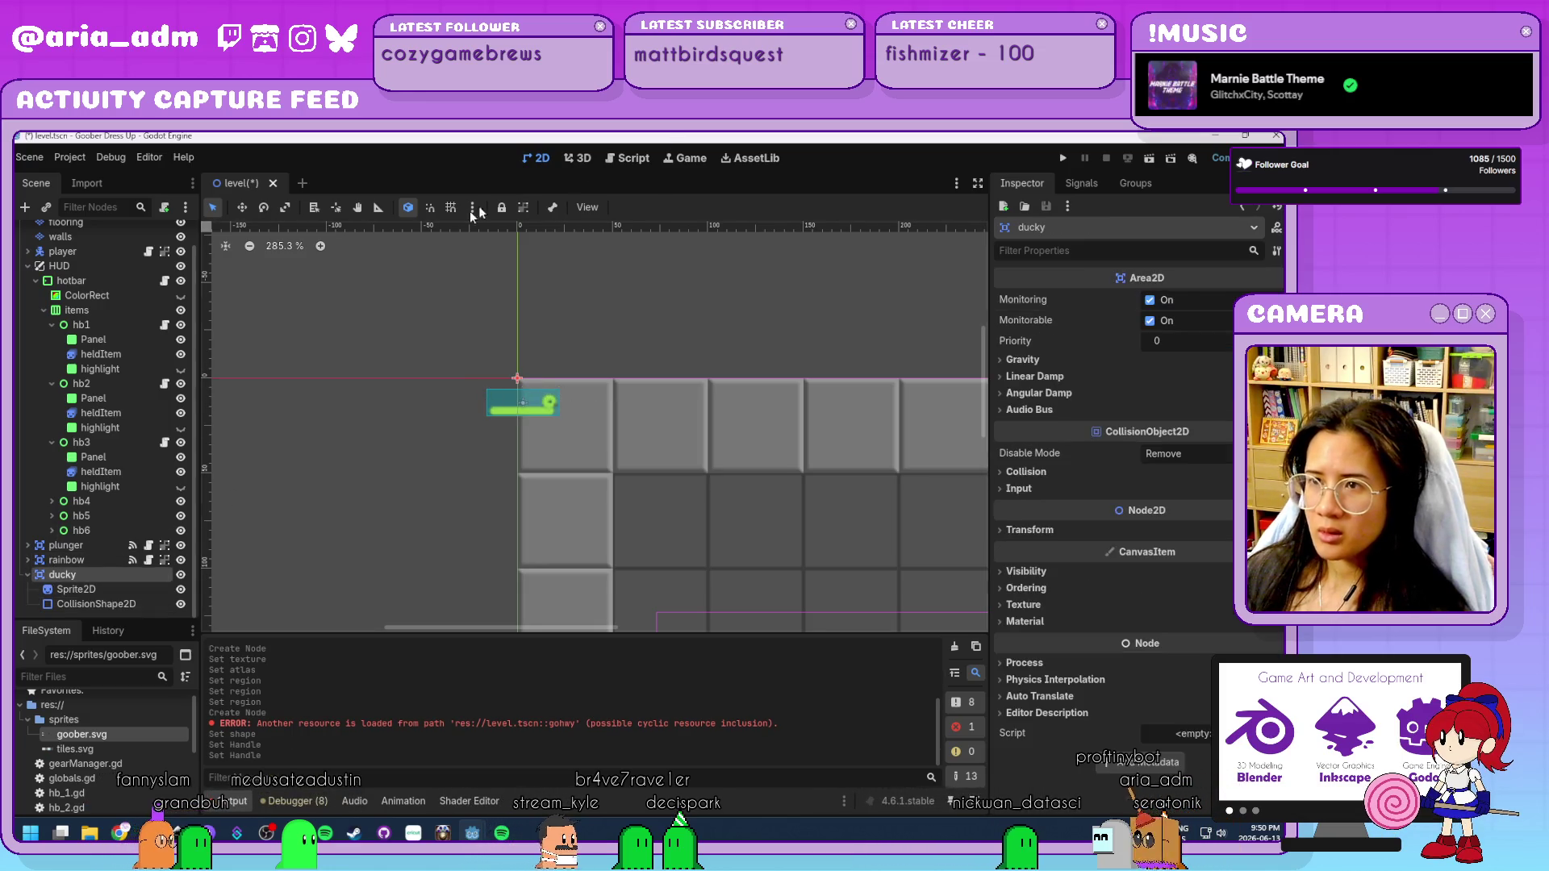
{"action": "left_click", "coordinate": [499, 207]}
{"action": "scroll", "coordinate": [444, 375], "scroll_direction": "down", "scroll_amount": 5}
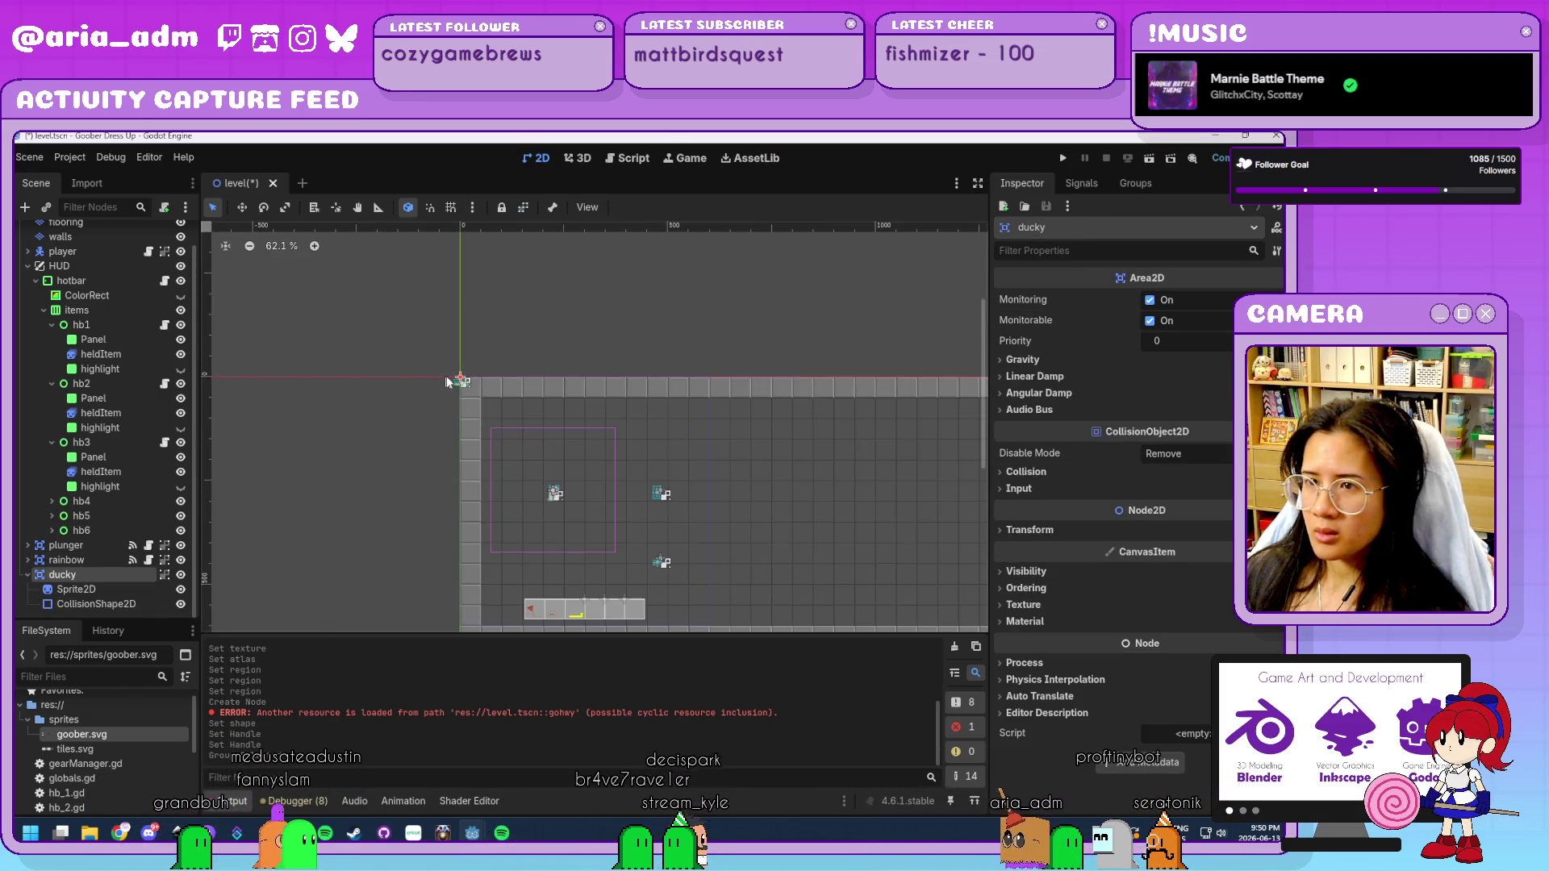
{"action": "left_click_drag", "start_coordinate": [556, 545], "coordinate": [514, 595]}
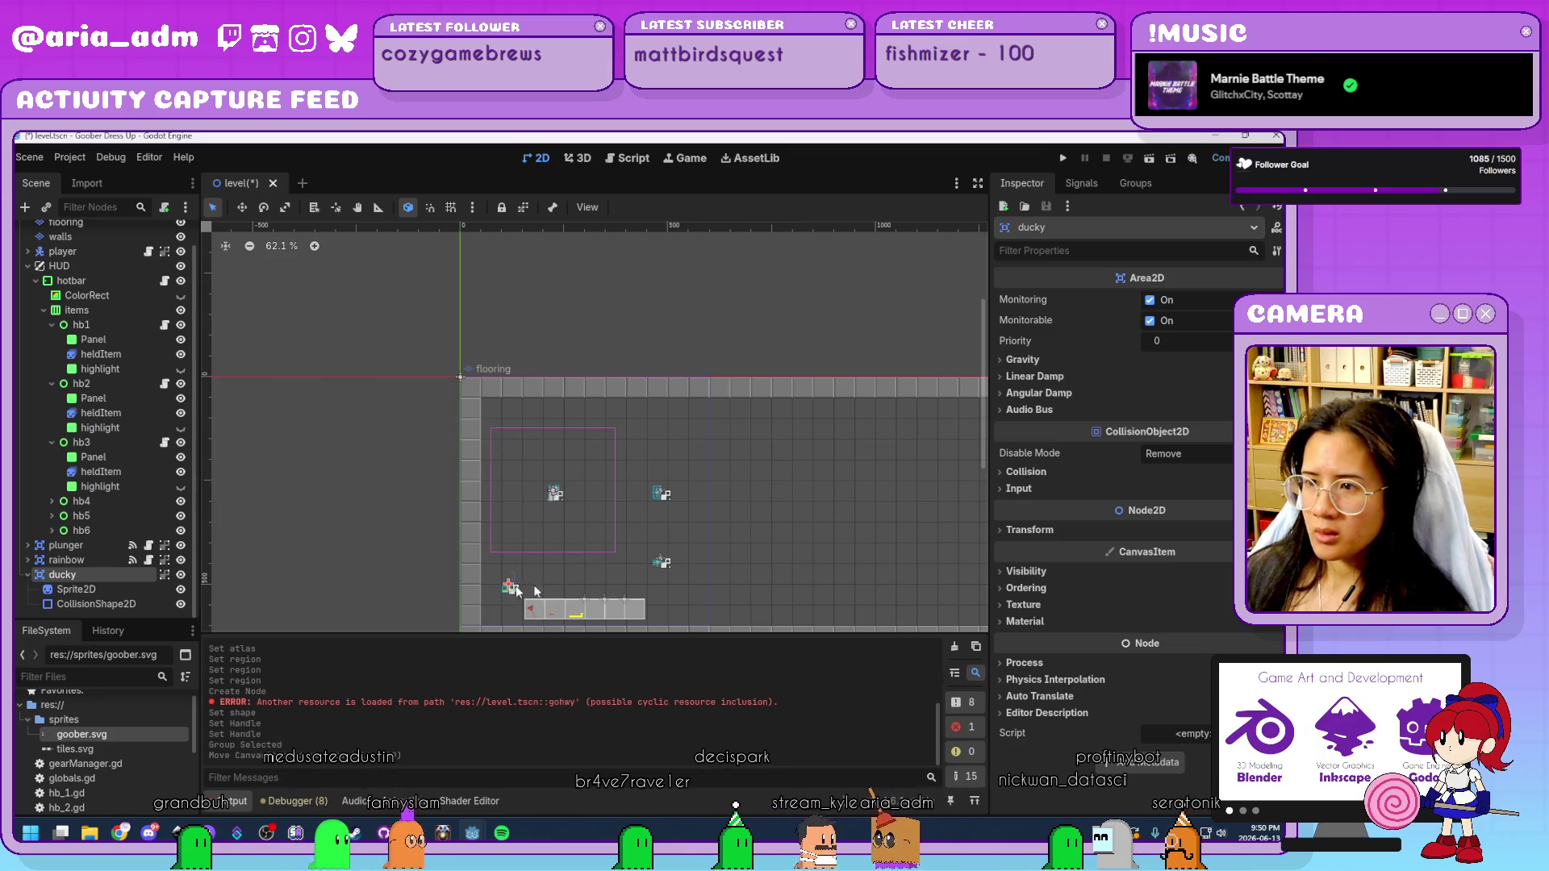
{"action": "left_click_drag", "start_coordinate": [398, 472], "coordinate": [715, 487]}
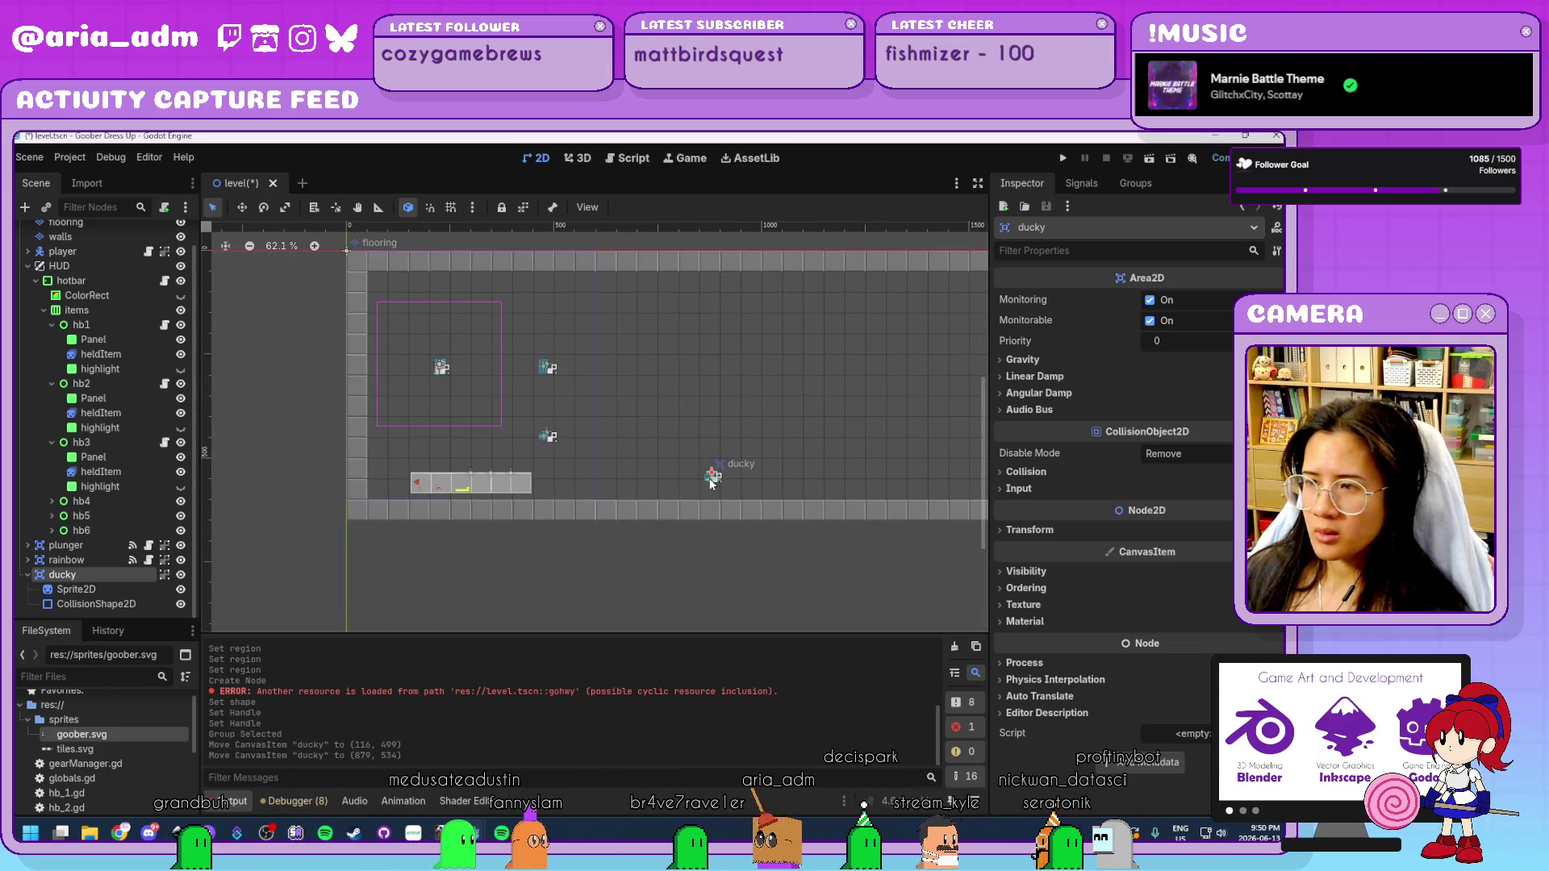
{"action": "left_click", "coordinate": [1063, 156]}
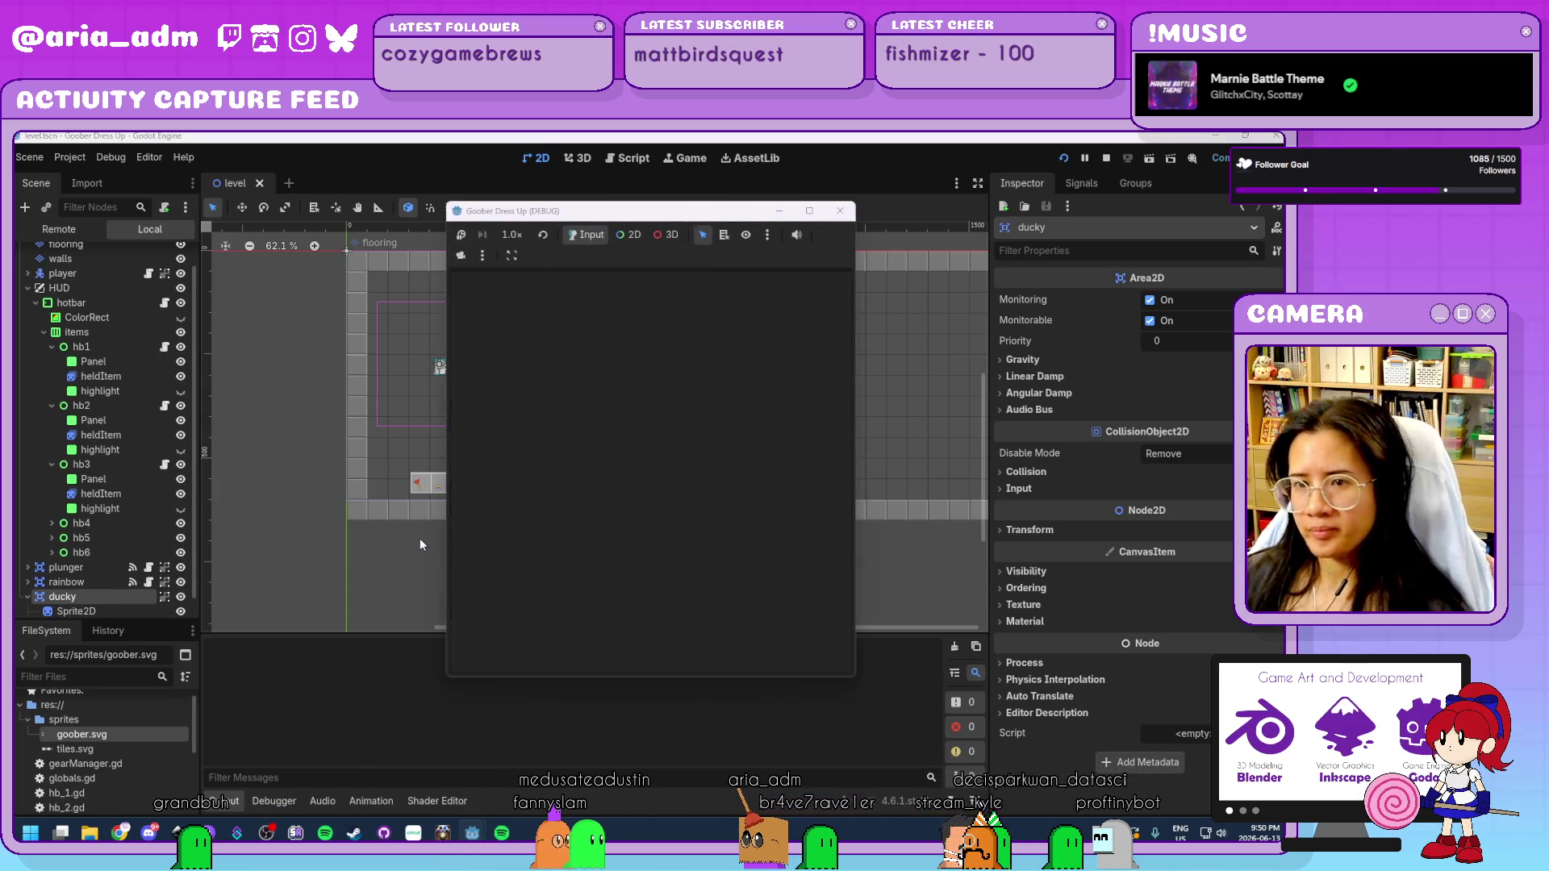
{"action": "key", "text": "F8"}
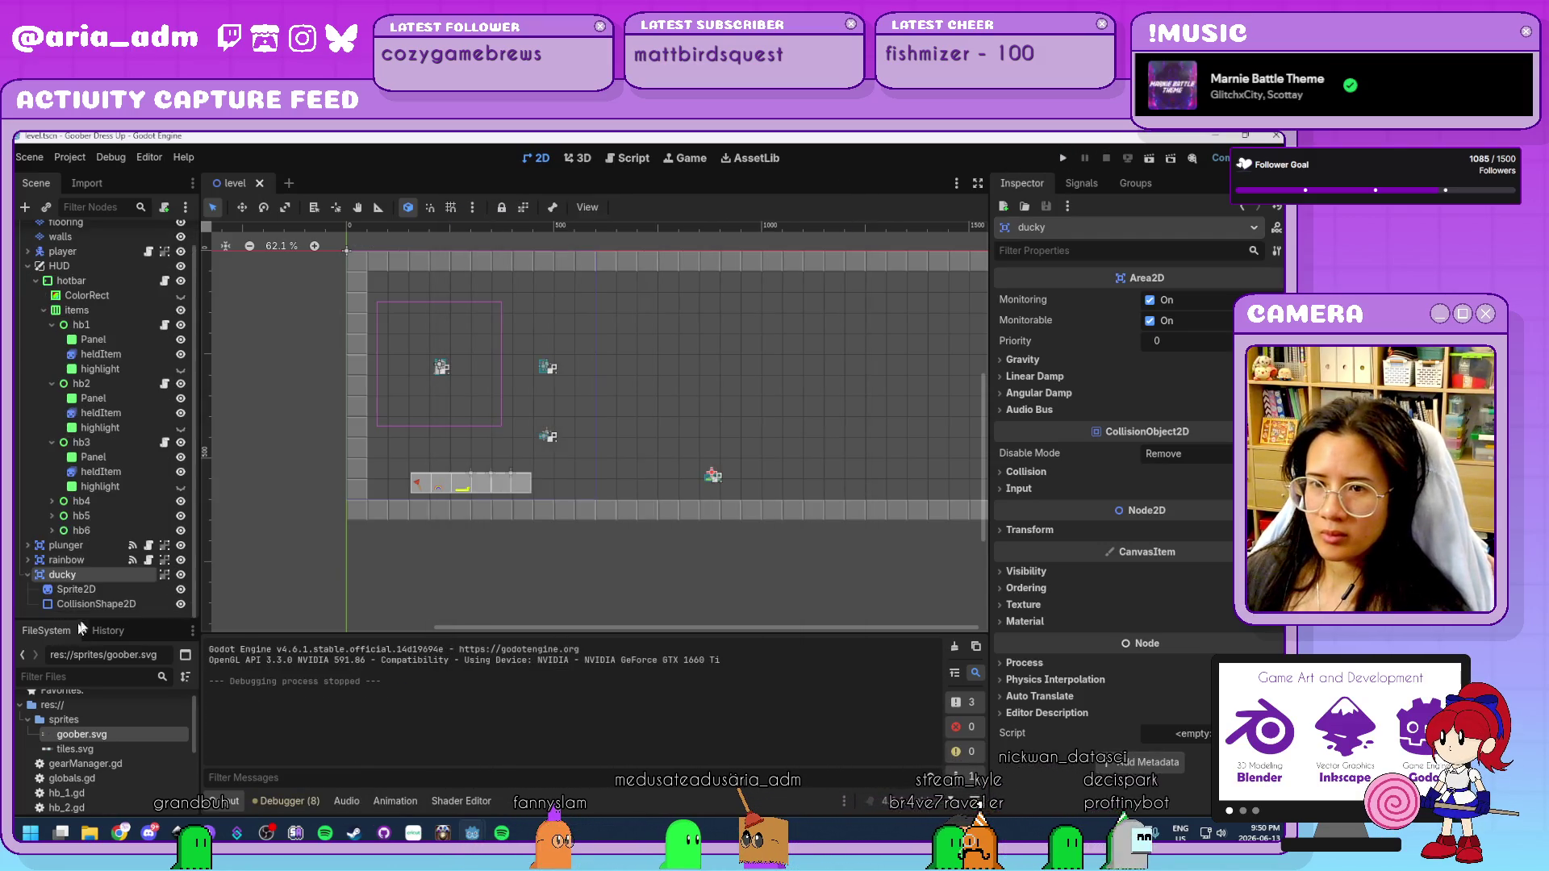
Attach a new ducky.gd script to ducky and copy plunger.gd's pickup code from lines 8–10.
{"action": "left_click", "coordinate": [165, 208]}
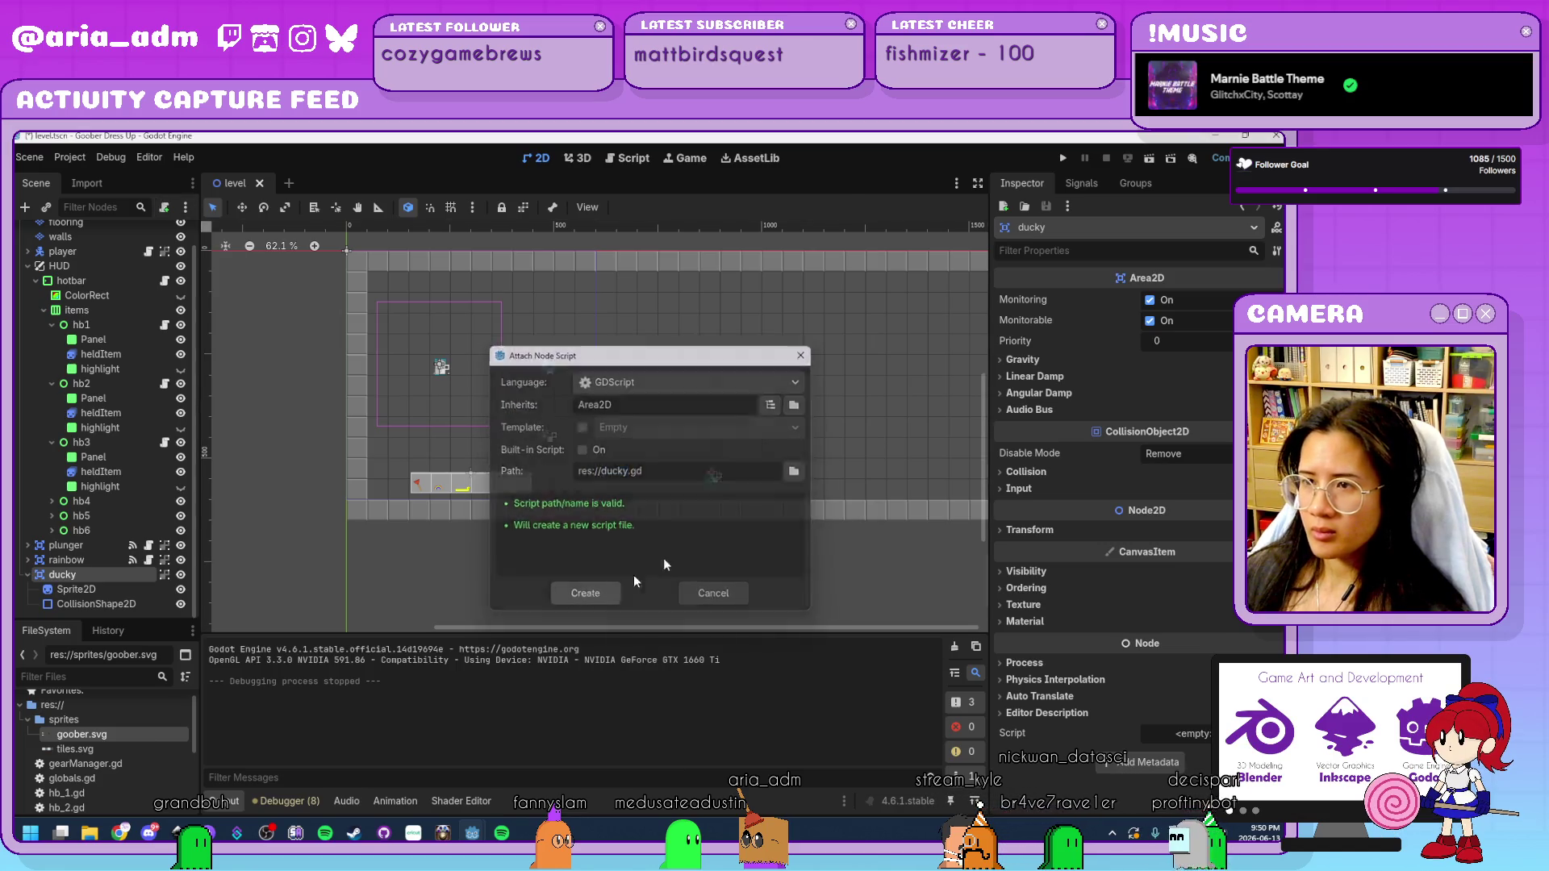
{"action": "left_click", "coordinate": [585, 597]}
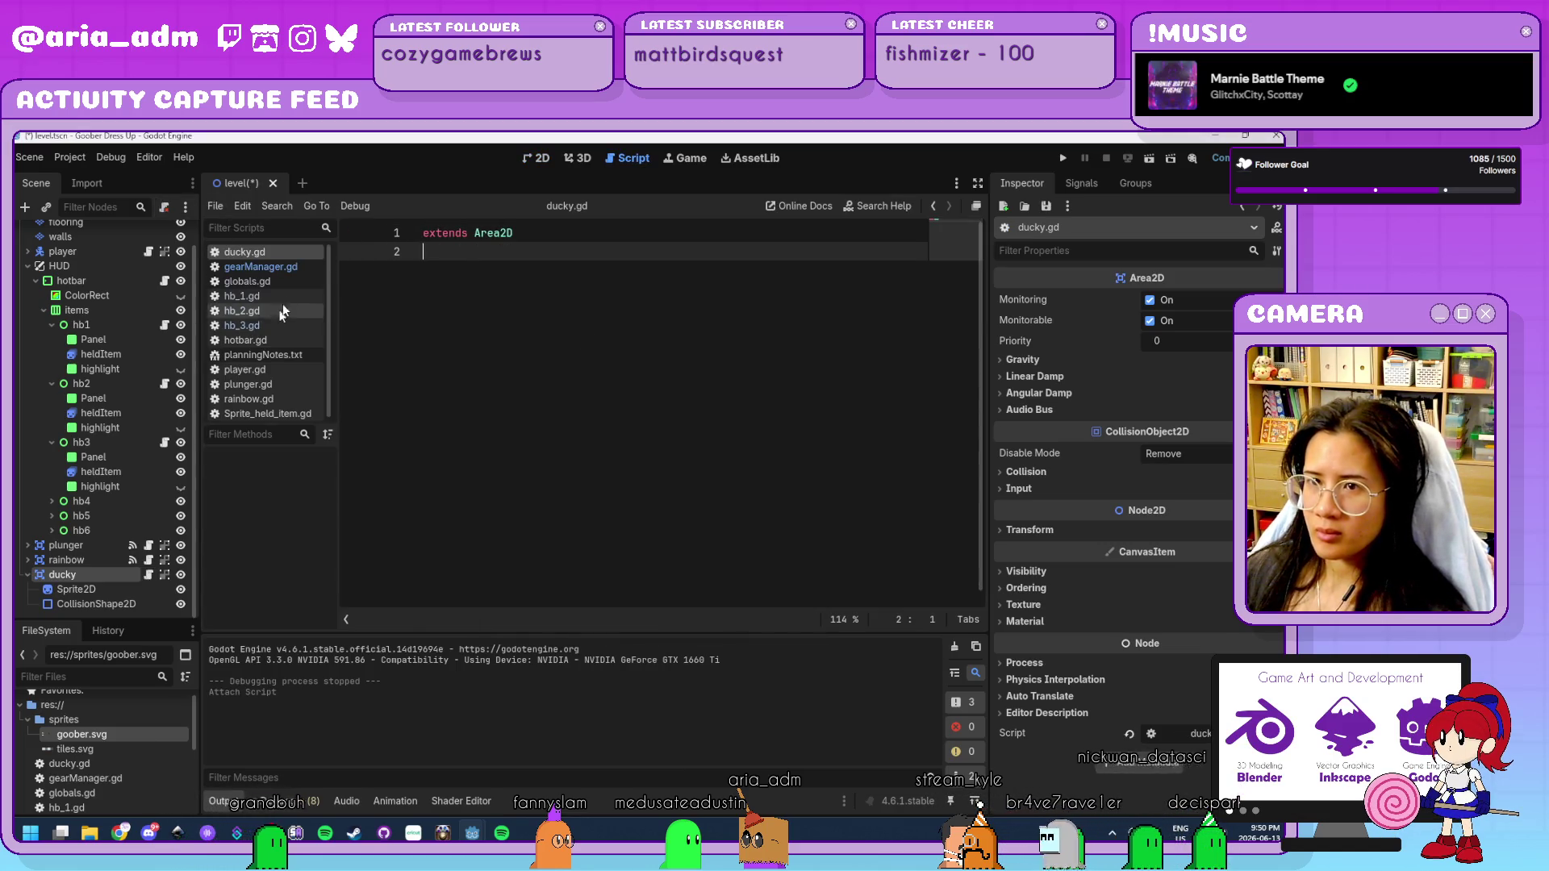
{"action": "left_click", "coordinate": [290, 389]}
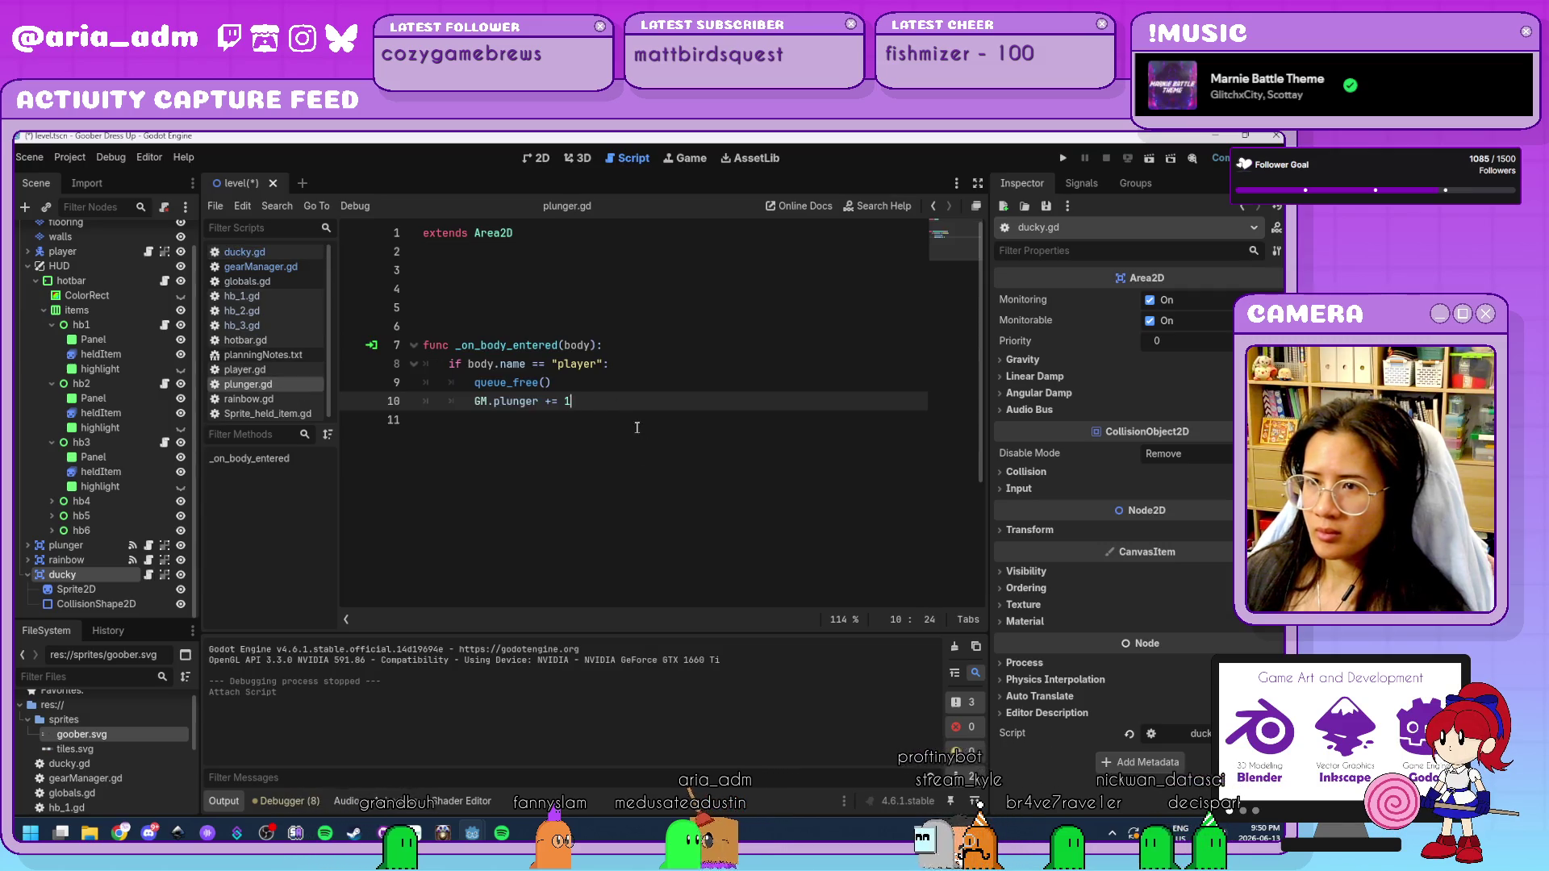
{"action": "left_click_drag", "start_coordinate": [621, 409], "coordinate": [448, 372]}
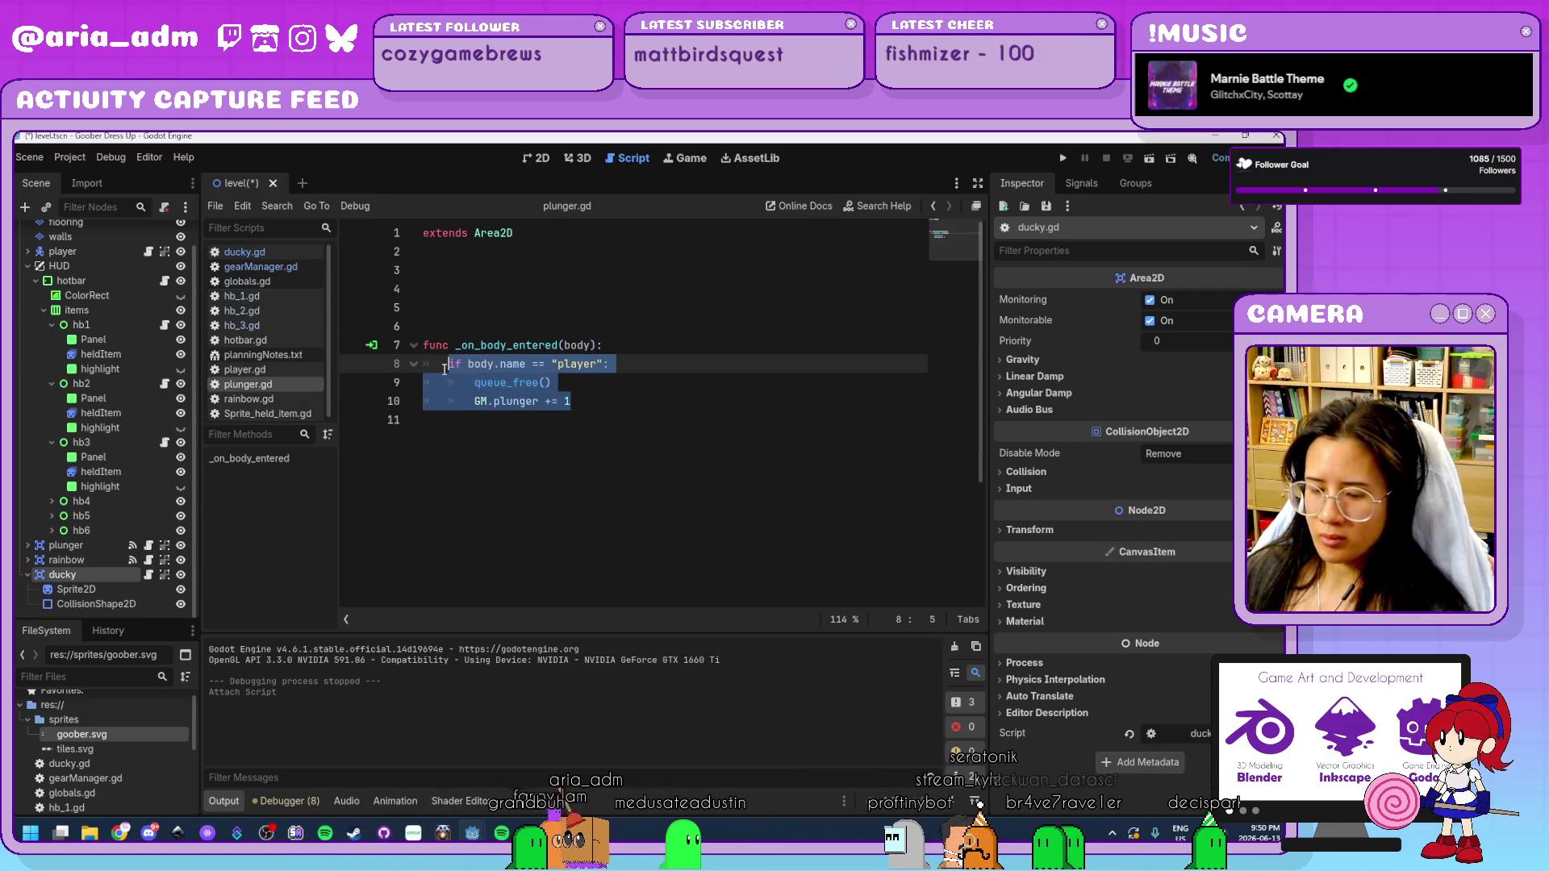
{"action": "left_click", "coordinate": [244, 251]}
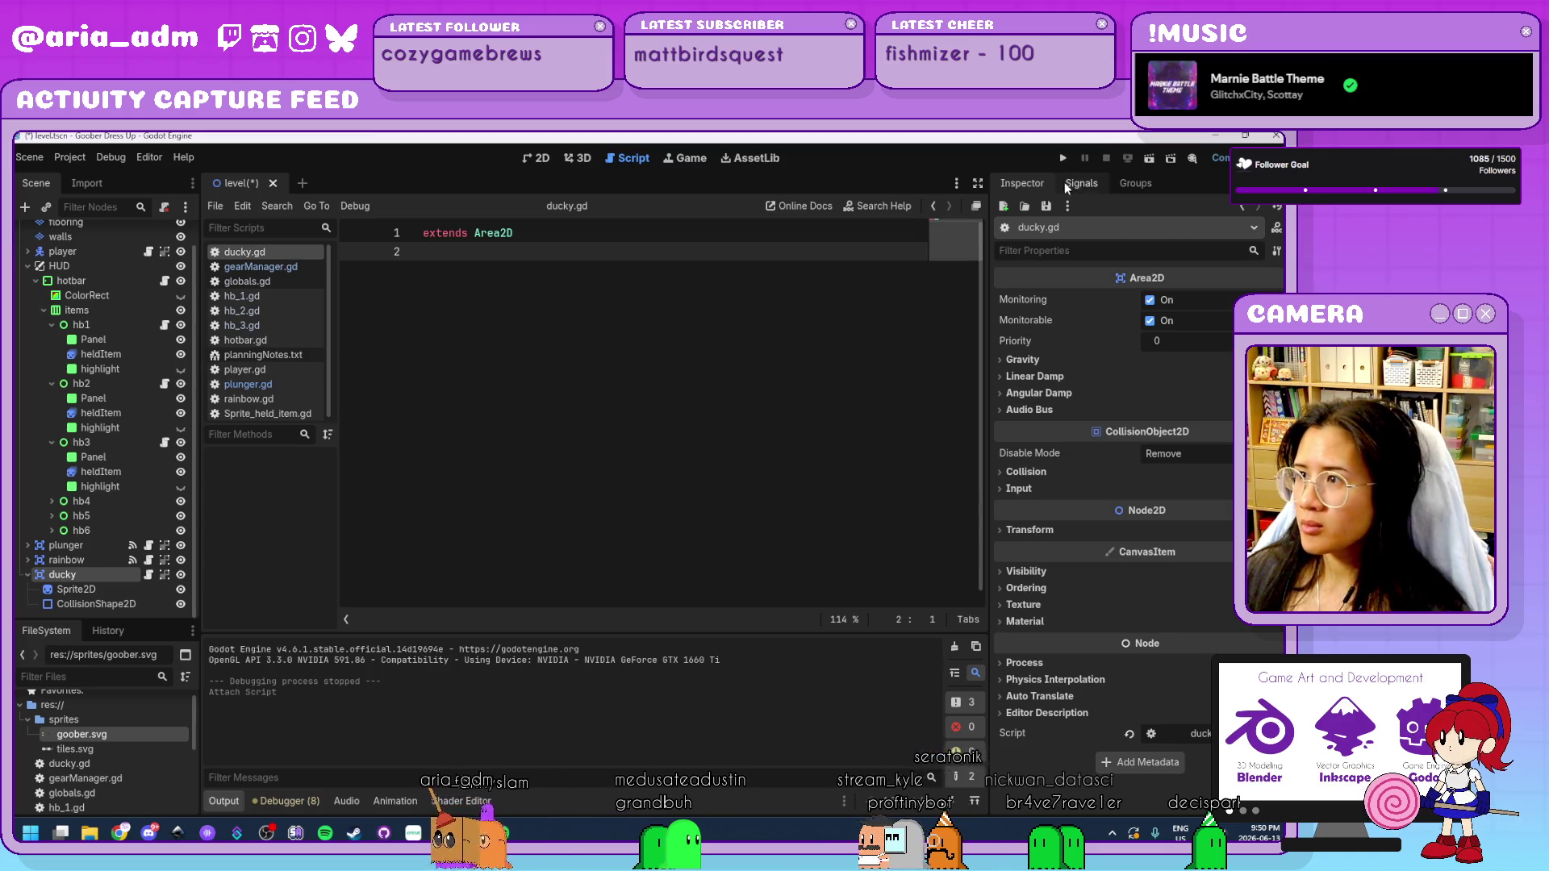
Connect ducky's body_entered signal to a handler in ducky.gd.
{"action": "left_click", "coordinate": [1064, 180]}
{"action": "double_click", "coordinate": [1093, 308]}
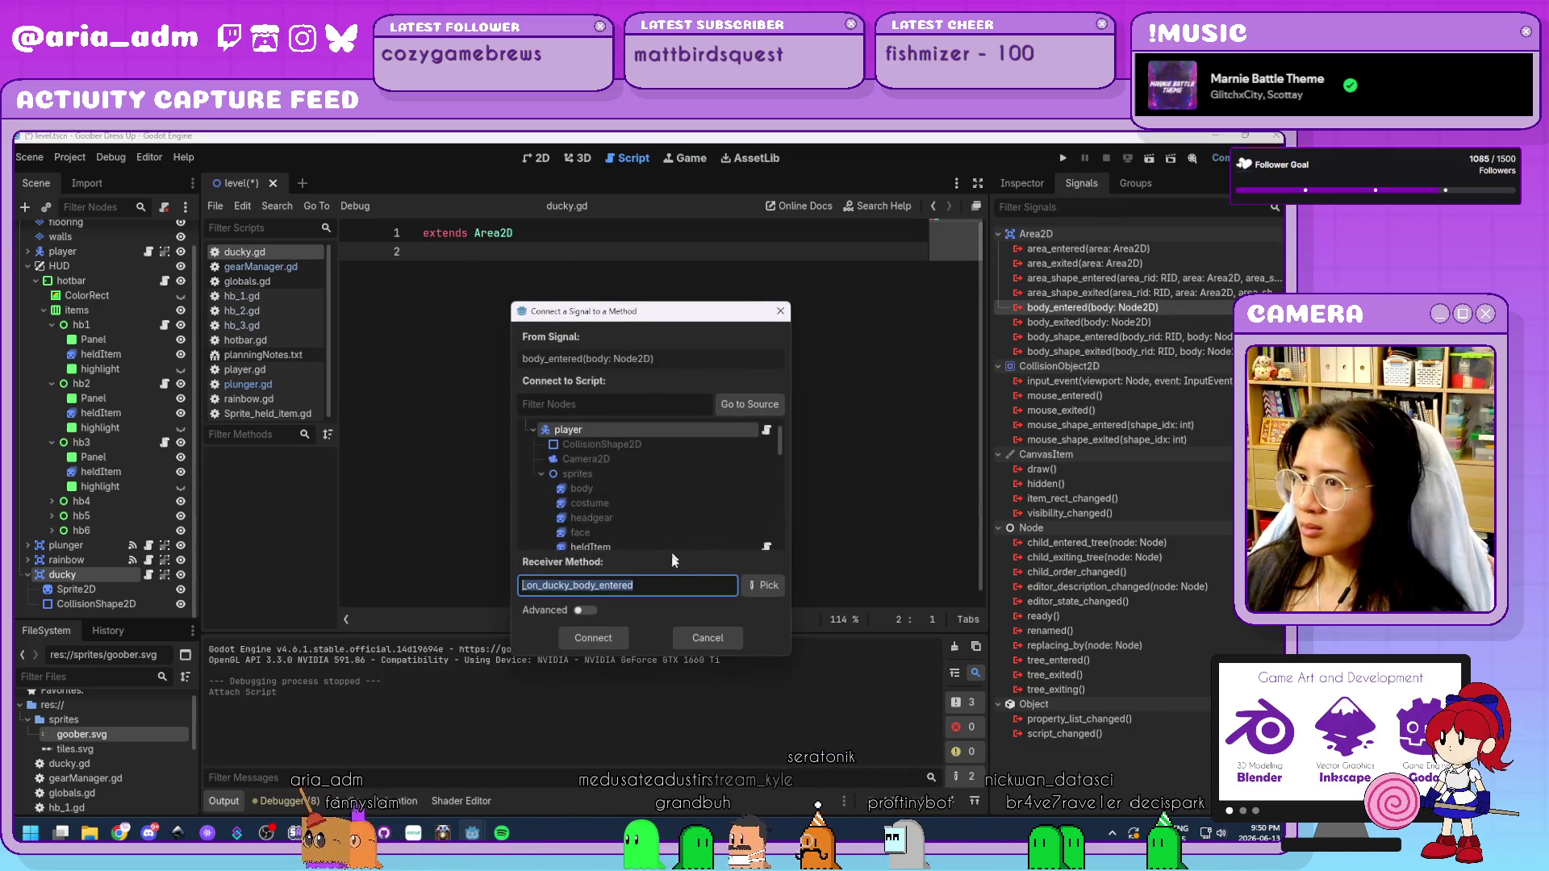
{"action": "scroll", "coordinate": [645, 485], "scroll_direction": "down", "scroll_amount": 5}
{"action": "left_click", "coordinate": [581, 524]}
{"action": "left_click", "coordinate": [593, 638]}
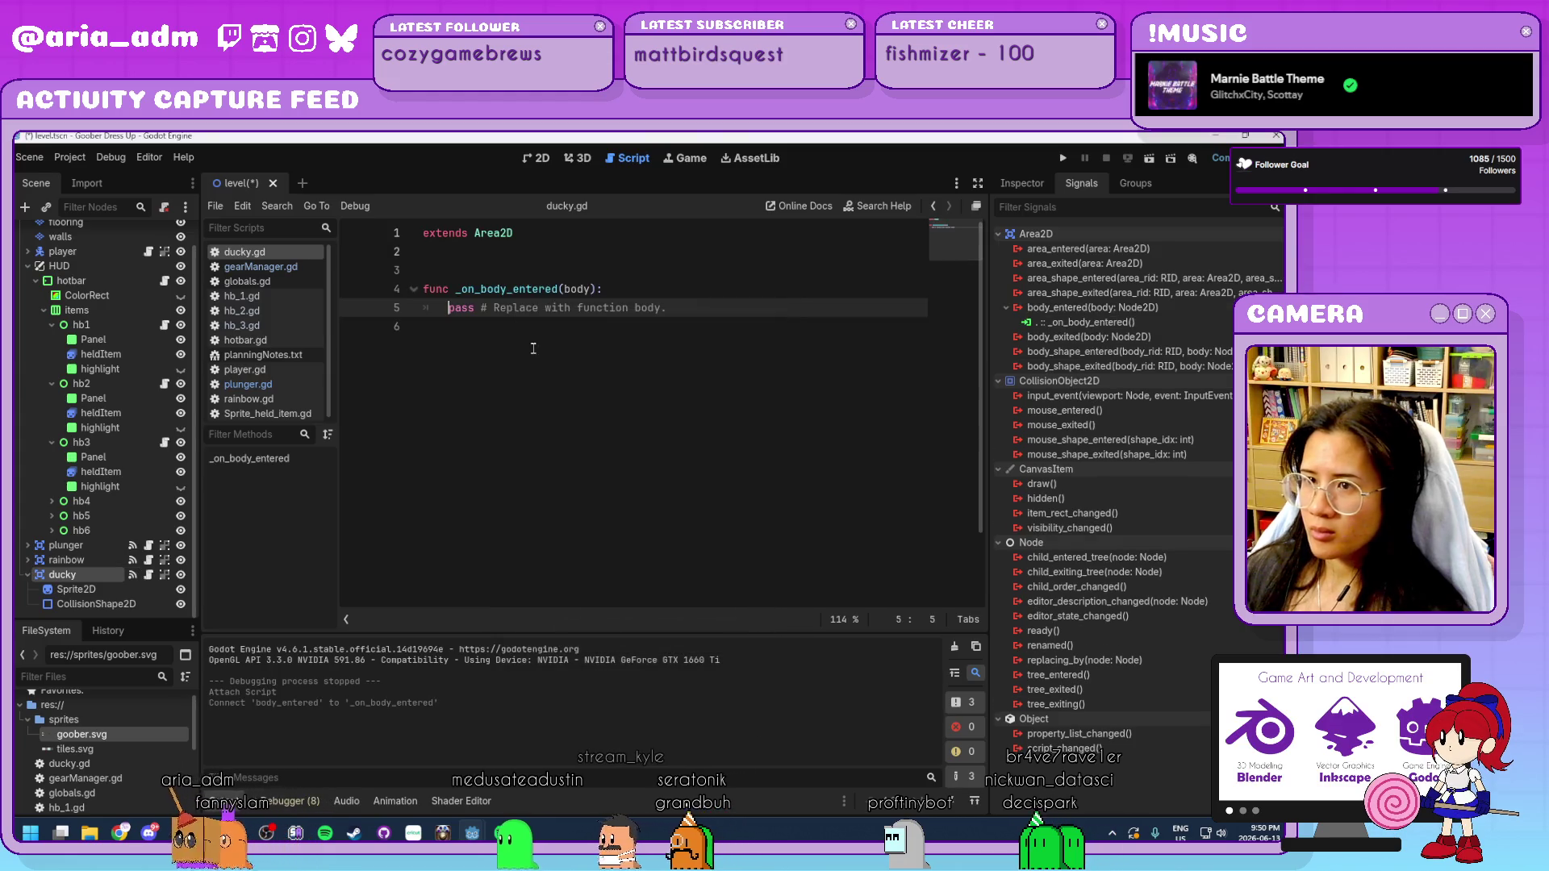
Paste the copied pickup code into the body_entered handler and launch the game with F5.
{"action": "key", "text": "End"}
{"action": "key", "text": "shift+Home"}
{"action": "key", "text": "ctrl+v"}
{"action": "key", "text": "F5"}
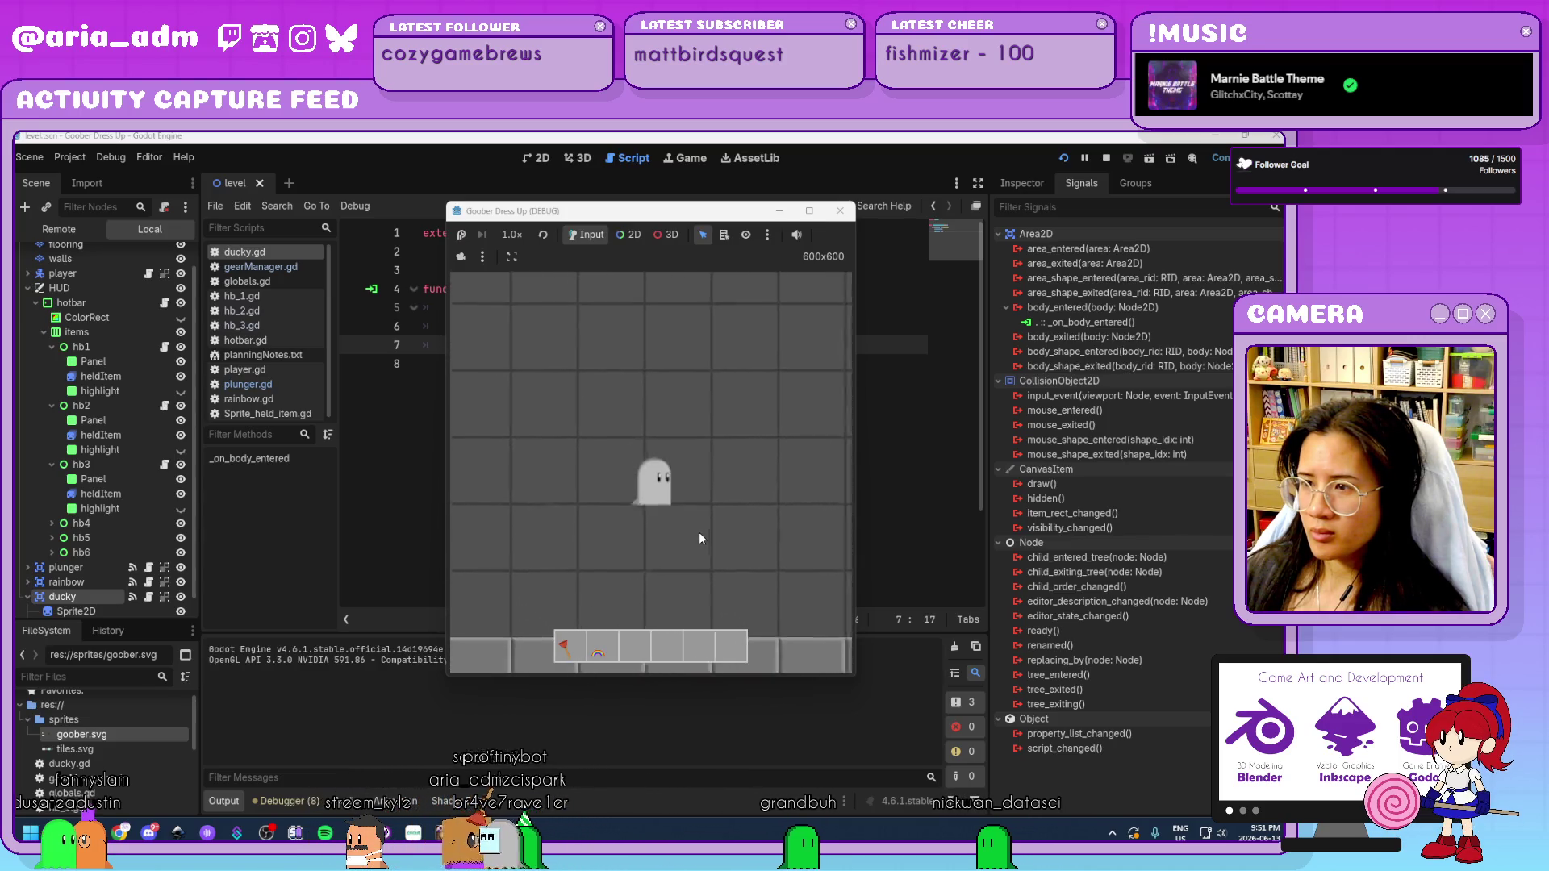
Walk the ghost onto the ducky to collect it, then equip and unequip the ducky and rainbow with hotbar keys.
{"action": "key", "text": "Down"}
{"action": "key", "text": "Left"}
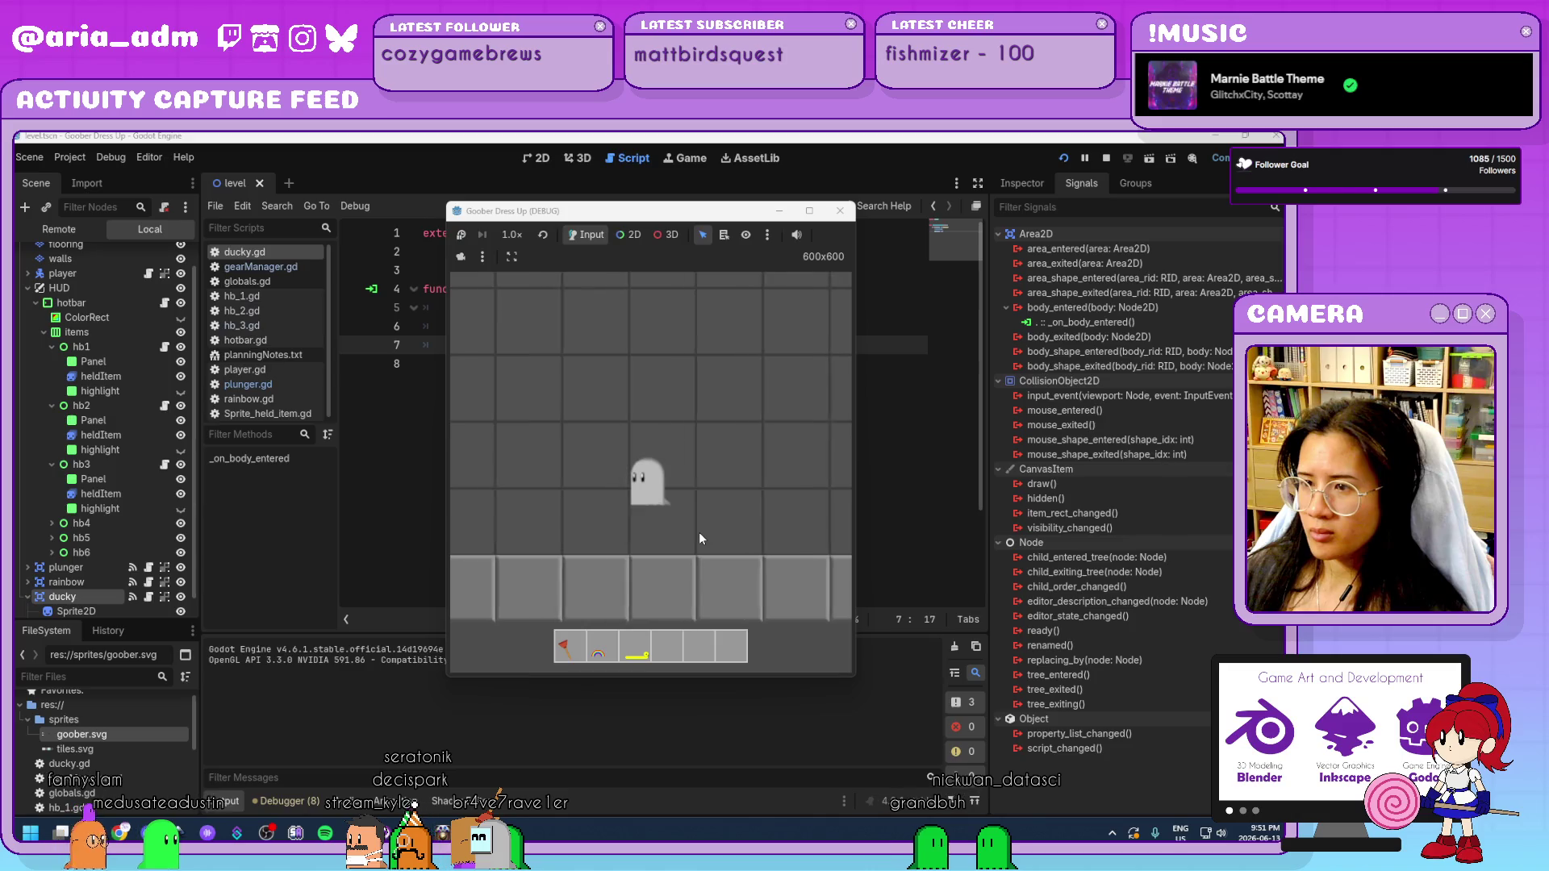
{"action": "key", "text": "1"}
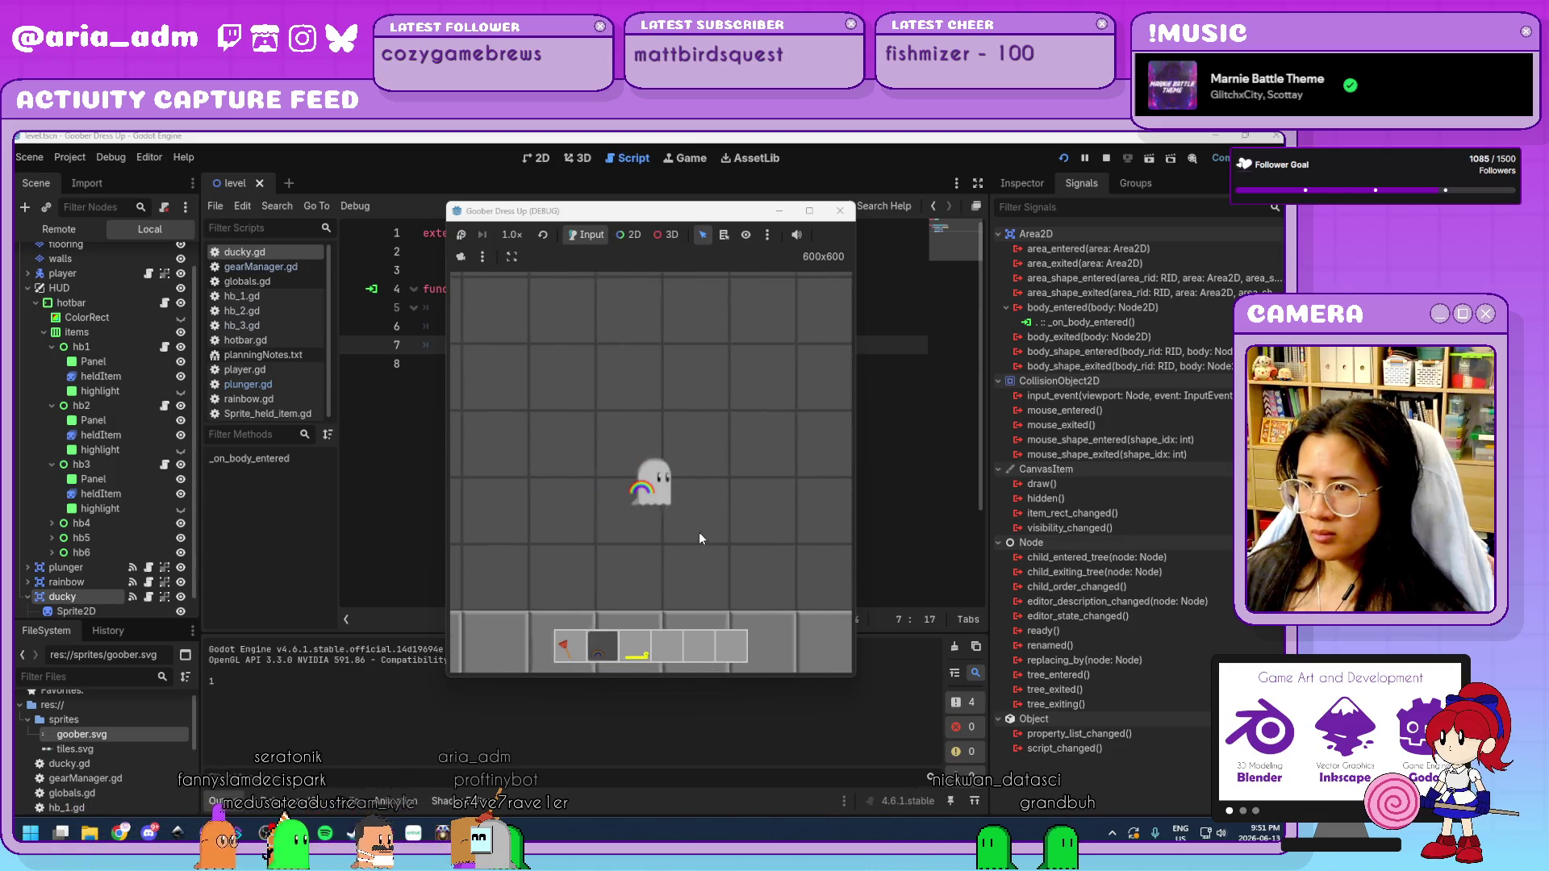
{"action": "key", "text": "2"}
{"action": "key", "text": "3"}
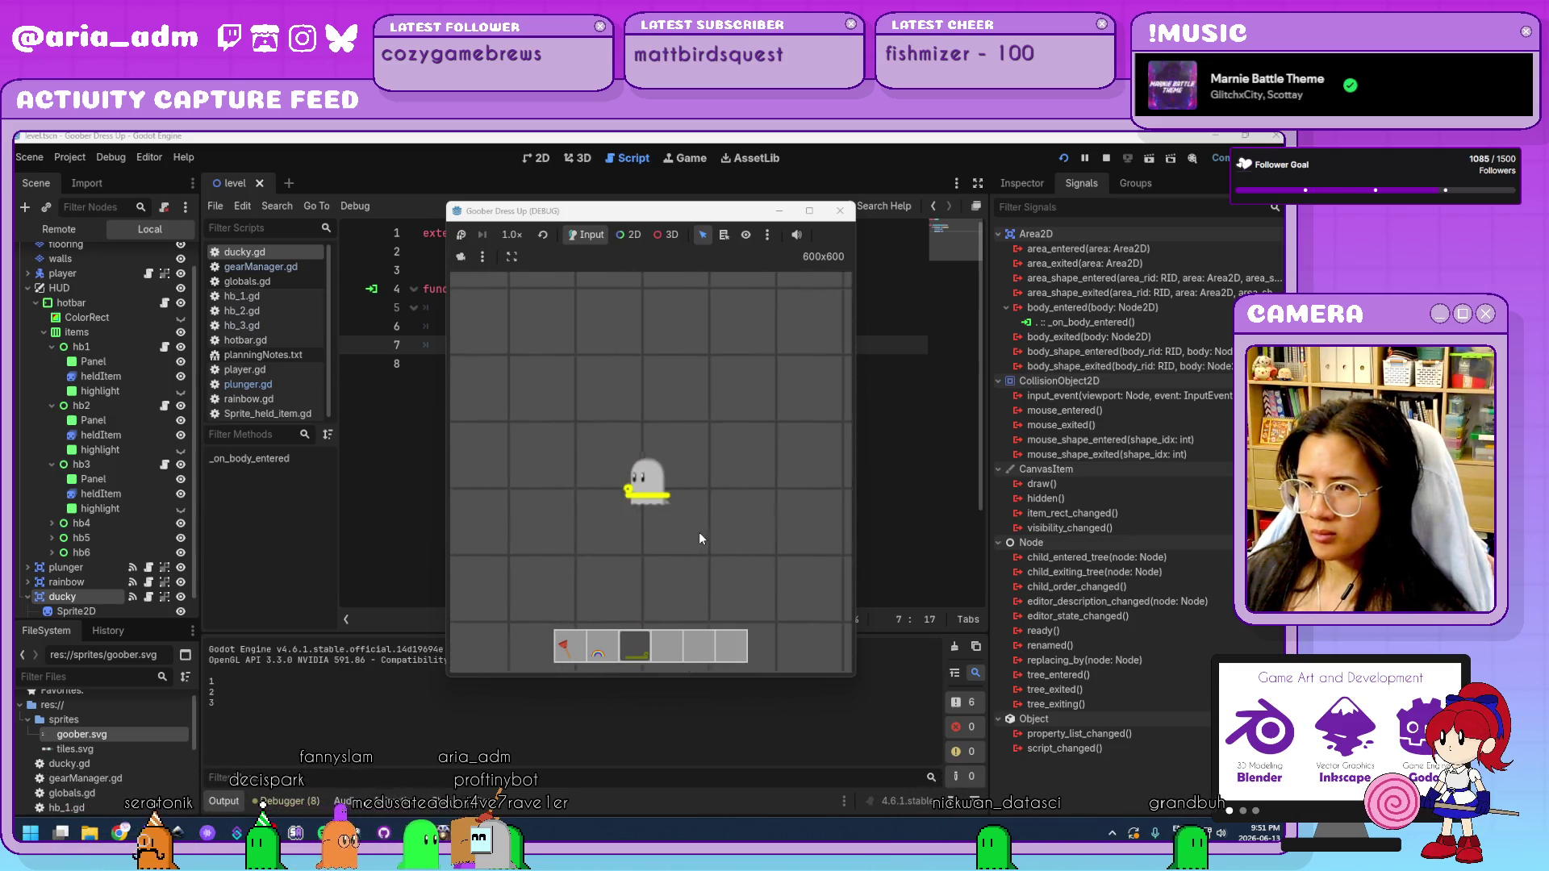
{"action": "key", "text": "0"}
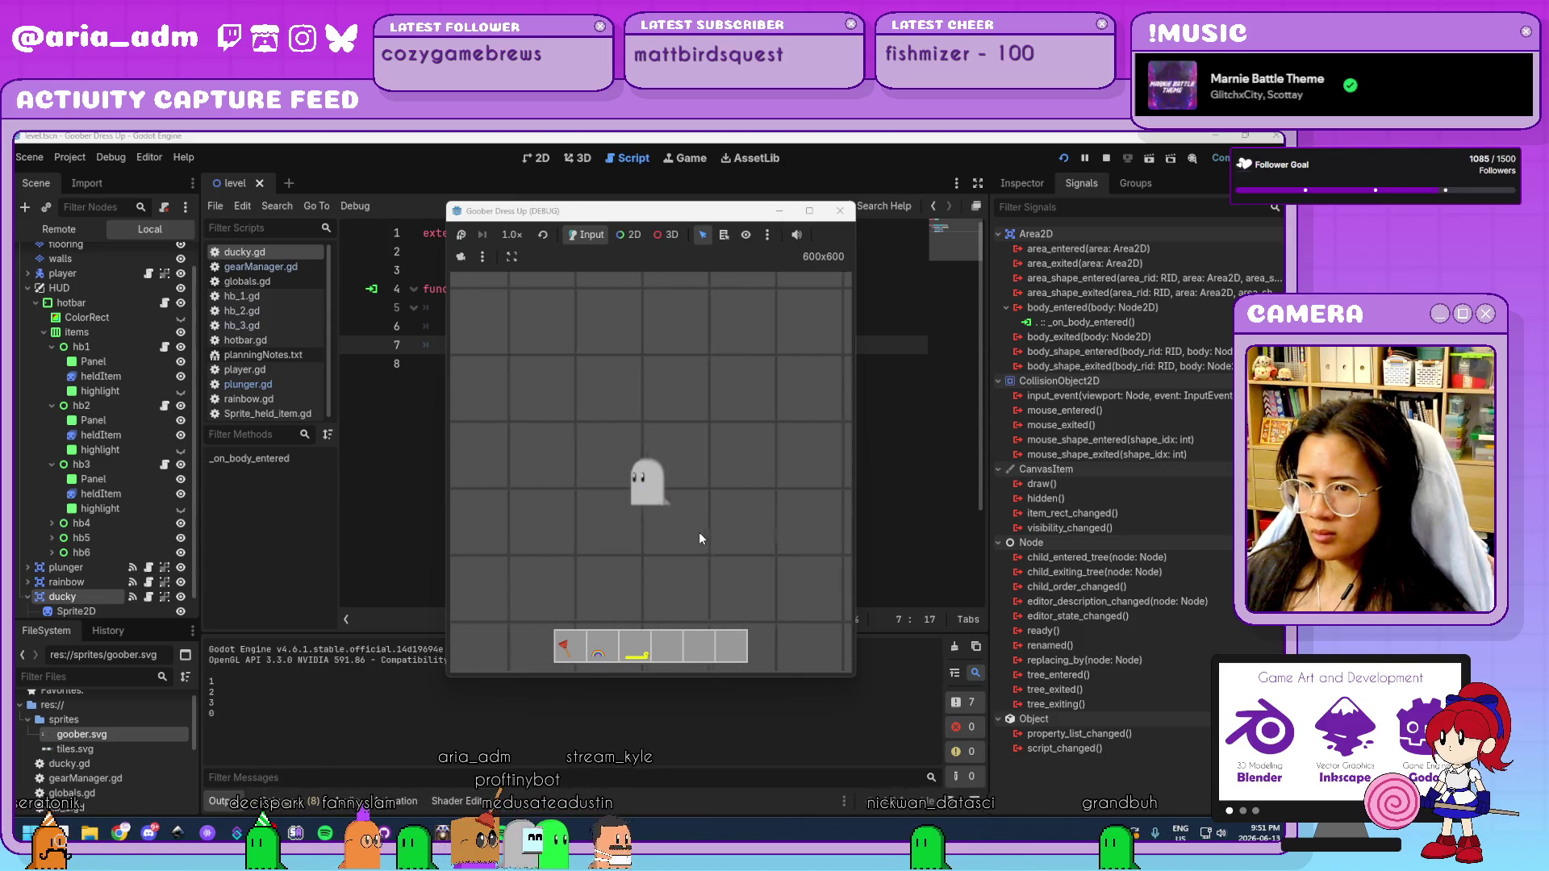
{"action": "key", "text": "1"}
{"action": "key", "text": "2"}
{"action": "key", "text": "3"}
{"action": "key", "text": "2"}
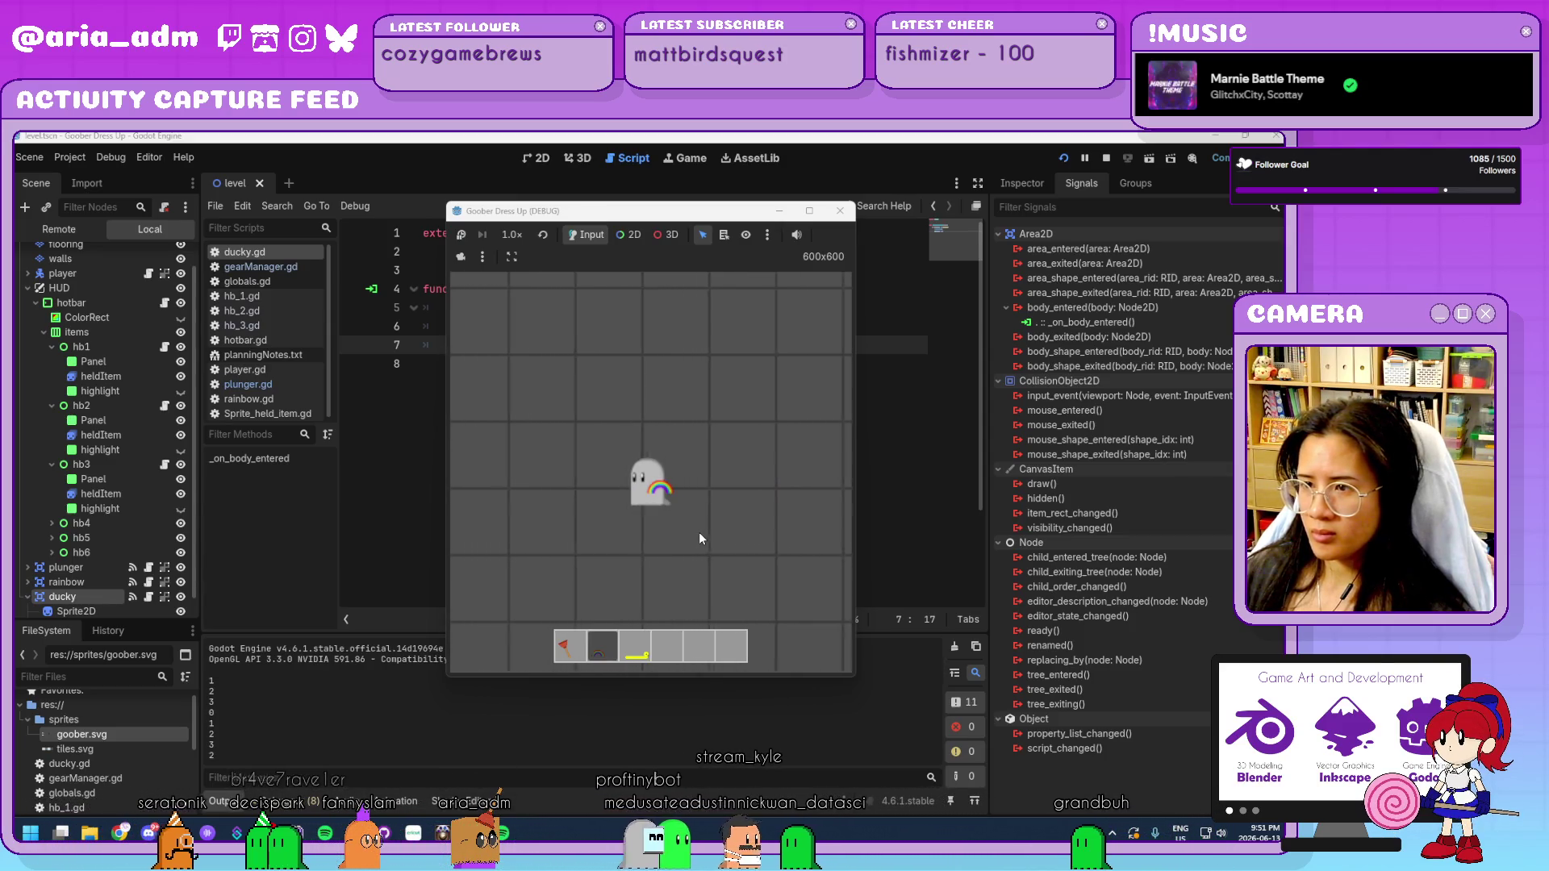
{"action": "key", "text": "2"}
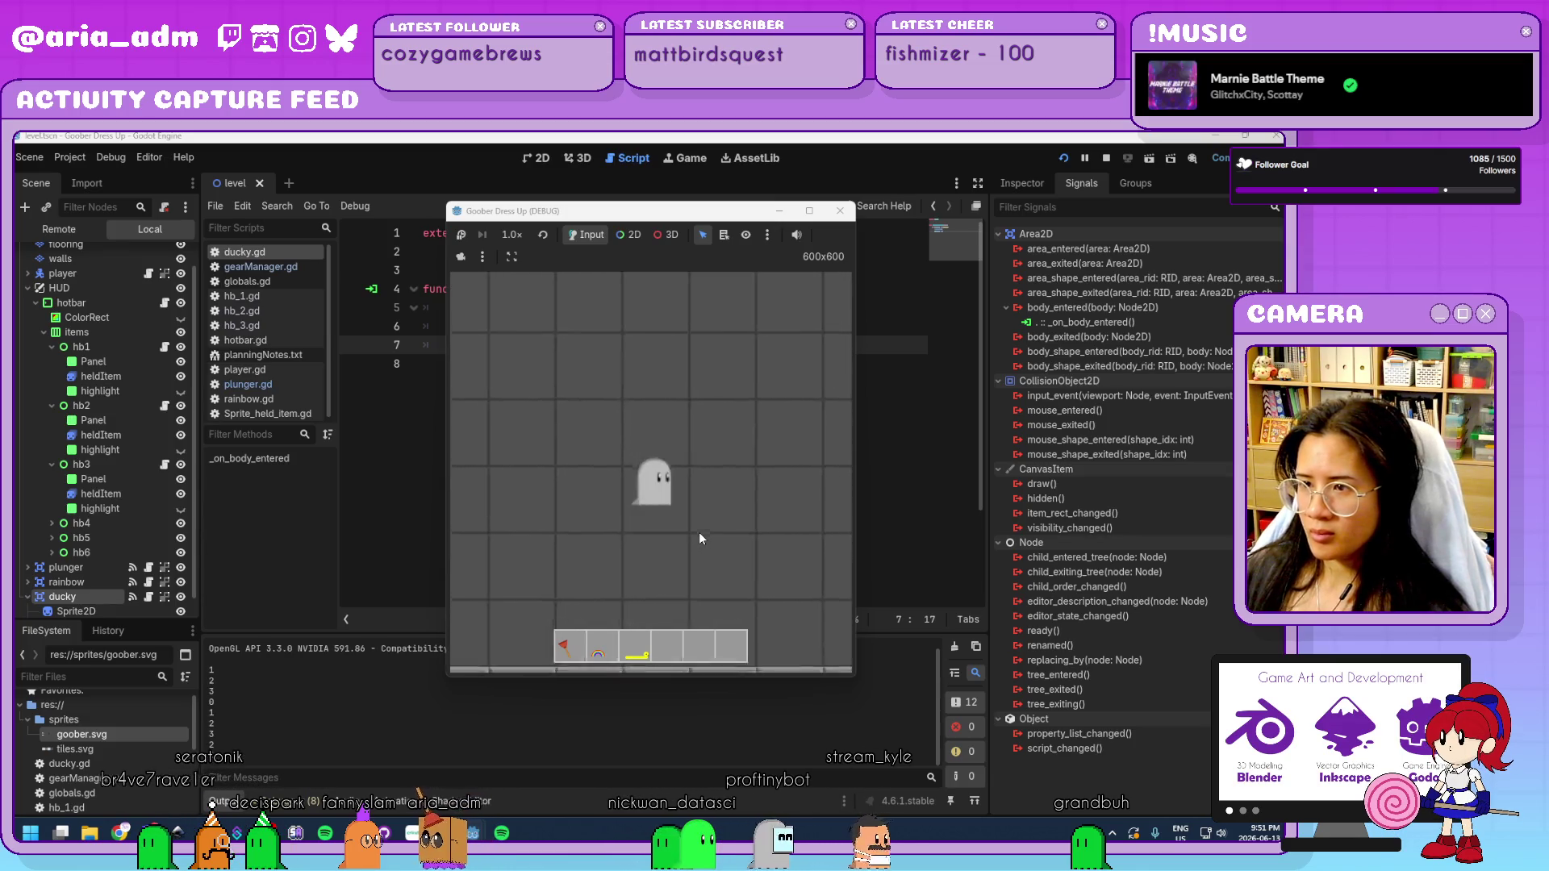
Stop the game, check the level scene layout, and return to the ducky.gd script.
{"action": "key", "text": "F8"}
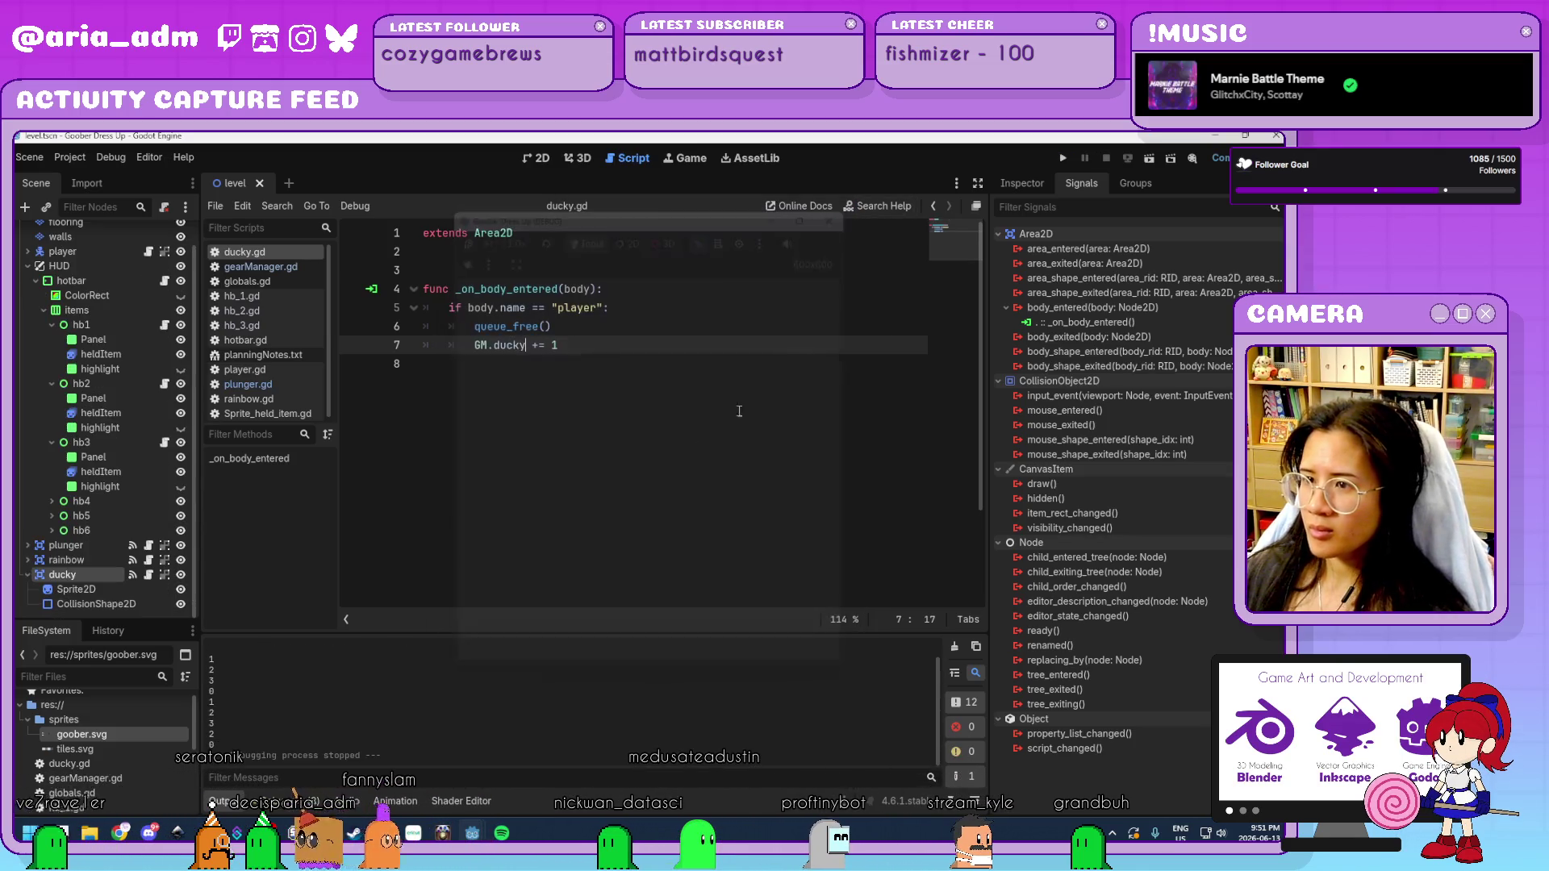
{"action": "left_click", "coordinate": [780, 366]}
{"action": "key", "text": "super"}
{"action": "left_click", "coordinate": [732, 458]}
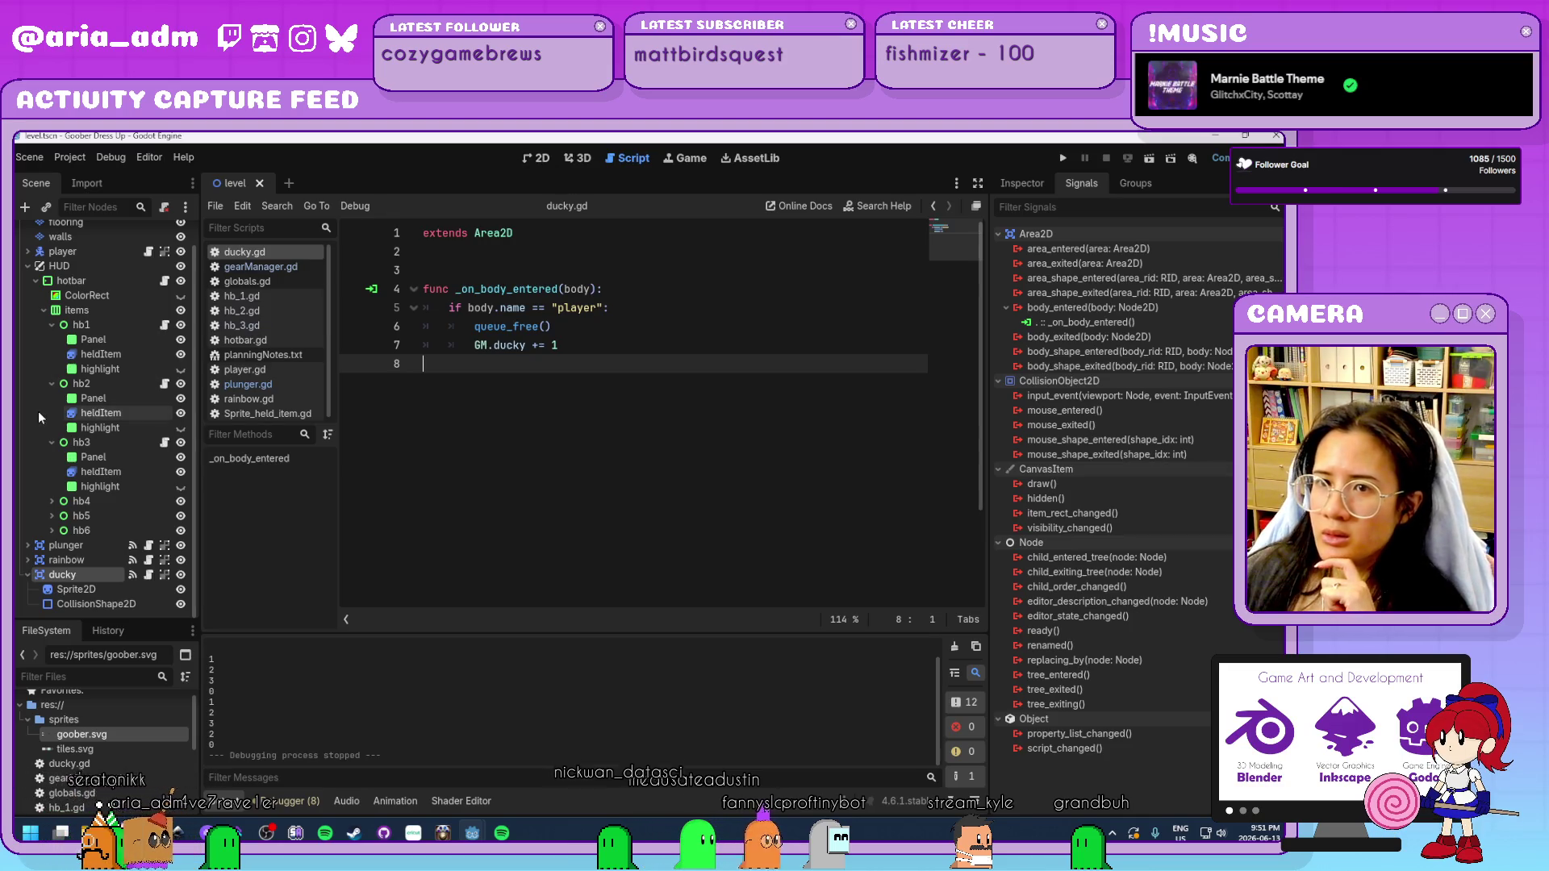
{"action": "scroll", "coordinate": [121, 438], "scroll_direction": "up", "scroll_amount": 1}
{"action": "left_click", "coordinate": [539, 159]}
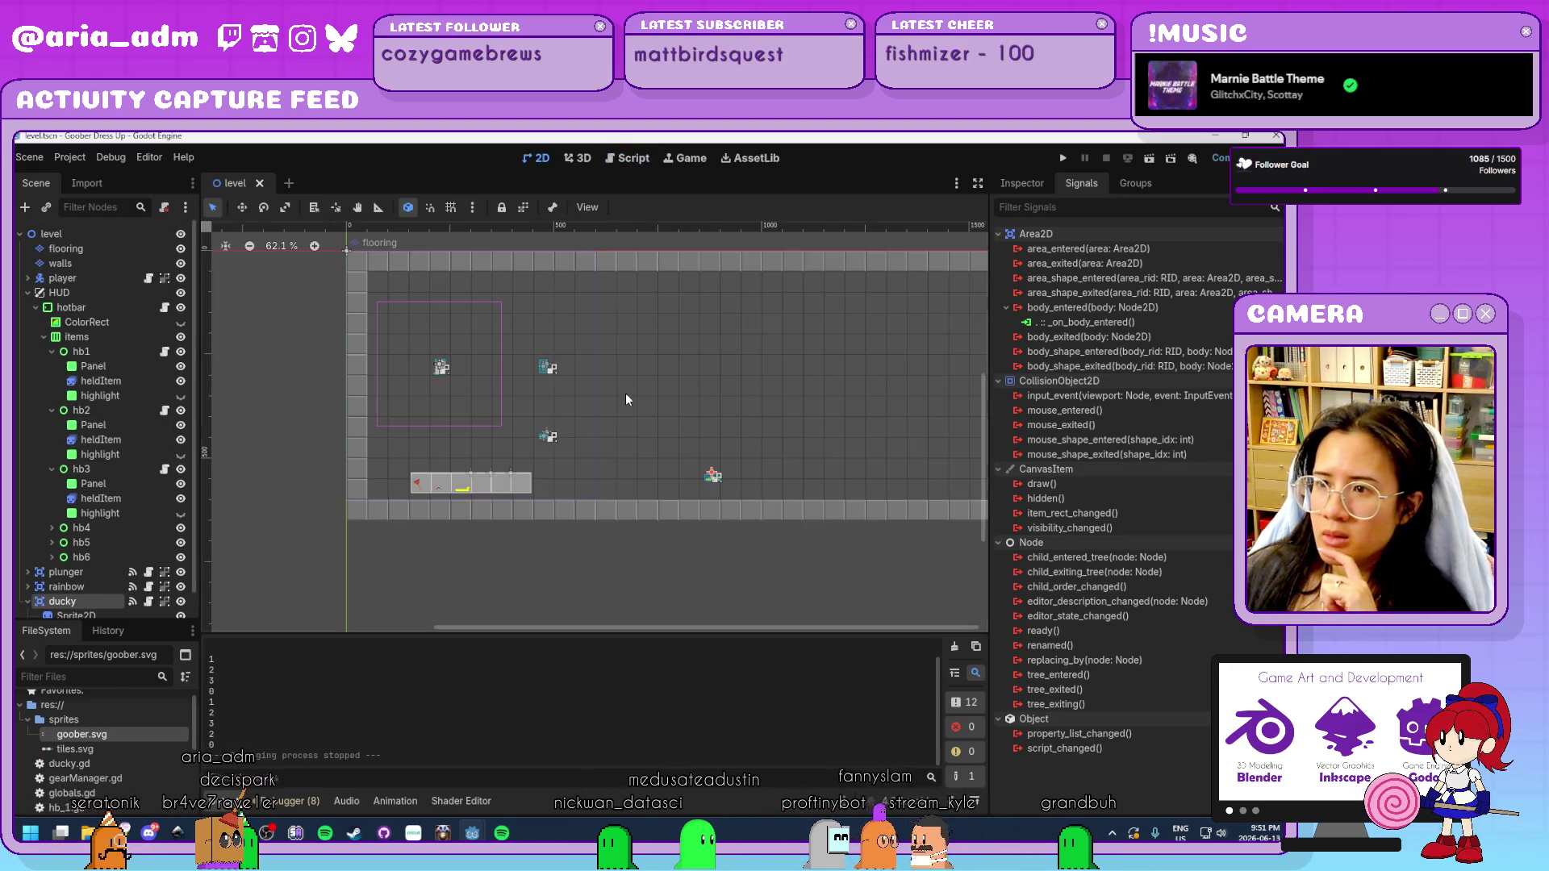
{"action": "left_click_drag", "start_coordinate": [756, 434], "coordinate": [660, 440]}
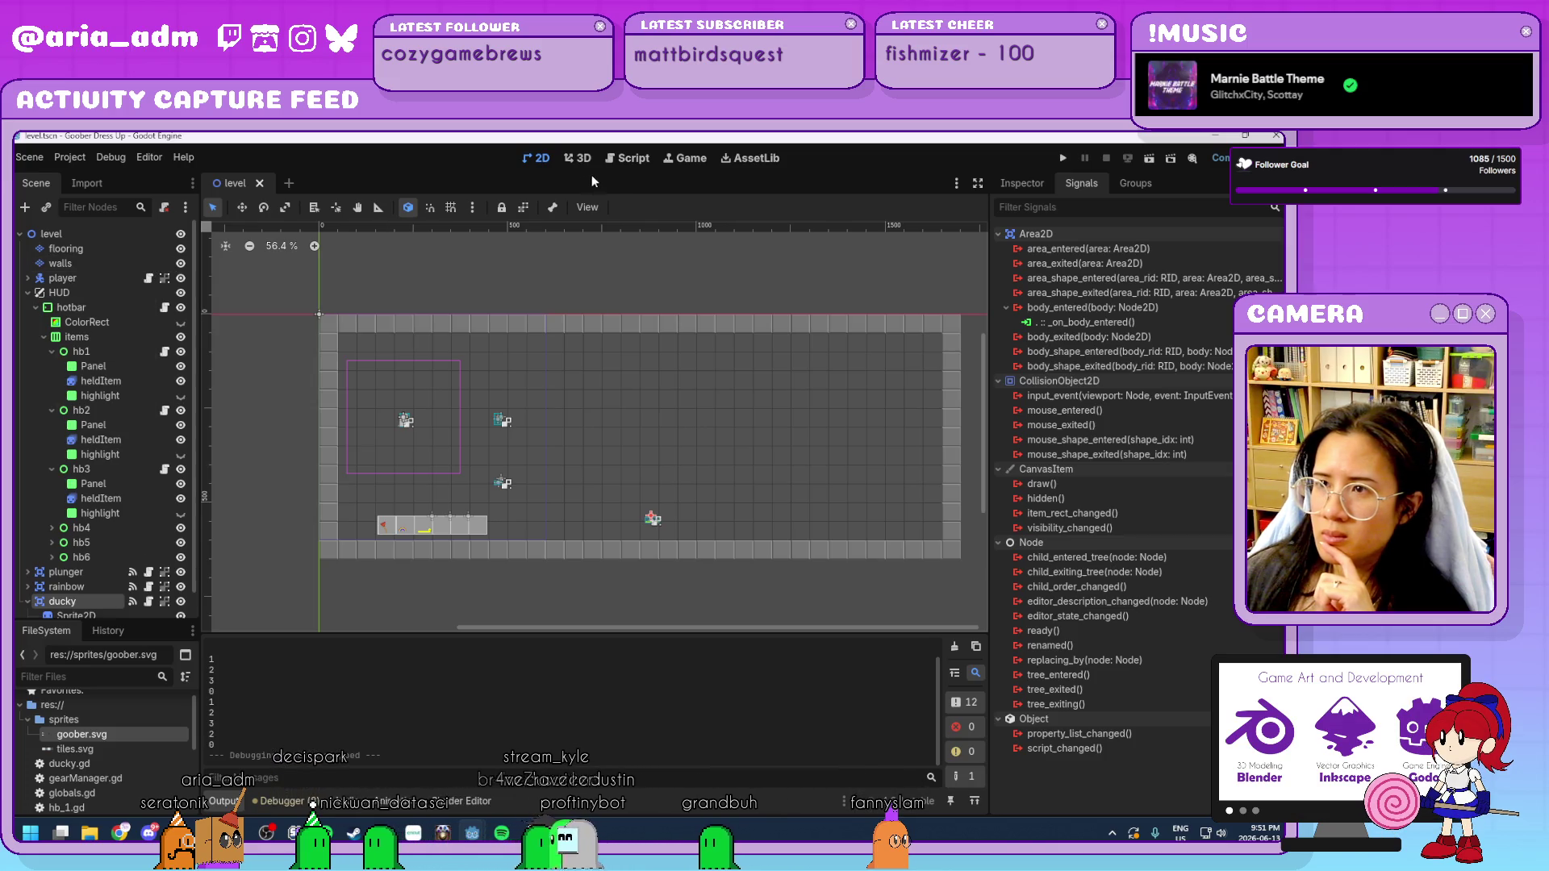
{"action": "left_click", "coordinate": [627, 159]}
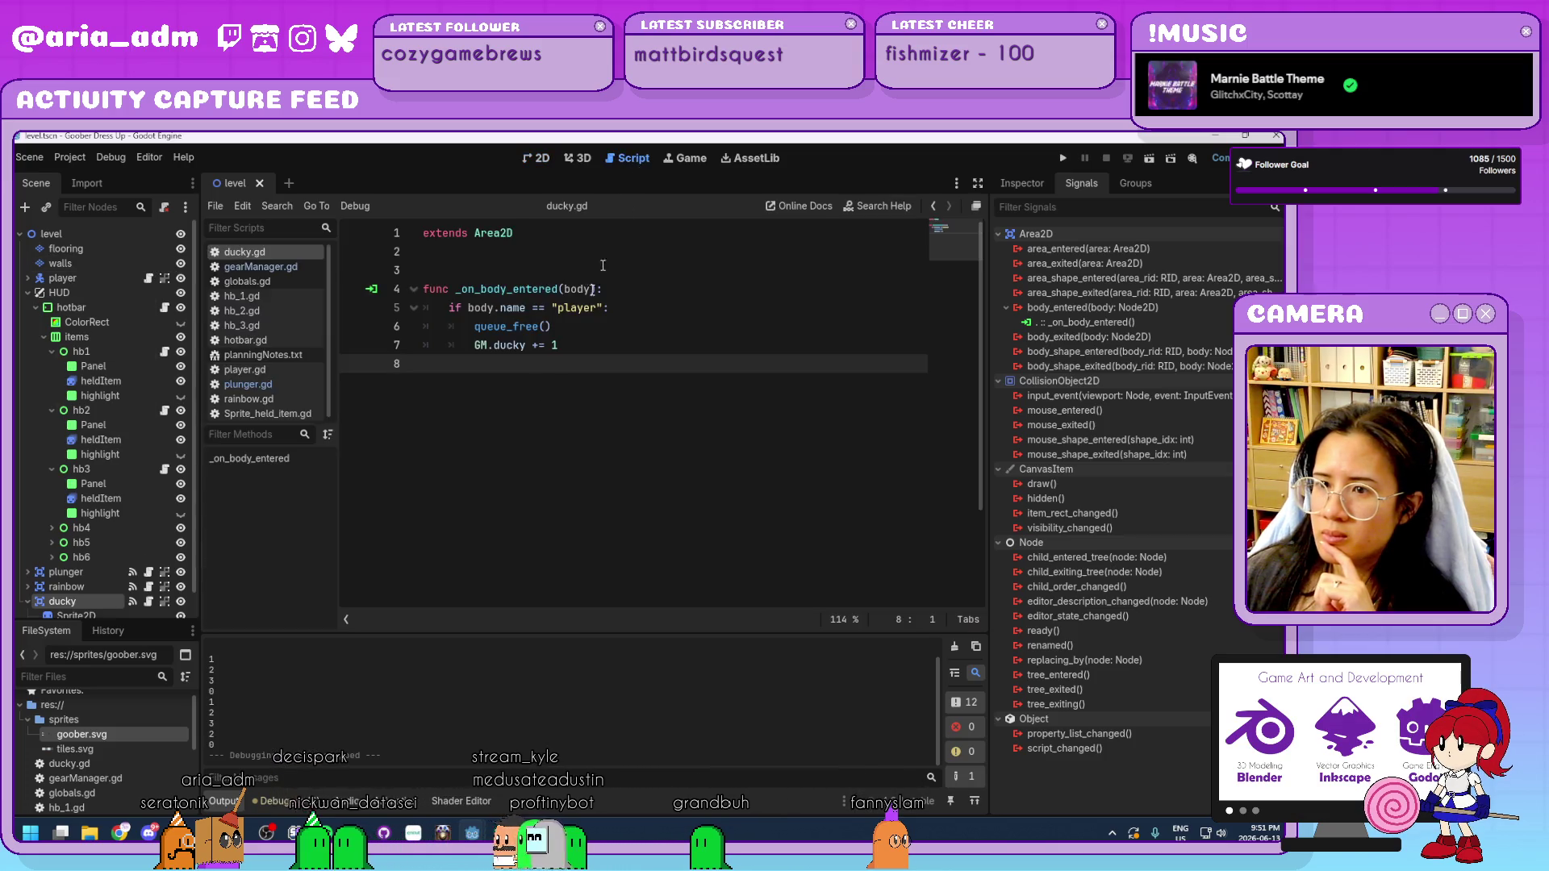
Open planningNotes.txt and delete scribble lines 43–48 under TEMP SCRIBBLES.
{"action": "left_click", "coordinate": [293, 356]}
{"action": "scroll", "coordinate": [594, 484], "scroll_direction": "down", "scroll_amount": 8}
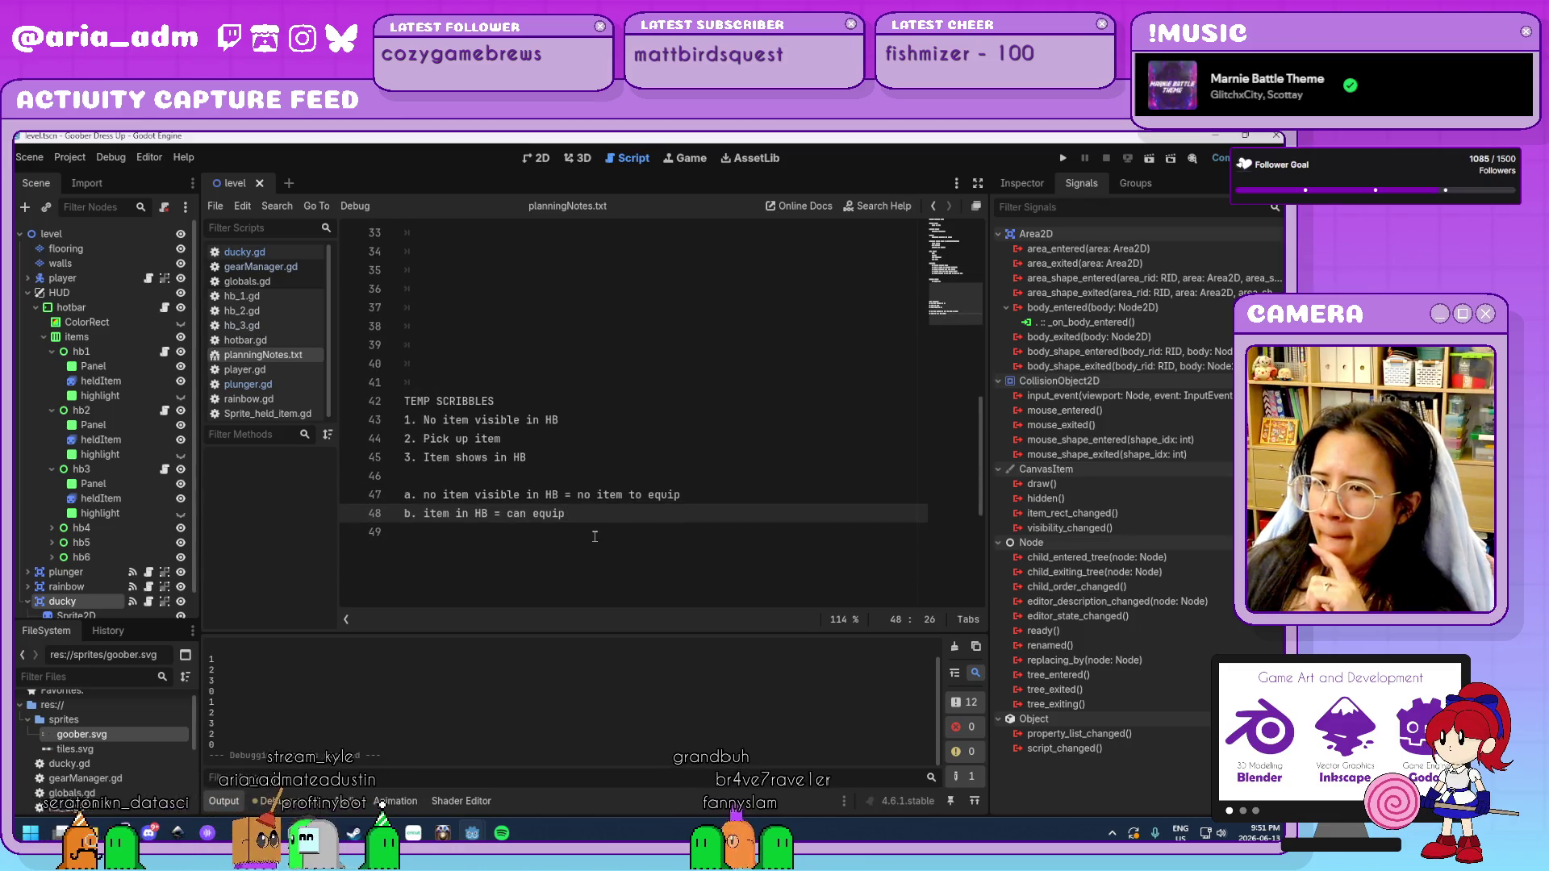
{"action": "mouse_move", "coordinate": [594, 517]}
{"action": "left_mouse_down"}
{"action": "mouse_move", "coordinate": [452, 395]}
{"action": "mouse_move", "coordinate": [403, 292]}
{"action": "left_mouse_up"}
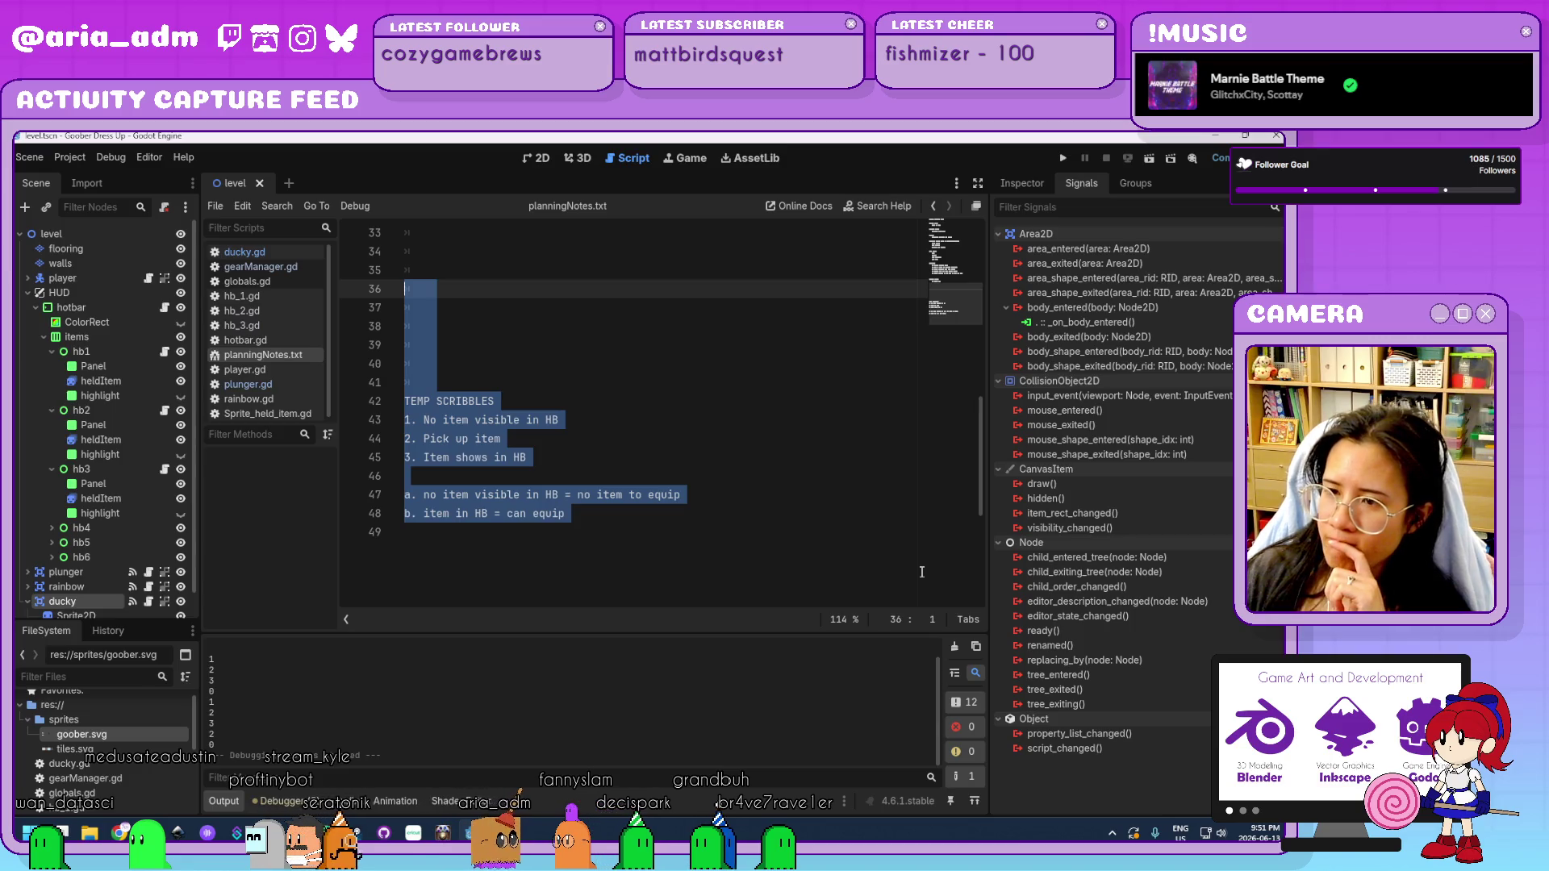
{"action": "mouse_move", "coordinate": [571, 517]}
{"action": "left_mouse_down"}
{"action": "mouse_move", "coordinate": [401, 401]}
{"action": "mouse_move", "coordinate": [385, 415]}
{"action": "left_mouse_up"}
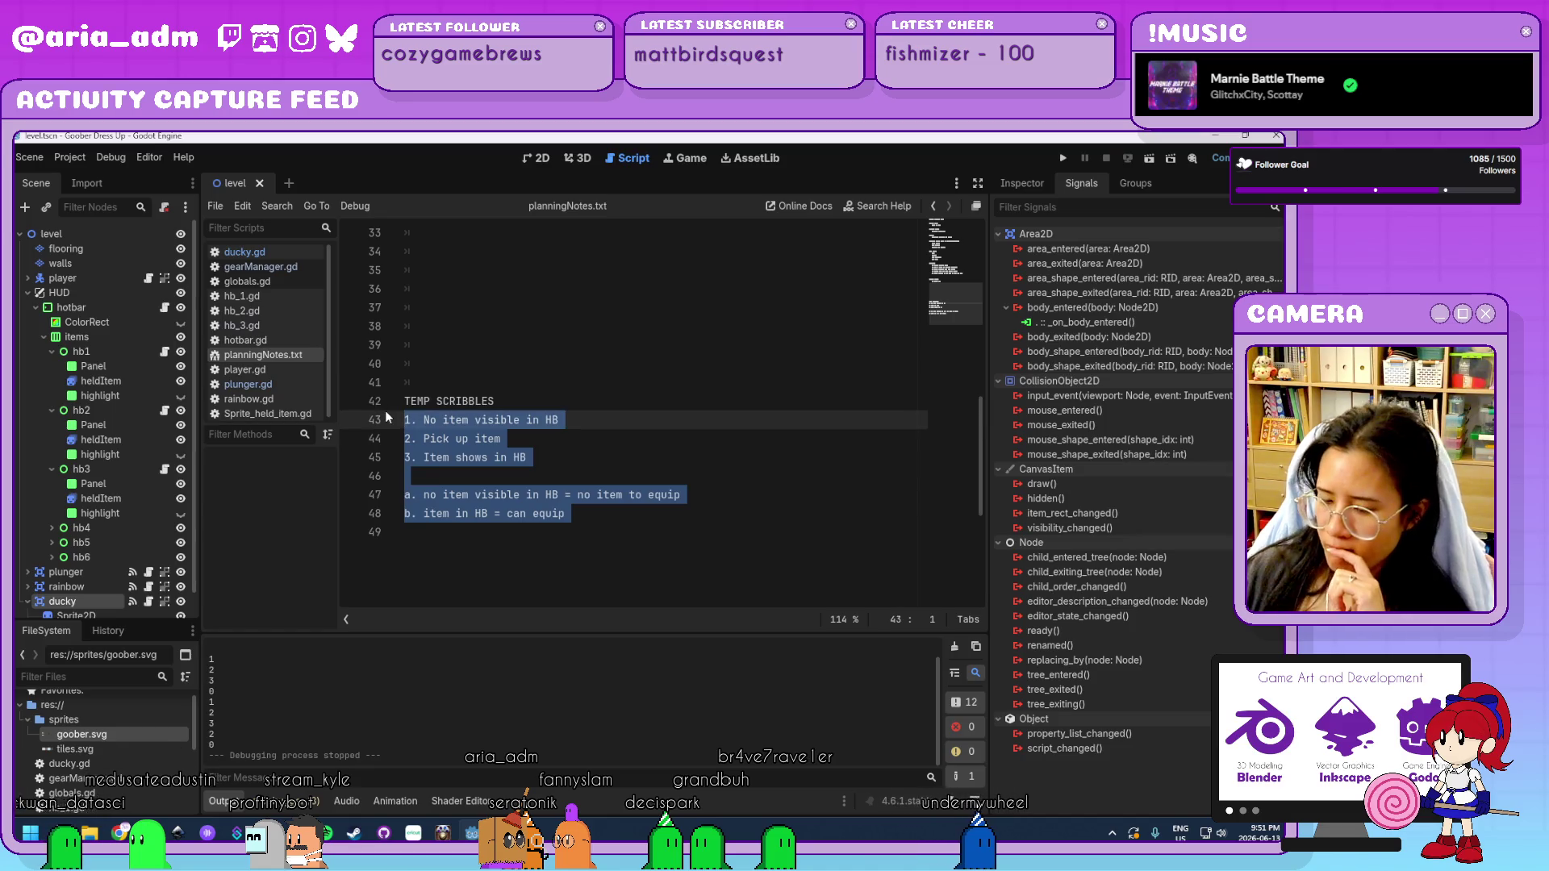
{"action": "key", "text": "Delete"}
{"action": "scroll", "coordinate": [563, 440], "scroll_direction": "up", "scroll_amount": 4}
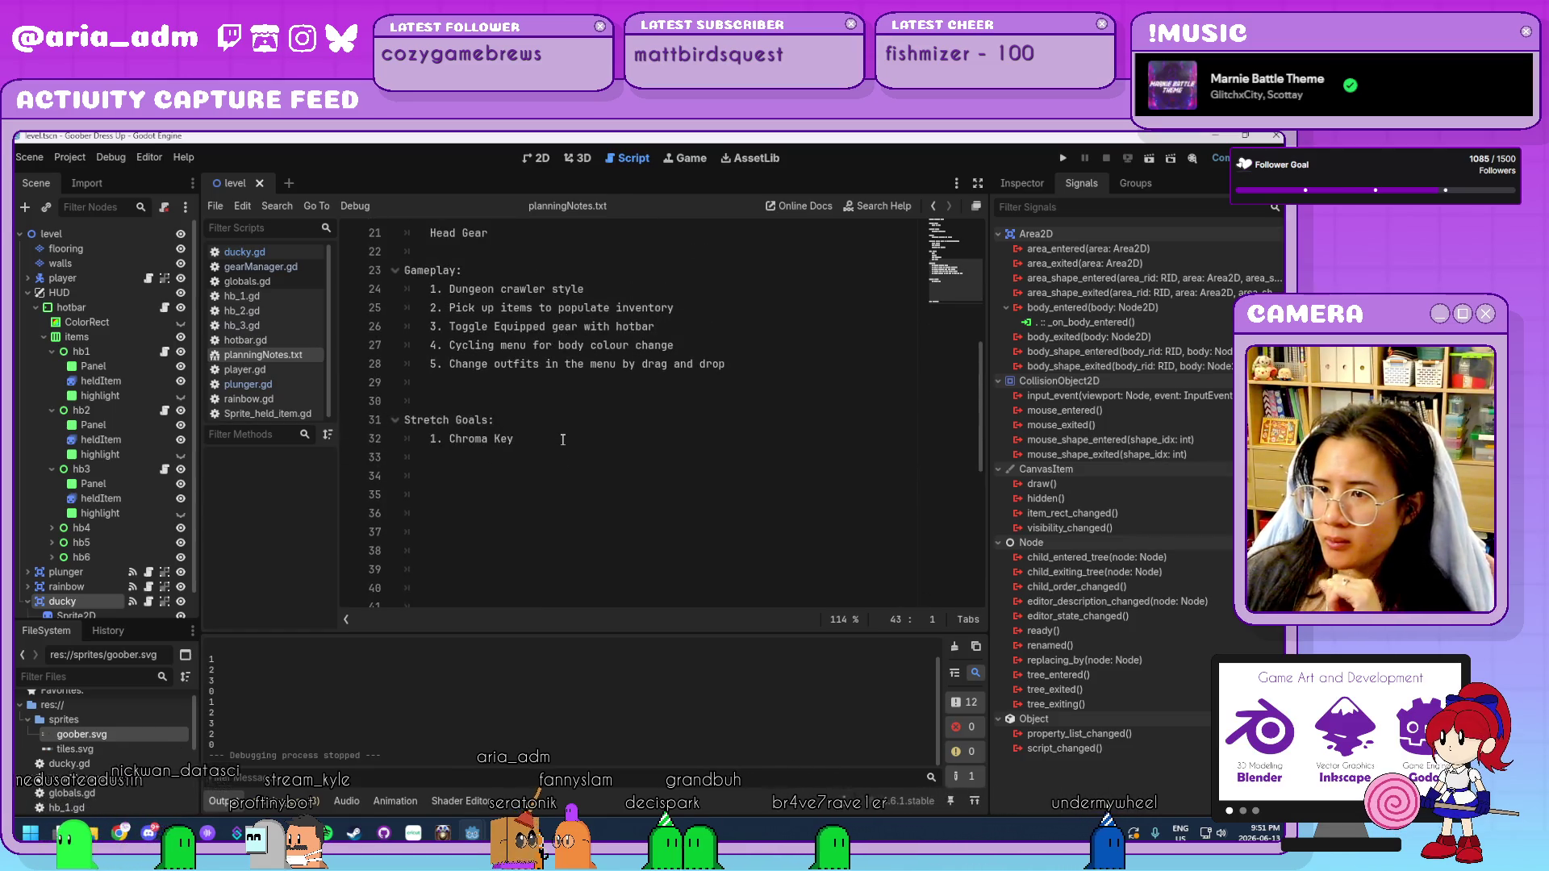
{"action": "scroll", "coordinate": [562, 439], "scroll_direction": "up", "scroll_amount": 3}
{"action": "scroll", "coordinate": [562, 440], "scroll_direction": "up", "scroll_amount": 2}
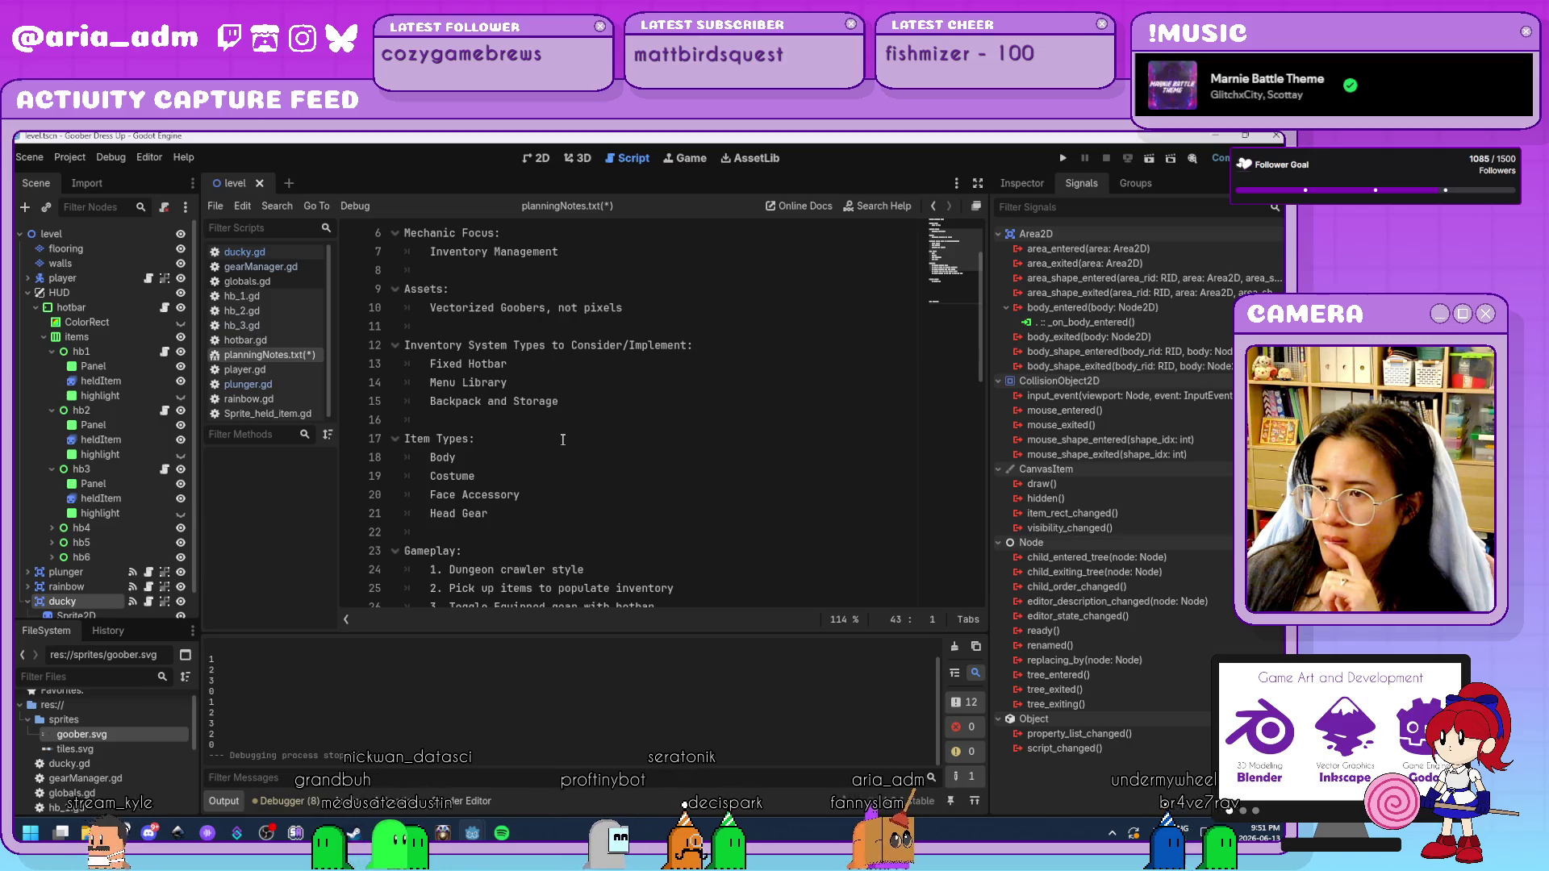
{"action": "scroll", "coordinate": [563, 440], "scroll_direction": "up", "scroll_amount": 2}
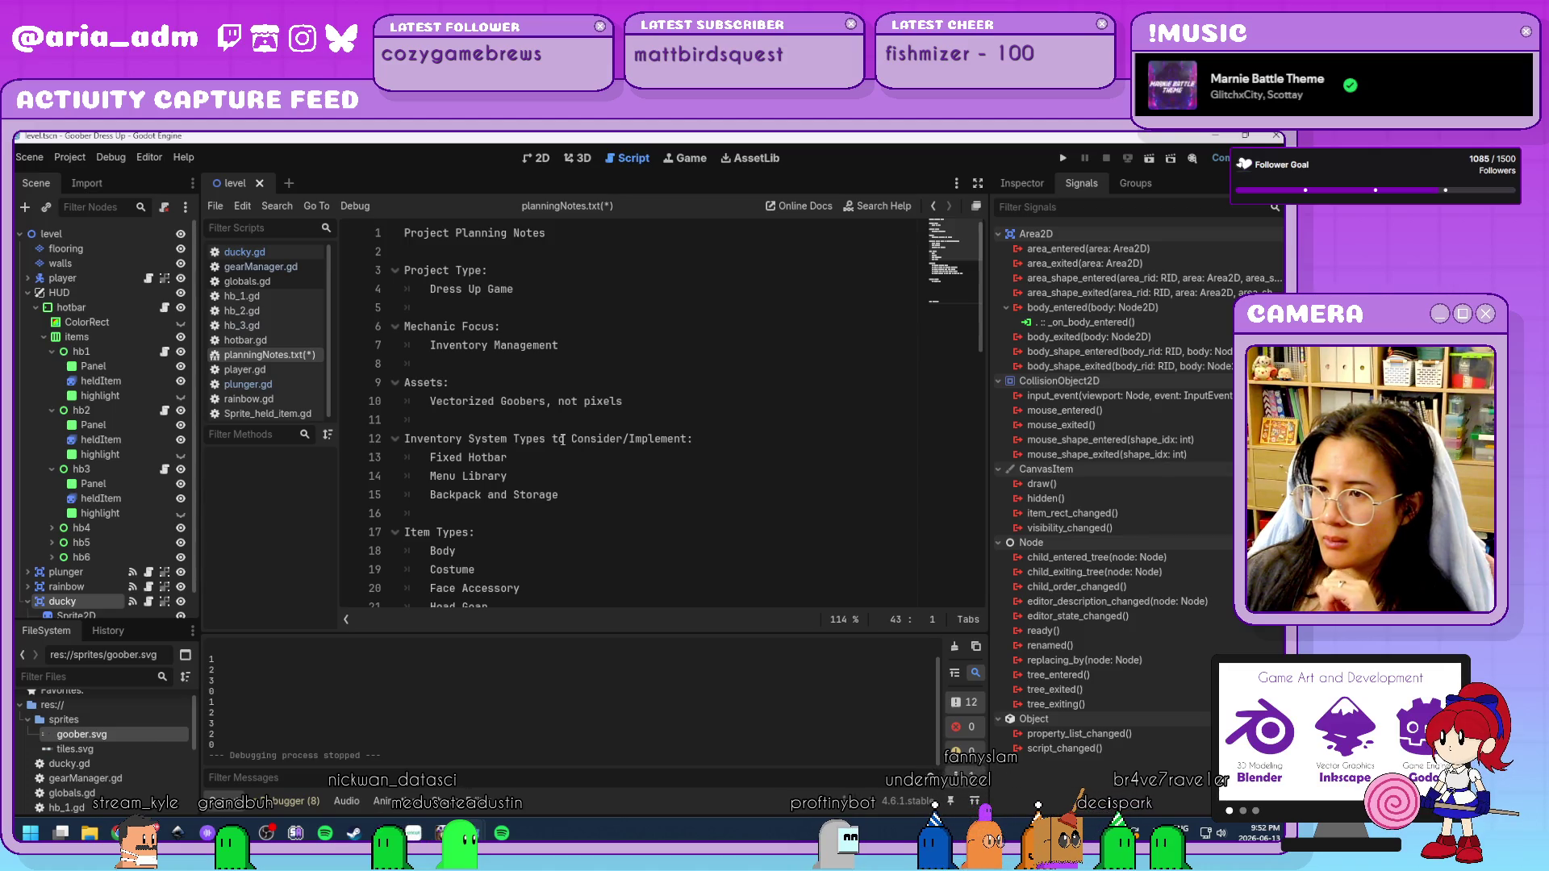
{"action": "scroll", "coordinate": [563, 440], "scroll_direction": "down", "scroll_amount": 1}
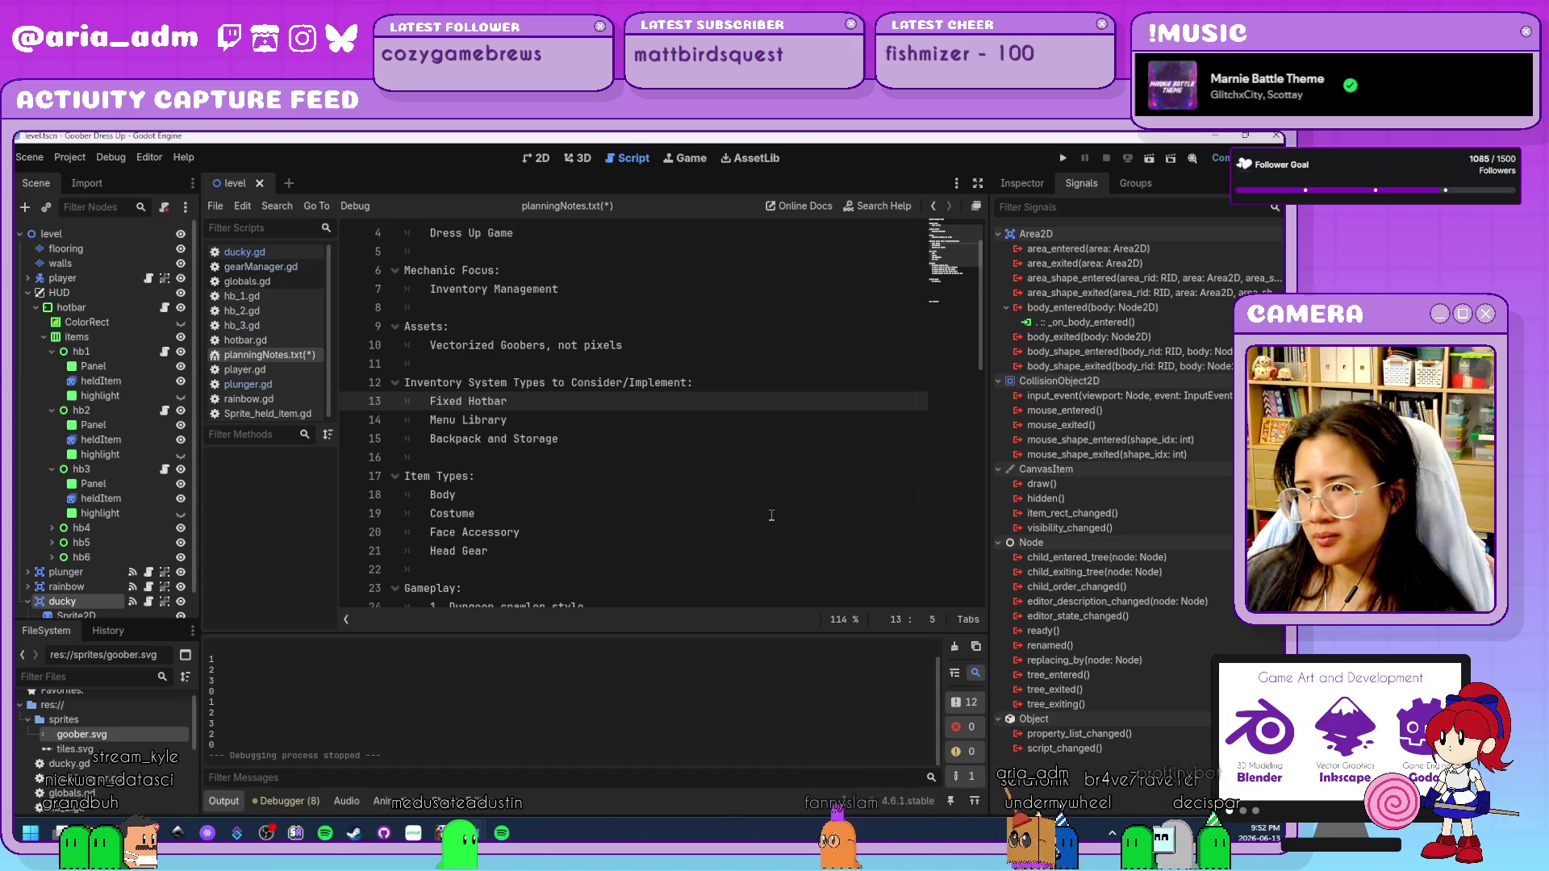
Add a leading '-' before each of the first three Gameplay items in planningNotes.txt.
{"action": "type", "text": "-"}
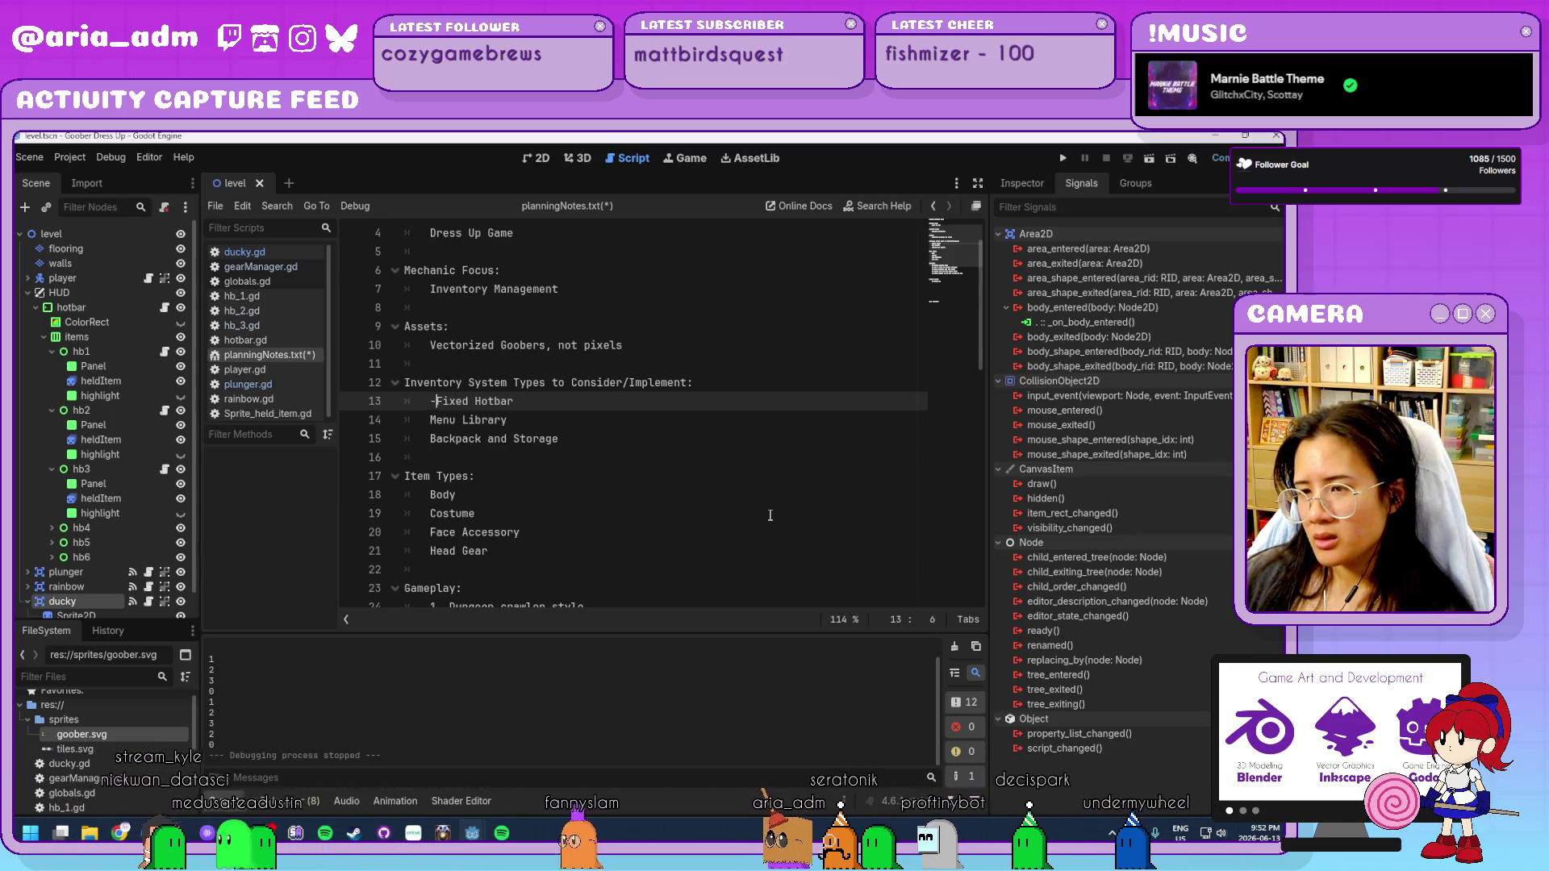
{"action": "left_click", "coordinate": [435, 420]}
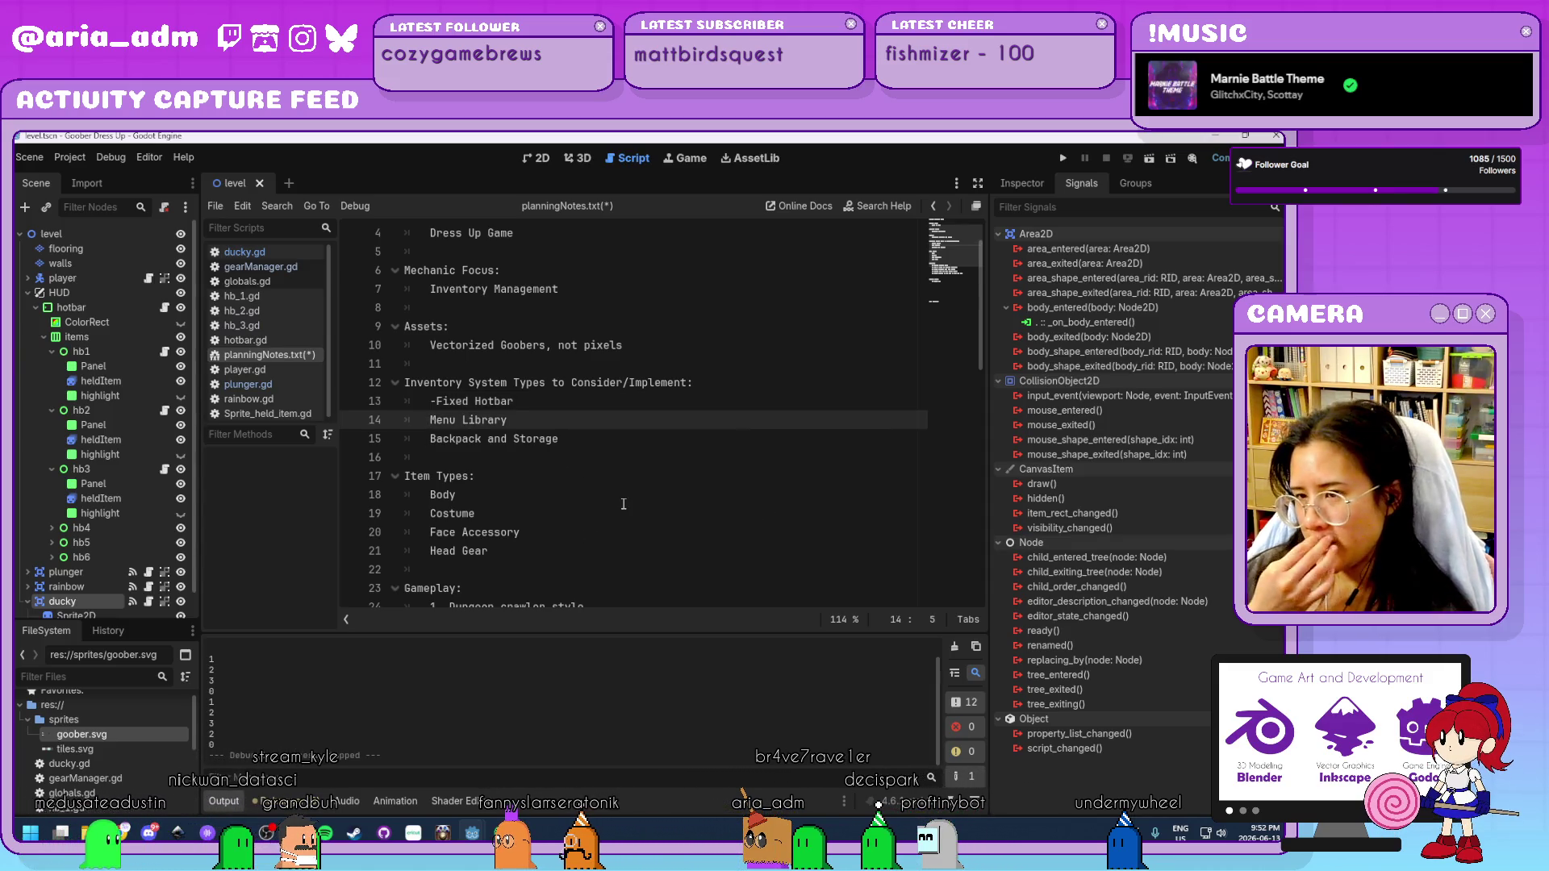
{"action": "scroll", "coordinate": [624, 504], "scroll_direction": "down", "scroll_amount": 2}
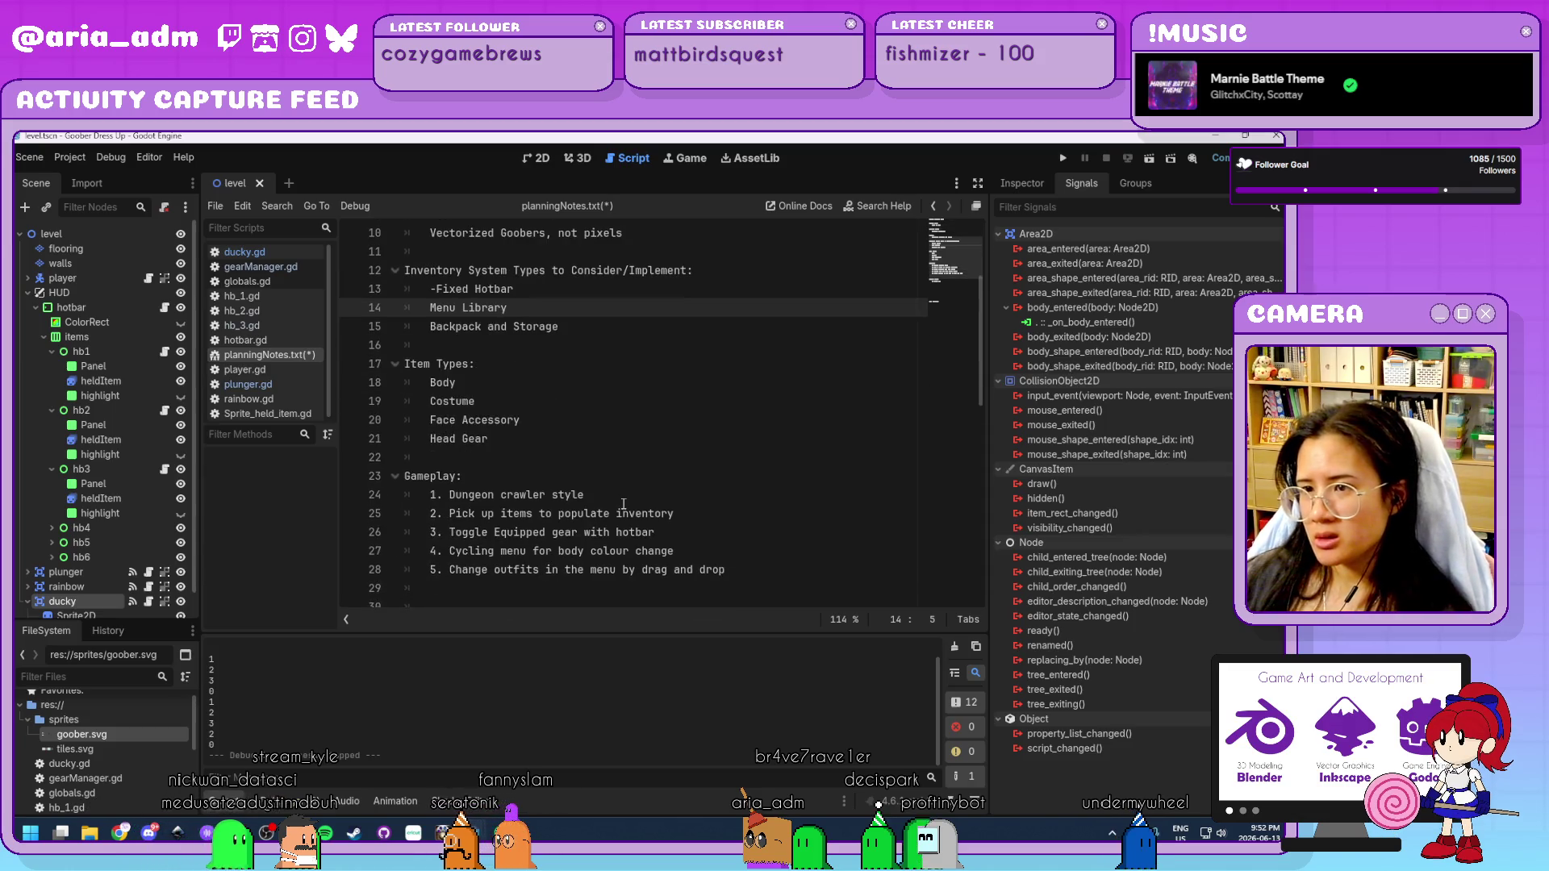
{"action": "scroll", "coordinate": [624, 504], "scroll_direction": "down", "scroll_amount": 4}
{"action": "scroll", "coordinate": [623, 504], "scroll_direction": "up", "scroll_amount": 5}
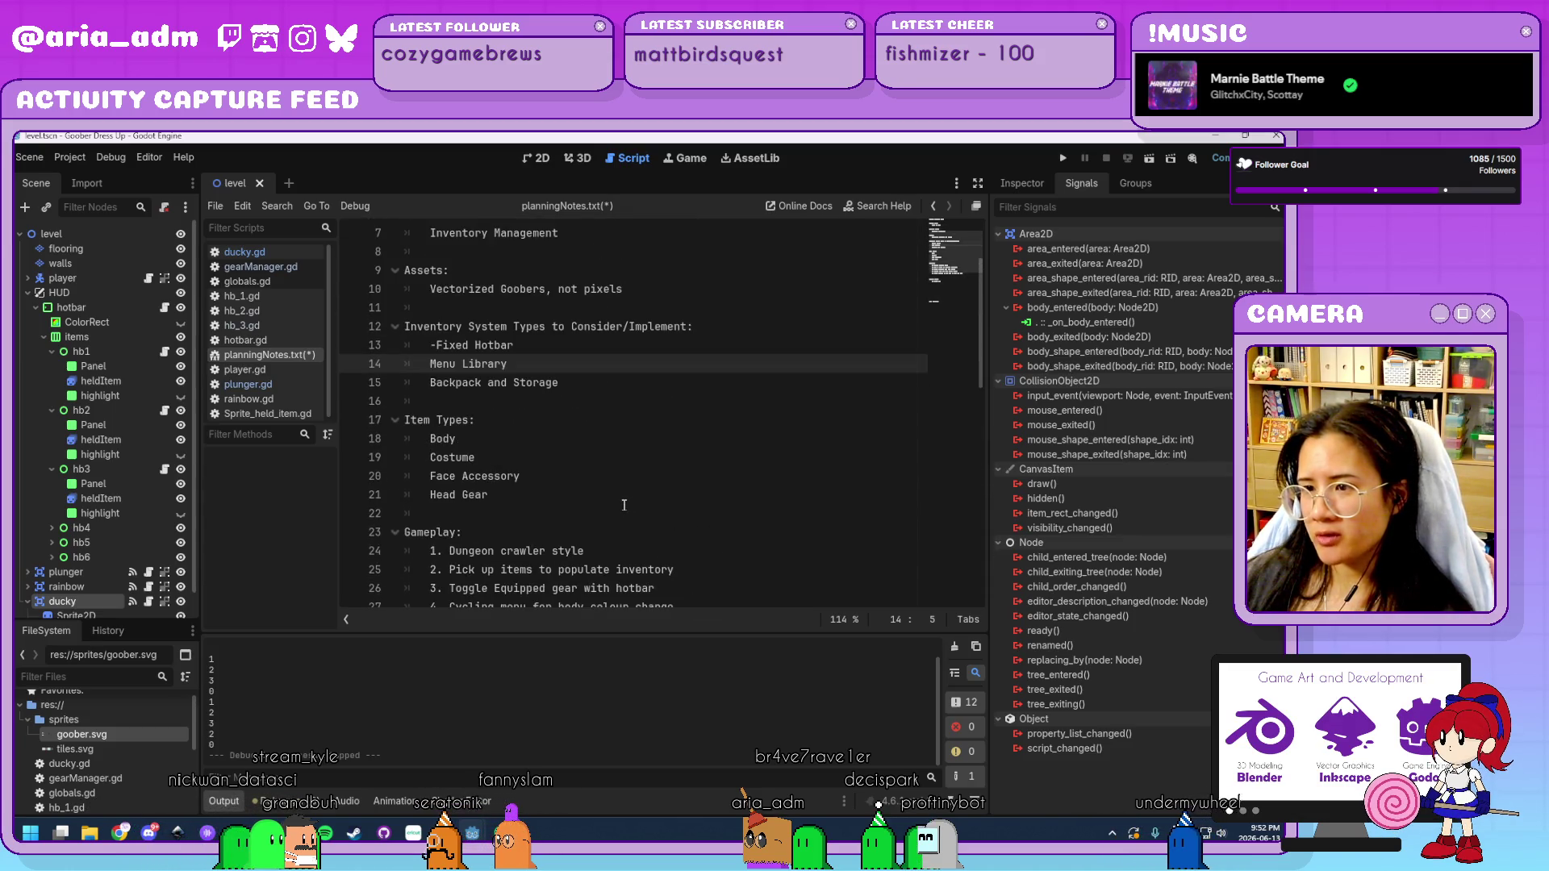
{"action": "scroll", "coordinate": [624, 505], "scroll_direction": "down", "scroll_amount": 1}
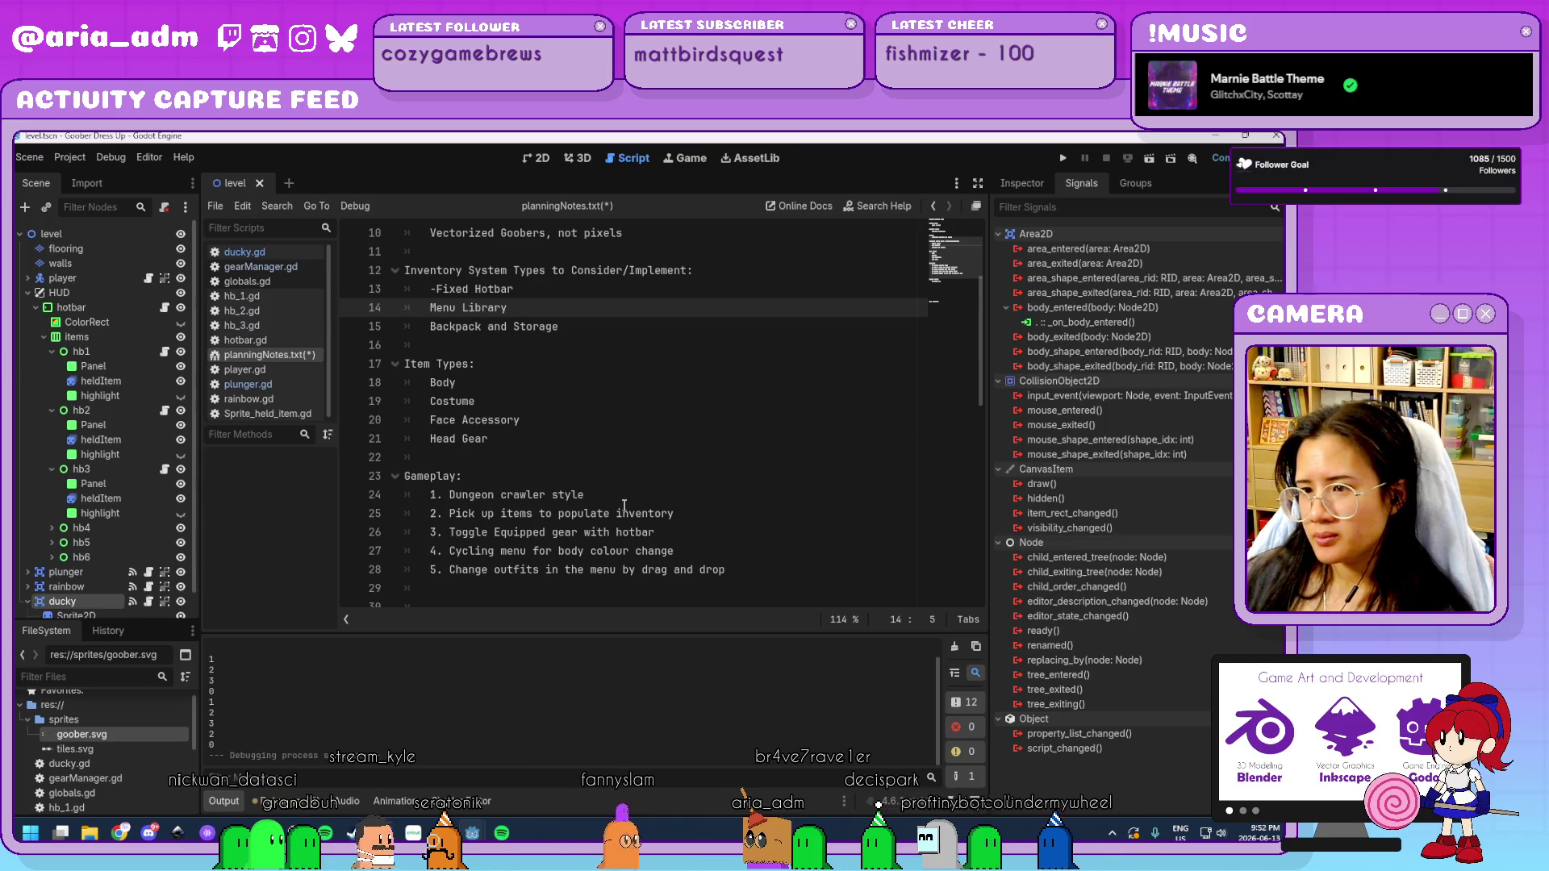
{"action": "left_click", "coordinate": [428, 494]}
{"action": "type", "text": "-"}
{"action": "left_click", "coordinate": [427, 514]}
{"action": "type", "text": "-"}
{"action": "left_click", "coordinate": [424, 534]}
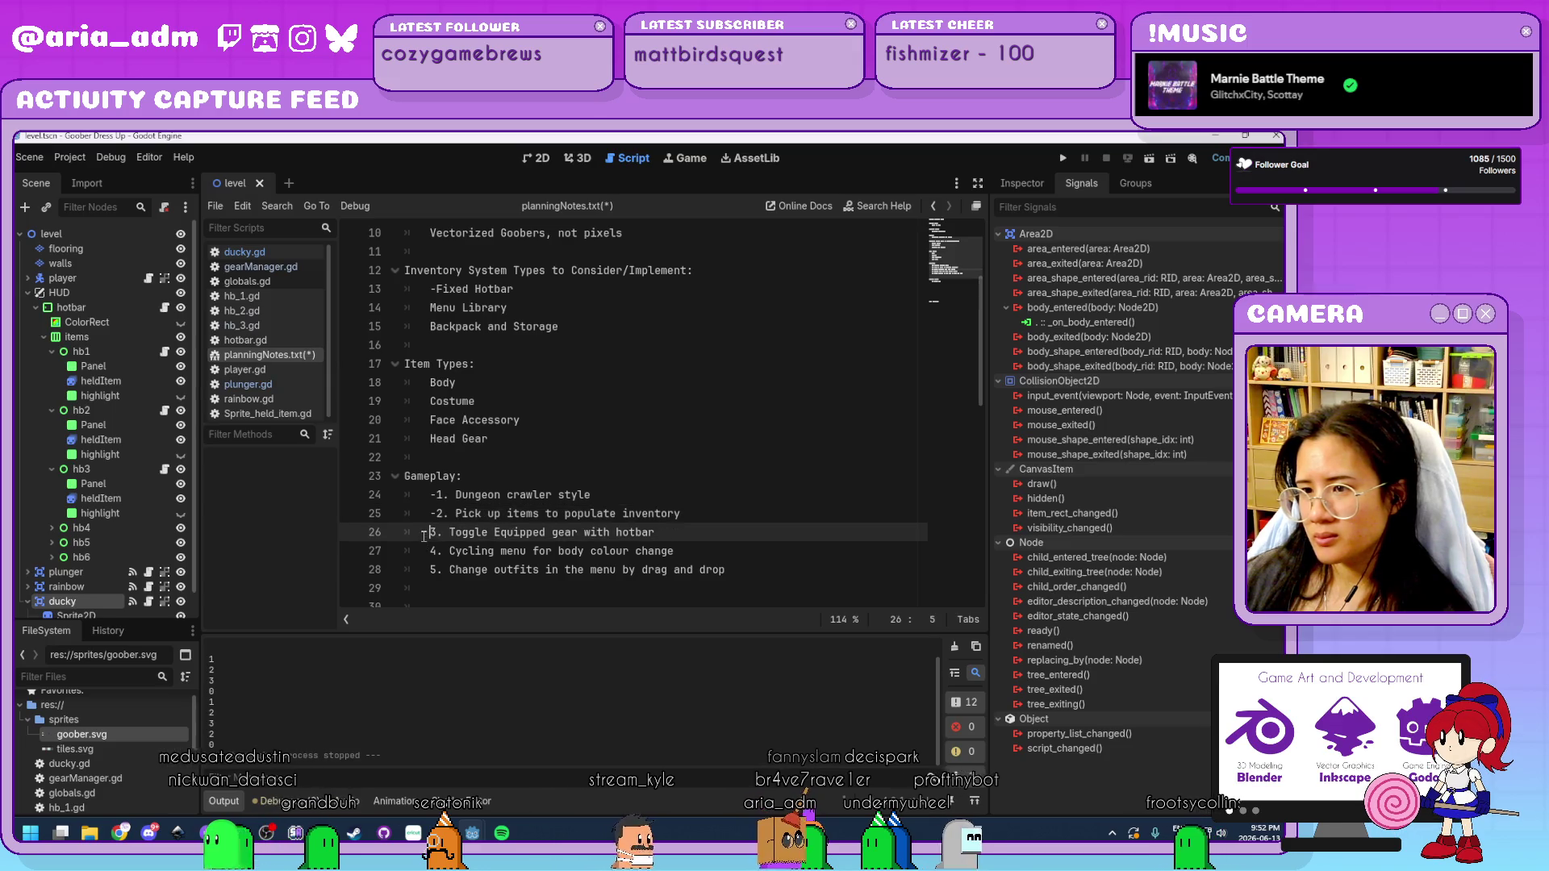
{"action": "type", "text": "-"}
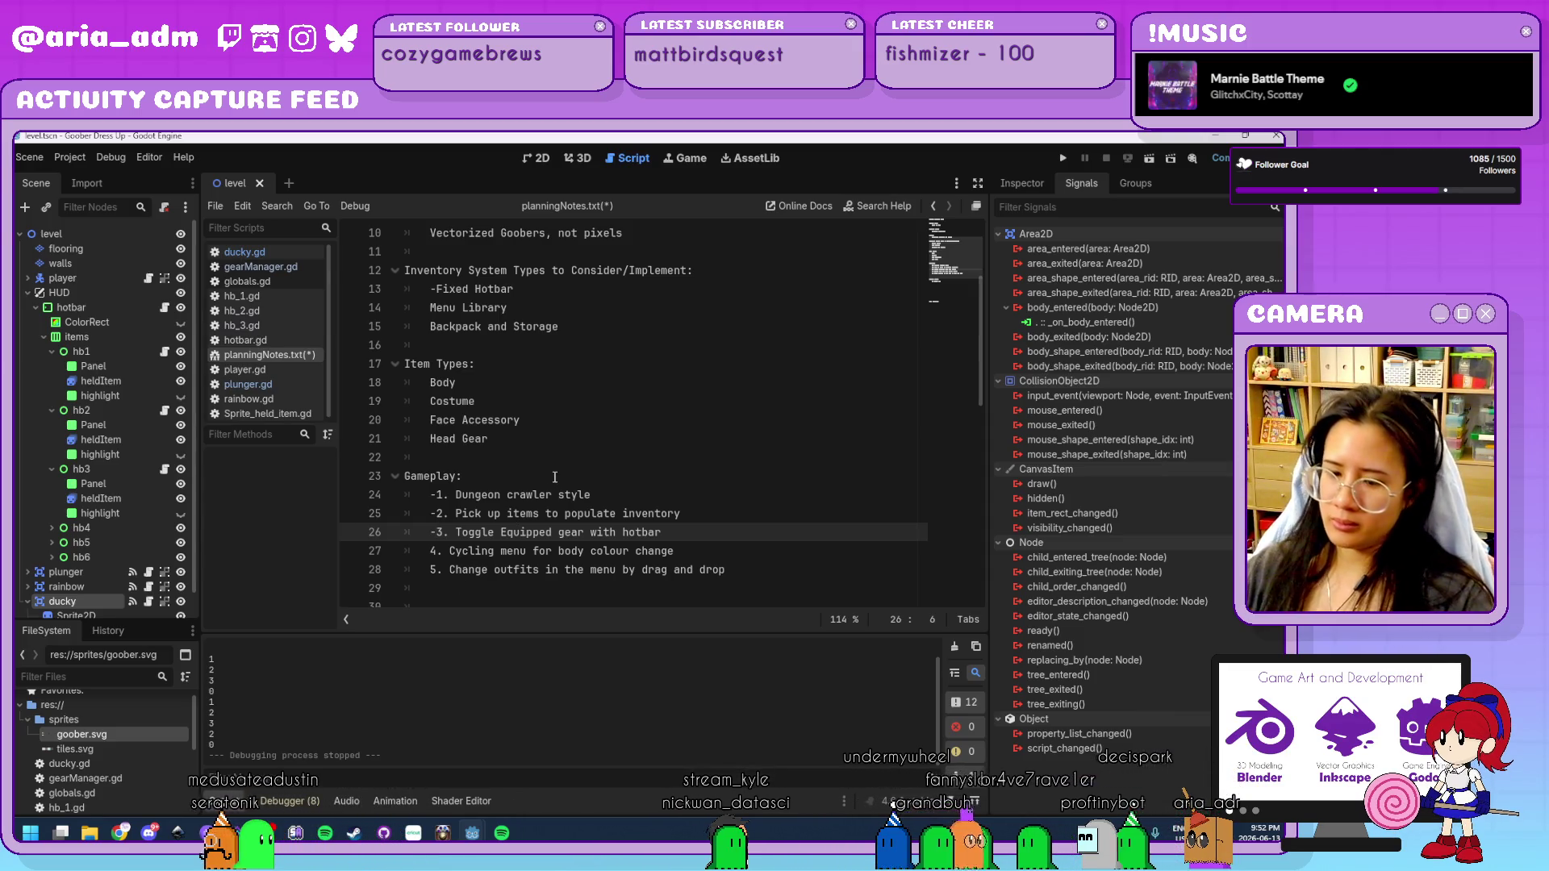
Save planningNotes.txt with Ctrl+S.
{"action": "scroll", "coordinate": [555, 477], "scroll_direction": "down", "scroll_amount": 3}
{"action": "scroll", "coordinate": [555, 477], "scroll_direction": "up", "scroll_amount": 2}
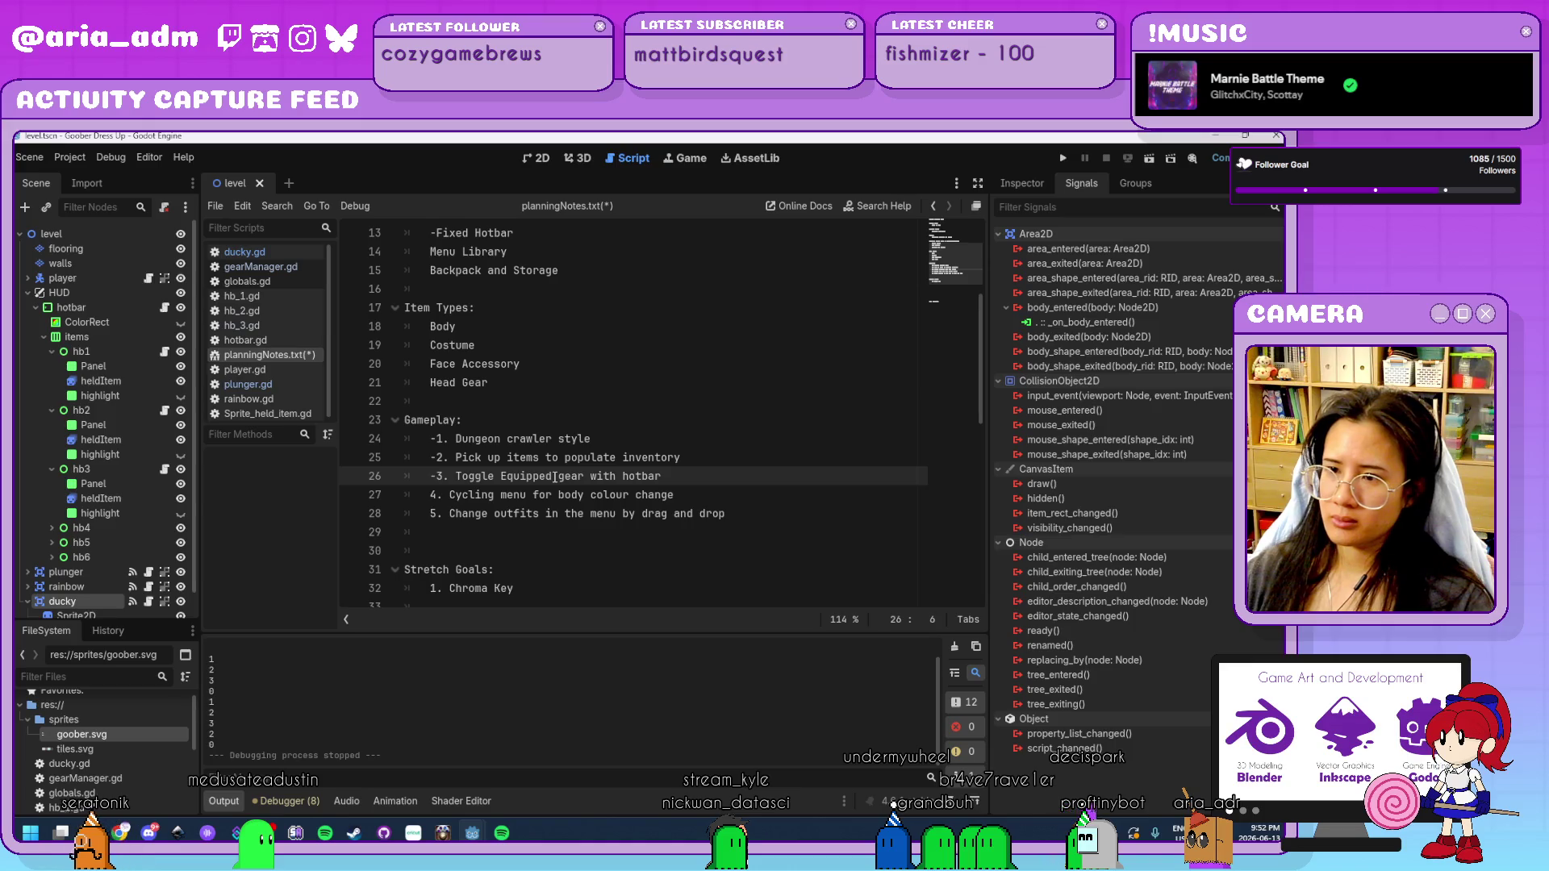
{"action": "scroll", "coordinate": [556, 477], "scroll_direction": "up", "scroll_amount": 1}
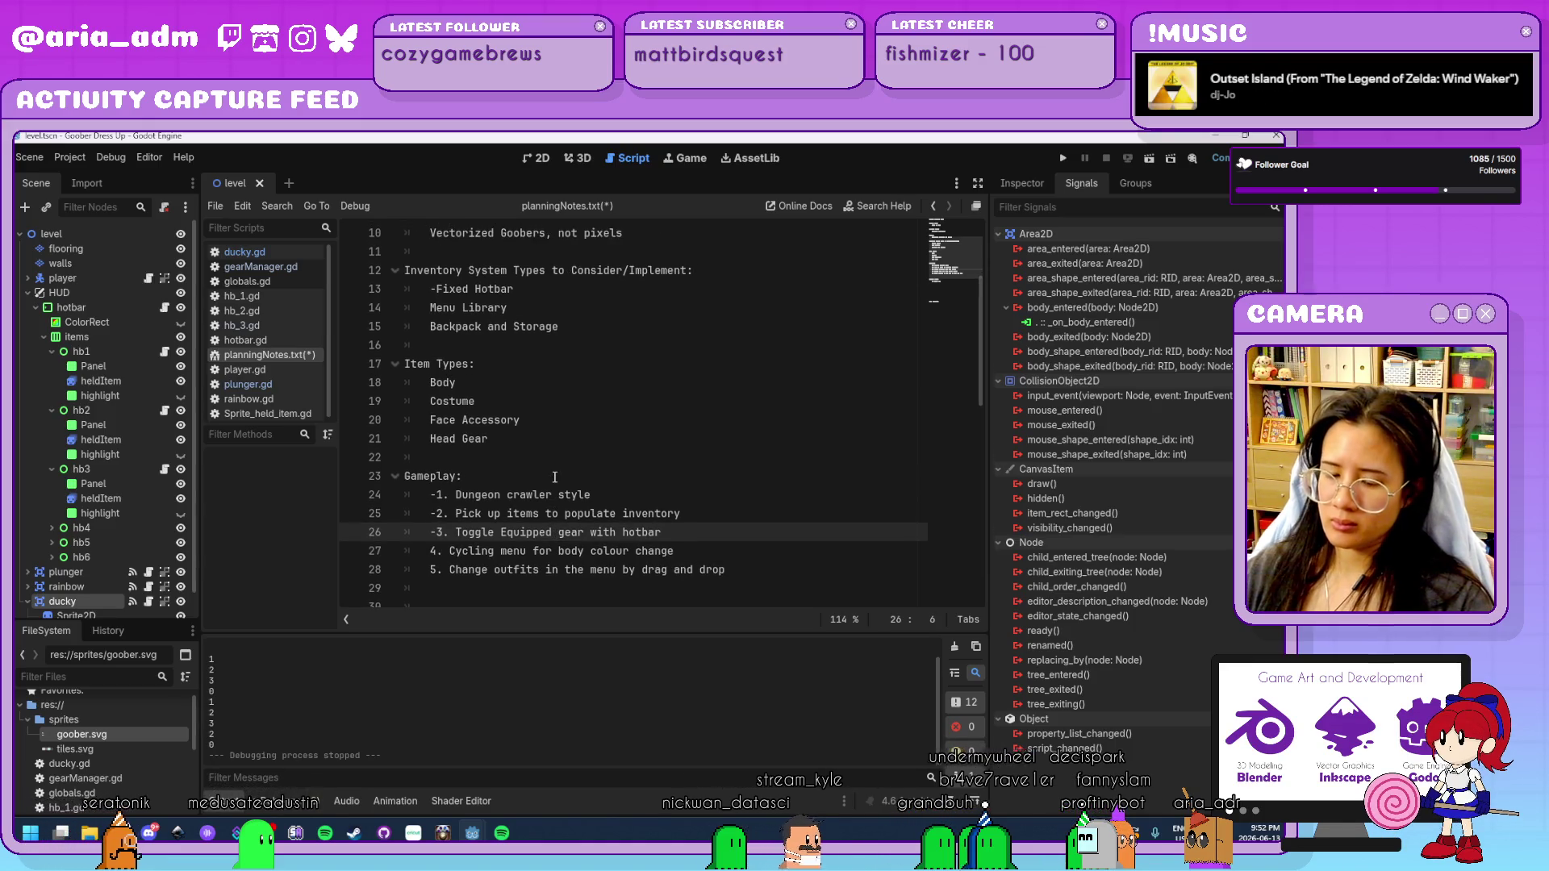
{"action": "key", "text": "ctrl+s"}
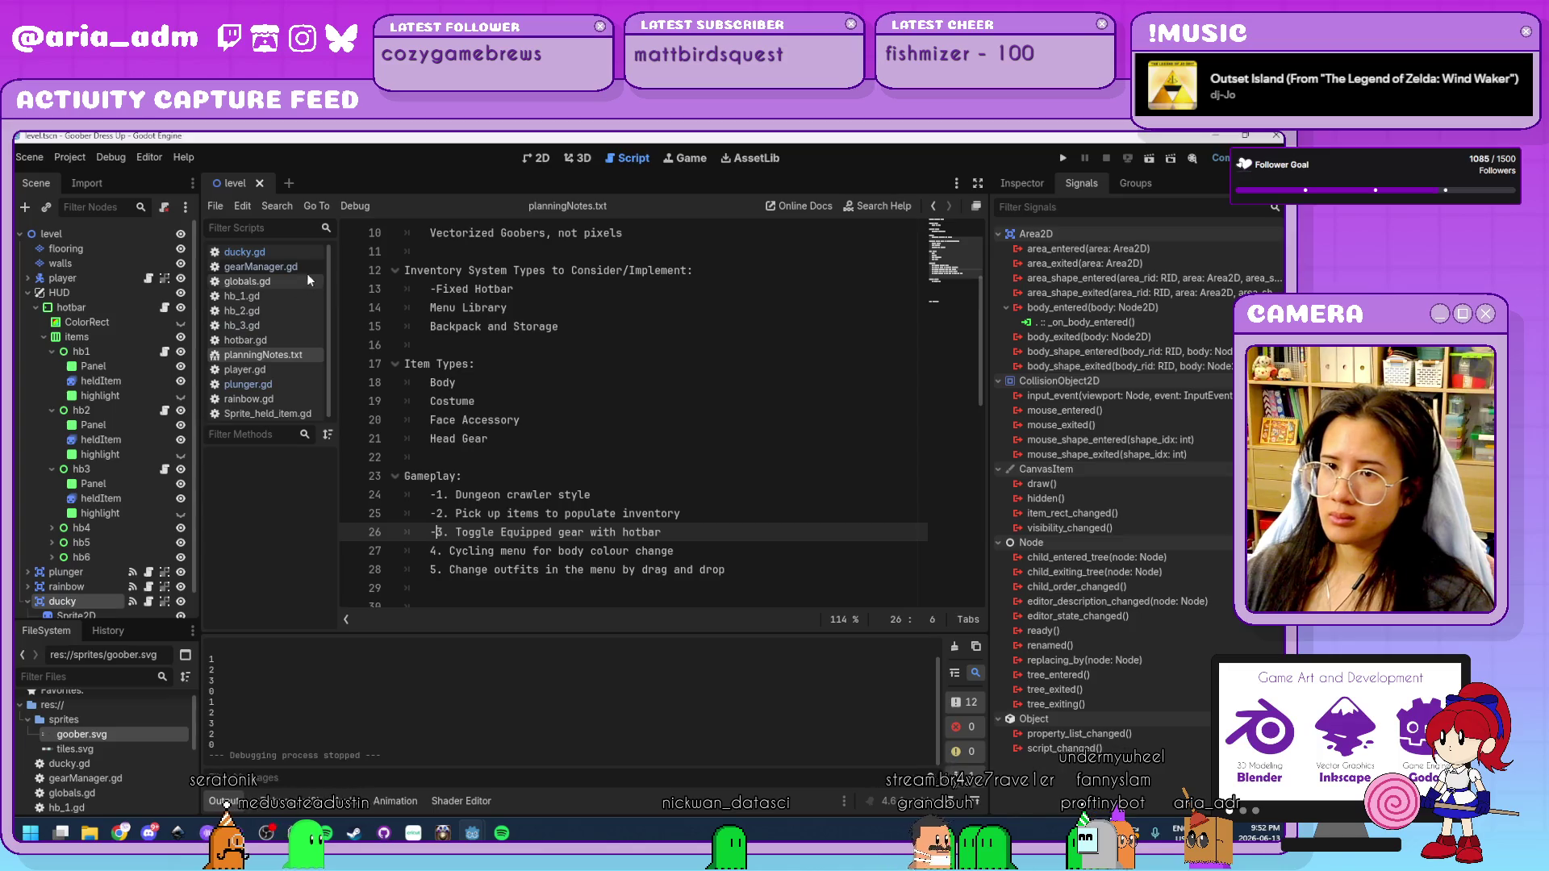
{"action": "left_click", "coordinate": [308, 268]}
Delete the print(handheldItem) lines from the plunger, rainbow and ducky branches of _input.
{"action": "scroll", "coordinate": [668, 393], "scroll_direction": "down", "scroll_amount": 9}
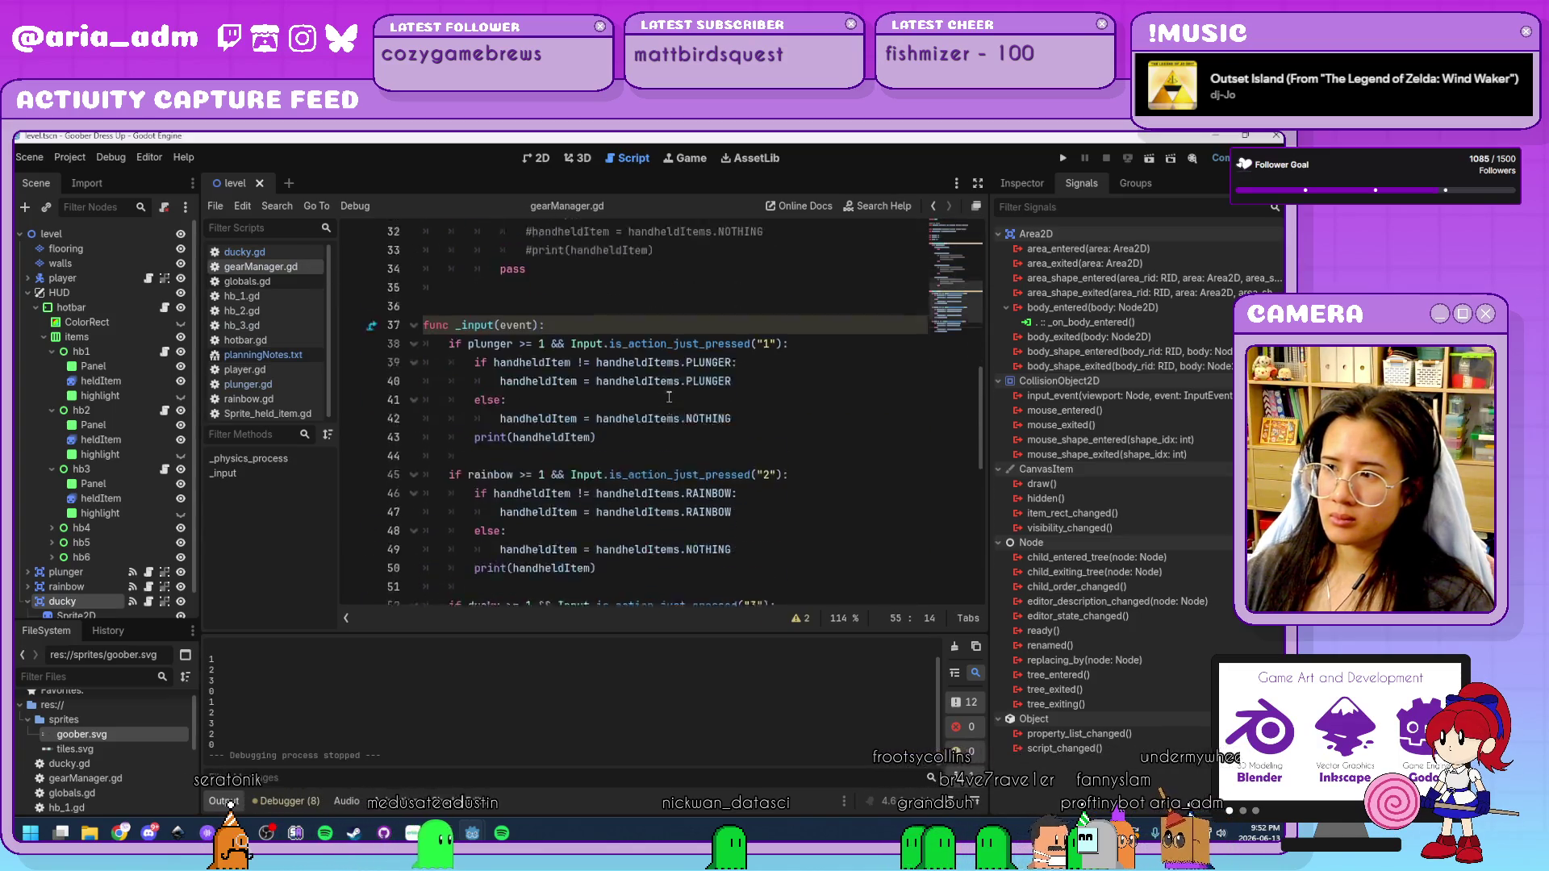
{"action": "scroll", "coordinate": [669, 394], "scroll_direction": "up", "scroll_amount": 10}
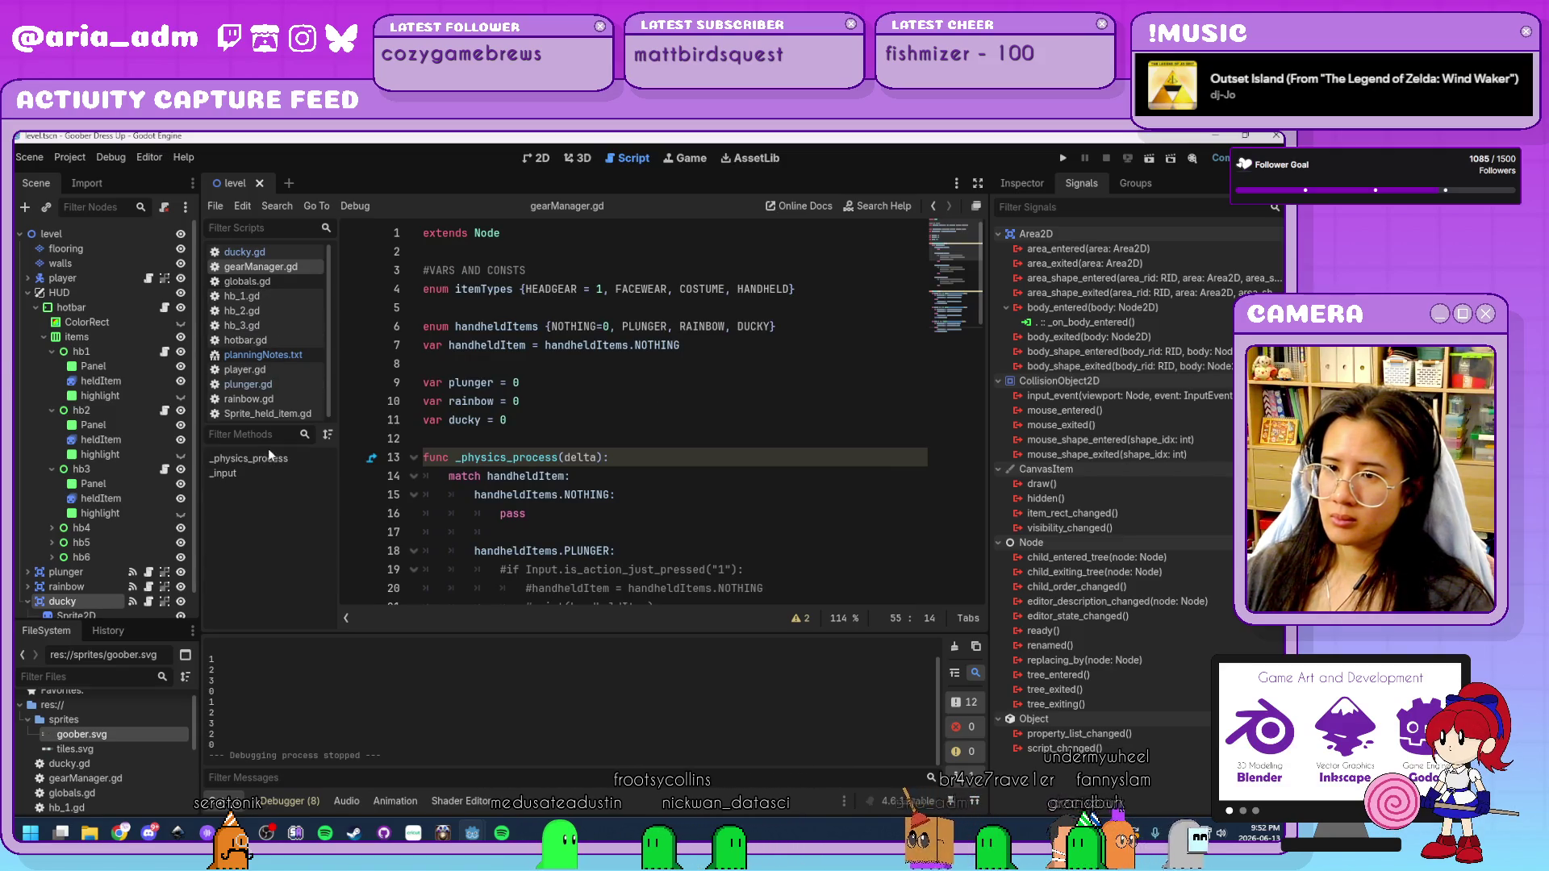
{"action": "left_click_drag", "start_coordinate": [279, 472], "coordinate": [289, 524]}
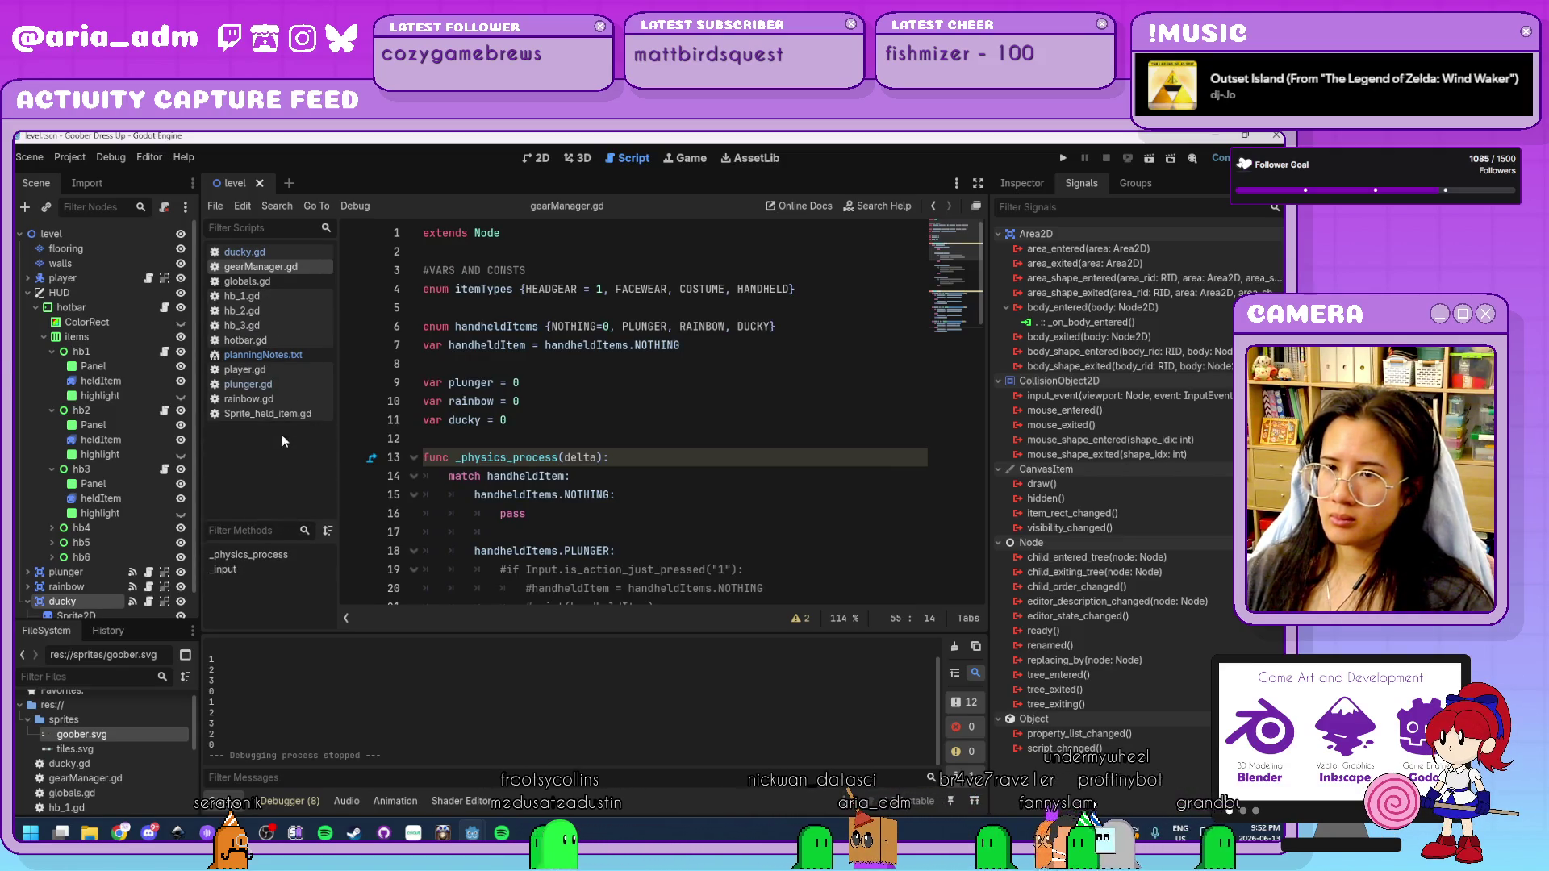
{"action": "scroll", "coordinate": [739, 498], "scroll_direction": "down", "scroll_amount": 12}
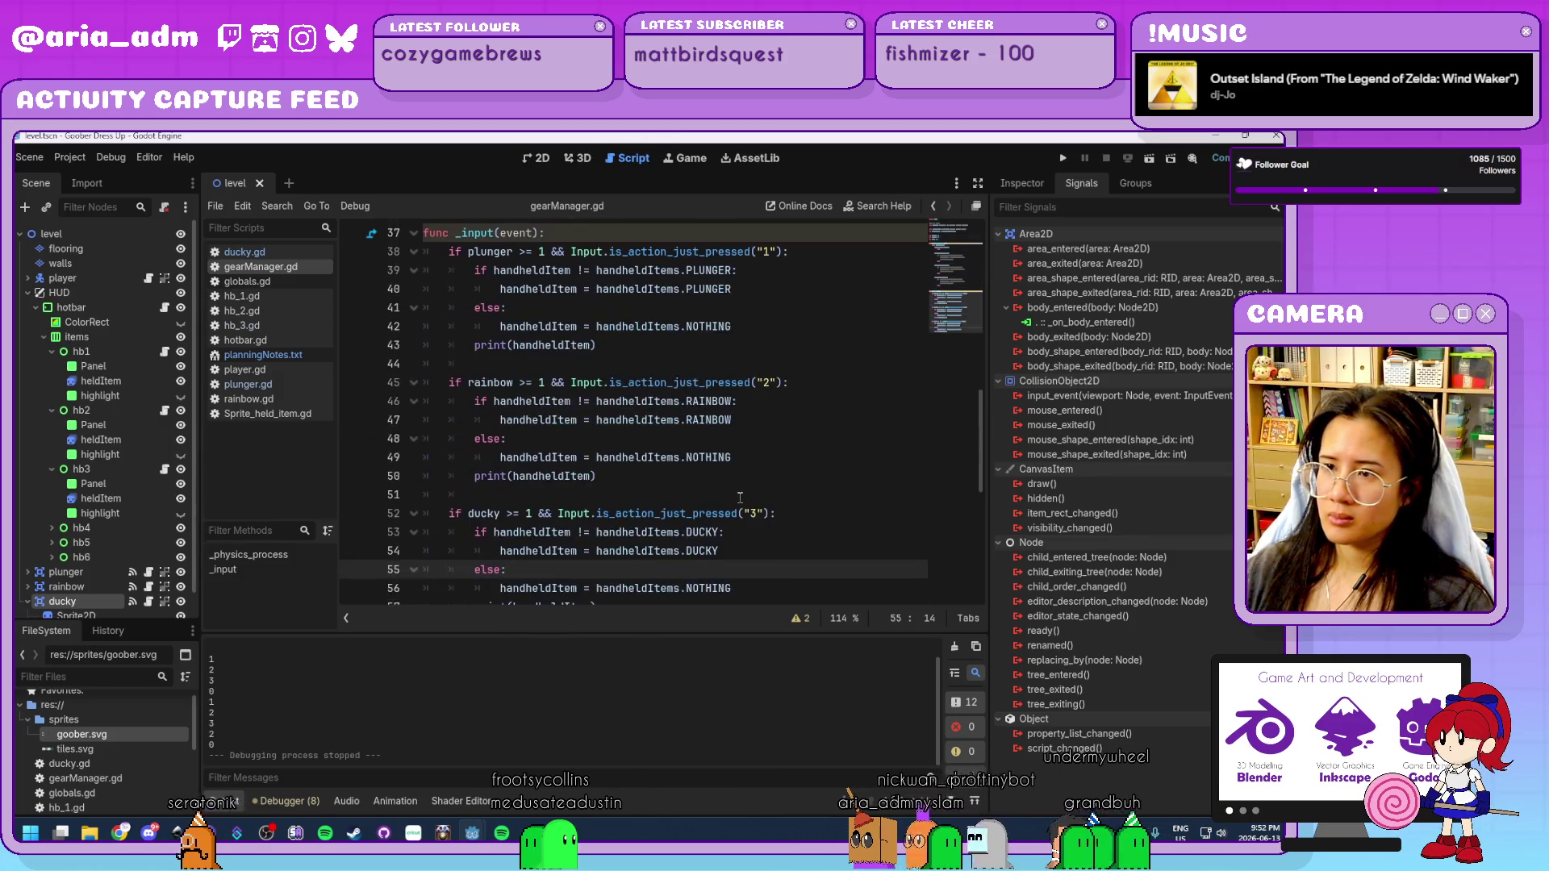
{"action": "left_click_drag", "start_coordinate": [626, 347], "coordinate": [341, 343]}
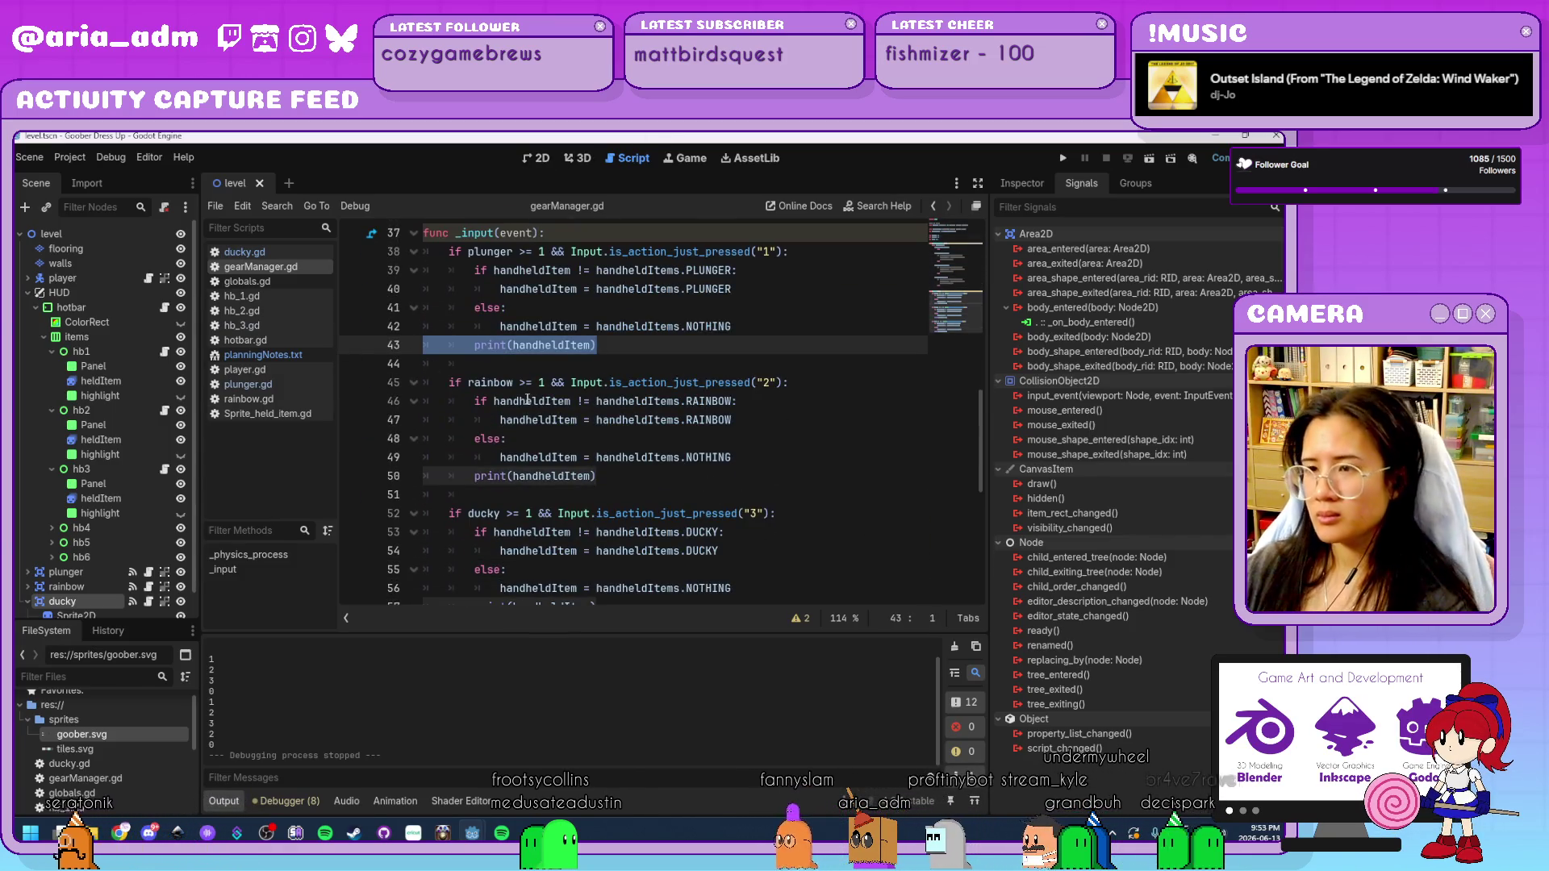
{"action": "left_click_drag", "start_coordinate": [611, 477], "coordinate": [360, 461]}
{"action": "left_click", "coordinate": [645, 514]}
{"action": "left_click_drag", "start_coordinate": [597, 476], "coordinate": [475, 476]}
{"action": "key", "text": "BackSpace"}
{"action": "scroll", "coordinate": [619, 440], "scroll_direction": "down", "scroll_amount": 3}
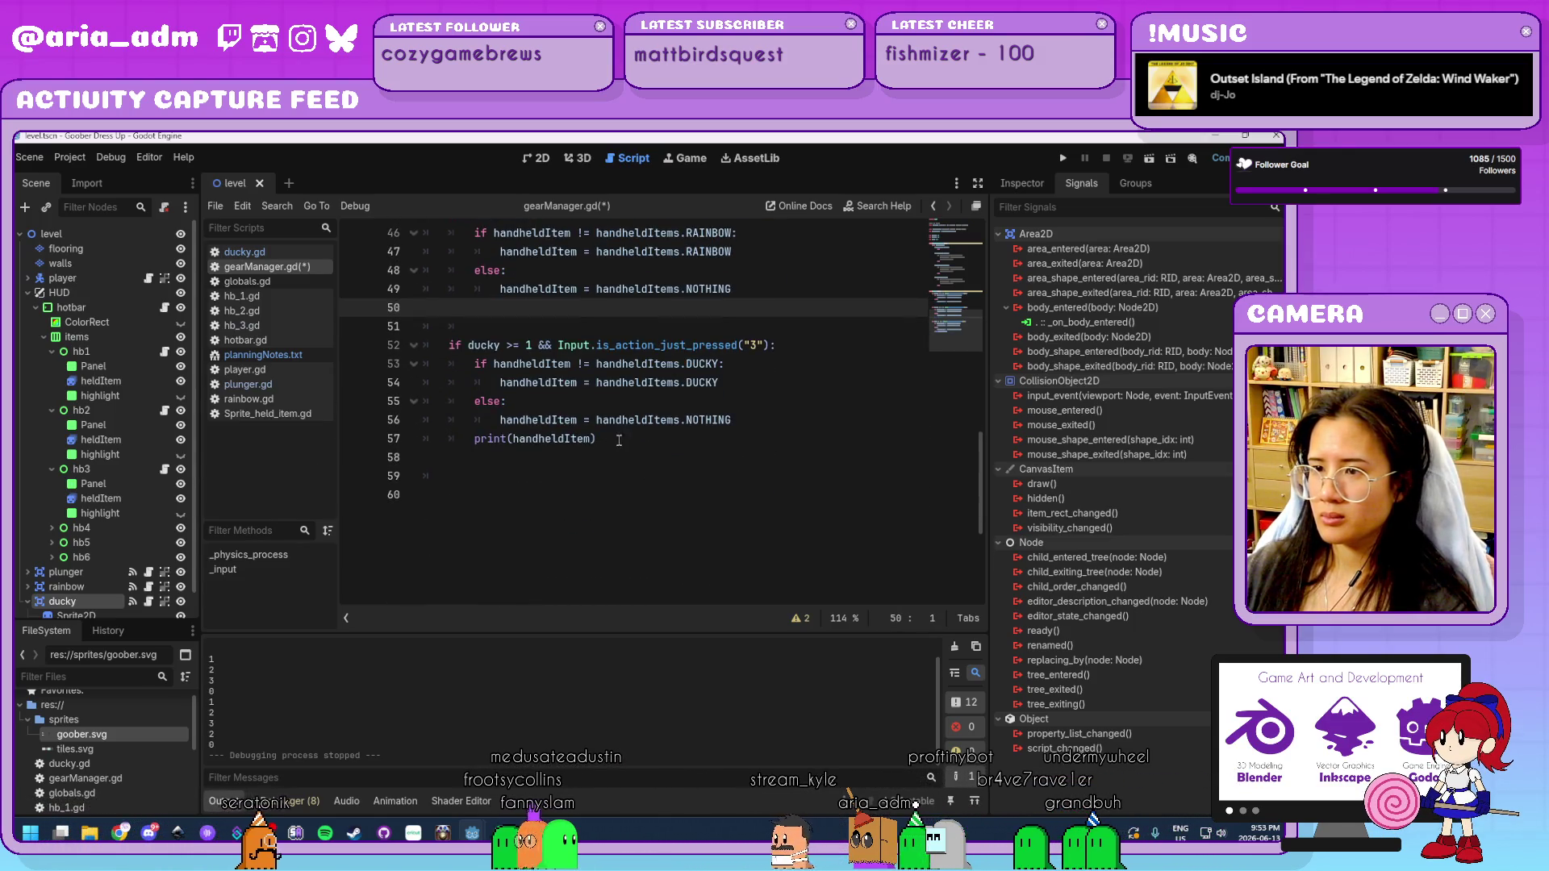
{"action": "left_click_drag", "start_coordinate": [619, 439], "coordinate": [370, 437]}
{"action": "key", "text": "BackSpace"}
{"action": "key", "text": "BackSpace"}
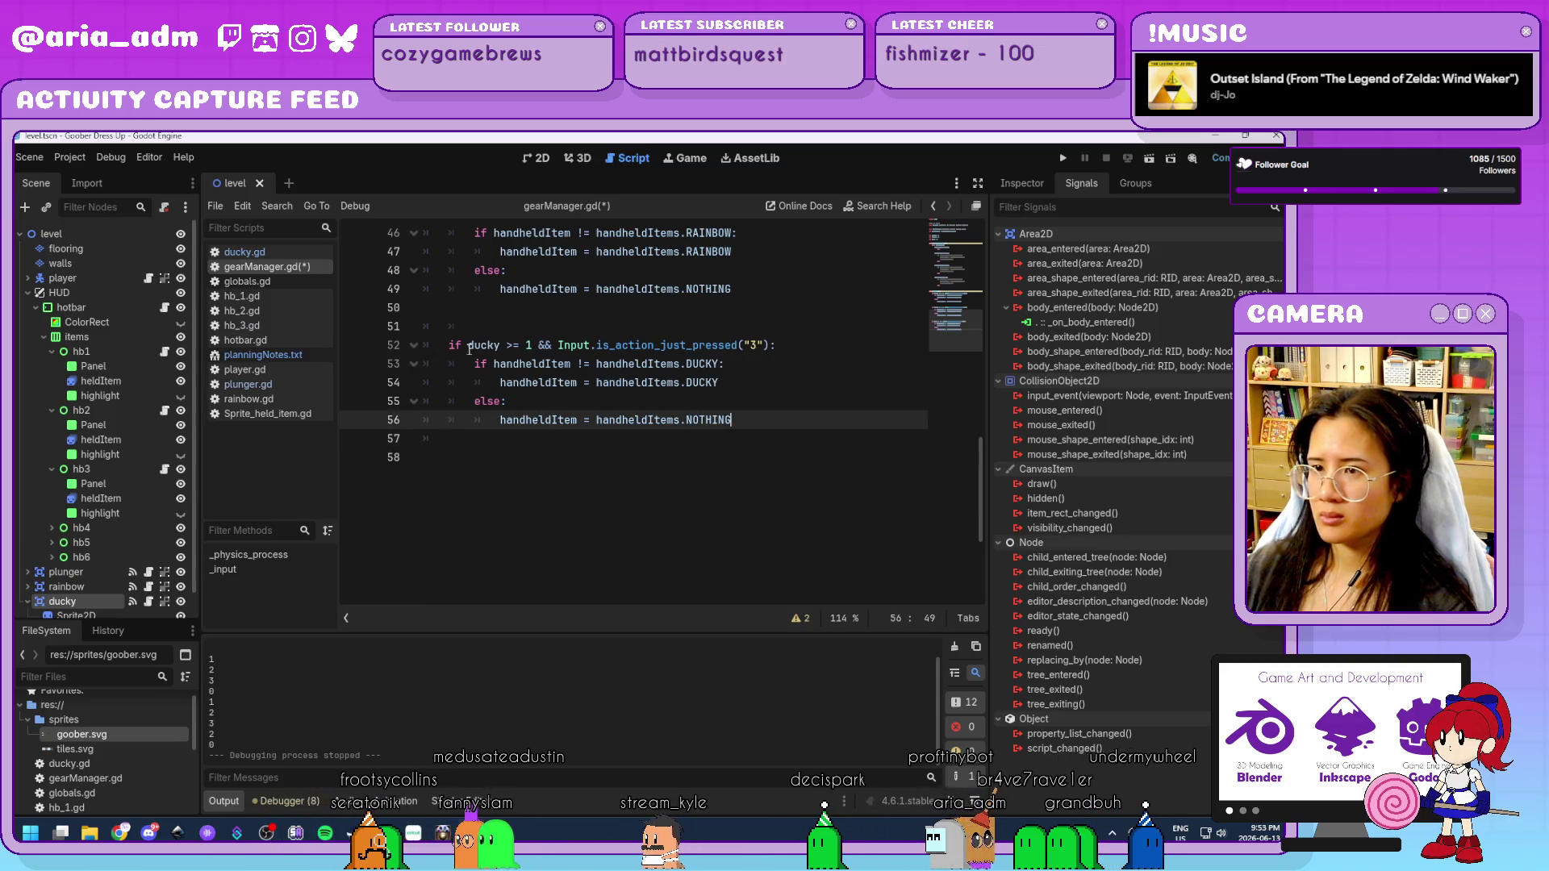
Remove the leftover blank lines in _input and switch to the 2D view.
{"action": "left_click", "coordinate": [473, 326]}
{"action": "key", "text": "BackSpace"}
{"action": "scroll", "coordinate": [476, 356], "scroll_direction": "up", "scroll_amount": 3}
{"action": "left_click", "coordinate": [484, 320]}
{"action": "key", "text": "BackSpace"}
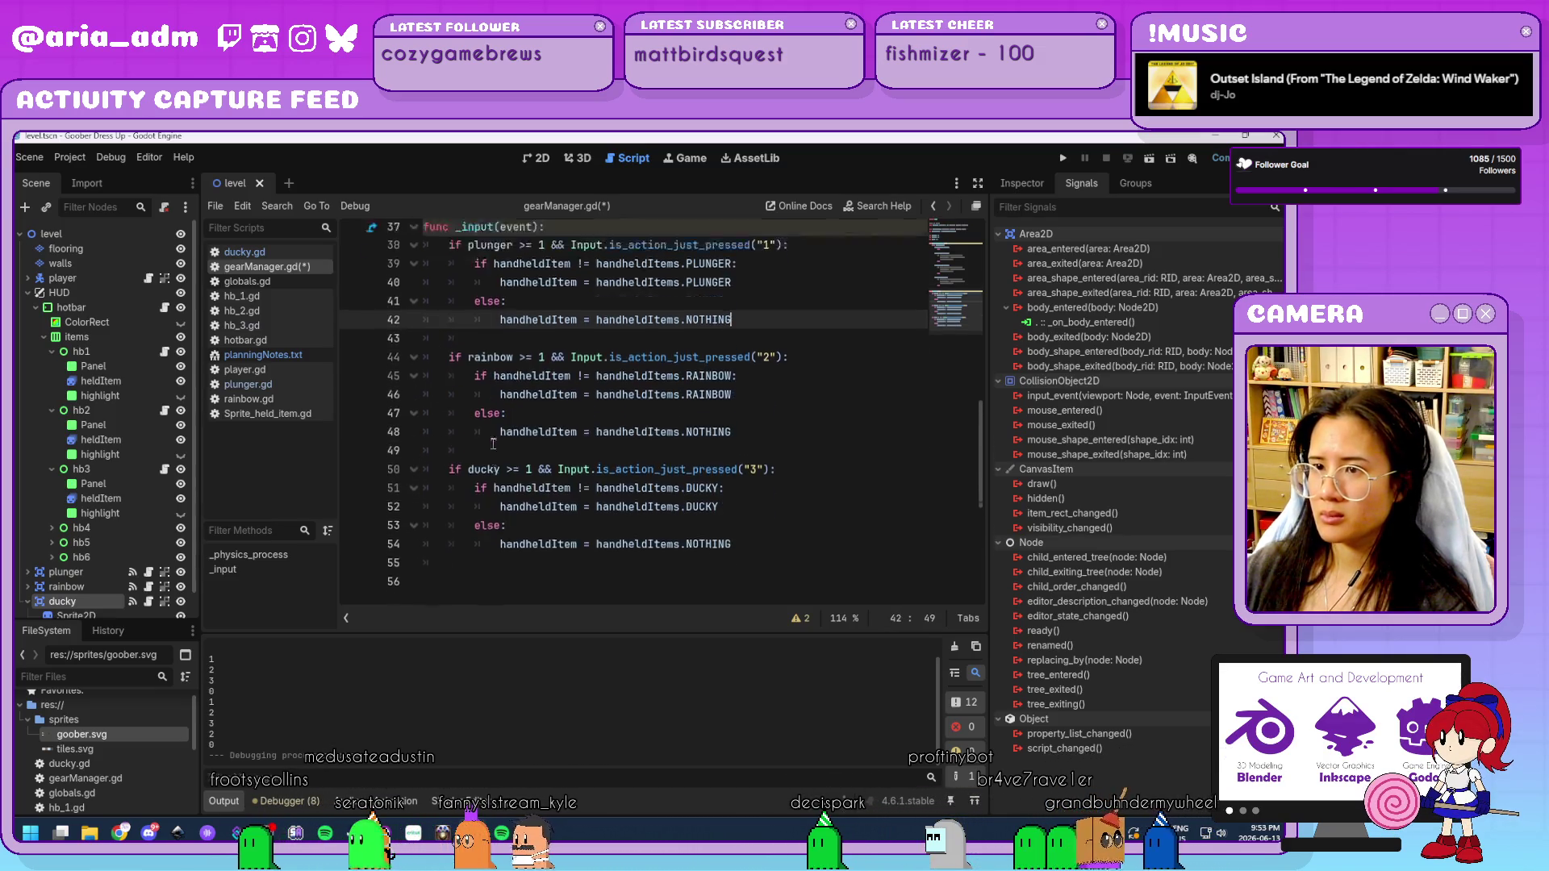
{"action": "scroll", "coordinate": [452, 428], "scroll_direction": "up", "scroll_amount": 7}
{"action": "left_click", "coordinate": [403, 408]}
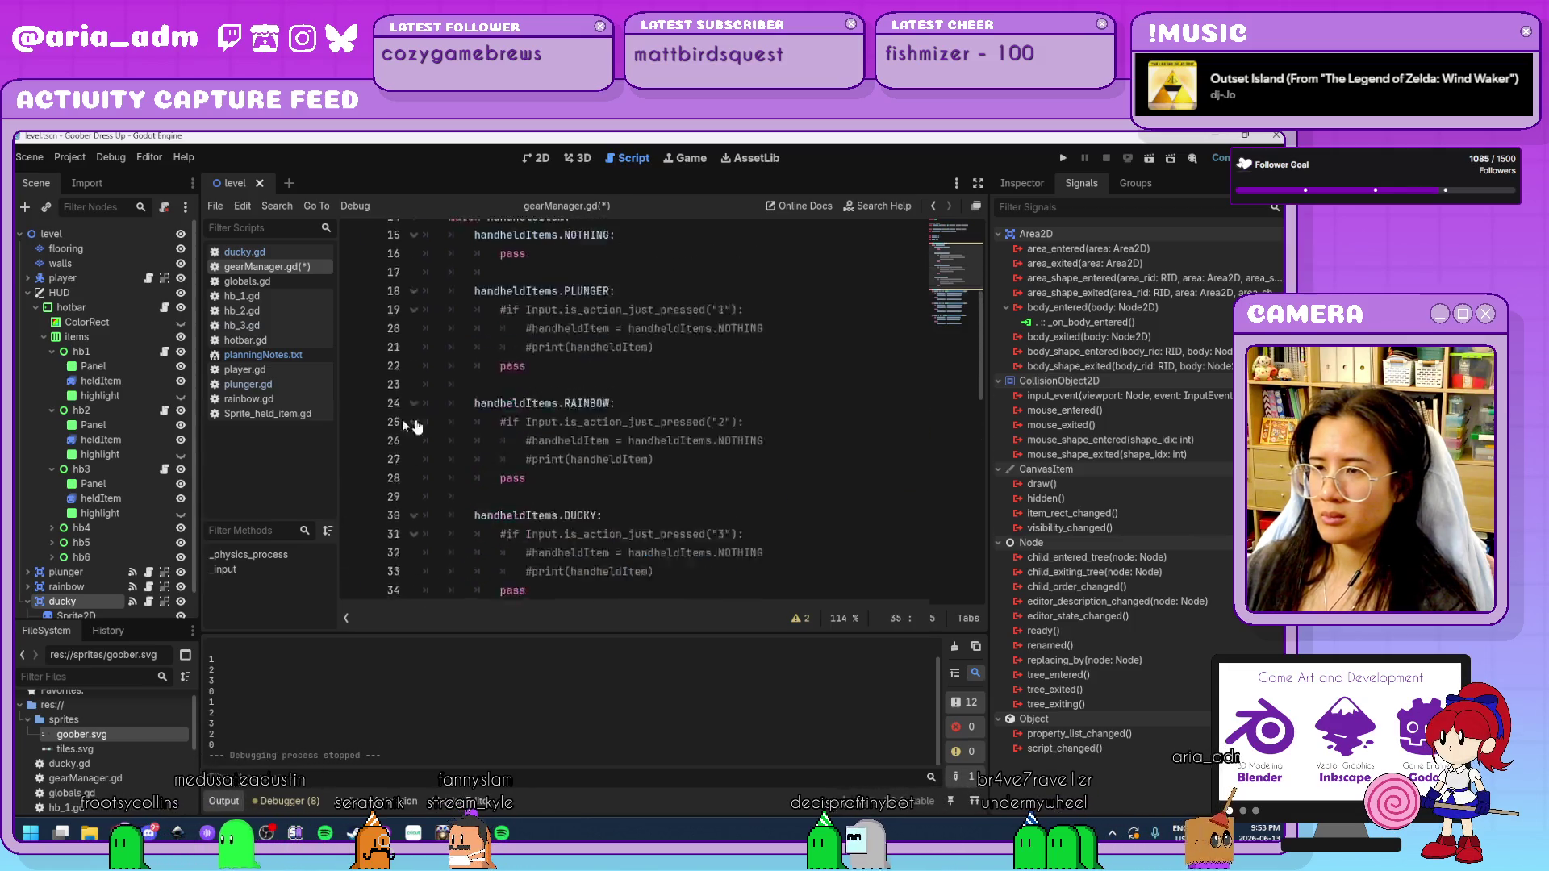
{"action": "scroll", "coordinate": [393, 423], "scroll_direction": "up", "scroll_amount": 5}
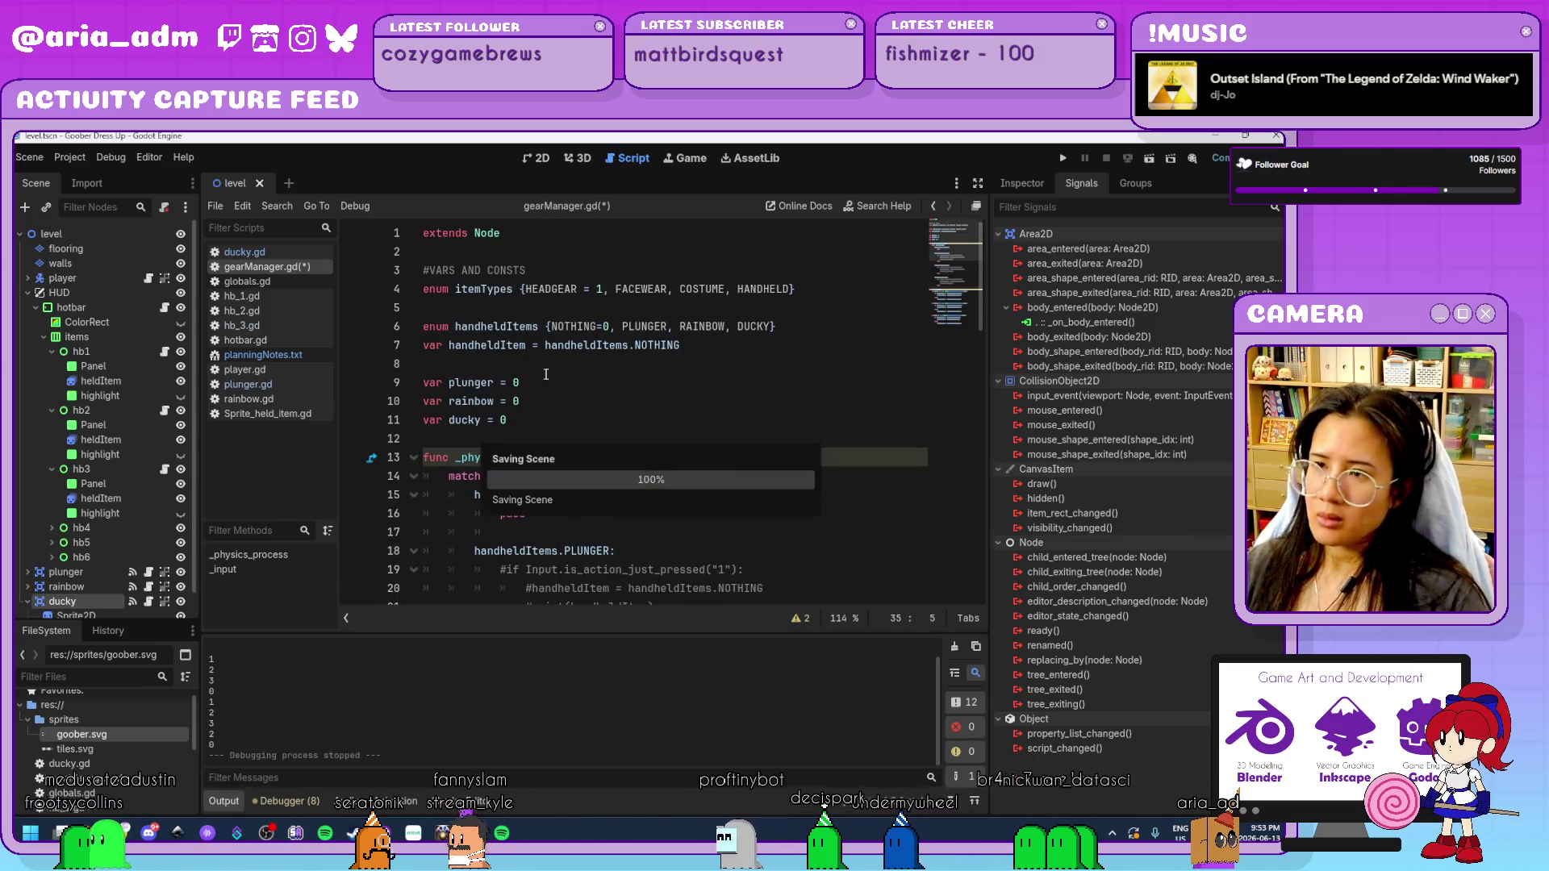
{"action": "key", "text": "ctrl+F1"}
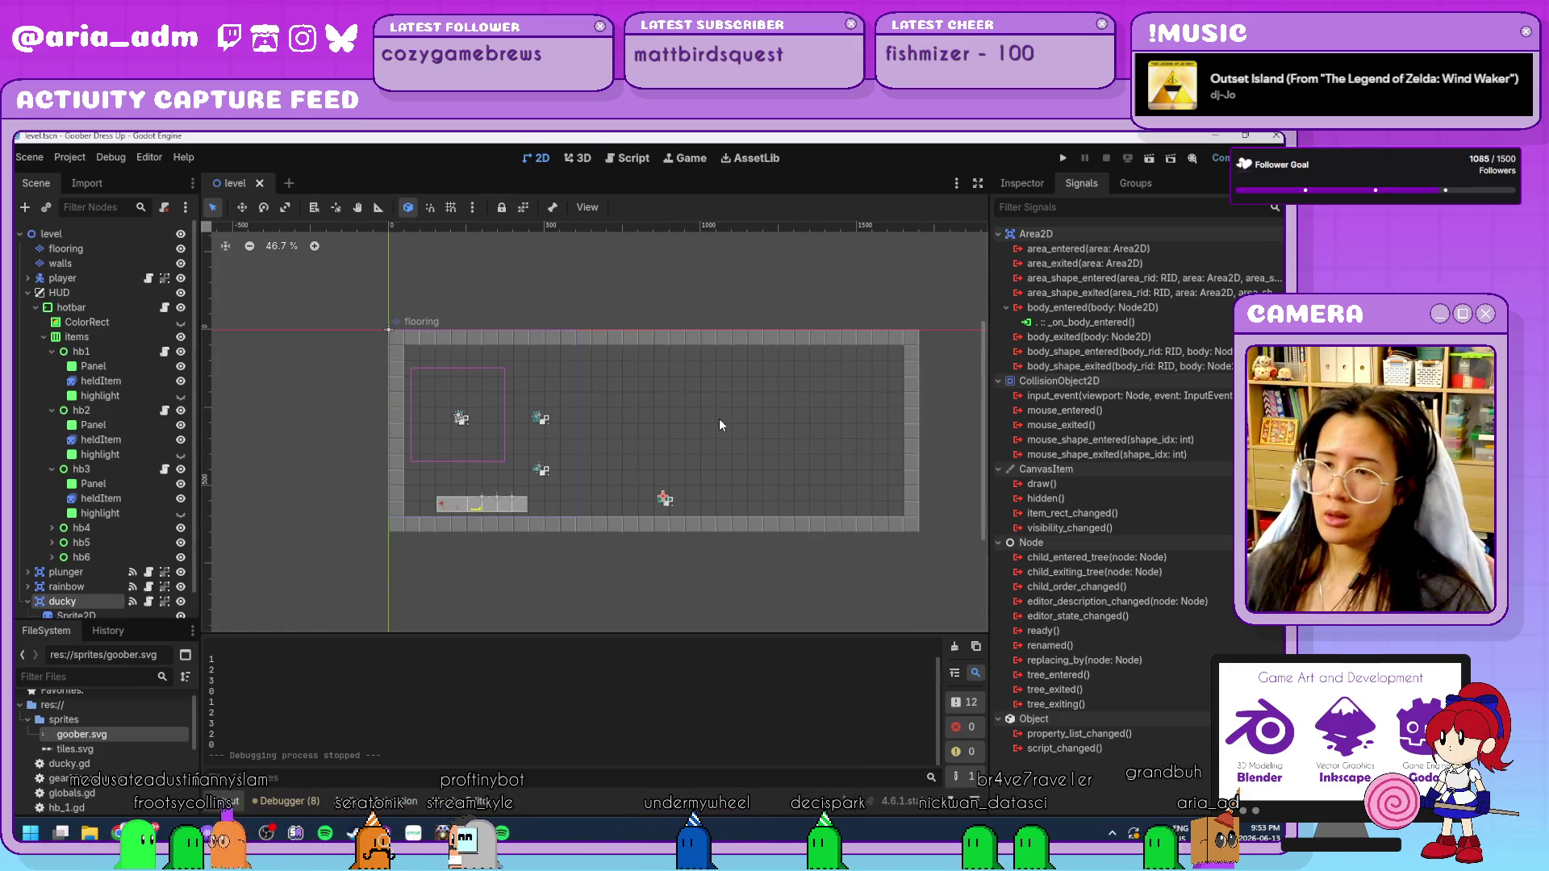
Collapse HUD and add a CanvasLayer node as a child of the level root.
{"action": "scroll", "coordinate": [715, 360], "scroll_direction": "up", "scroll_amount": 4}
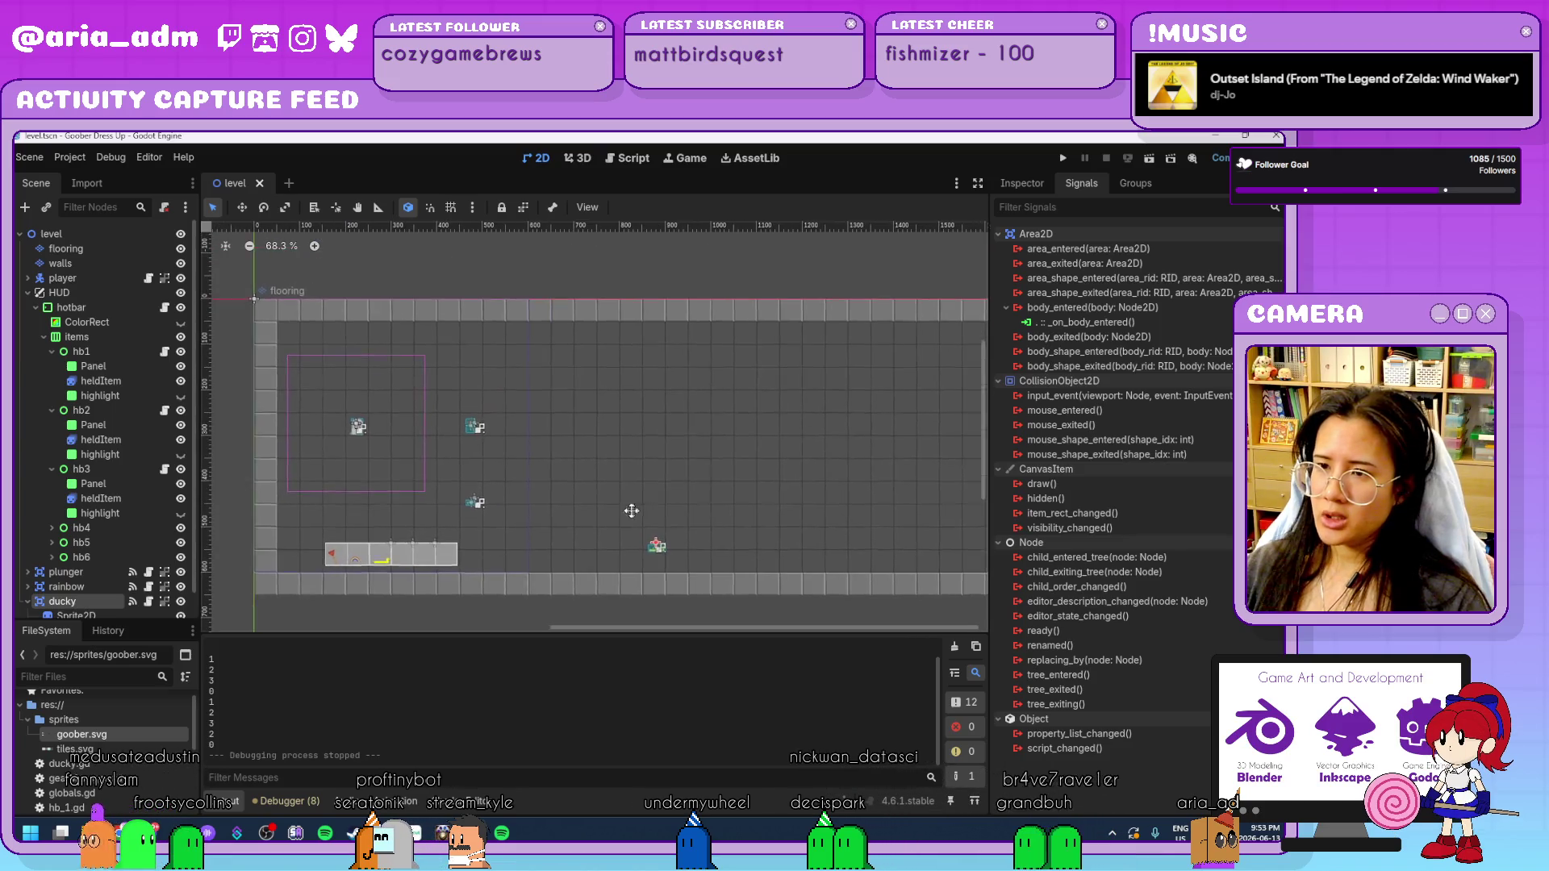
{"action": "scroll", "coordinate": [633, 511], "scroll_direction": "left", "scroll_amount": 3}
{"action": "scroll", "coordinate": [622, 519], "scroll_direction": "up", "scroll_amount": 1}
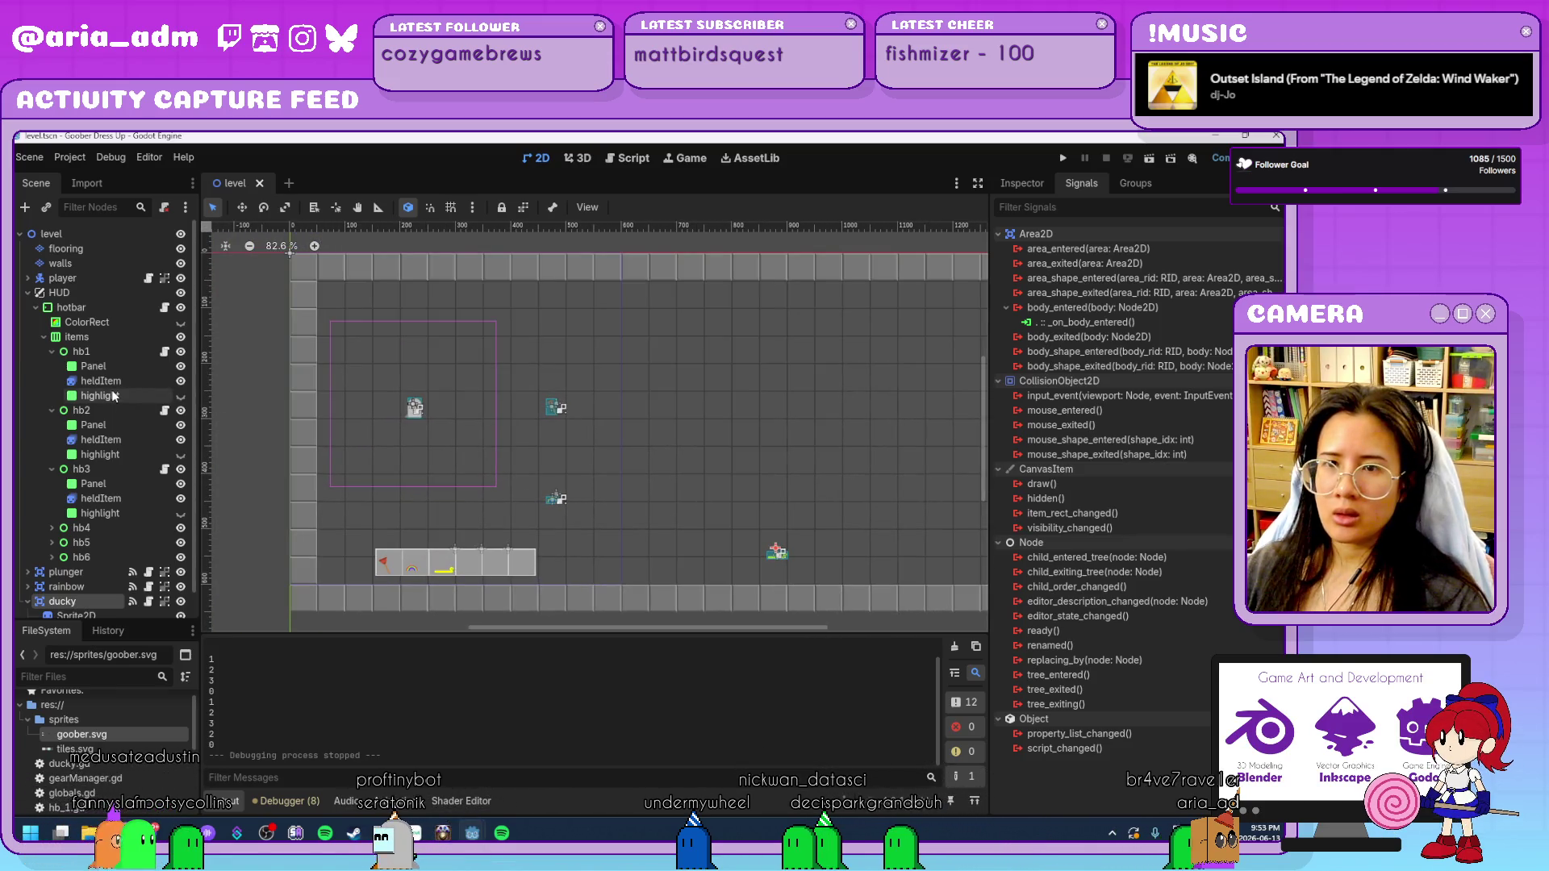
{"action": "left_click", "coordinate": [26, 295]}
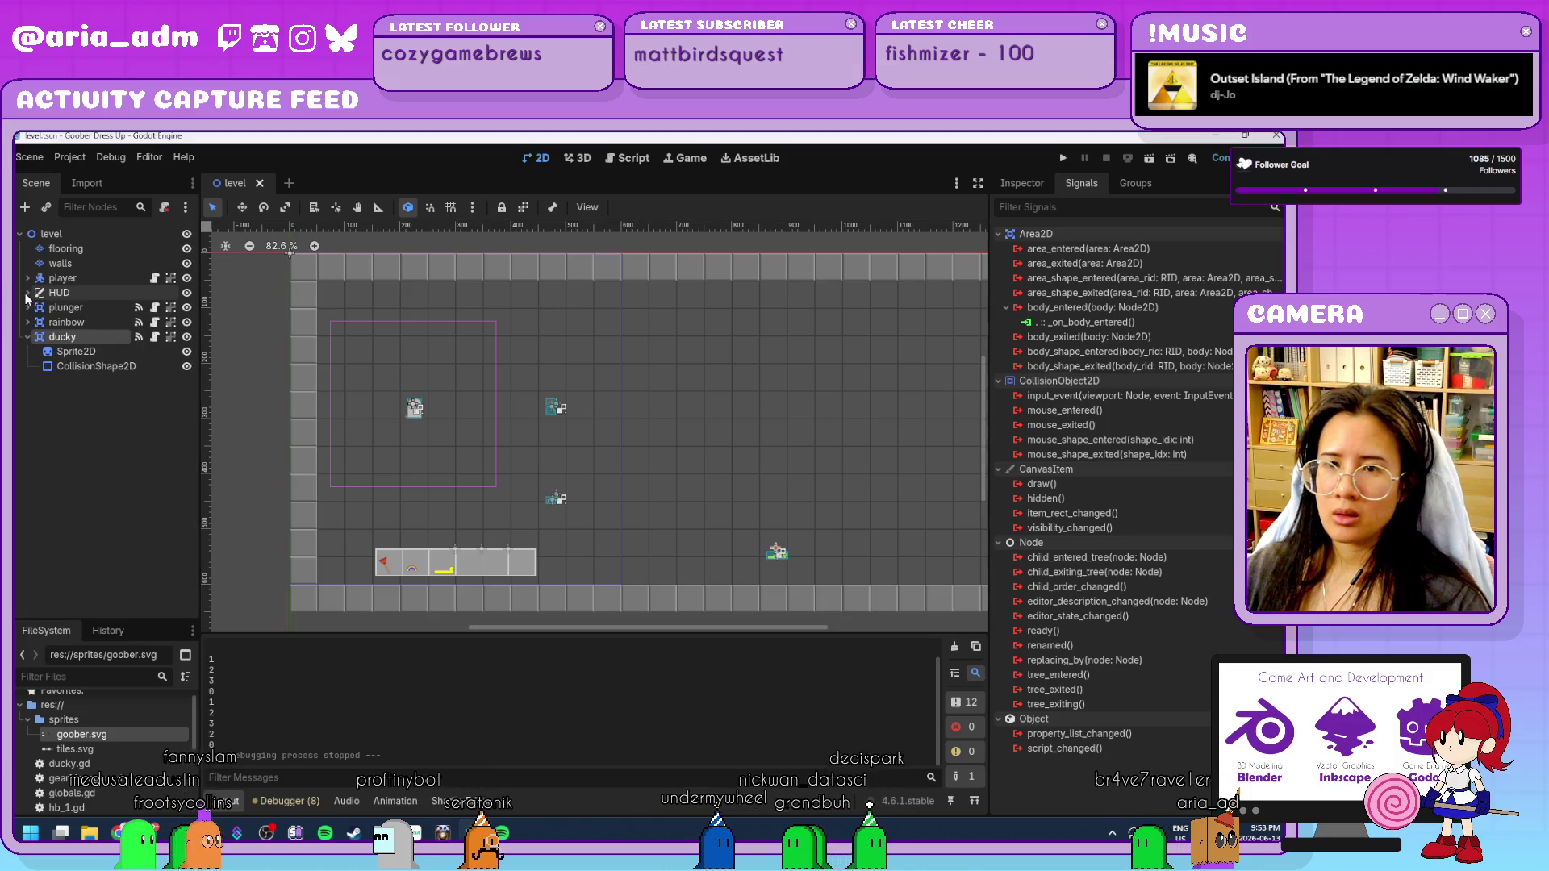
{"action": "left_click", "coordinate": [51, 459]}
{"action": "left_click", "coordinate": [49, 234]}
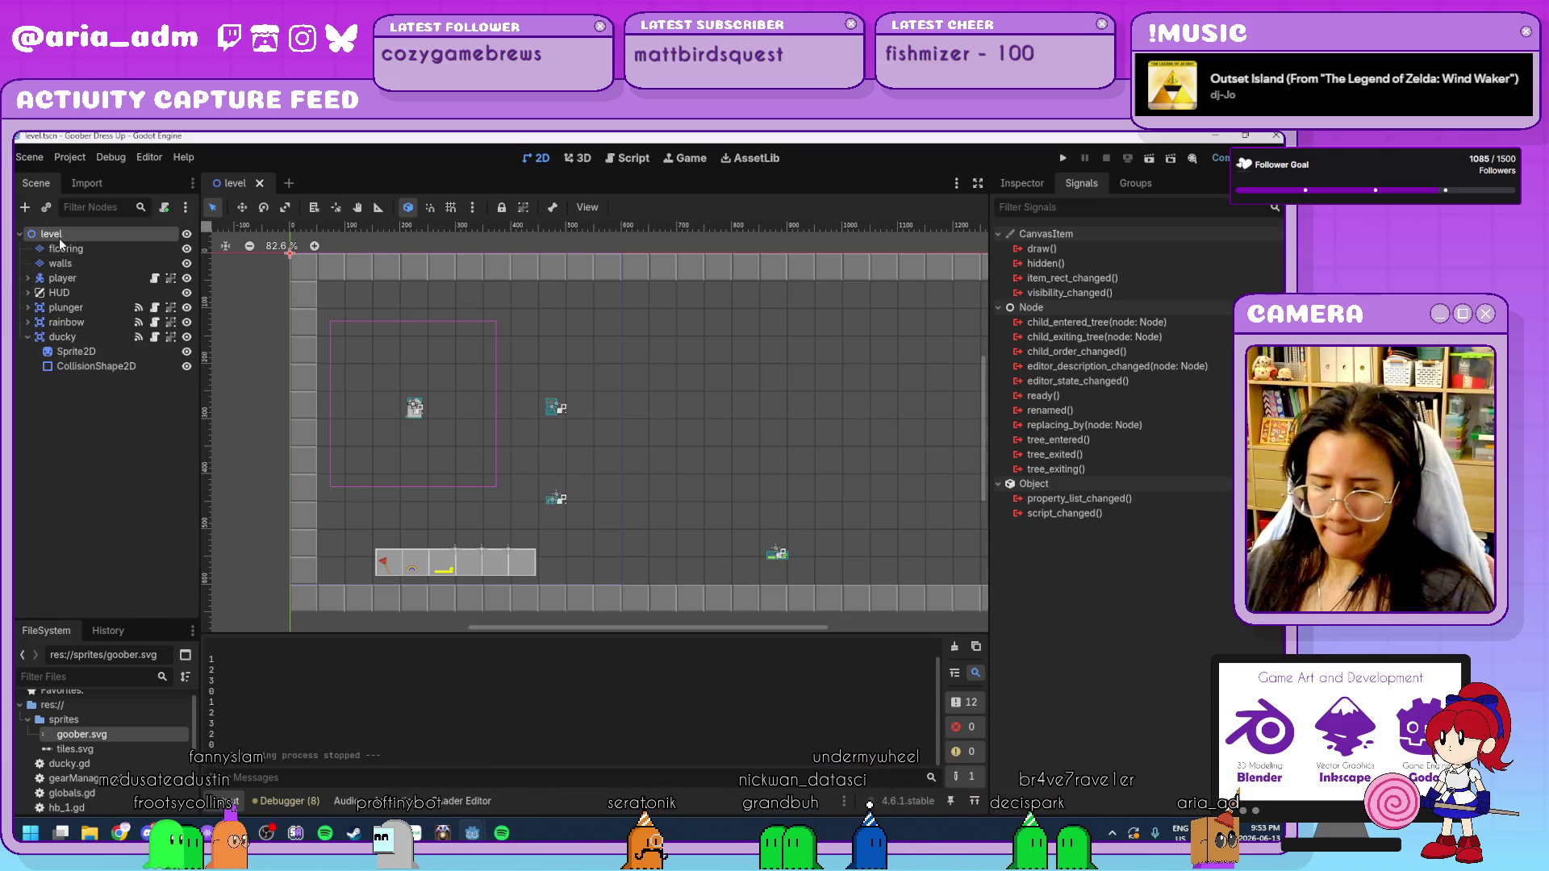
{"action": "key", "text": "ctrl+a"}
{"action": "type", "text": "canva"}
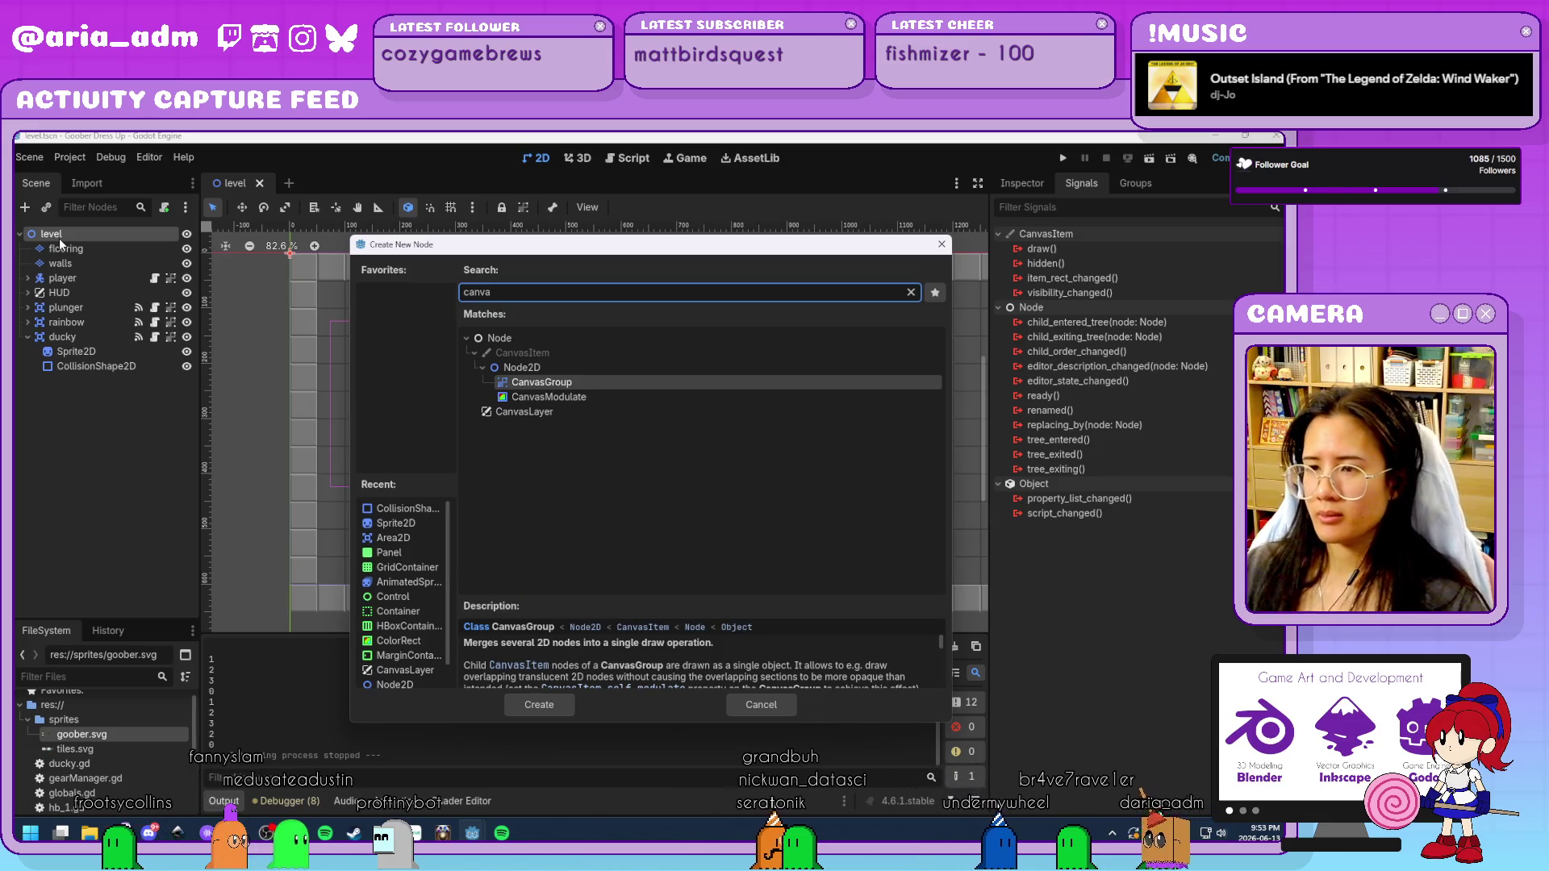
{"action": "double_click", "coordinate": [621, 408]}
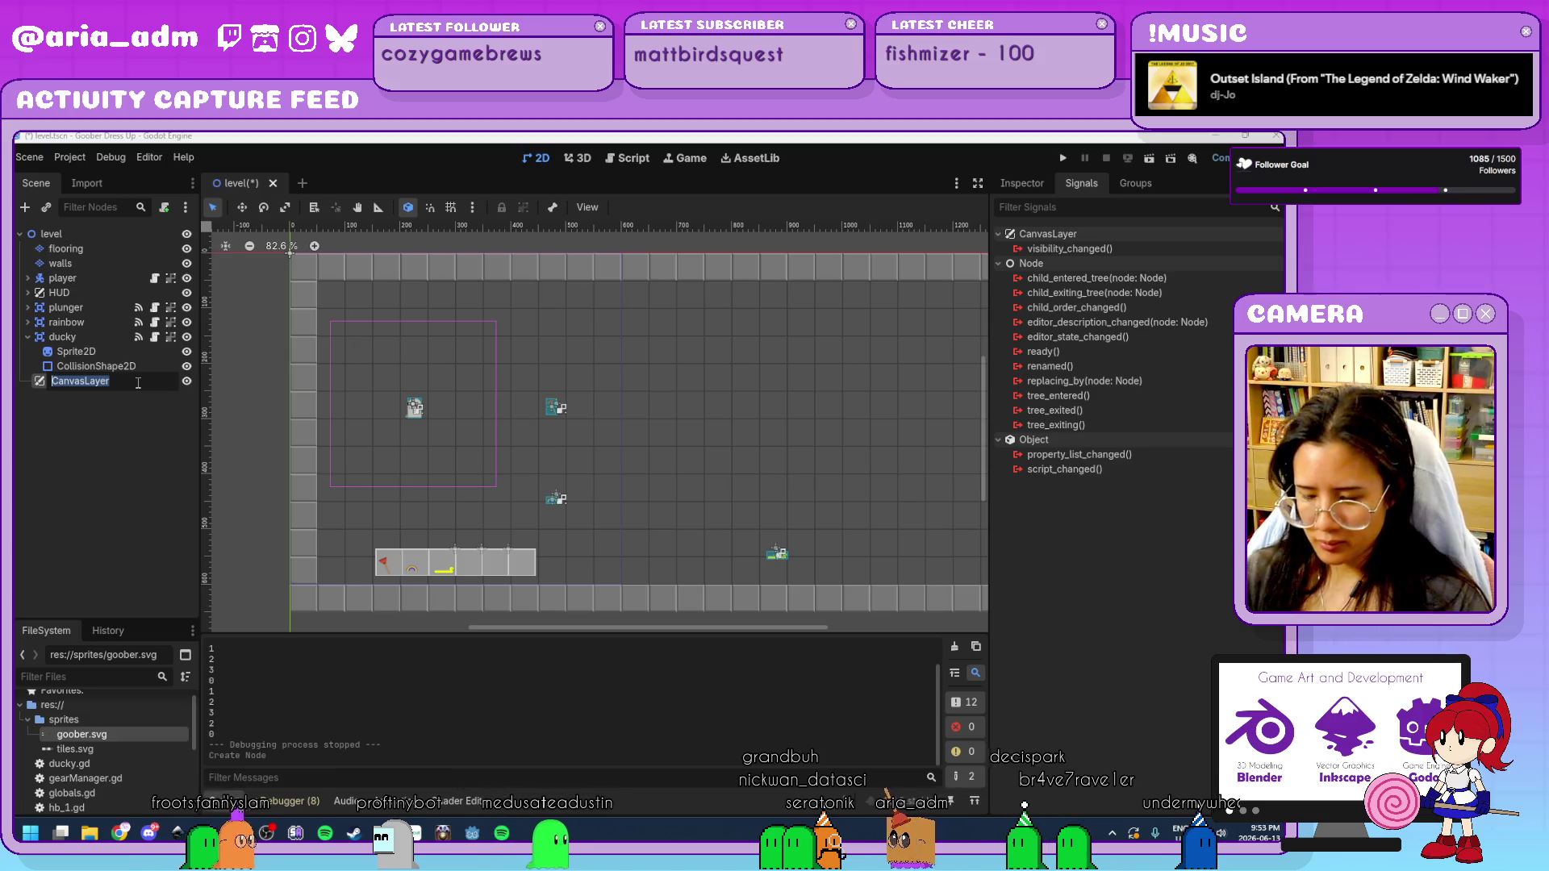
Rename the CanvasLayer to 'Inventory' and save the level scene.
{"action": "key", "text": "BackSpace"}
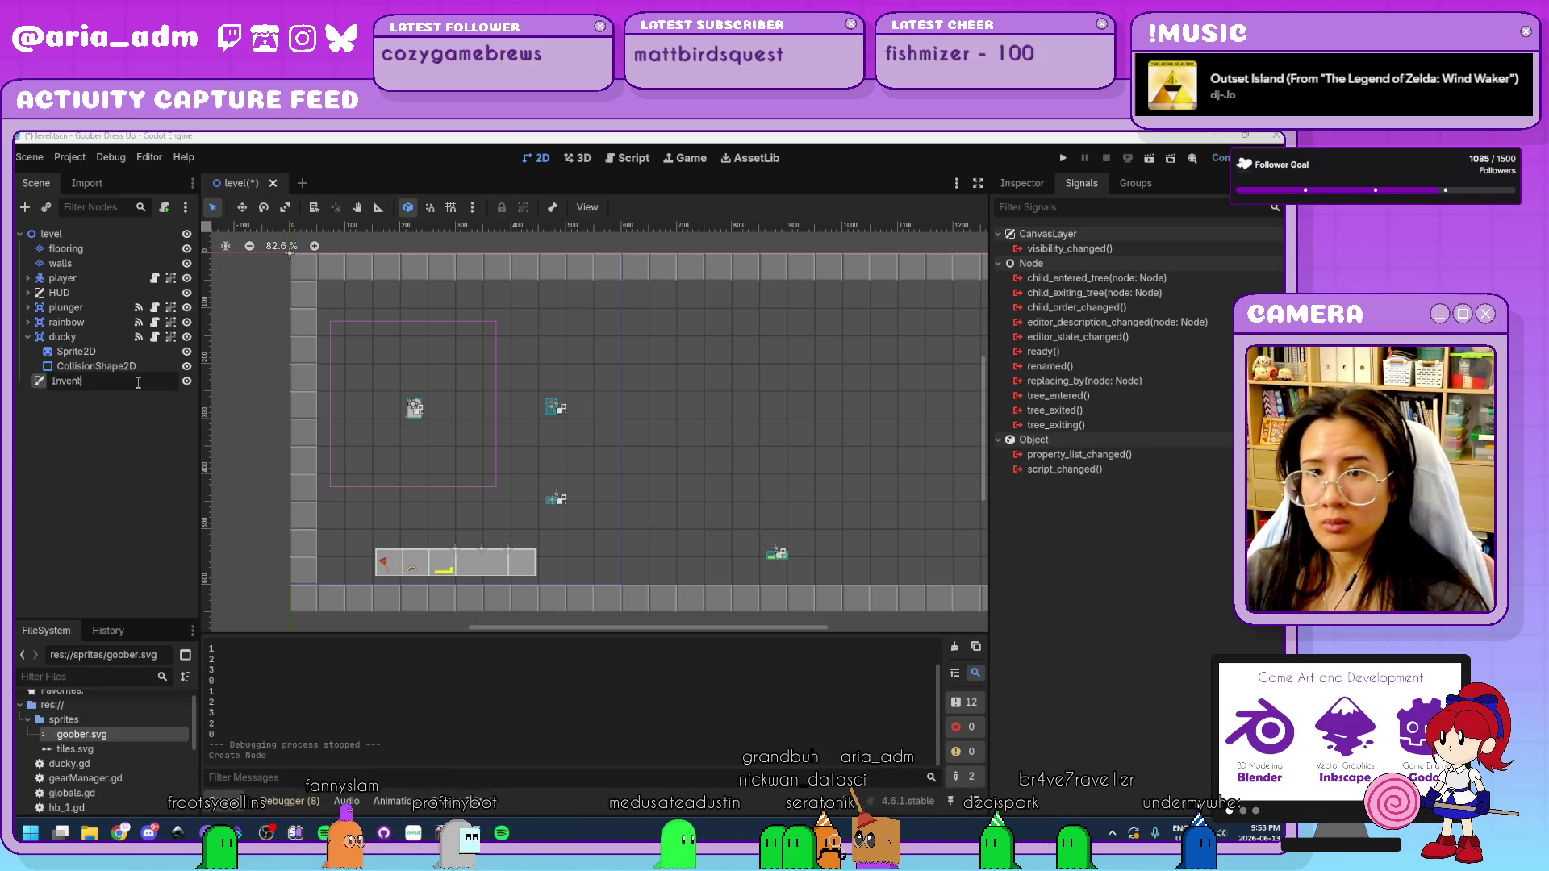
{"action": "type", "text": "tory"}
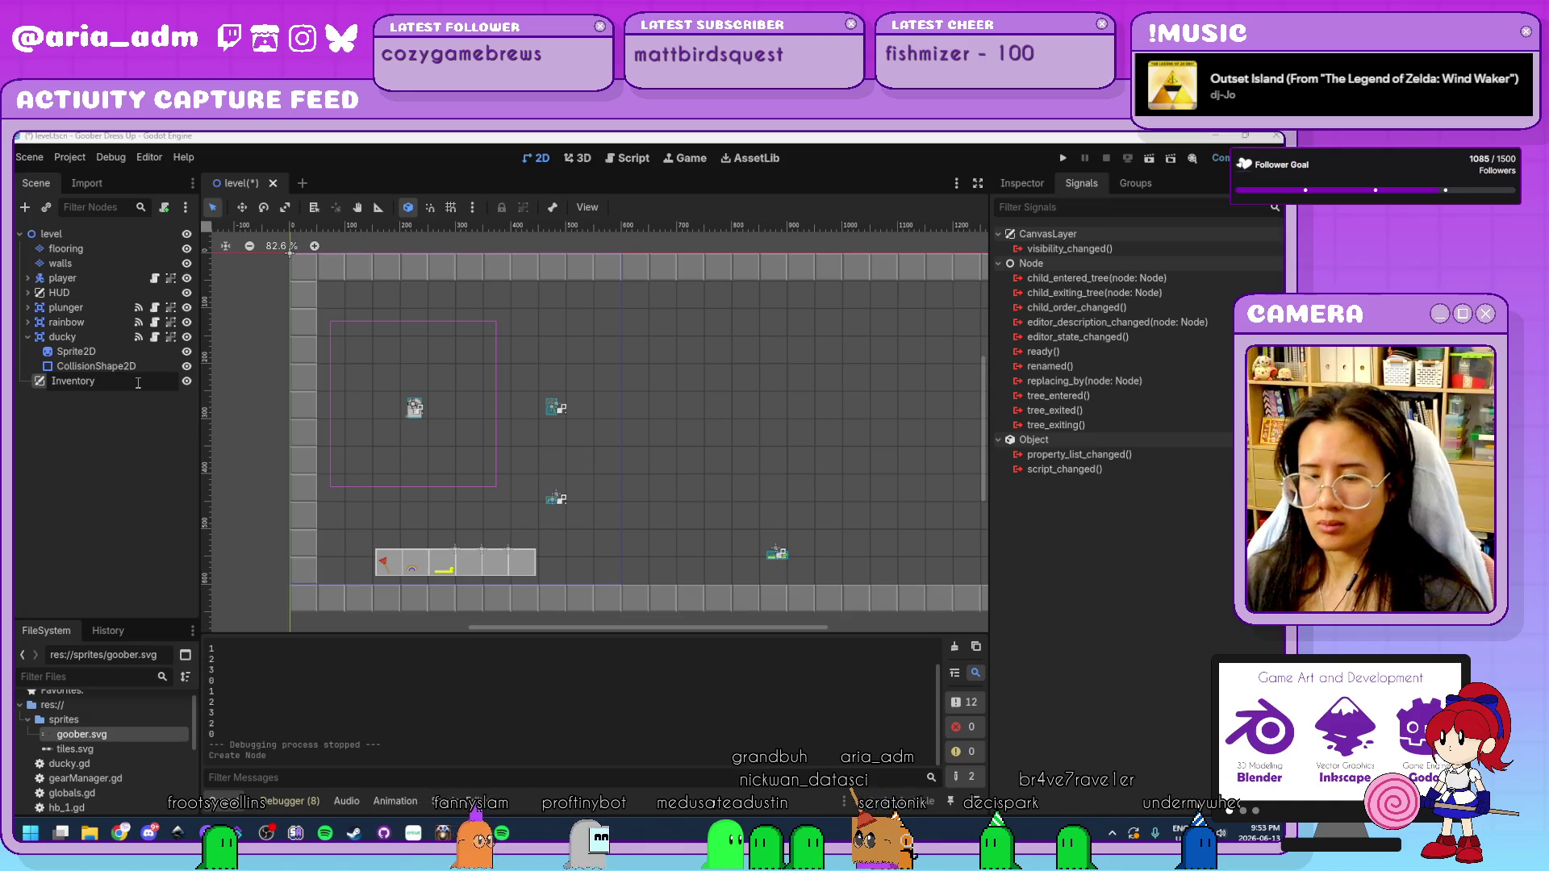
{"action": "key", "text": "ctrl+BackSpace"}
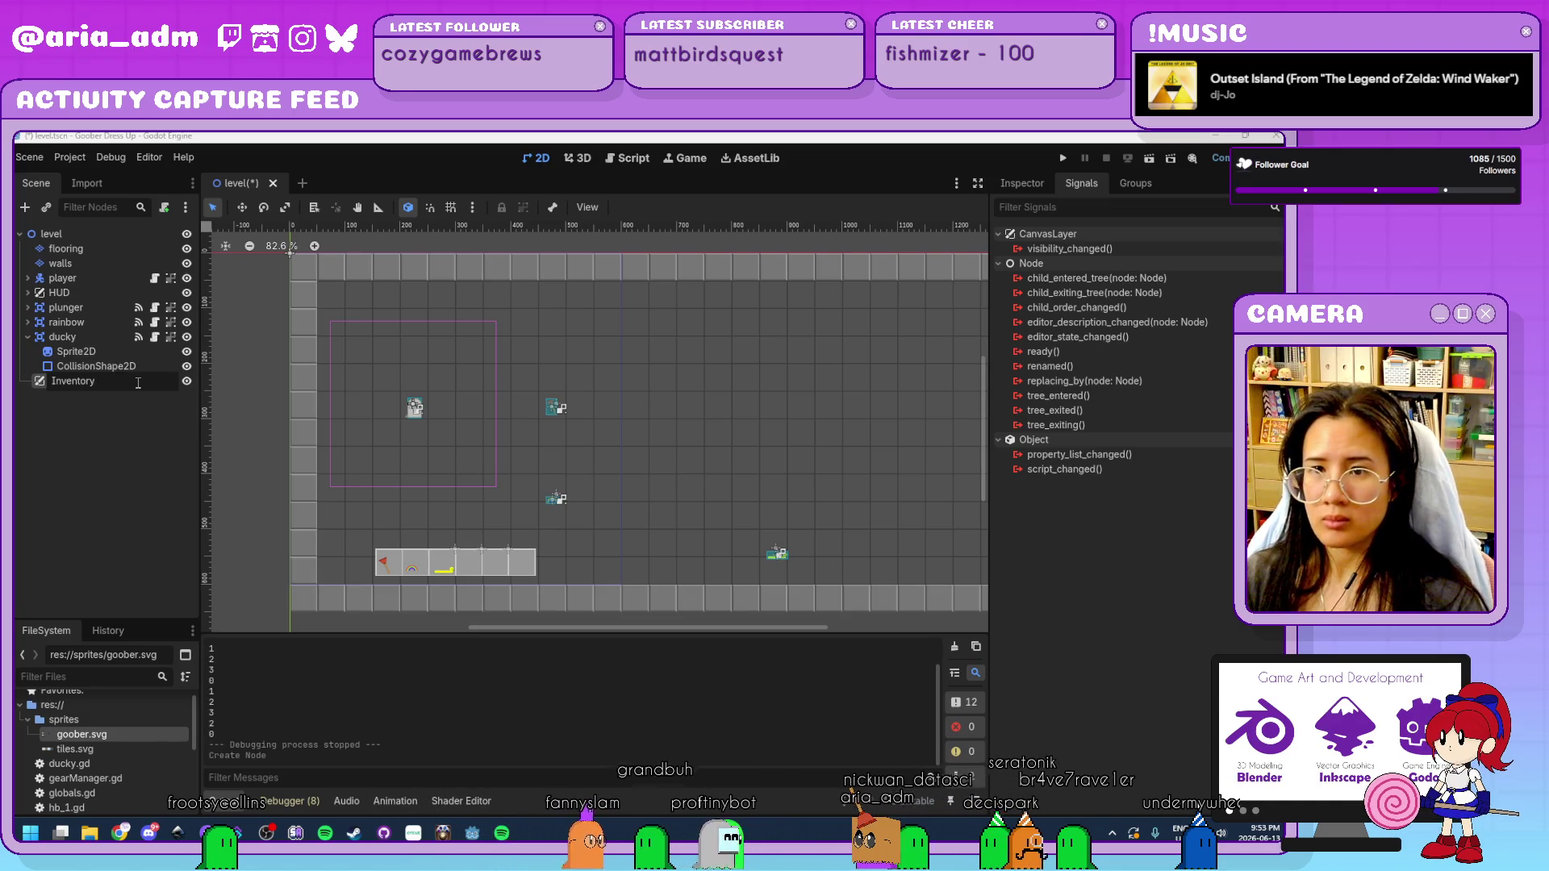
{"action": "type", "text": "Inven"}
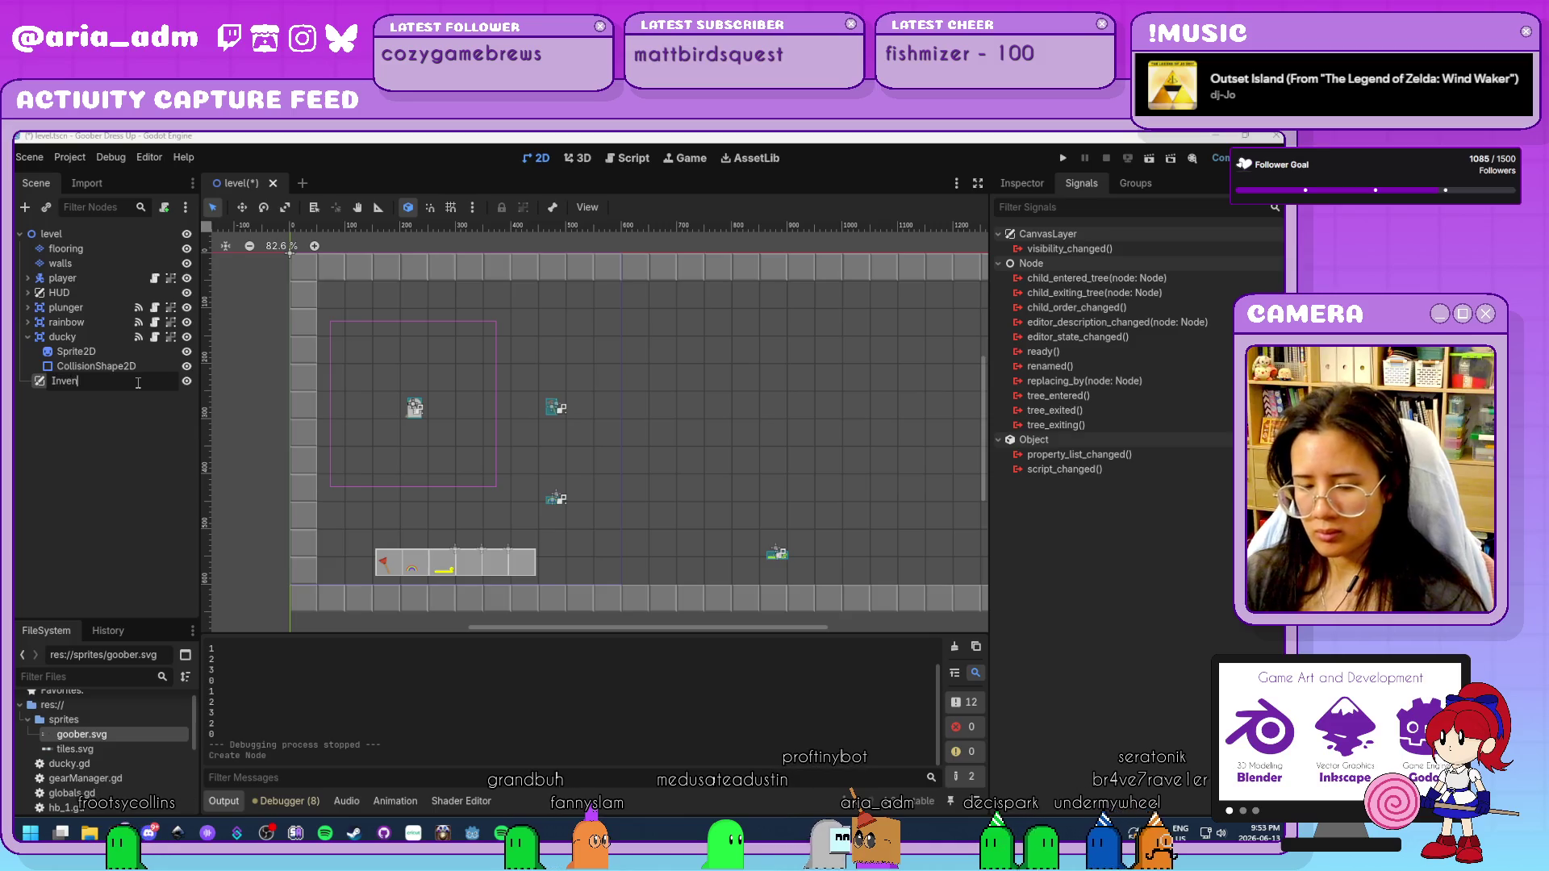
{"action": "type", "text": "tory"}
{"action": "key", "text": "Return"}
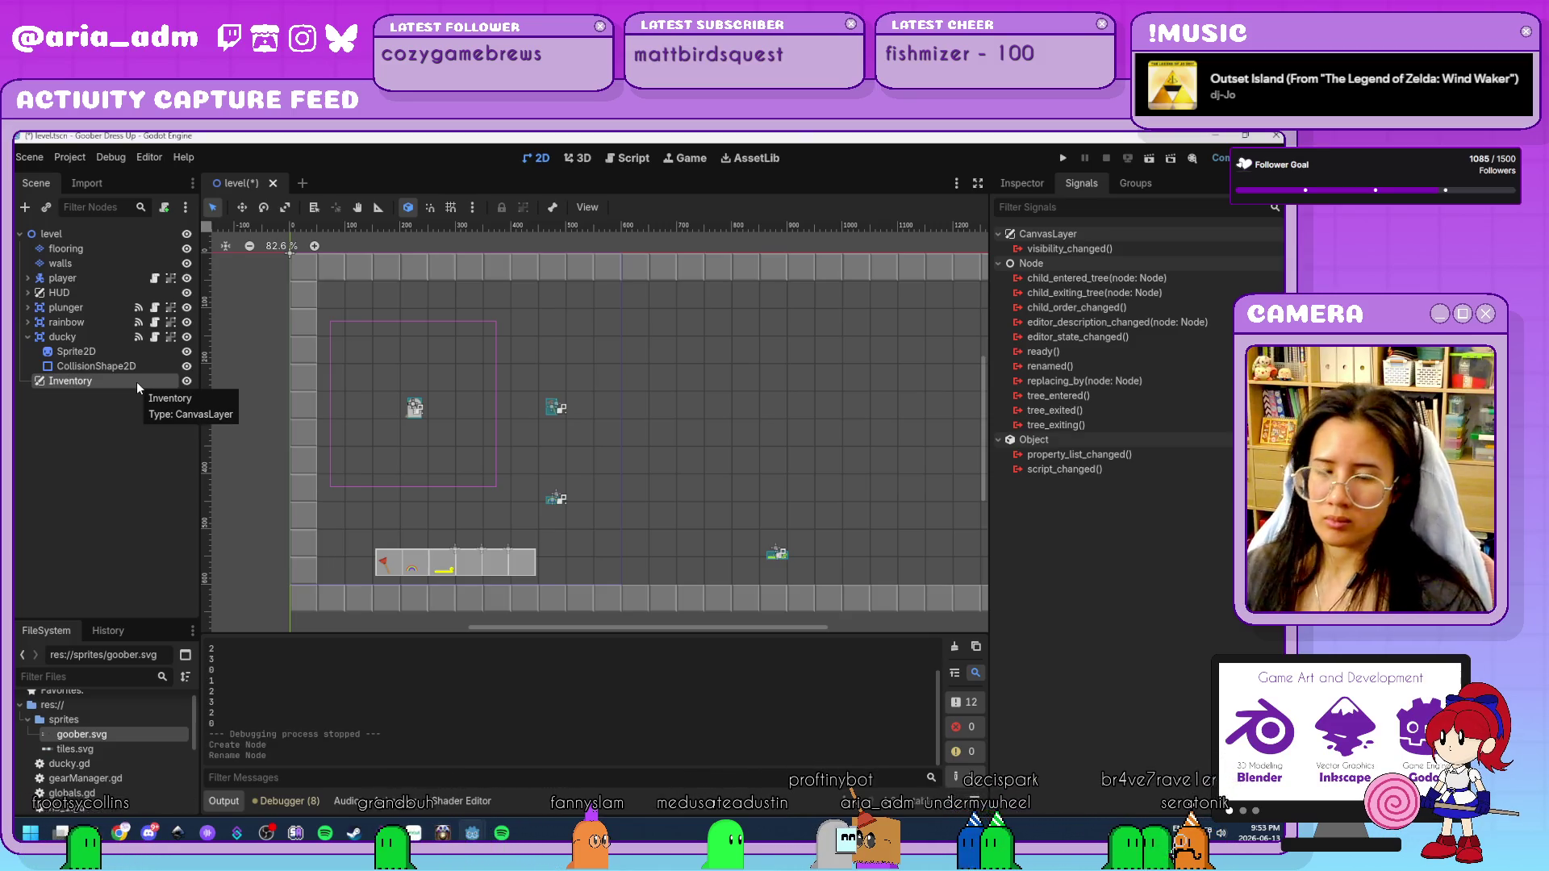
{"action": "key", "text": "ctrl+s"}
{"action": "key", "text": "ctrl+a"}
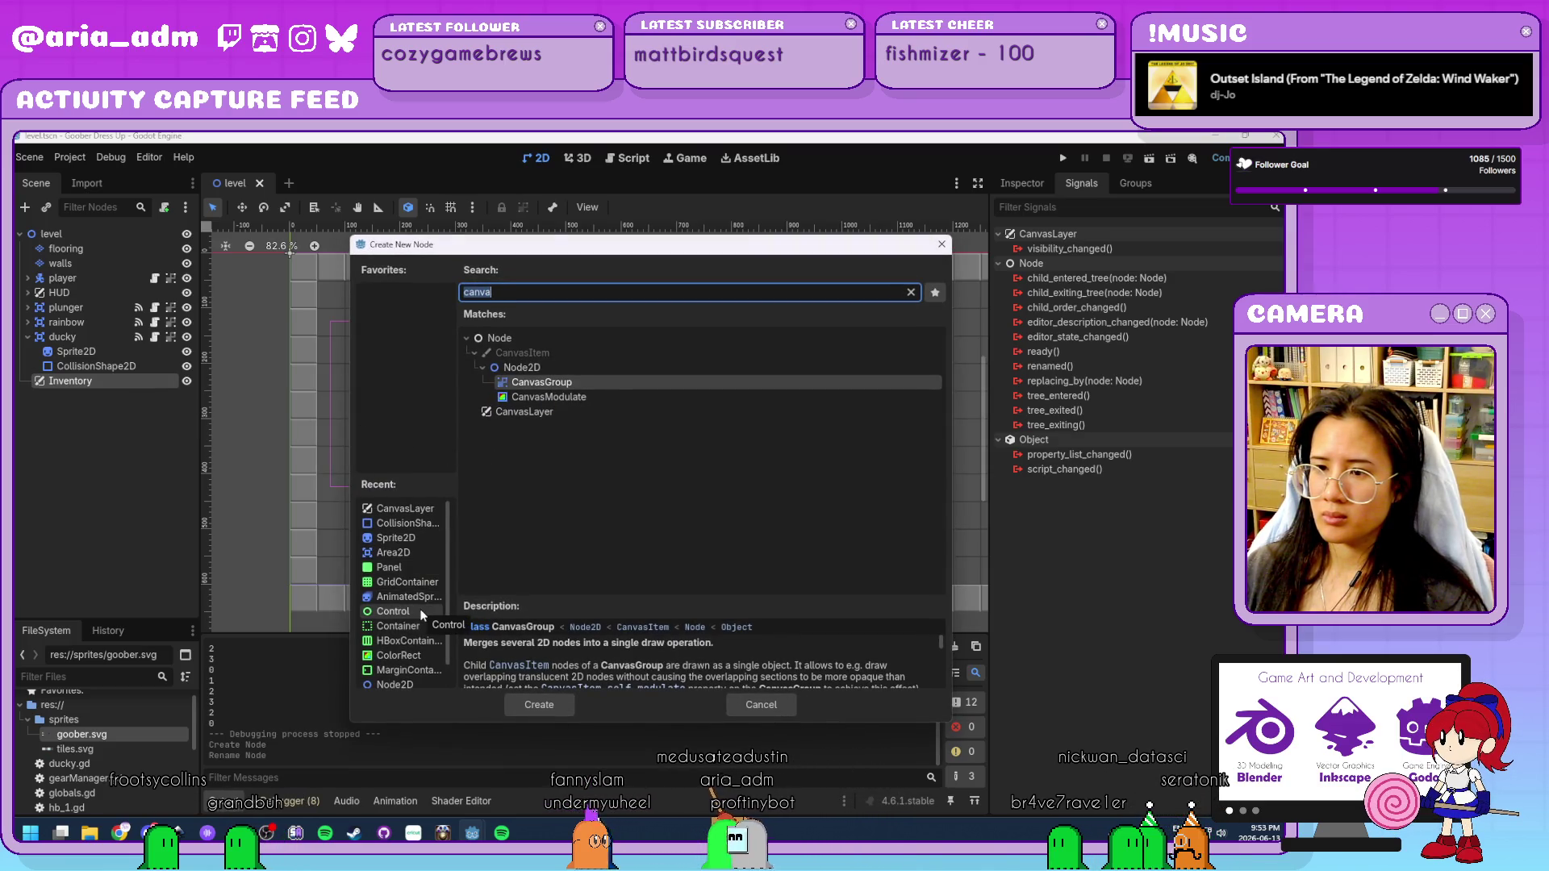
Add a MarginContainer under Inventory and set its anchor preset to Full Rect.
{"action": "type", "text": "marg"}
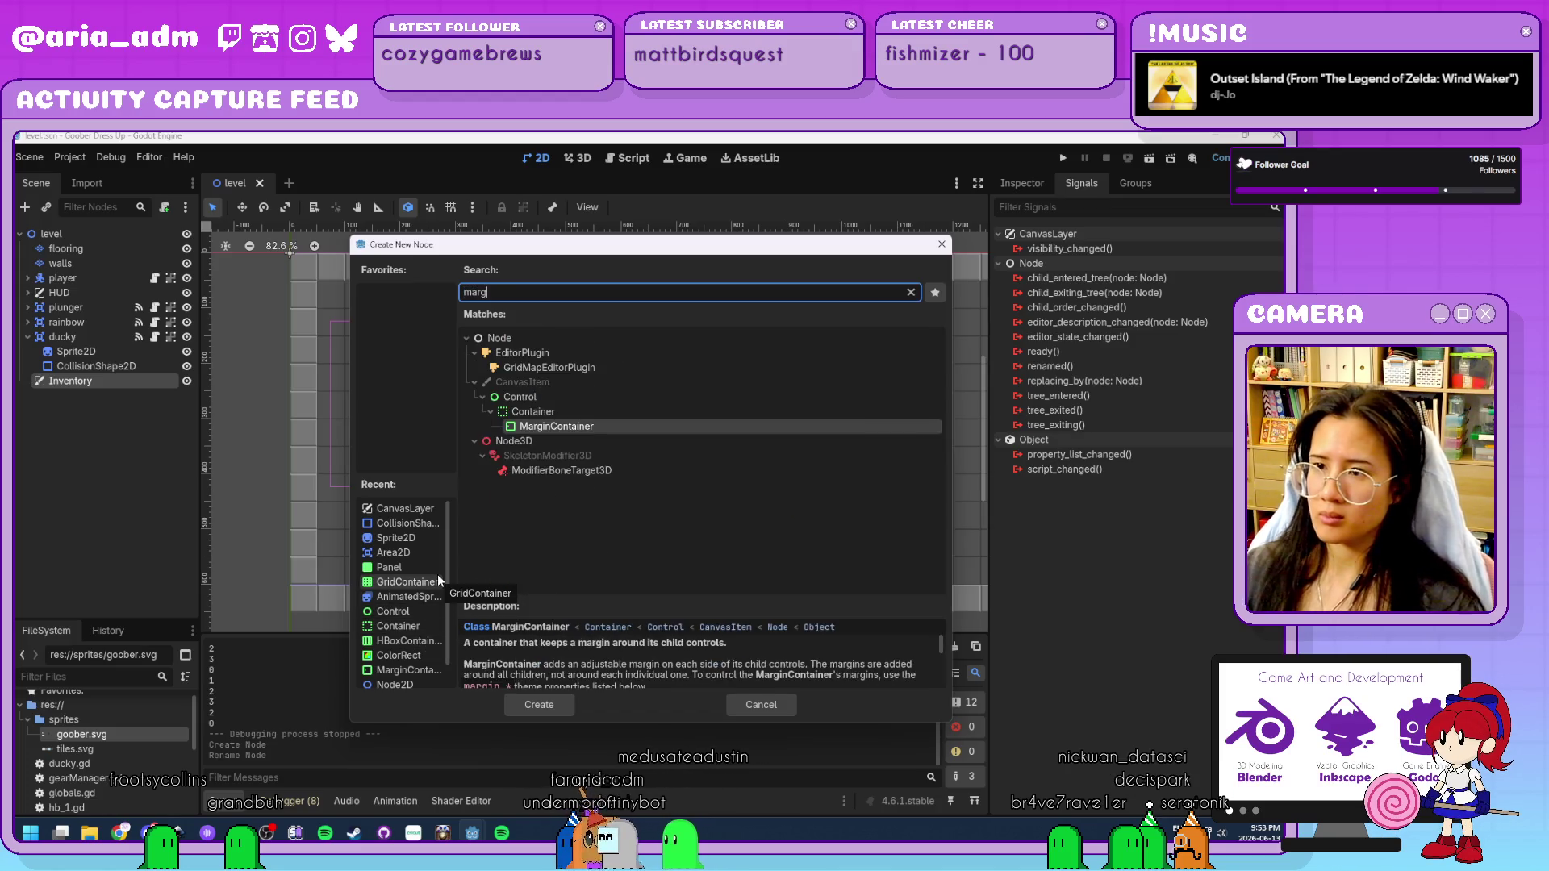
{"action": "double_click", "coordinate": [618, 430]}
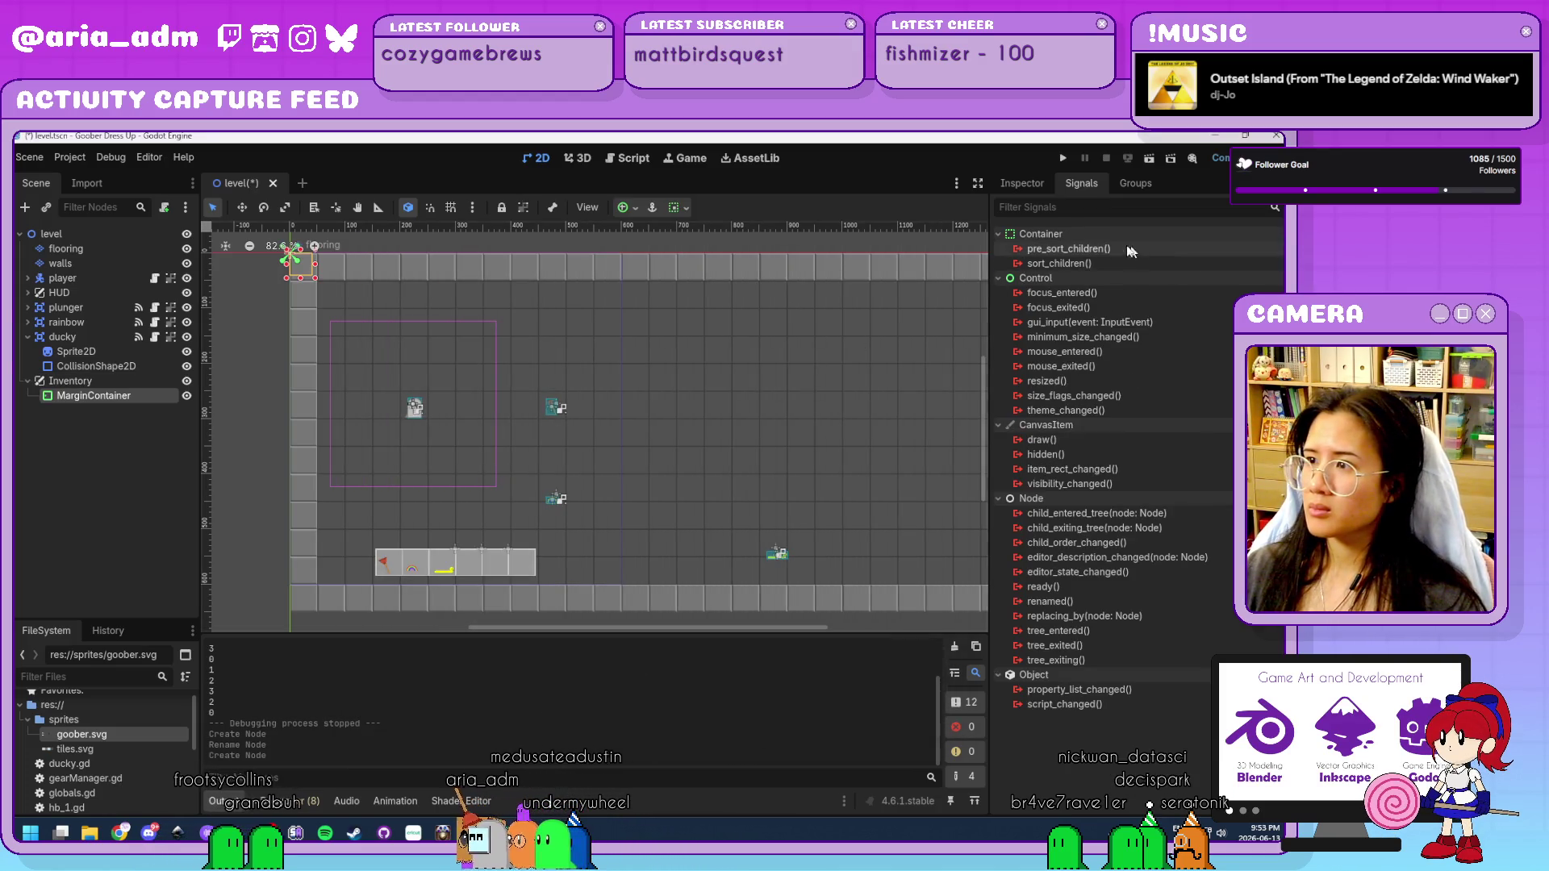
{"action": "left_click", "coordinate": [1022, 183]}
{"action": "left_click", "coordinate": [1069, 297]}
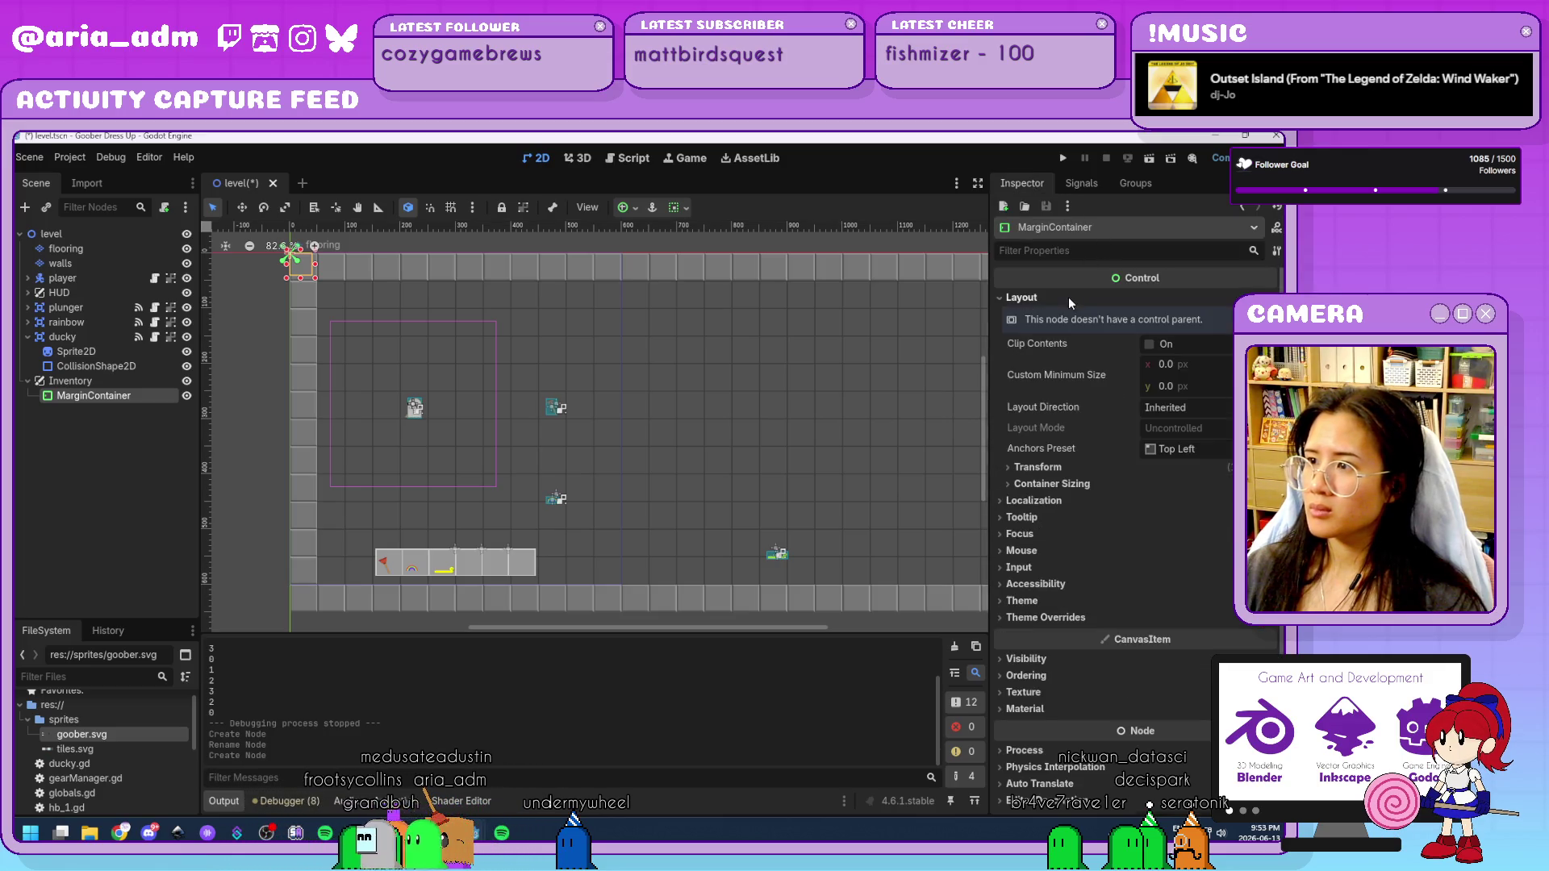
{"action": "left_click", "coordinate": [678, 208]}
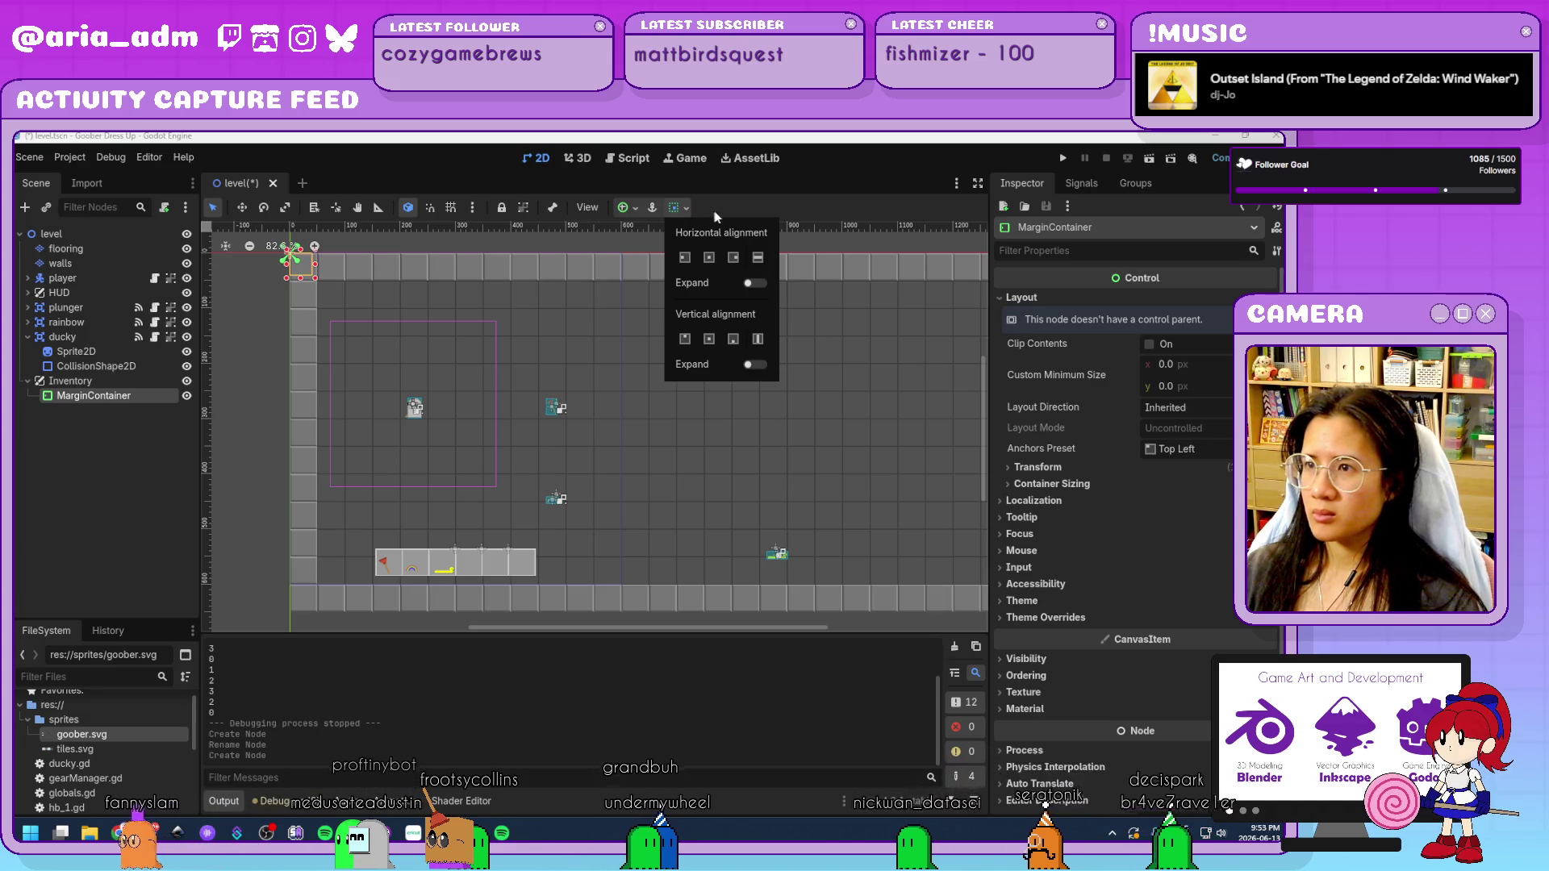
{"action": "left_click", "coordinate": [635, 208]}
{"action": "left_click", "coordinate": [635, 207]}
{"action": "left_click", "coordinate": [704, 330]}
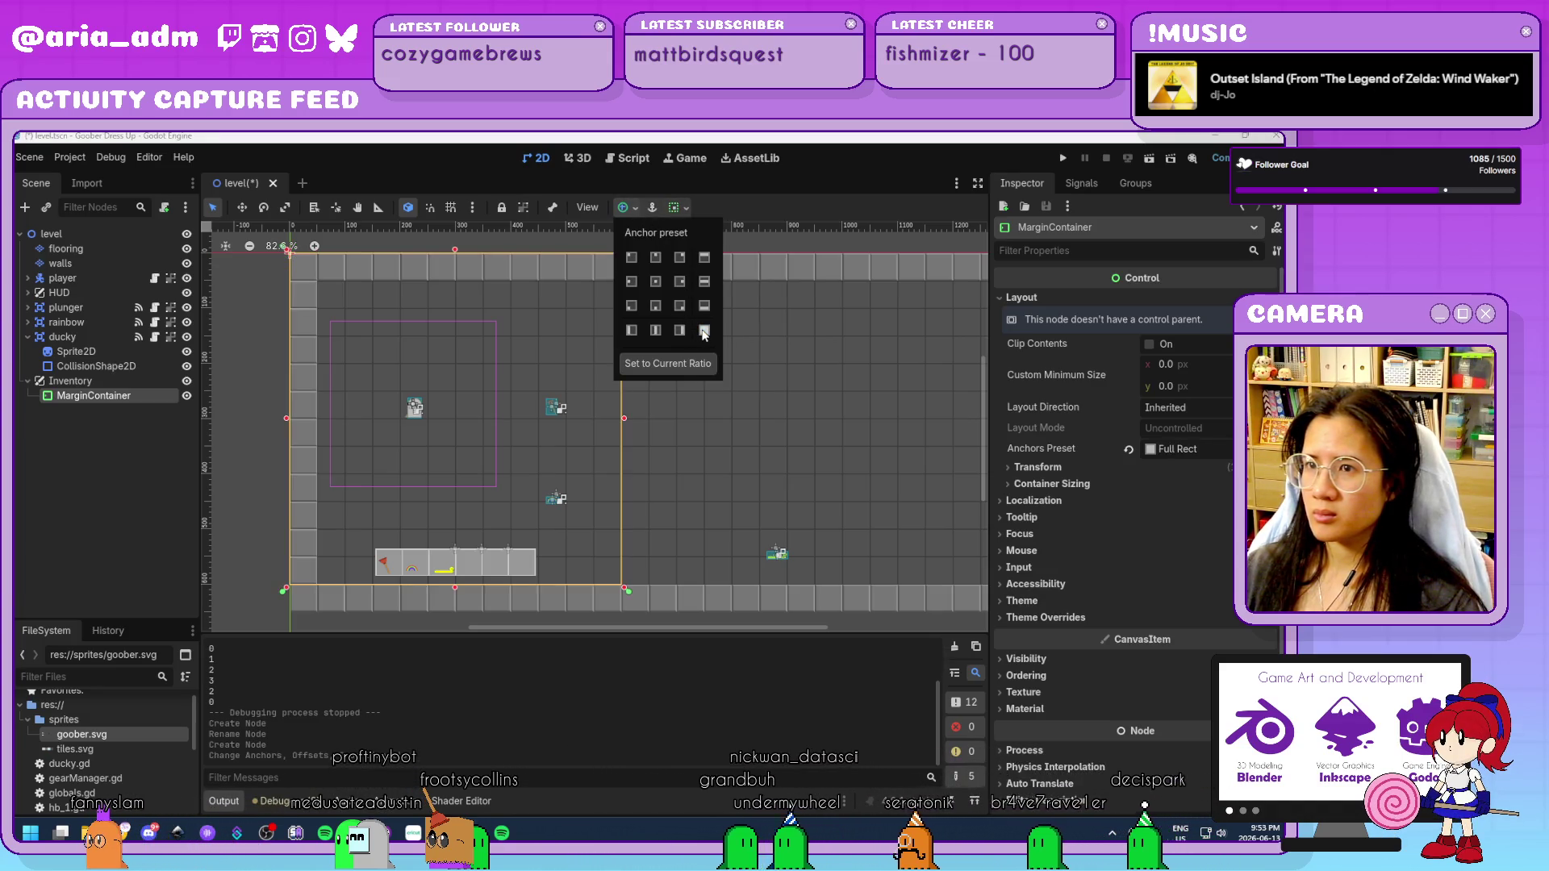
{"action": "scroll", "coordinate": [495, 476], "scroll_direction": "down", "scroll_amount": 3}
{"action": "left_click", "coordinate": [419, 481]}
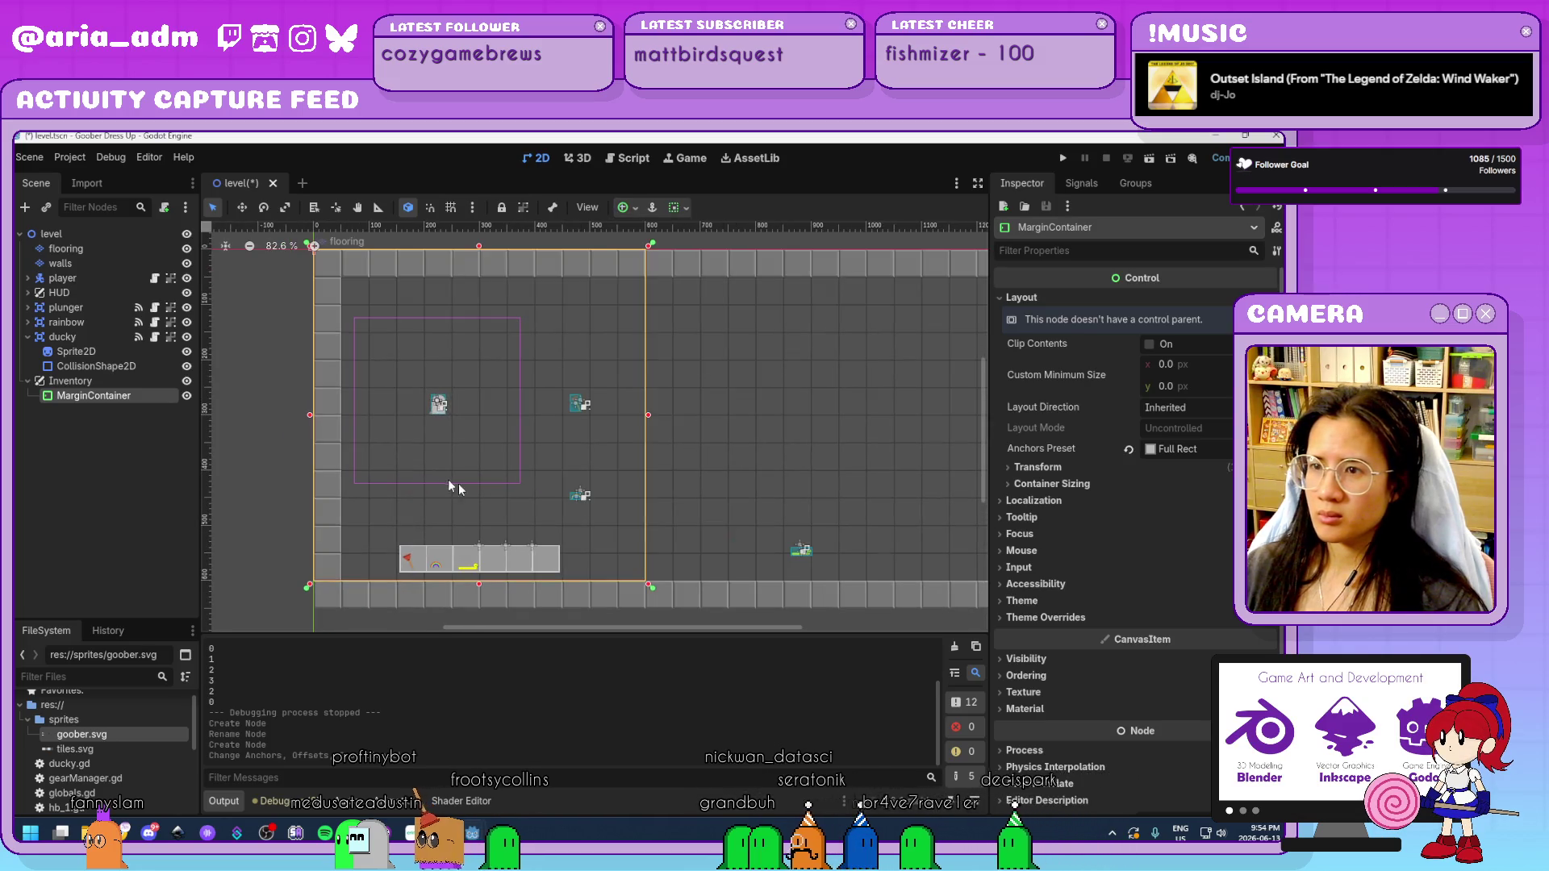
{"action": "scroll", "coordinate": [564, 506], "scroll_direction": "up", "scroll_amount": 3}
{"action": "left_click_drag", "start_coordinate": [665, 526], "coordinate": [623, 485]}
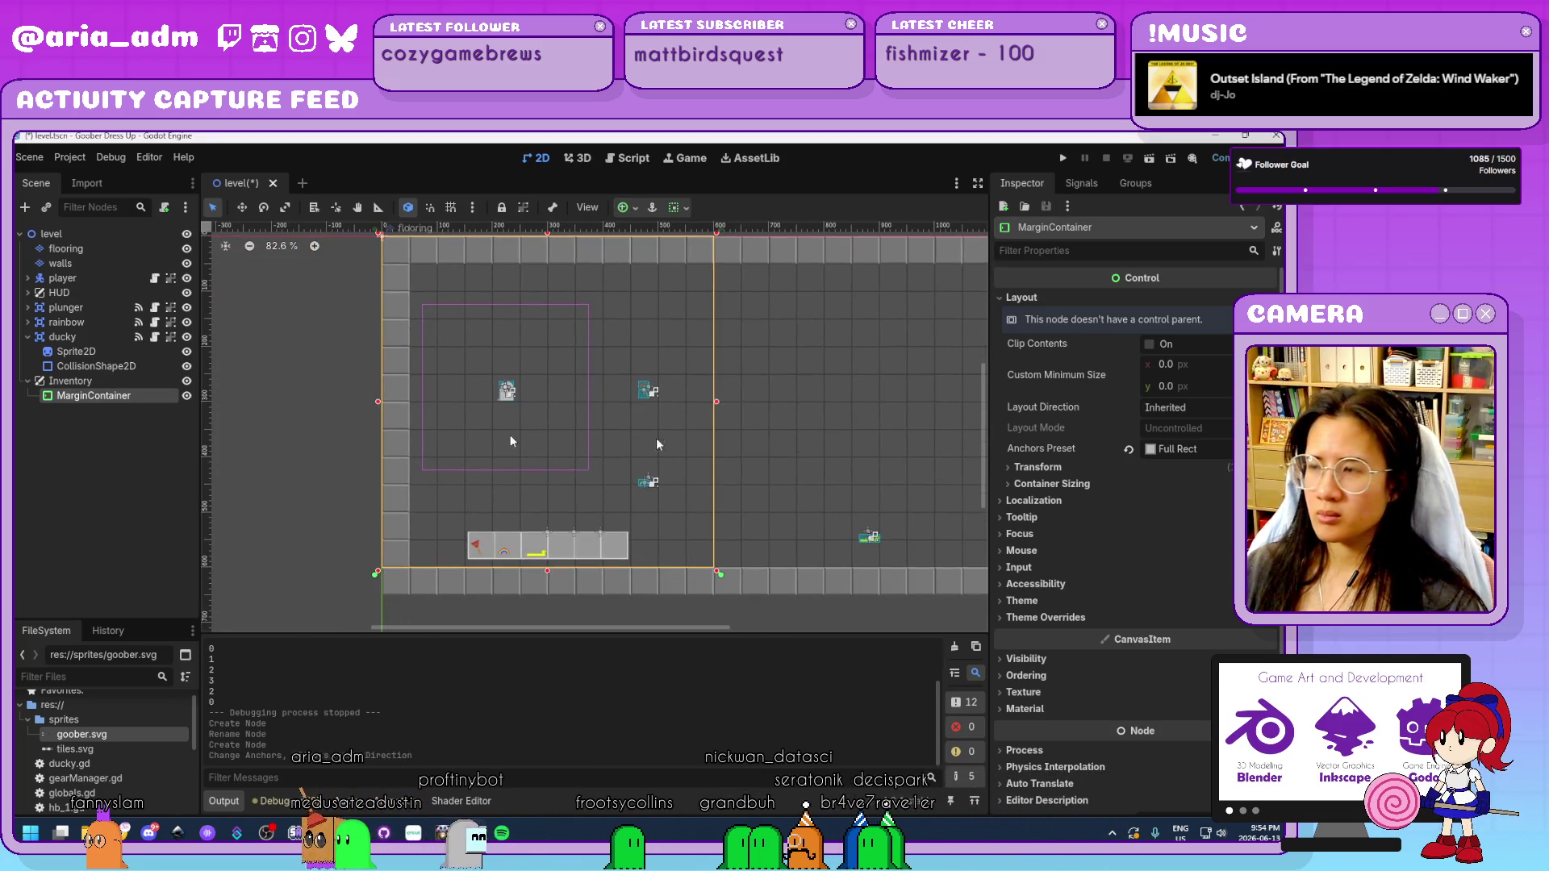
Set the MarginContainer's left, top, right and bottom margin constants to 100.
{"action": "left_click", "coordinate": [1062, 616]}
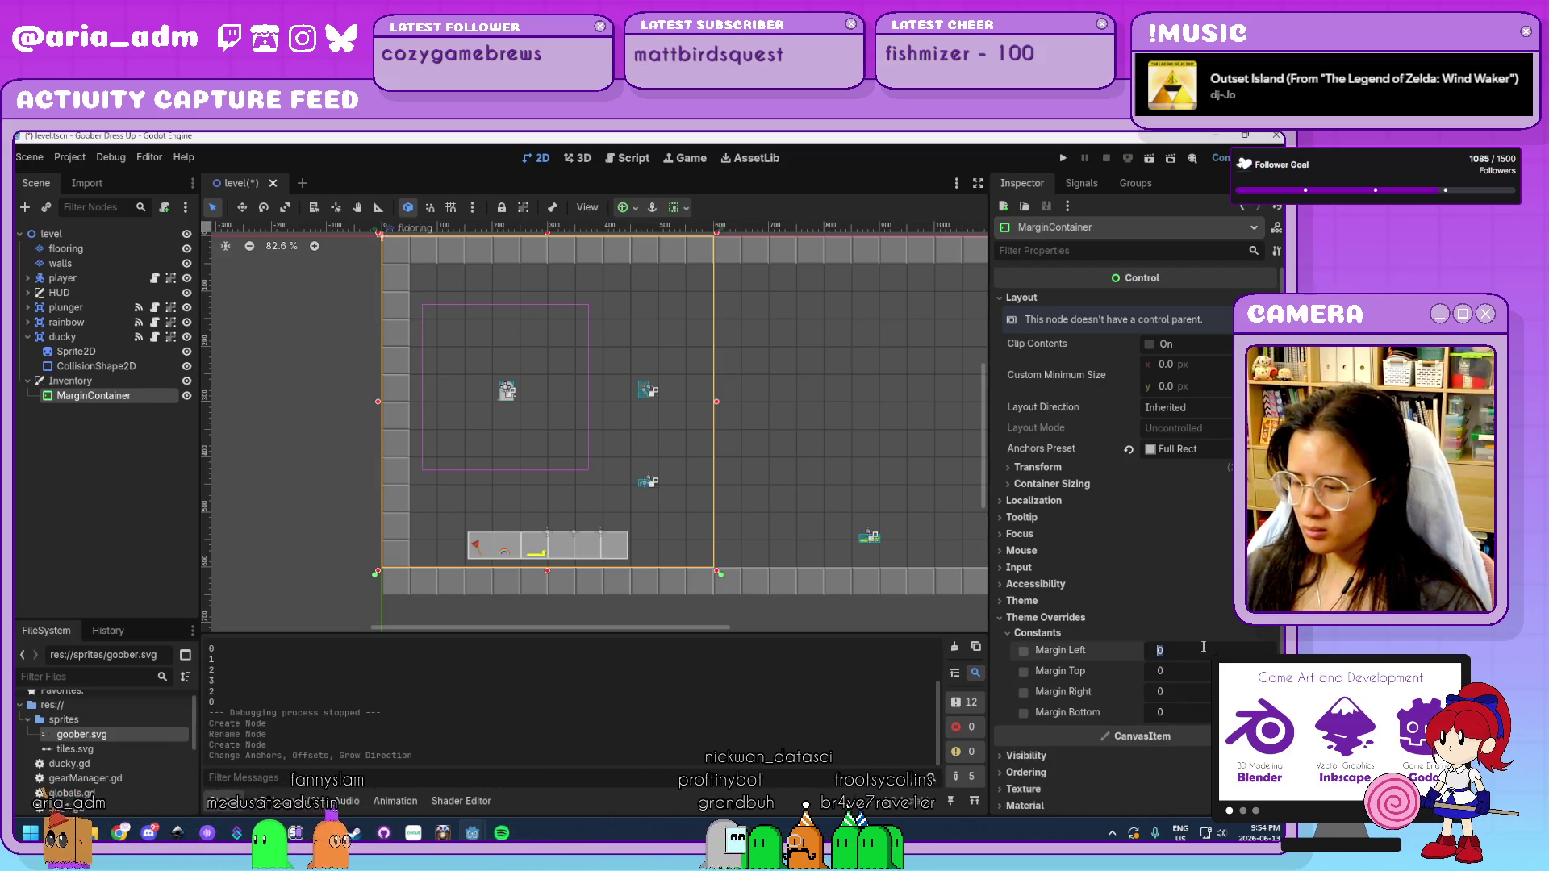
{"action": "type", "text": "100"}
{"action": "key", "text": "Tab"}
{"action": "type", "text": "100"}
{"action": "key", "text": "Tab"}
{"action": "type", "text": "10"}
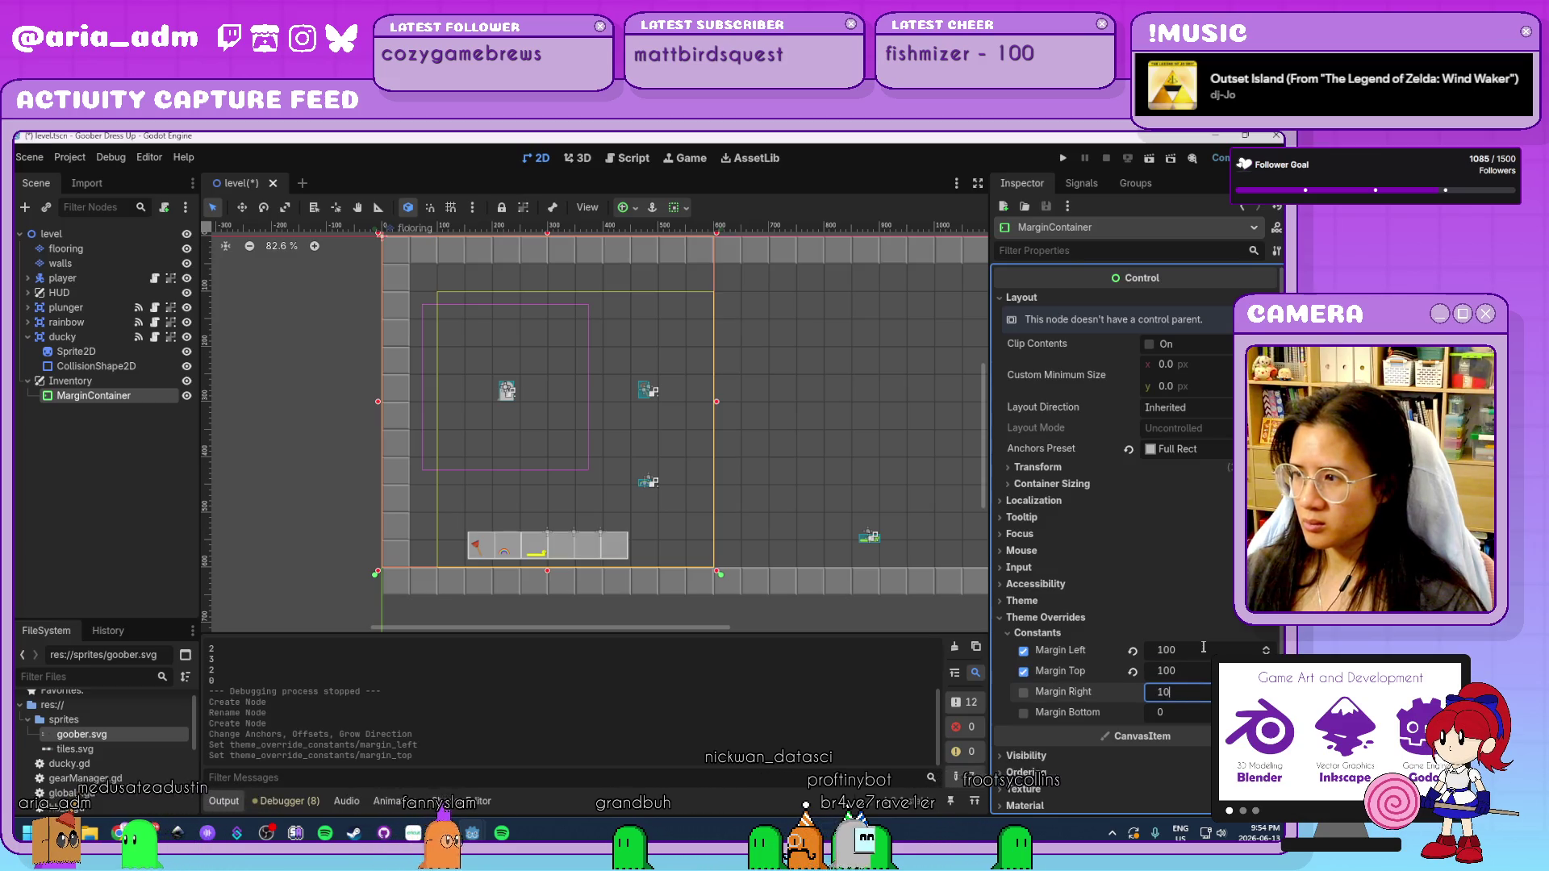
{"action": "type", "text": "0"}
{"action": "key", "text": "Tab"}
{"action": "key", "text": "Return"}
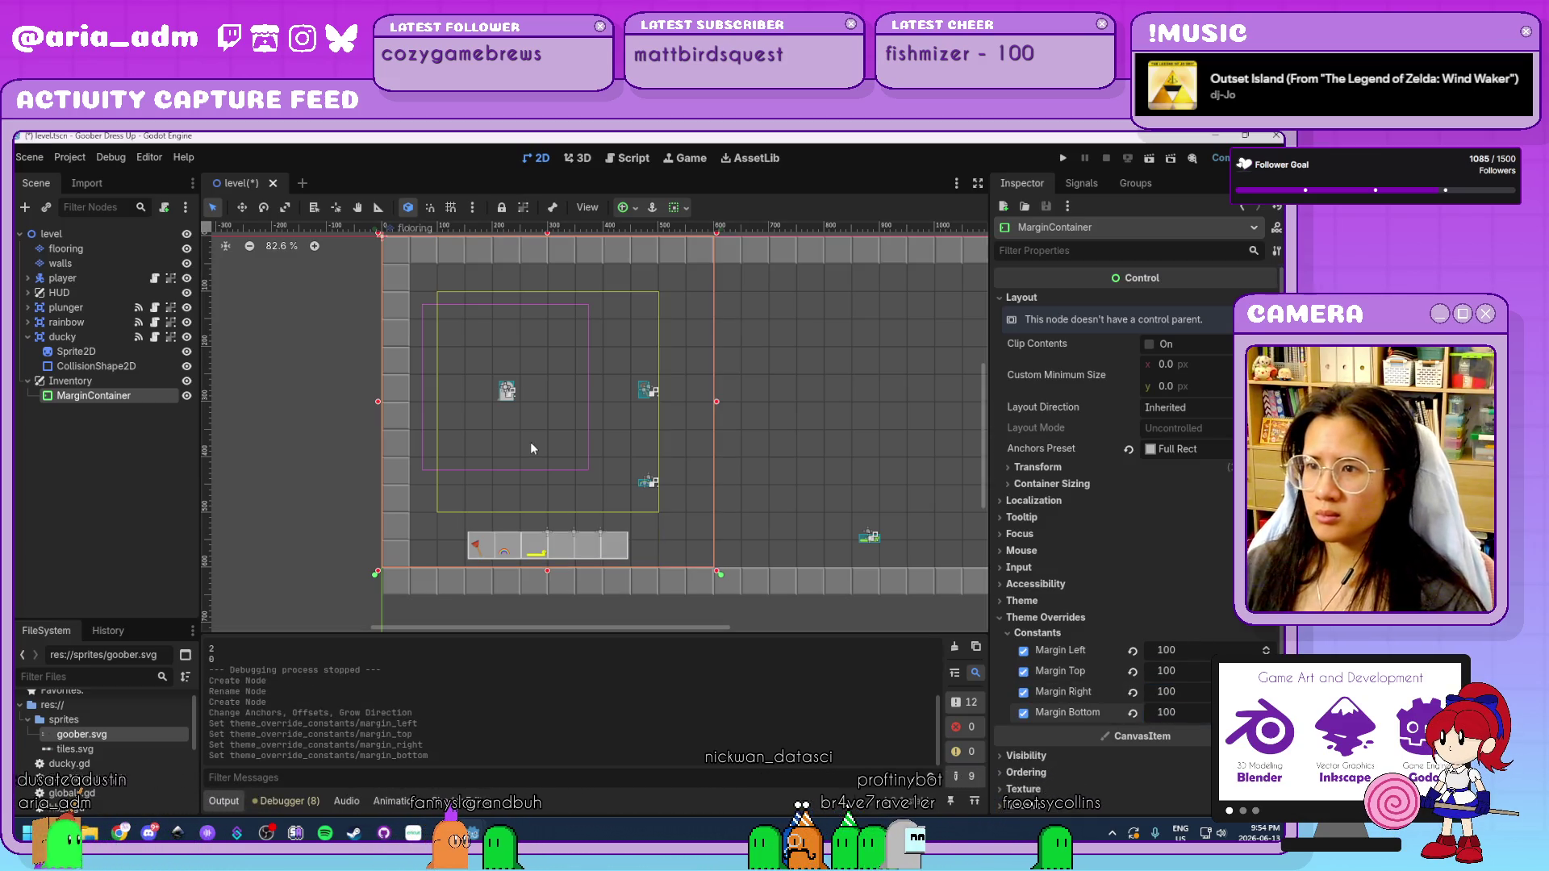
{"action": "left_click", "coordinate": [105, 395]}
Add a ColorRect child under the MarginContainer.
{"action": "key", "text": "ctrl+a"}
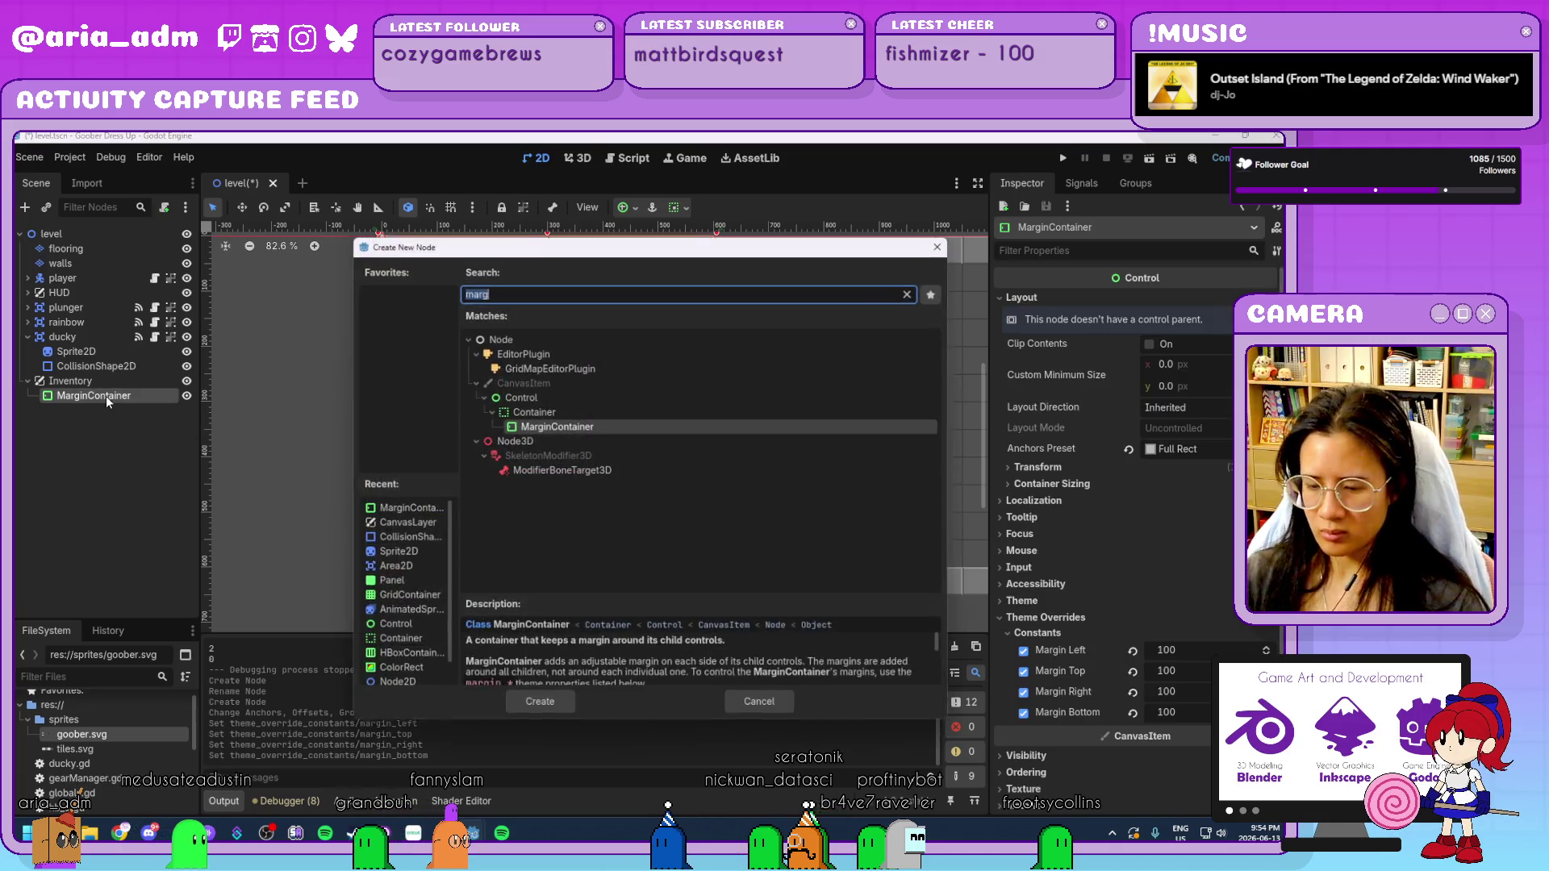
{"action": "type", "text": "color"}
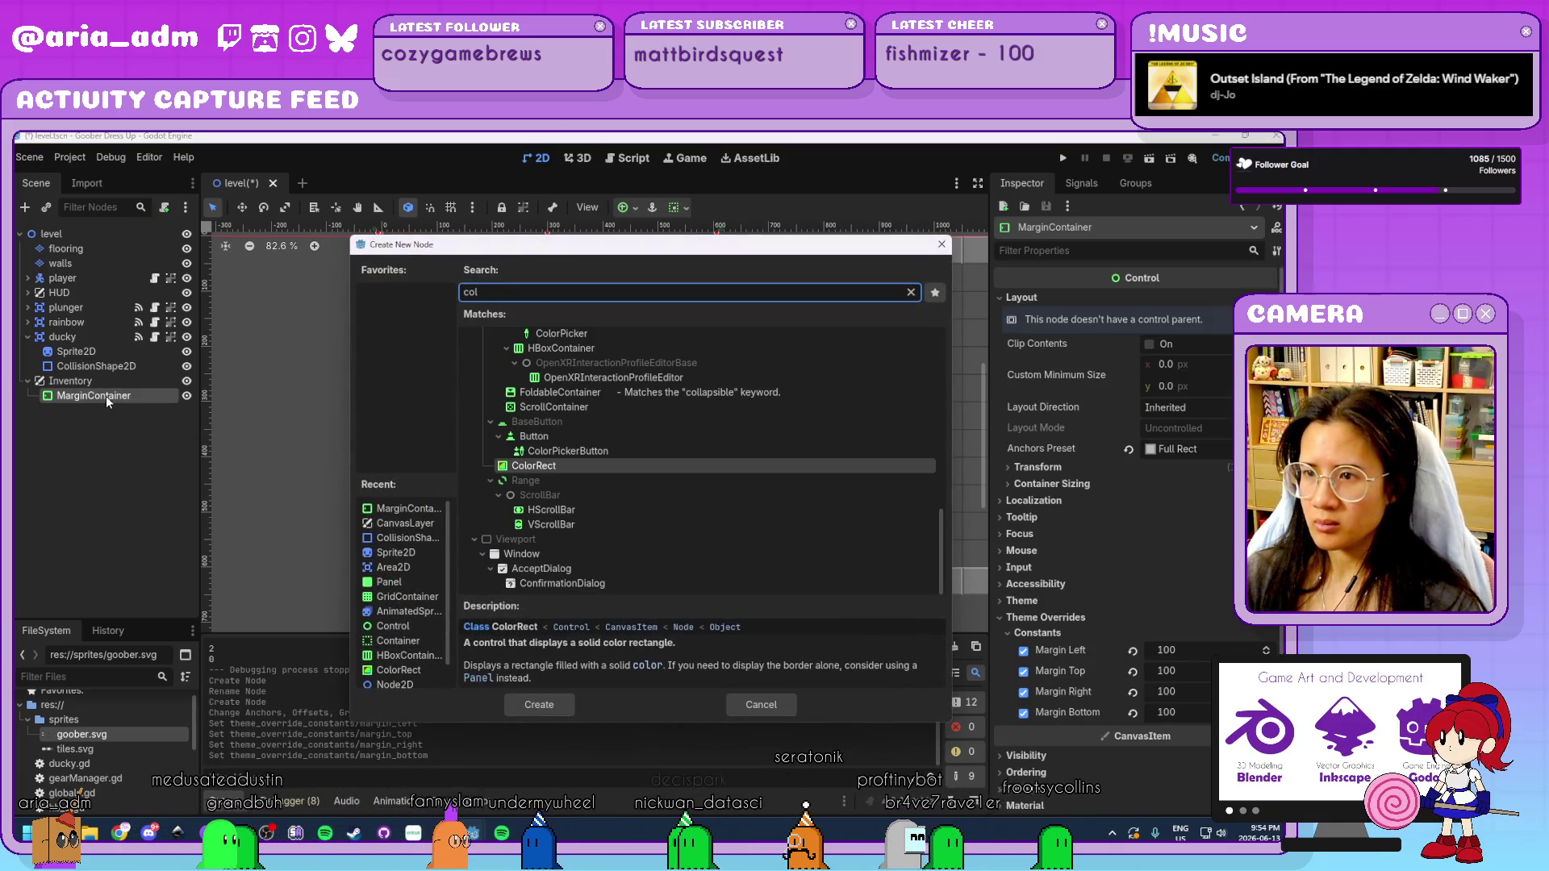
{"action": "key", "text": "Return"}
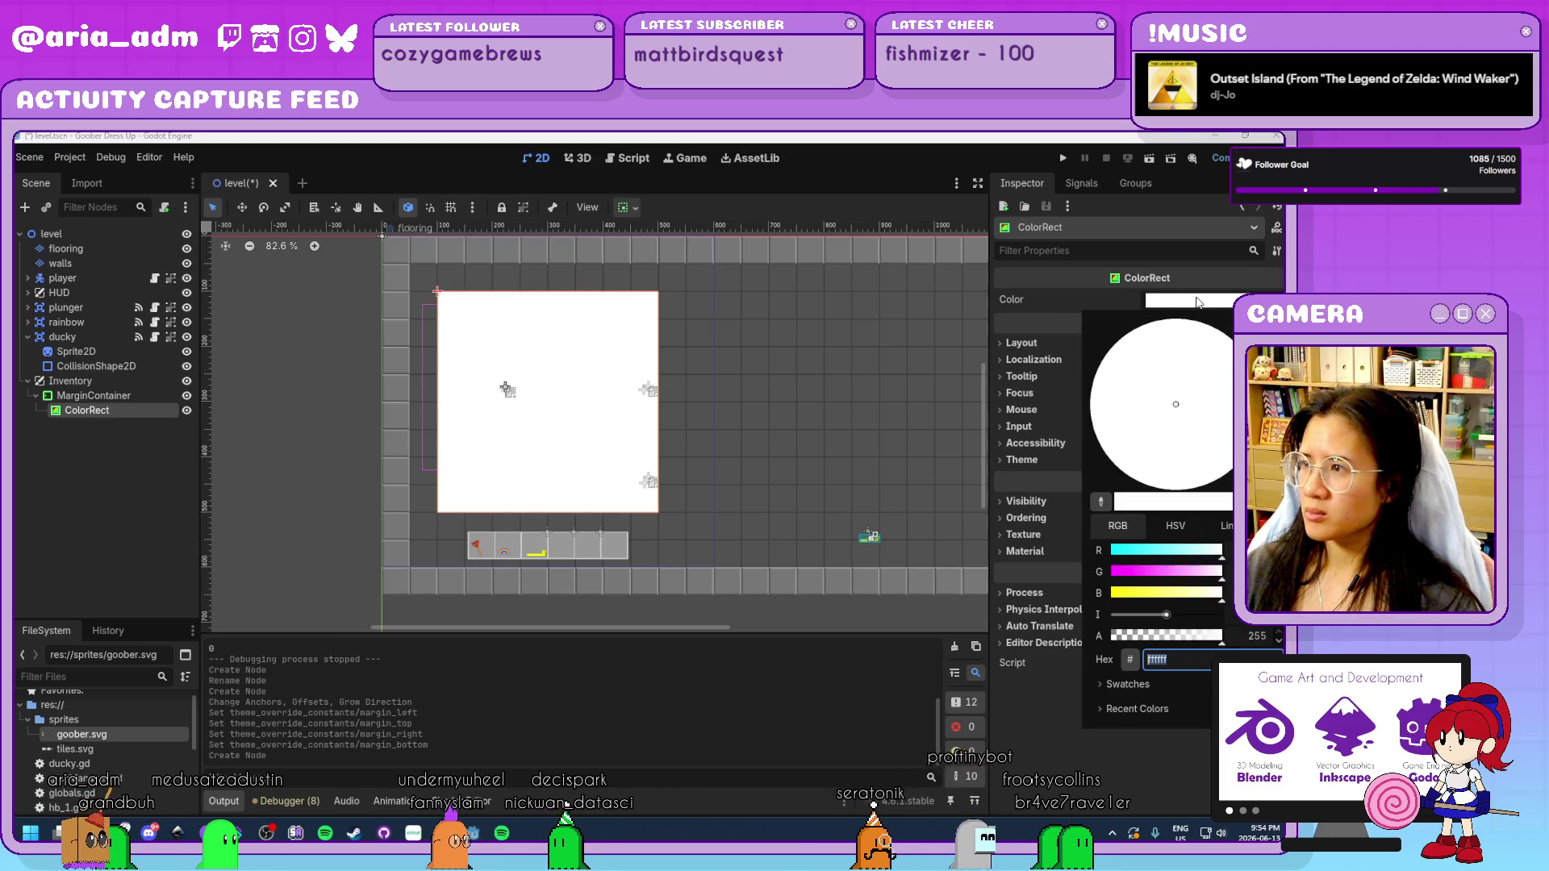
Colour the ColorRect translucent deep purple, 4d00b6bb.
{"action": "left_click", "coordinate": [1190, 300]}
{"action": "left_click", "coordinate": [1279, 387]}
{"action": "left_click", "coordinate": [1279, 407]}
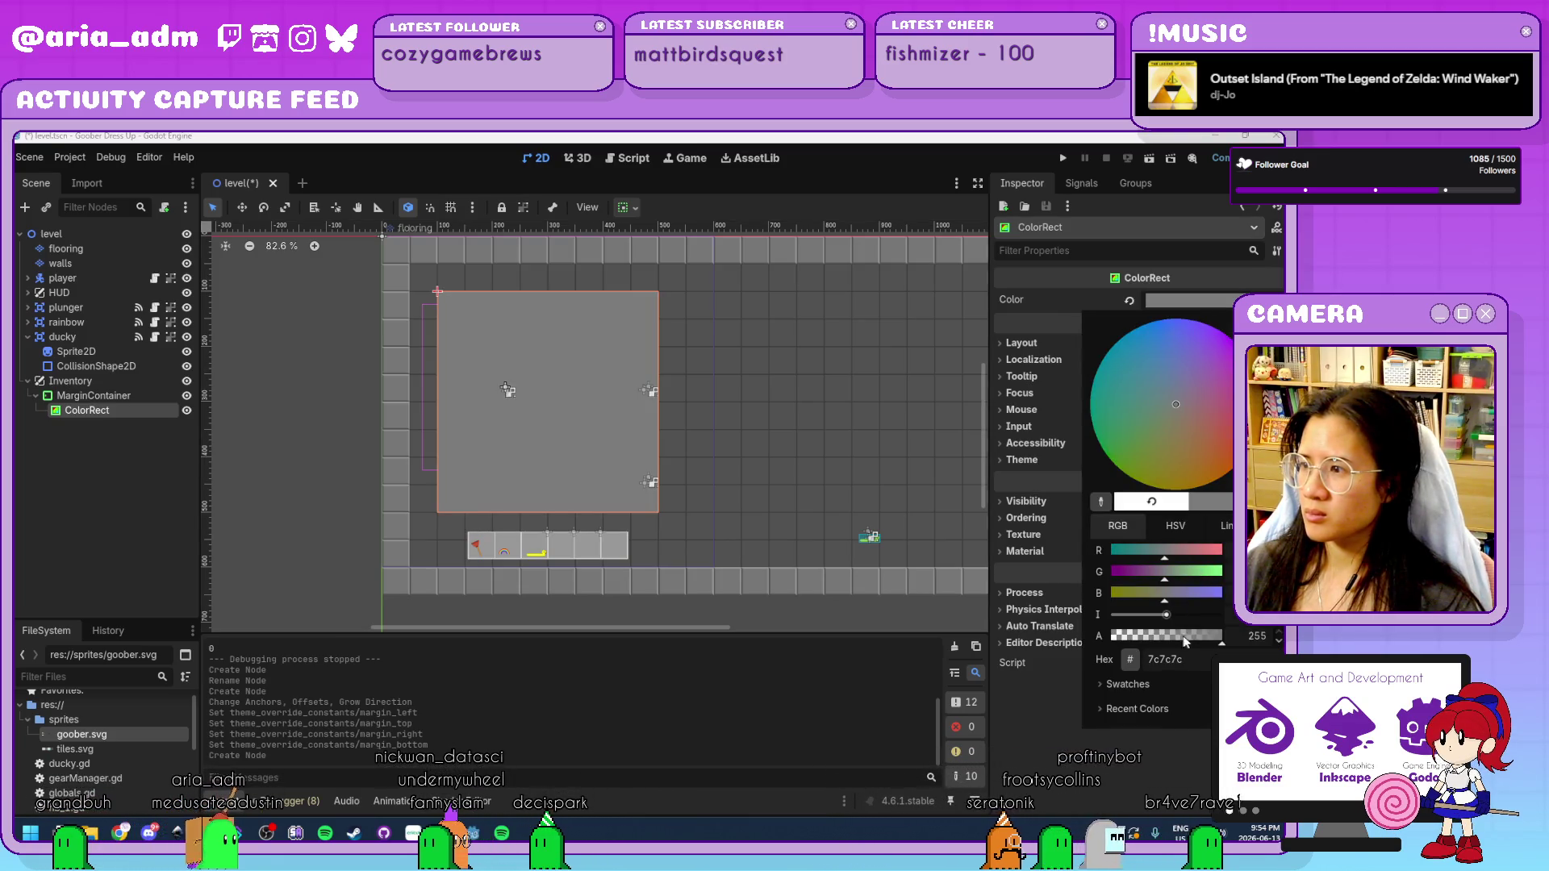
{"action": "left_click_drag", "start_coordinate": [1223, 636], "coordinate": [1160, 634]}
{"action": "left_click", "coordinate": [1184, 346]}
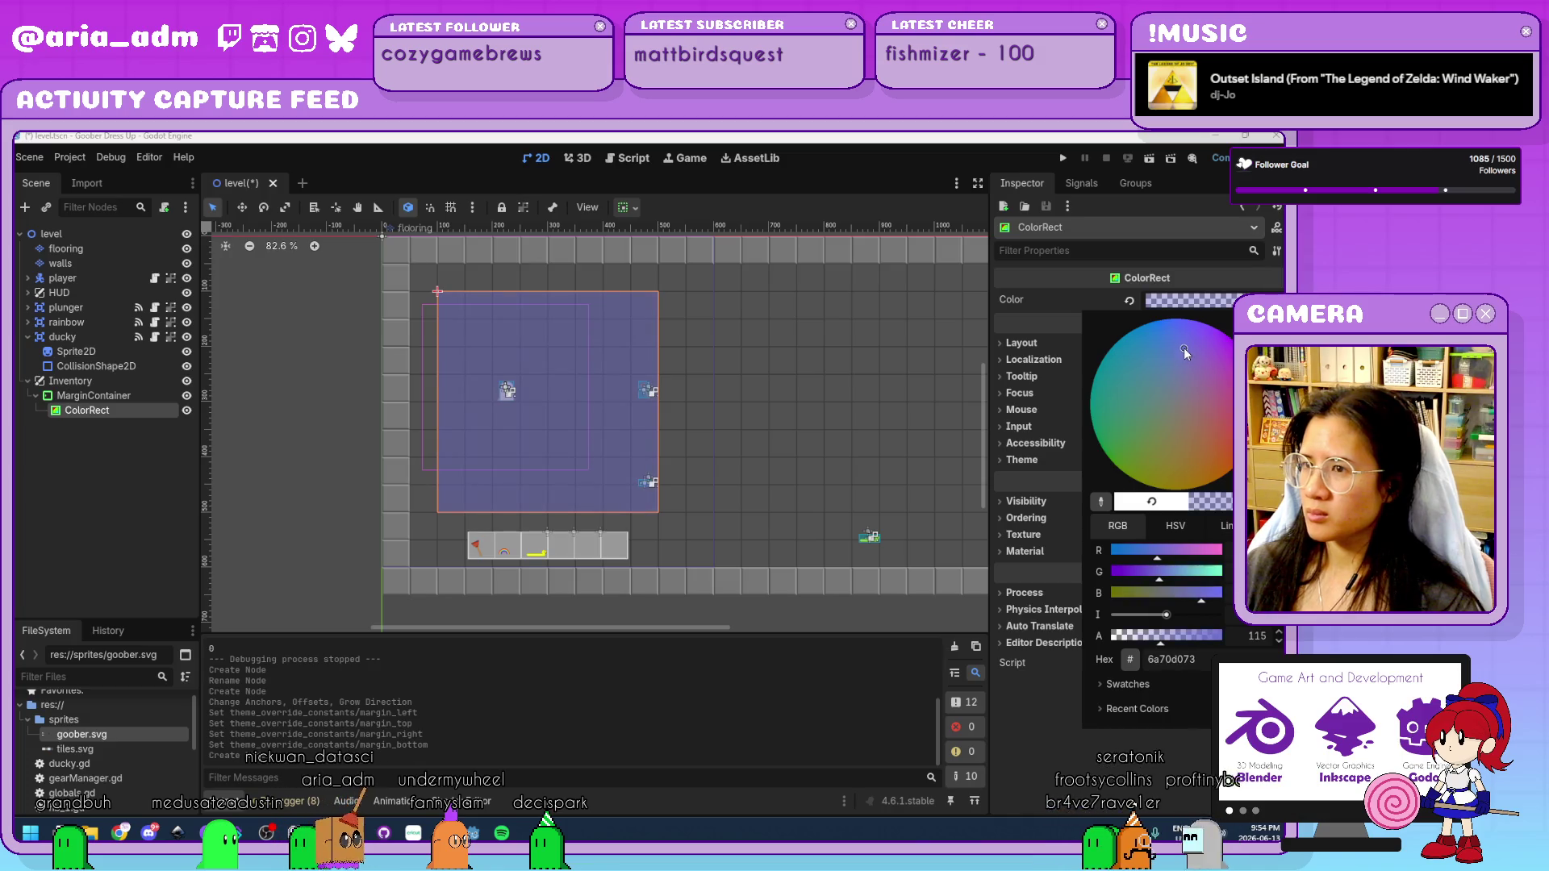
{"action": "left_click_drag", "start_coordinate": [1203, 327], "coordinate": [1191, 320]}
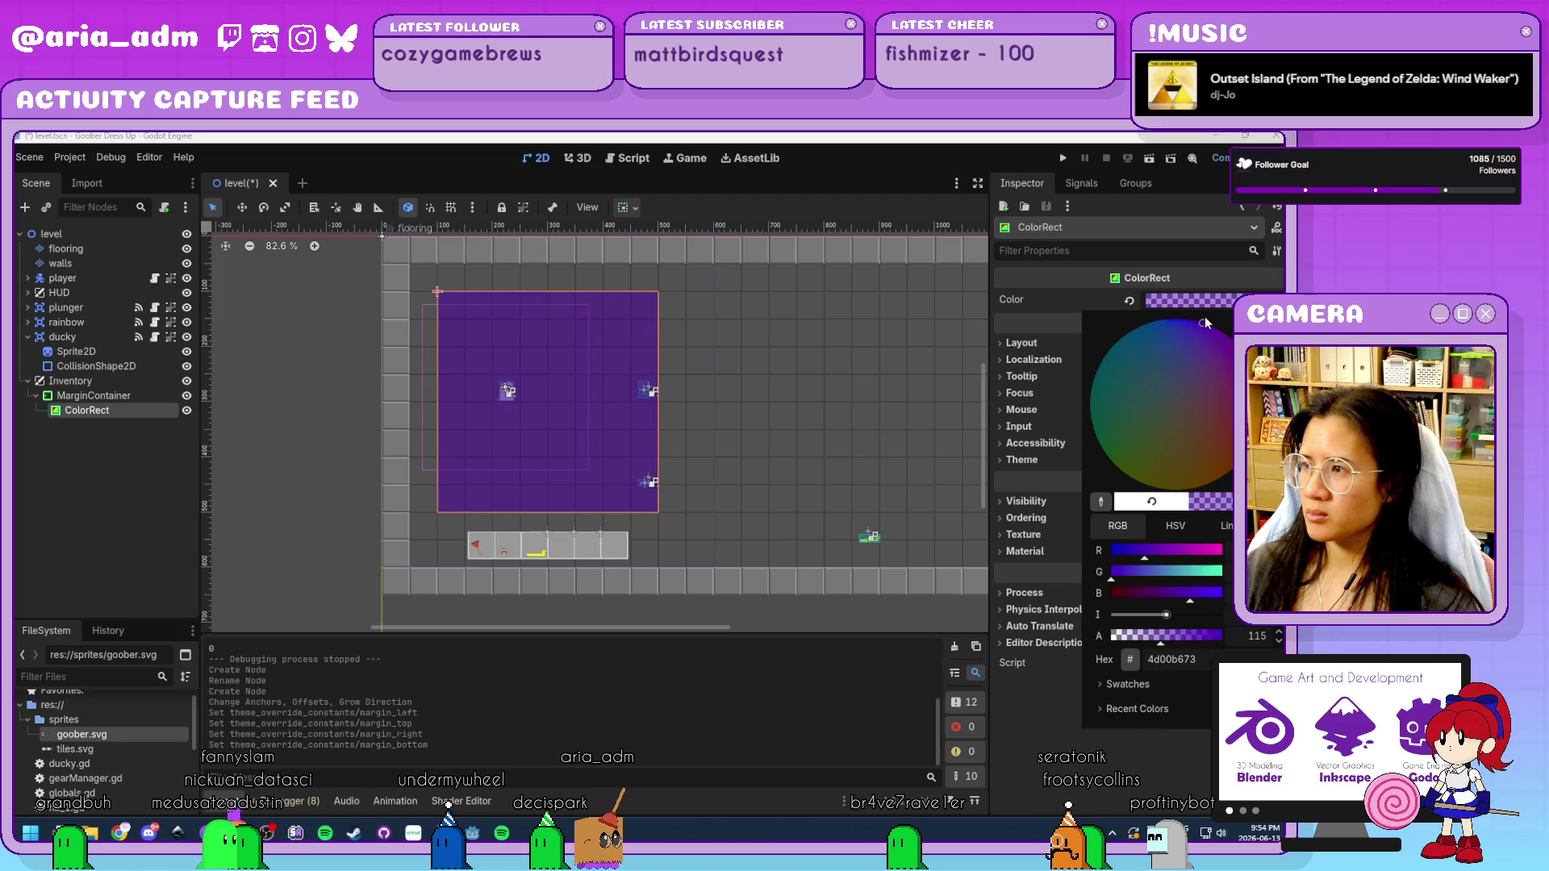
{"action": "left_click_drag", "start_coordinate": [1175, 637], "coordinate": [1181, 640]}
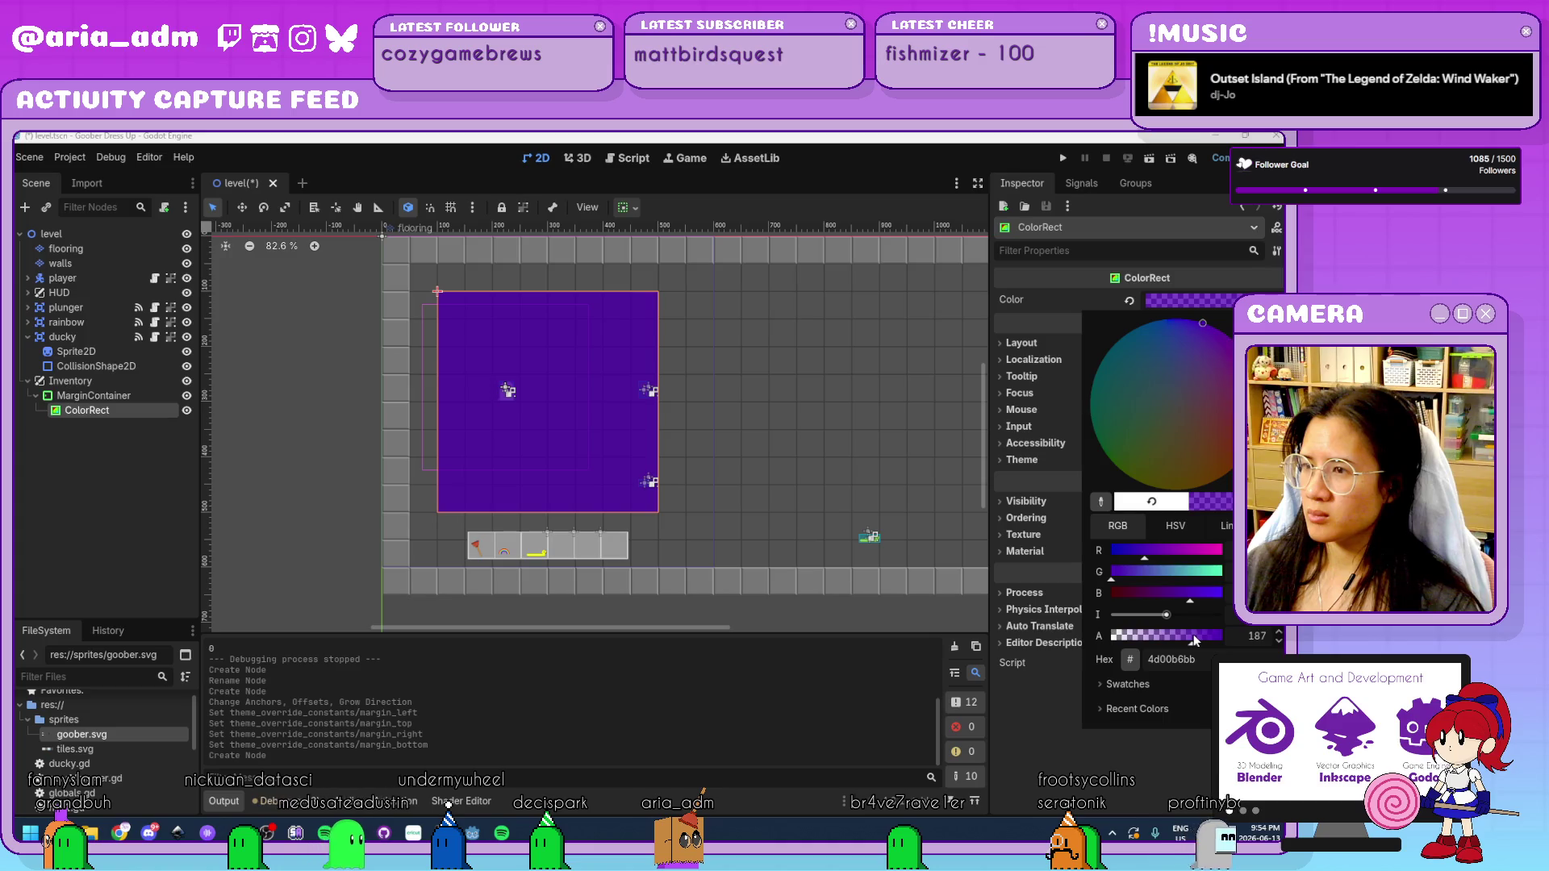
{"action": "left_click", "coordinate": [224, 497]}
{"action": "left_click", "coordinate": [95, 395]}
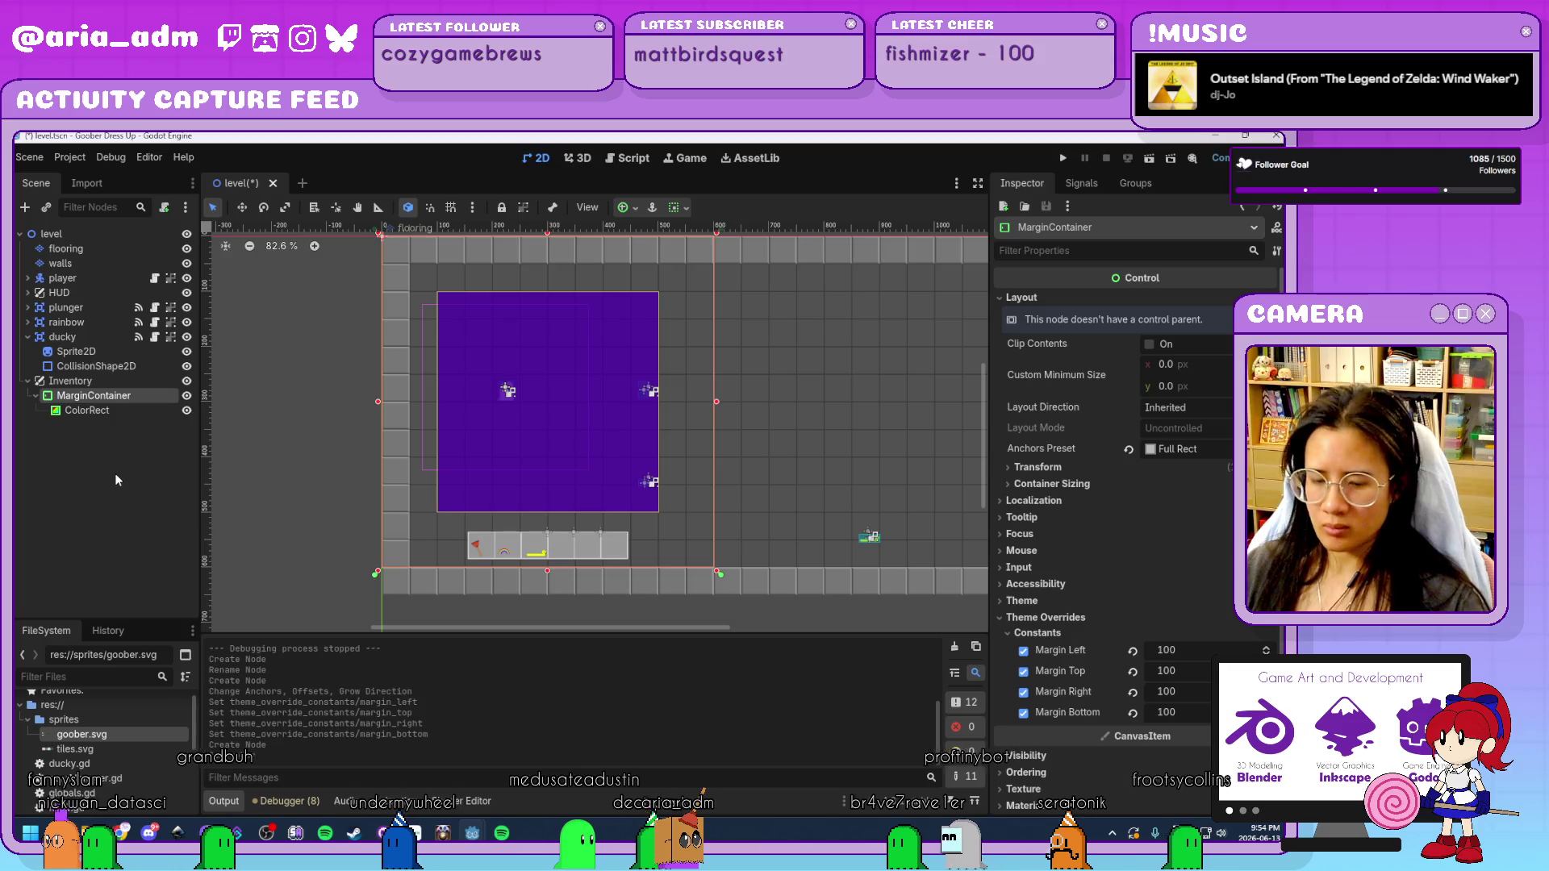
Add a second MarginContainer nested inside the first.
{"action": "key", "text": "ctrl+a"}
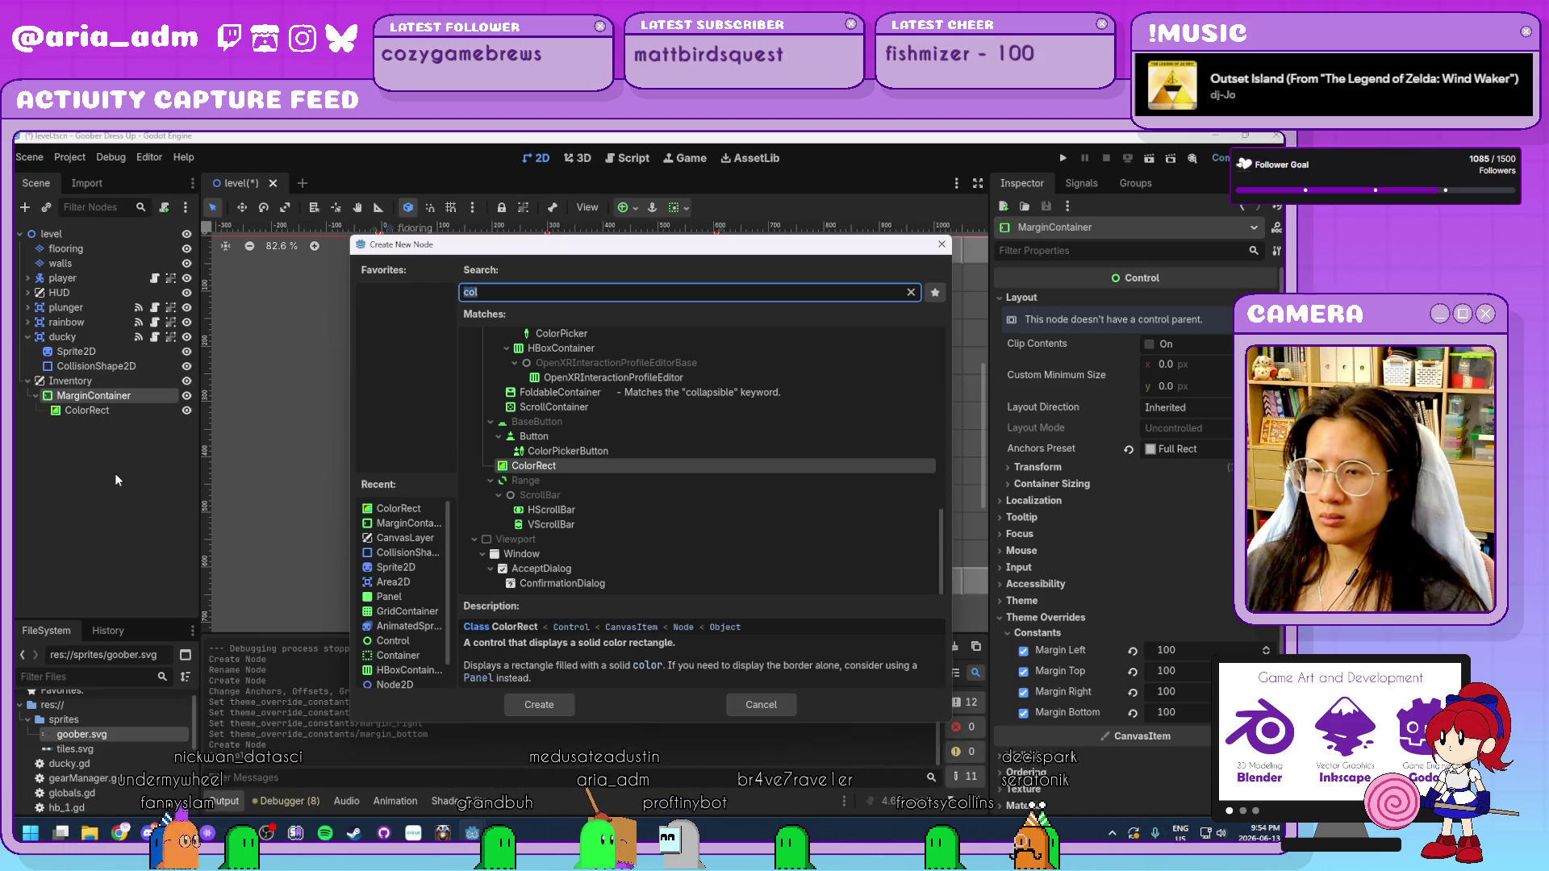
{"action": "type", "text": "m"}
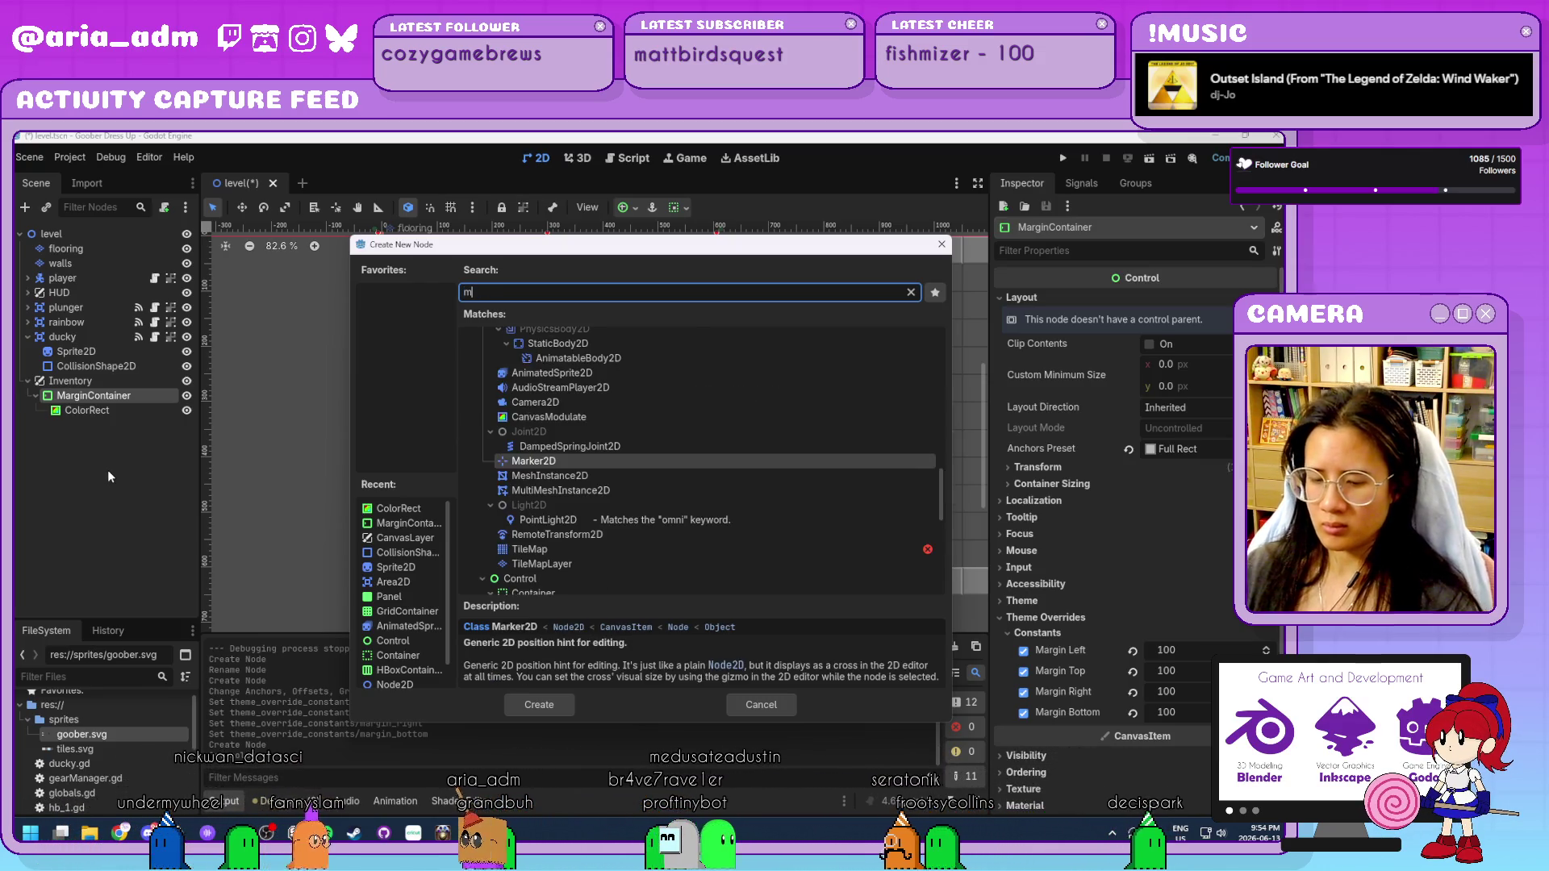
{"action": "type", "text": "arginContainer"}
{"action": "key", "text": "Return"}
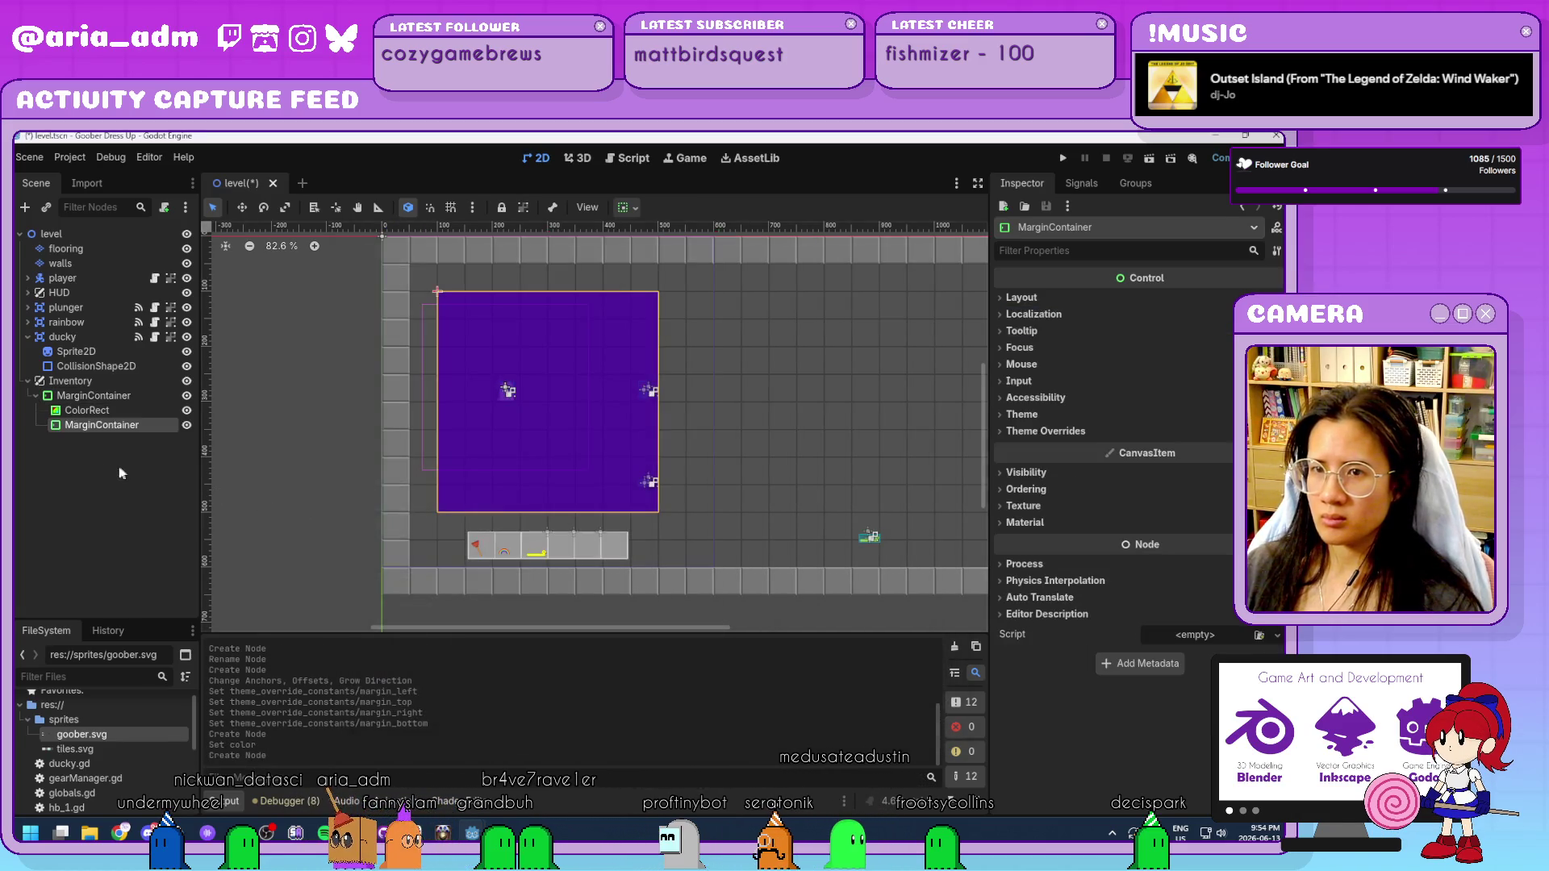
Set the nested MarginContainer's theme override margins to 50.
{"action": "left_click", "coordinate": [1082, 434]}
{"action": "left_click", "coordinate": [1072, 449]}
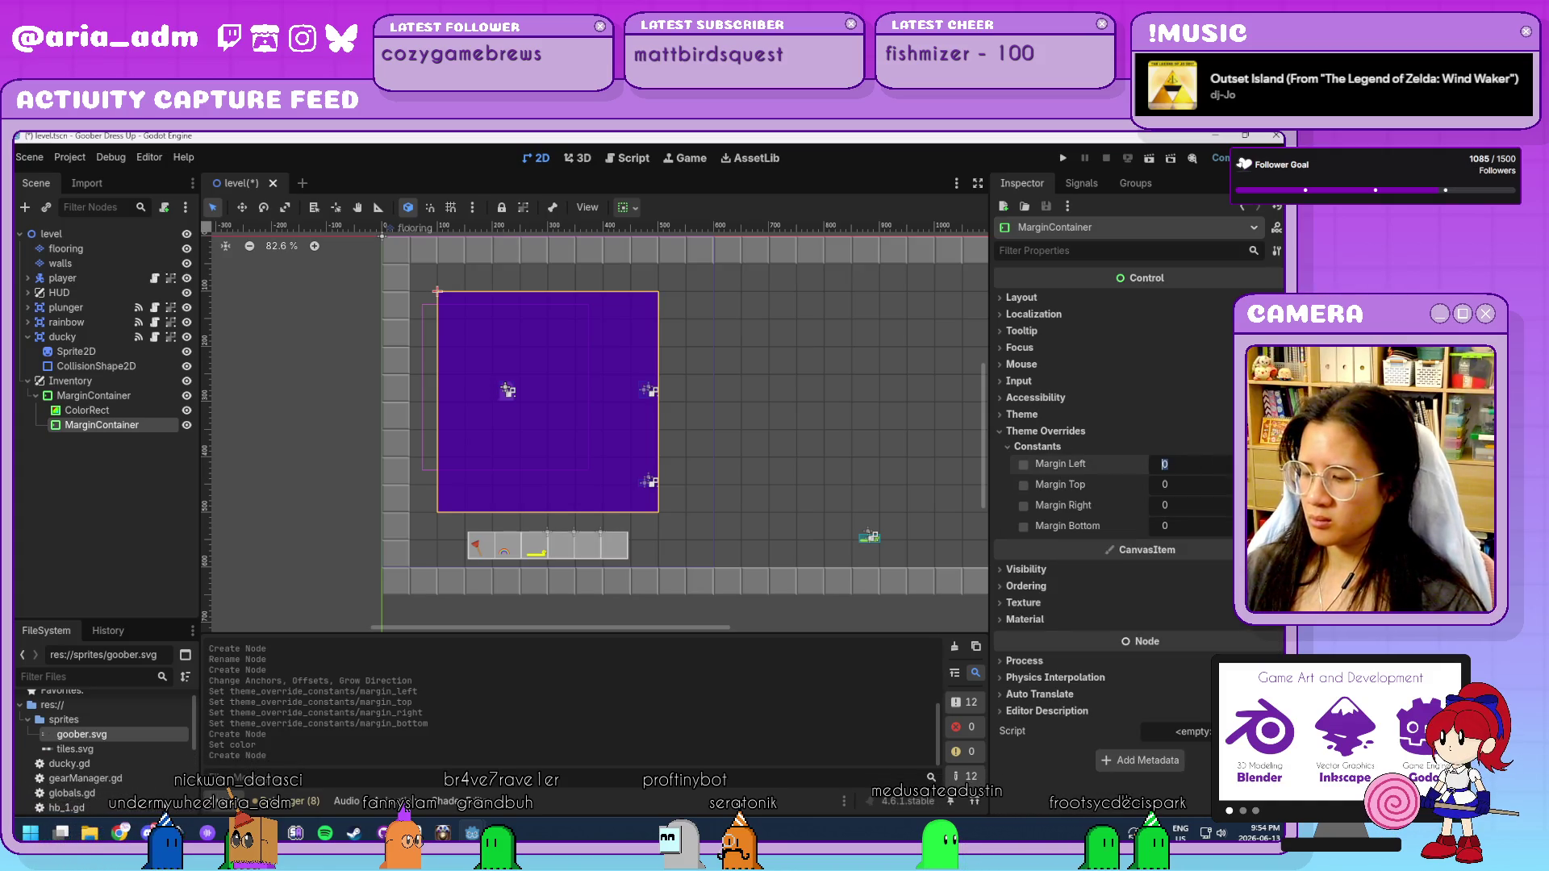
{"action": "key", "text": "Tab"}
{"action": "type", "text": "10"}
{"action": "key", "text": "Tab"}
{"action": "type", "text": "1"}
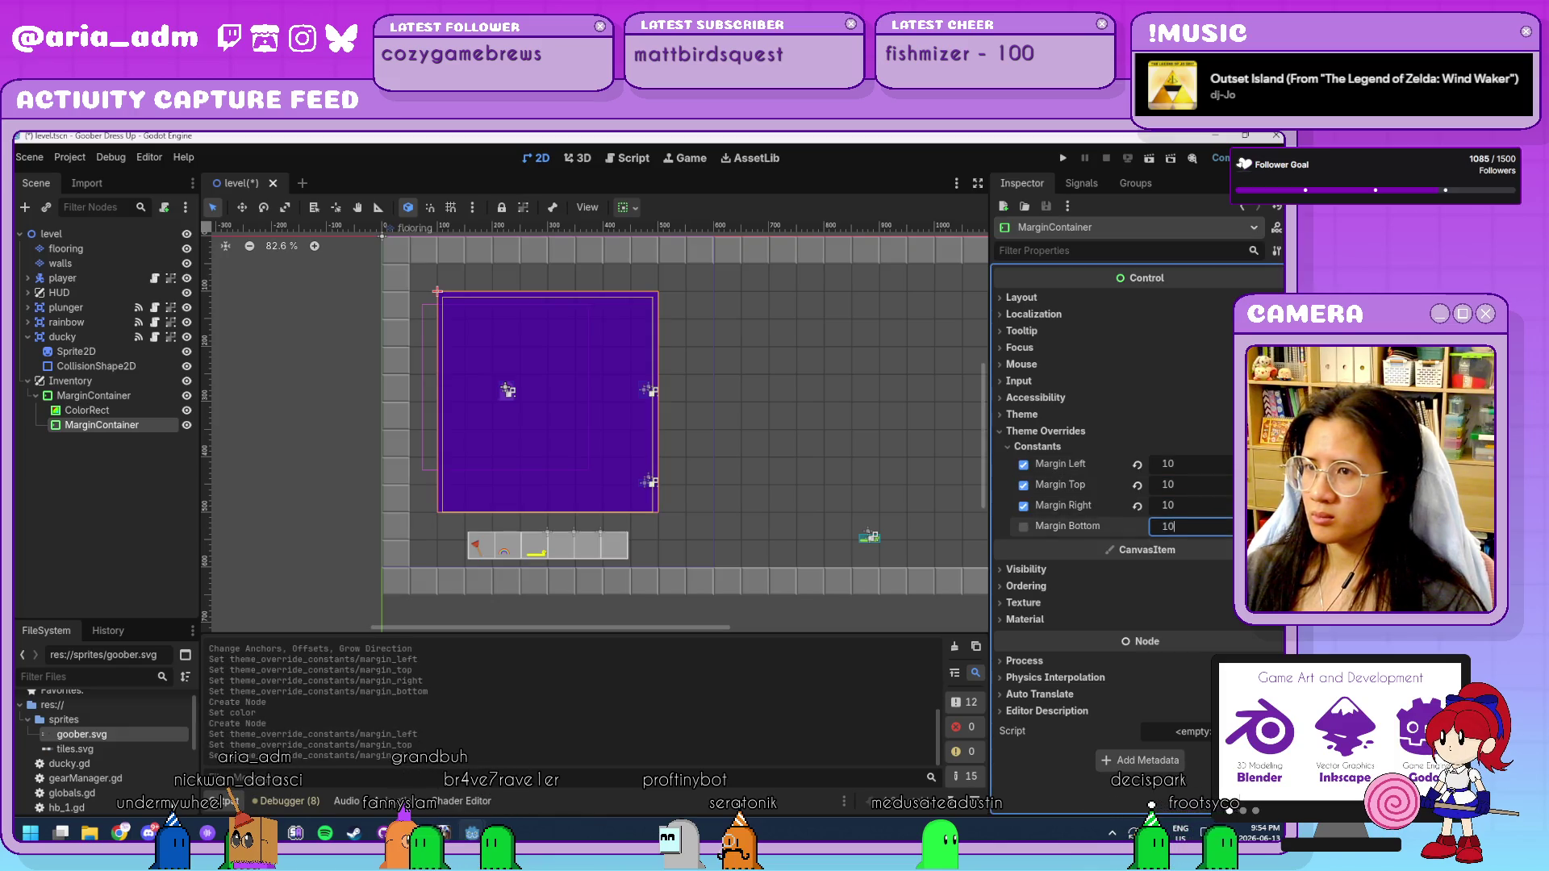
{"action": "key", "text": "Tab"}
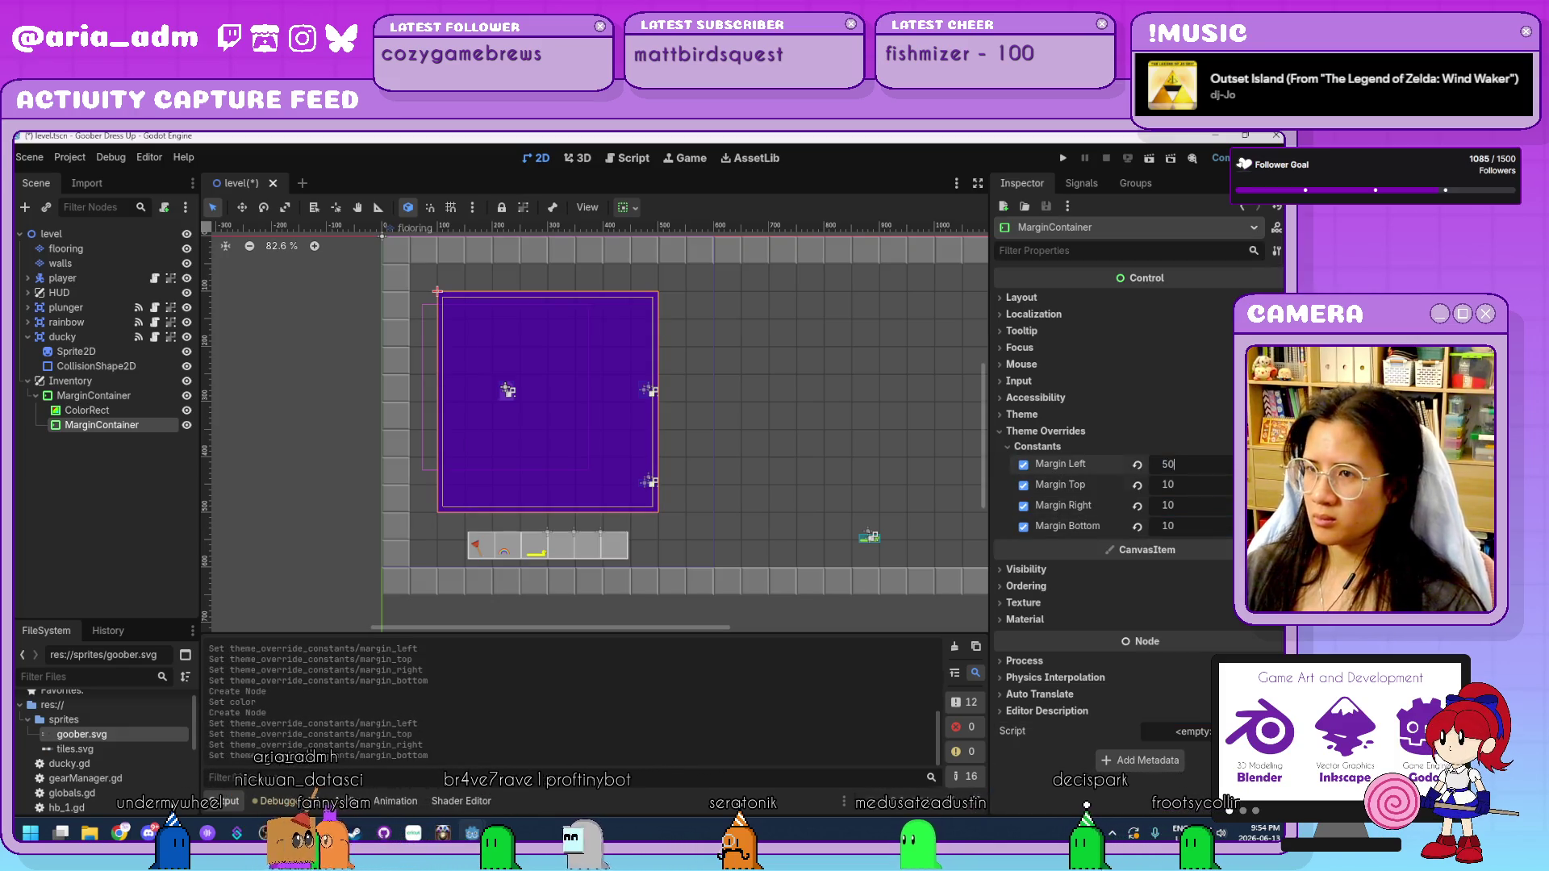
{"action": "left_click", "coordinate": [1190, 464]}
{"action": "type", "text": "50"}
{"action": "key", "text": "Tab"}
{"action": "type", "text": "50"}
{"action": "key", "text": "Tab"}
{"action": "type", "text": "50"}
{"action": "key", "text": "Tab"}
{"action": "type", "text": "50"}
{"action": "key", "text": "Tab"}
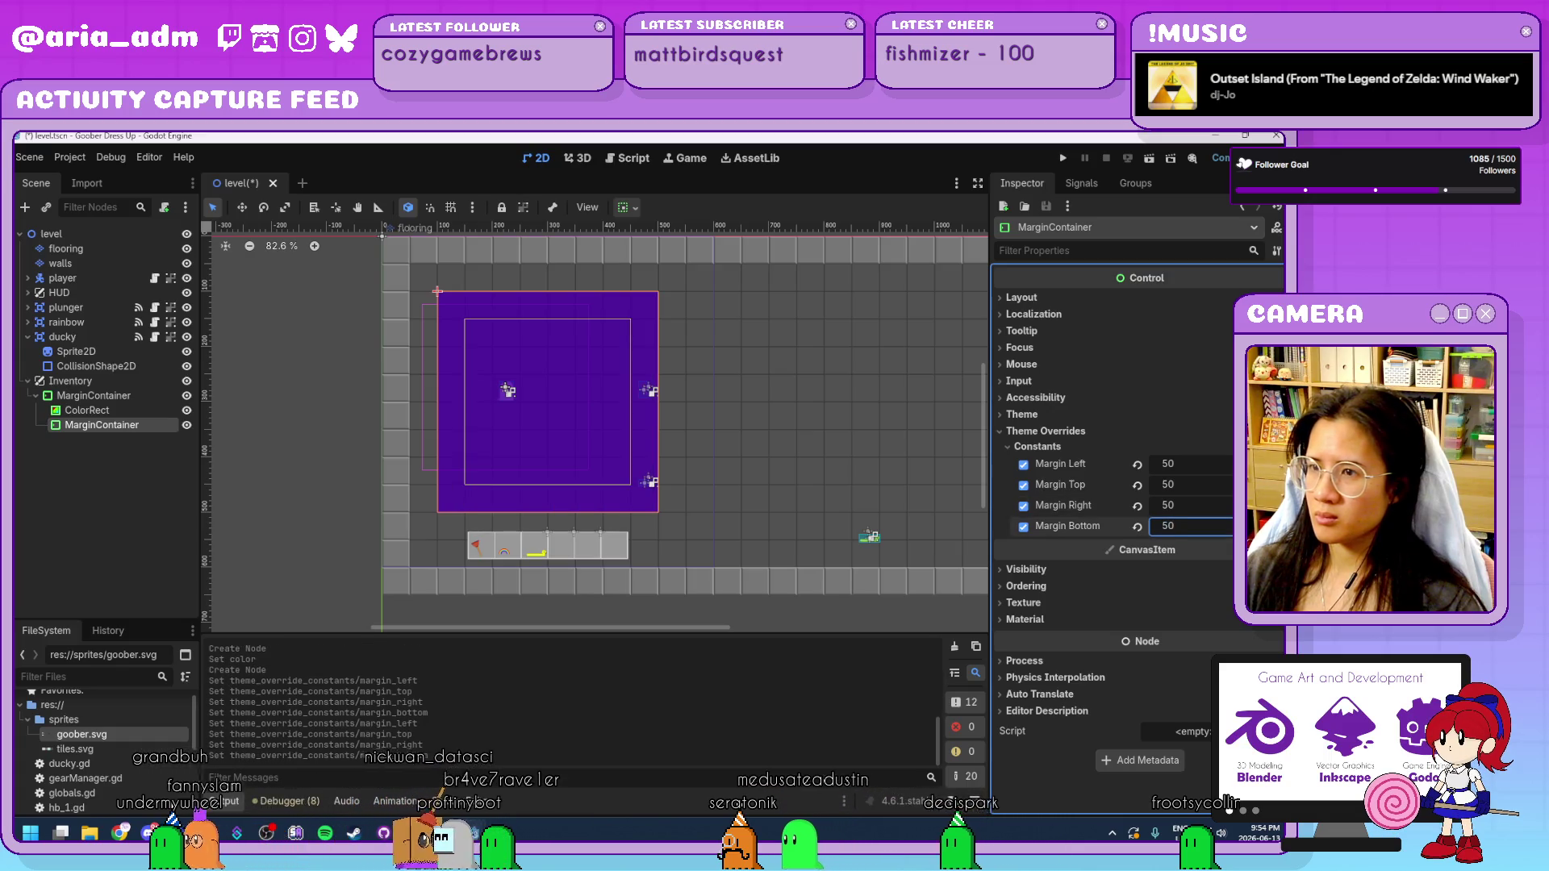
Select the outer MarginContainer and frame the purple panel in view.
{"action": "scroll", "coordinate": [576, 395], "scroll_direction": "up", "scroll_amount": 3}
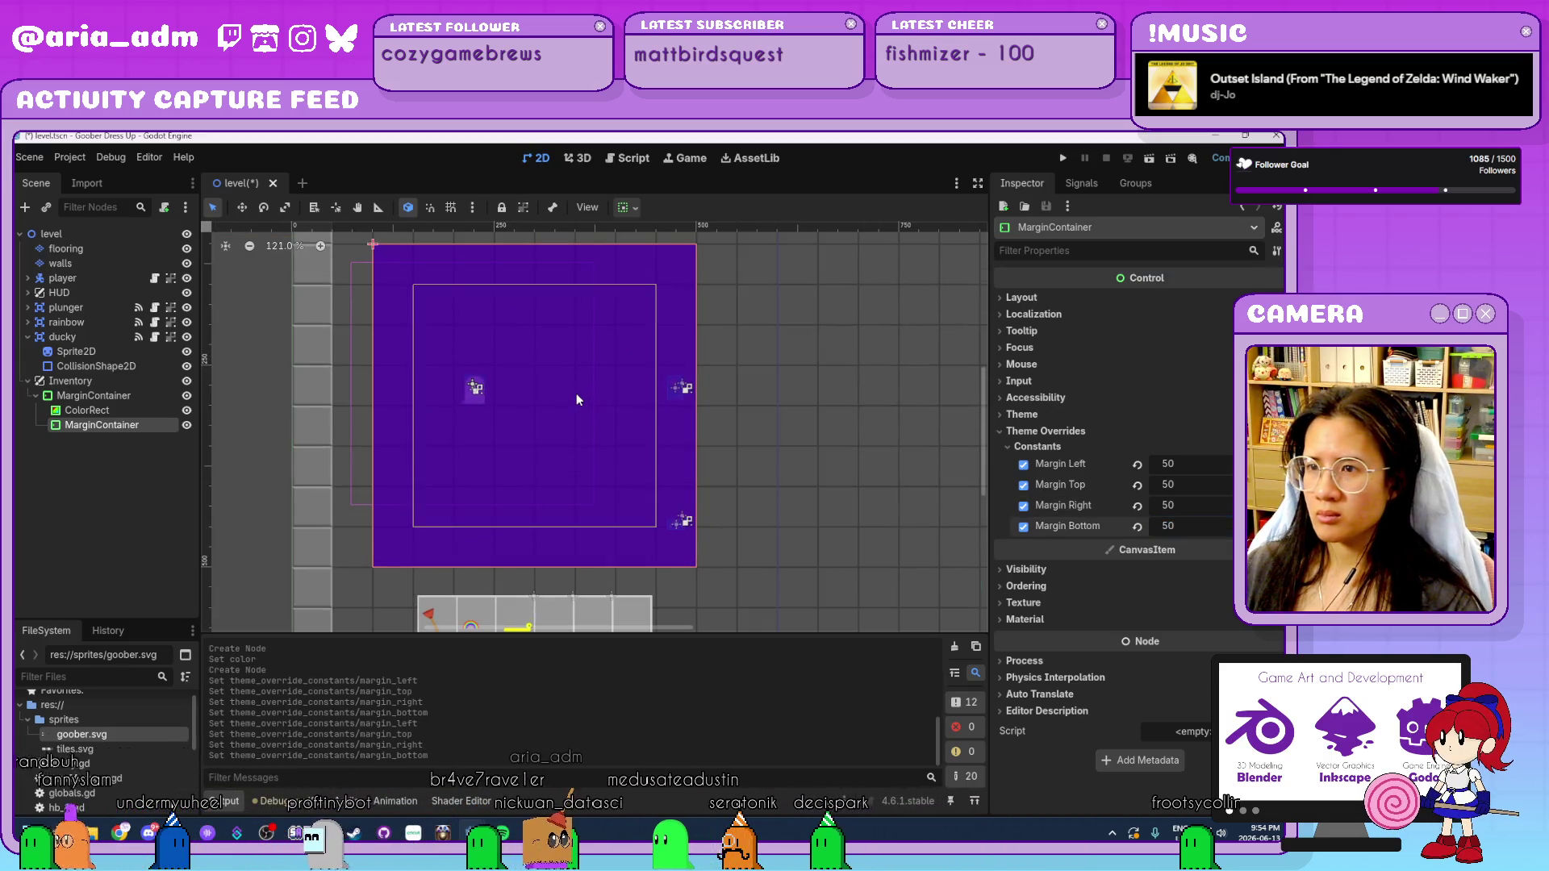
{"action": "scroll", "coordinate": [577, 397], "scroll_direction": "up", "scroll_amount": 1}
{"action": "scroll", "coordinate": [576, 395], "scroll_direction": "up", "scroll_amount": 1}
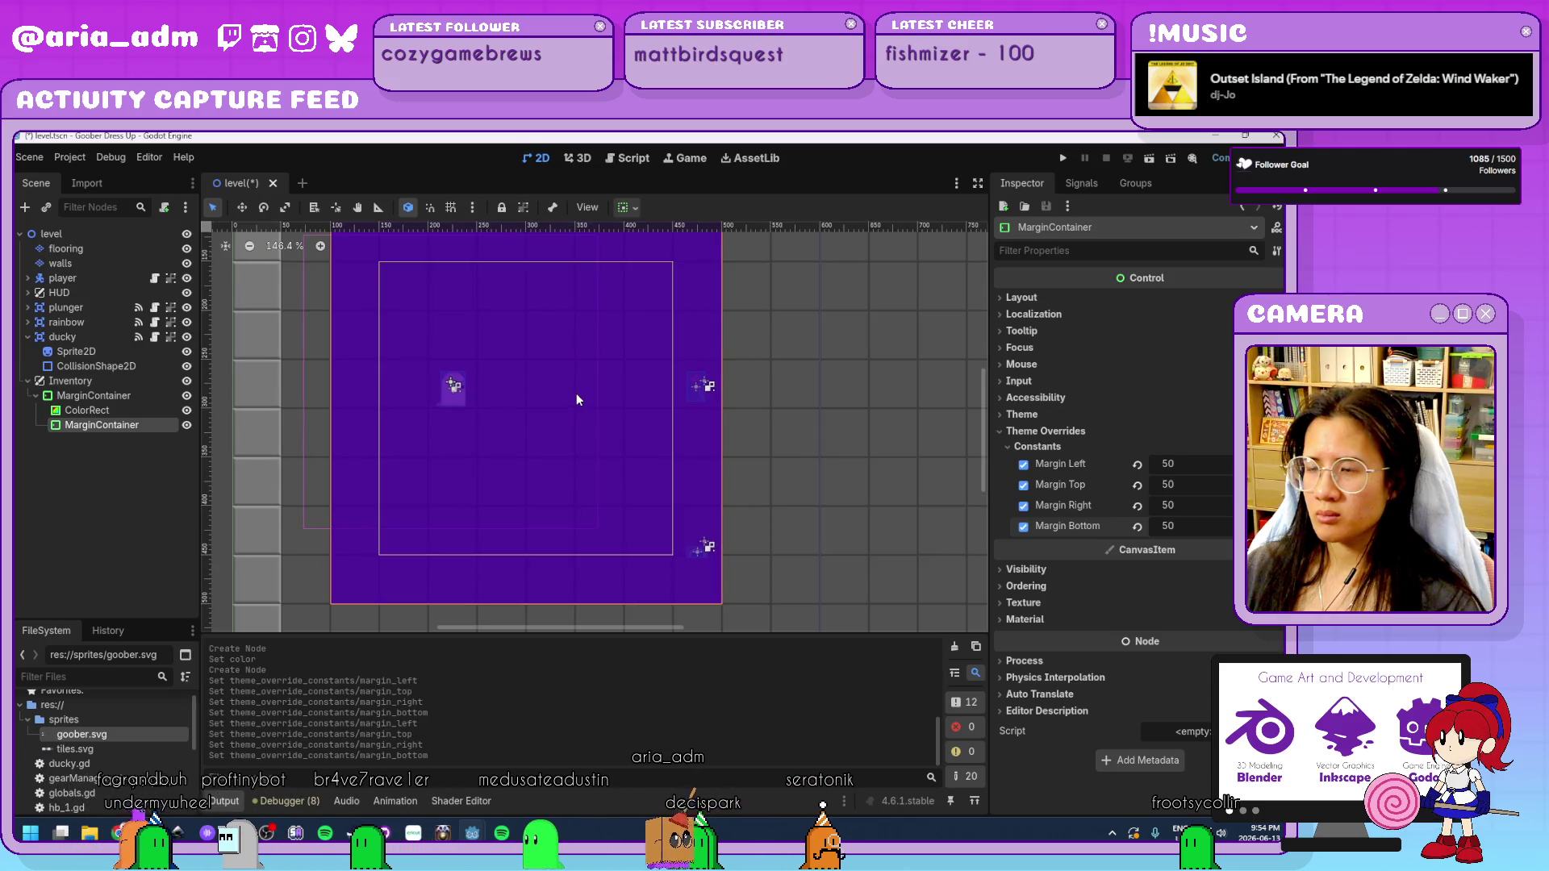
{"action": "left_click", "coordinate": [113, 397]}
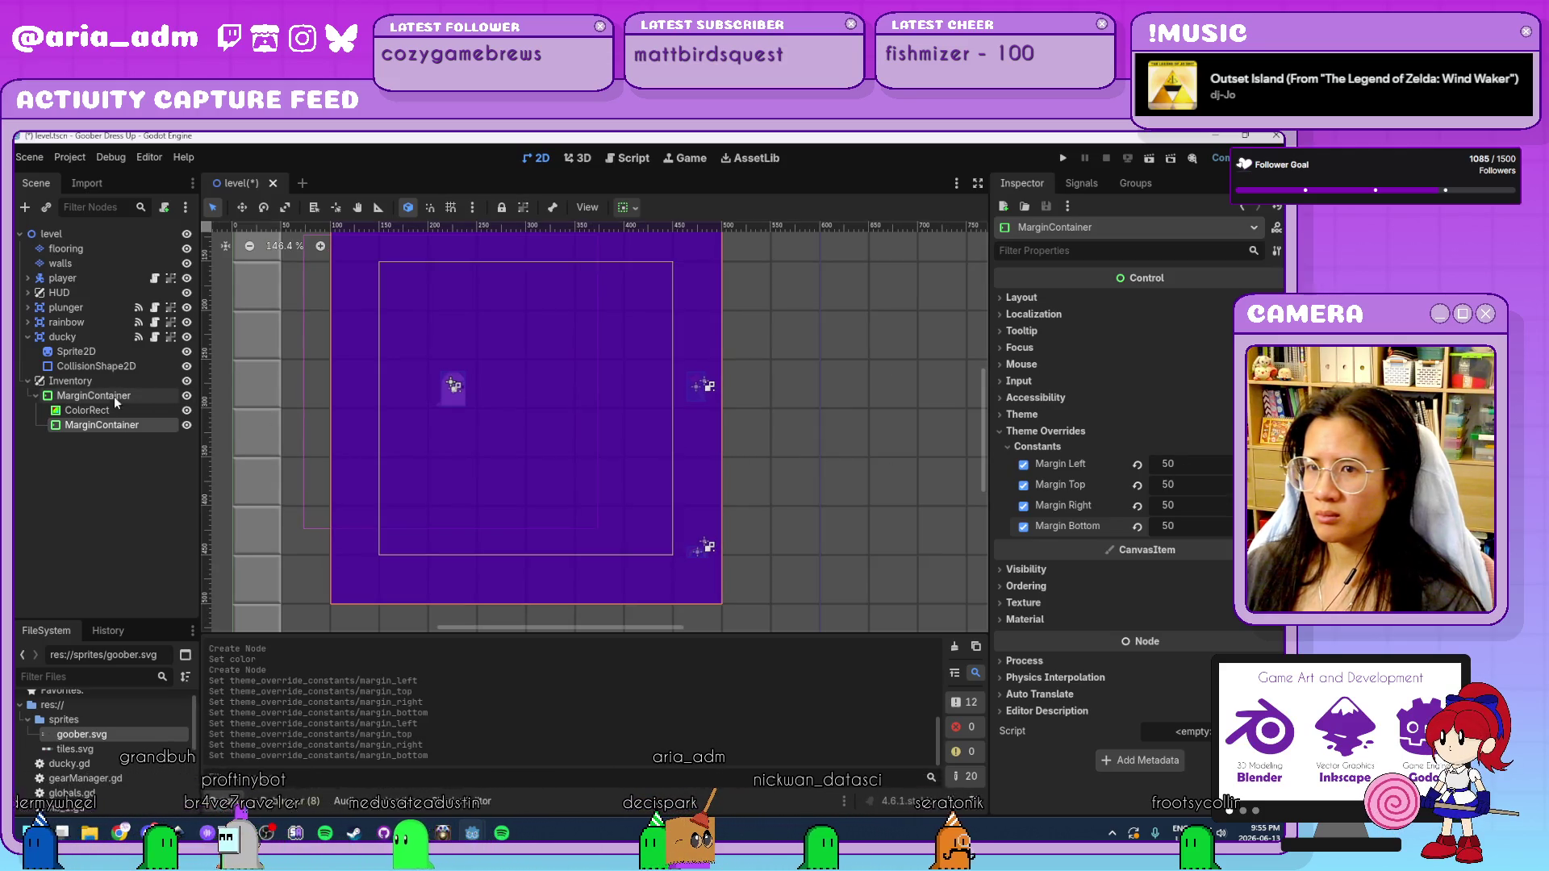
{"action": "scroll", "coordinate": [878, 512], "scroll_direction": "down", "scroll_amount": 8}
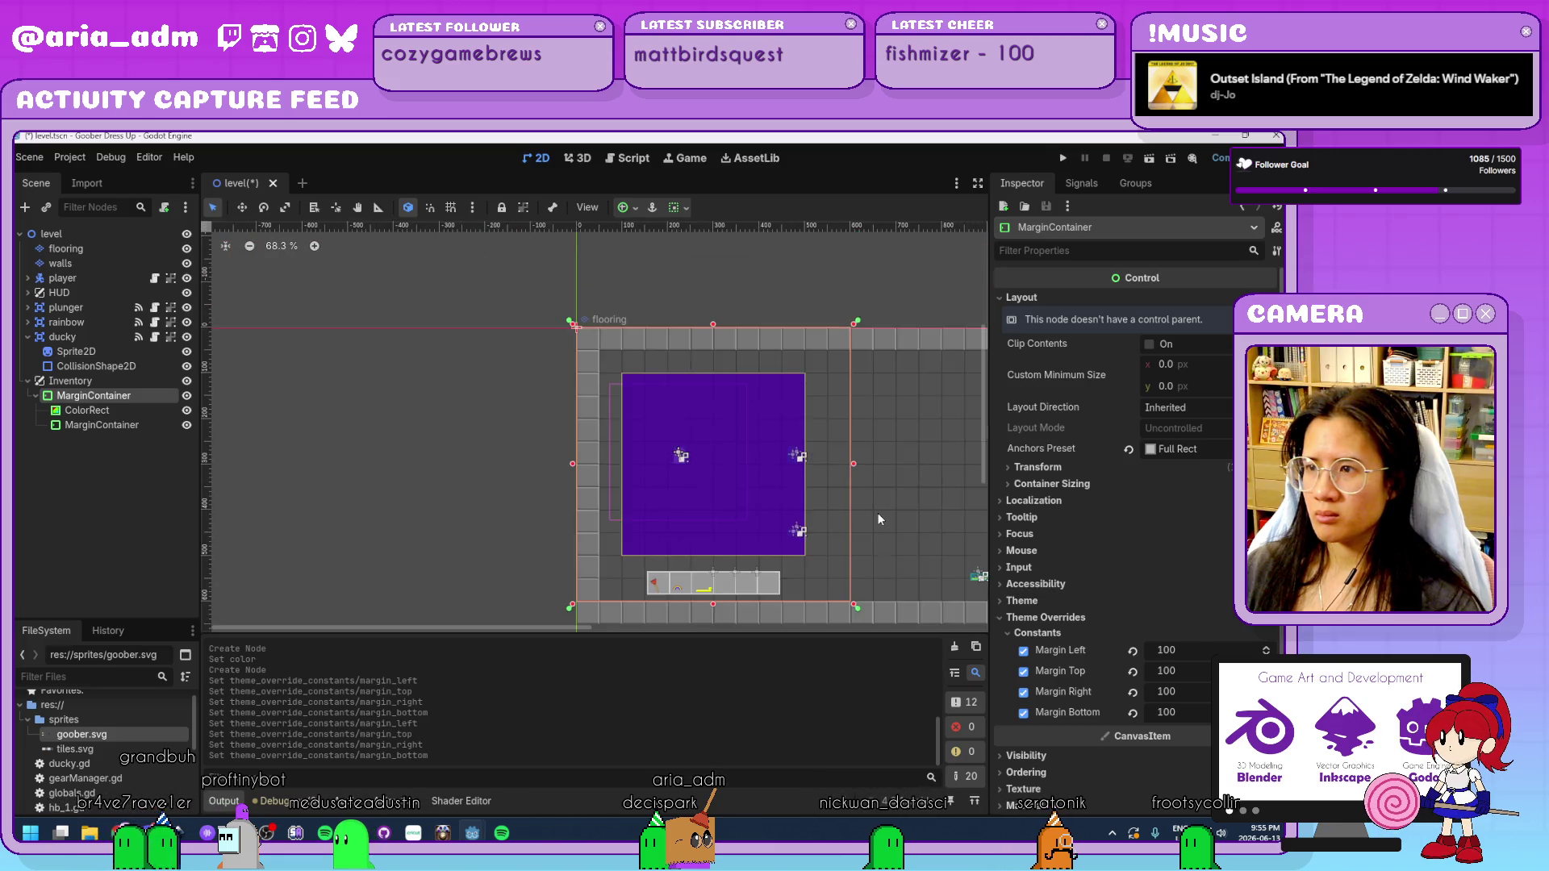
{"action": "scroll", "coordinate": [878, 511], "scroll_direction": "up", "scroll_amount": 4}
{"action": "mouse_move", "coordinate": [879, 512]}
{"action": "left_mouse_down"}
{"action": "mouse_move", "coordinate": [775, 407]}
{"action": "mouse_move", "coordinate": [809, 476]}
{"action": "left_mouse_up"}
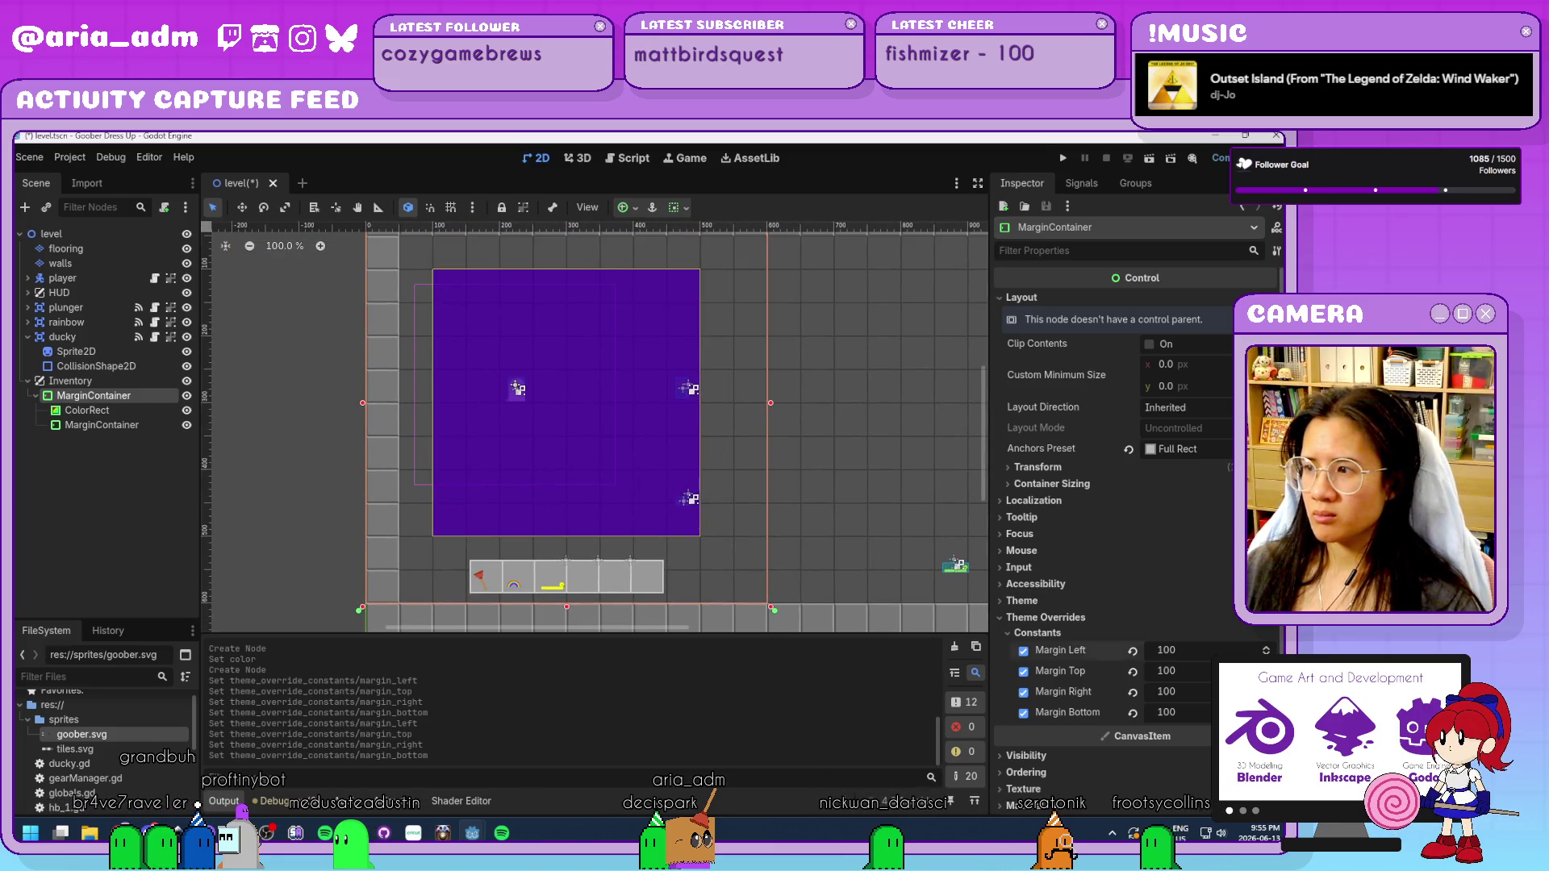
Reduce the outer MarginContainer's four margins from 100 to 50.
{"action": "type", "text": "0"}
{"action": "key", "text": "Tab"}
{"action": "type", "text": "50"}
{"action": "key", "text": "Tab"}
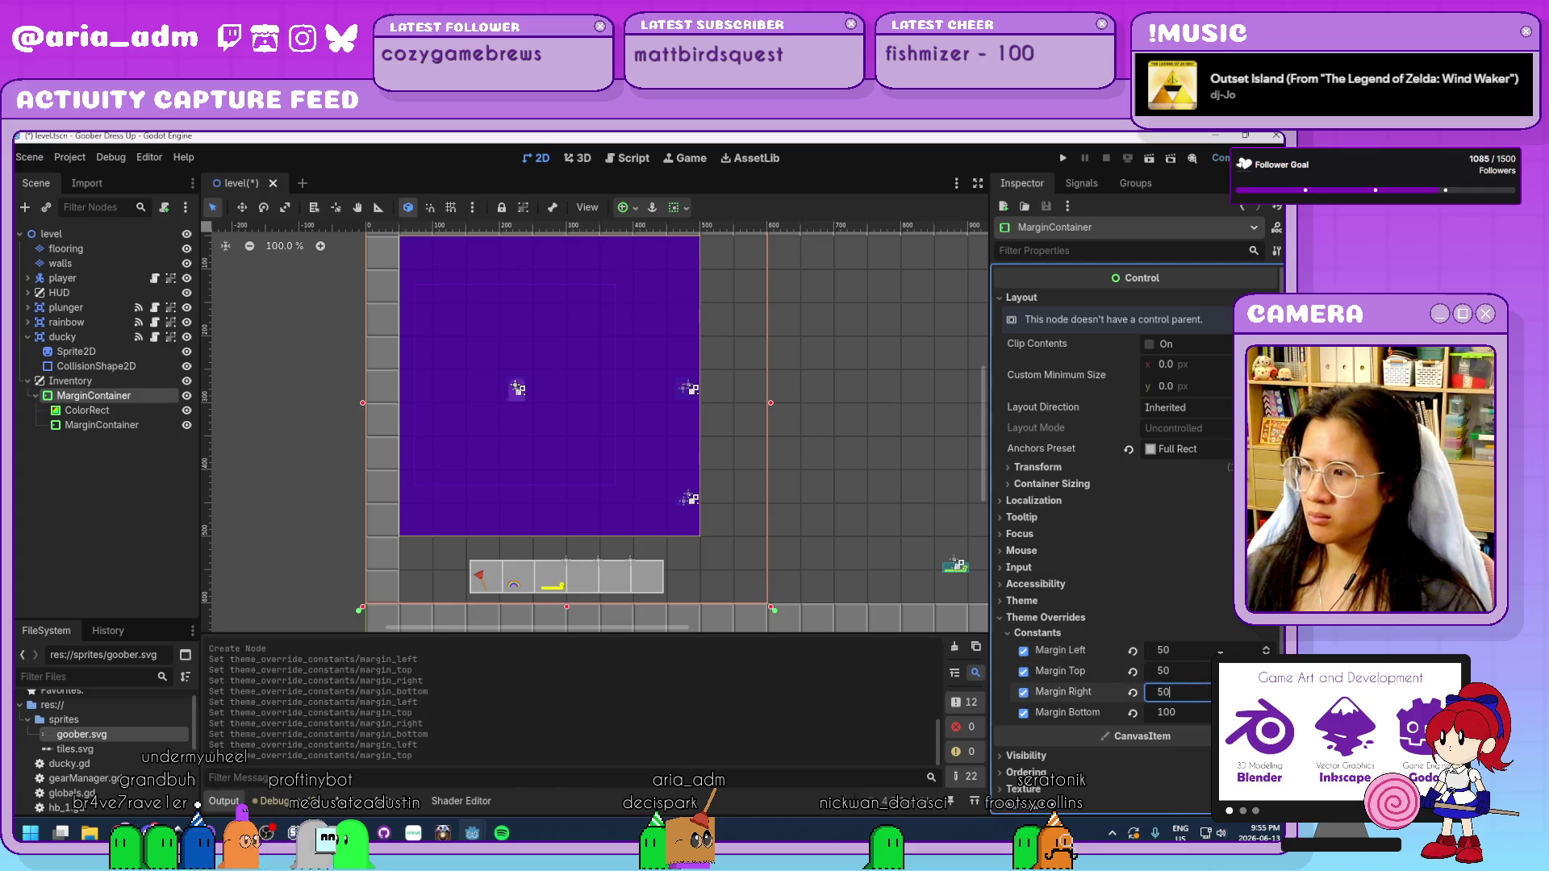
{"action": "type", "text": "50"}
{"action": "key", "text": "Tab"}
{"action": "type", "text": "50"}
{"action": "key", "text": "Return"}
{"action": "scroll", "coordinate": [889, 530], "scroll_direction": "down", "scroll_amount": 3}
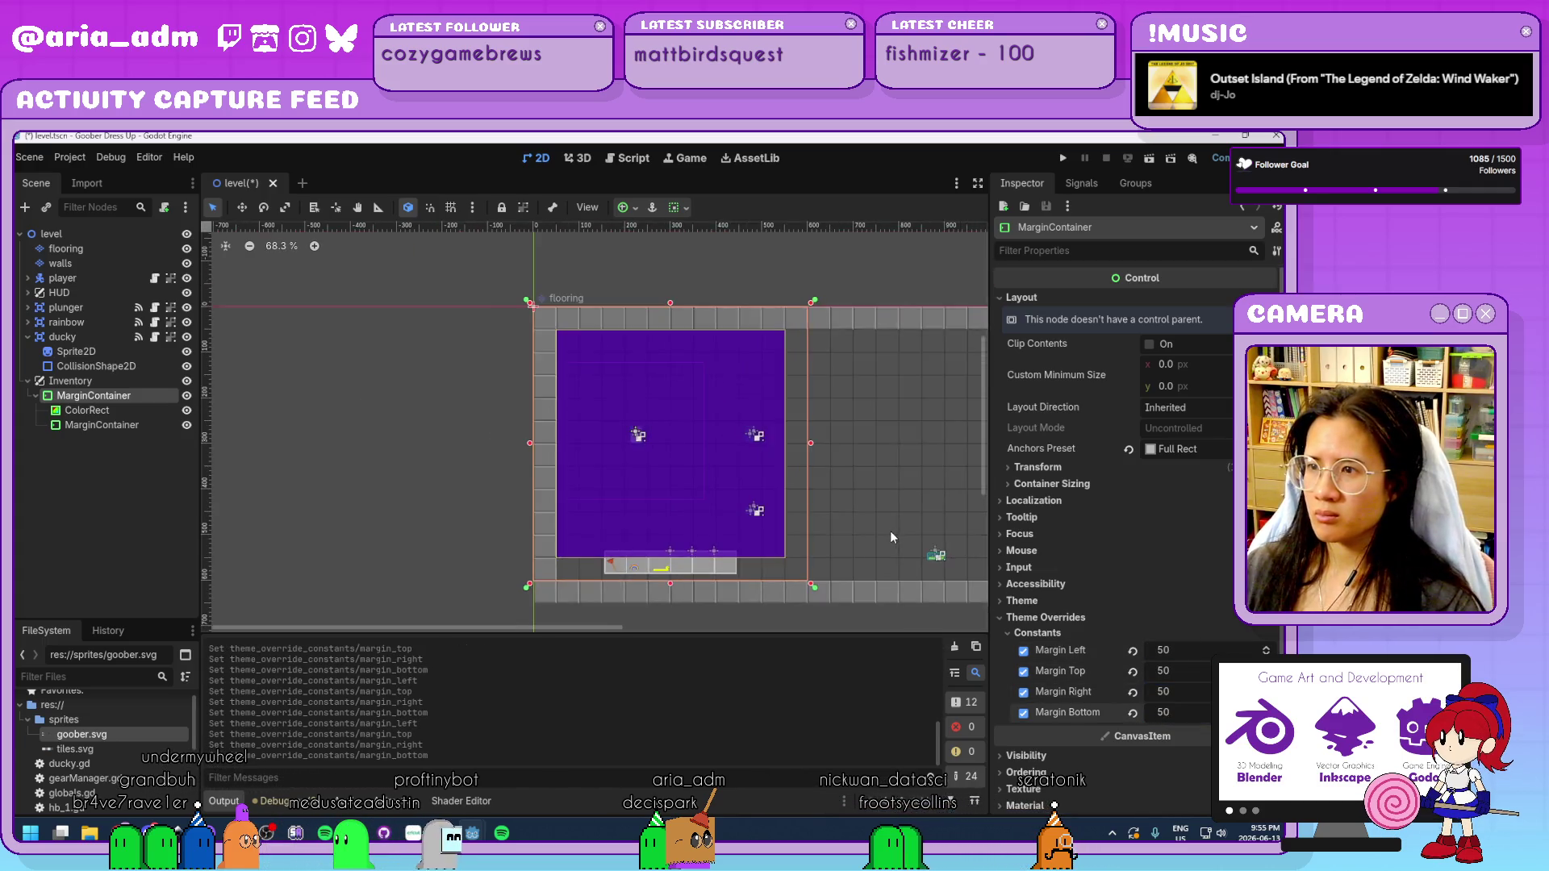
{"action": "scroll", "coordinate": [865, 534], "scroll_direction": "up", "scroll_amount": 1}
{"action": "scroll", "coordinate": [839, 481], "scroll_direction": "up", "scroll_amount": 2}
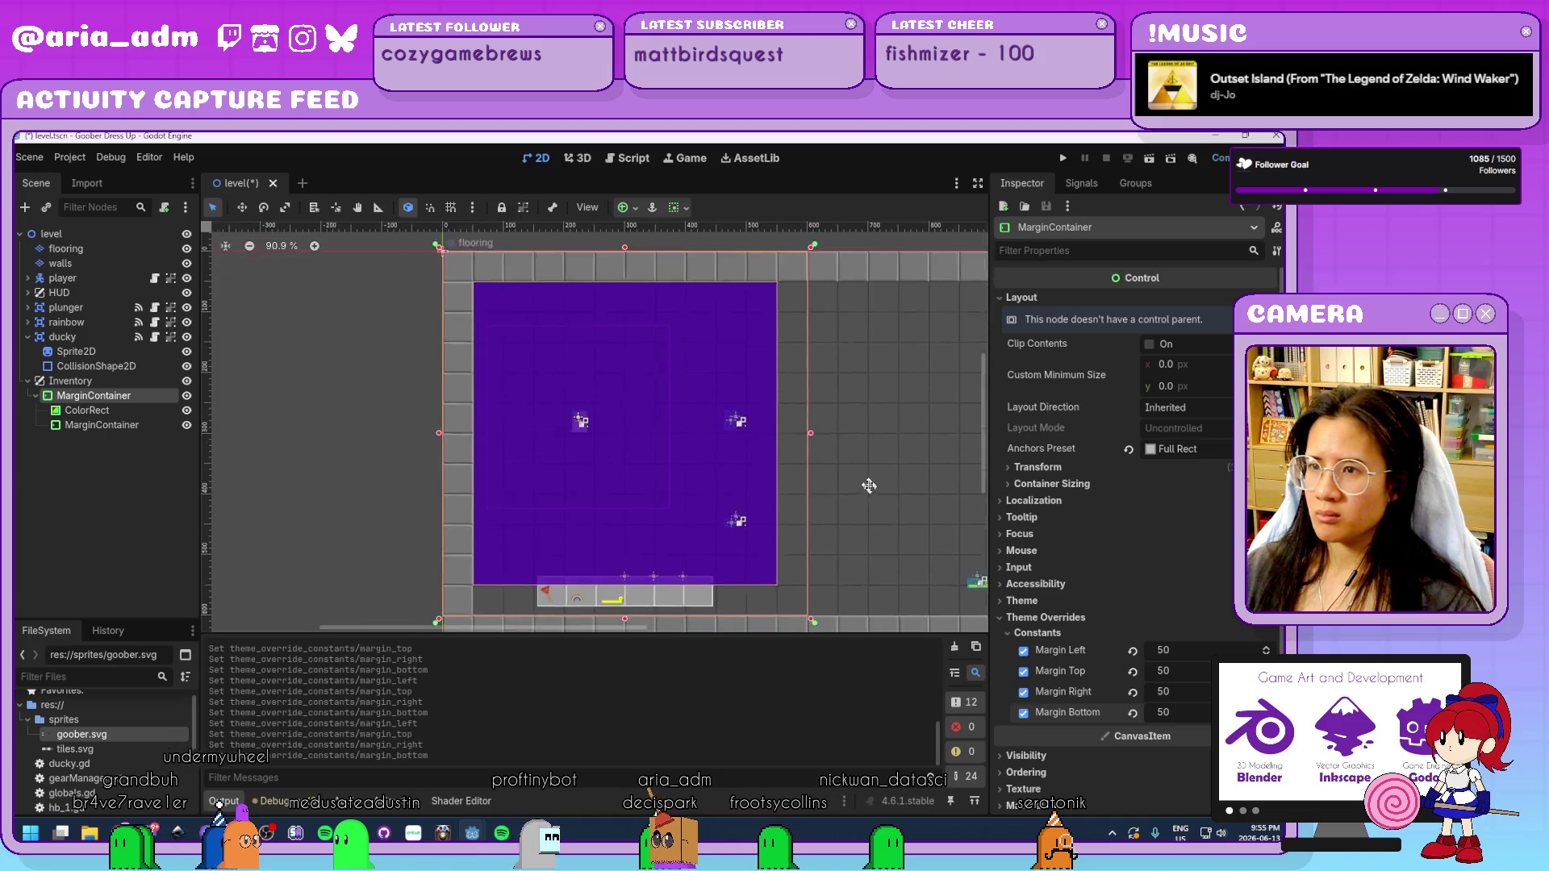
{"action": "left_click", "coordinate": [127, 411]}
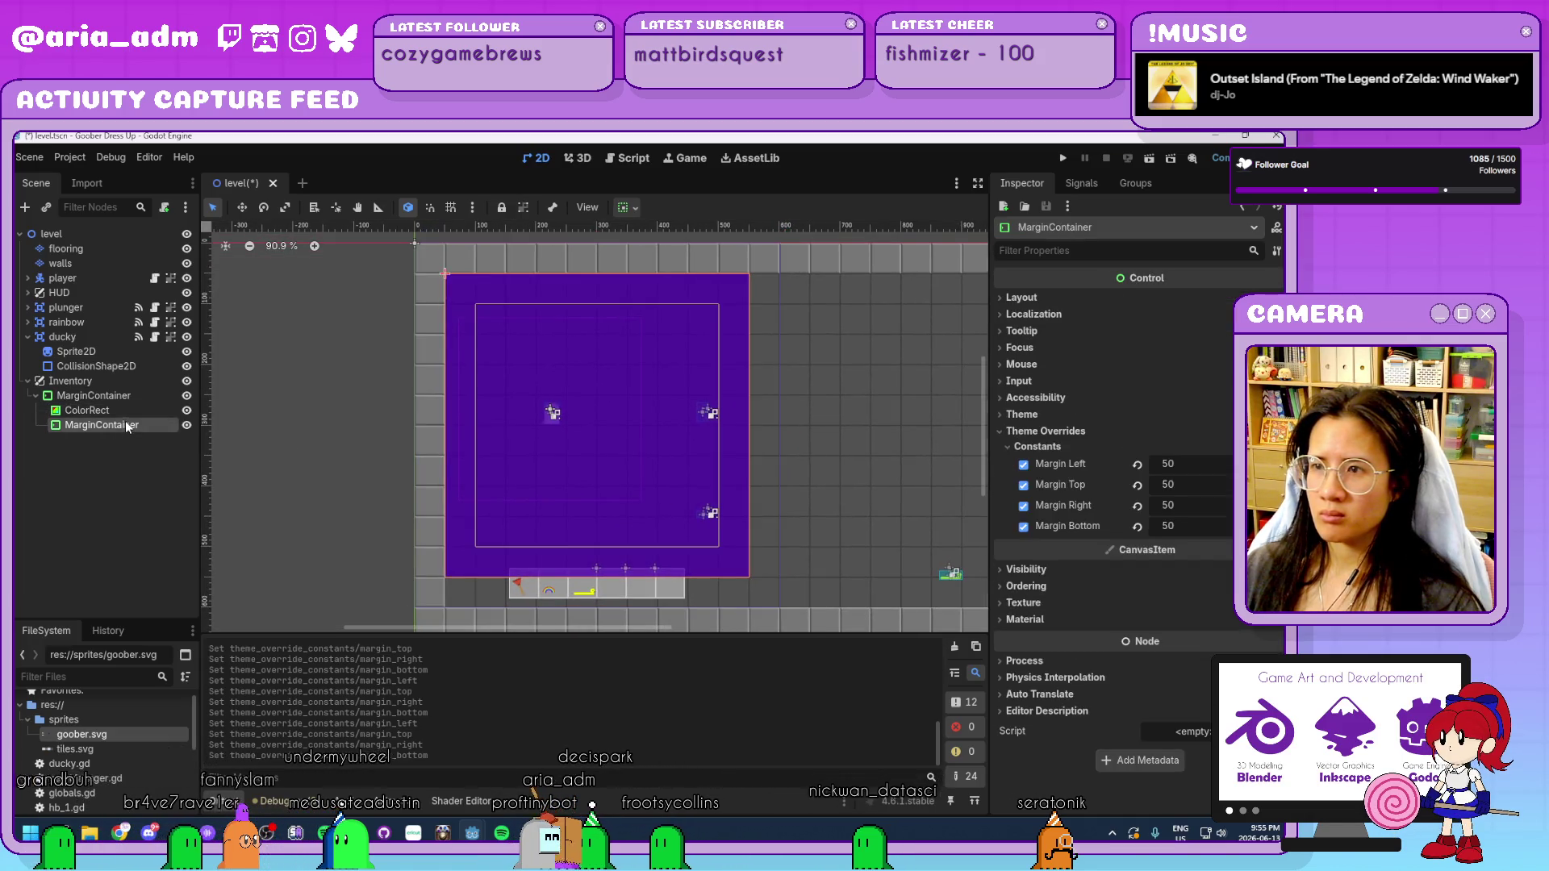
Rename the outer MarginContainer to f1 and the inner one to f2.
{"action": "left_click", "coordinate": [124, 427]}
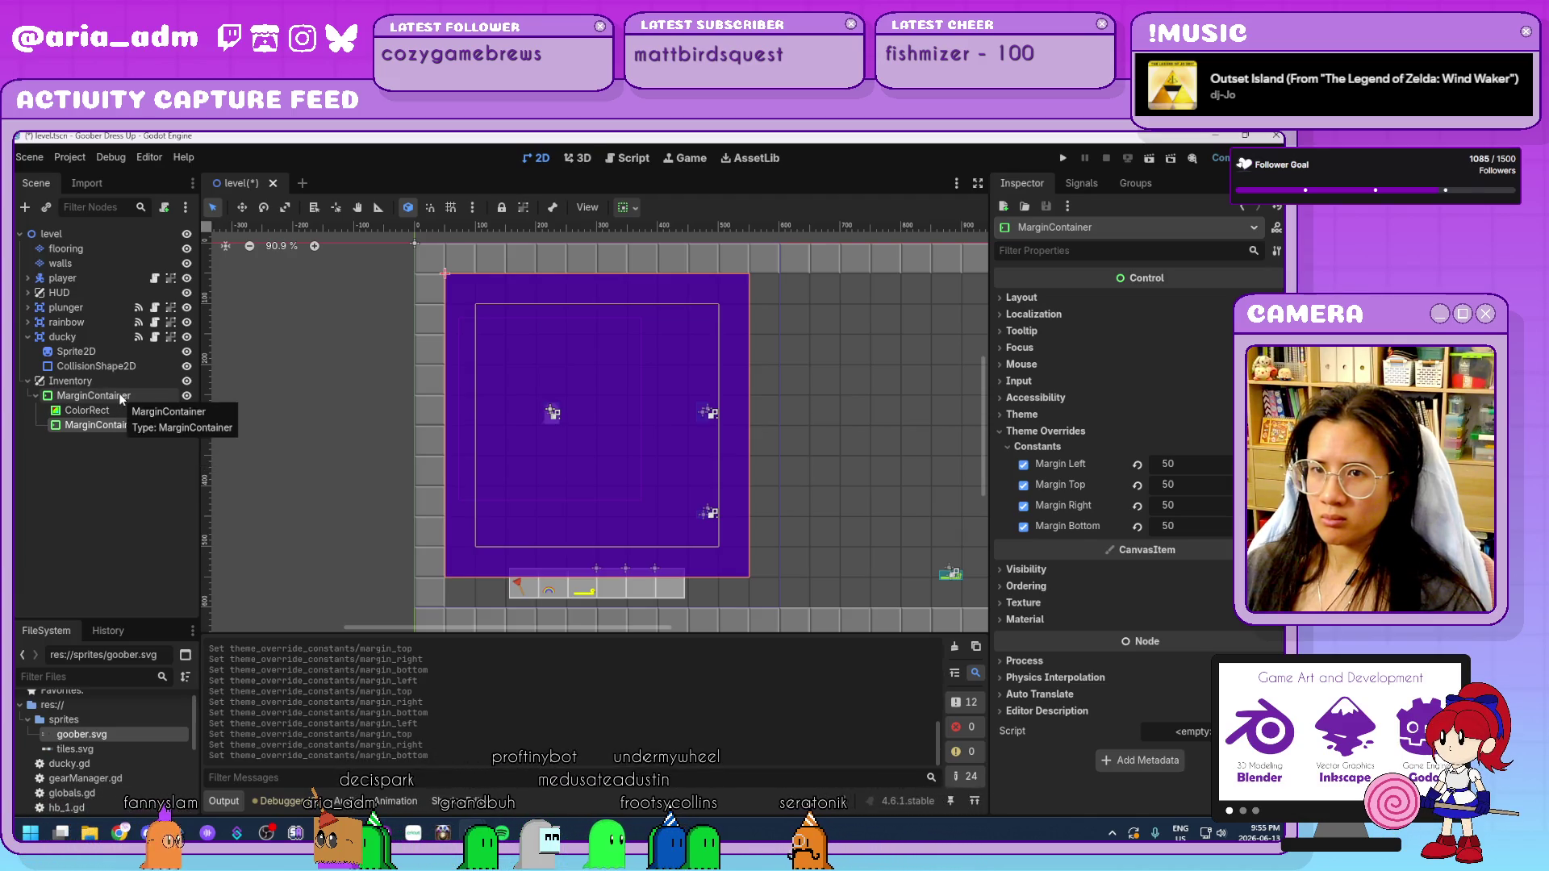
{"action": "left_click", "coordinate": [123, 398]}
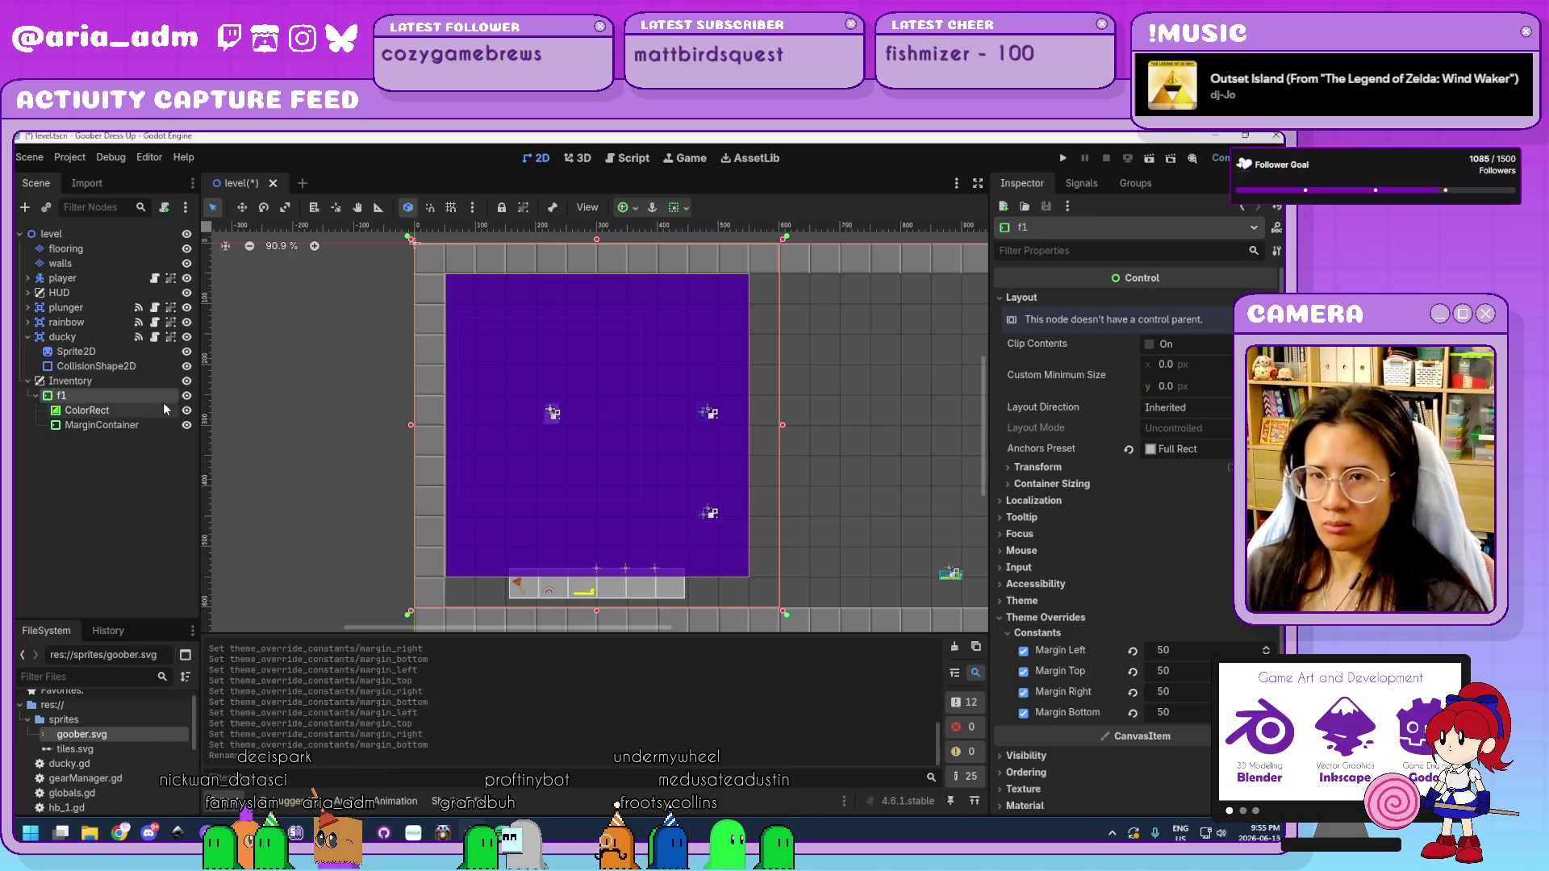
{"action": "left_click", "coordinate": [110, 426]}
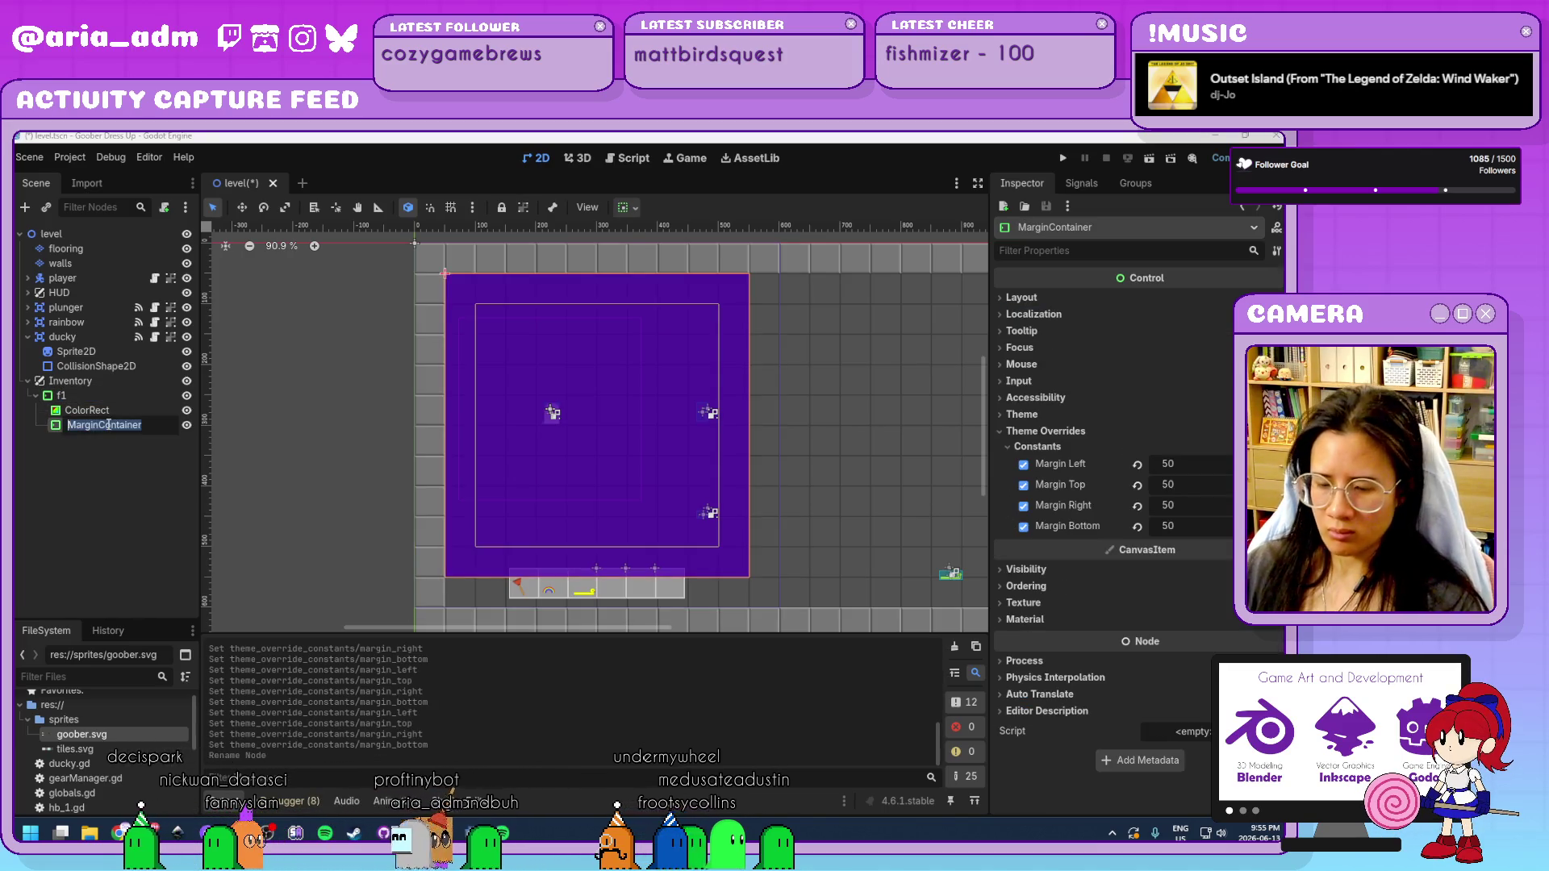
{"action": "type", "text": "f2"}
{"action": "key", "text": "Return"}
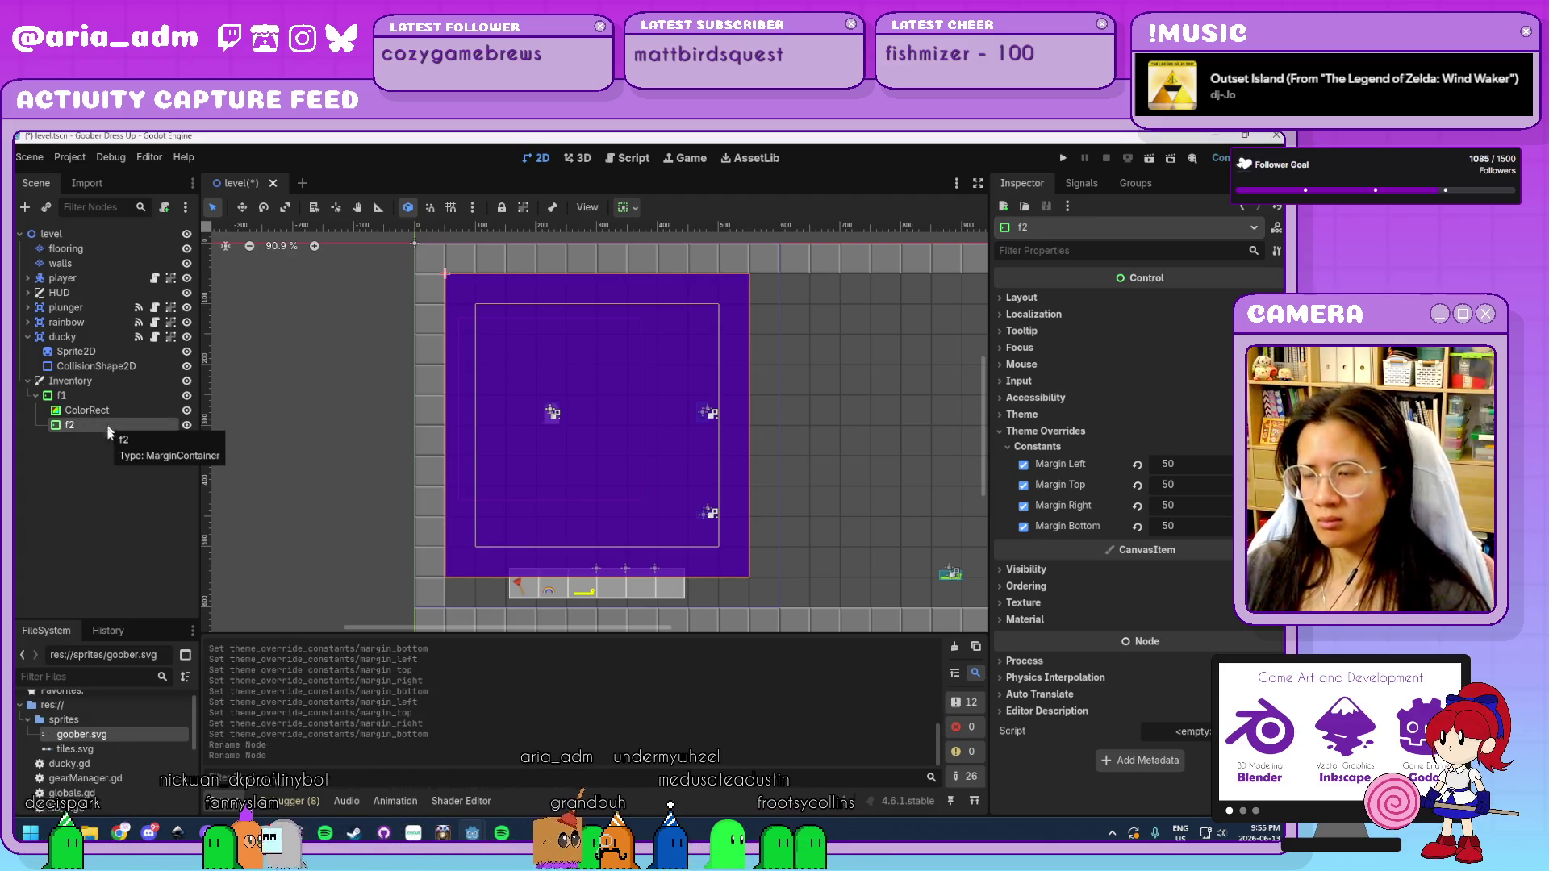
Add a GridContainer inside f2 with 10 columns.
{"action": "key", "text": "ctrl+a"}
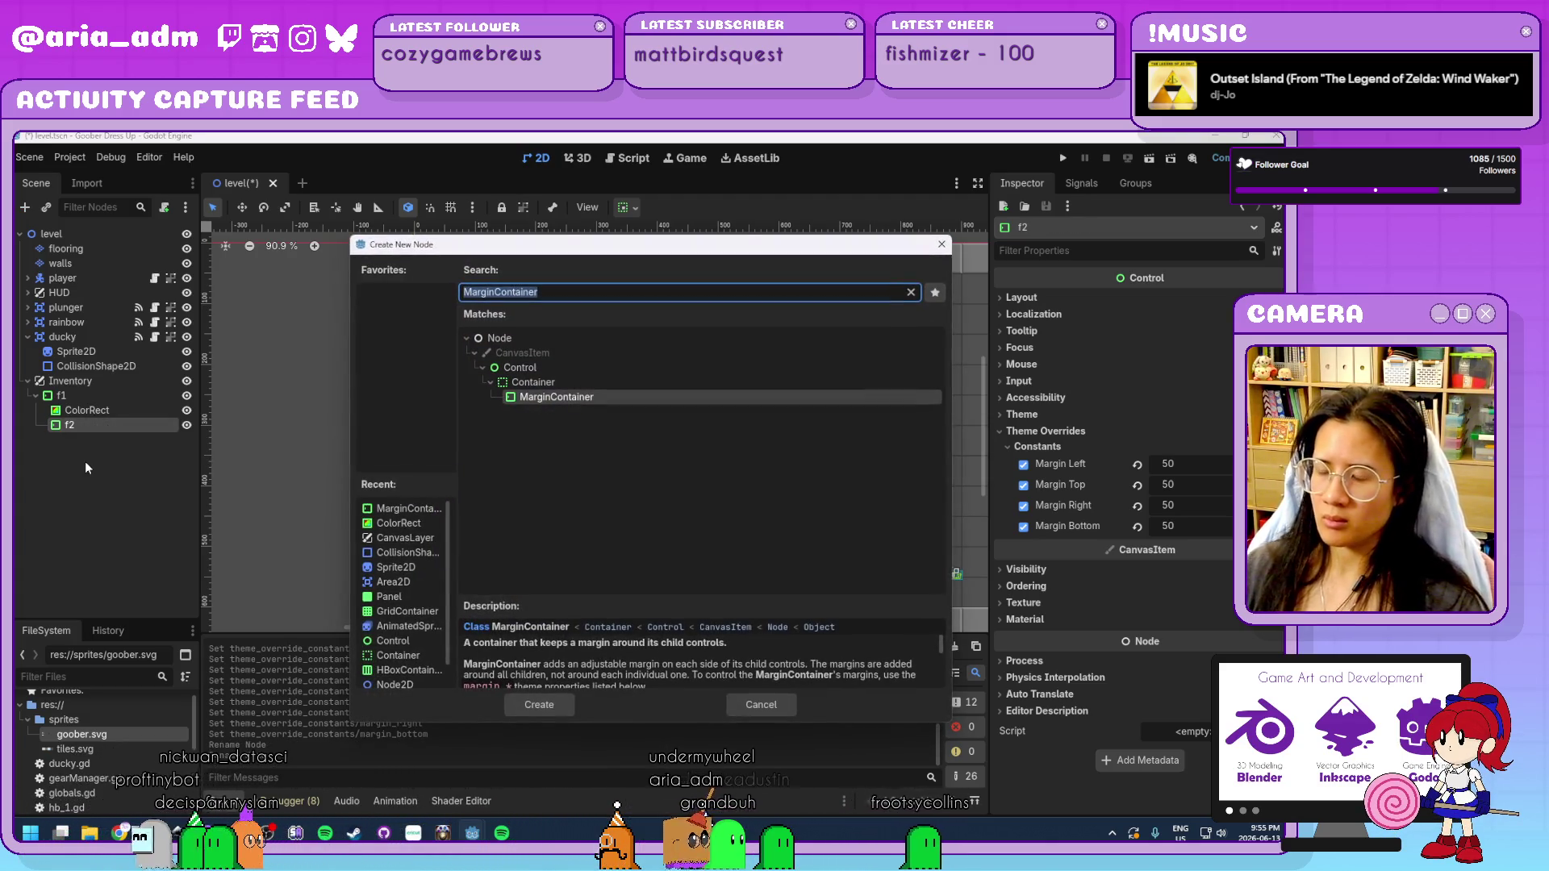
{"action": "type", "text": "grid"}
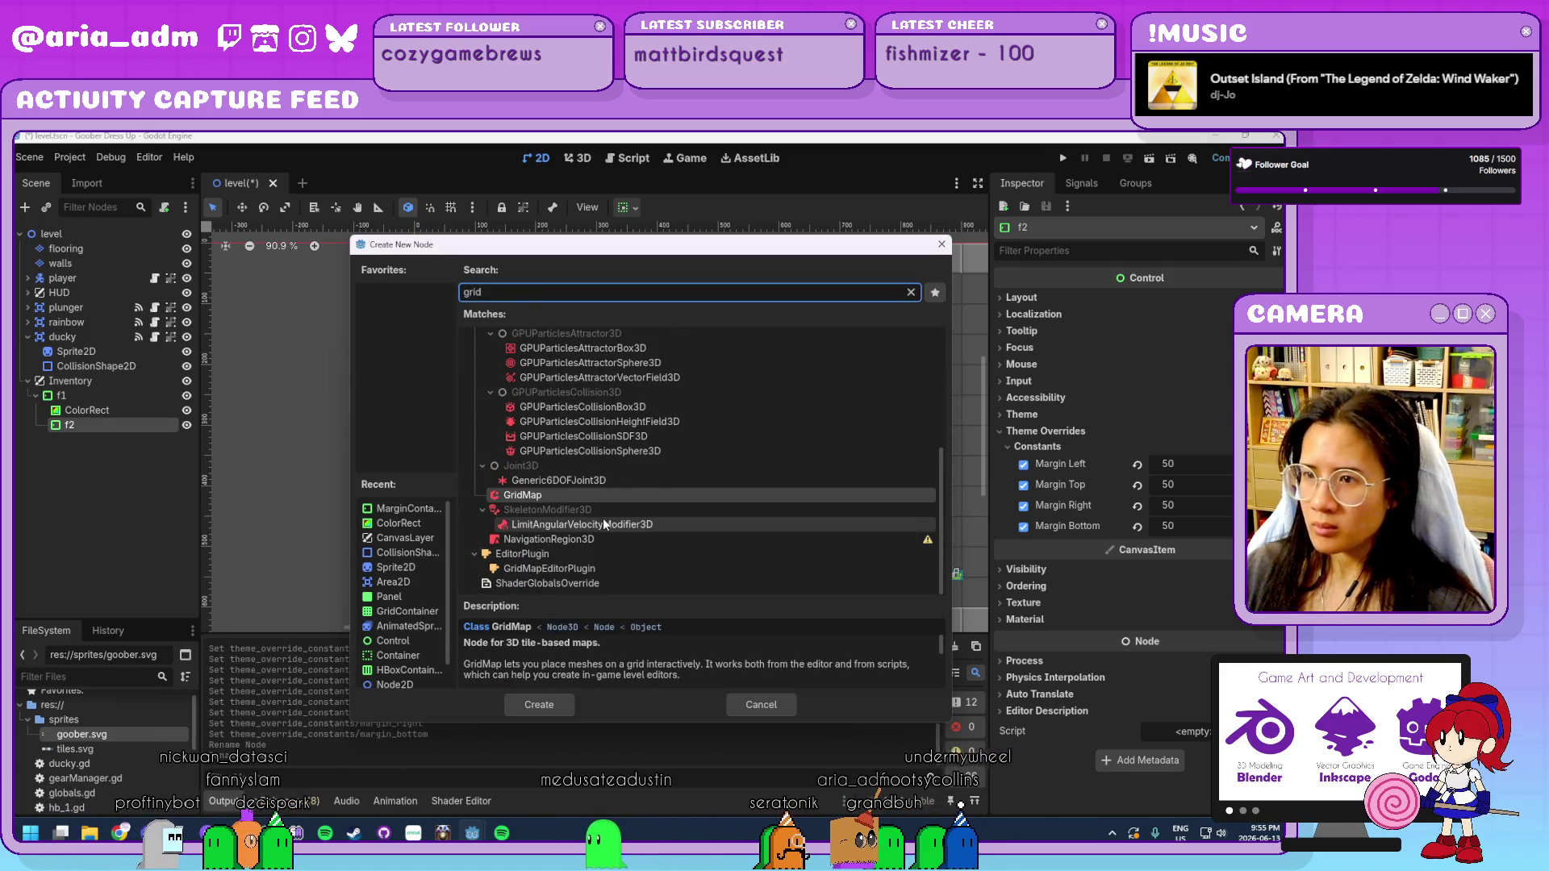
{"action": "scroll", "coordinate": [603, 523], "scroll_direction": "up", "scroll_amount": 5}
{"action": "double_click", "coordinate": [566, 418]}
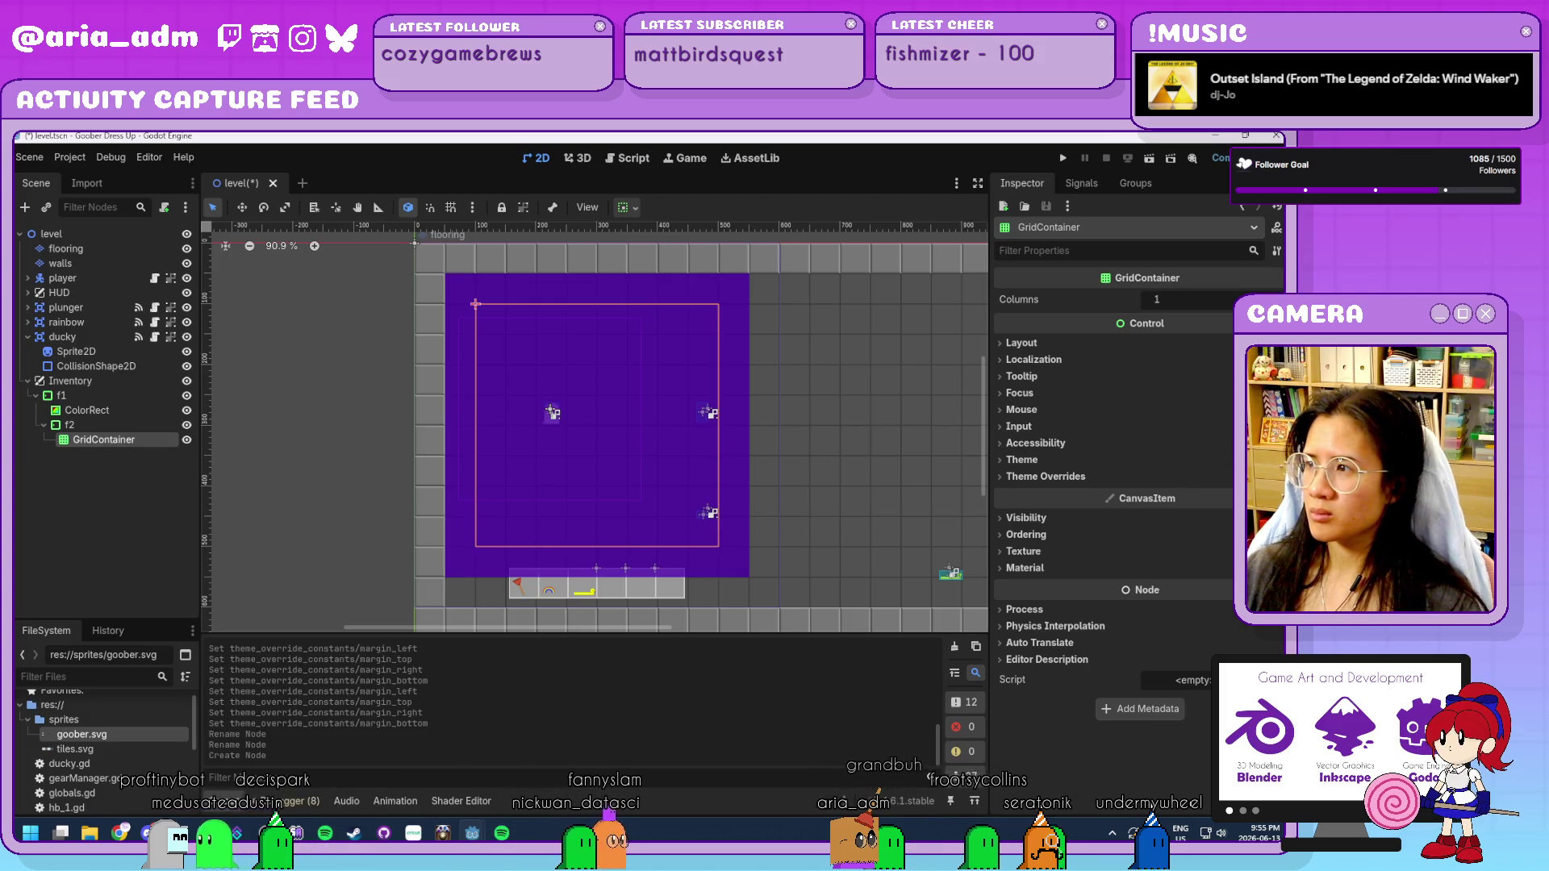
{"action": "left_click_drag", "start_coordinate": [1156, 299], "coordinate": [1162, 300]}
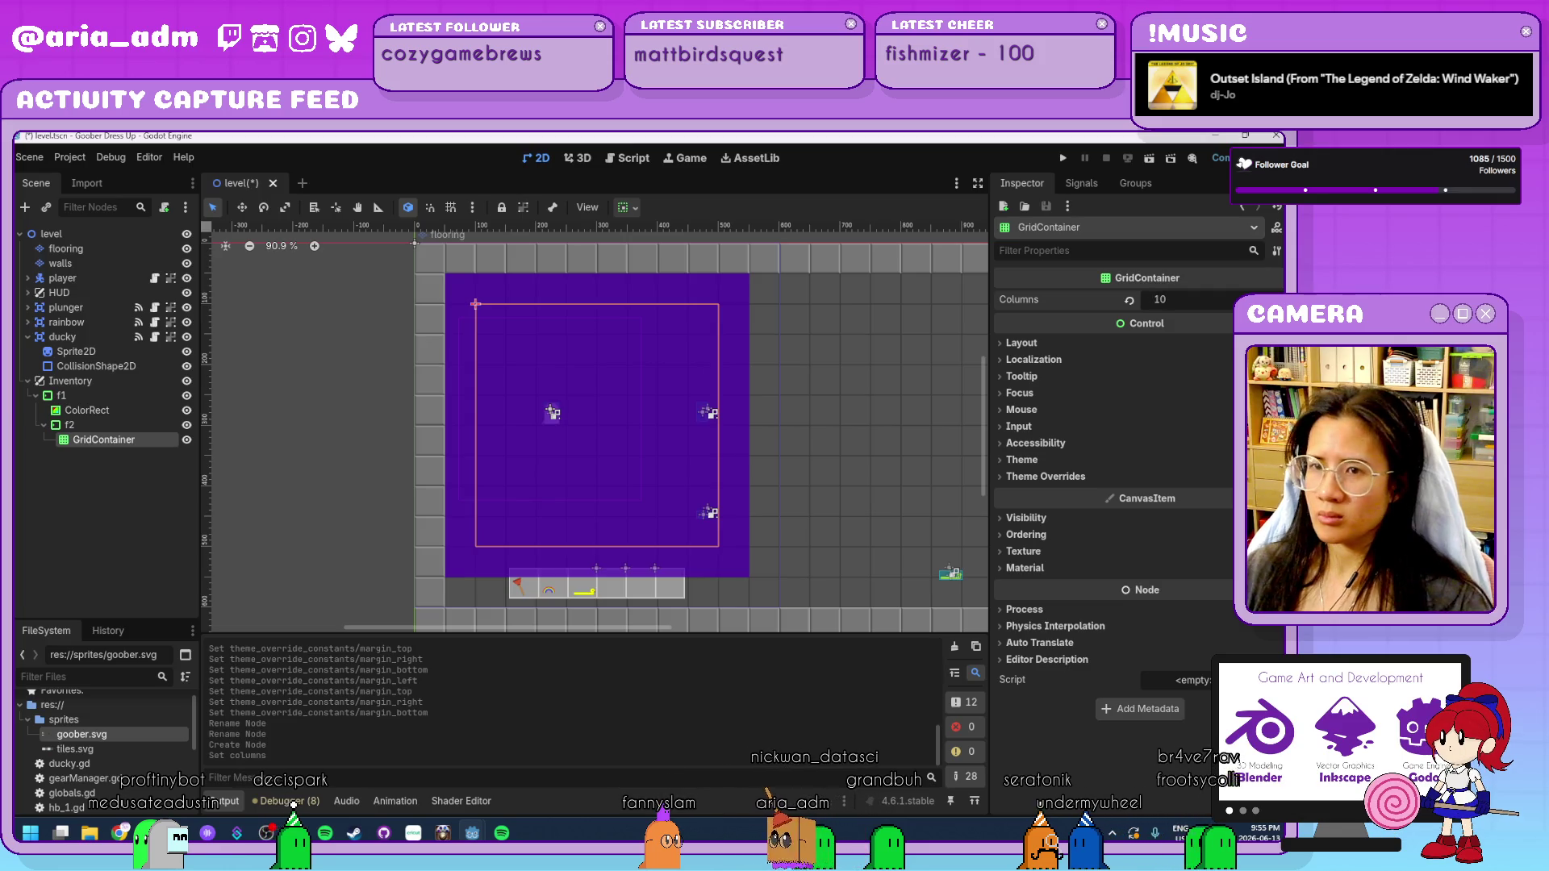
Add a Center-aligned VBoxContainer under f2.
{"action": "left_click", "coordinate": [104, 423]}
{"action": "key", "text": "ctrl+a"}
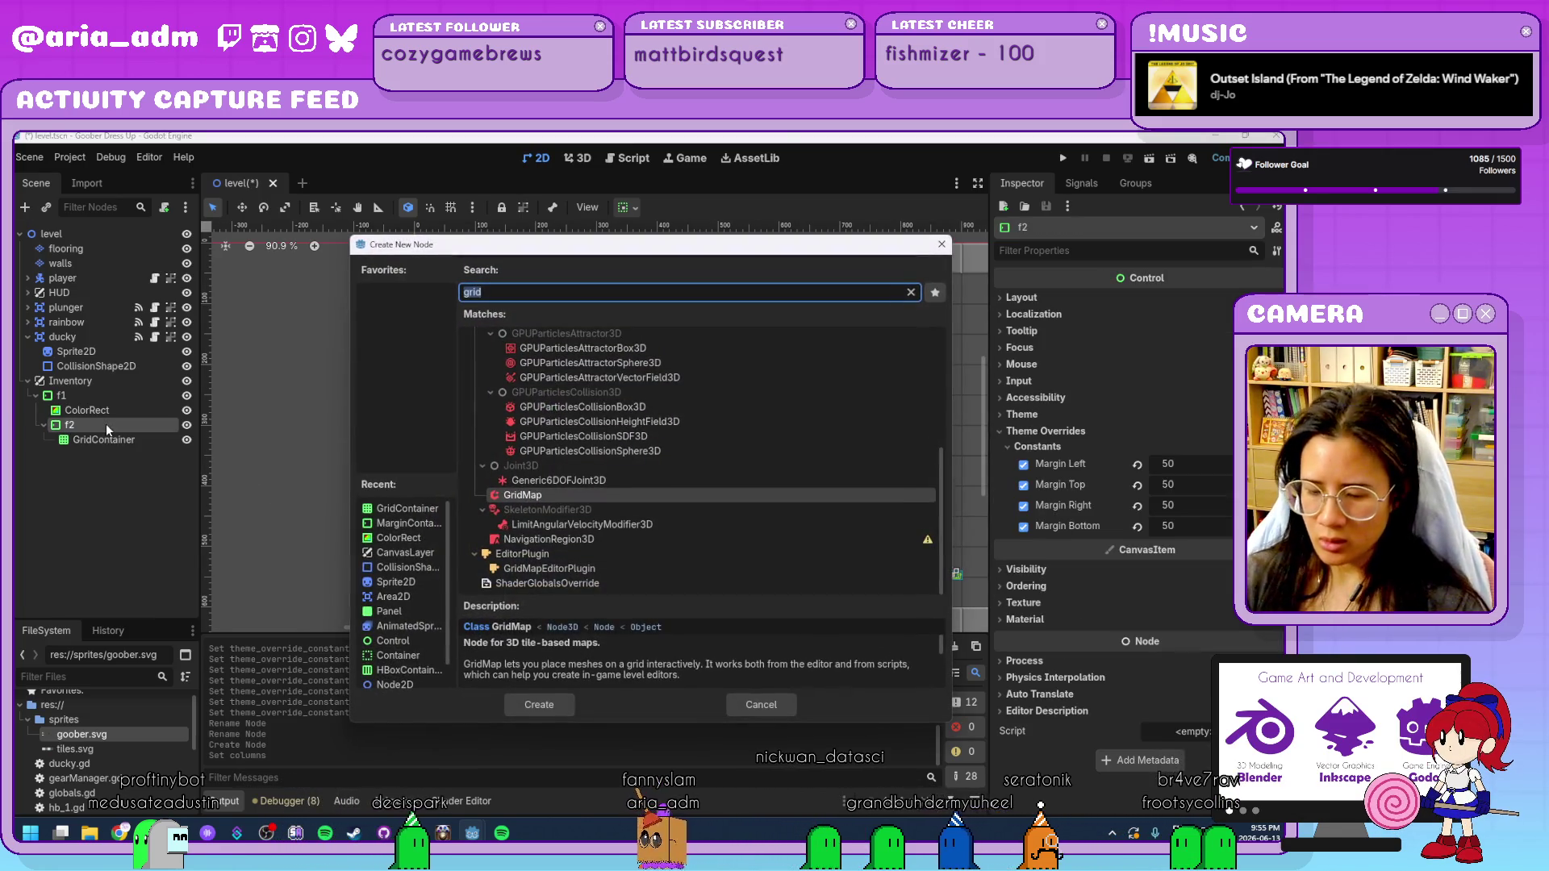
{"action": "type", "text": "vbox"}
{"action": "key", "text": "Return"}
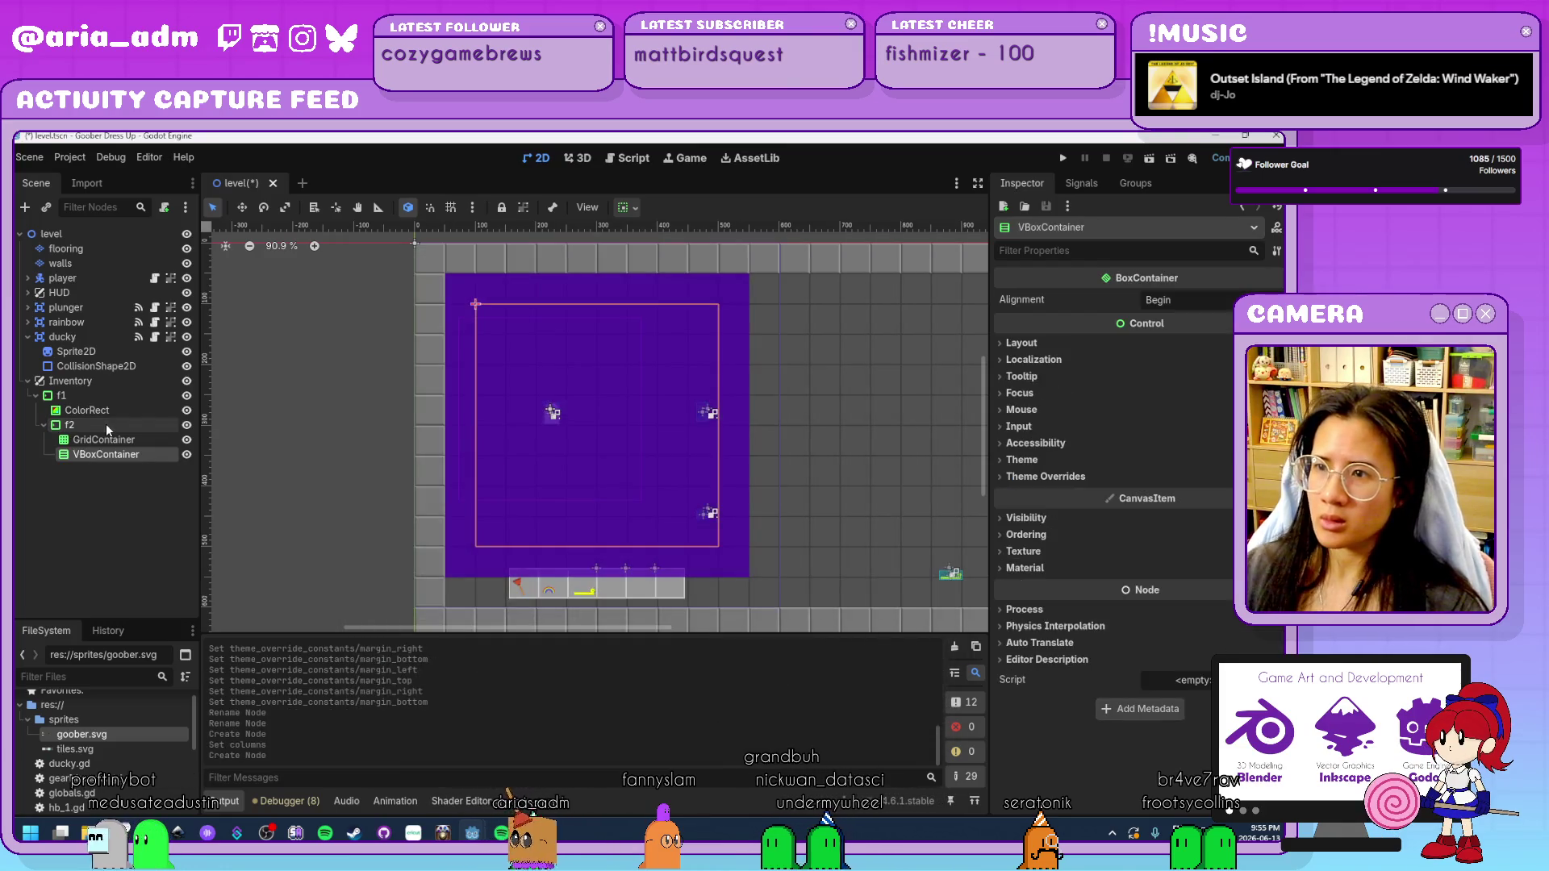
{"action": "left_click", "coordinate": [1213, 298]}
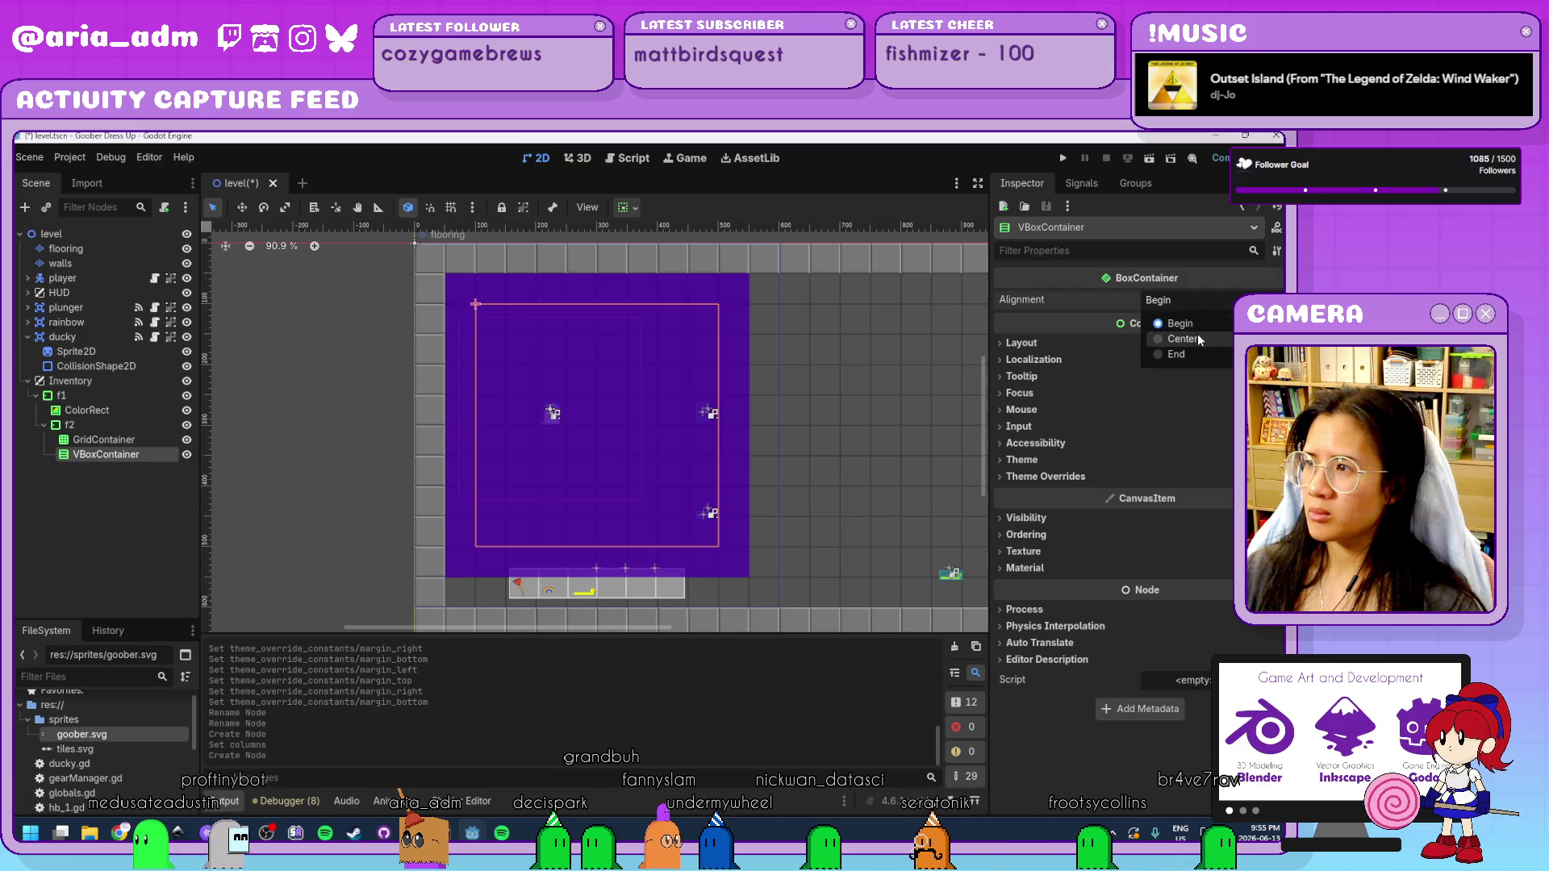
{"action": "left_click", "coordinate": [1197, 337]}
Give the VBoxContainer a custom minimum height of 100.
{"action": "left_click", "coordinate": [1086, 341]}
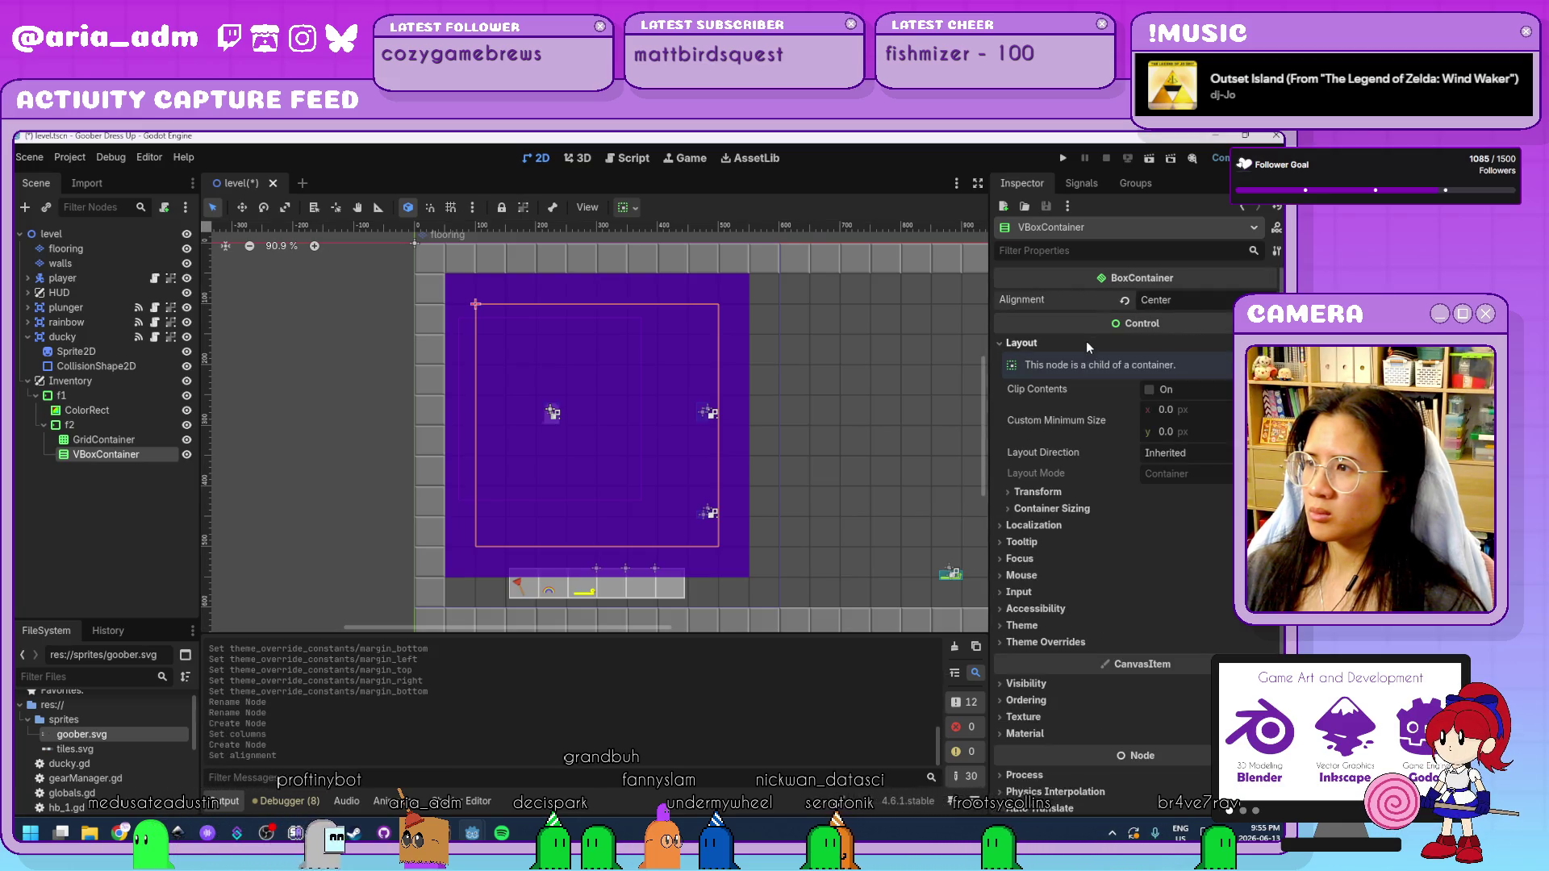
{"action": "left_click", "coordinate": [1208, 409]}
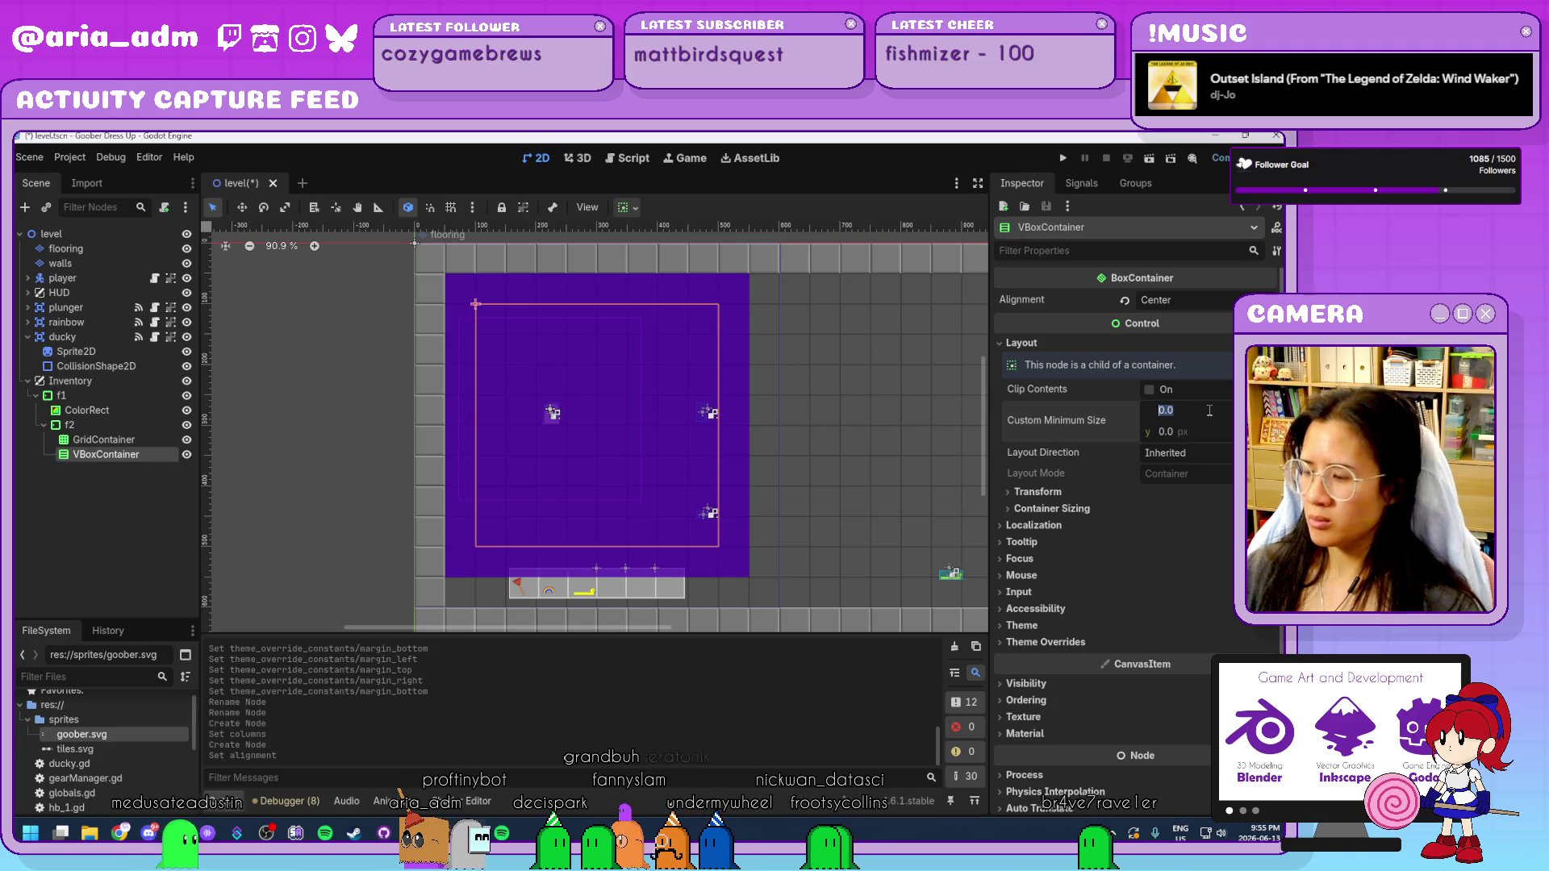
{"action": "left_click", "coordinate": [1218, 431]}
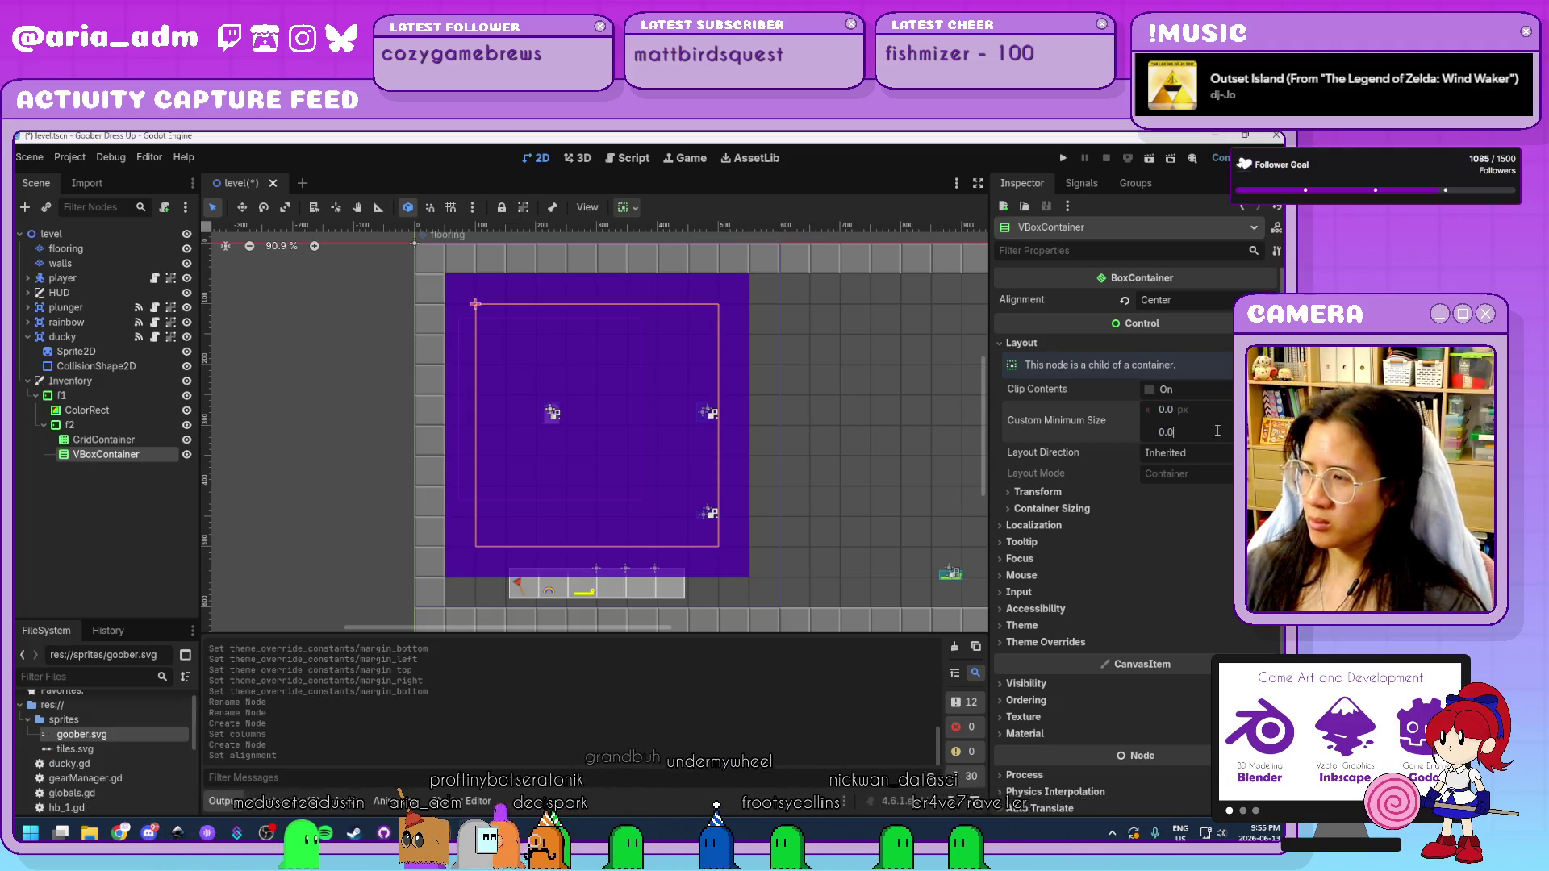
{"action": "key", "text": "BackSpace"}
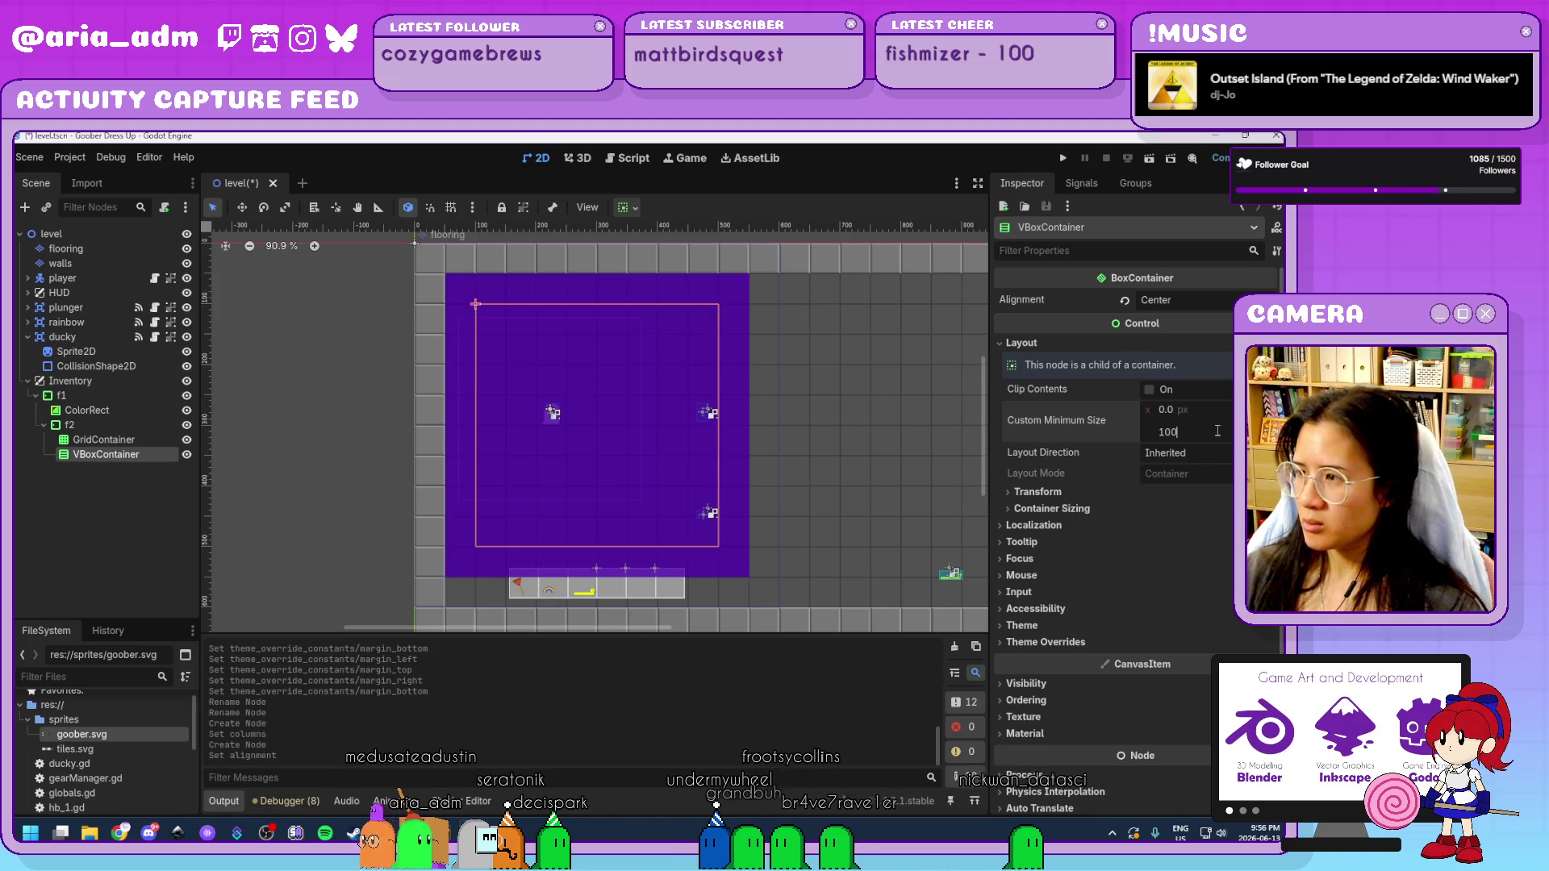
{"action": "type", "text": "0"}
{"action": "key", "text": "Return"}
Move the VBoxContainer above the GridContainer in the Scene tree.
{"action": "left_click_drag", "start_coordinate": [121, 455], "coordinate": [133, 435]}
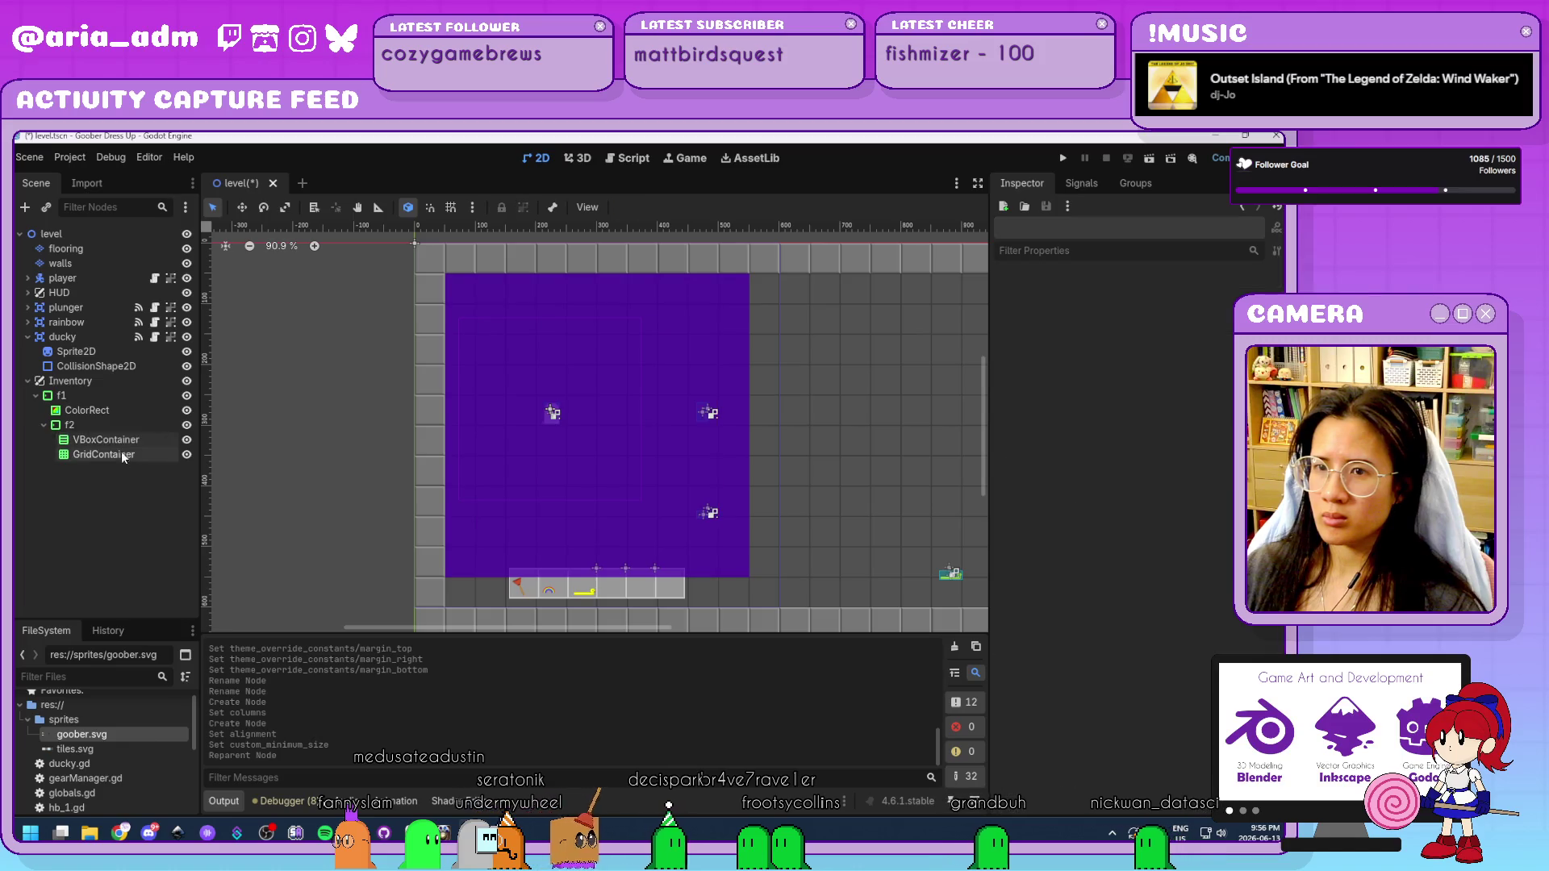
{"action": "left_click", "coordinate": [121, 441]}
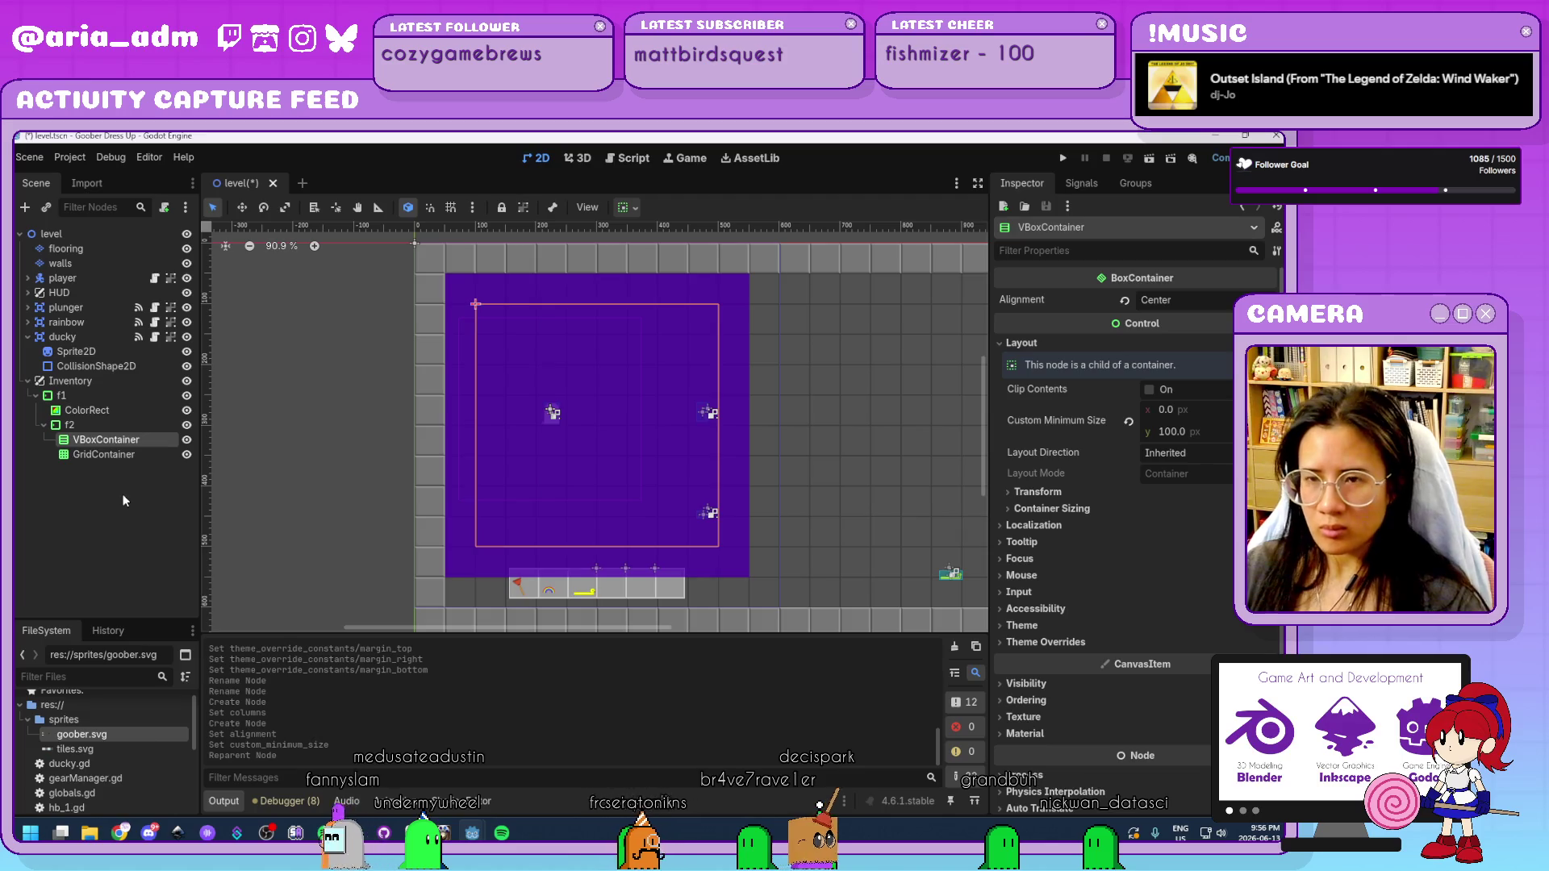
{"action": "key", "text": "ctrl+a"}
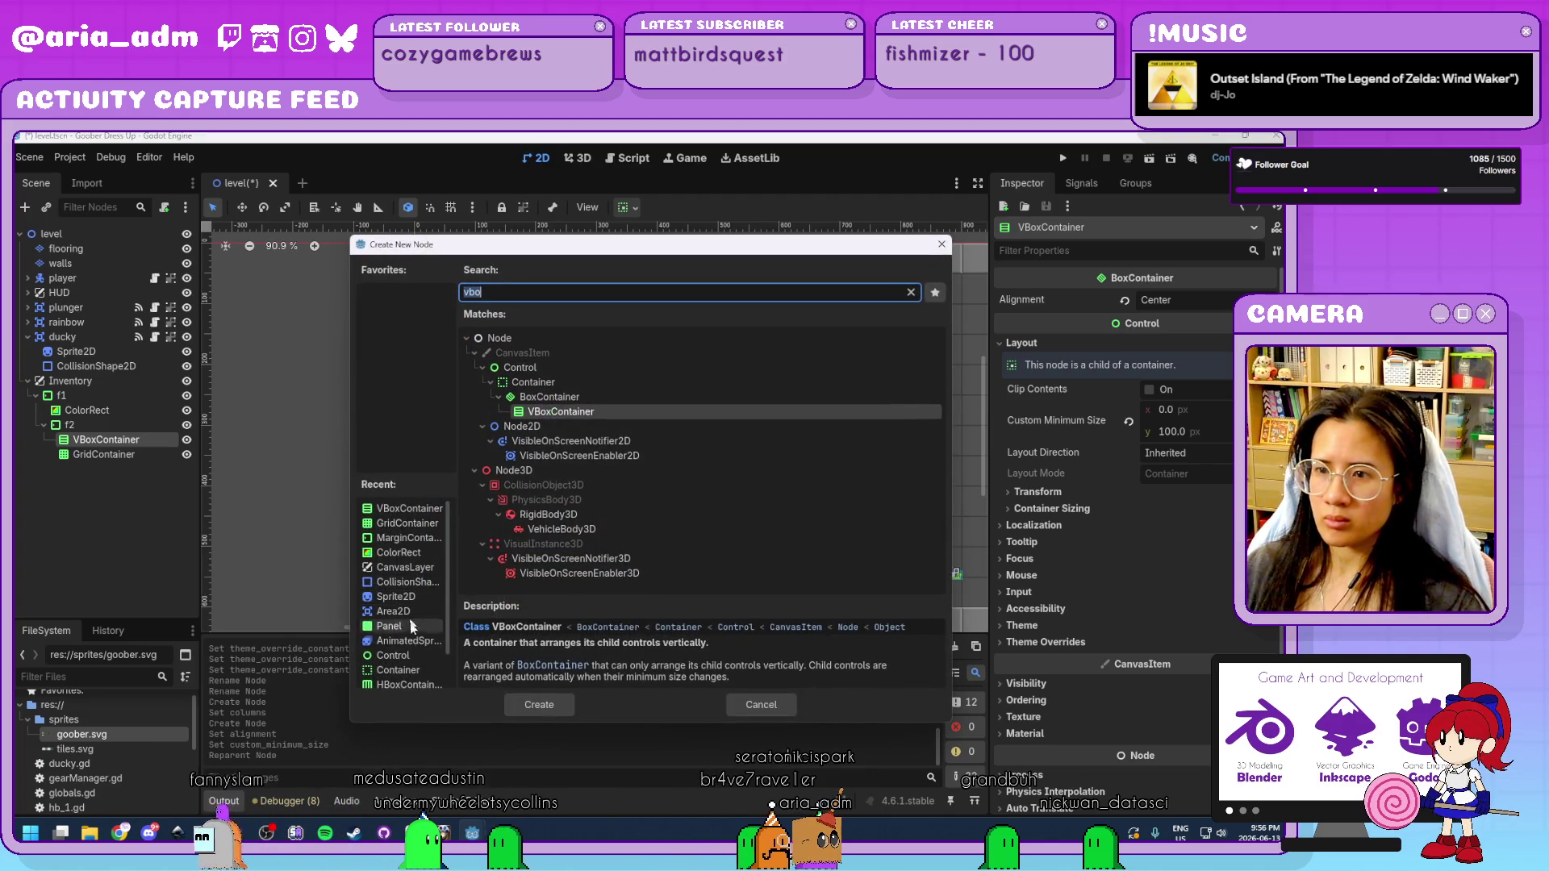
Add an AnimatedSprite2D inside the VBoxContainer with a new SpriteFrames resource.
{"action": "double_click", "coordinate": [409, 641]}
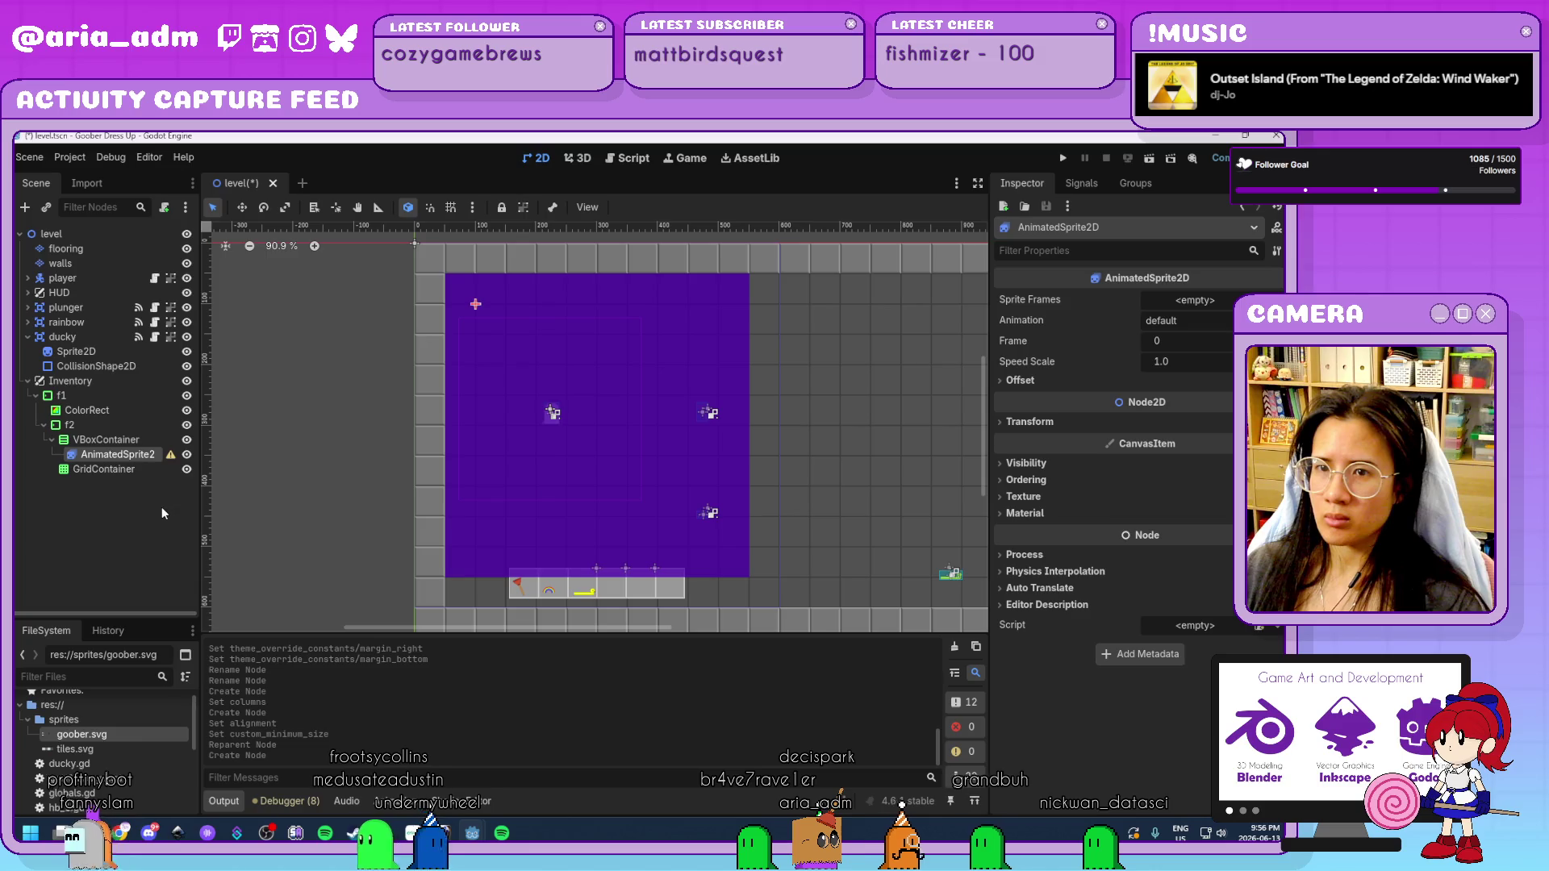
{"action": "left_click", "coordinate": [1227, 303]}
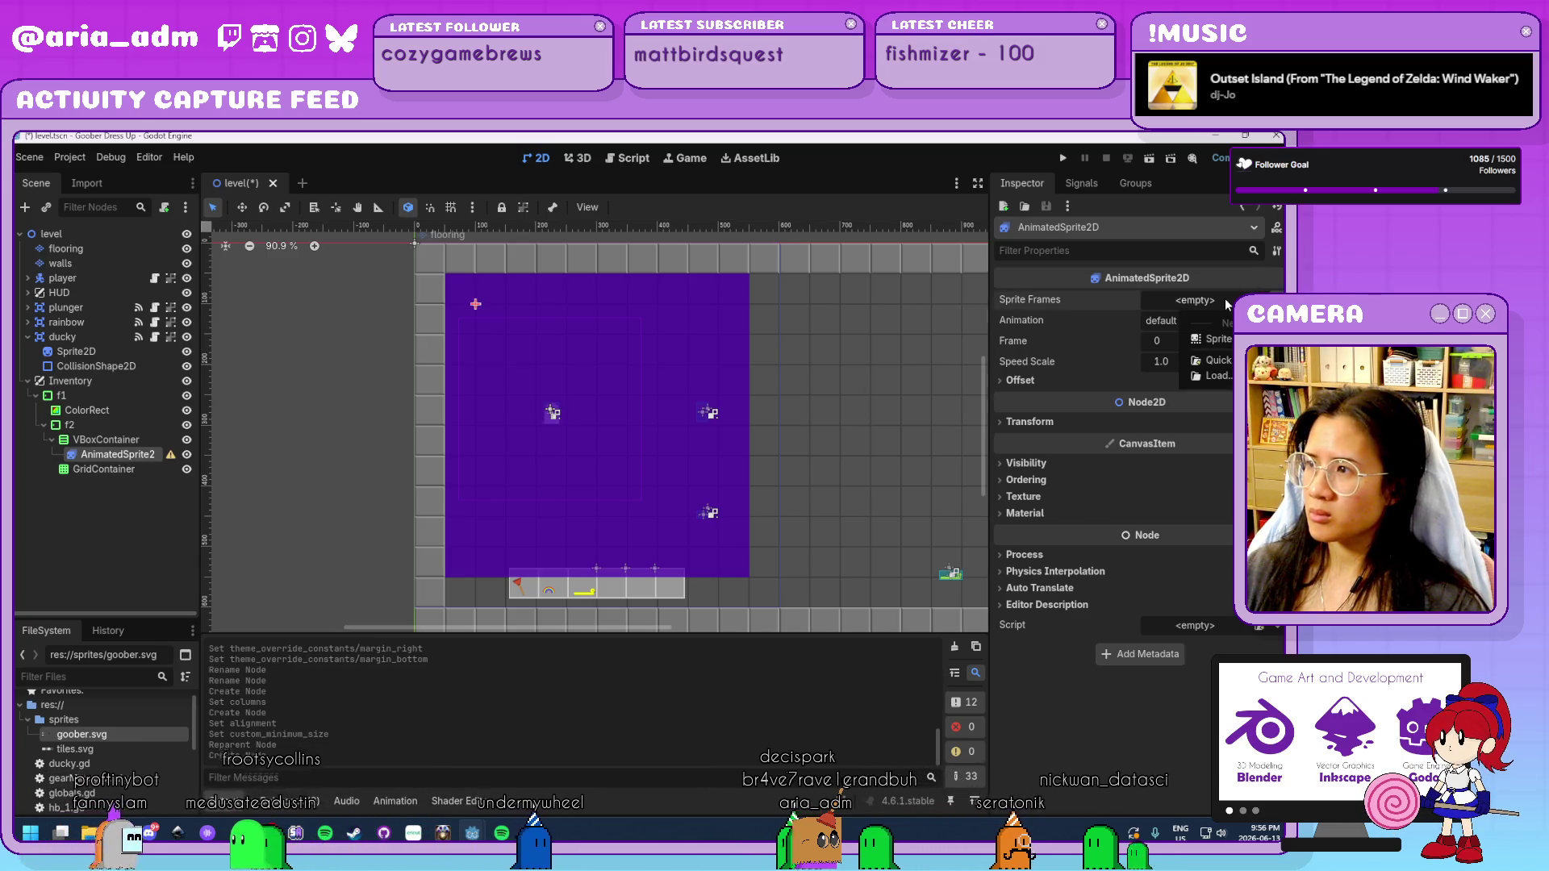
{"action": "left_click", "coordinate": [1221, 322]}
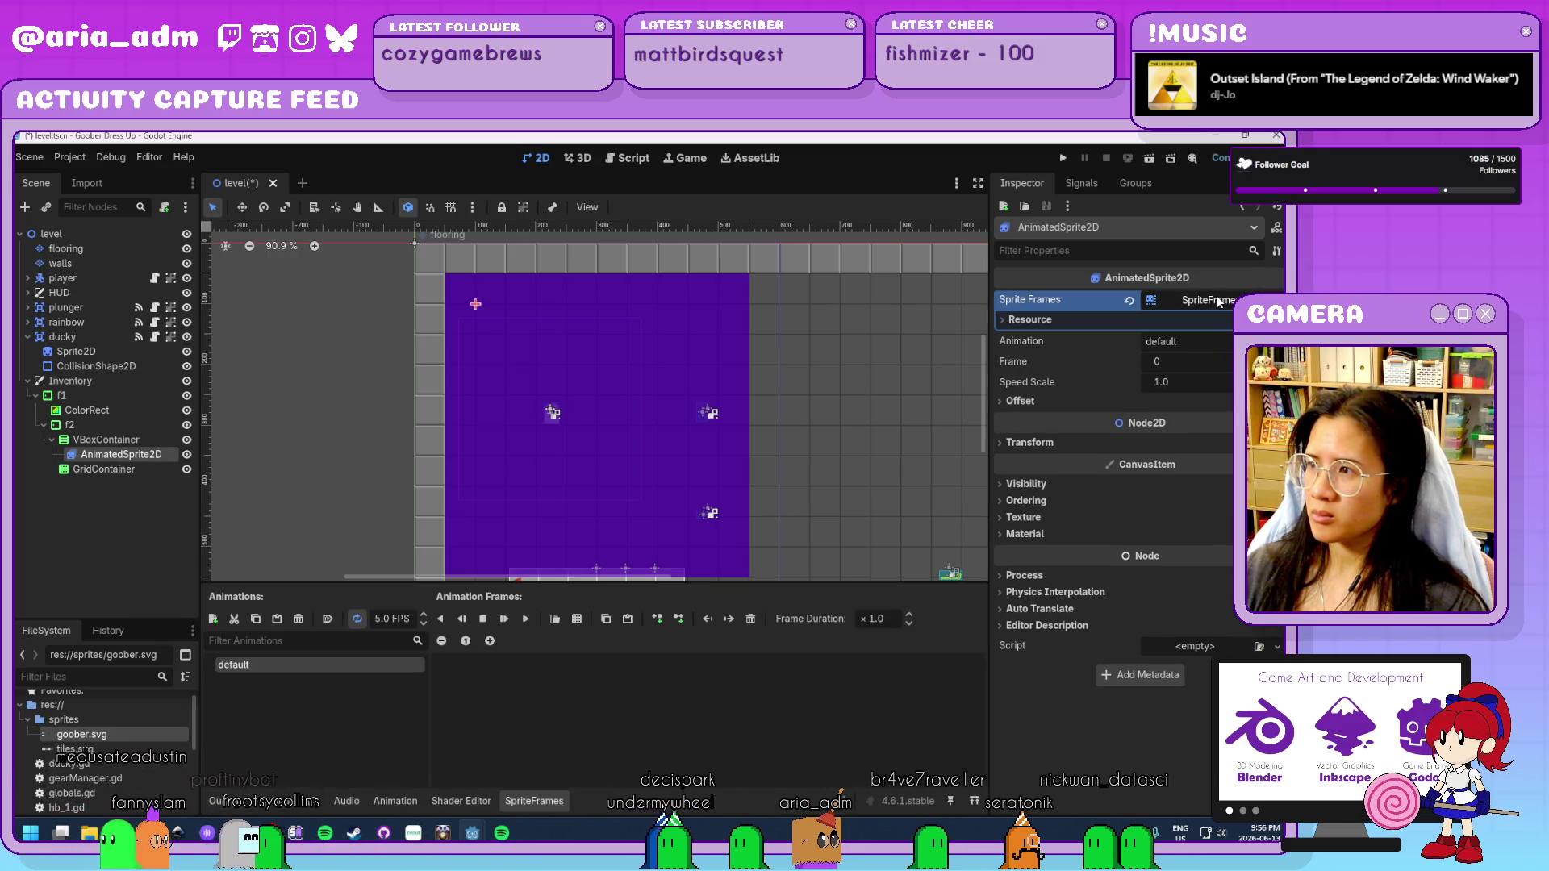
Add the first ghost frame from the goober.svg sprite sheet to the default animation.
{"action": "left_click", "coordinate": [555, 619]}
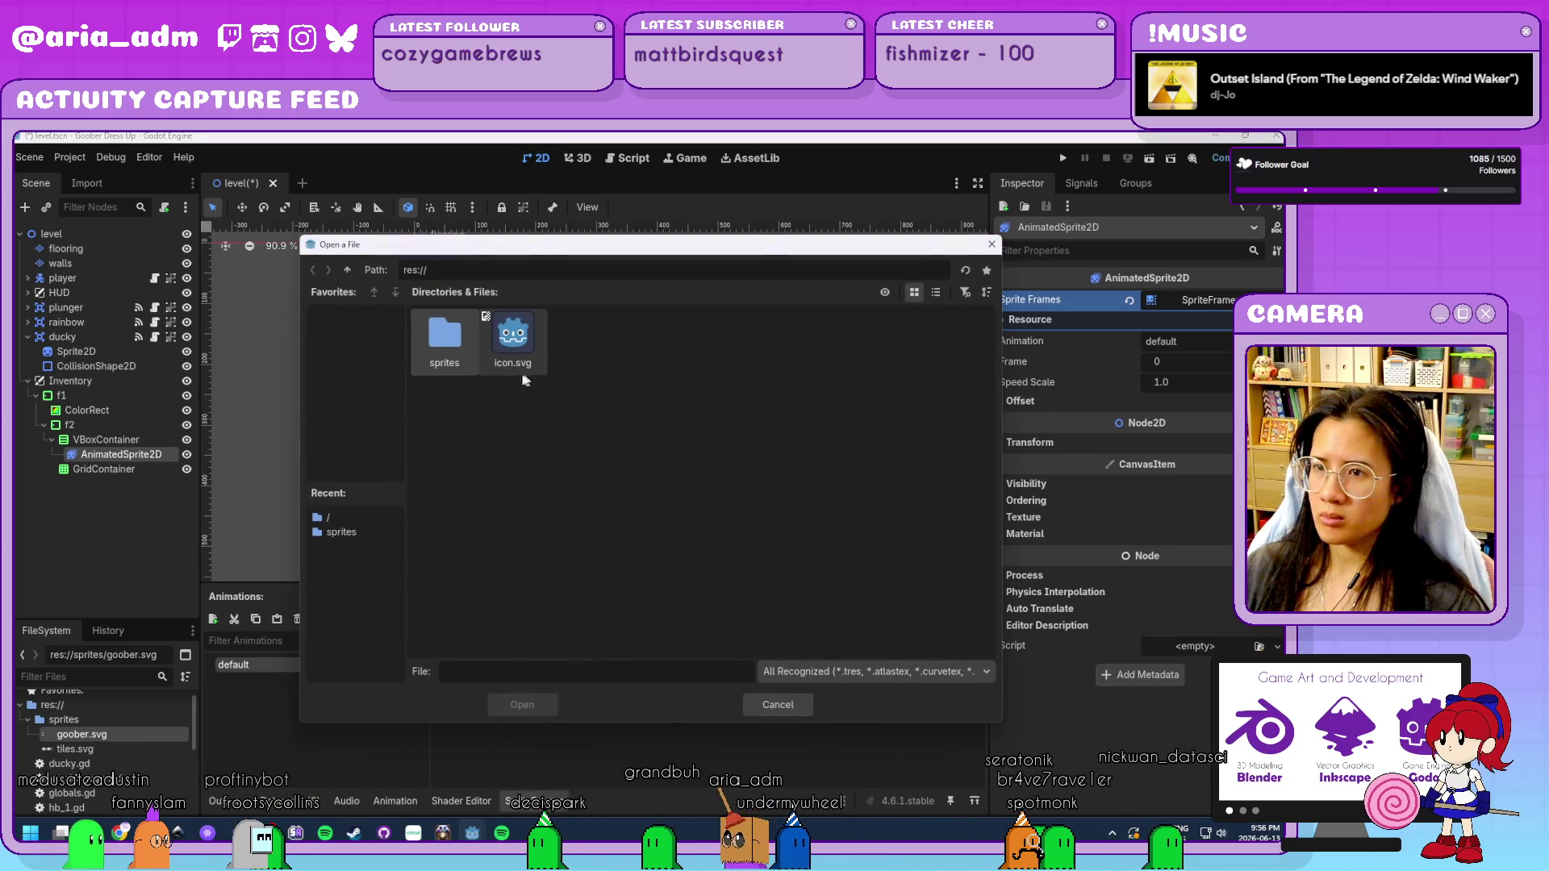
{"action": "double_click", "coordinate": [444, 339]}
{"action": "double_click", "coordinate": [444, 339]}
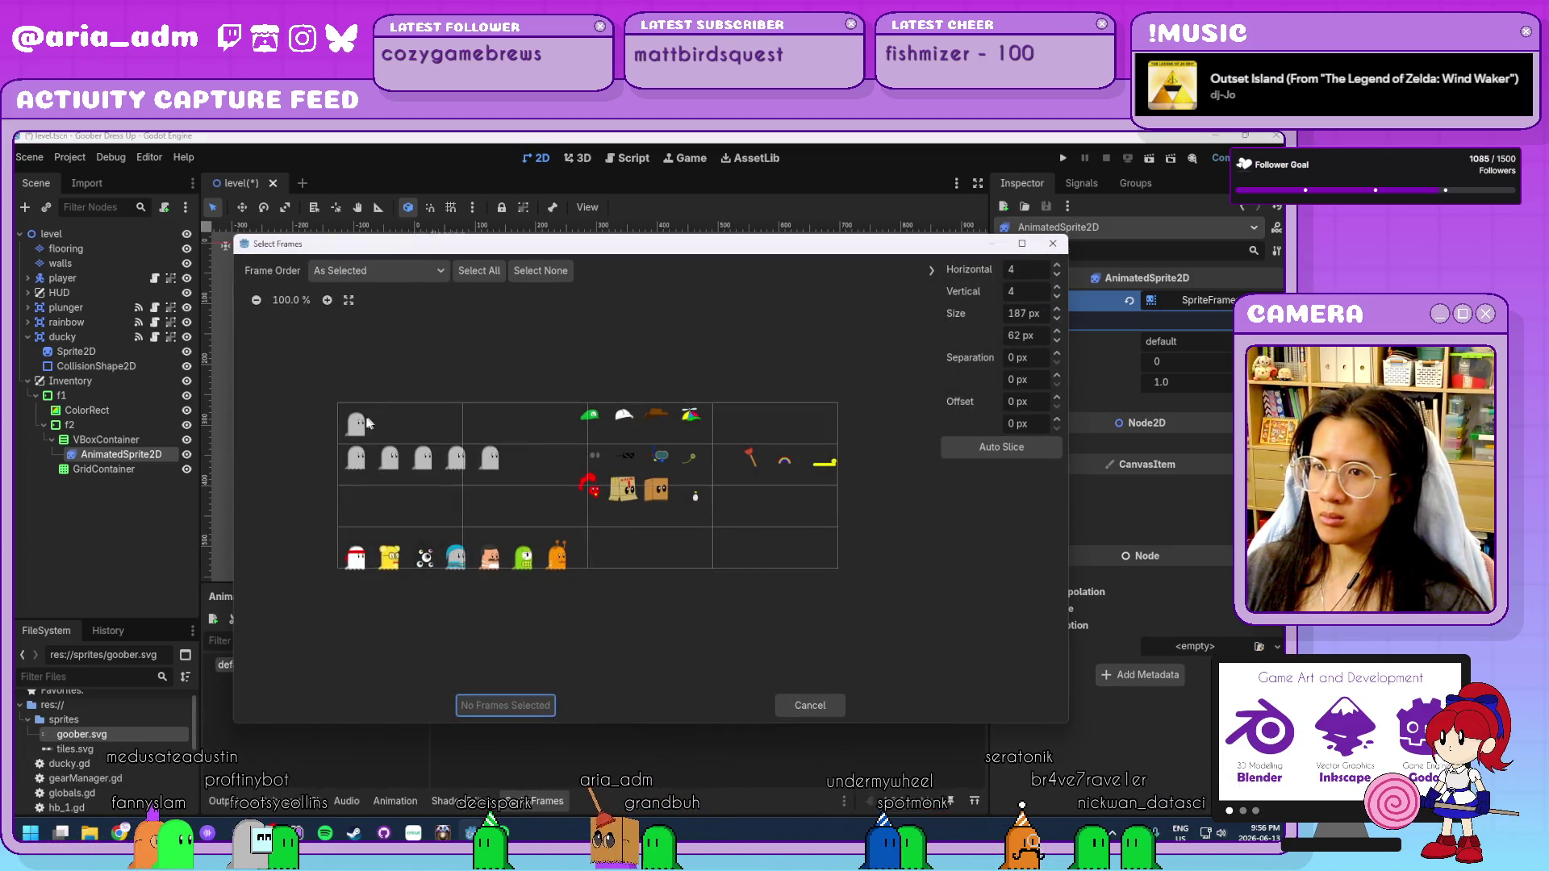
{"action": "scroll", "coordinate": [1058, 275], "scroll_direction": "up", "scroll_amount": 9}
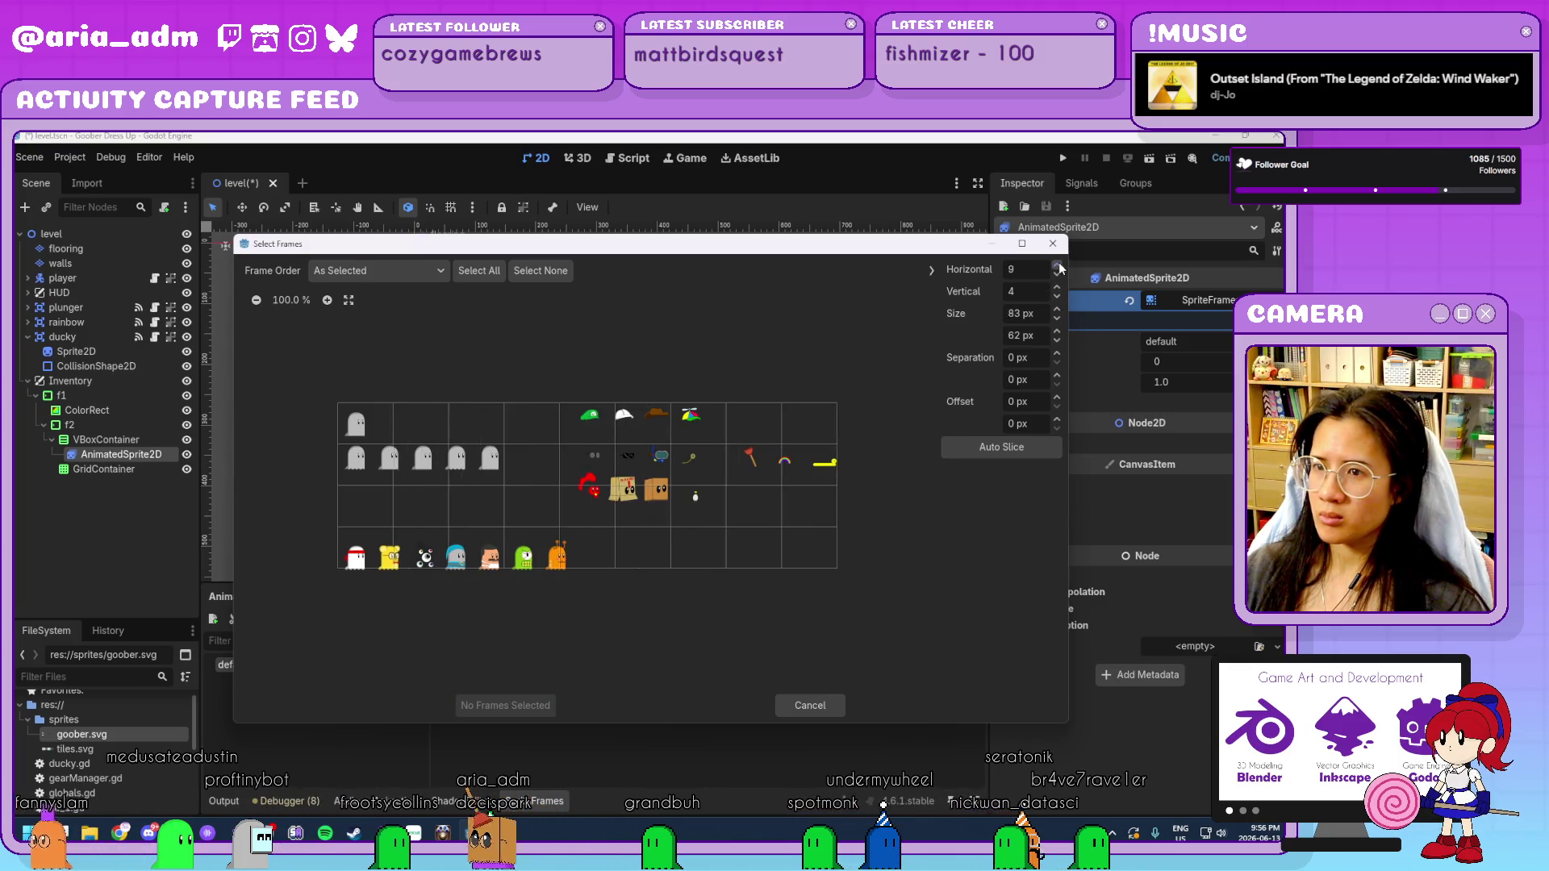
{"action": "scroll", "coordinate": [1060, 268], "scroll_direction": "up", "scroll_amount": 2}
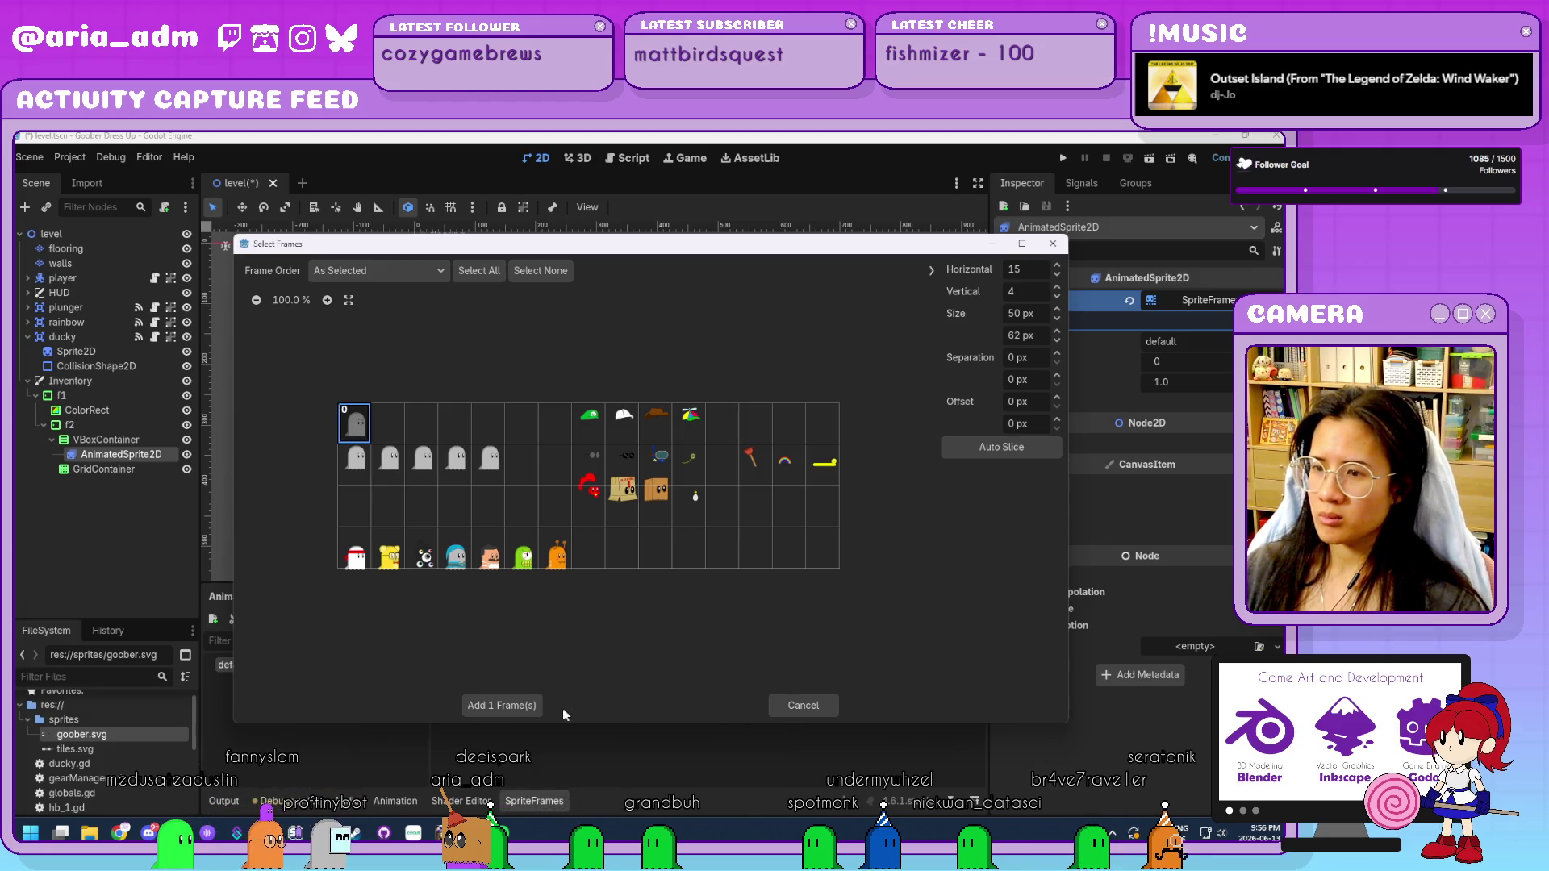
{"action": "left_click", "coordinate": [511, 699]}
{"action": "scroll", "coordinate": [544, 390], "scroll_direction": "up", "scroll_amount": 3}
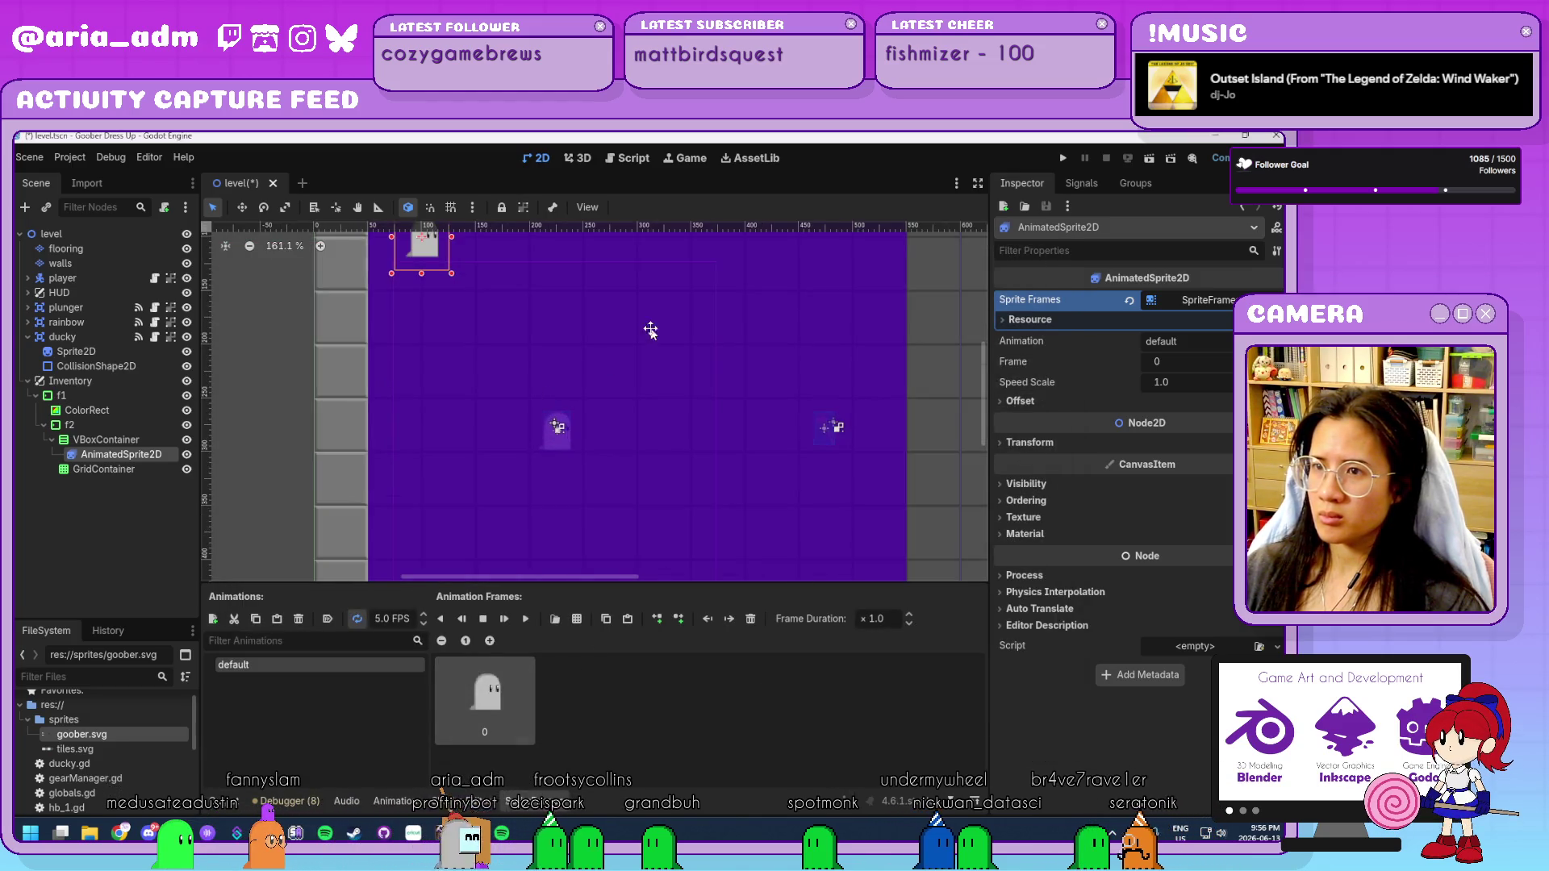
{"action": "scroll", "coordinate": [593, 458], "scroll_direction": "up", "scroll_amount": 4}
{"action": "left_click", "coordinate": [109, 442]}
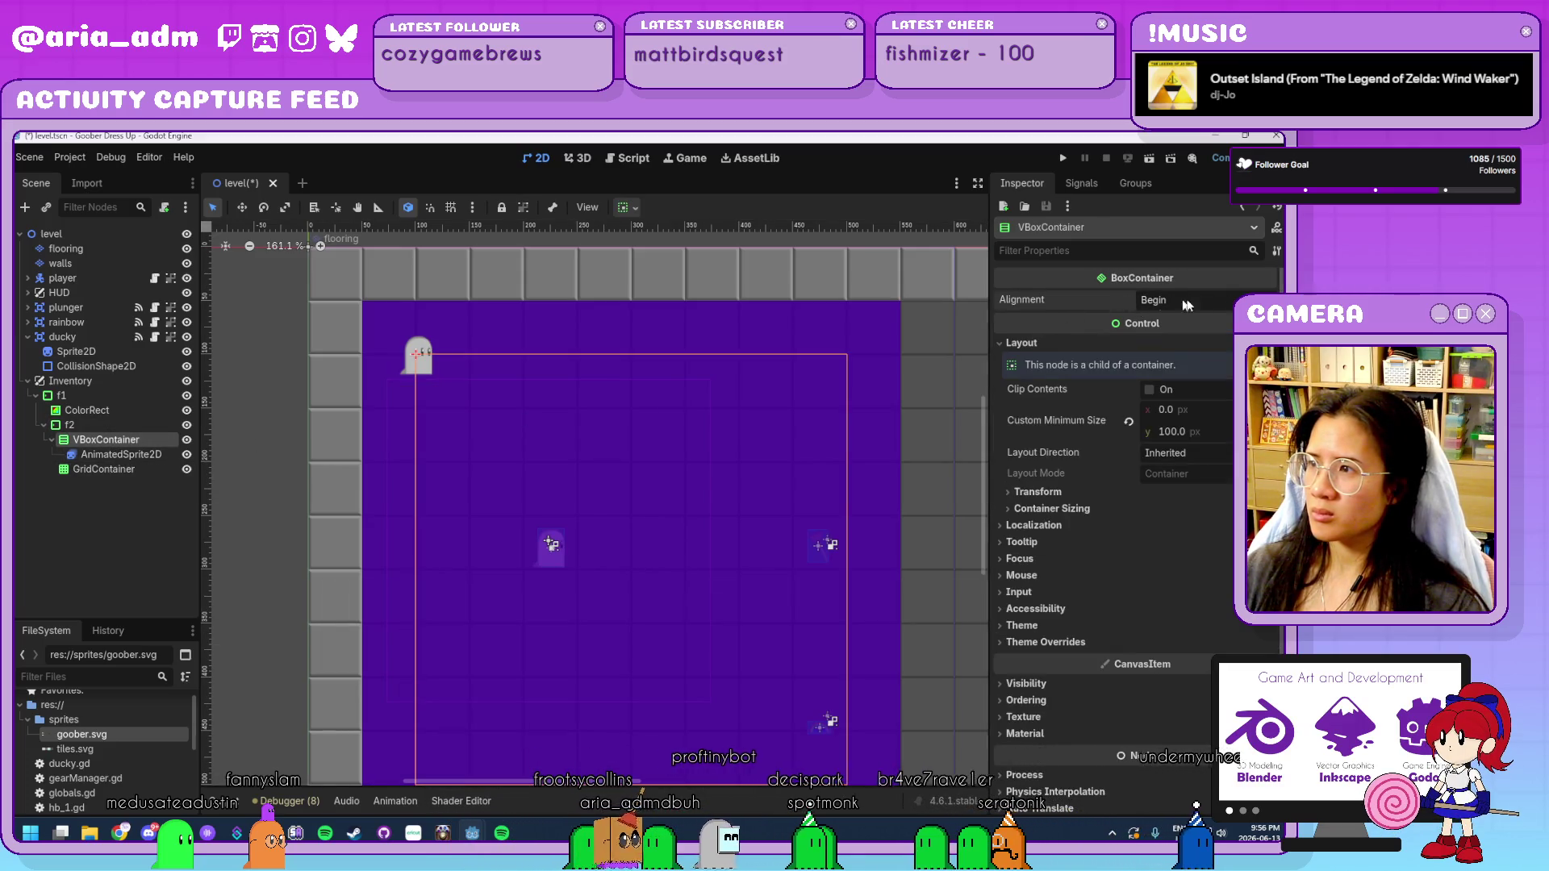
{"action": "left_click", "coordinate": [1177, 304]}
{"action": "left_click", "coordinate": [1189, 341]}
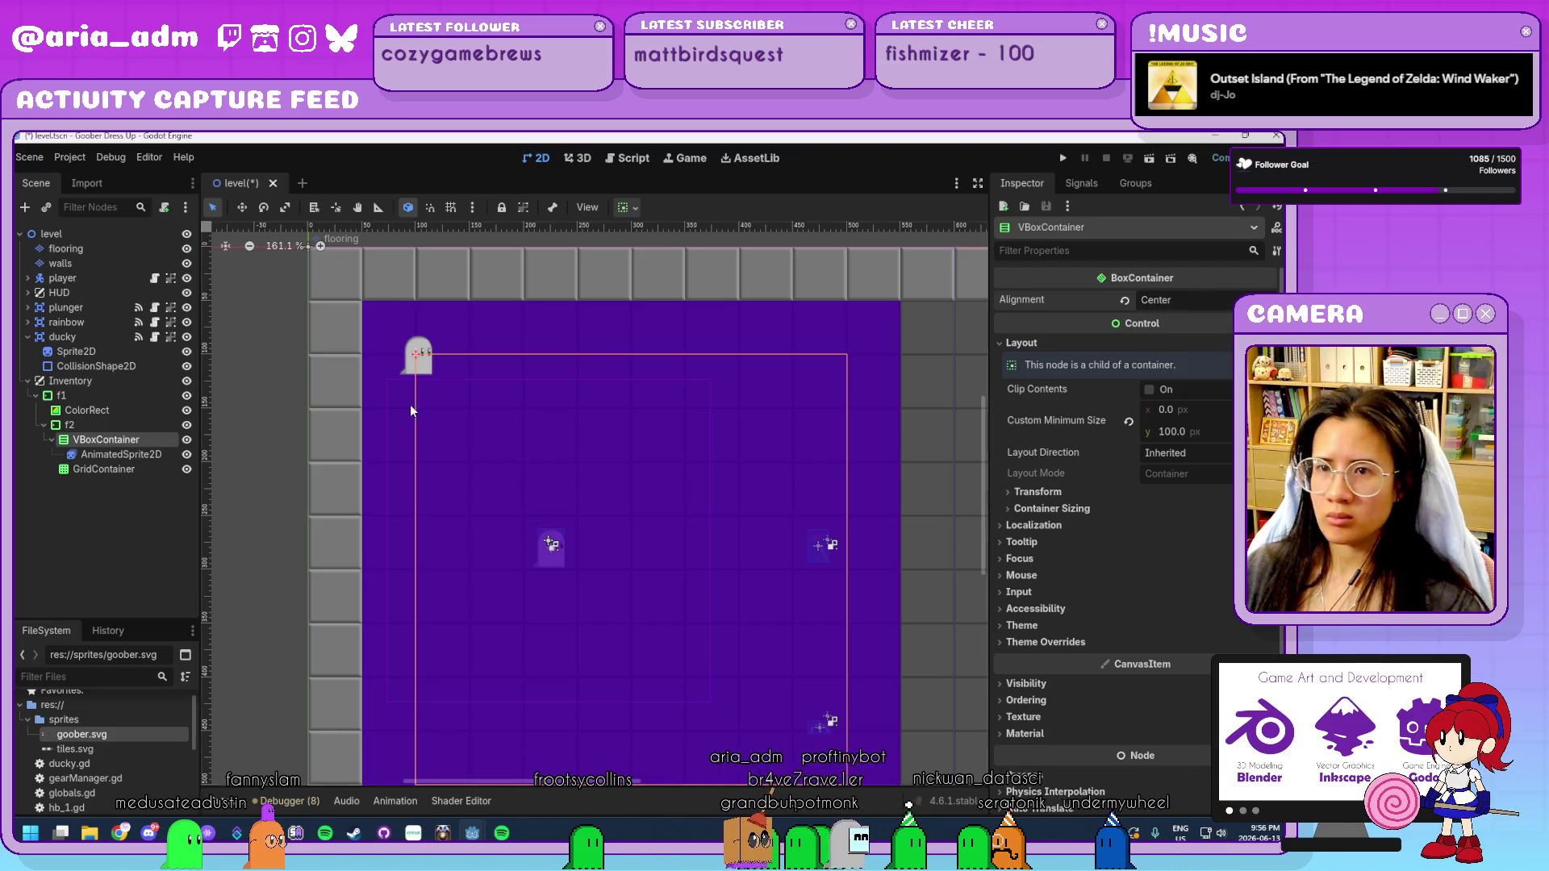
{"action": "left_click", "coordinate": [117, 454]}
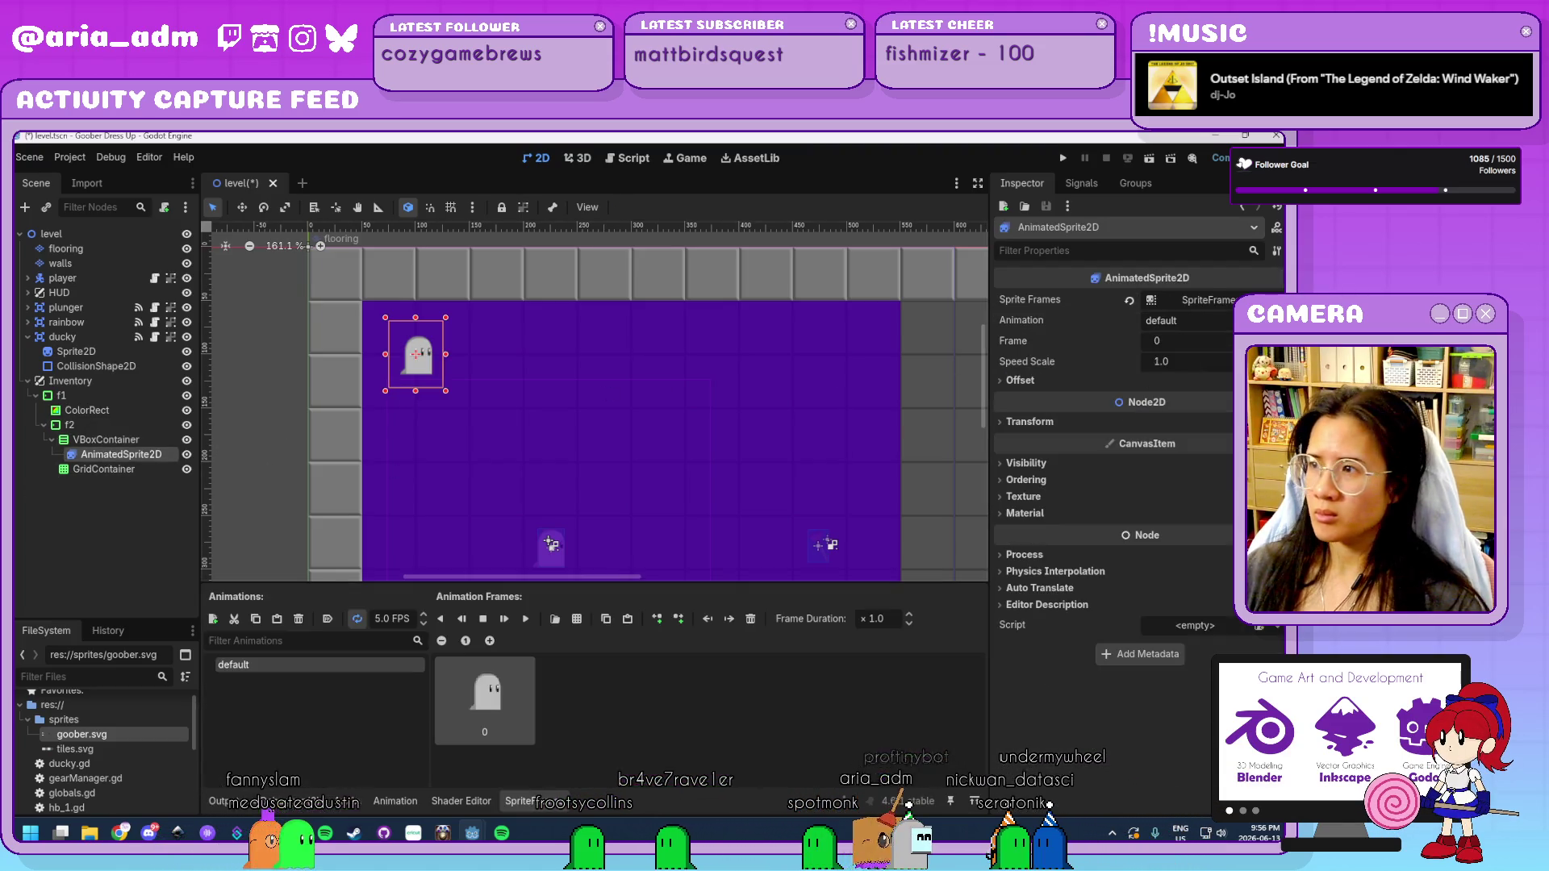
{"action": "left_click", "coordinate": [1063, 384]}
{"action": "left_click", "coordinate": [1187, 398]}
{"action": "left_click", "coordinate": [113, 441]}
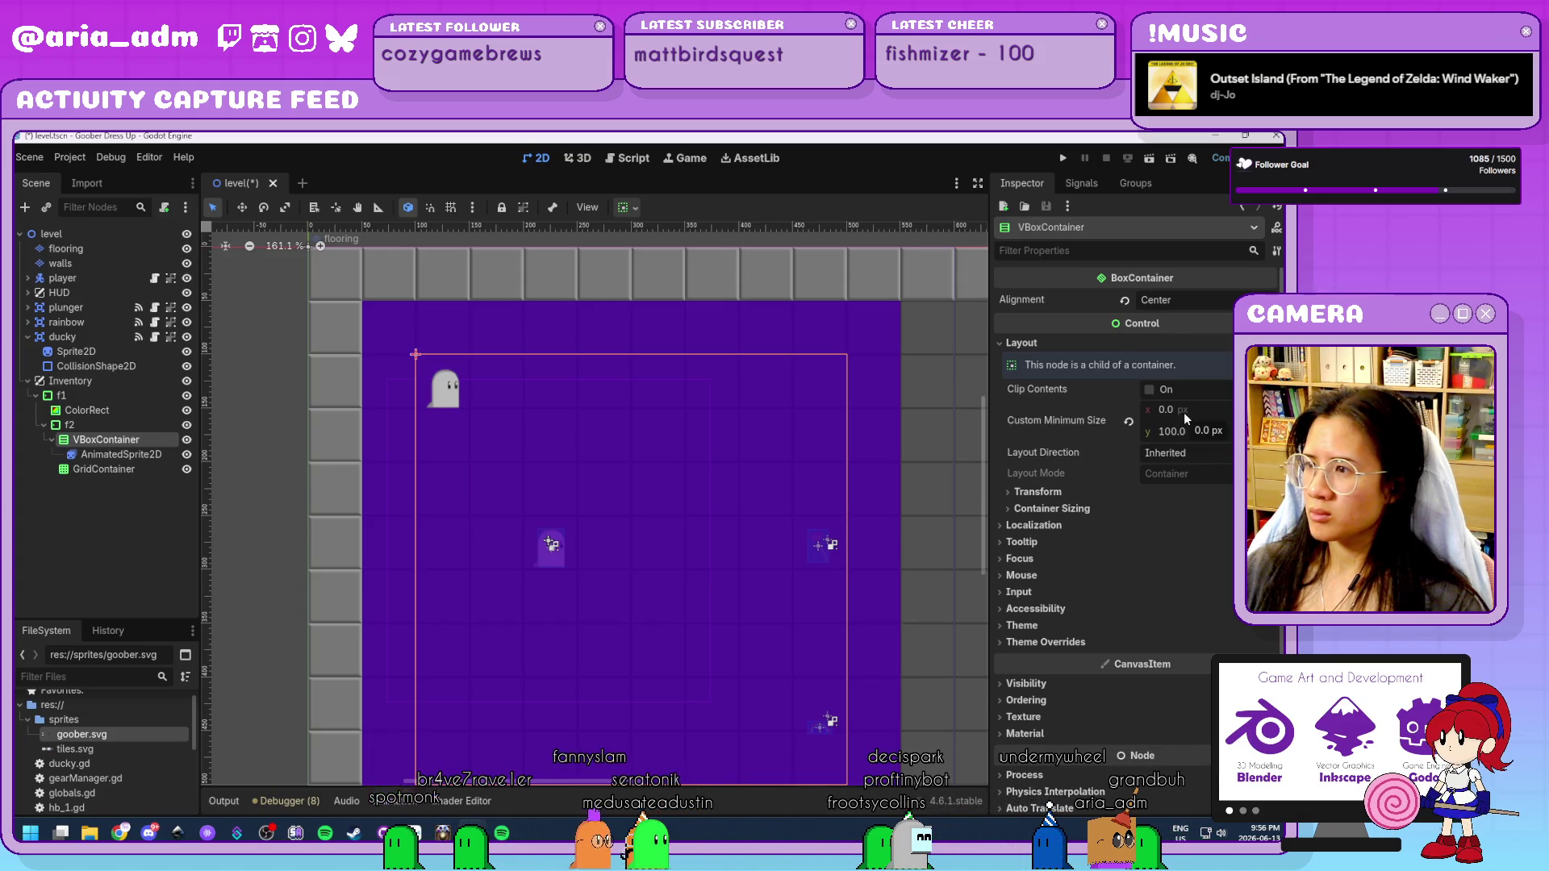
{"action": "left_click", "coordinate": [123, 428]}
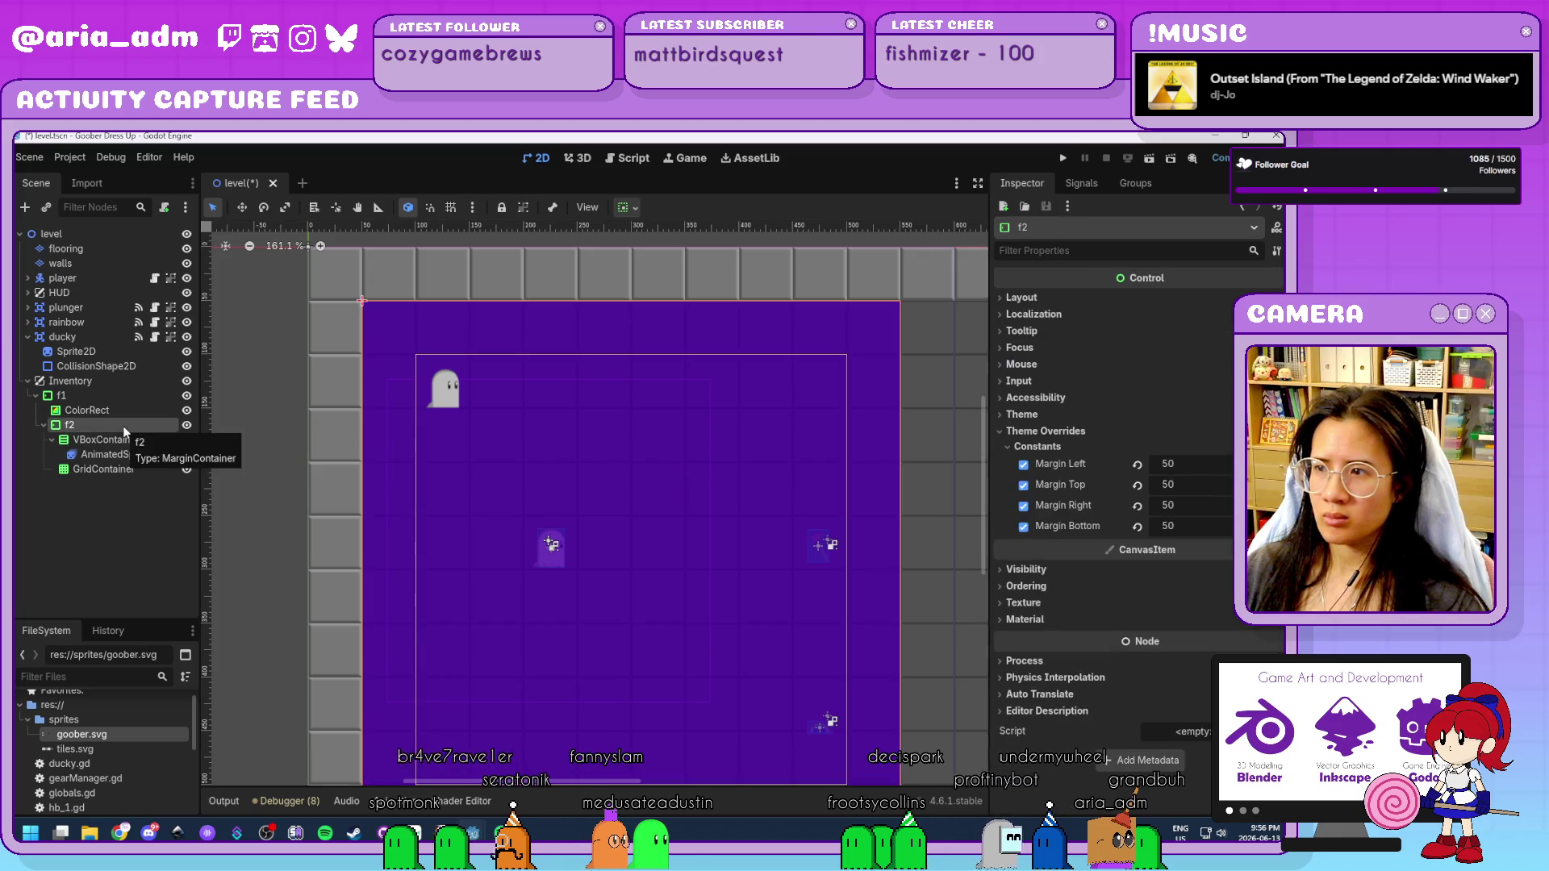
{"action": "scroll", "coordinate": [769, 453], "scroll_direction": "down", "scroll_amount": 5}
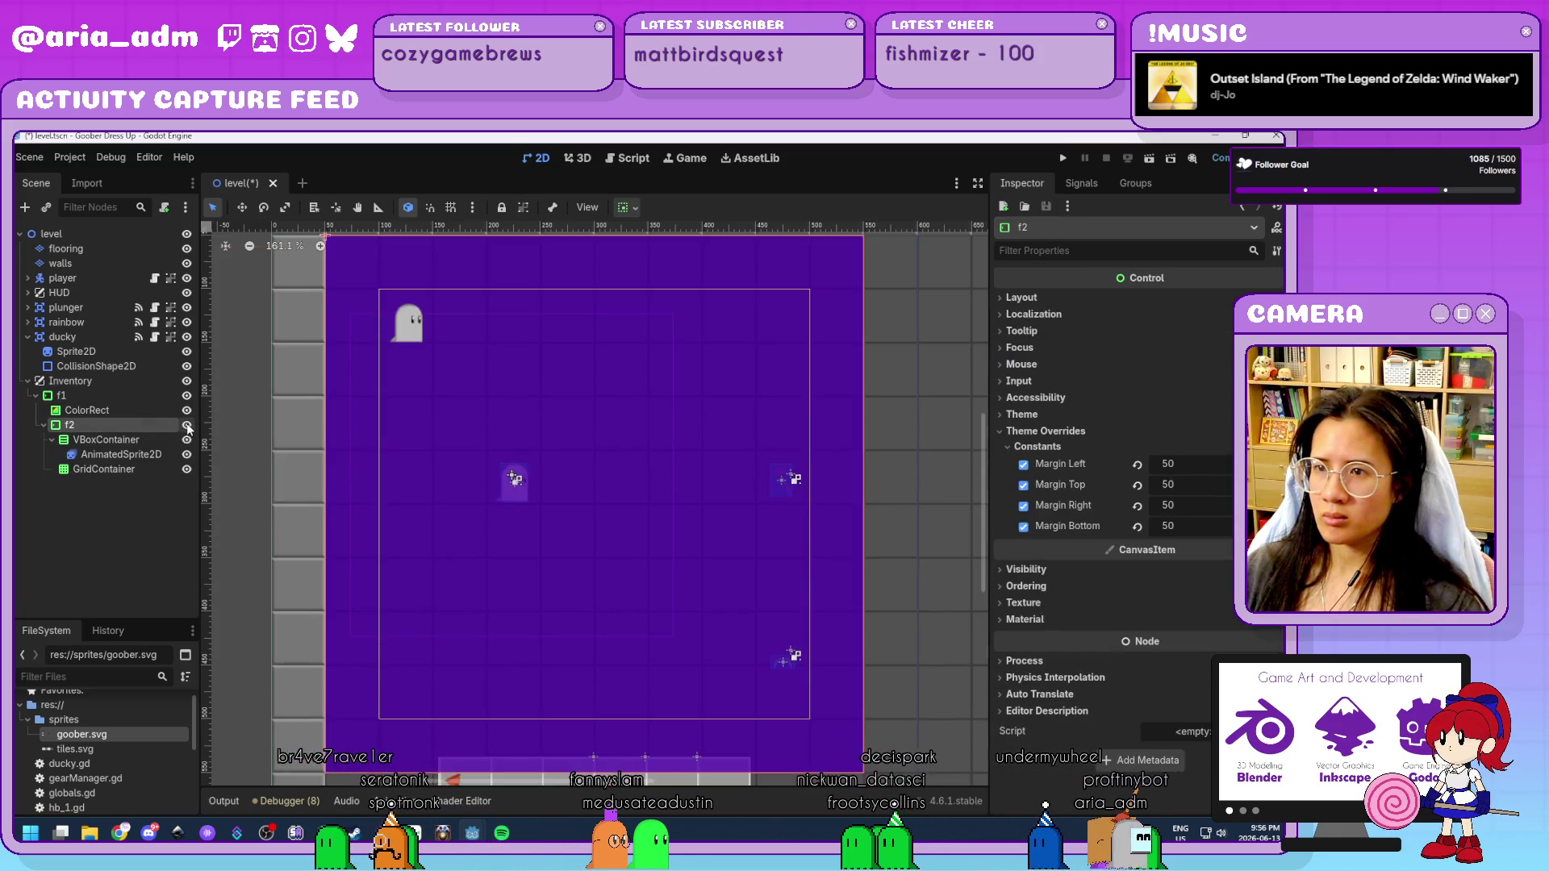
{"action": "scroll", "coordinate": [781, 486], "scroll_direction": "up", "scroll_amount": 3}
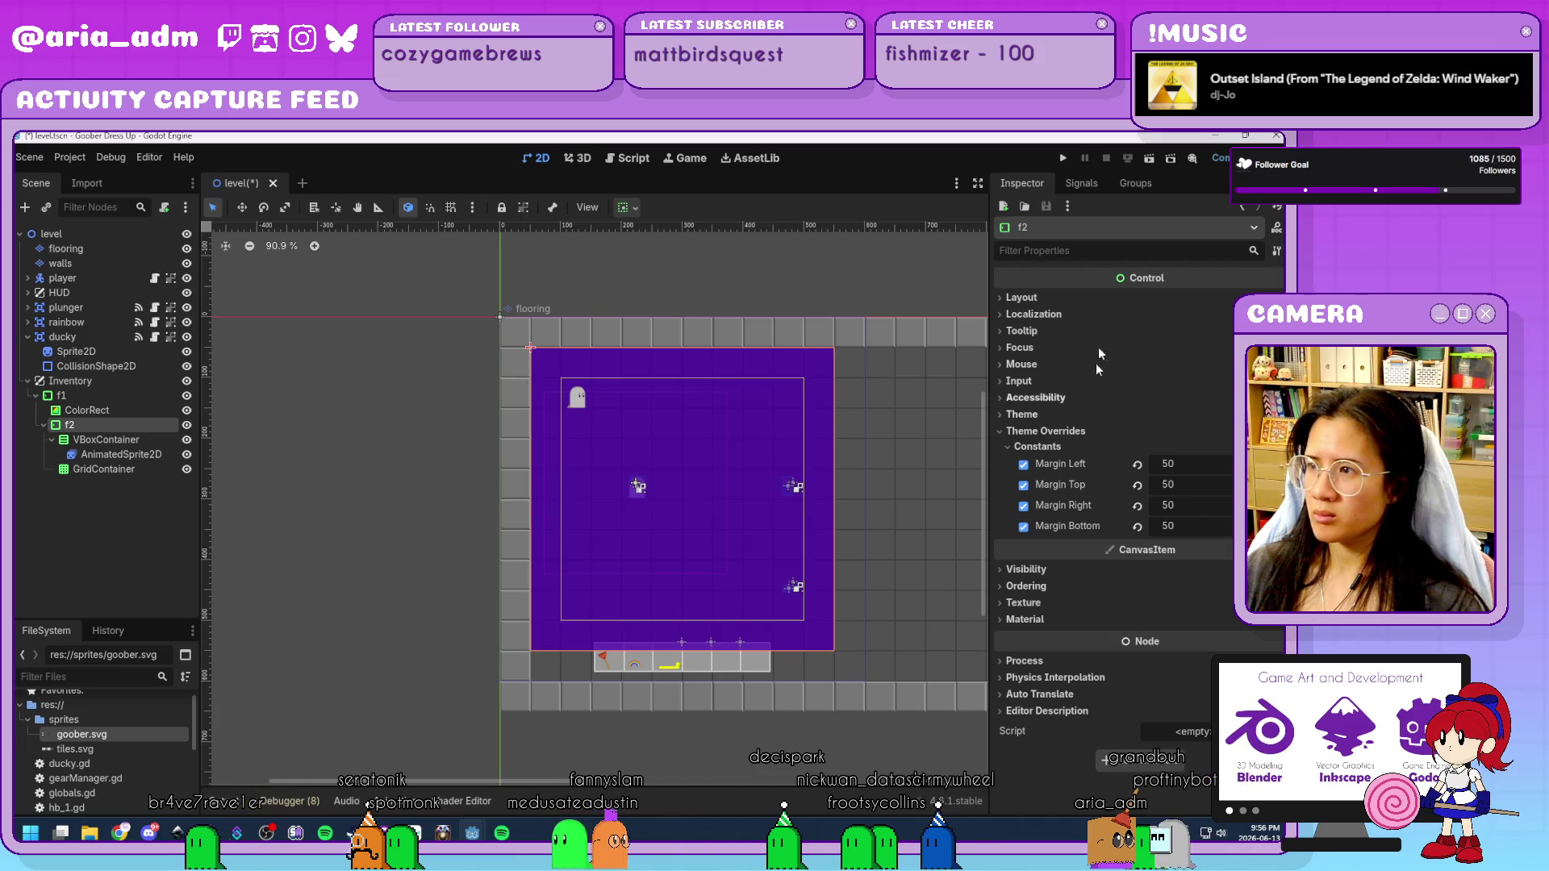
{"action": "left_click", "coordinate": [1061, 295]}
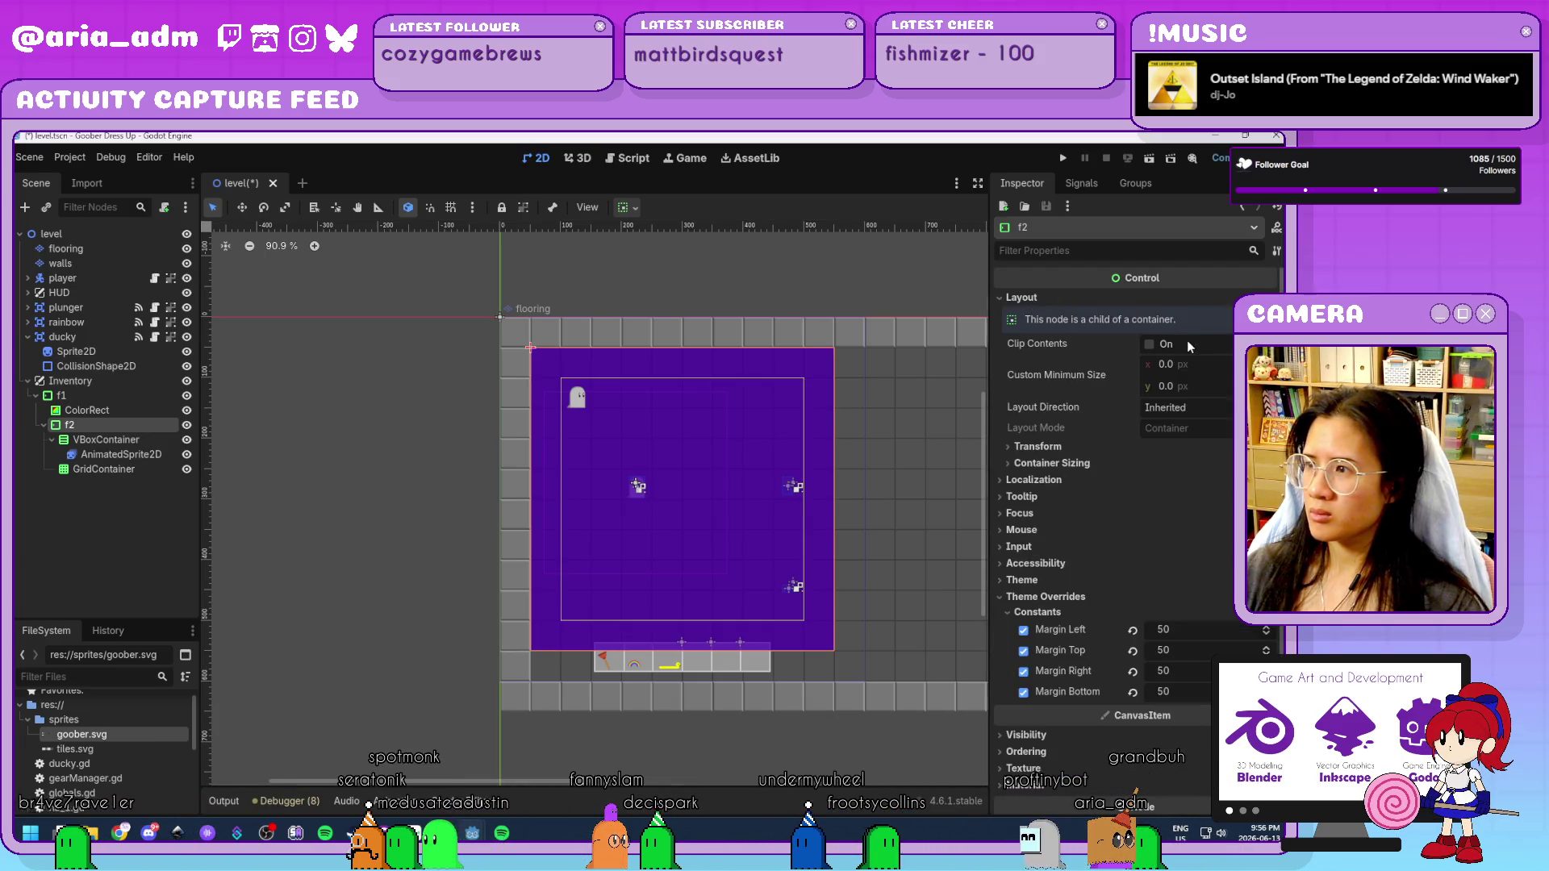
{"action": "left_click", "coordinate": [1037, 446]}
{"action": "left_click", "coordinate": [1054, 447]}
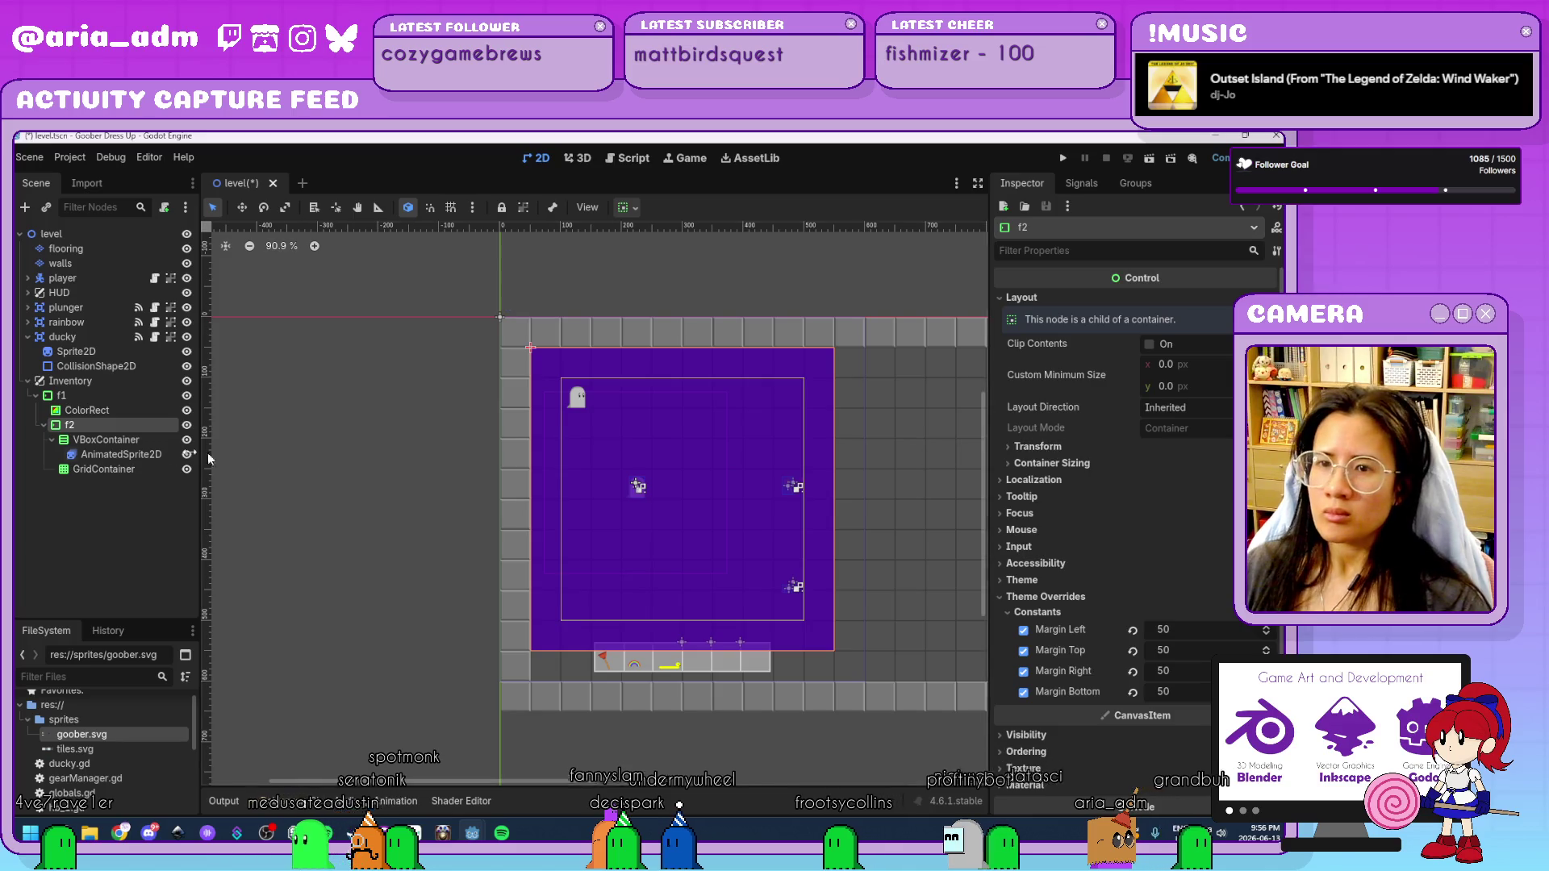
{"action": "left_click", "coordinate": [107, 469]}
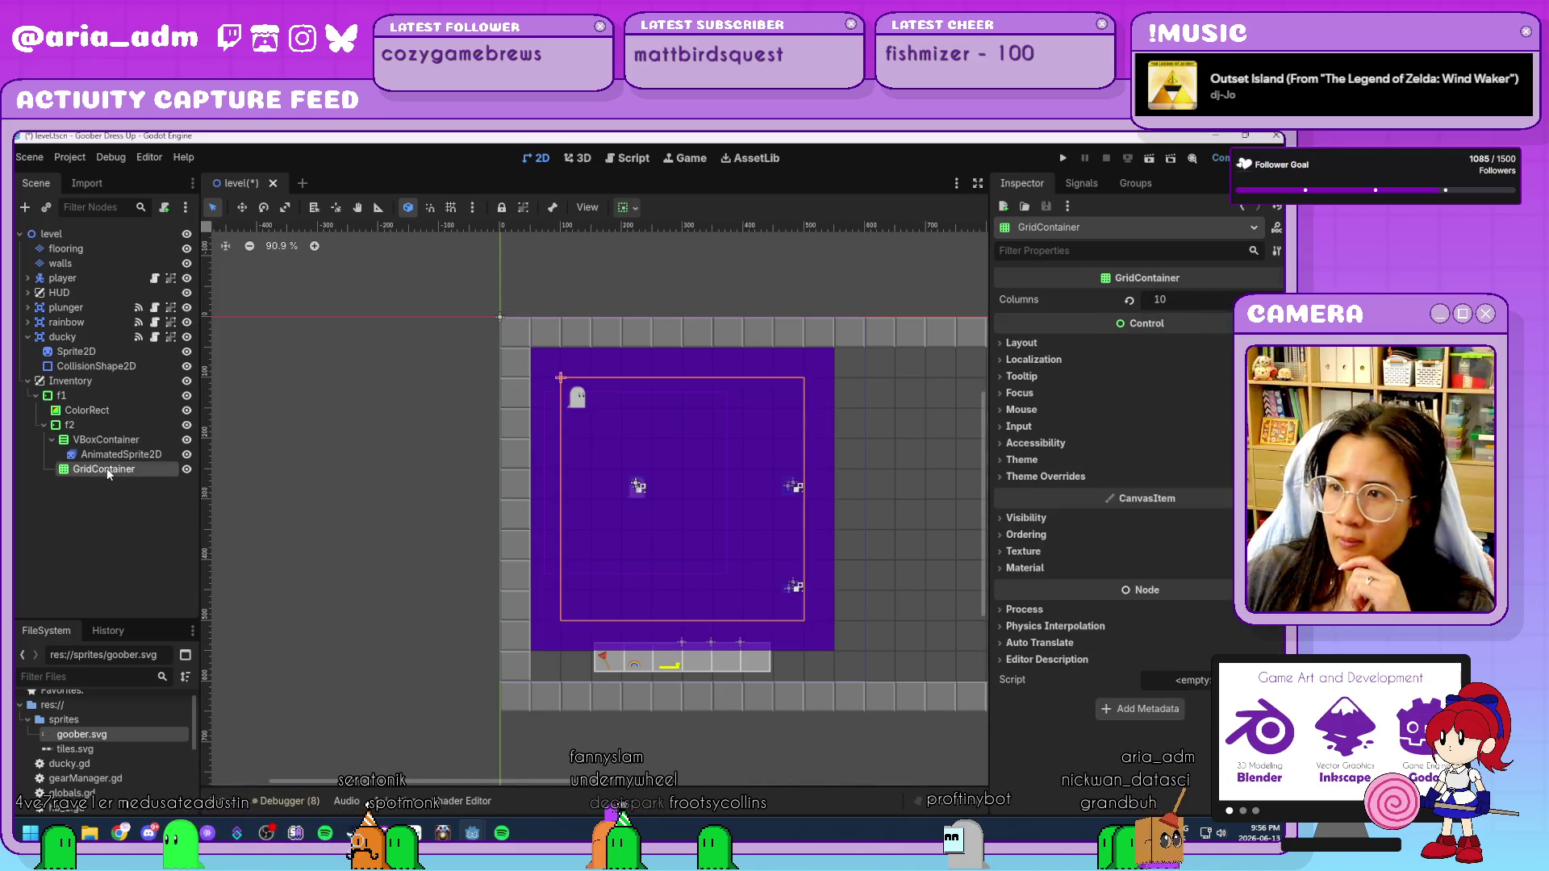
Delete the GridContainer, AnimatedSprite2D and VBoxContainer nodes, confirming the removal.
{"action": "key", "text": "Delete"}
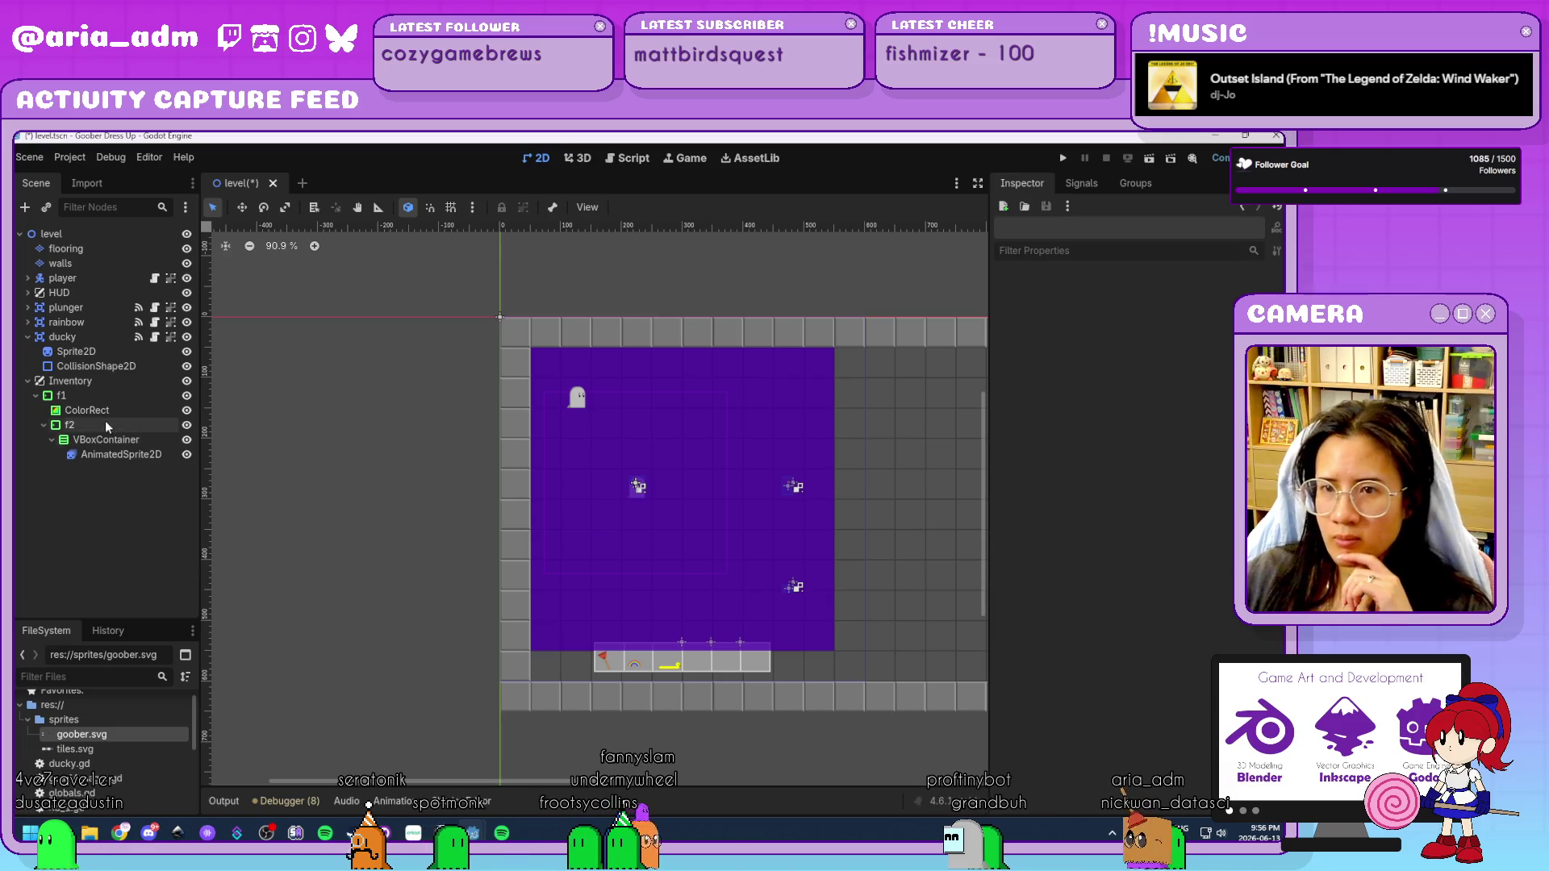
{"action": "left_click", "coordinate": [117, 454]}
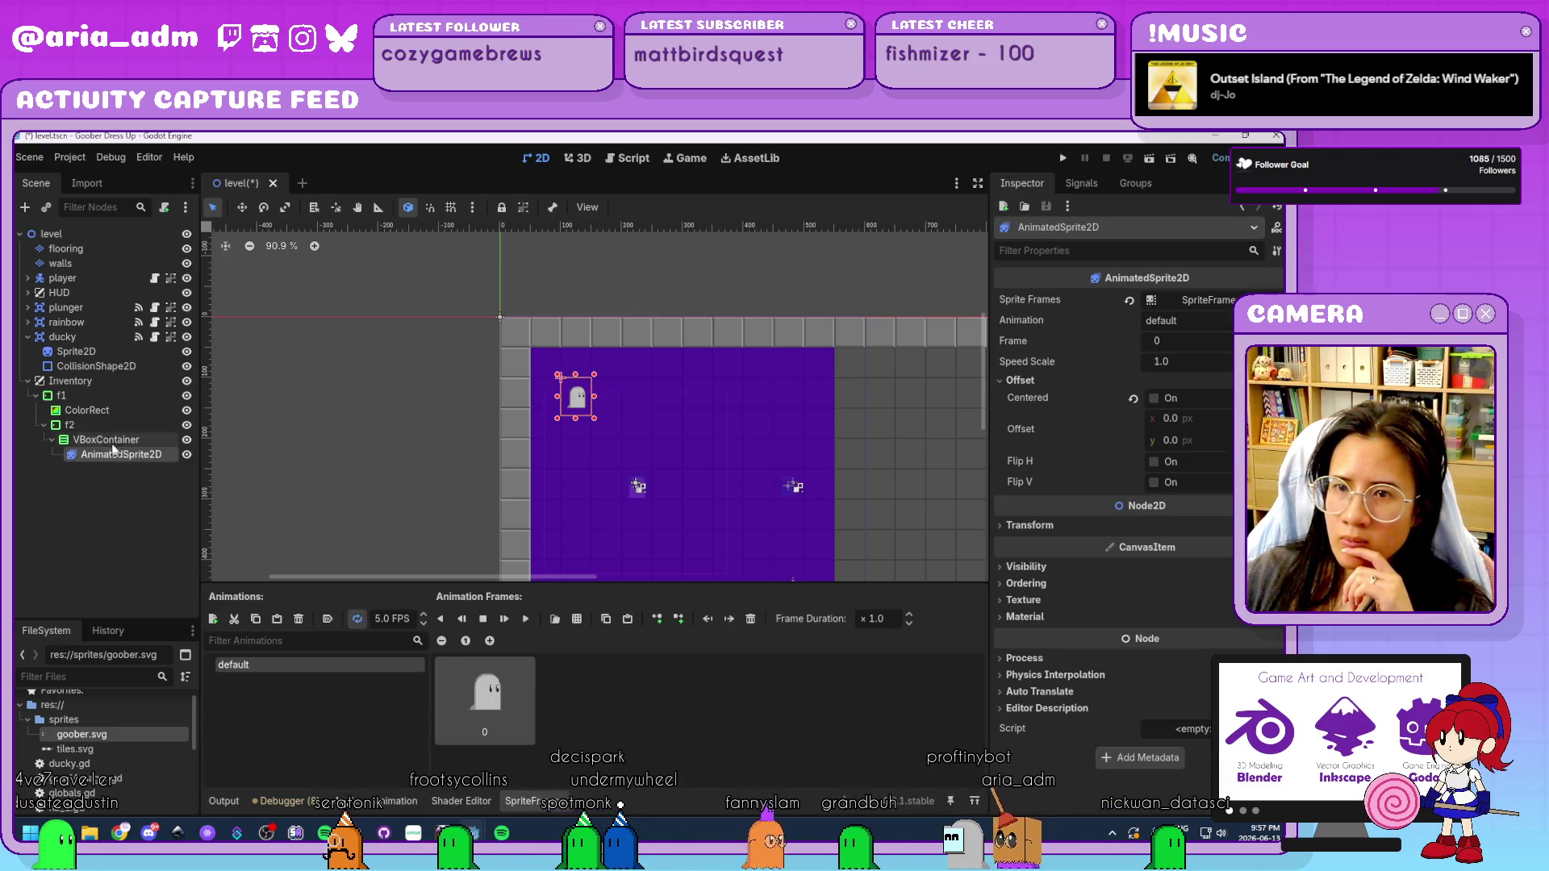
{"action": "left_click", "coordinate": [101, 427]}
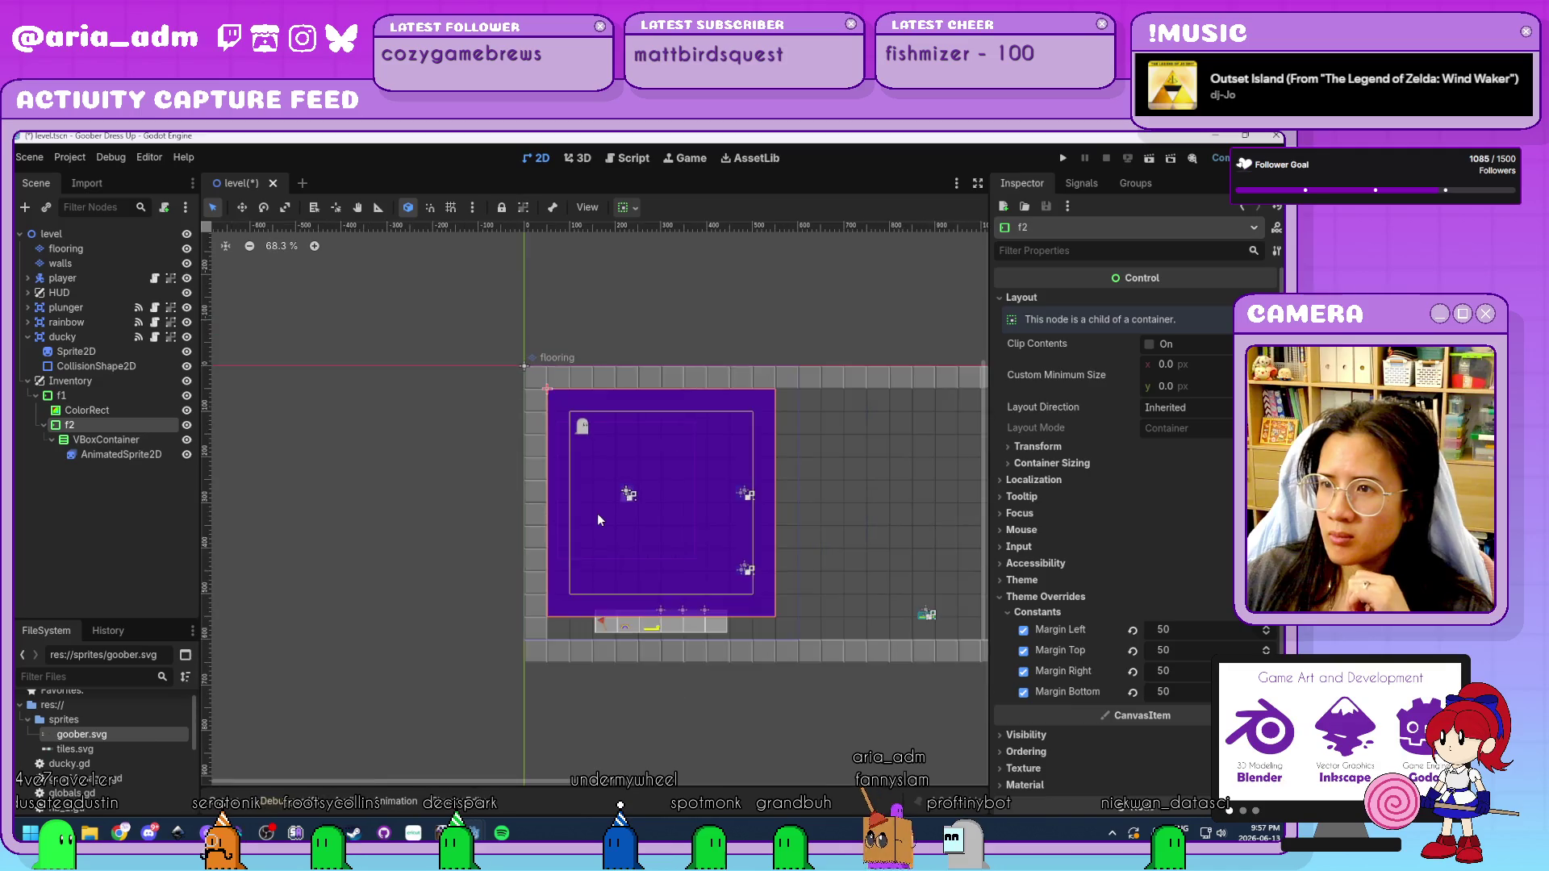
{"action": "left_click", "coordinate": [115, 453]}
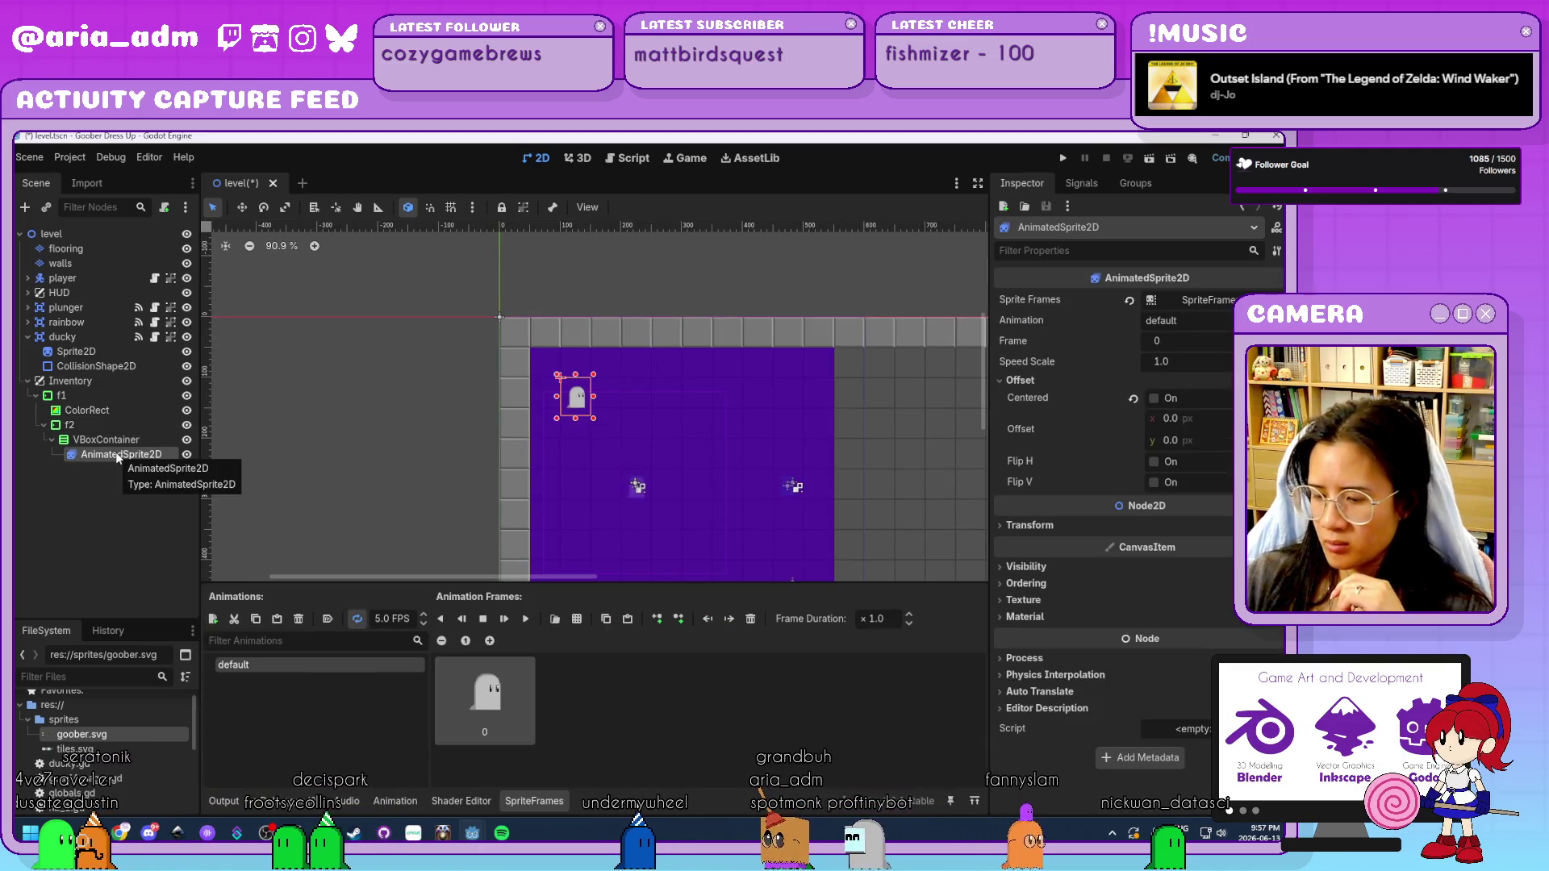
{"action": "key", "text": "Delete"}
{"action": "left_click", "coordinate": [127, 438]}
{"action": "key", "text": "Delete"}
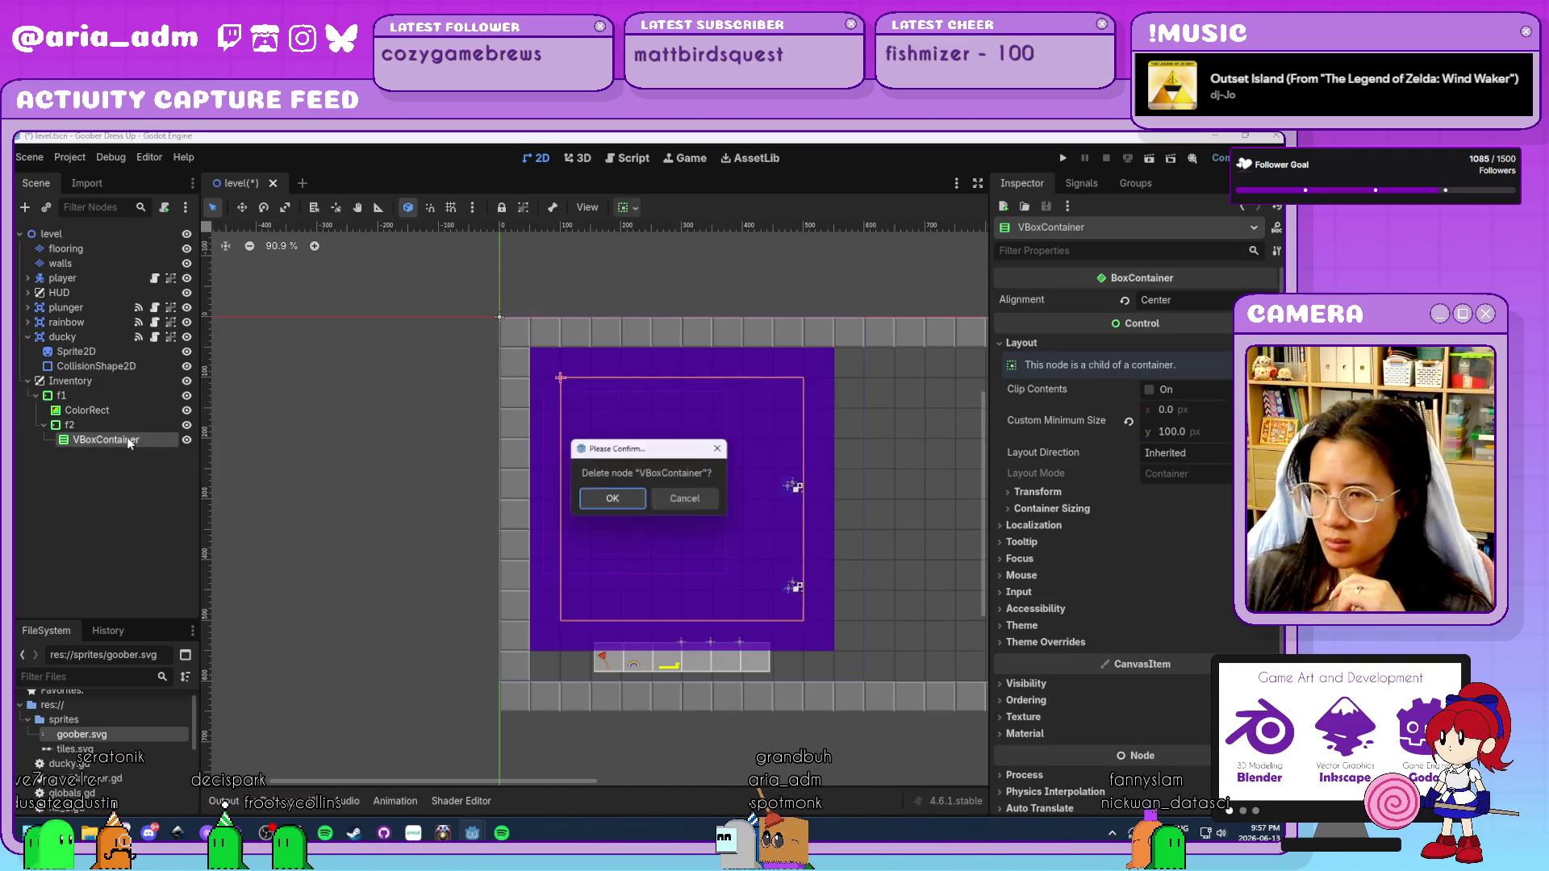
{"action": "key", "text": "Return"}
Select the emptied f2 container and check its container alignment and sizing options.
{"action": "left_click", "coordinate": [113, 426]}
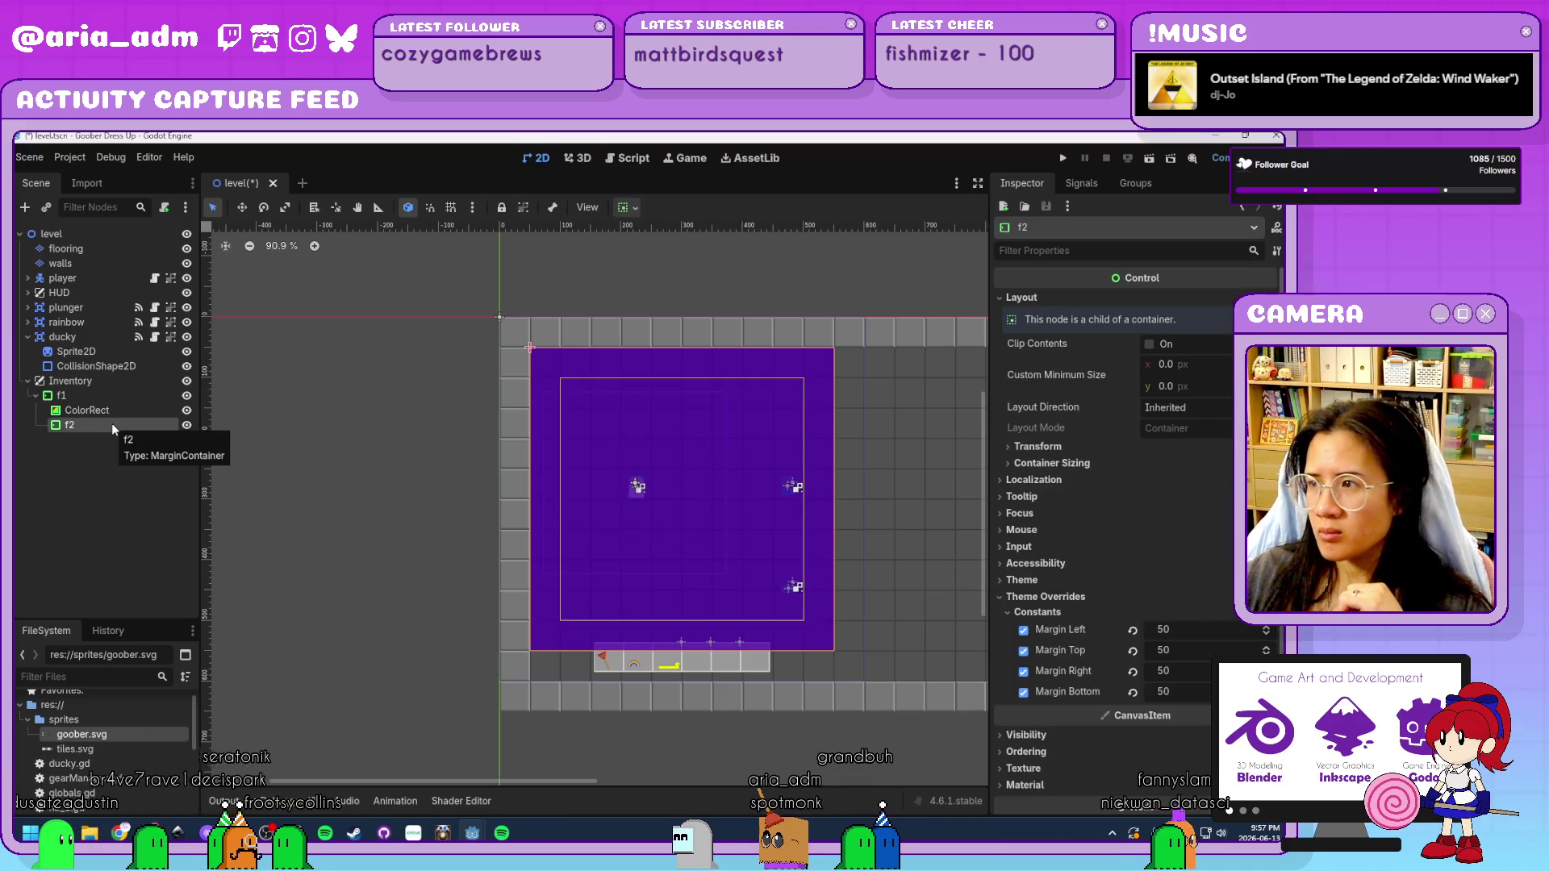
{"action": "left_click", "coordinate": [638, 210]}
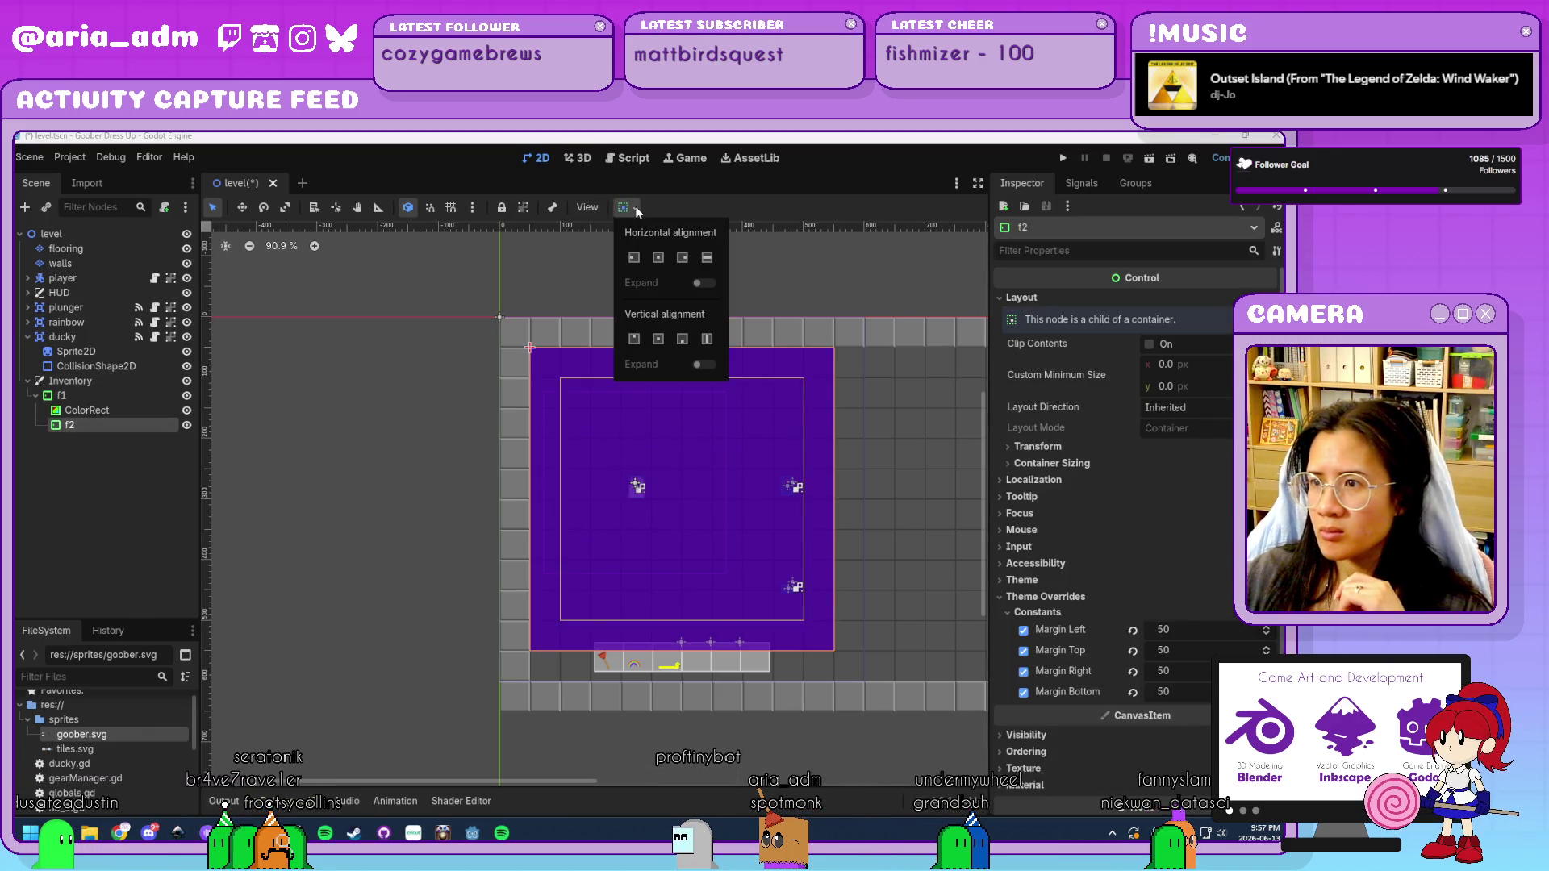
{"action": "left_click", "coordinate": [678, 206]}
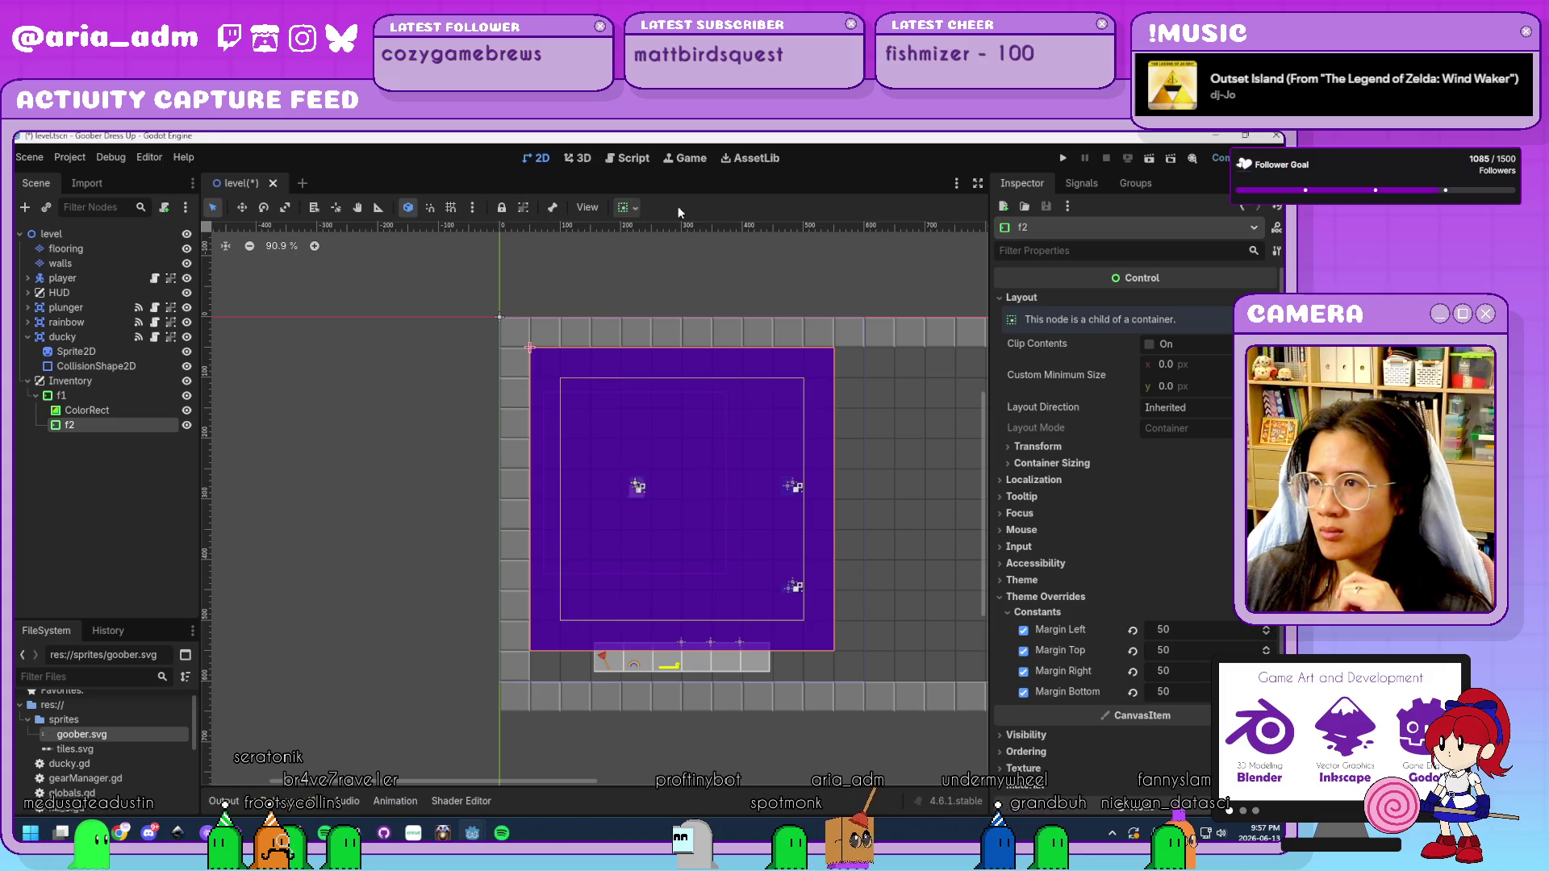
{"action": "left_click", "coordinate": [635, 211]}
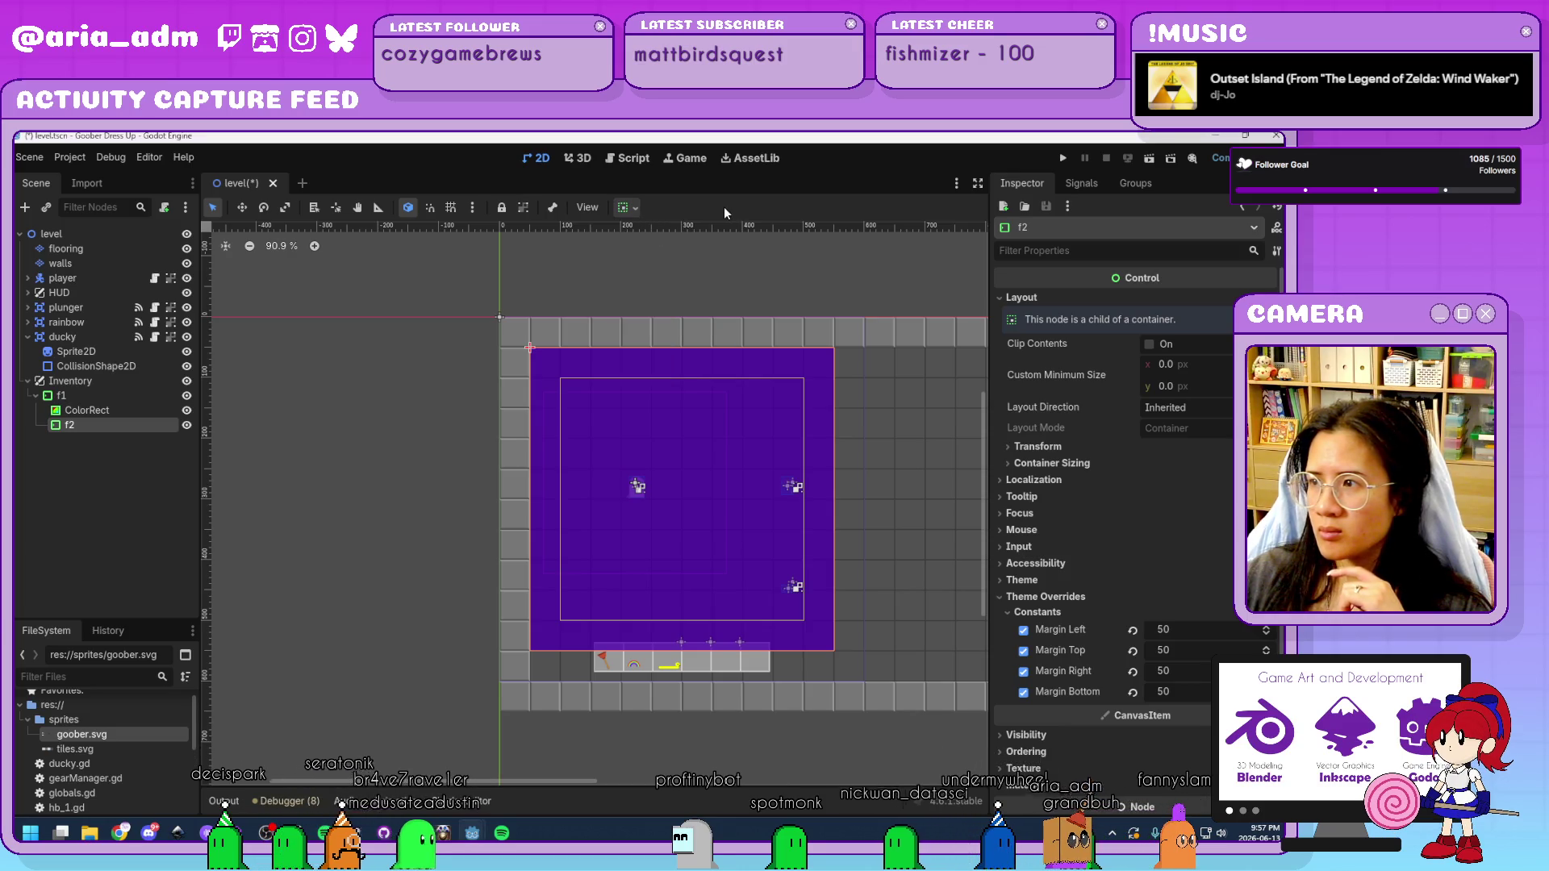
{"action": "scroll", "coordinate": [1047, 466], "scroll_direction": "down", "scroll_amount": 3}
{"action": "scroll", "coordinate": [1047, 467], "scroll_direction": "up", "scroll_amount": 3}
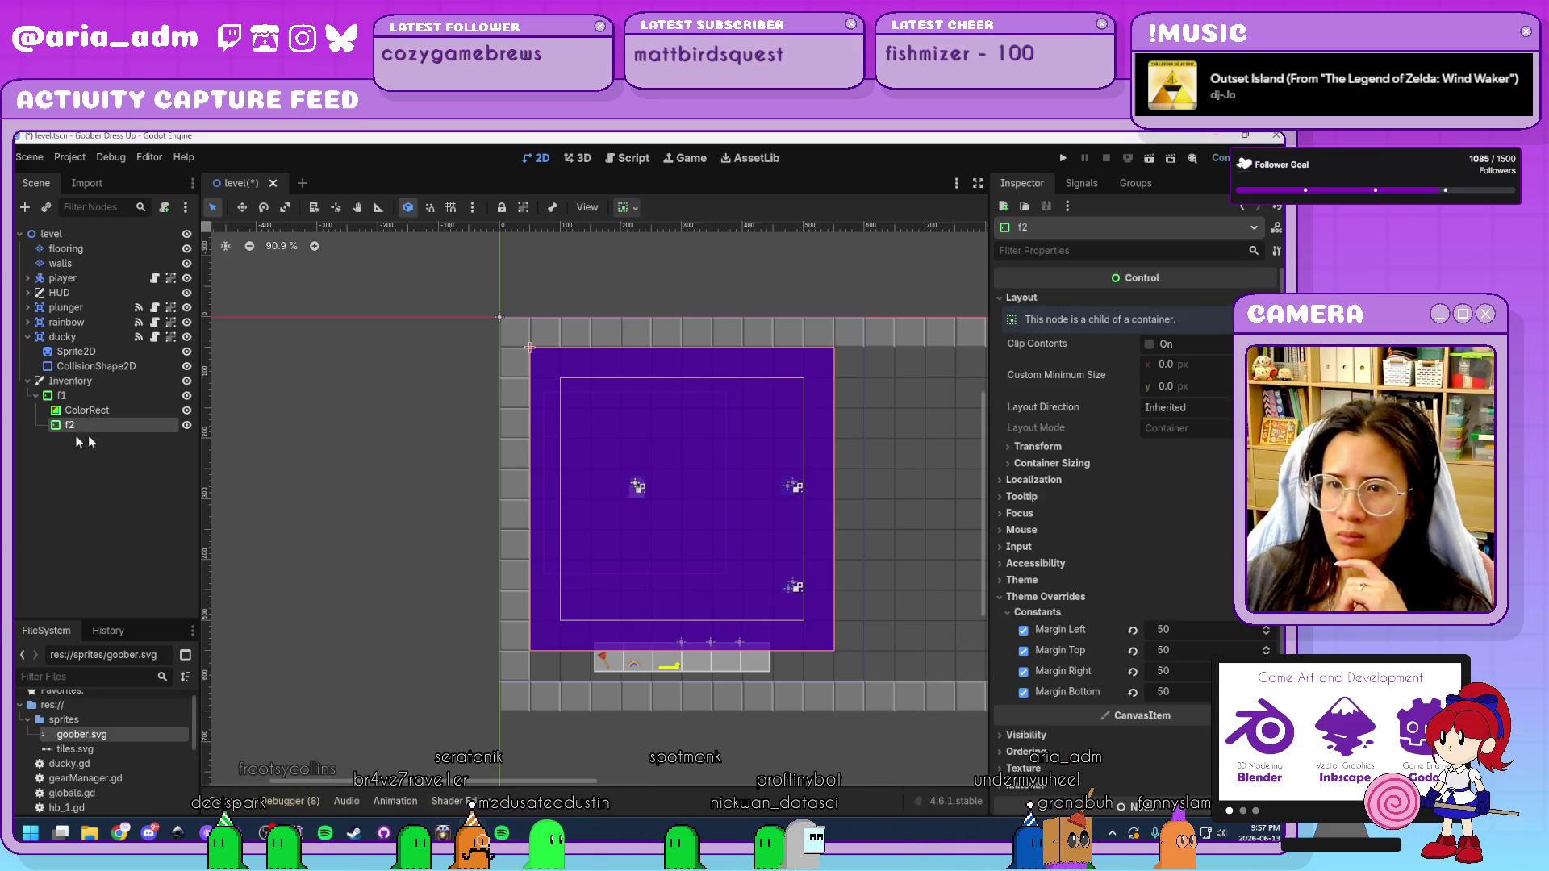
{"action": "key", "text": "ctrl+a"}
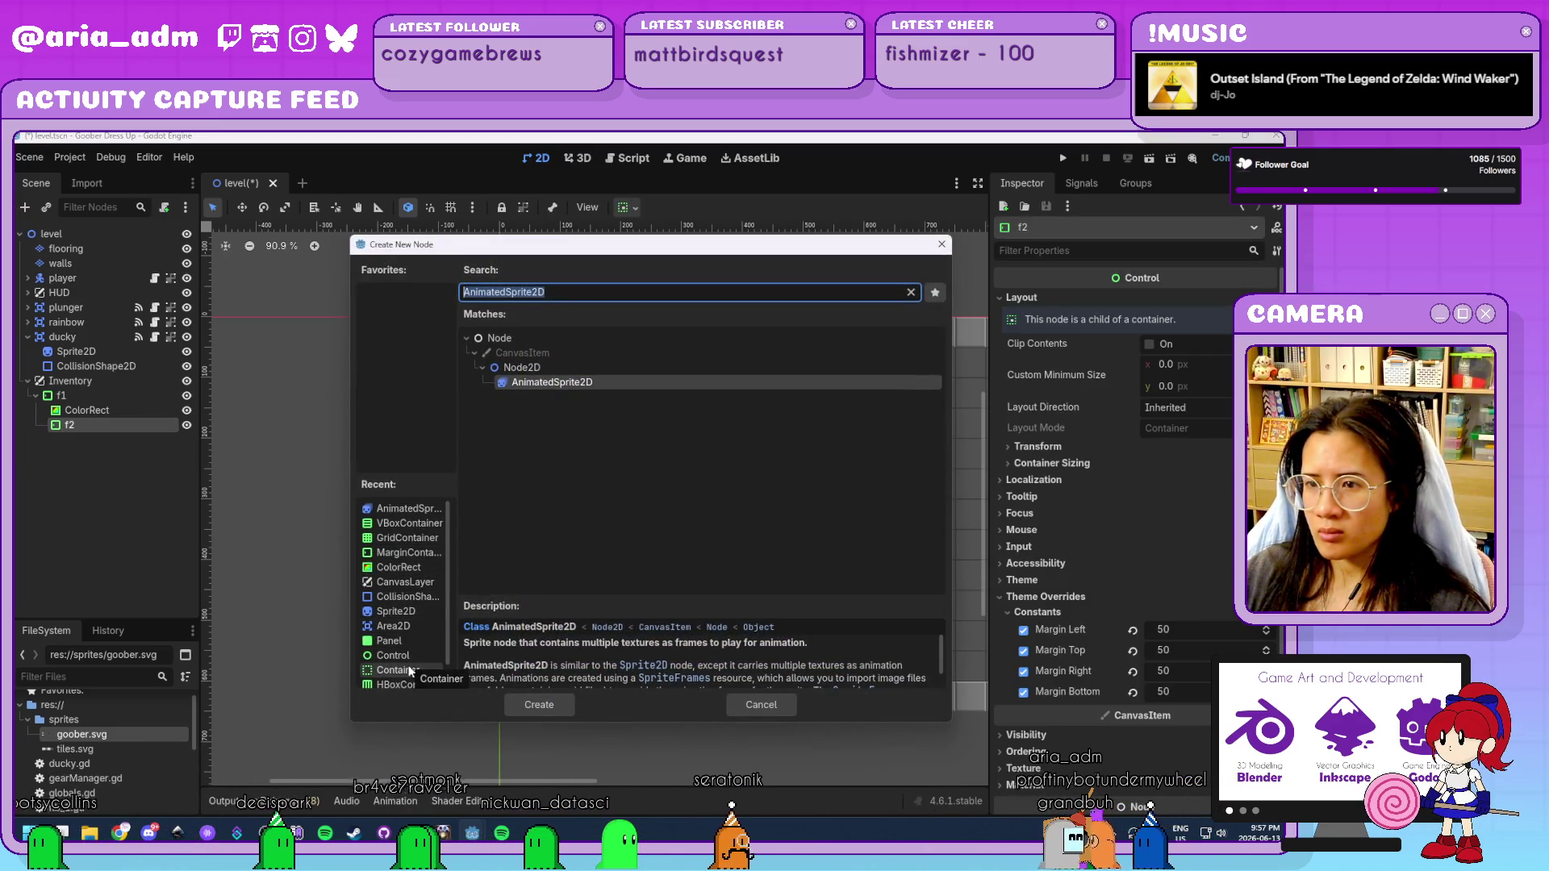
Add a centre-aligned VBoxContainer under f2 with a 200 px minimum height.
{"action": "double_click", "coordinate": [403, 521]}
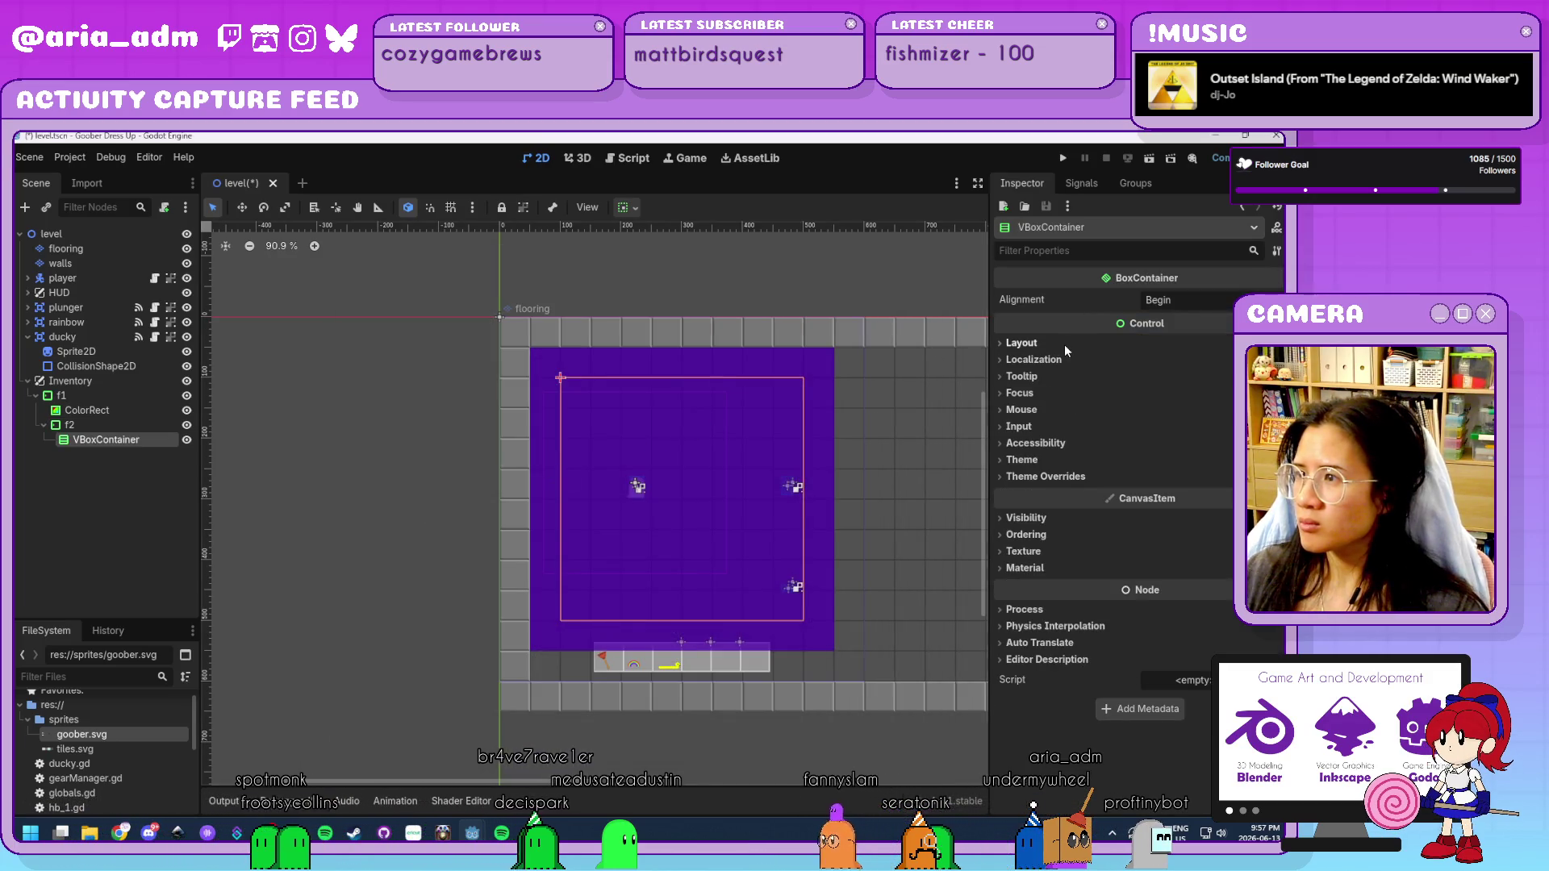
{"action": "left_click", "coordinate": [1168, 299]}
{"action": "left_click", "coordinate": [1205, 340]}
{"action": "left_click", "coordinate": [1126, 344]}
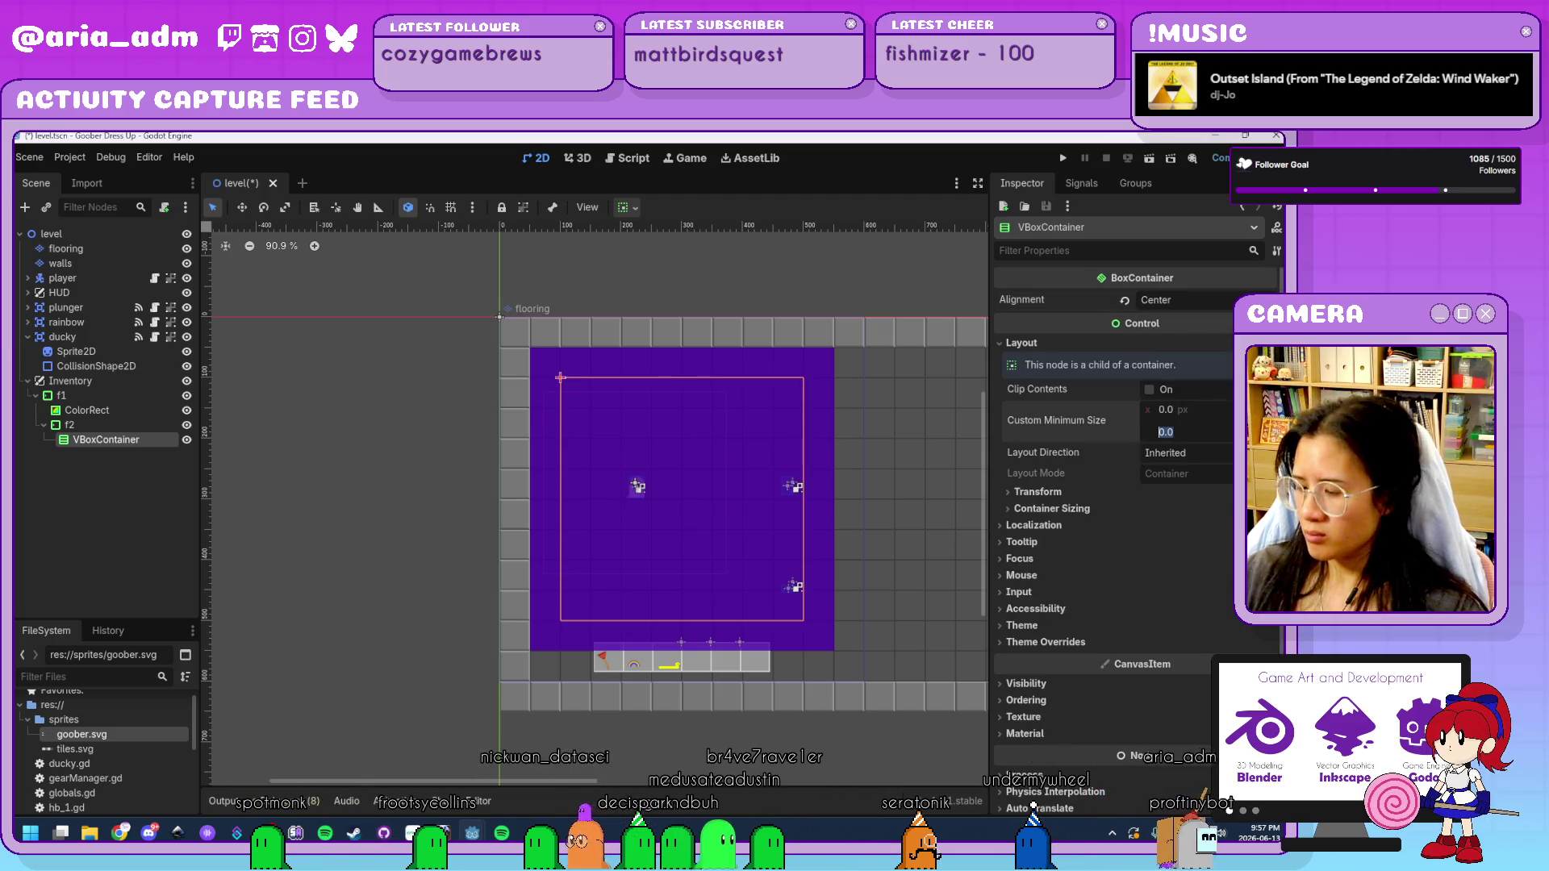
{"action": "type", "text": "200"}
{"action": "key", "text": "Return"}
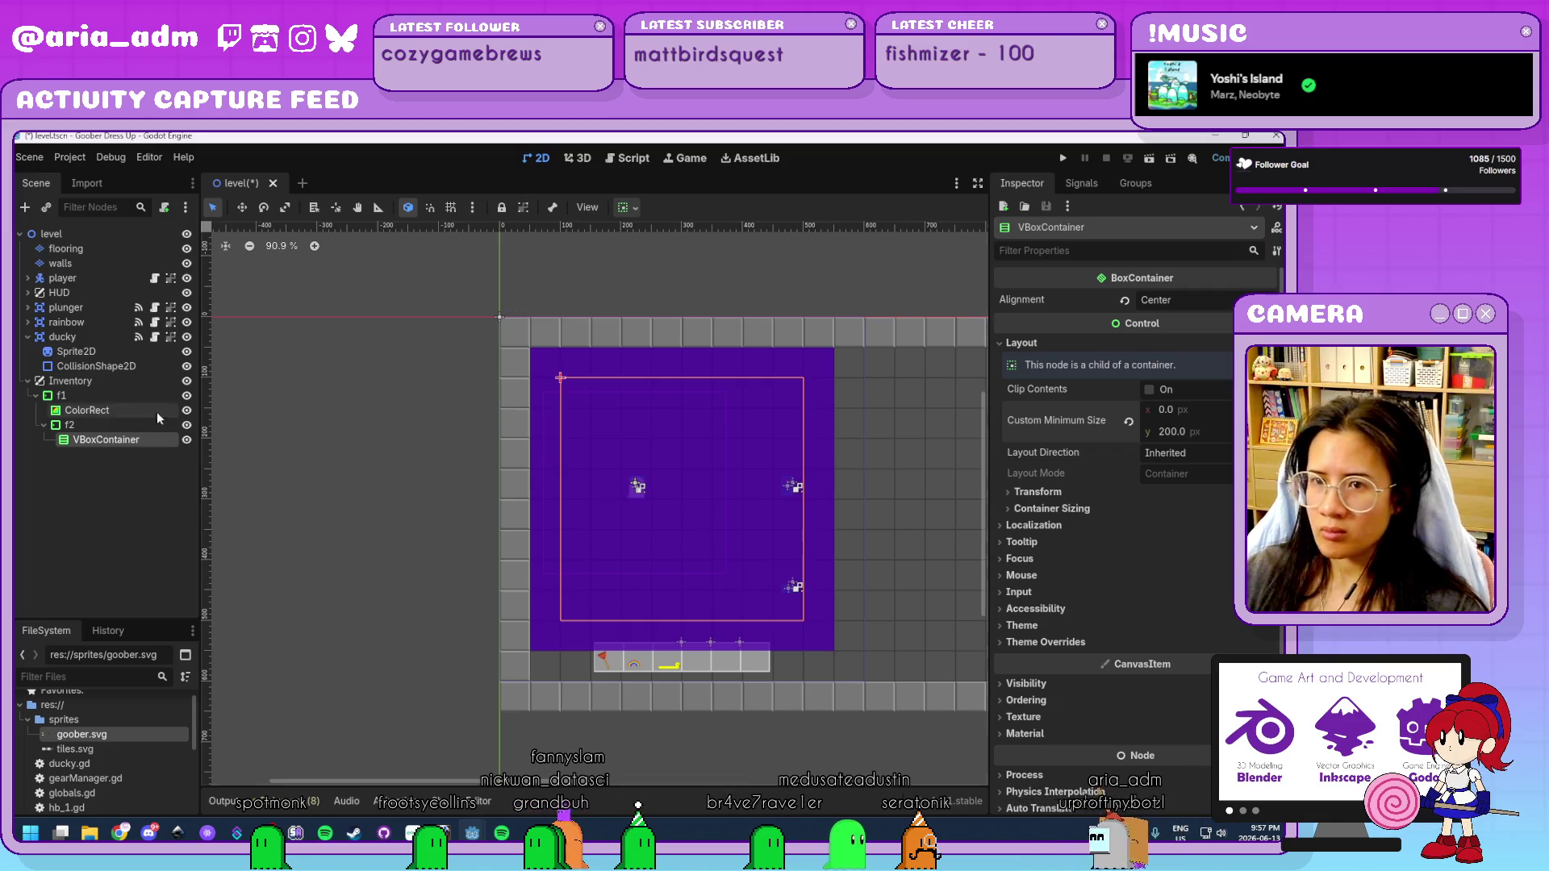
Add an AnimatedSprite2D under it showing one ghost frame from goober.svg.
{"action": "key", "text": "ctrl+a"}
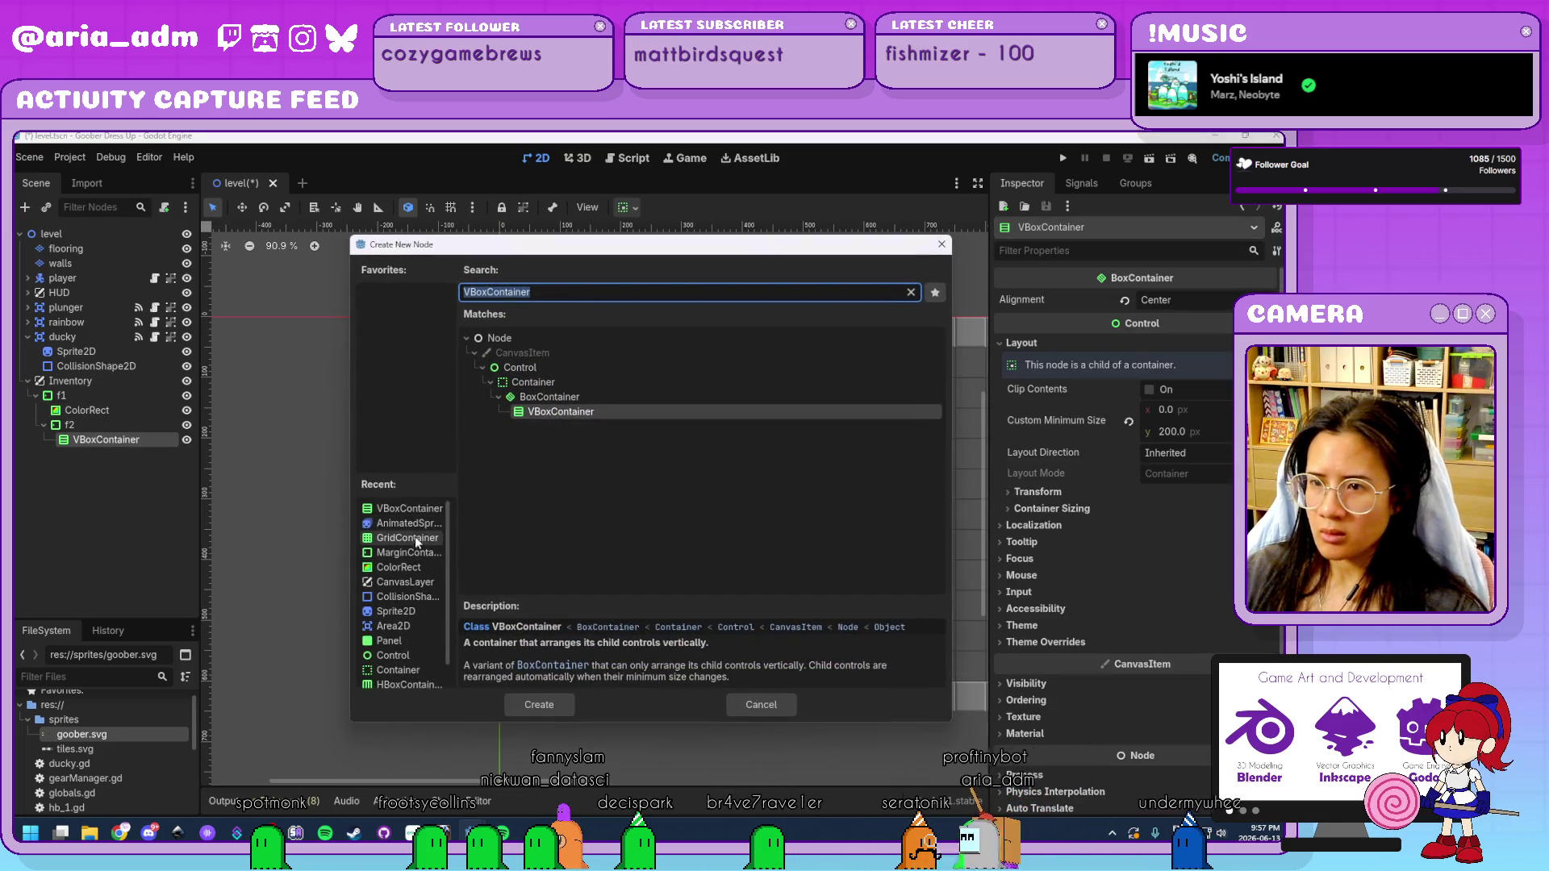
{"action": "double_click", "coordinate": [413, 523]}
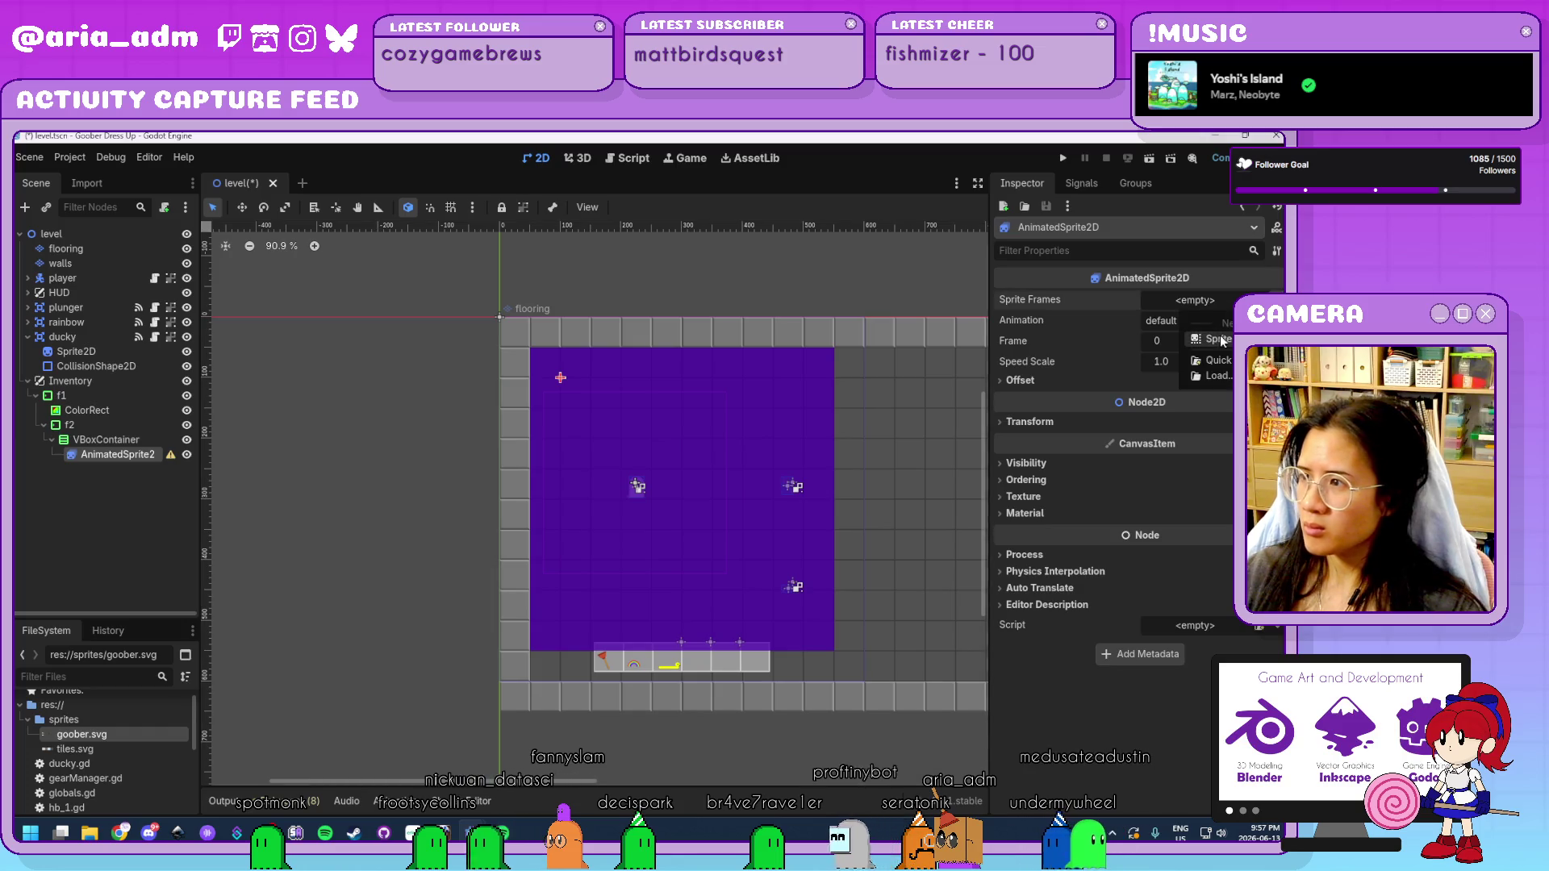
{"action": "left_click", "coordinate": [1221, 339]}
{"action": "left_click", "coordinate": [1208, 299]}
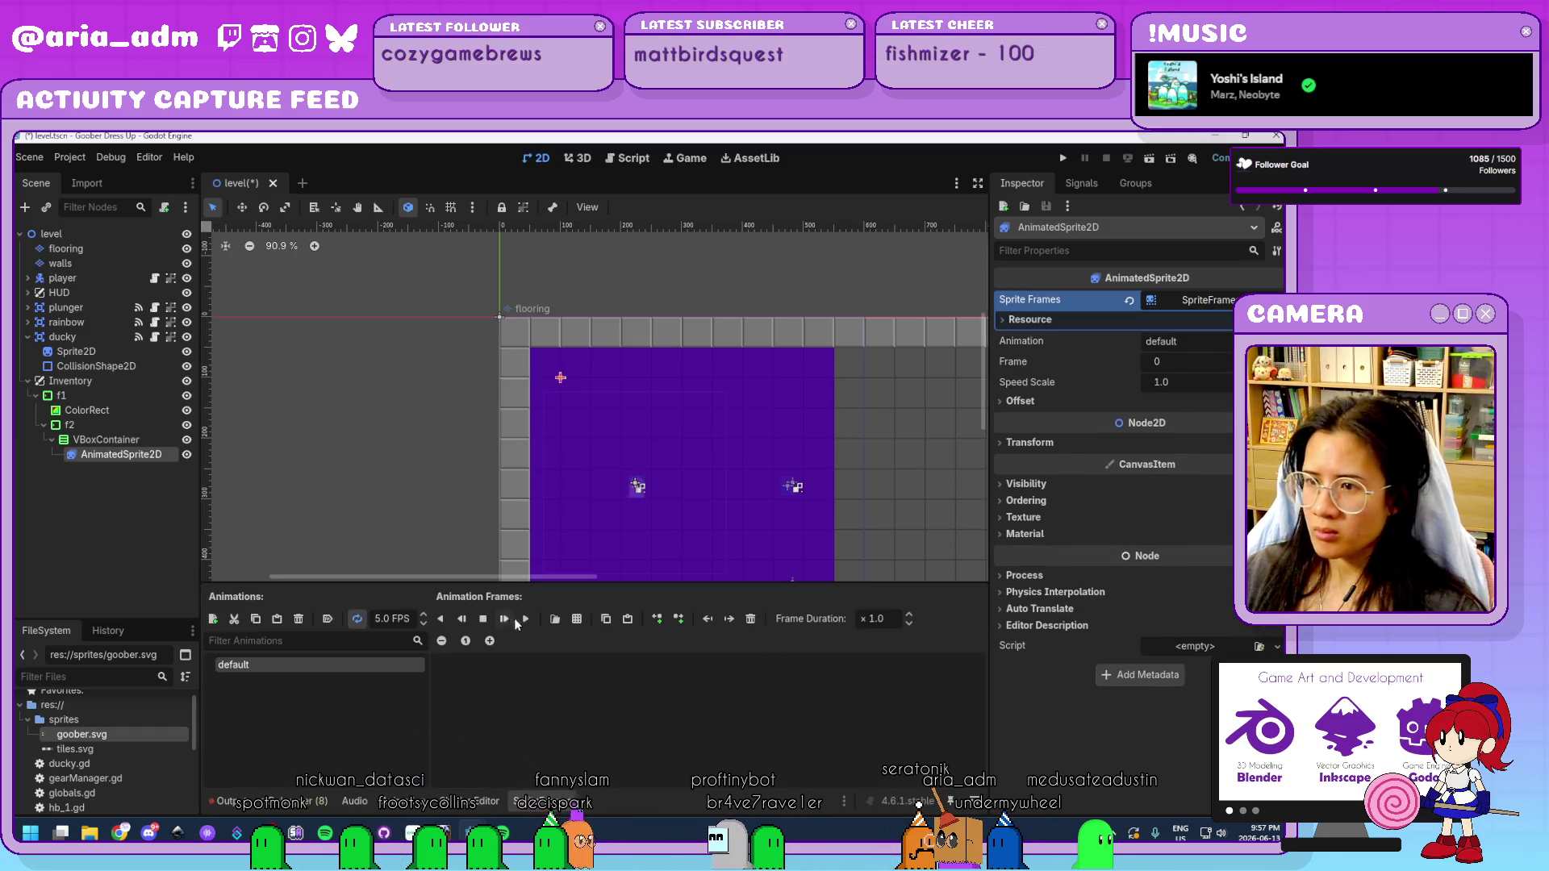
{"action": "left_click", "coordinate": [574, 623]}
{"action": "double_click", "coordinate": [466, 339]}
{"action": "left_click", "coordinate": [353, 434]}
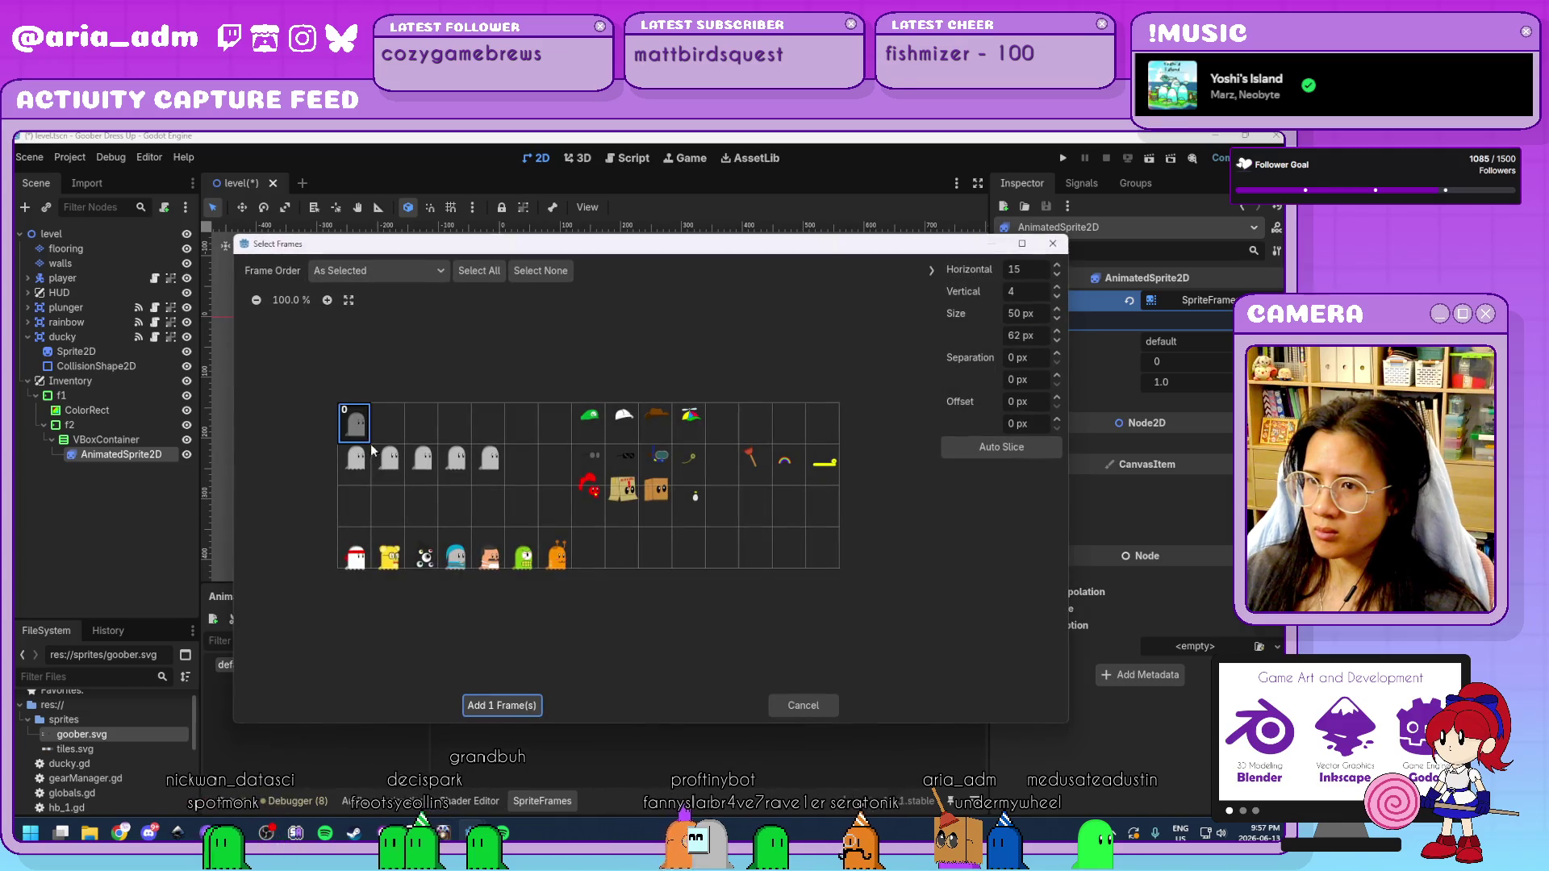
{"action": "left_click", "coordinate": [520, 704]}
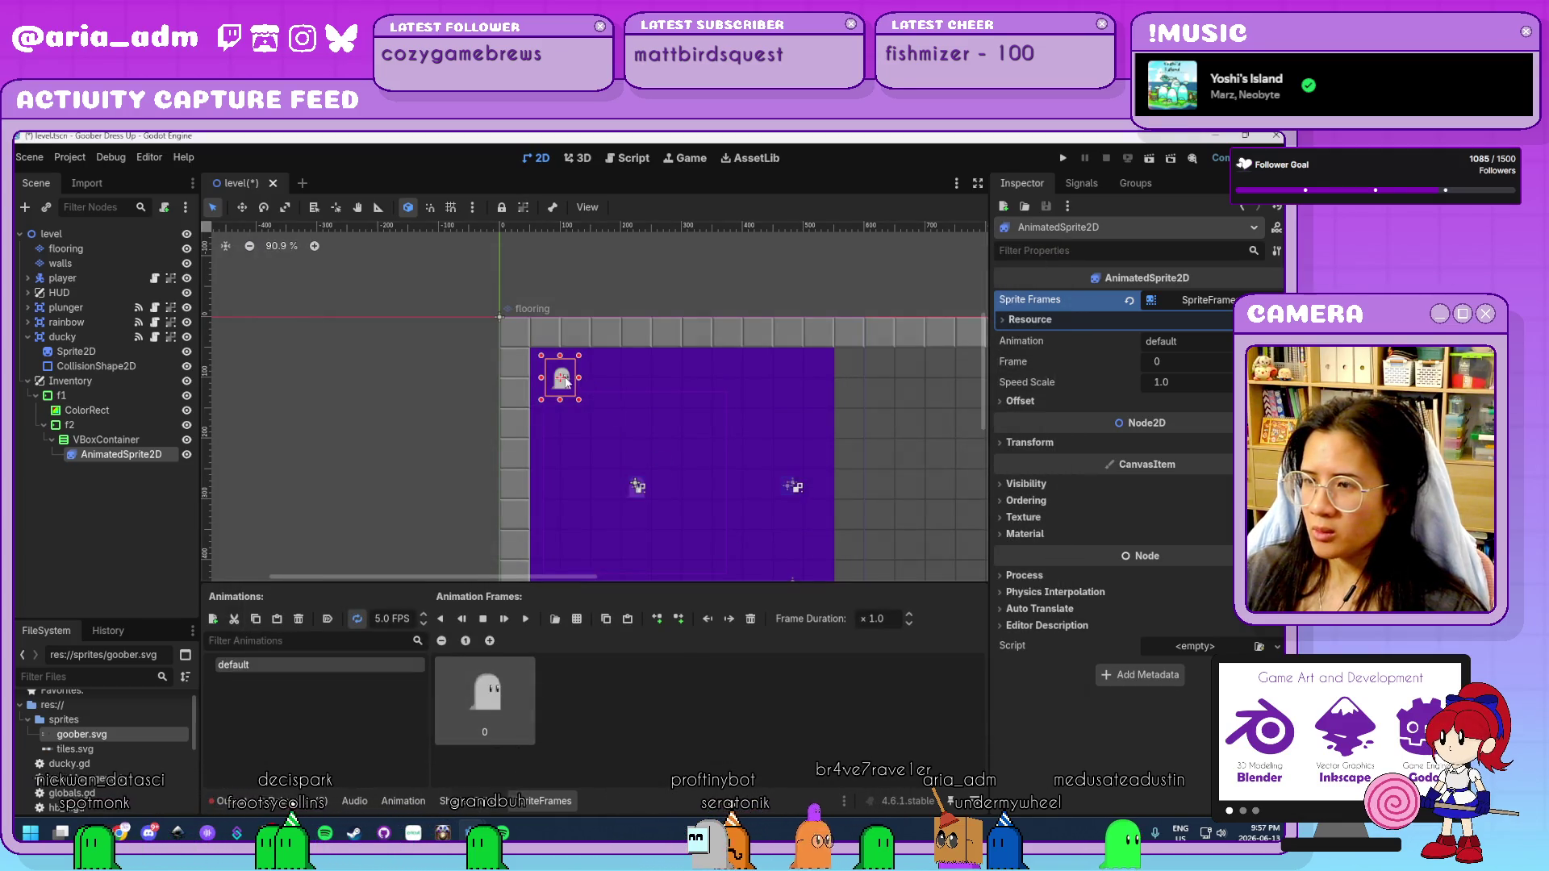
{"action": "left_click", "coordinate": [337, 507]}
{"action": "scroll", "coordinate": [371, 496], "scroll_direction": "down", "scroll_amount": 2}
{"action": "scroll", "coordinate": [519, 484], "scroll_direction": "up", "scroll_amount": 5}
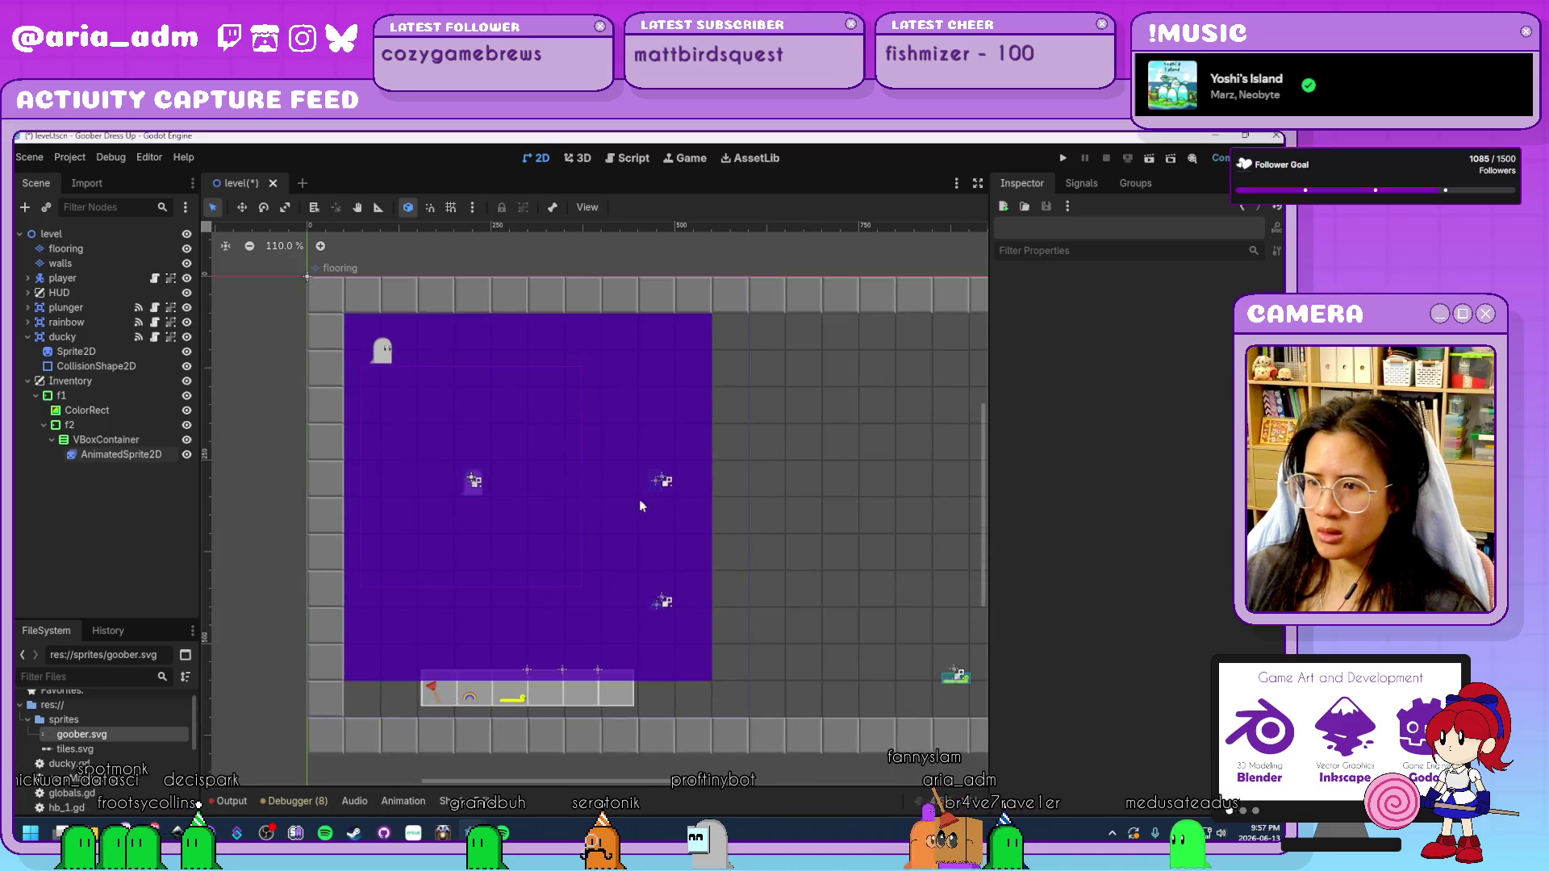
Set the VBoxContainer's horizontal container sizing to Shrink Center.
{"action": "left_click", "coordinate": [384, 309]}
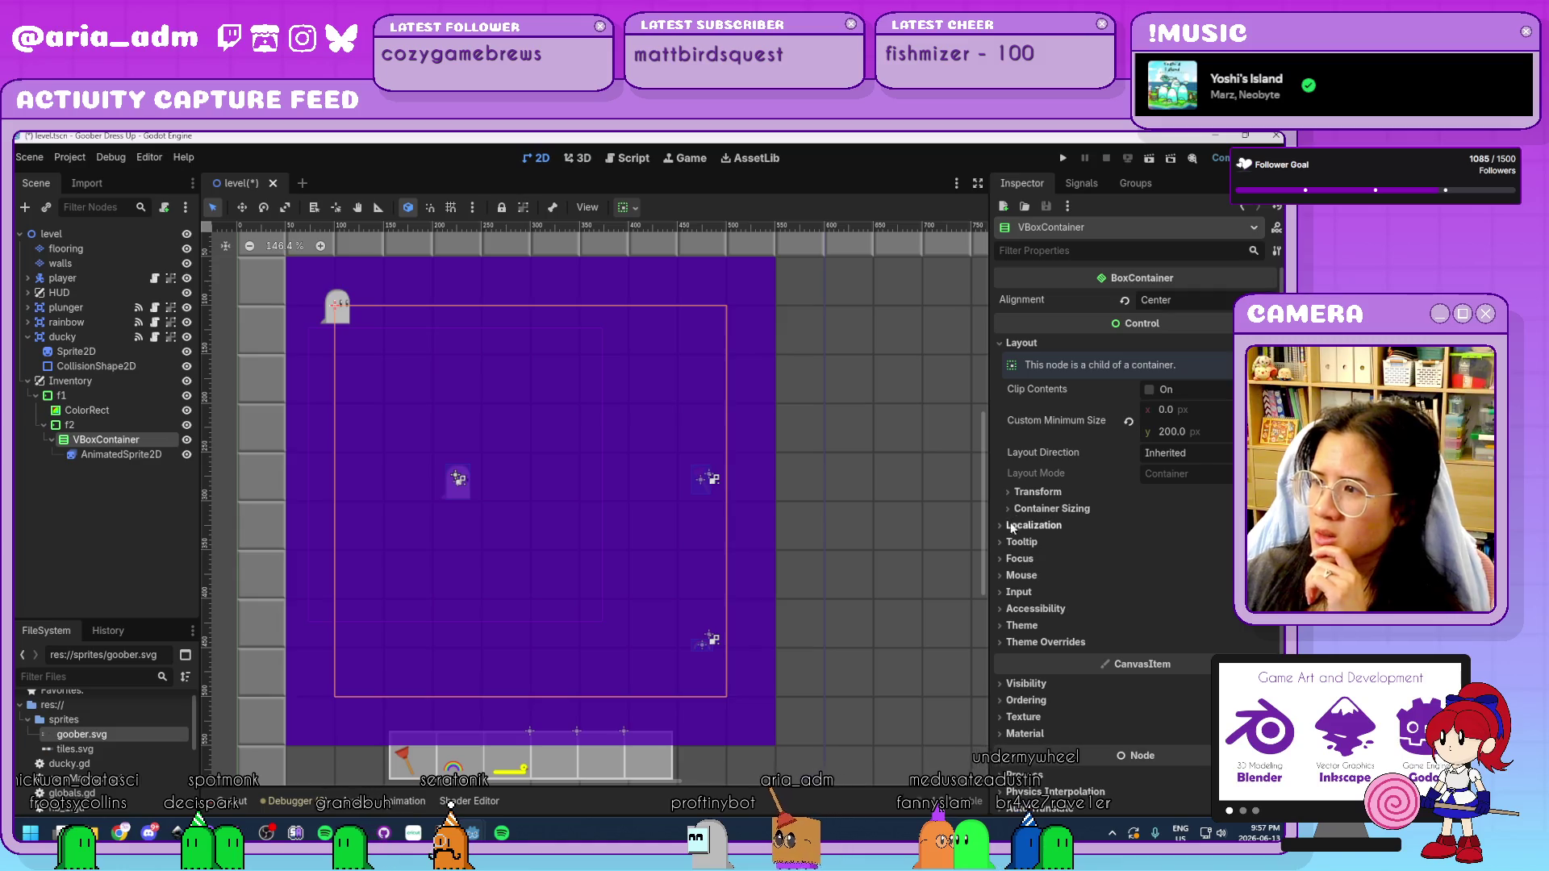
{"action": "left_click", "coordinate": [1041, 641]}
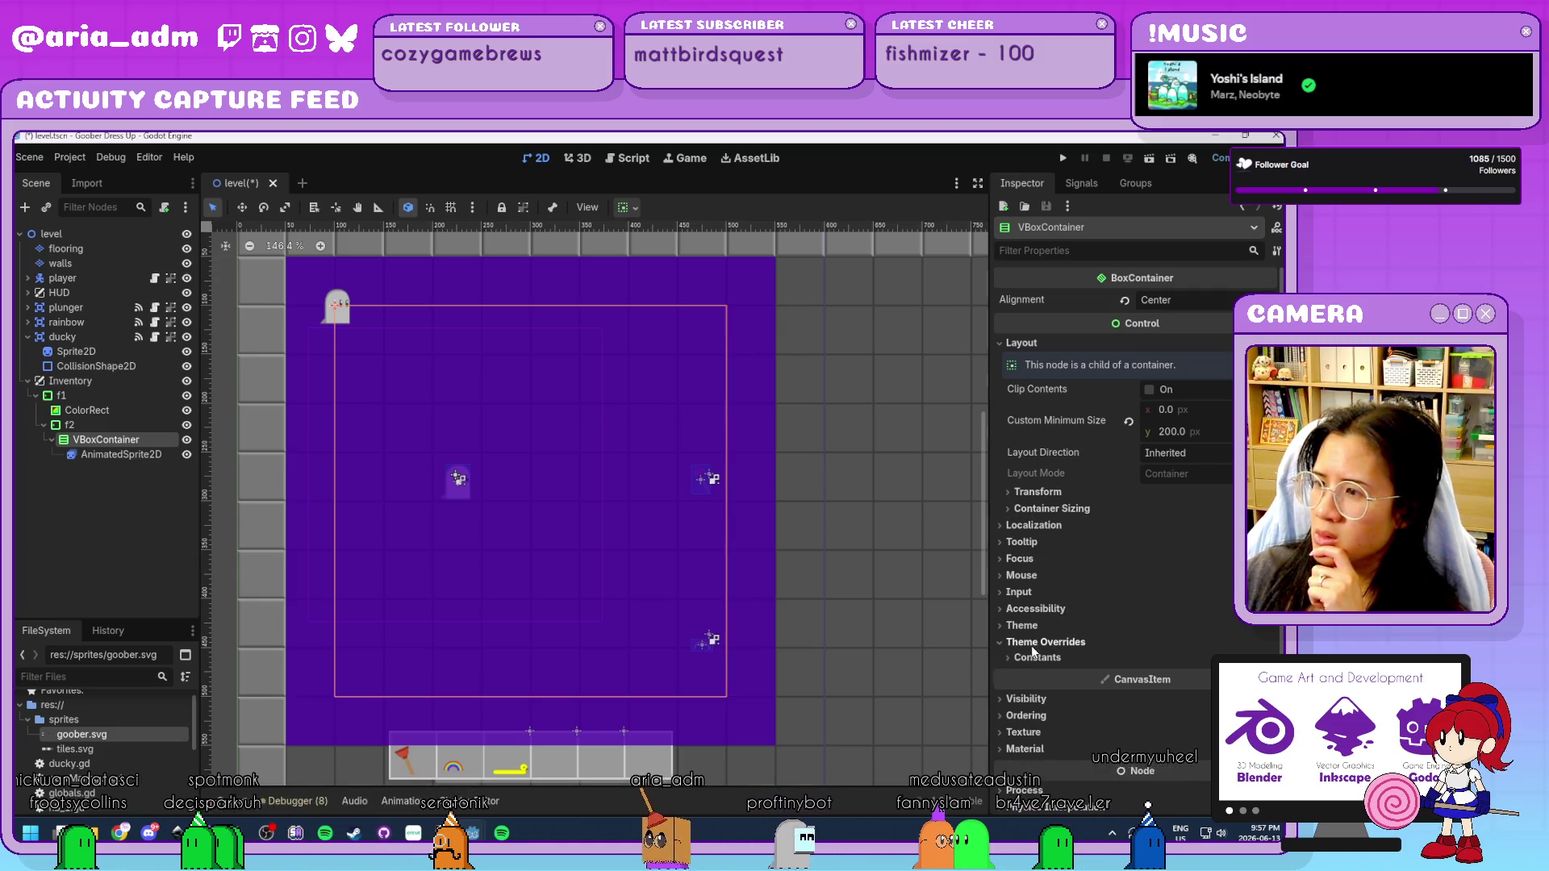
{"action": "left_click", "coordinate": [1036, 658]}
{"action": "left_click", "coordinate": [1057, 508]}
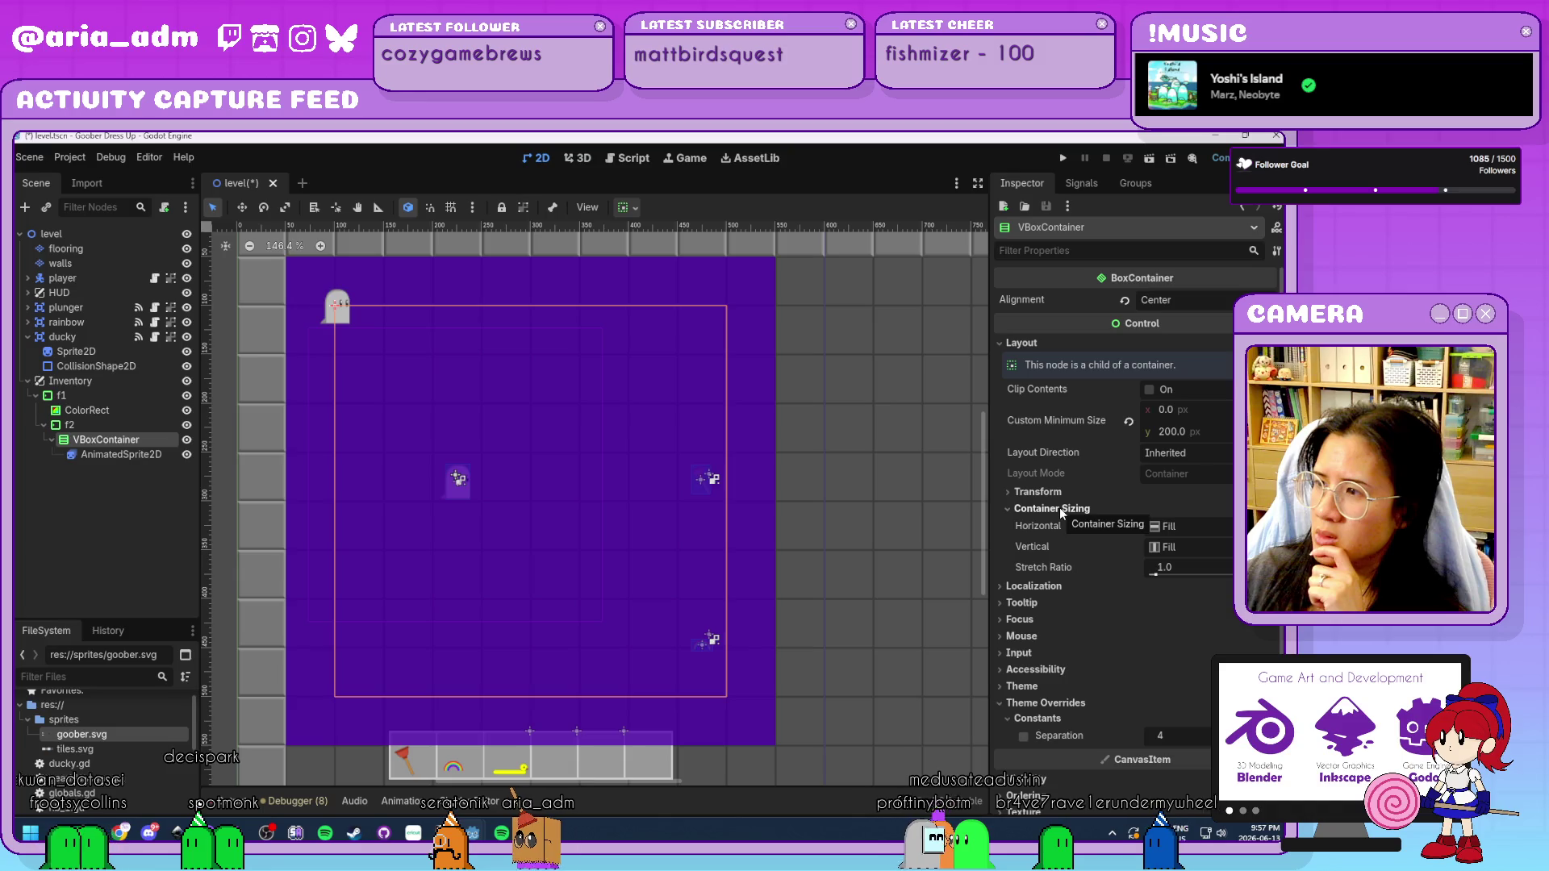
{"action": "left_click", "coordinate": [1196, 526]}
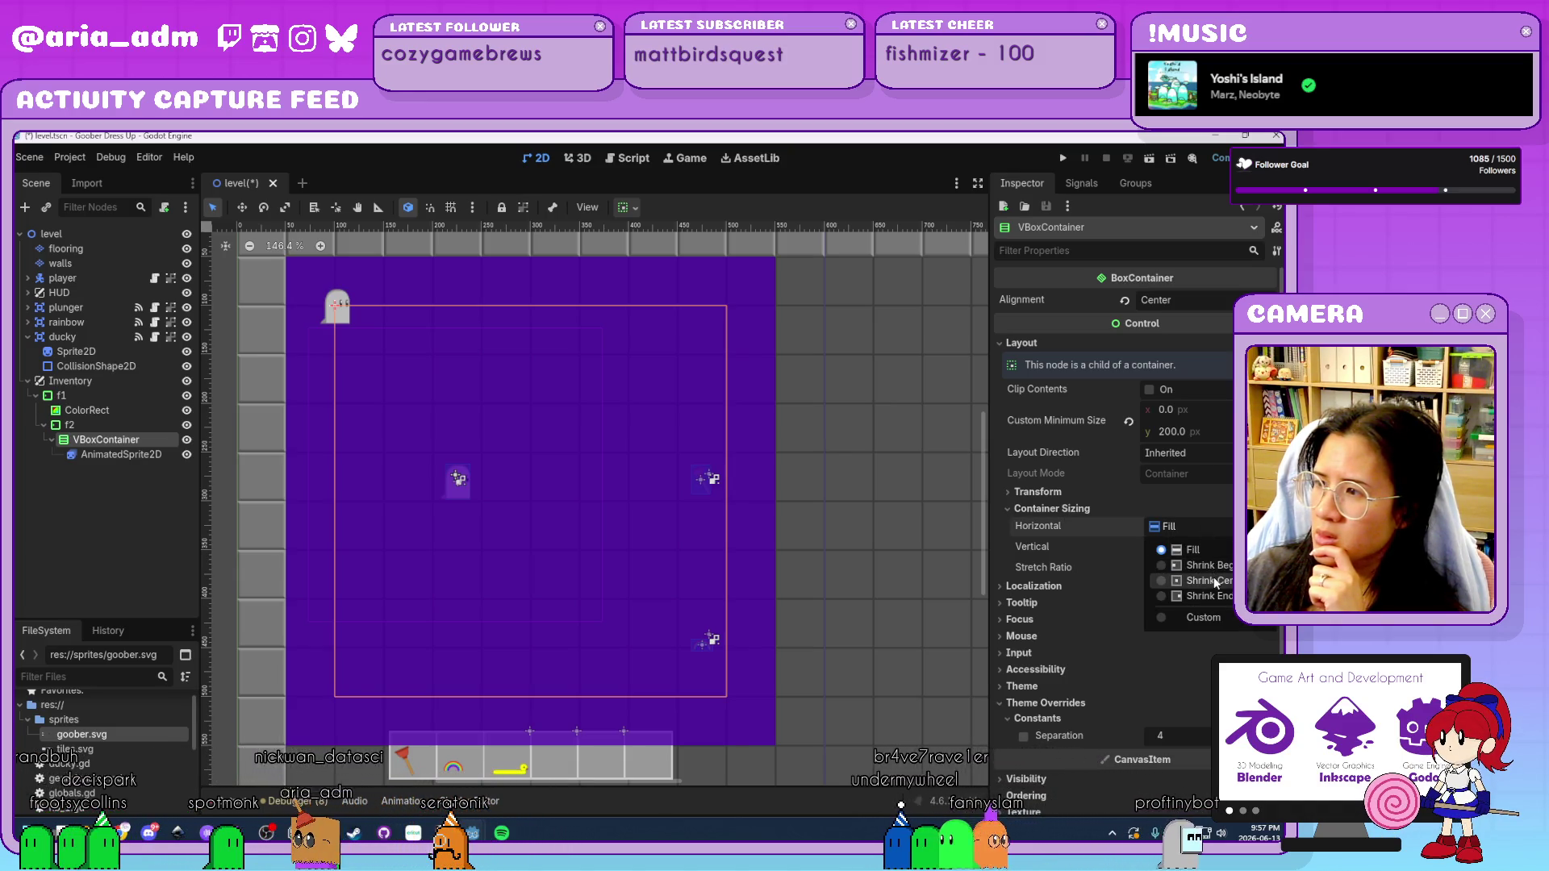
{"action": "left_click", "coordinate": [1214, 581]}
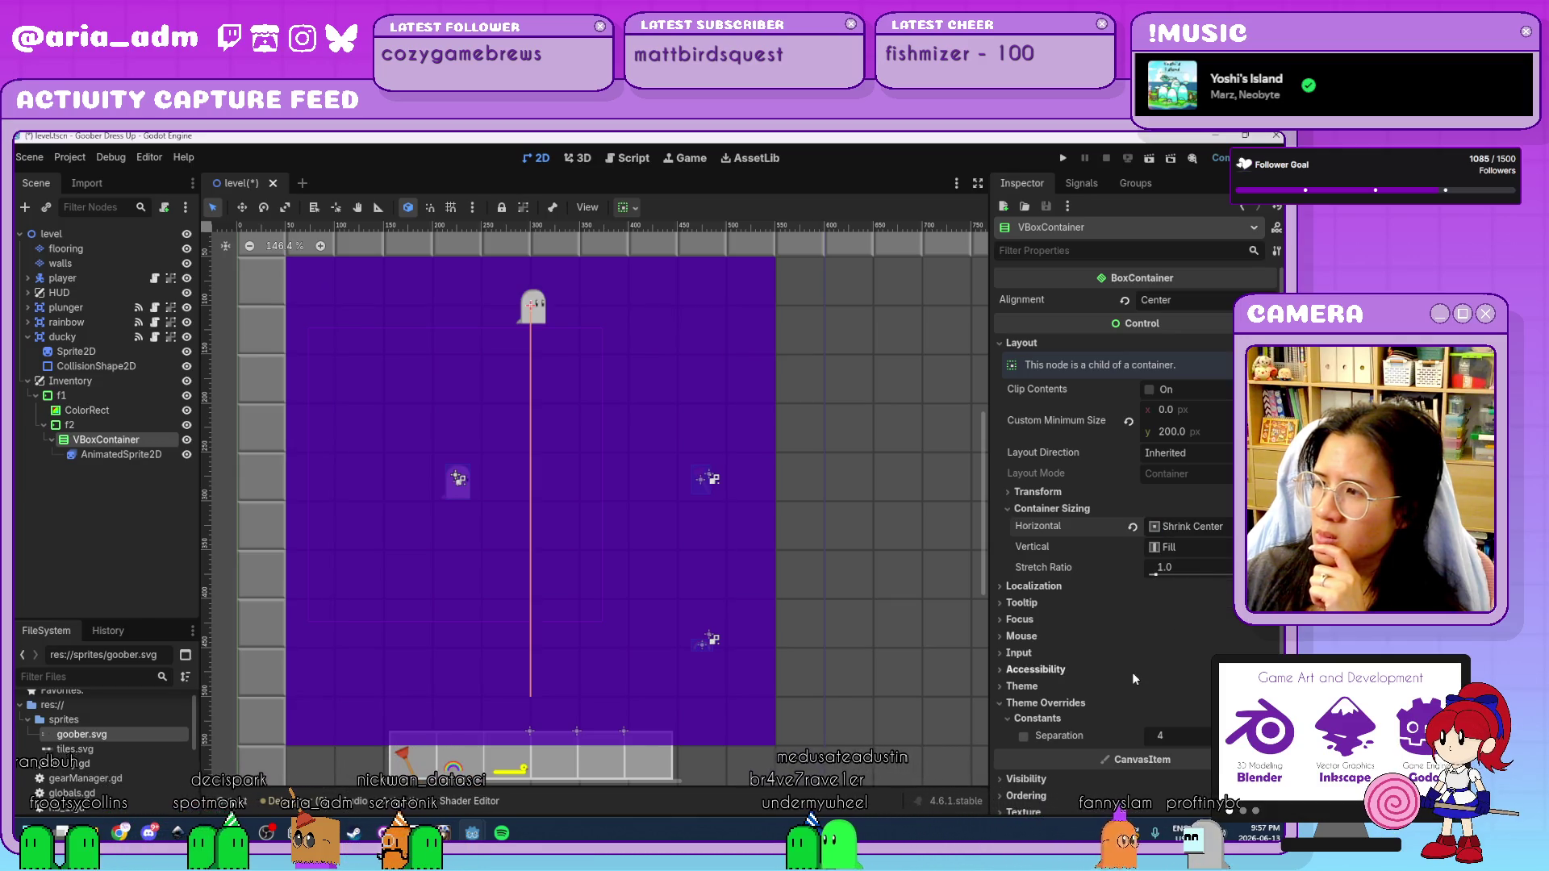
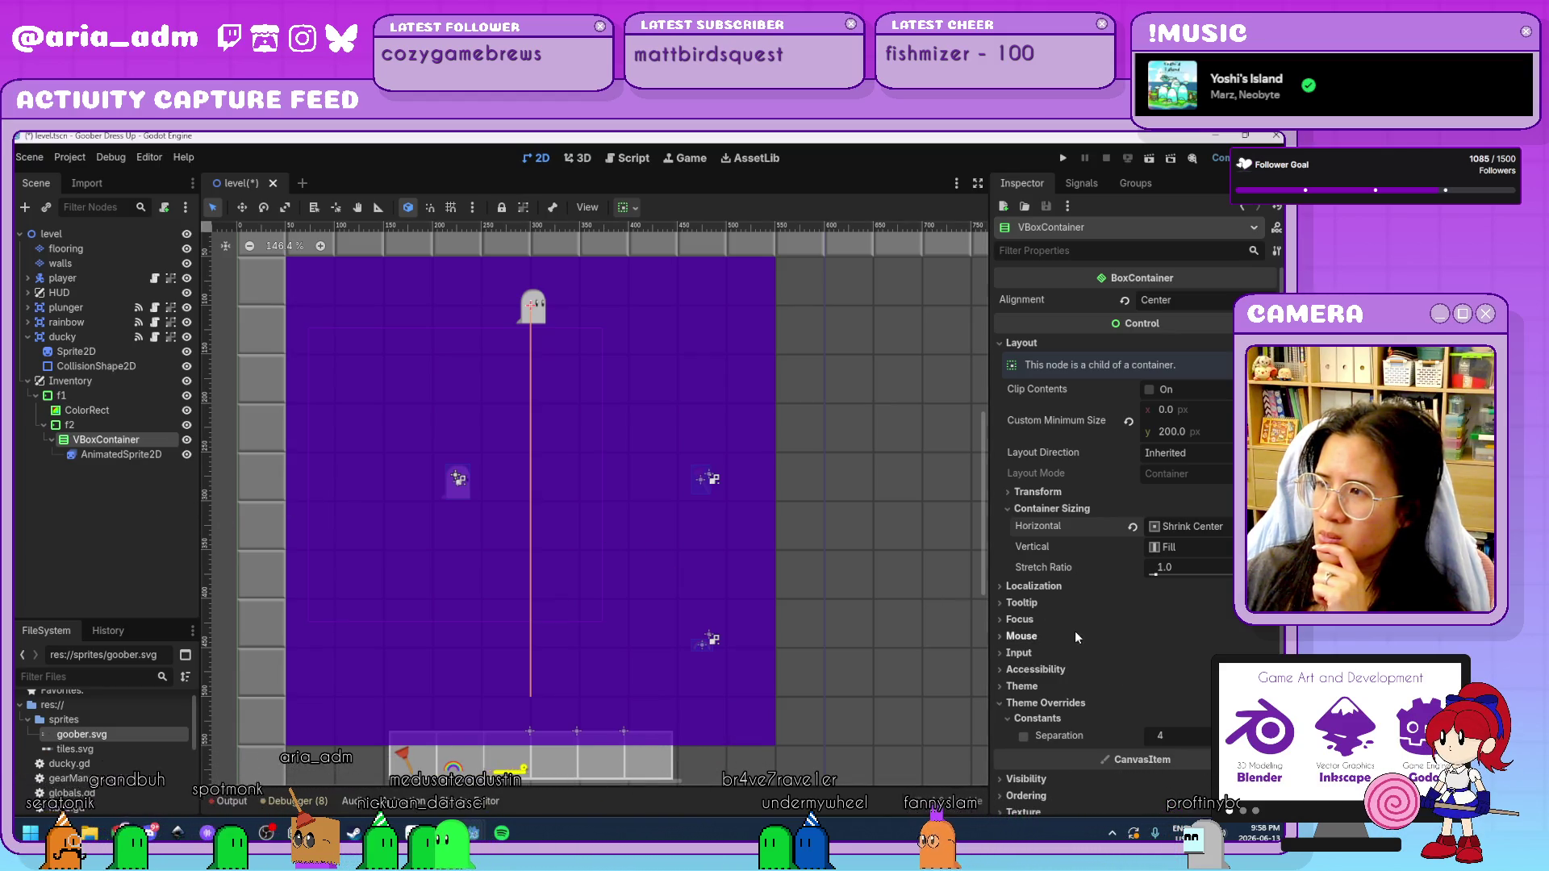
Untick Offset > Centered on the AnimatedSprite2D ghost sprite.
{"action": "scroll", "coordinate": [1080, 618], "scroll_direction": "down", "scroll_amount": 3}
{"action": "scroll", "coordinate": [1080, 618], "scroll_direction": "up", "scroll_amount": 3}
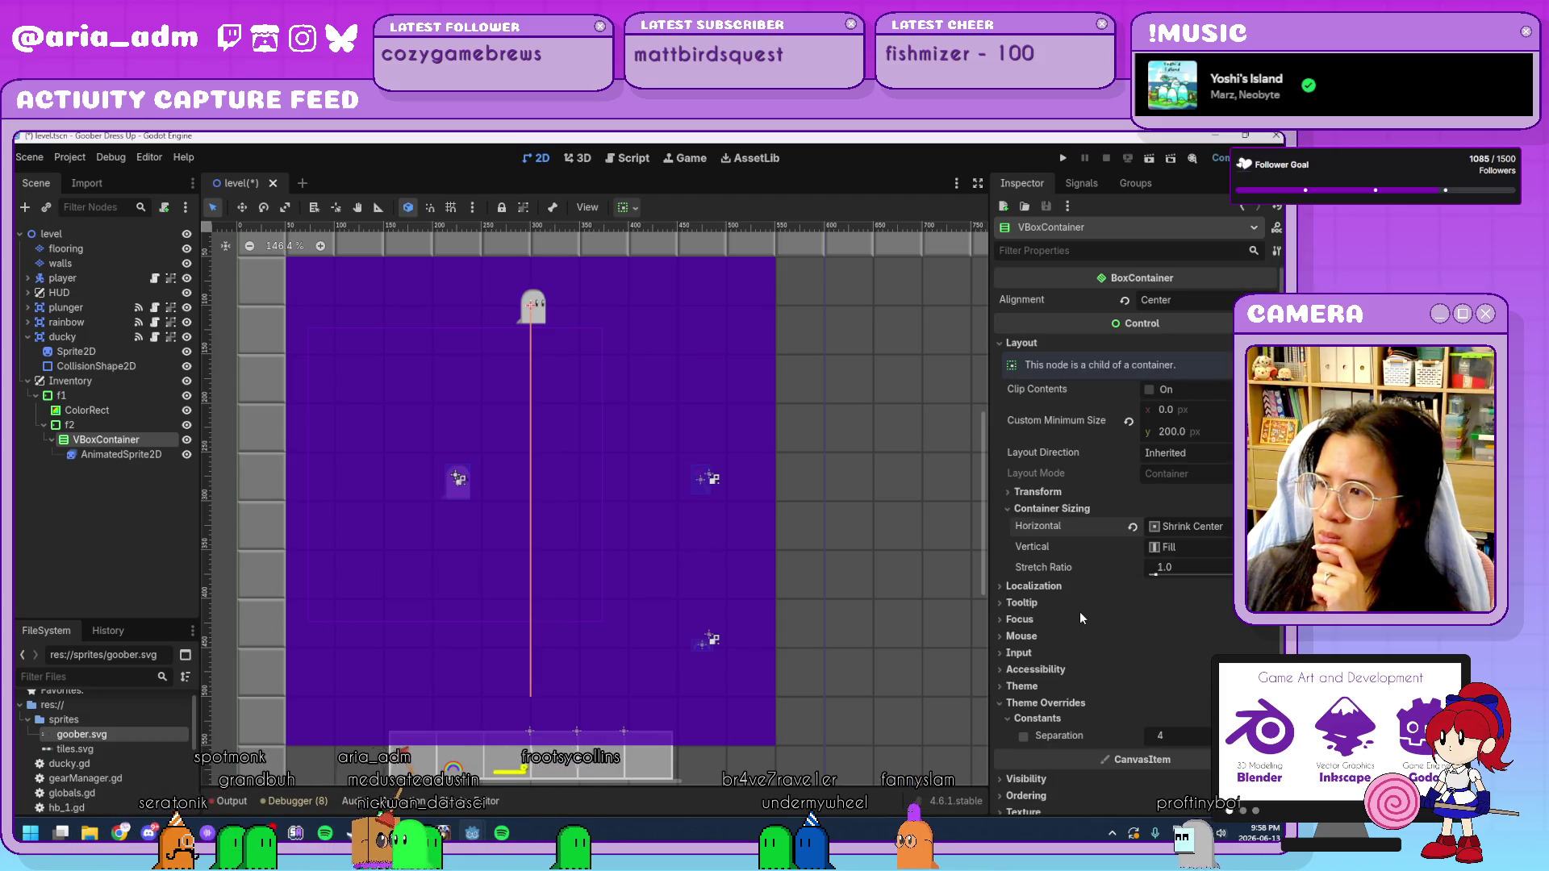
{"action": "left_click", "coordinate": [104, 481]}
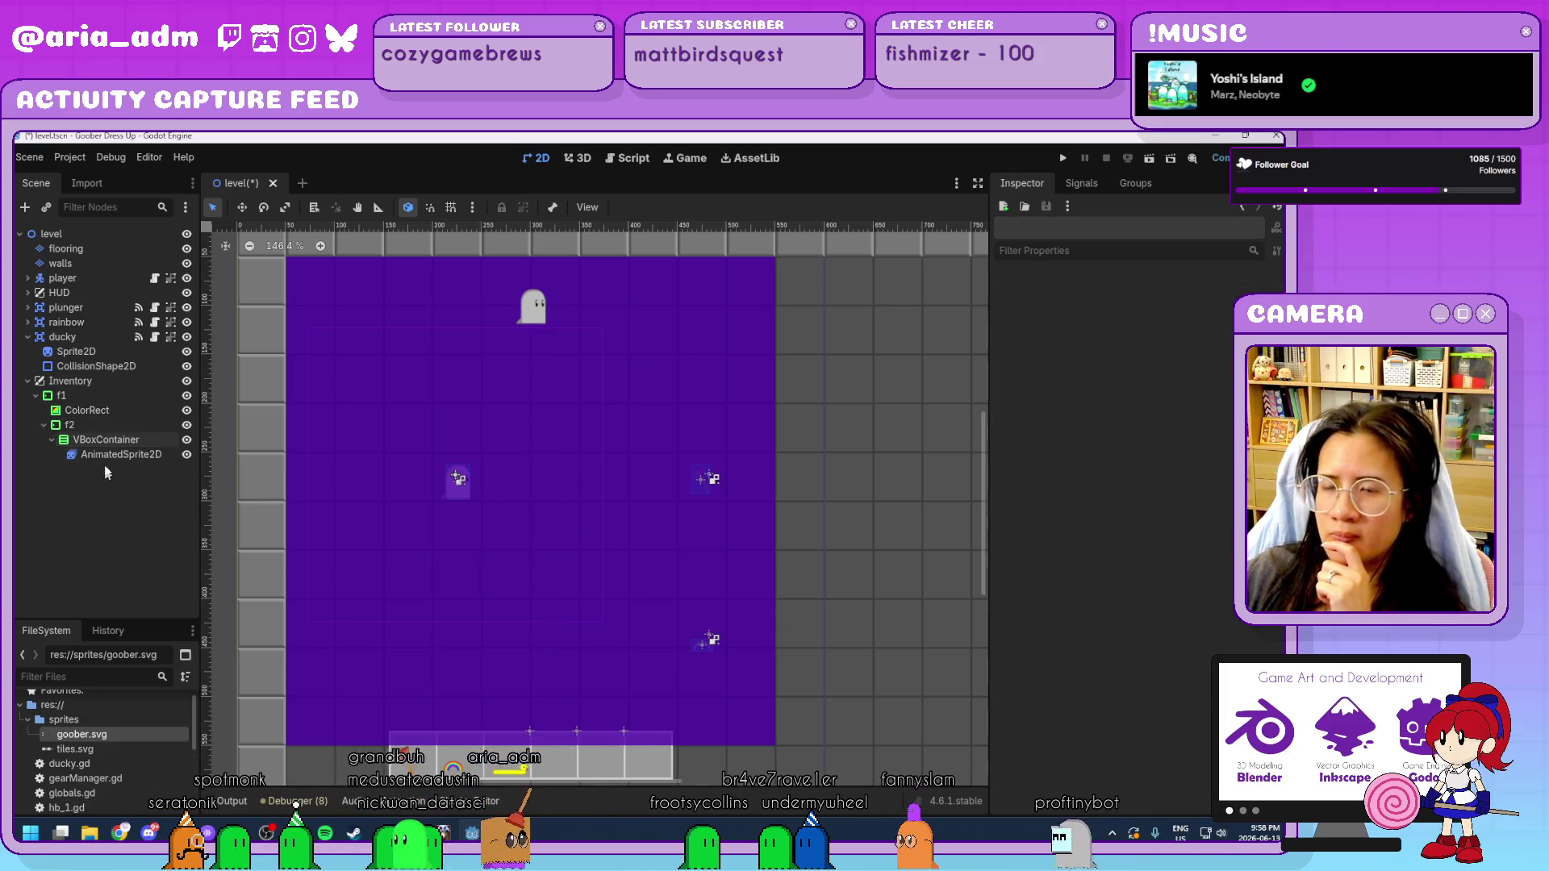
{"action": "left_click", "coordinate": [99, 424]}
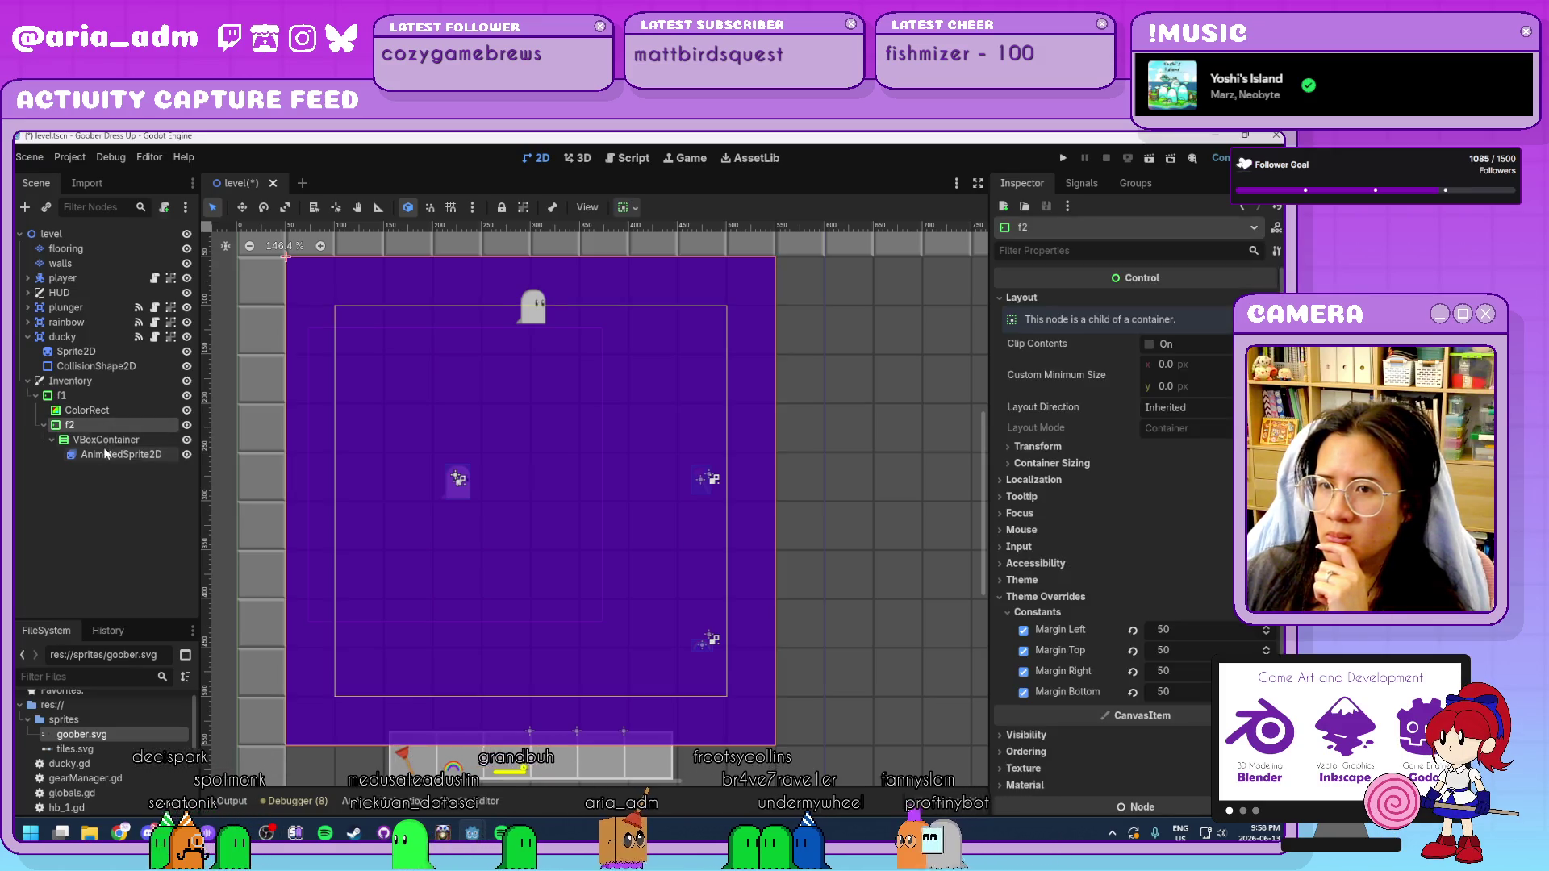
{"action": "left_click", "coordinate": [104, 454]}
{"action": "left_click", "coordinate": [1020, 380]}
{"action": "left_click", "coordinate": [1154, 398]}
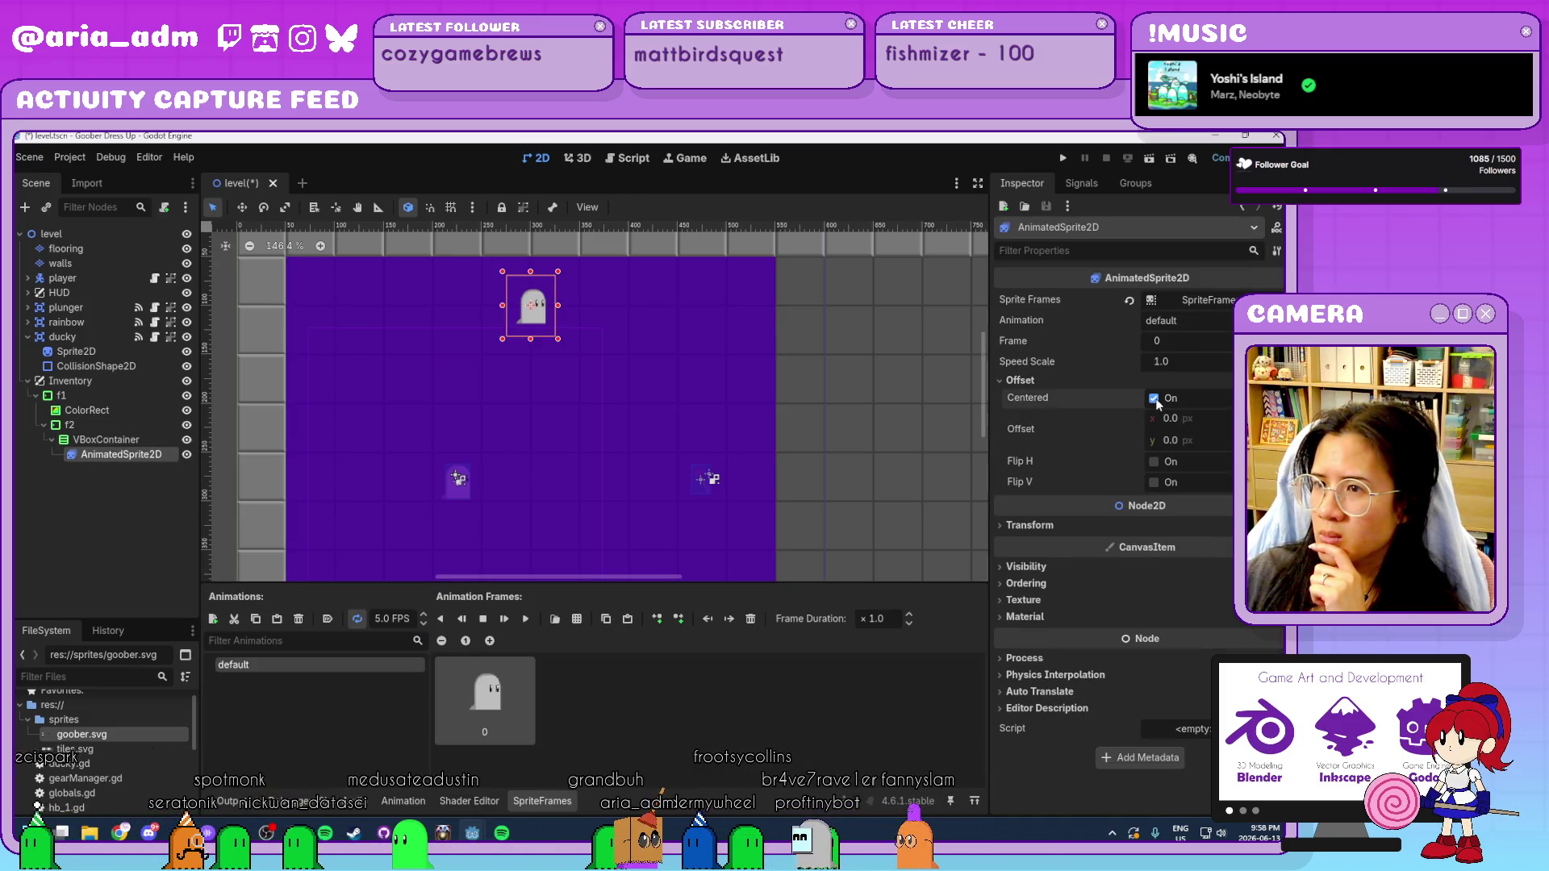
Revert the VBoxContainer's horizontal Container Sizing from Shrink Center to Fill, leaving vertical unchanged.
{"action": "left_click", "coordinate": [81, 440]}
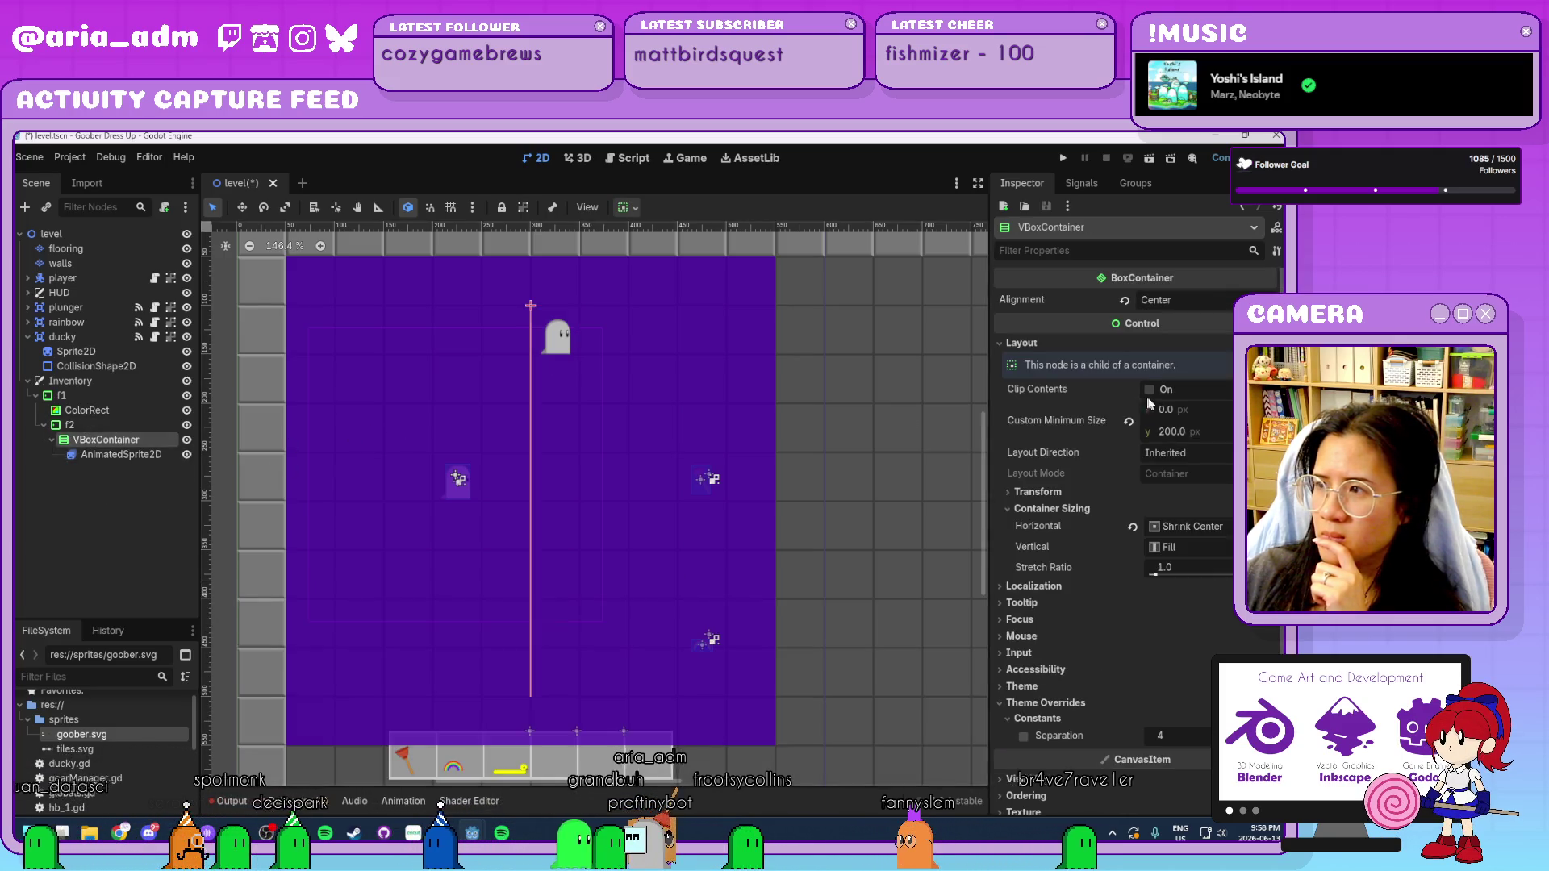
{"action": "left_click", "coordinate": [1133, 528]}
{"action": "left_click", "coordinate": [1168, 547]}
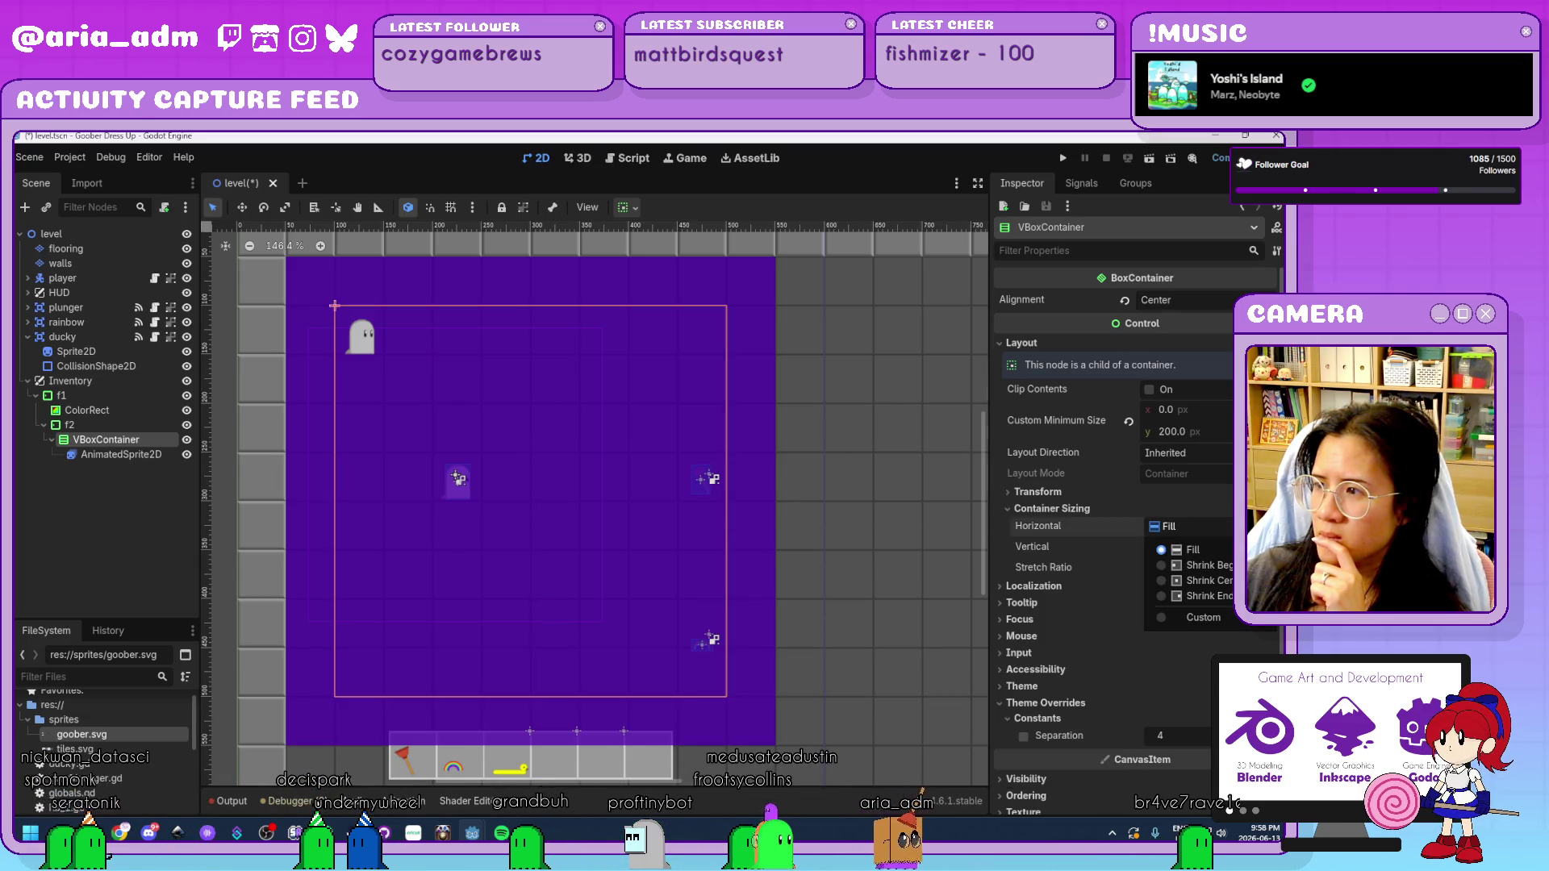
{"action": "key", "text": "Escape"}
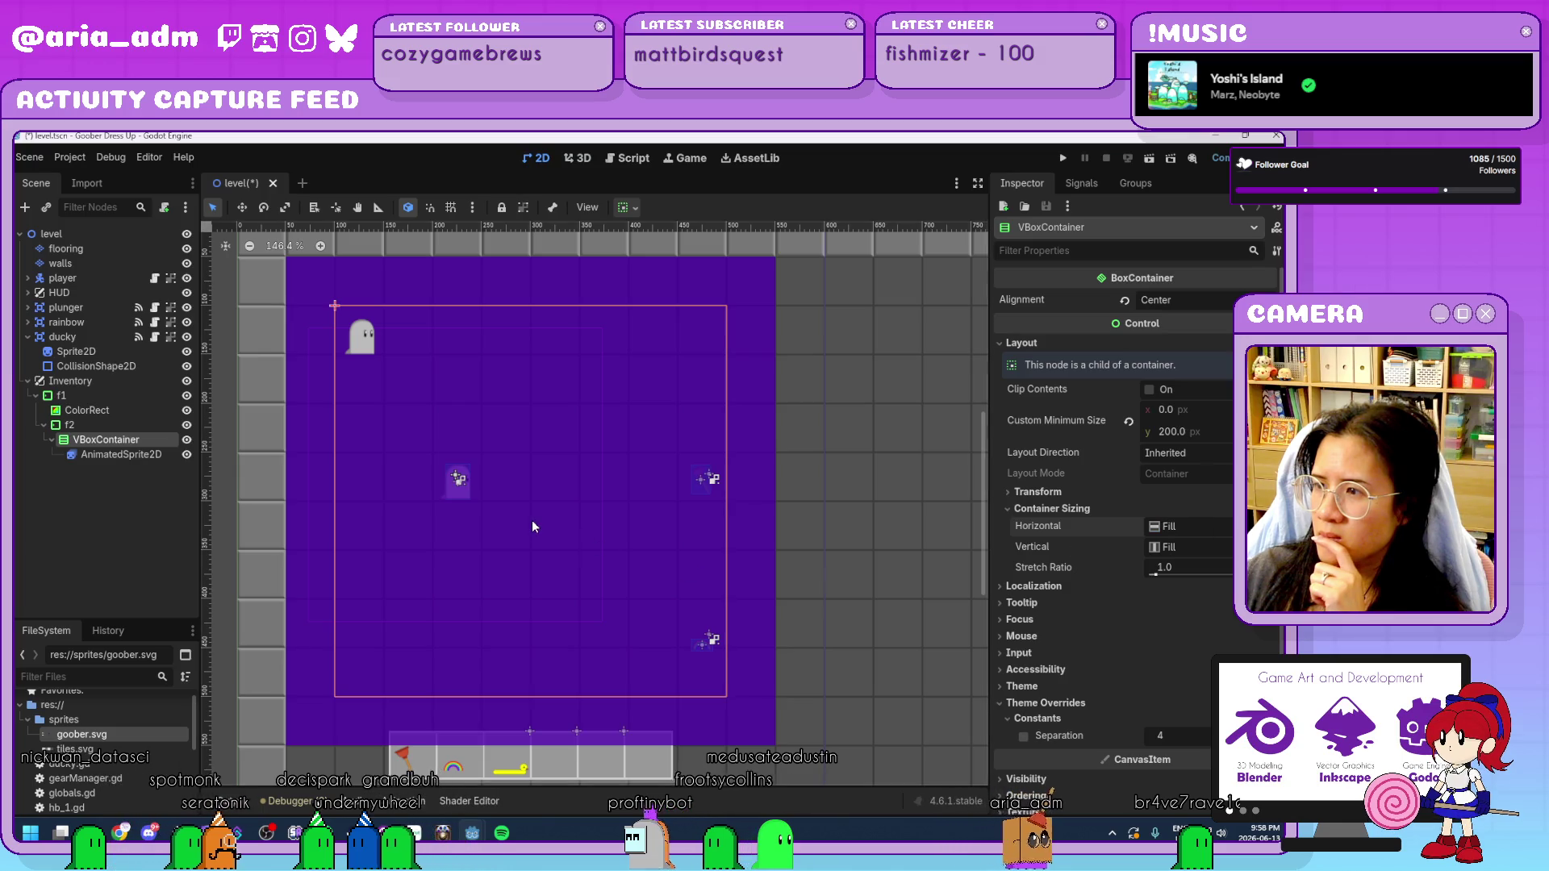
{"action": "scroll", "coordinate": [532, 527], "scroll_direction": "up", "scroll_amount": 1}
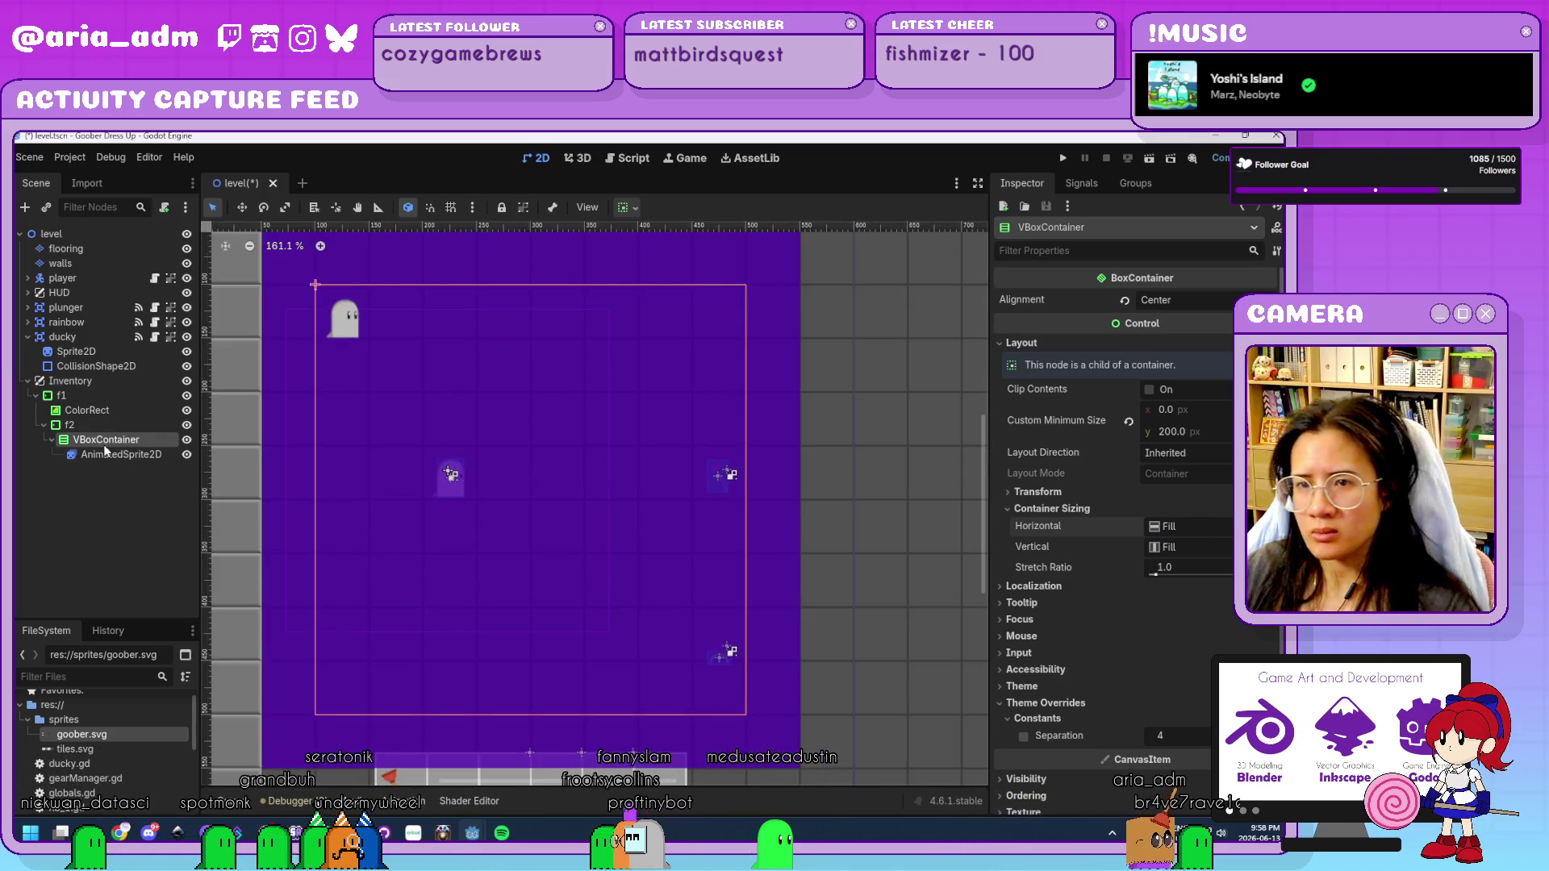
Add a GridContainer under the VBoxContainer and set its Columns to 8.
{"action": "key", "text": "ctrl+a"}
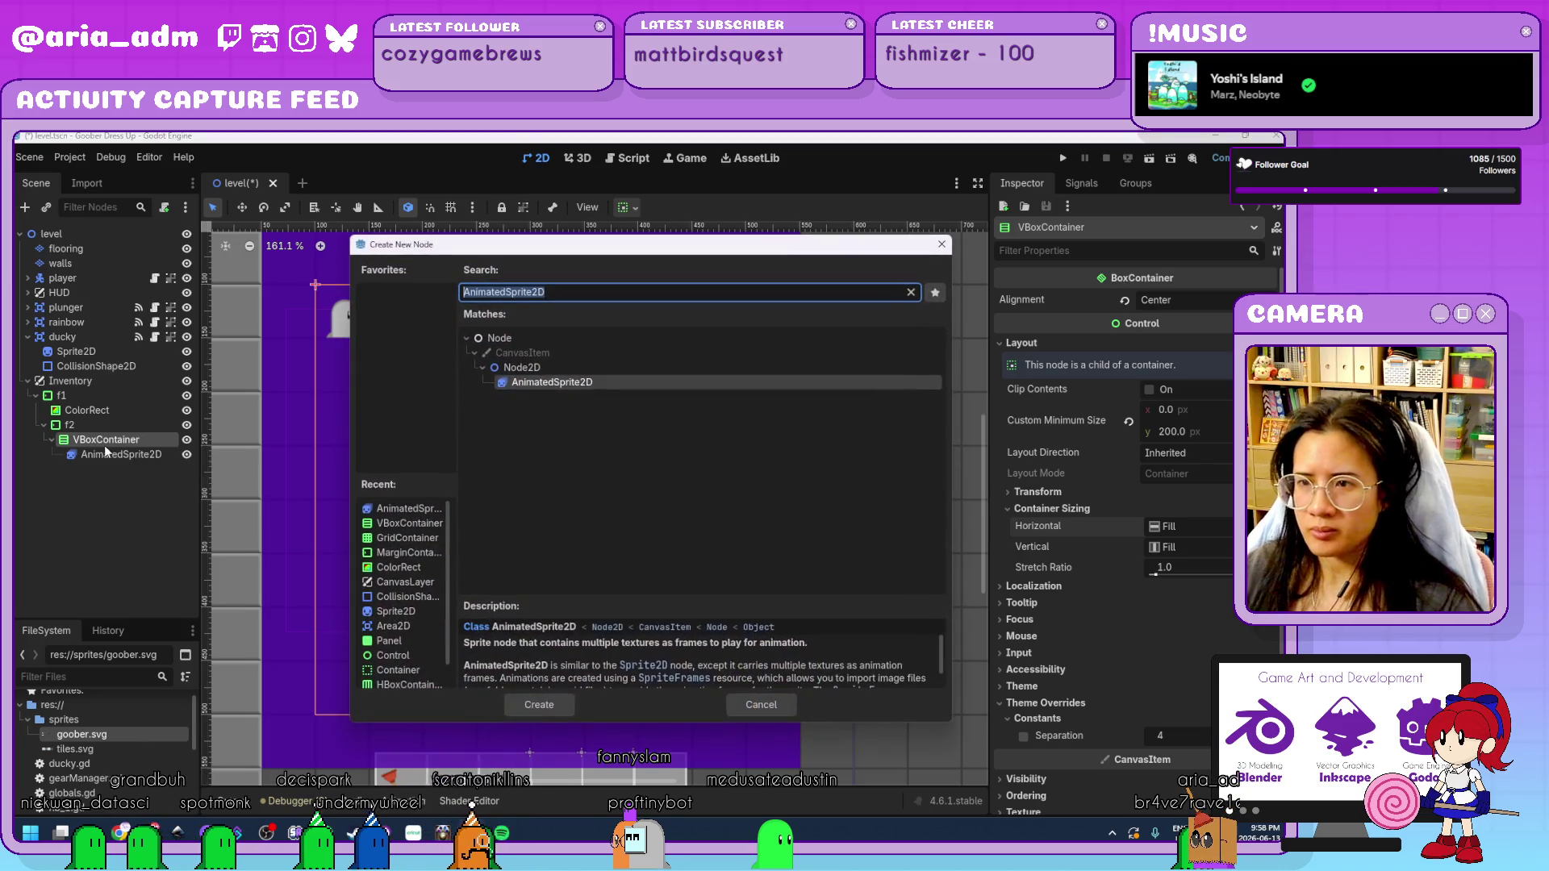
{"action": "double_click", "coordinate": [411, 539]}
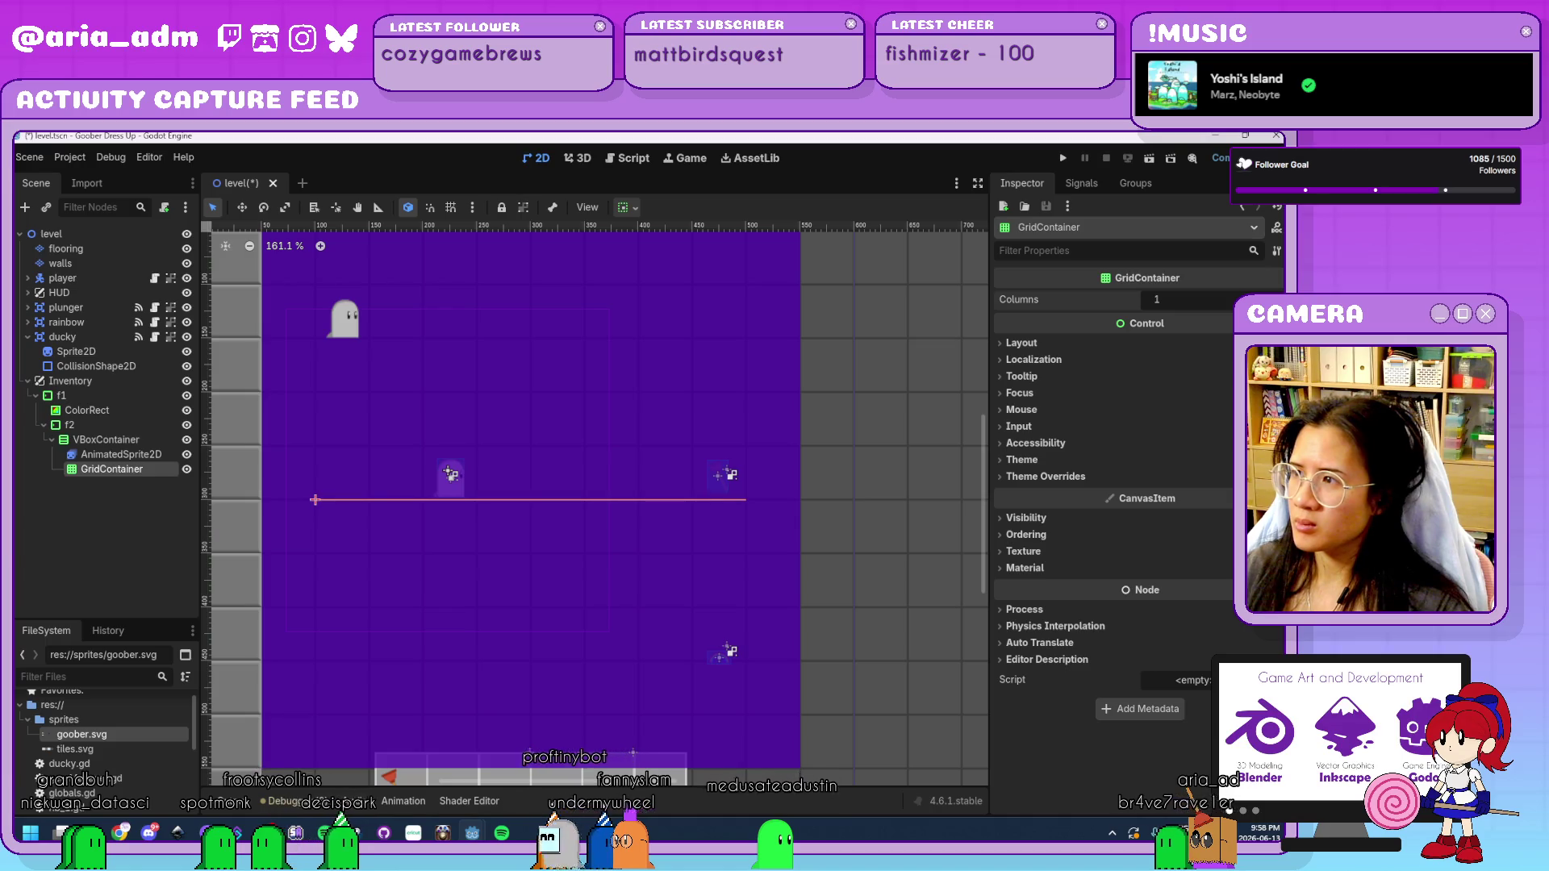
{"action": "type", "text": "4"}
{"action": "key", "text": "Return"}
{"action": "left_click_drag", "start_coordinate": [1157, 299], "coordinate": [1165, 300]}
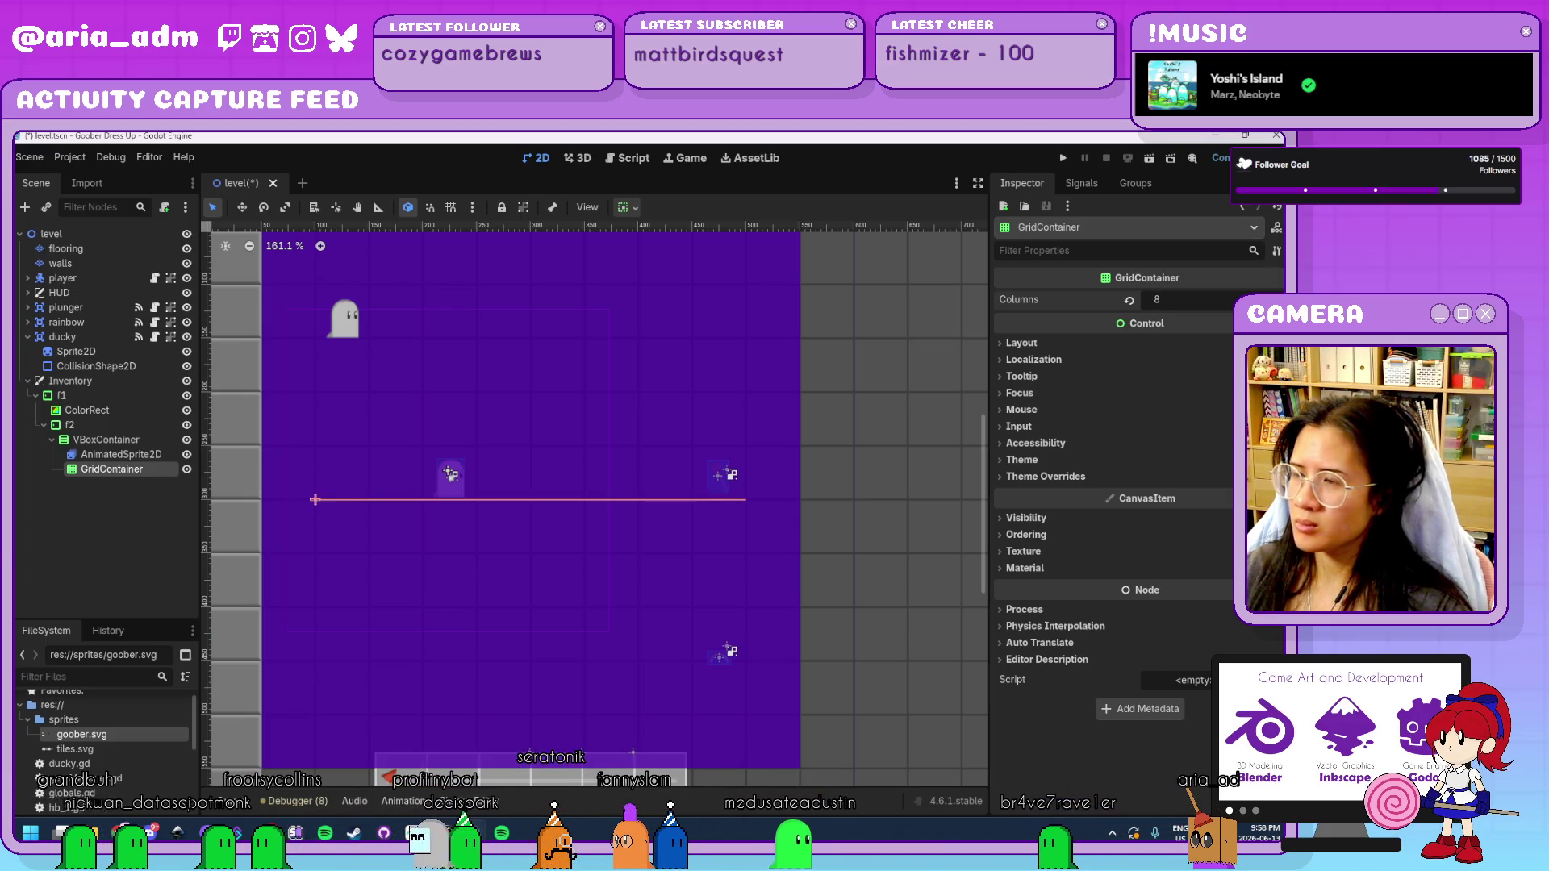
Check the hb1 hotbar slot's settings under HUD, then reselect the GridContainer.
{"action": "left_click", "coordinate": [28, 292]}
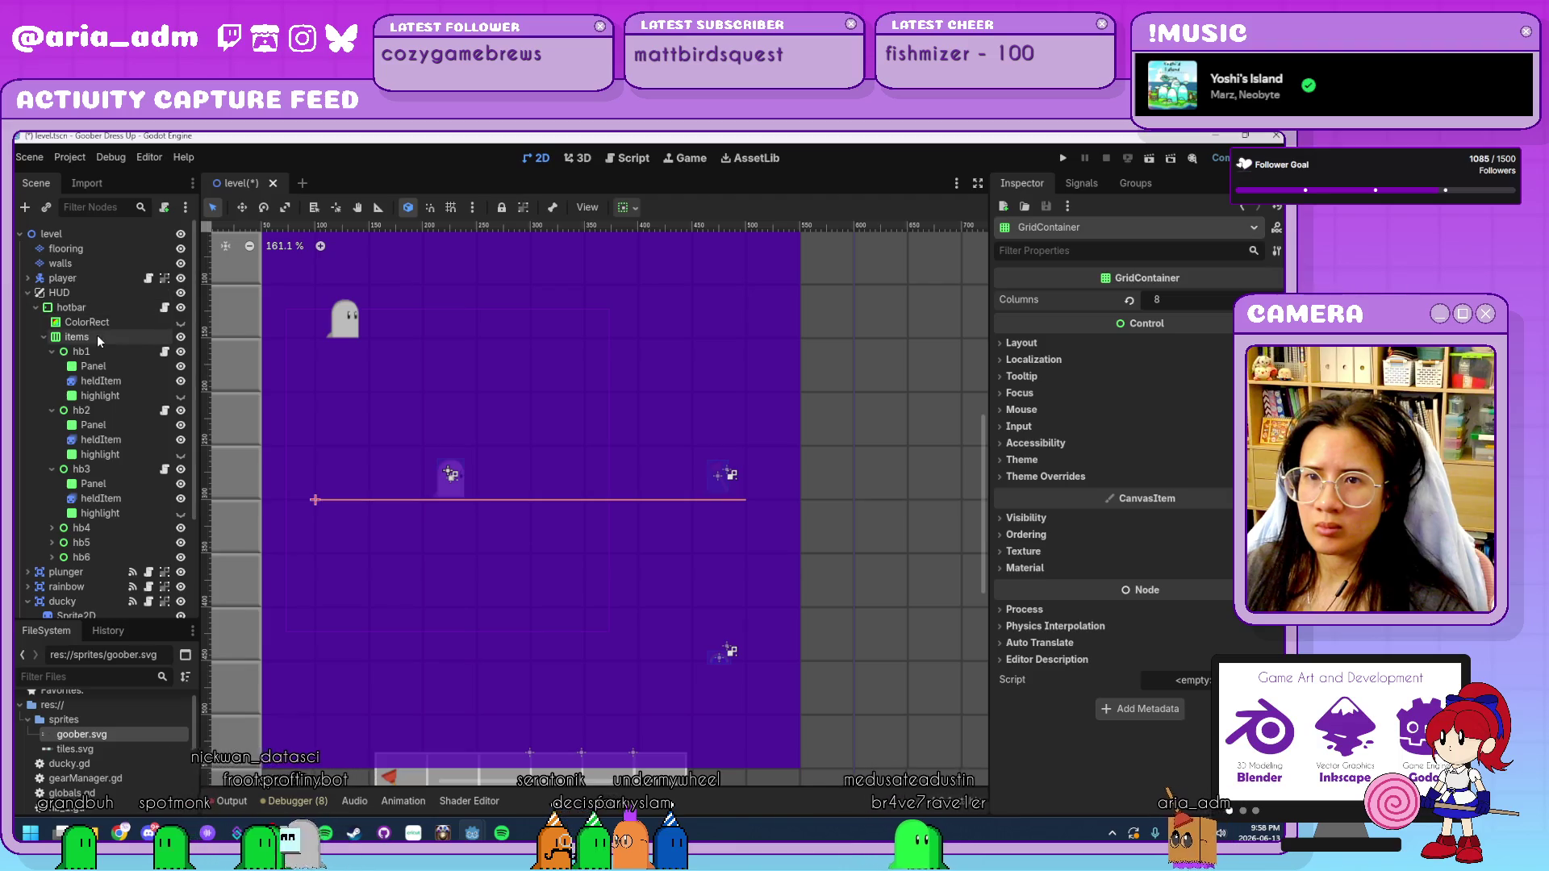
{"action": "left_click", "coordinate": [82, 352]}
{"action": "scroll", "coordinate": [99, 525], "scroll_direction": "down", "scroll_amount": 3}
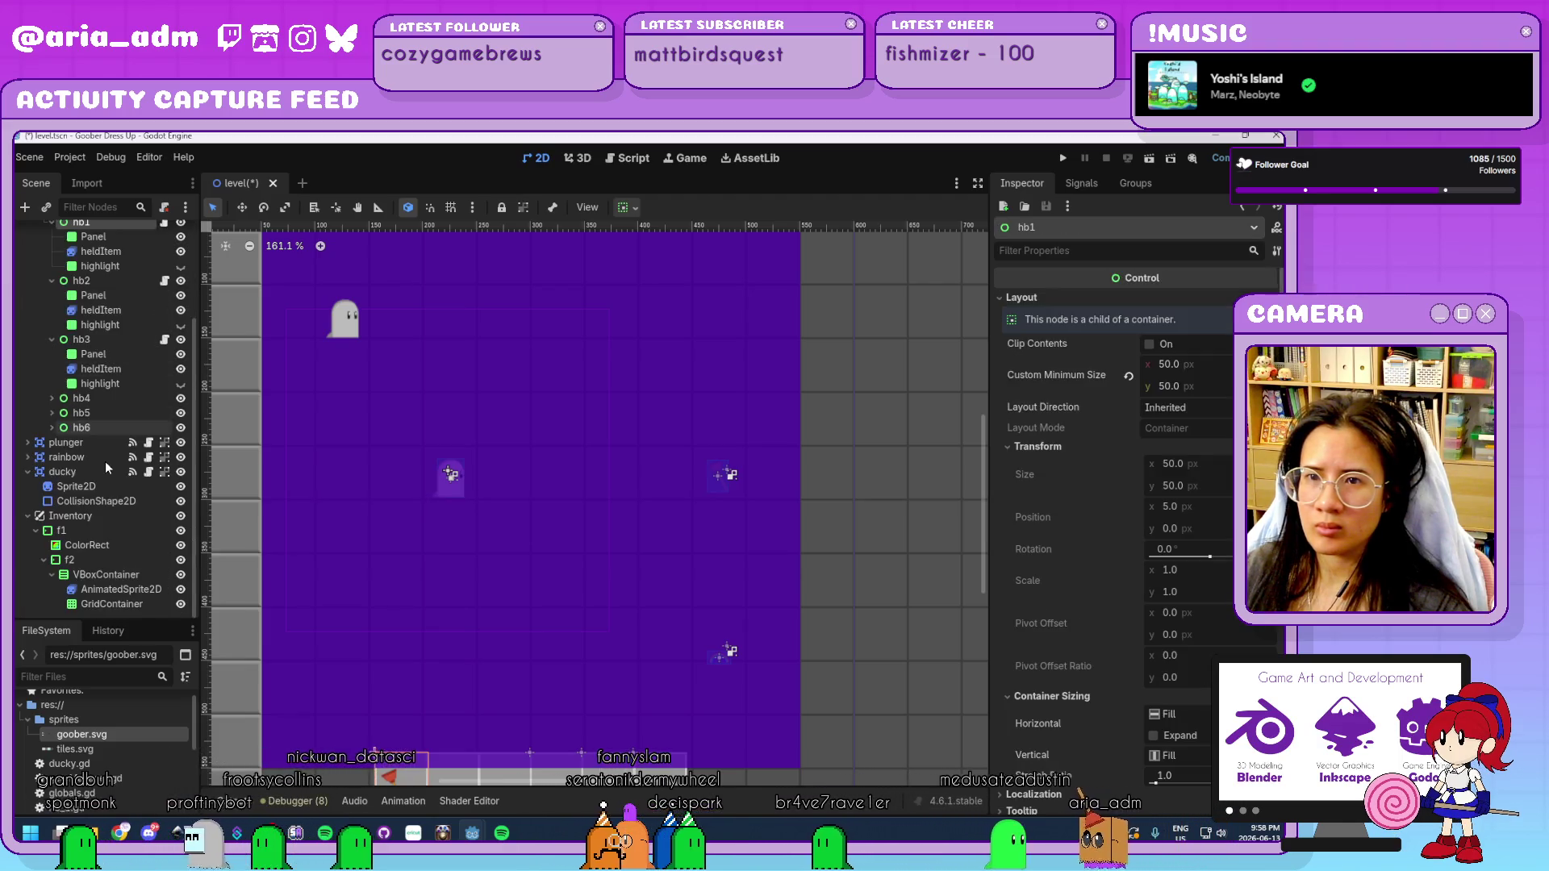
{"action": "left_click", "coordinate": [100, 604]}
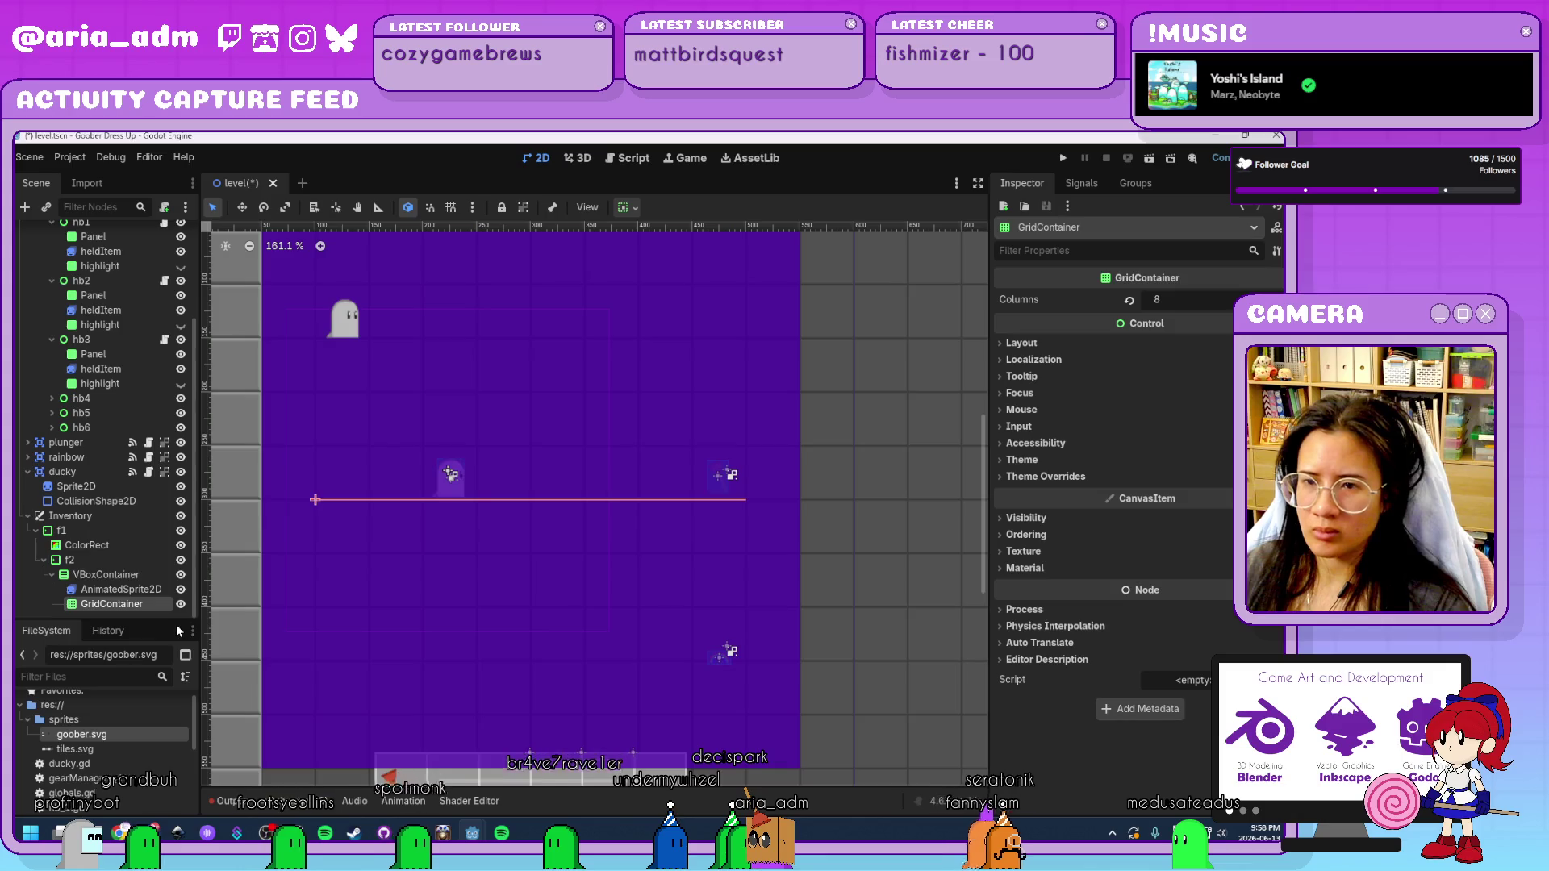
Add a Control under the GridContainer and a Panel child under that Control.
{"action": "key", "text": "ctrl+a"}
{"action": "type", "text": "con"}
{"action": "key", "text": "Return"}
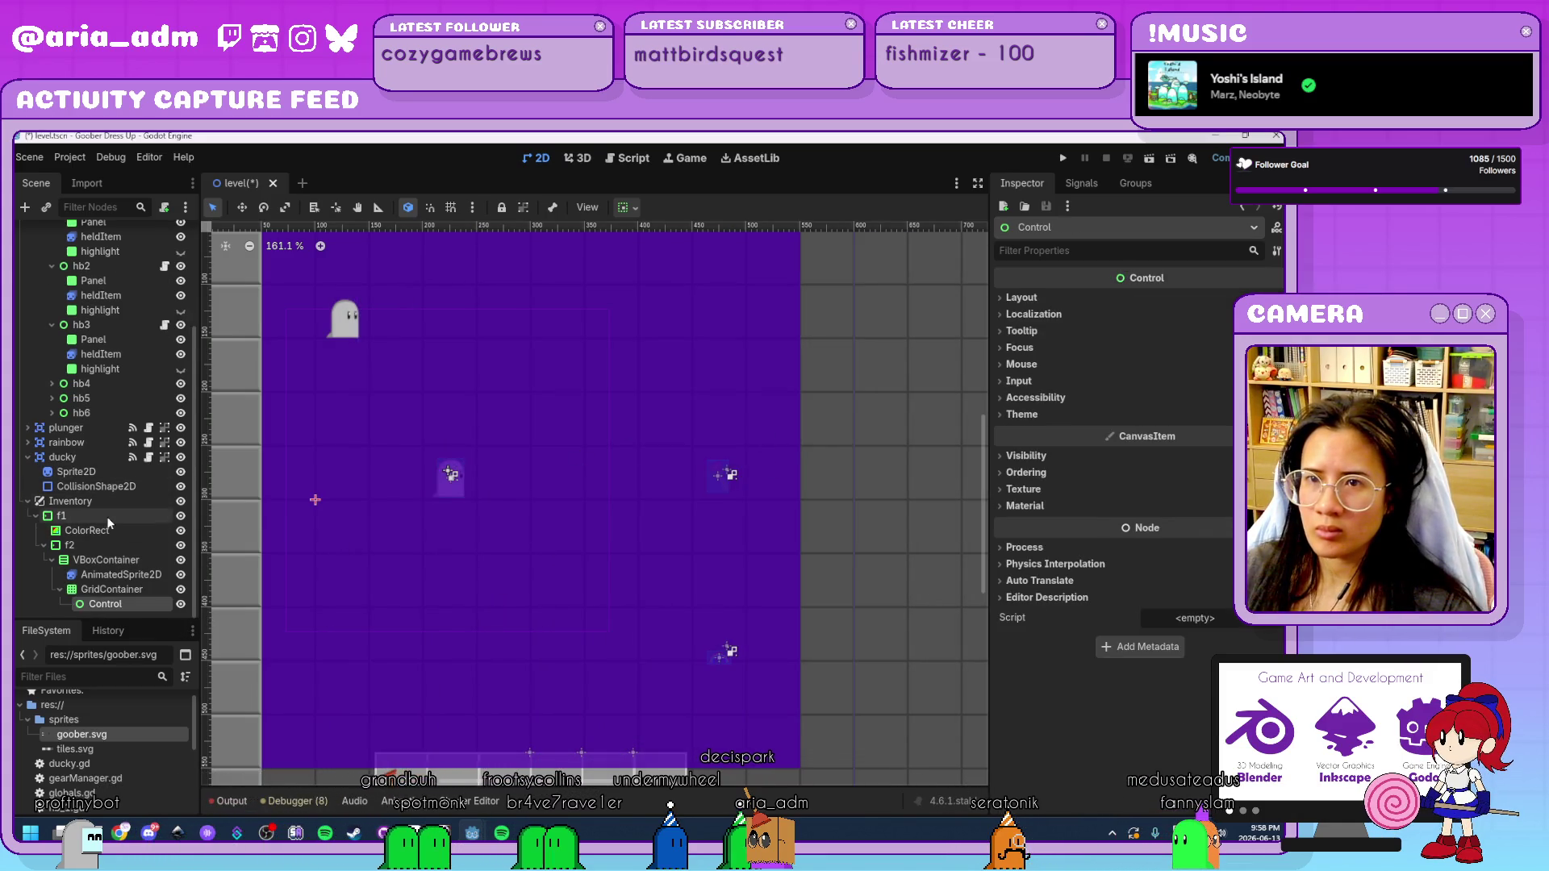
{"action": "key", "text": "ctrl+a"}
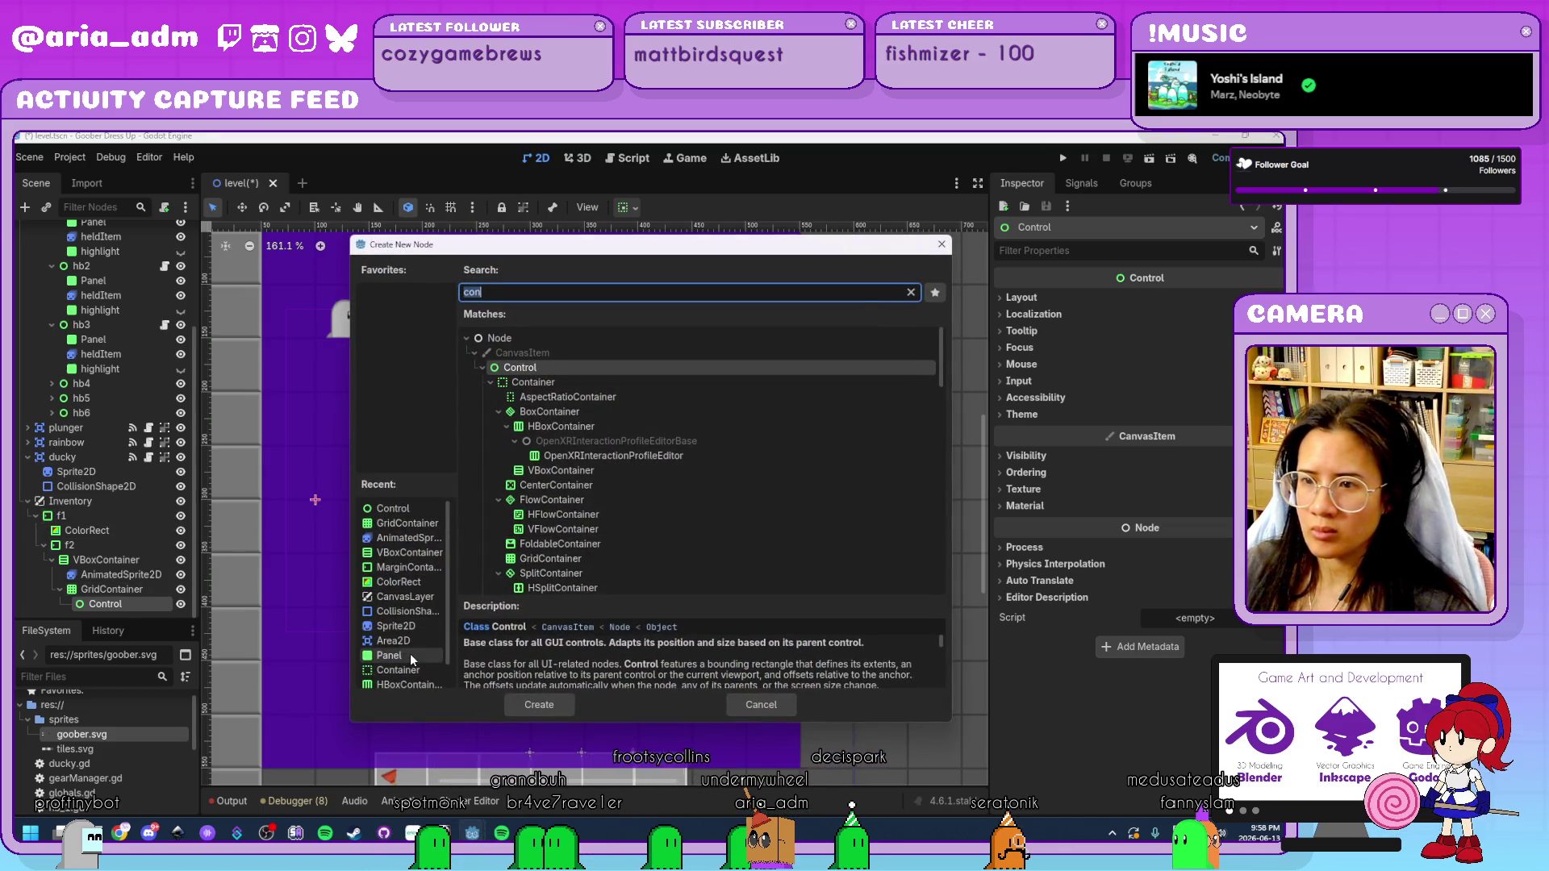
{"action": "double_click", "coordinate": [410, 656]}
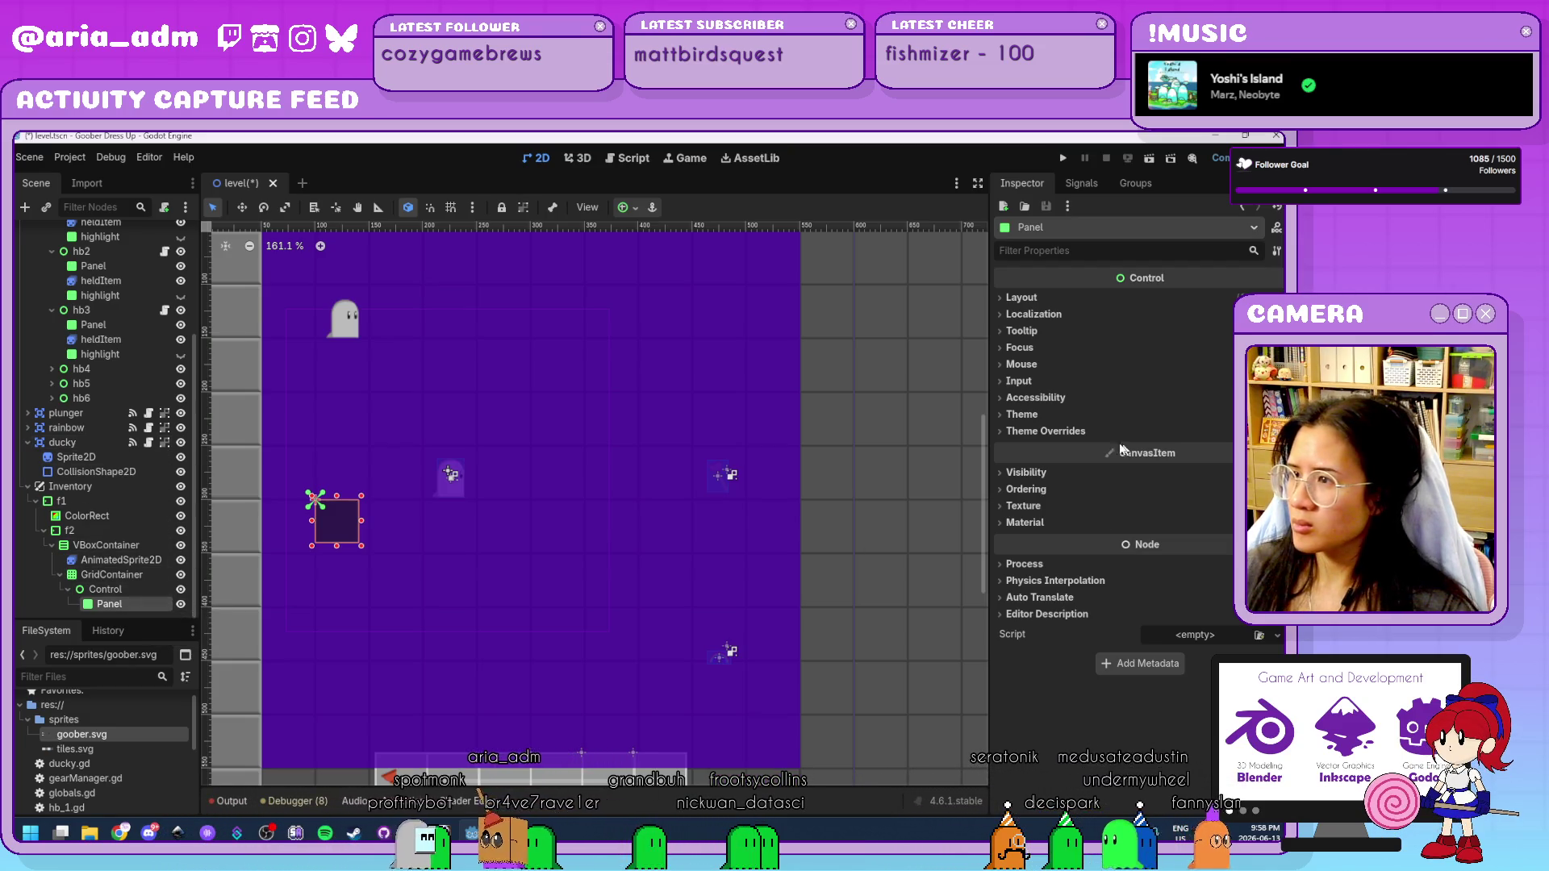
Give the Panel a New StyleBoxFlat theme override for its Panel style.
{"action": "left_click", "coordinate": [1086, 433]}
{"action": "left_click", "coordinate": [1057, 448]}
{"action": "left_click", "coordinate": [1194, 464]}
{"action": "left_click", "coordinate": [1228, 478]}
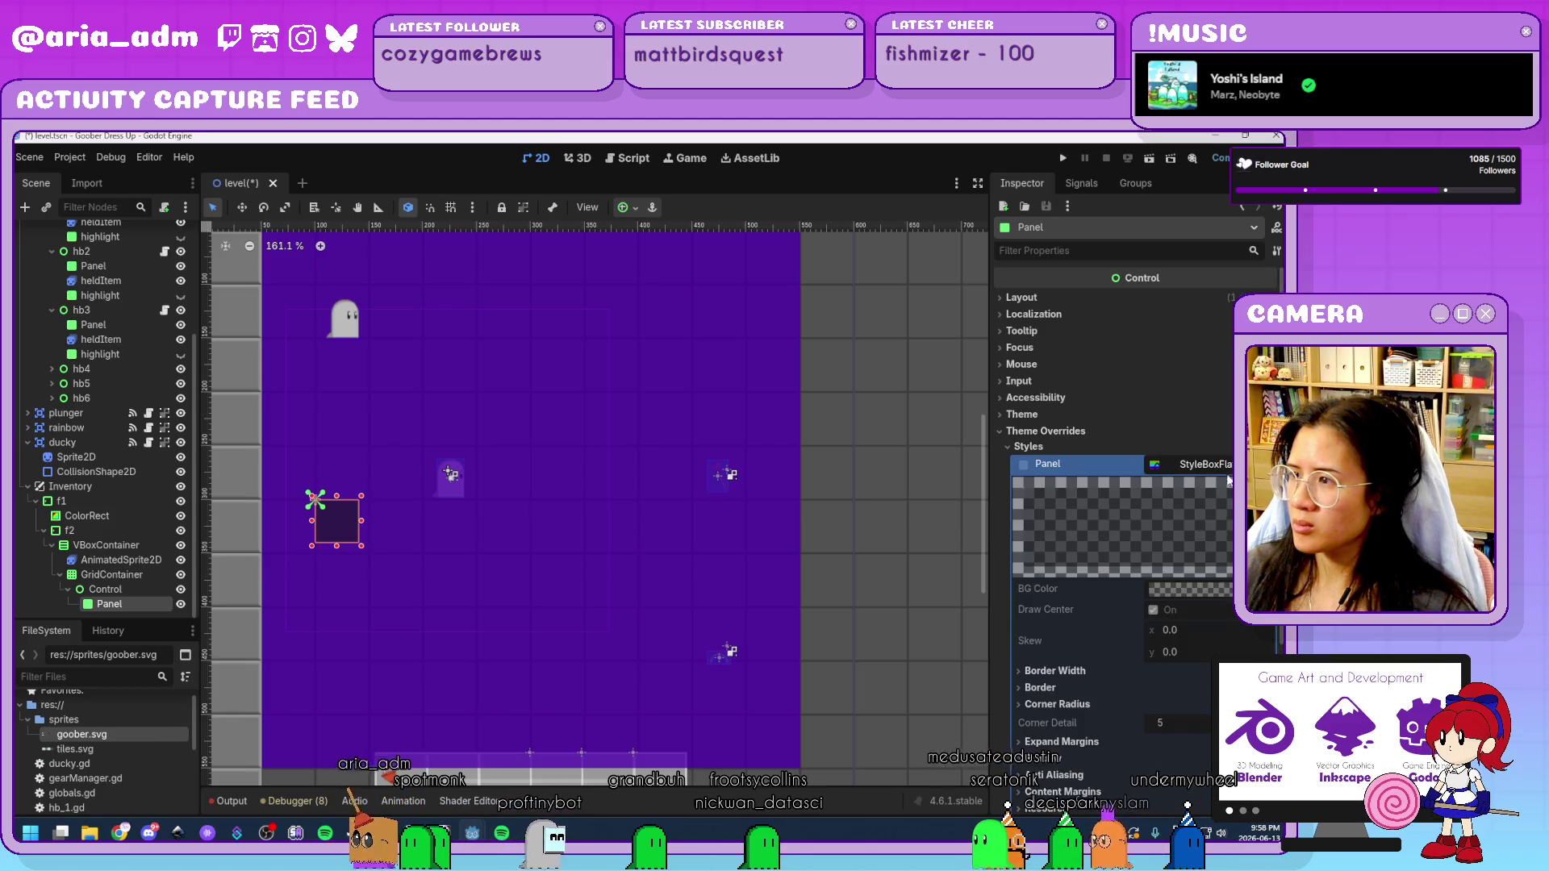
{"action": "left_click", "coordinate": [1227, 466]}
{"action": "left_click", "coordinate": [1215, 516]}
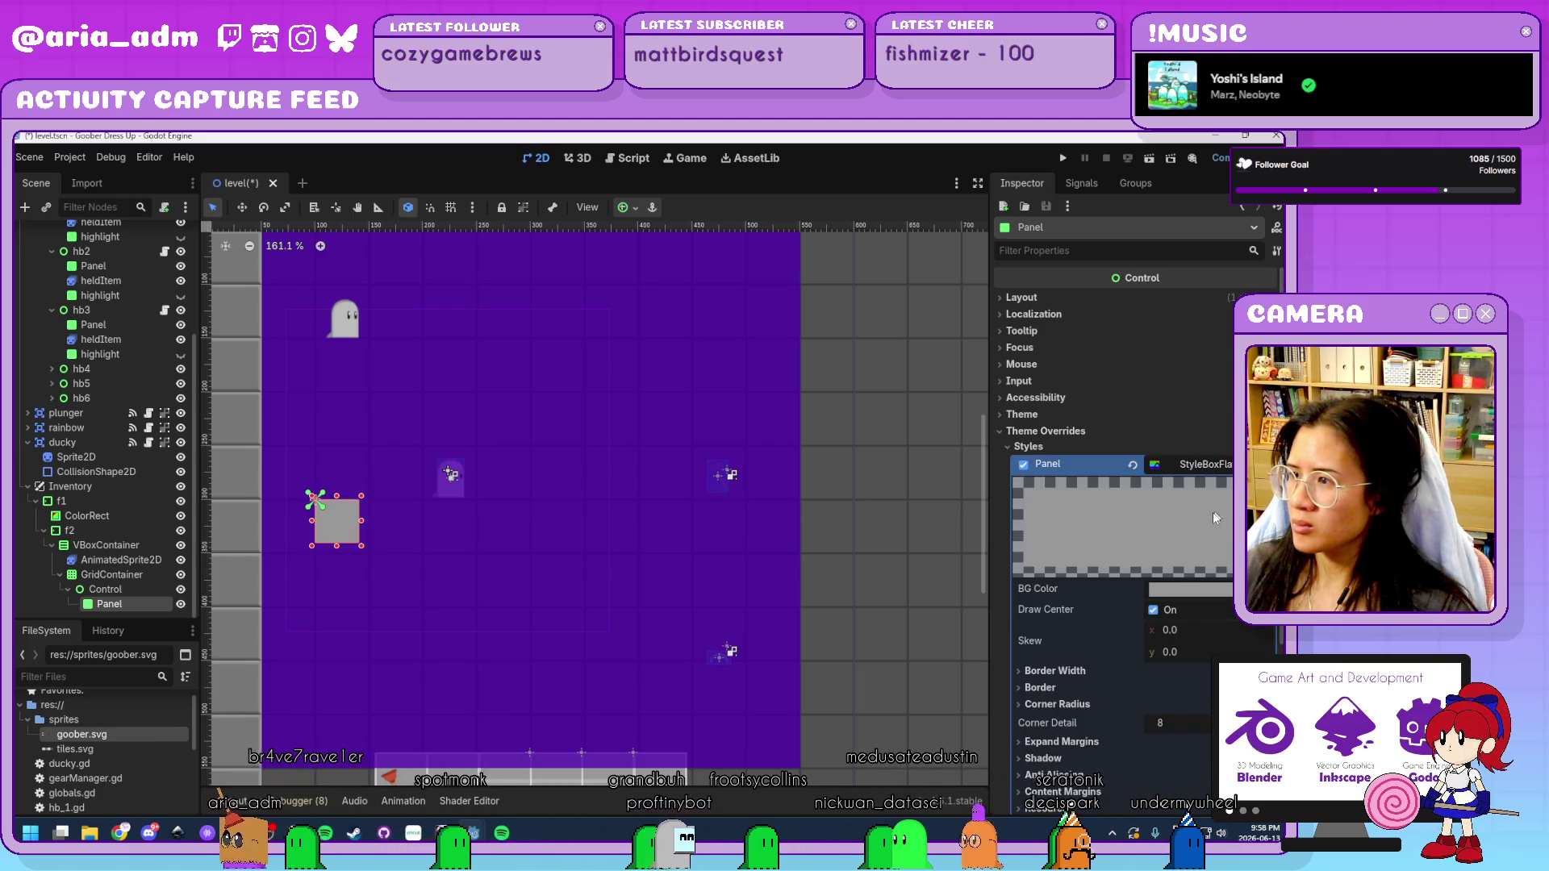
Set the flat style's border width to 2 px on left, top, right and bottom.
{"action": "scroll", "coordinate": [1123, 593], "scroll_direction": "down", "scroll_amount": 5}
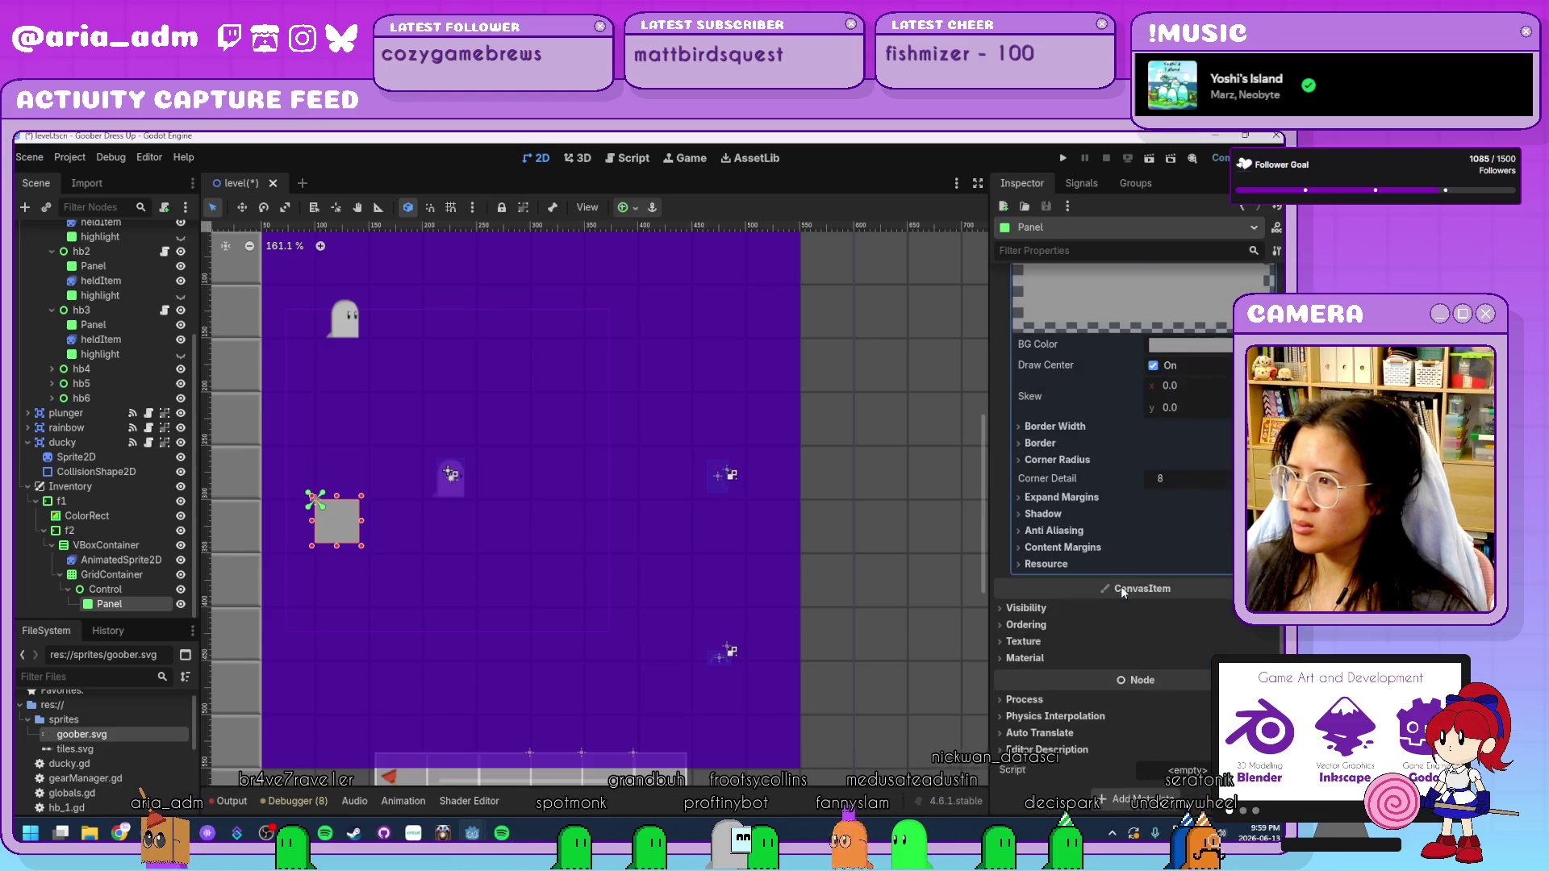
{"action": "left_click", "coordinate": [1078, 446]}
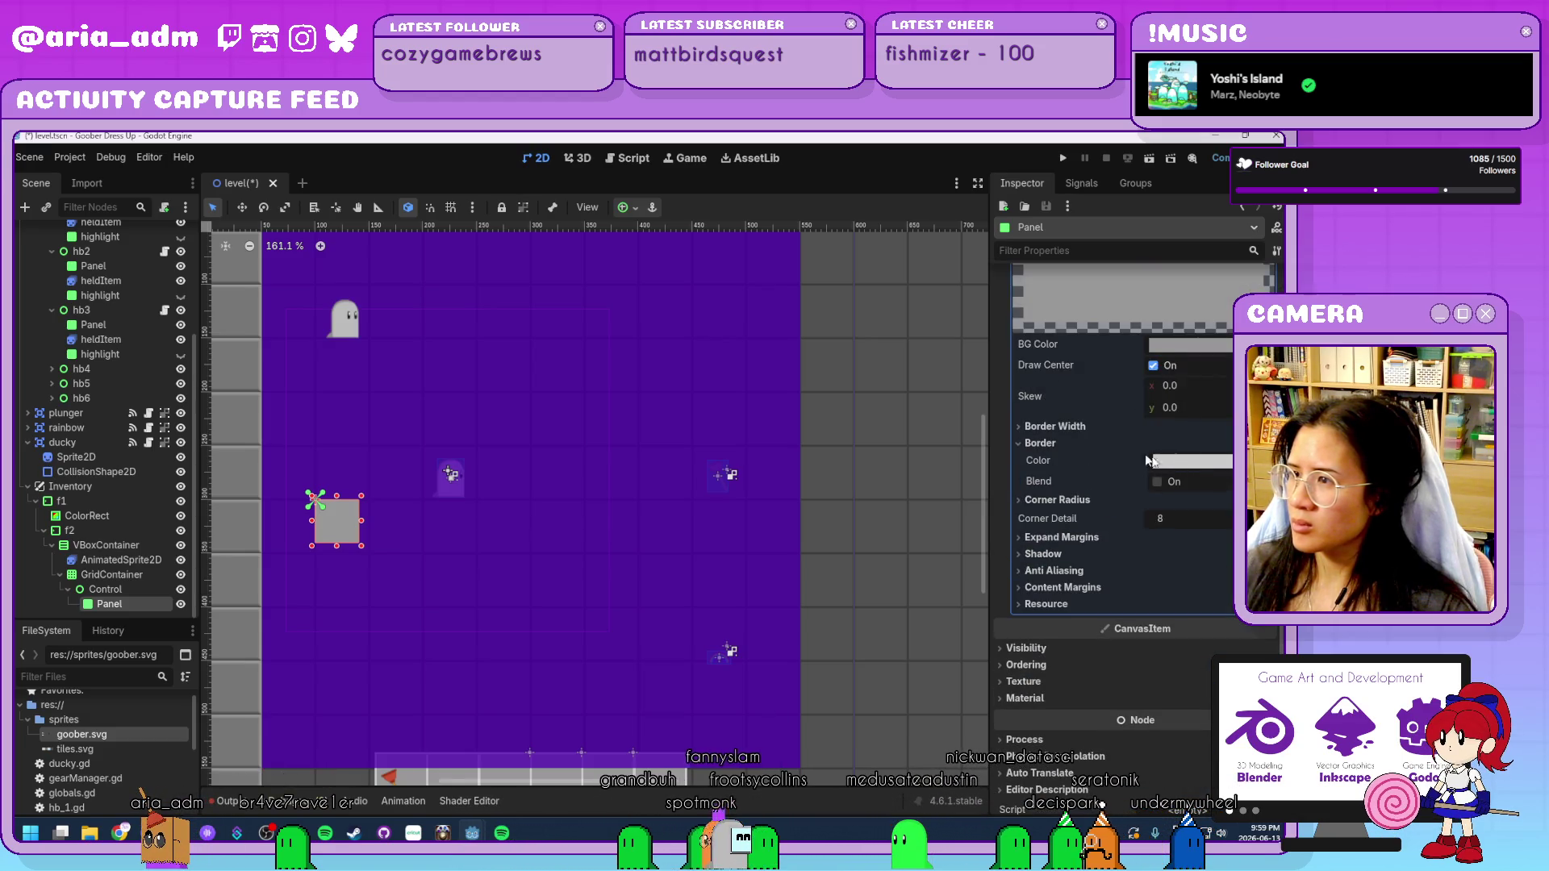
{"action": "left_click", "coordinate": [1054, 427]}
{"action": "left_click", "coordinate": [1200, 446]}
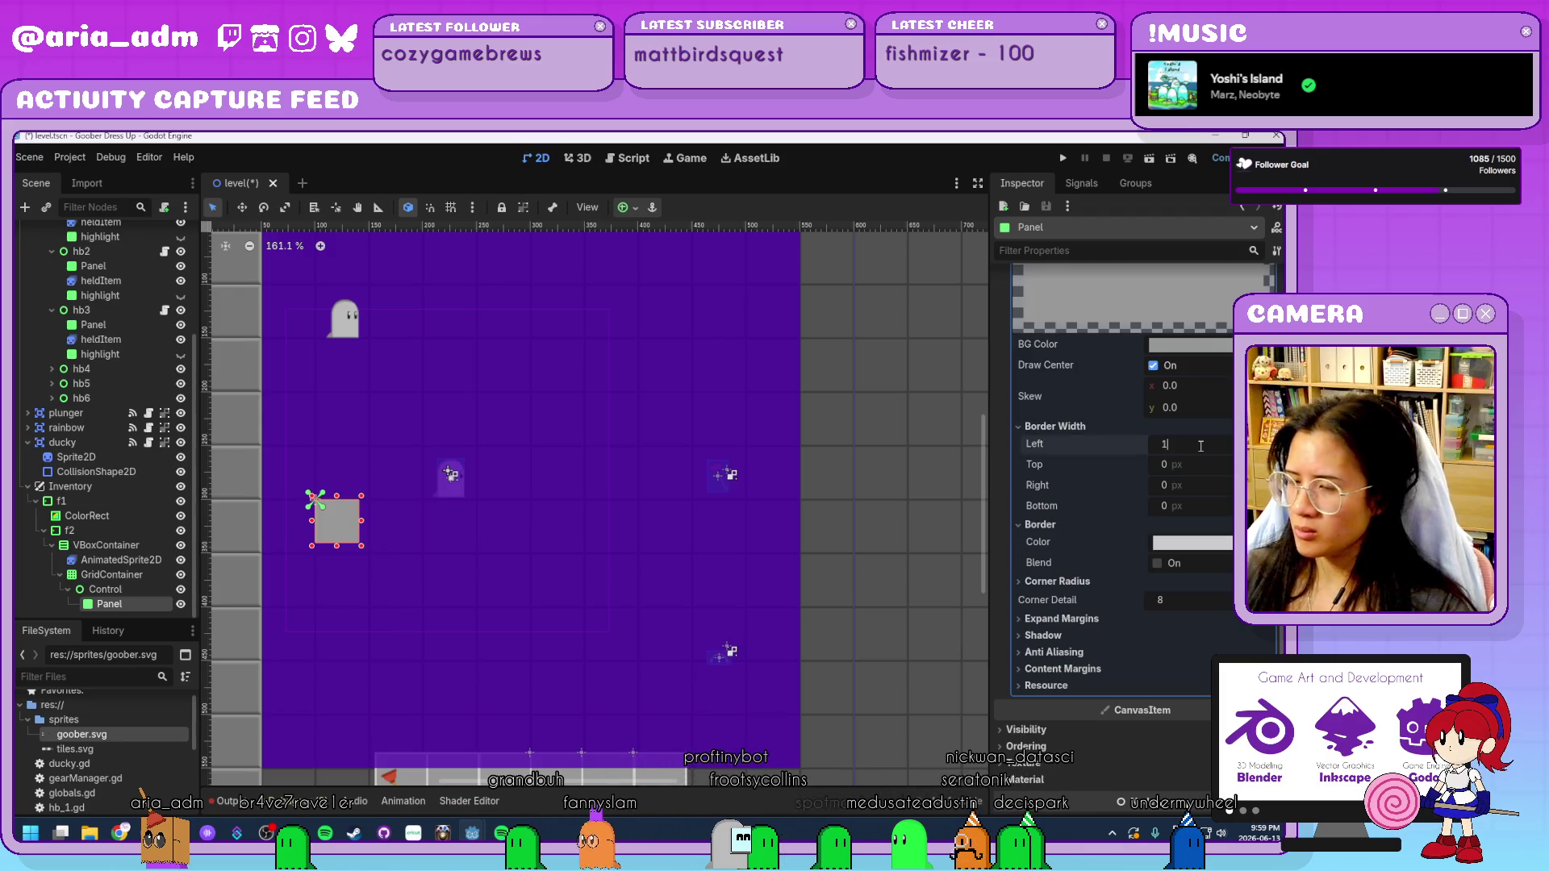
{"action": "type", "text": "10"}
{"action": "key", "text": "Tab"}
{"action": "type", "text": "10"}
{"action": "key", "text": "Tab"}
{"action": "type", "text": "10"}
{"action": "key", "text": "shift+Tab"}
{"action": "key", "text": "shift+Tab"}
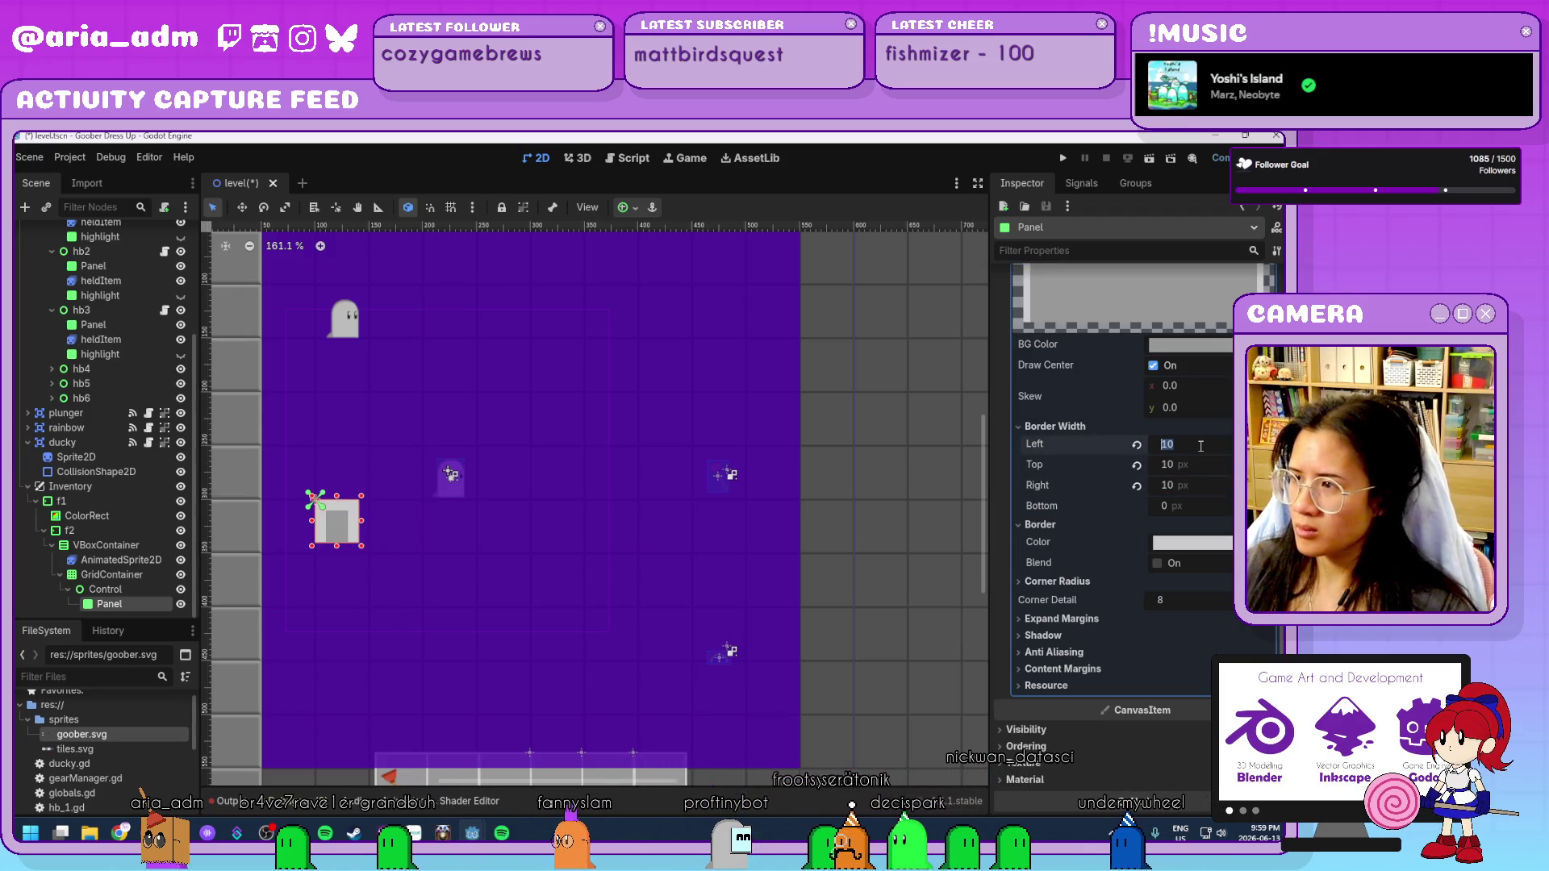
{"action": "type", "text": "2"}
{"action": "key", "text": "Tab"}
{"action": "type", "text": "2"}
{"action": "key", "text": "Tab"}
{"action": "type", "text": "2"}
{"action": "key", "text": "Tab"}
{"action": "type", "text": "2"}
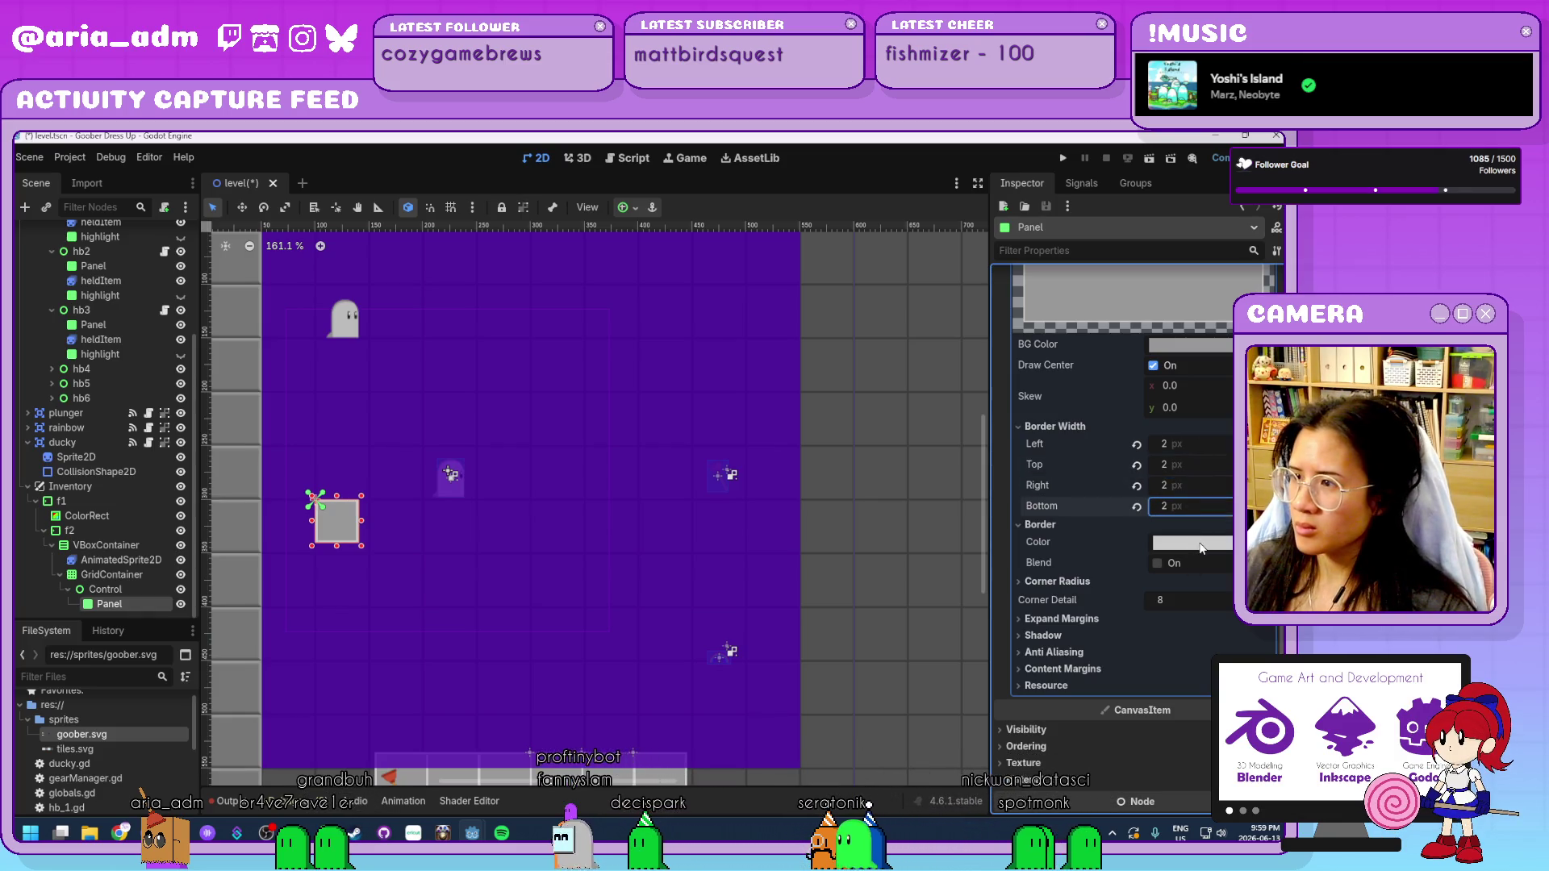
{"action": "key", "text": "Return"}
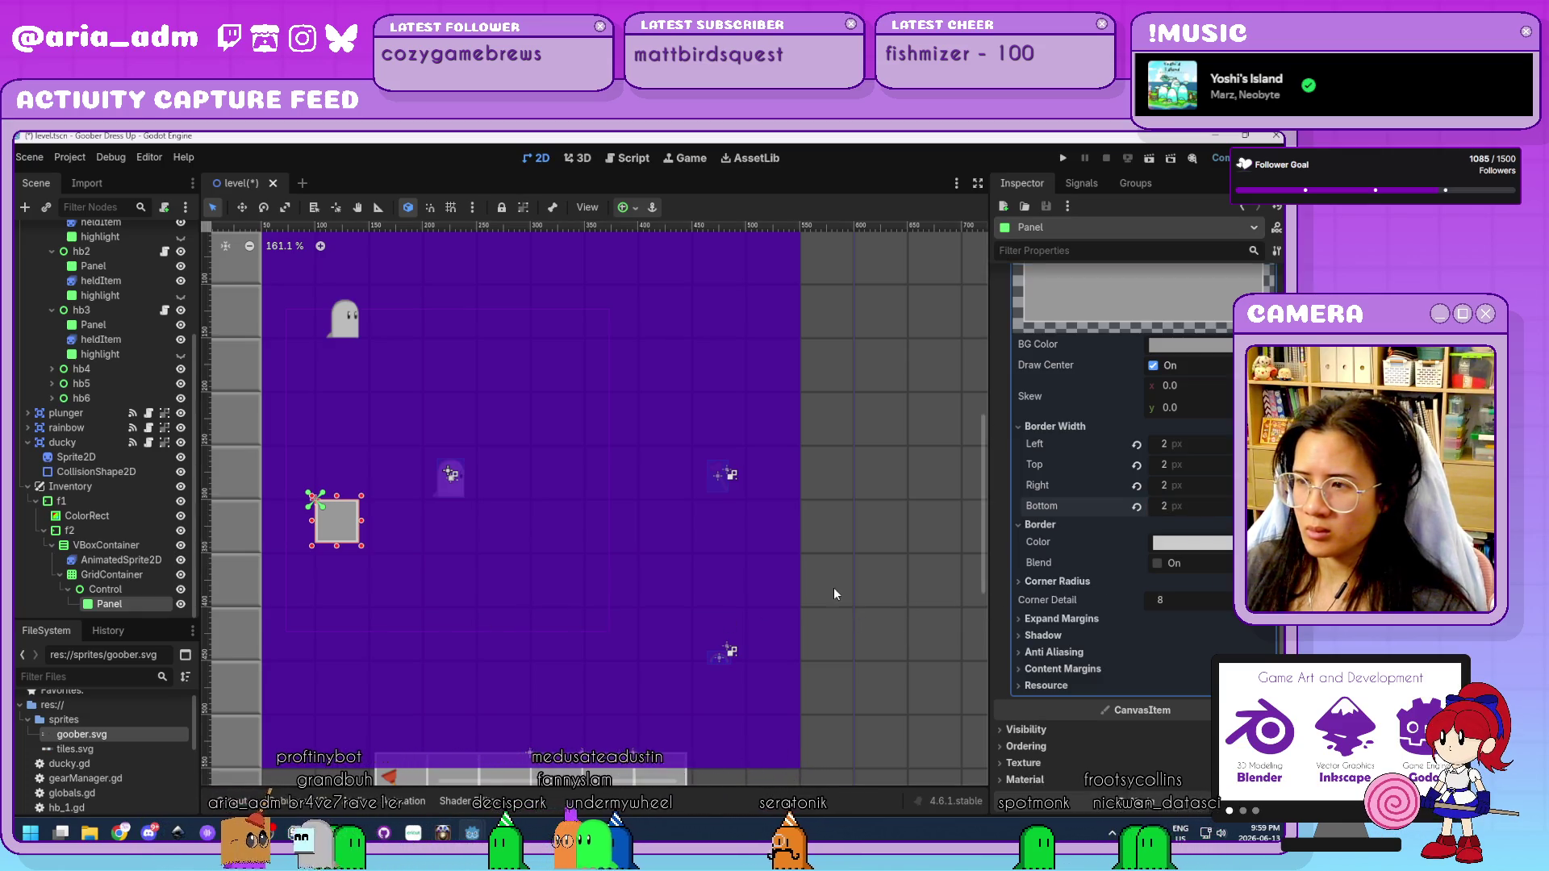
{"action": "left_click", "coordinate": [835, 591]}
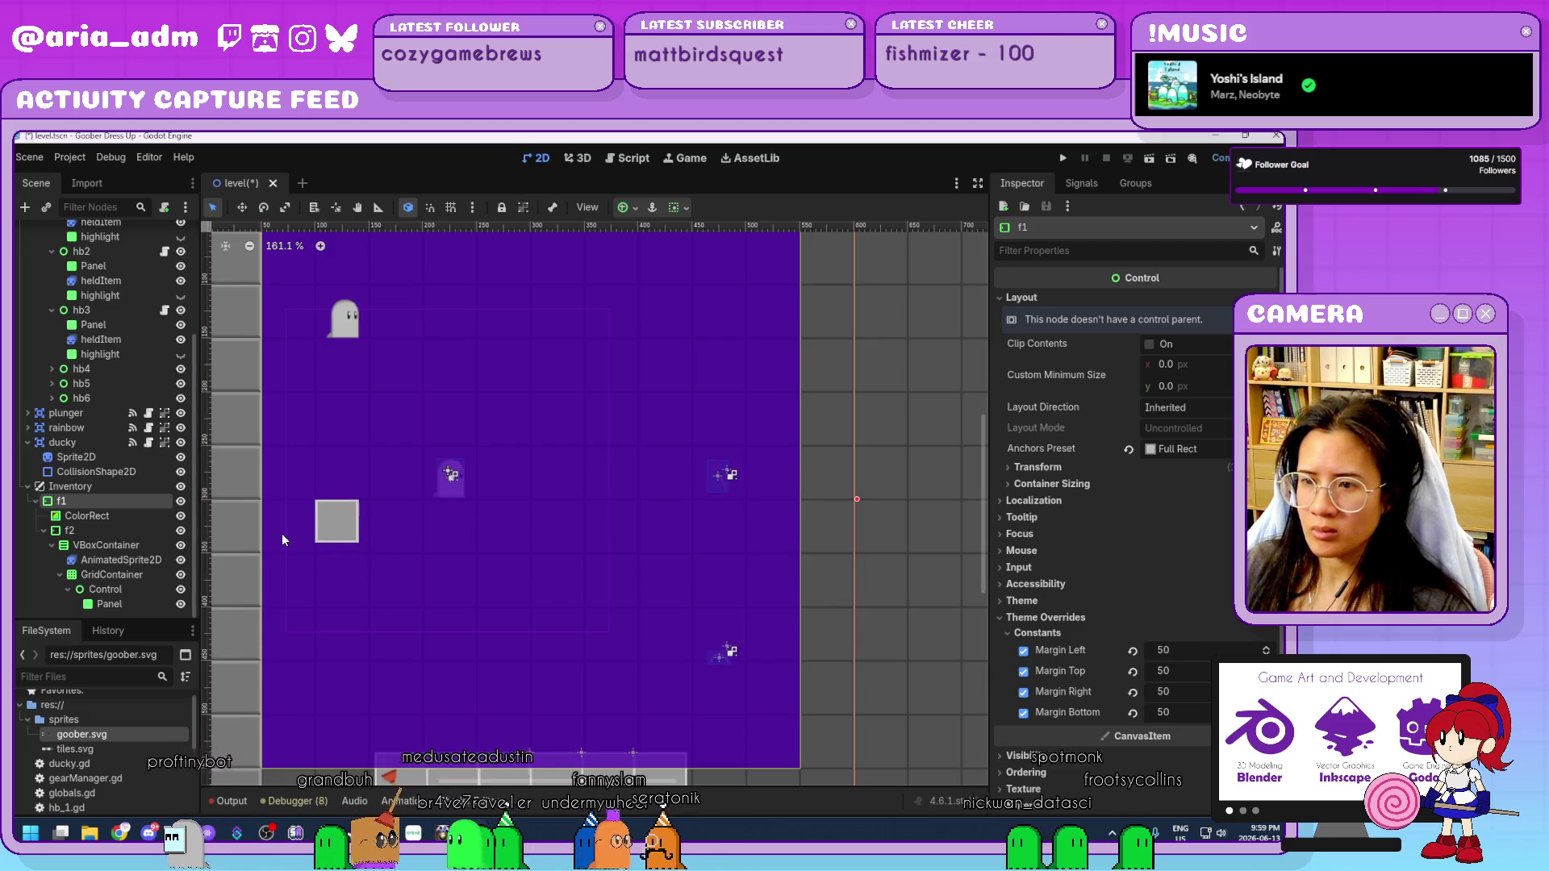
Rename the GridContainer to 'grid' and its Control slot to 'item1'.
{"action": "scroll", "coordinate": [283, 534], "scroll_direction": "up", "scroll_amount": 3}
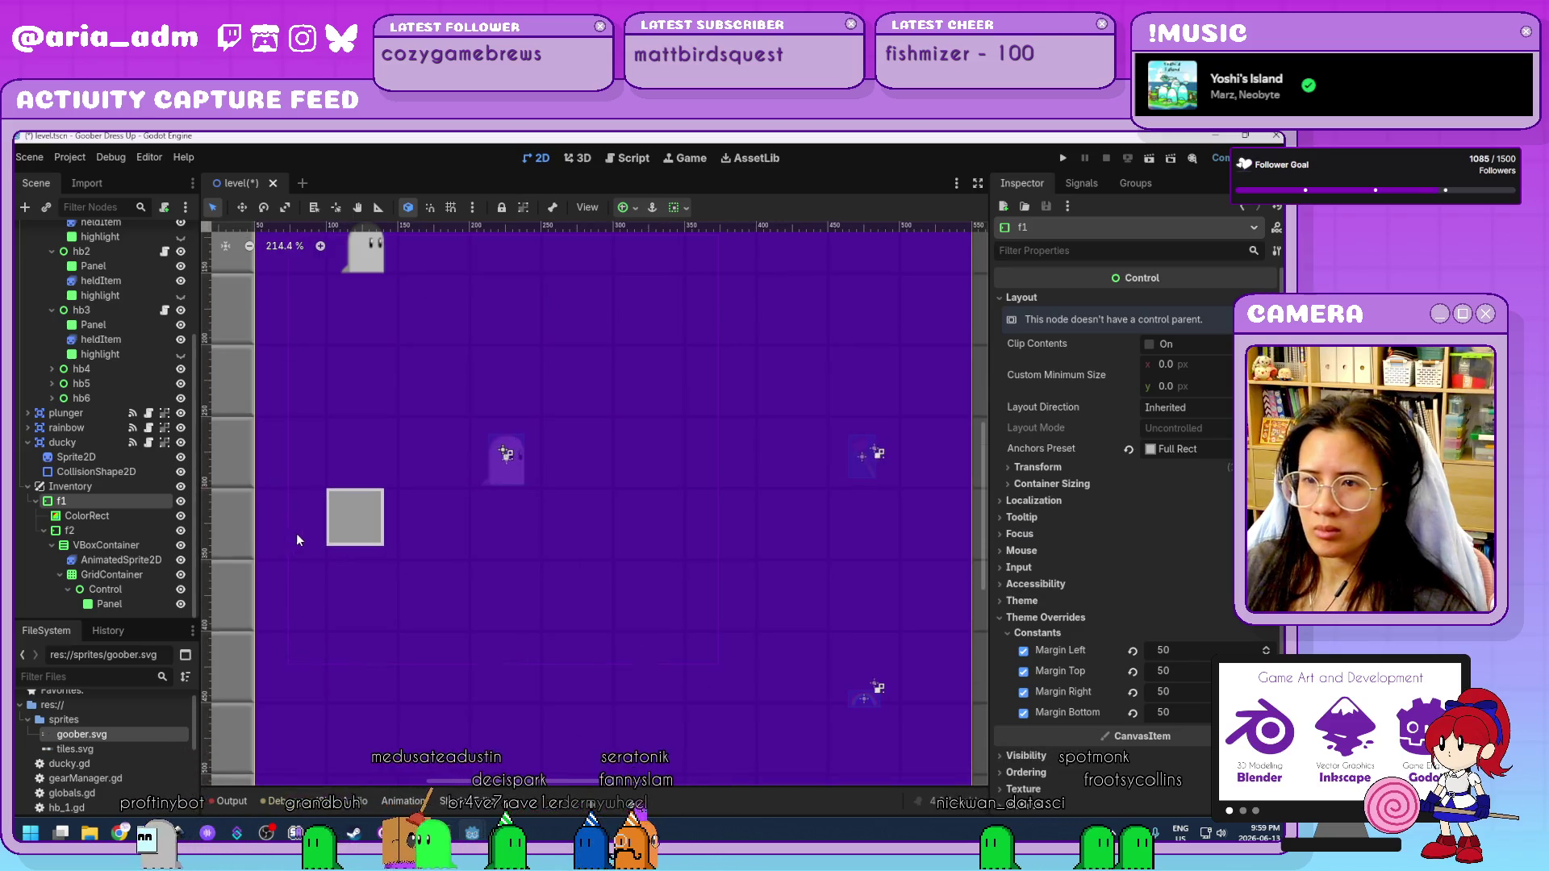
{"action": "left_click", "coordinate": [124, 590]}
{"action": "double_click", "coordinate": [125, 578]}
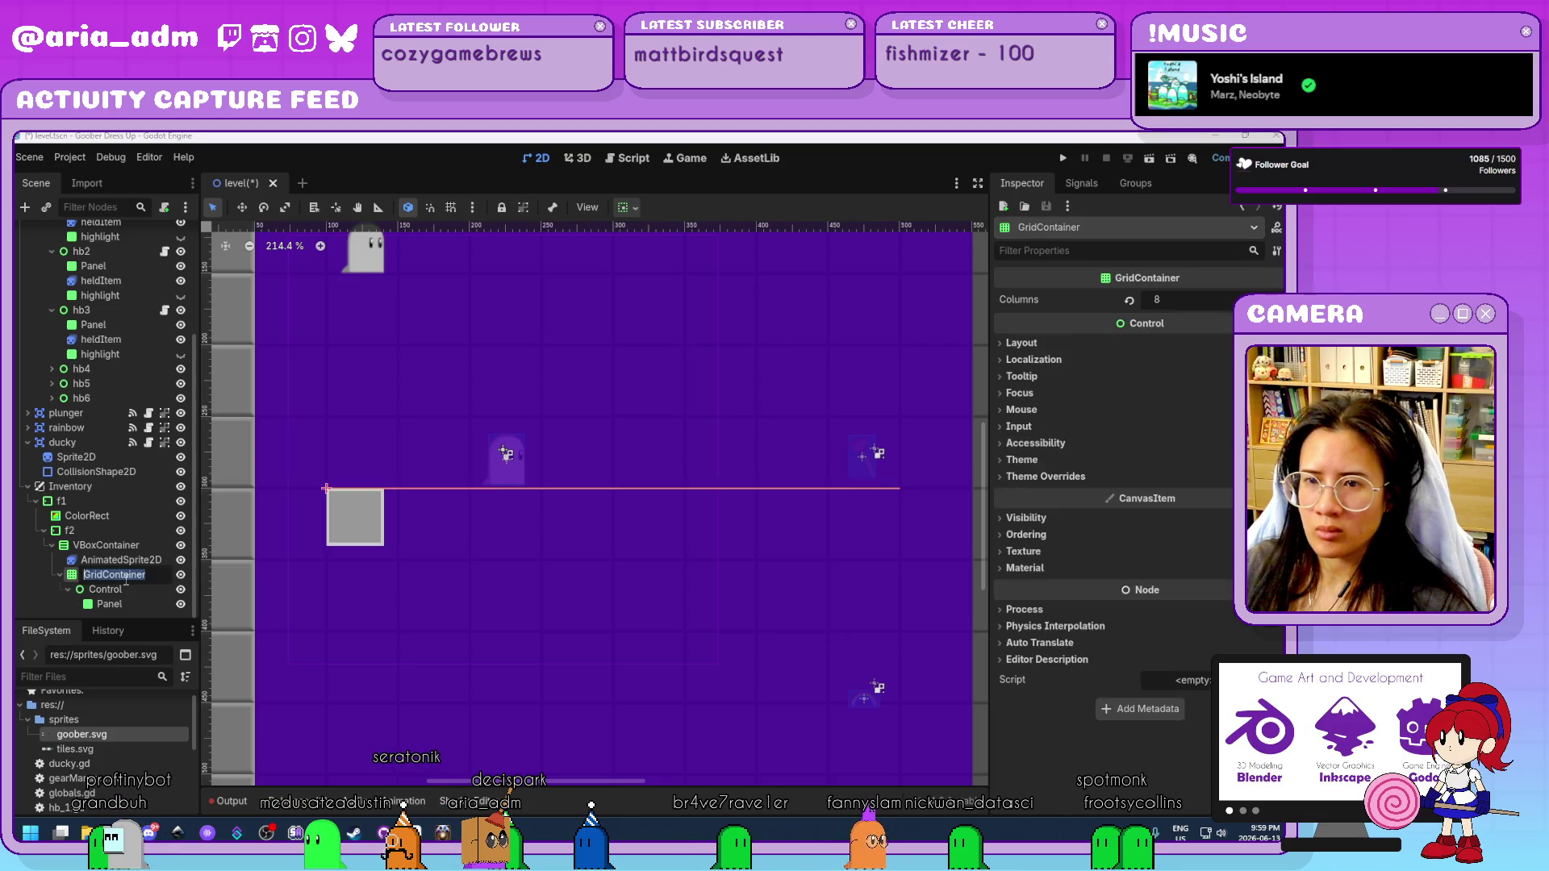
{"action": "type", "text": "item"}
{"action": "key", "text": "Return"}
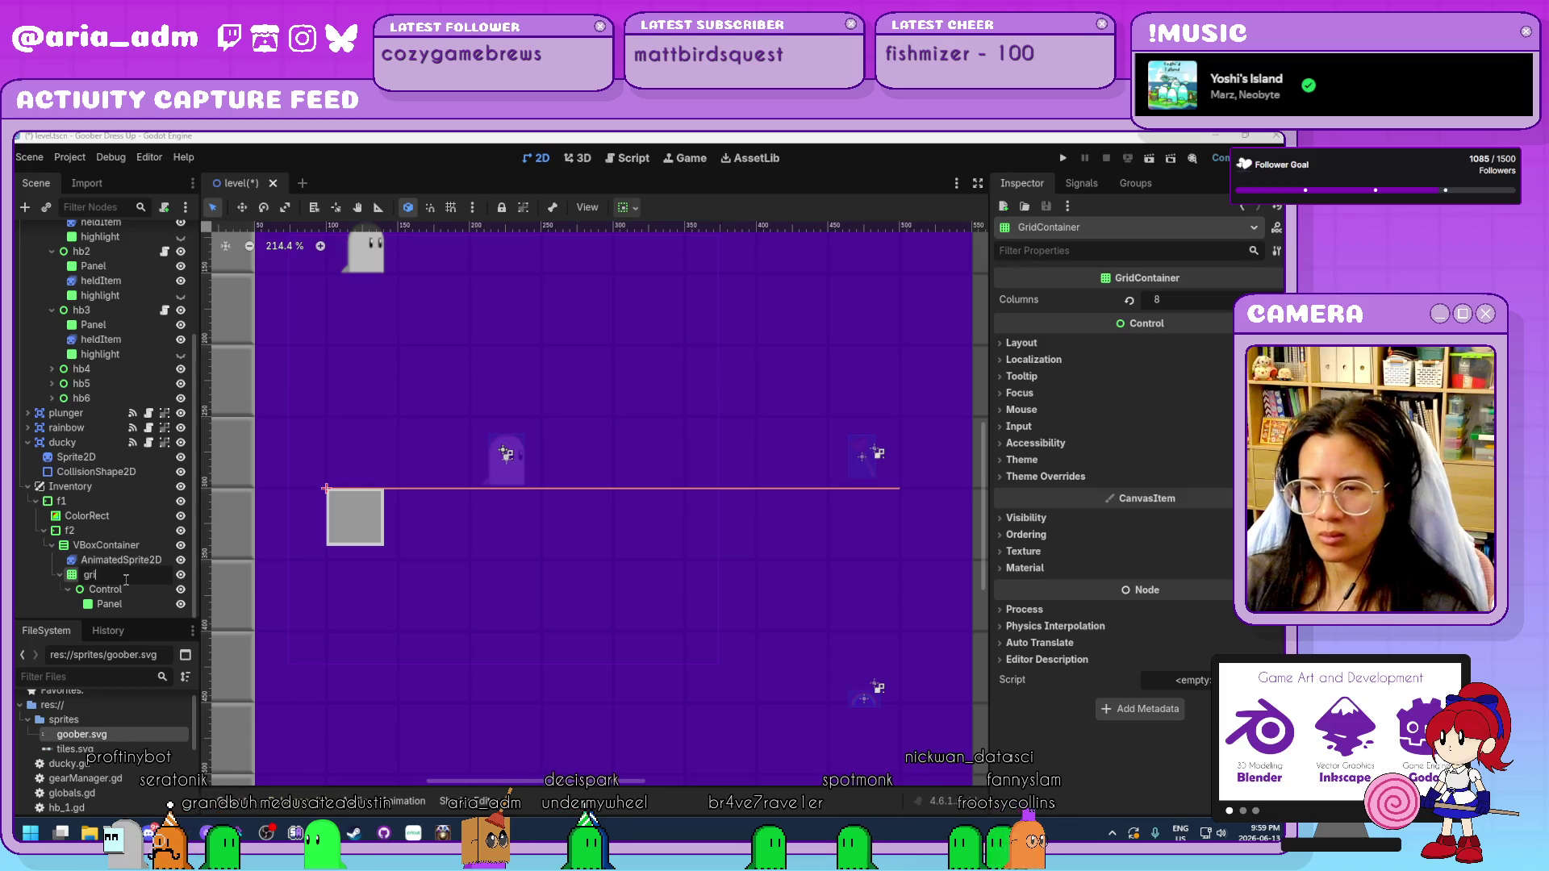
{"action": "type", "text": "d"}
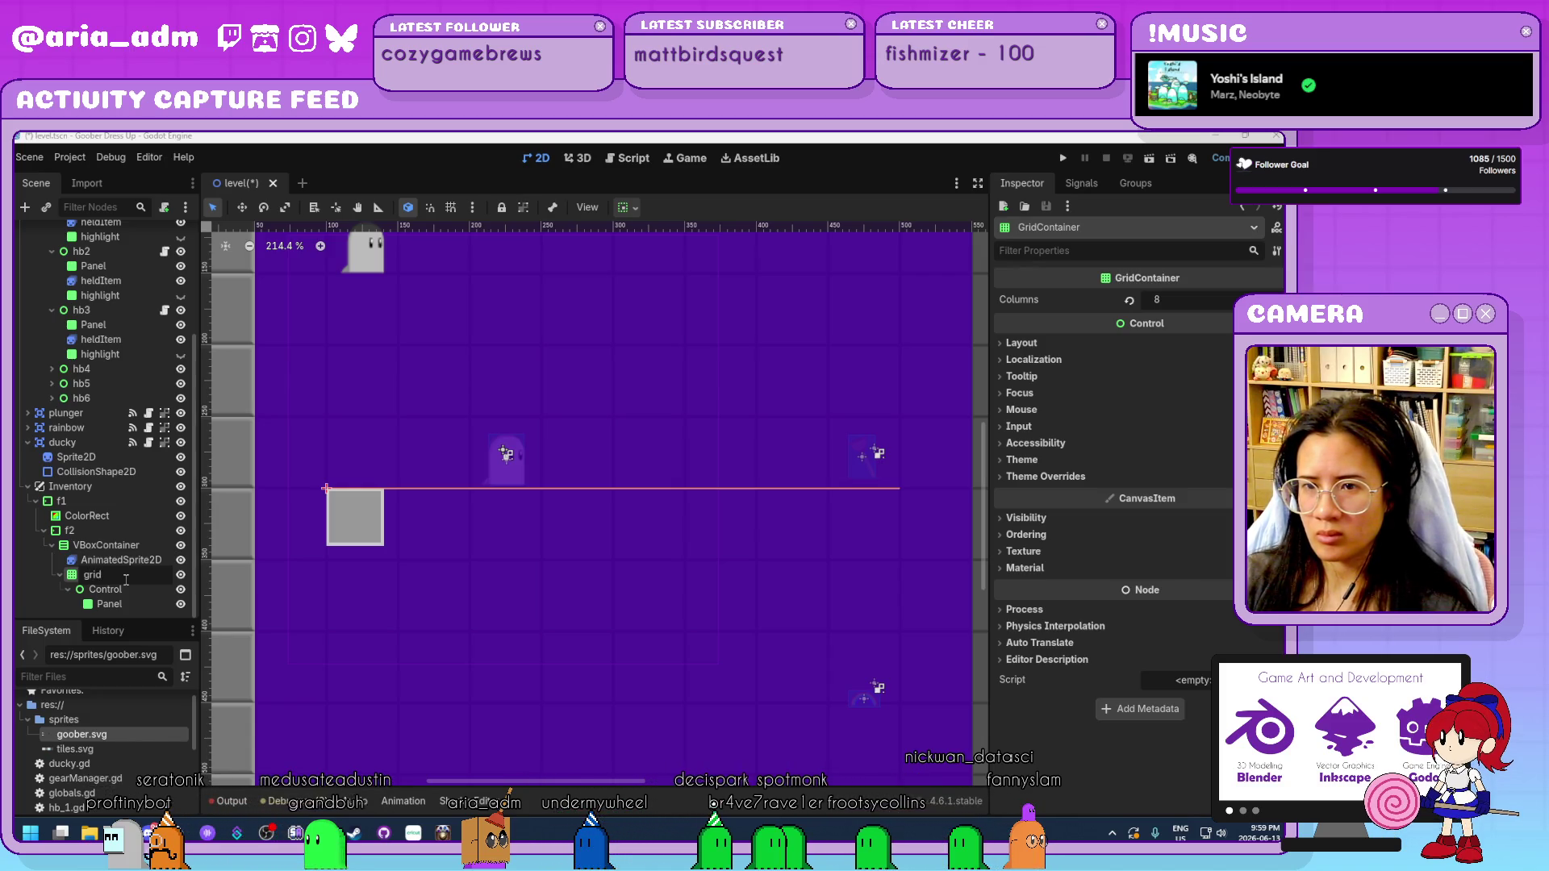
{"action": "key", "text": "Return"}
{"action": "double_click", "coordinate": [127, 589]}
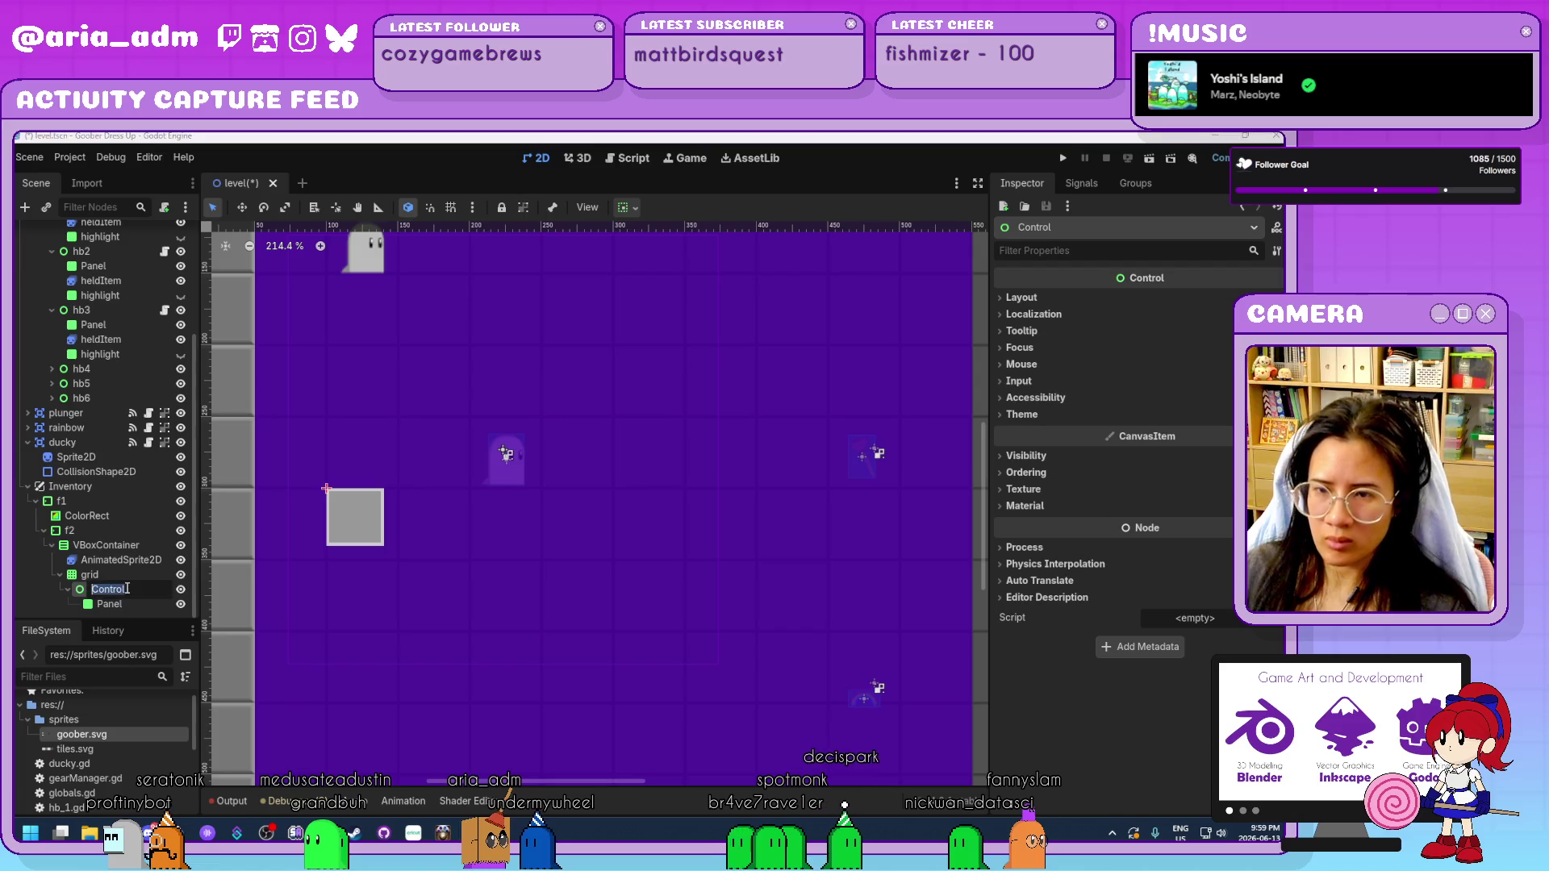
{"action": "key", "text": "BackSpace"}
{"action": "type", "text": "1"}
{"action": "key", "text": "Return"}
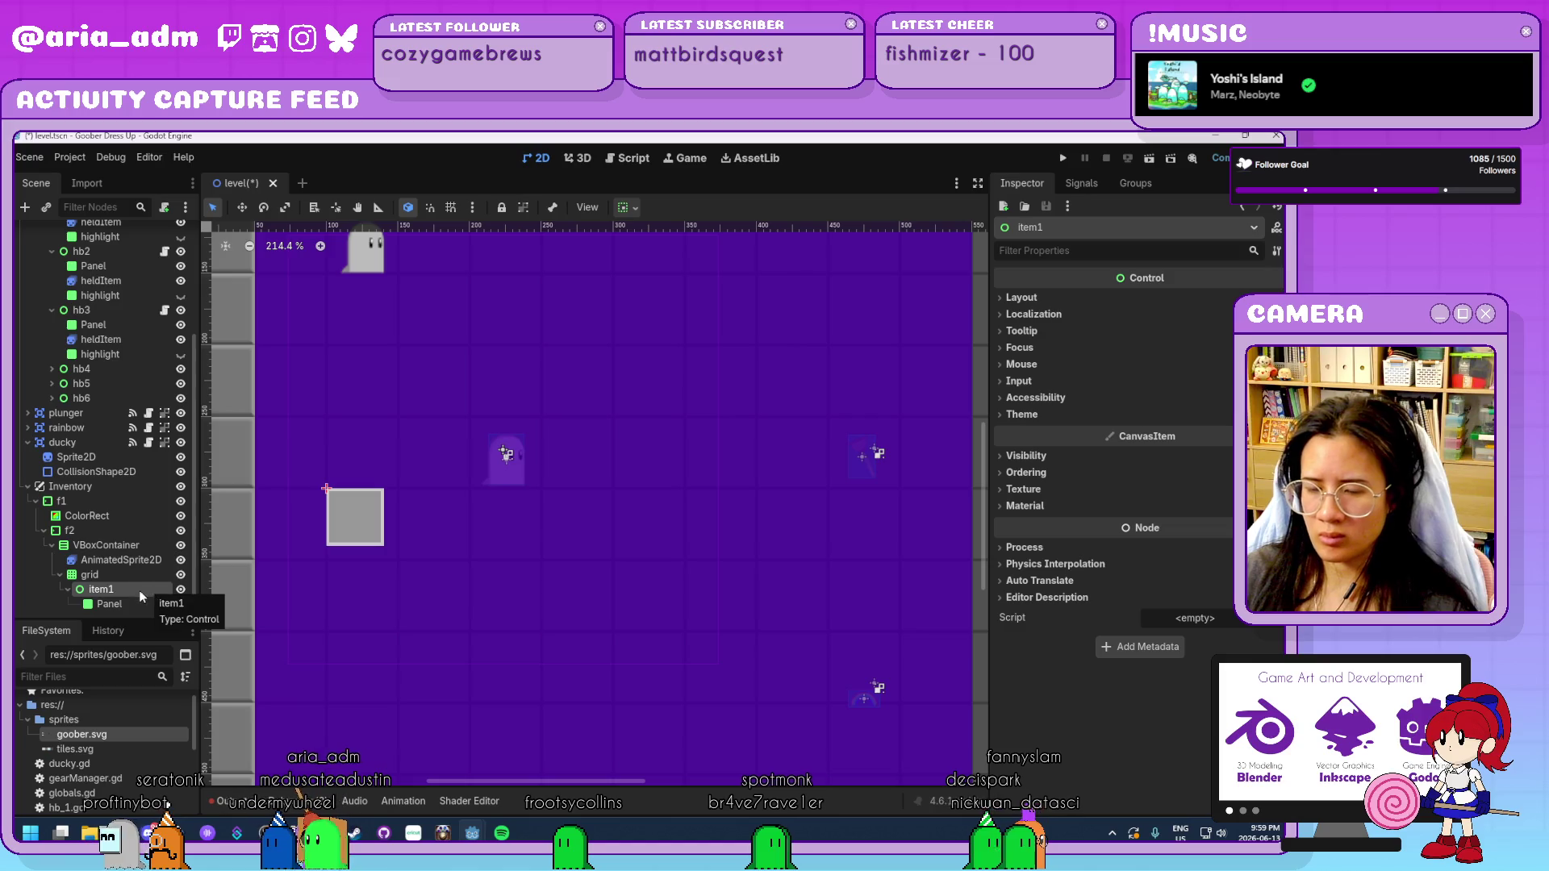
Duplicate item1 with Ctrl+D into additional Panel slots (item2 onward).
{"action": "left_click", "coordinate": [139, 605]}
{"action": "left_click", "coordinate": [122, 585]}
{"action": "key", "text": "ctrl+d"}
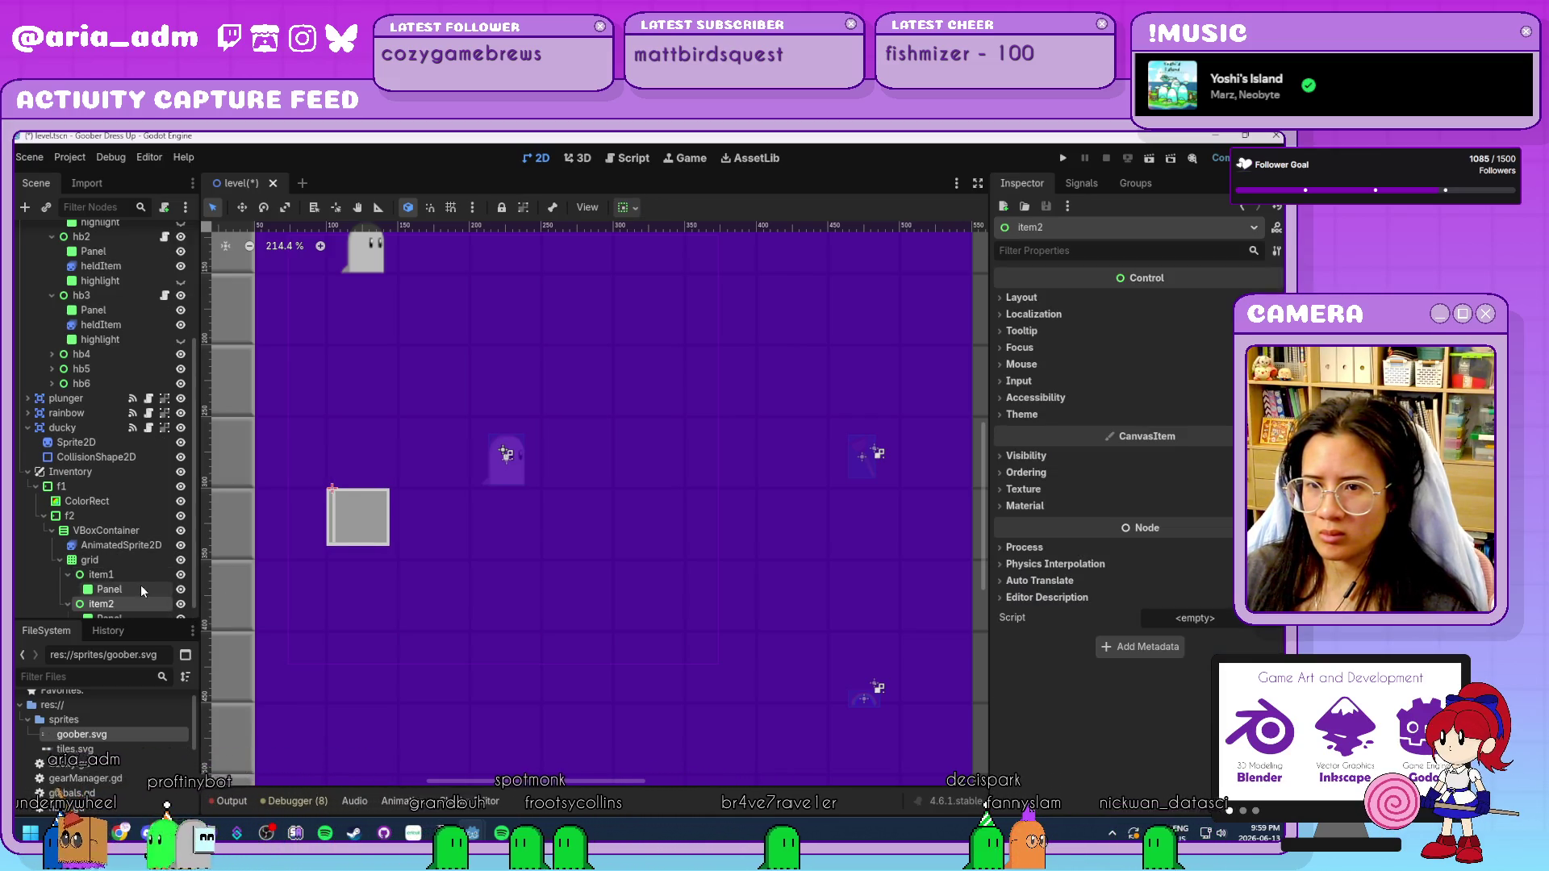
{"action": "key", "text": "ctrl+d"}
{"action": "key", "text": "ctrl+d"}
{"action": "key", "text": "ctrl+d"}
{"action": "key", "text": "ctrl+d"}
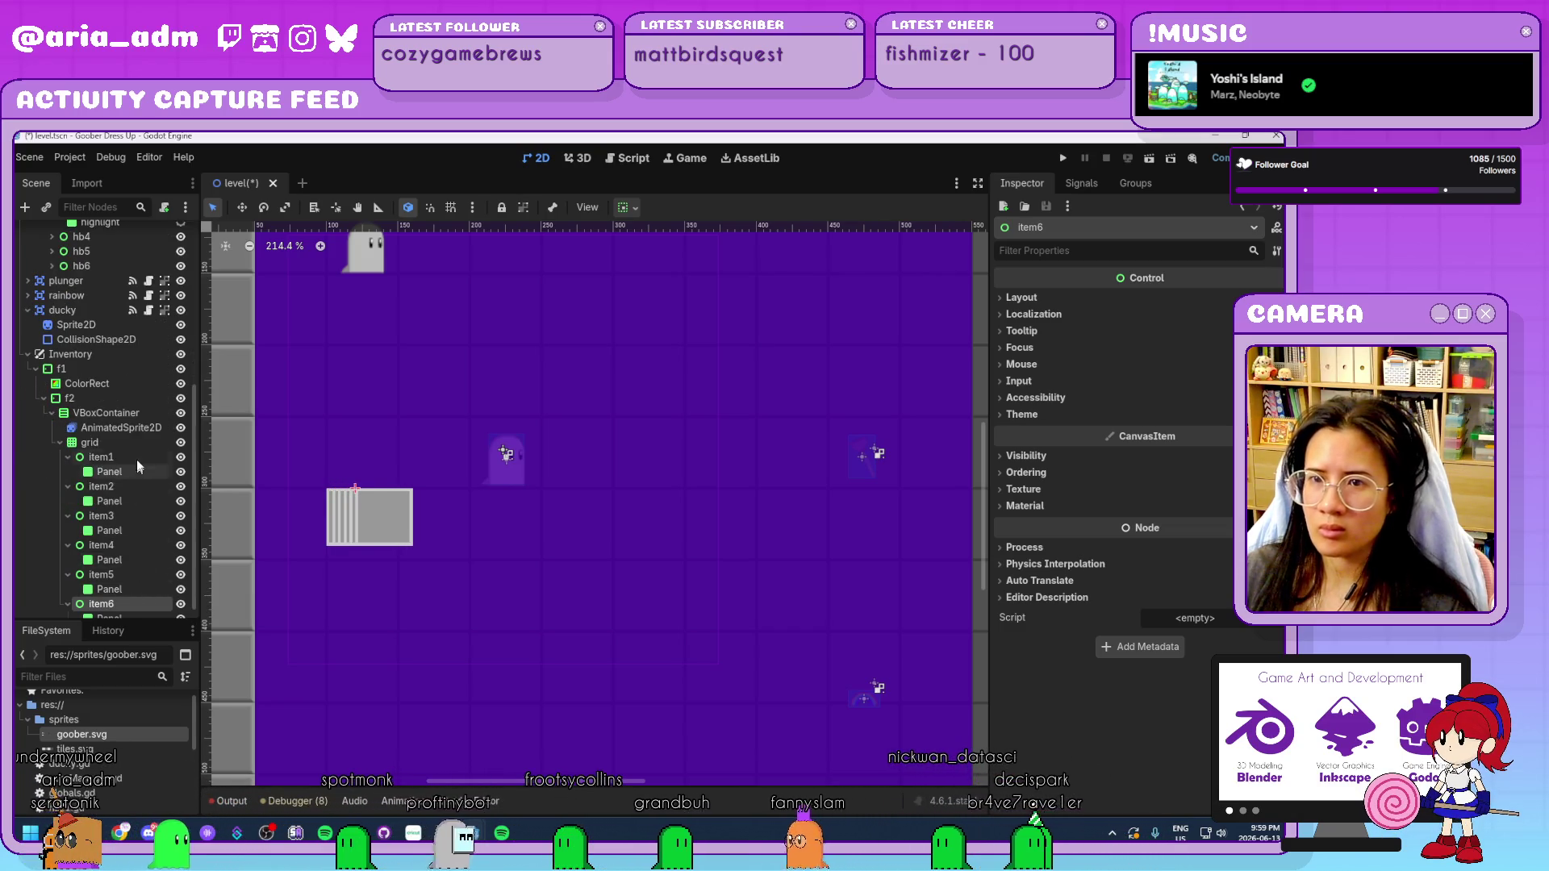
{"action": "left_click", "coordinate": [127, 443]}
{"action": "left_click", "coordinate": [1046, 477]}
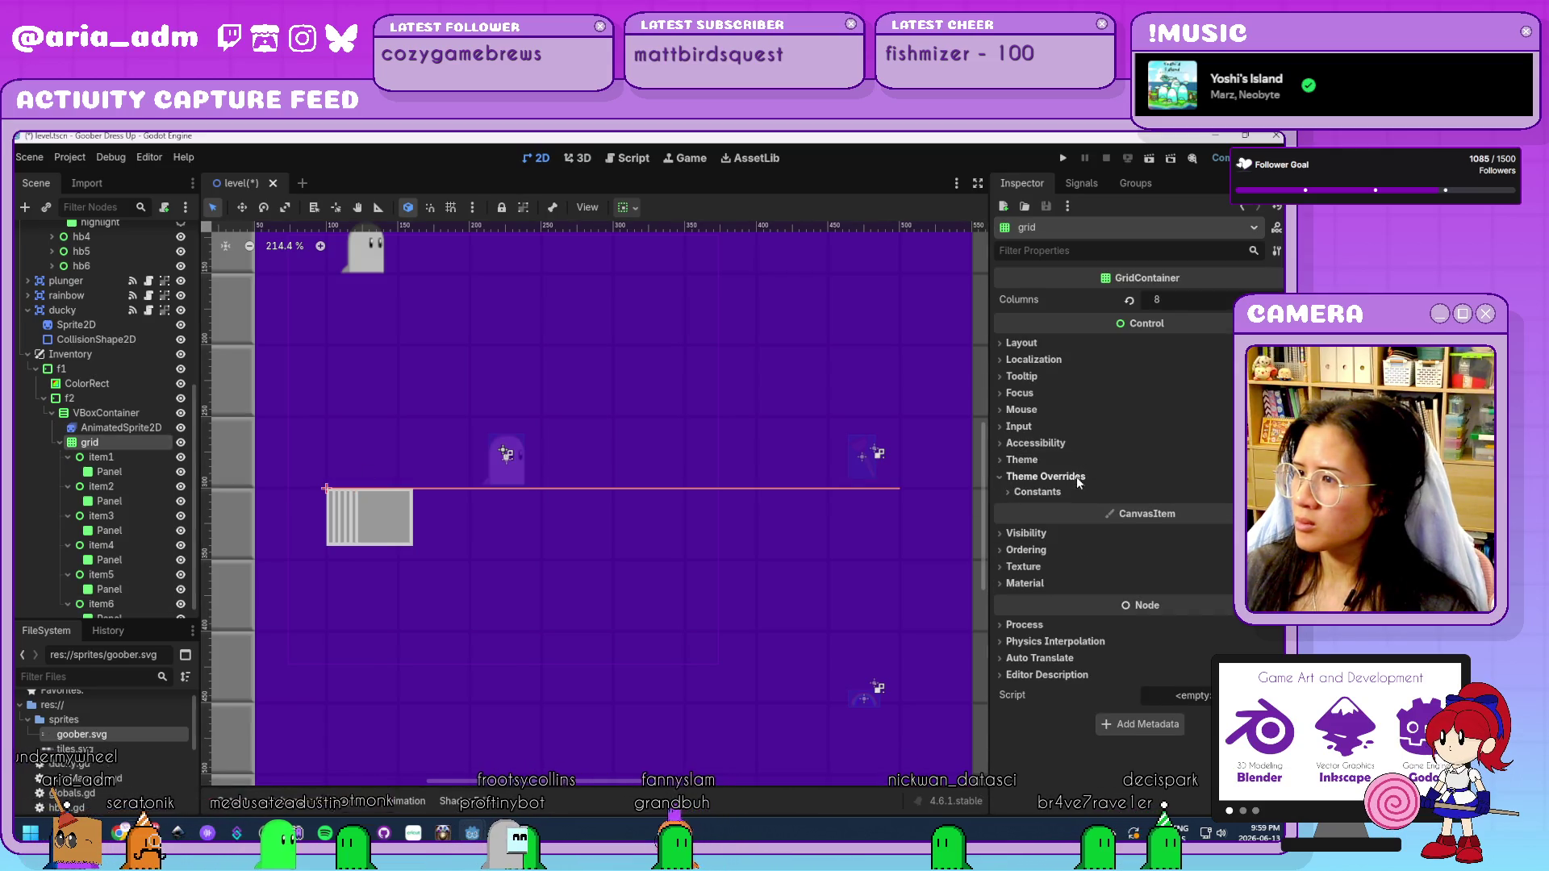
Enable the grid's H Separation constant override and set it to 38.
{"action": "left_click", "coordinate": [1041, 493]}
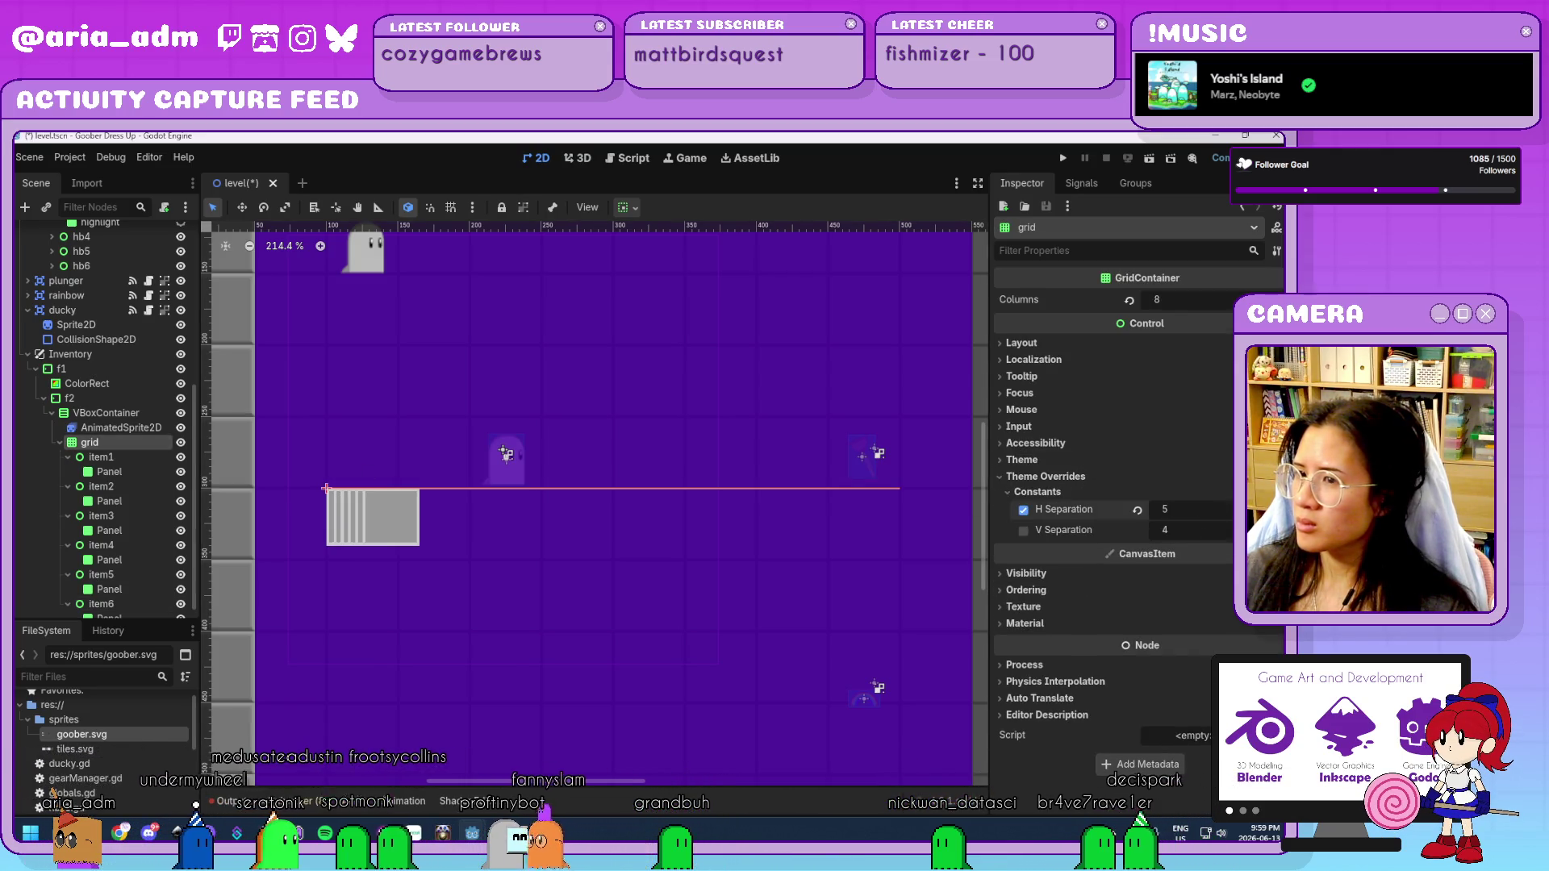
{"action": "left_click_drag", "start_coordinate": [1186, 509], "coordinate": [1257, 509]}
{"action": "left_click_drag", "start_coordinate": [1186, 509], "coordinate": [1174, 509]}
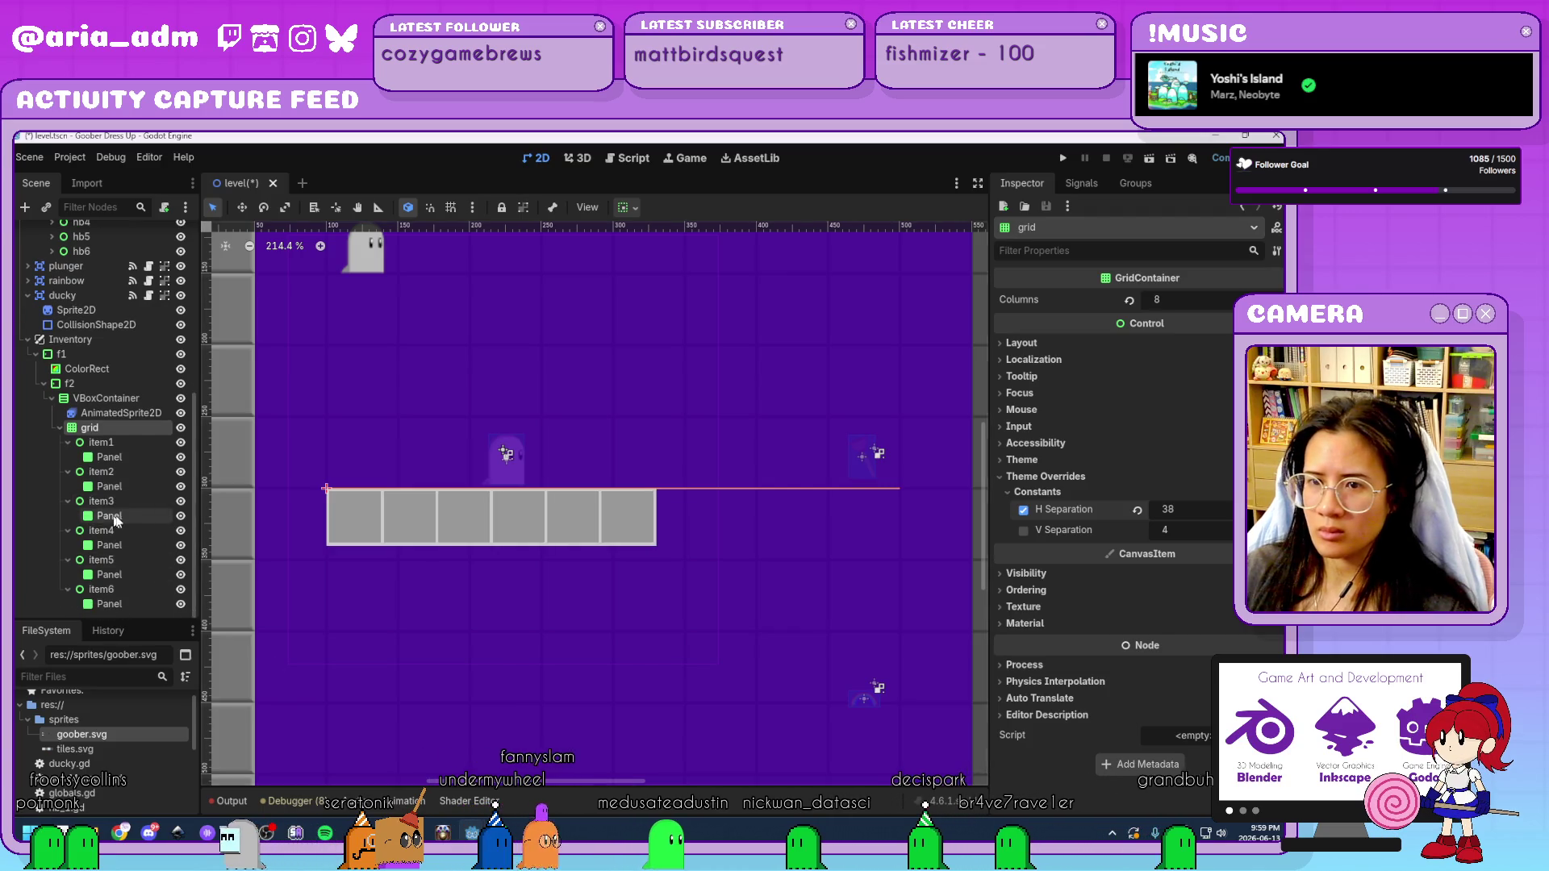
Duplicate item6 through item8 to complete the first row of eight and start a second row.
{"action": "left_click", "coordinate": [133, 588]}
{"action": "key", "text": "ctrl+d"}
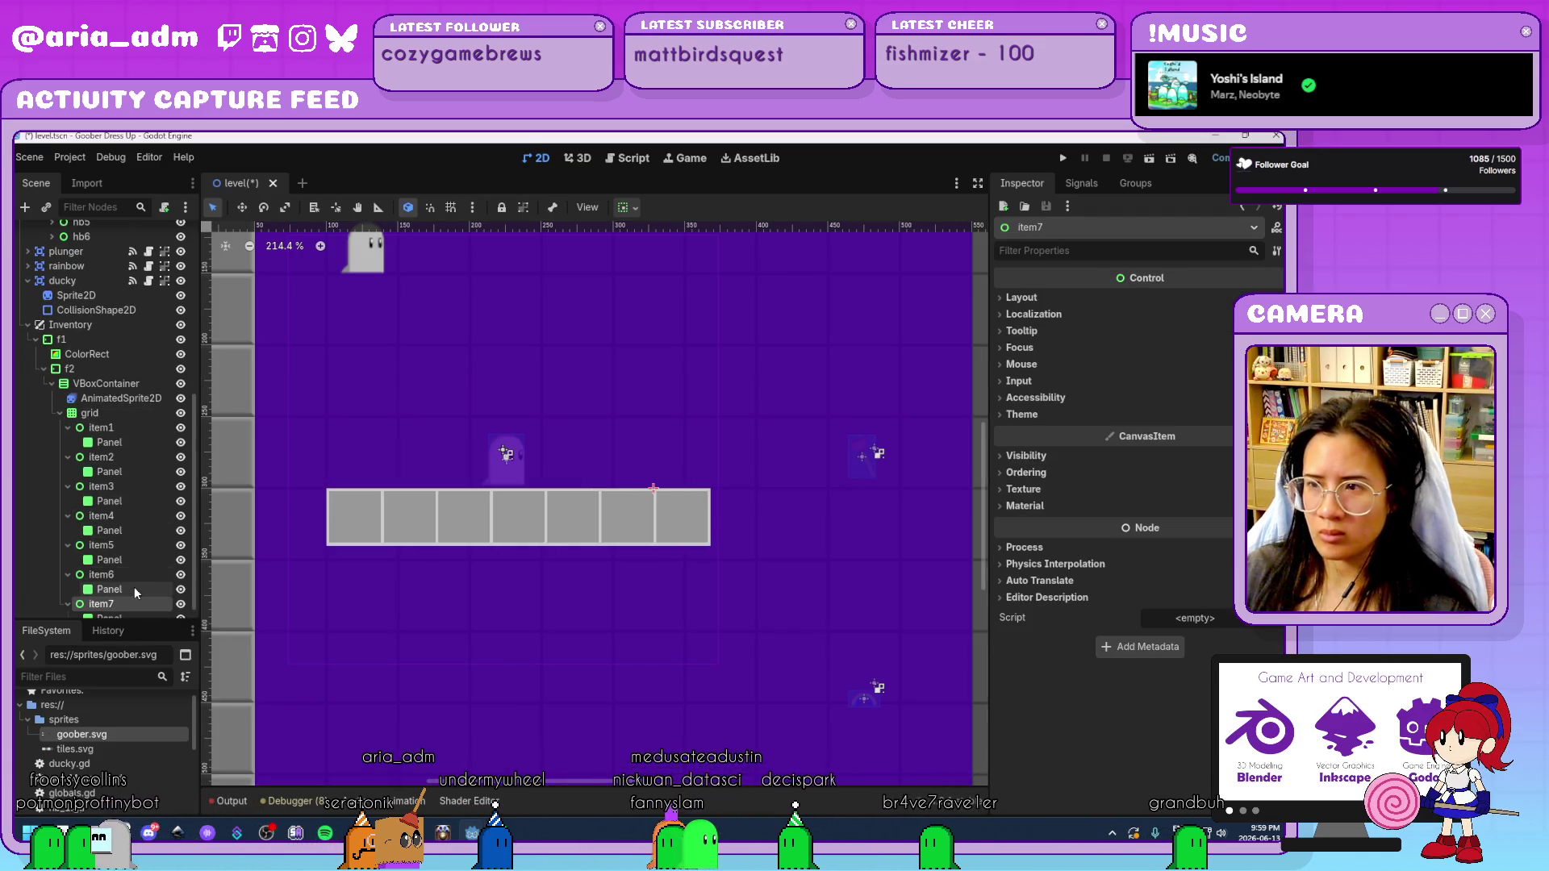
{"action": "key", "text": "ctrl+d"}
{"action": "scroll", "coordinate": [776, 560], "scroll_direction": "down", "scroll_amount": 2}
{"action": "scroll", "coordinate": [776, 560], "scroll_direction": "down", "scroll_amount": 5}
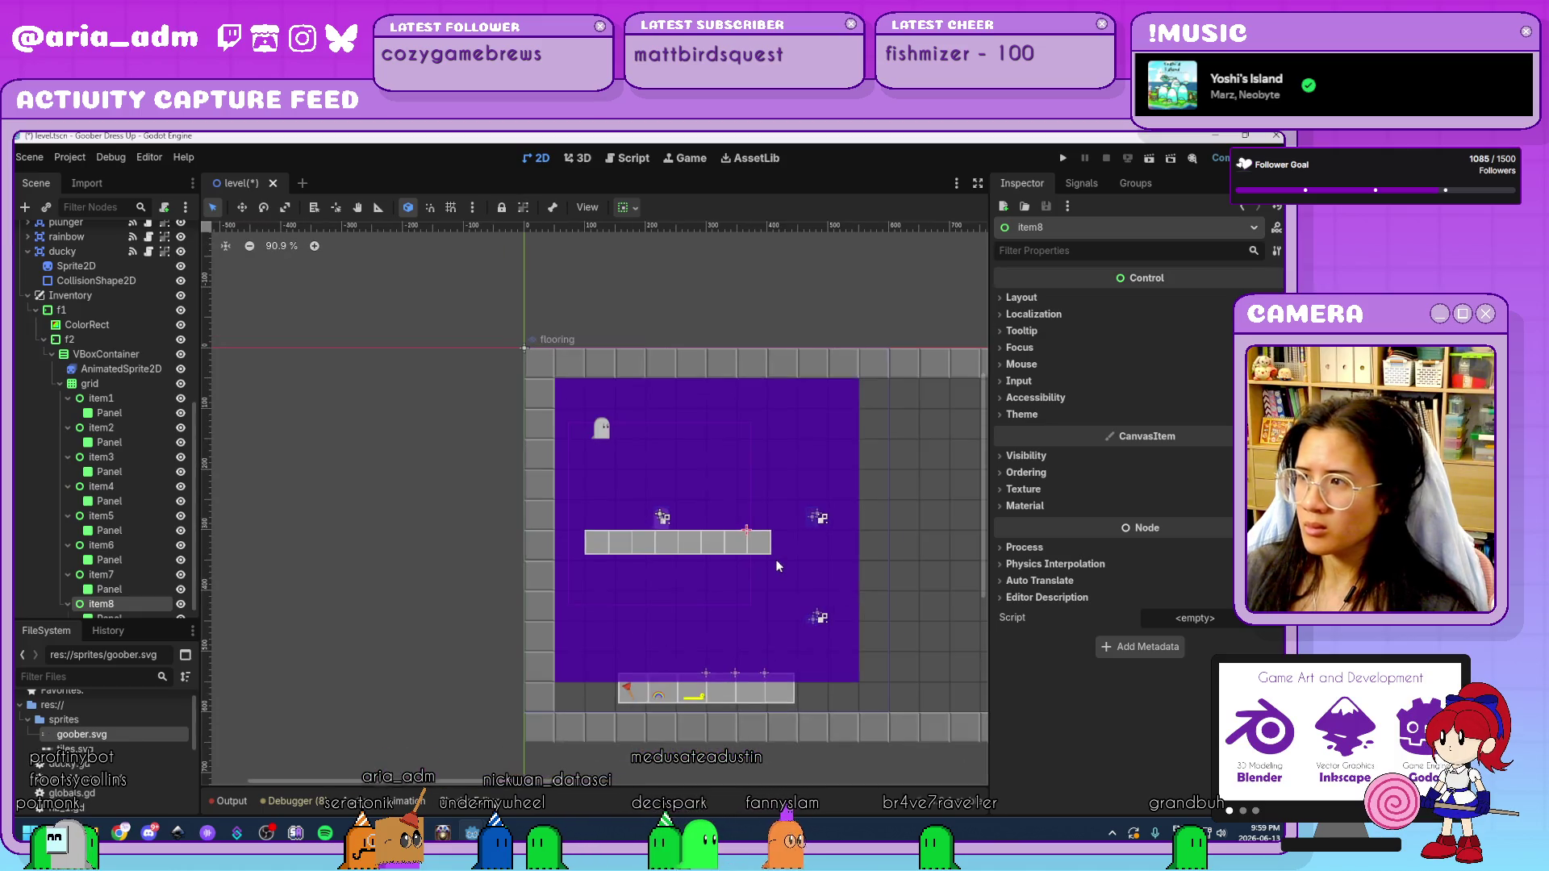
{"action": "scroll", "coordinate": [776, 559], "scroll_direction": "up", "scroll_amount": 4}
{"action": "left_click", "coordinate": [114, 381]}
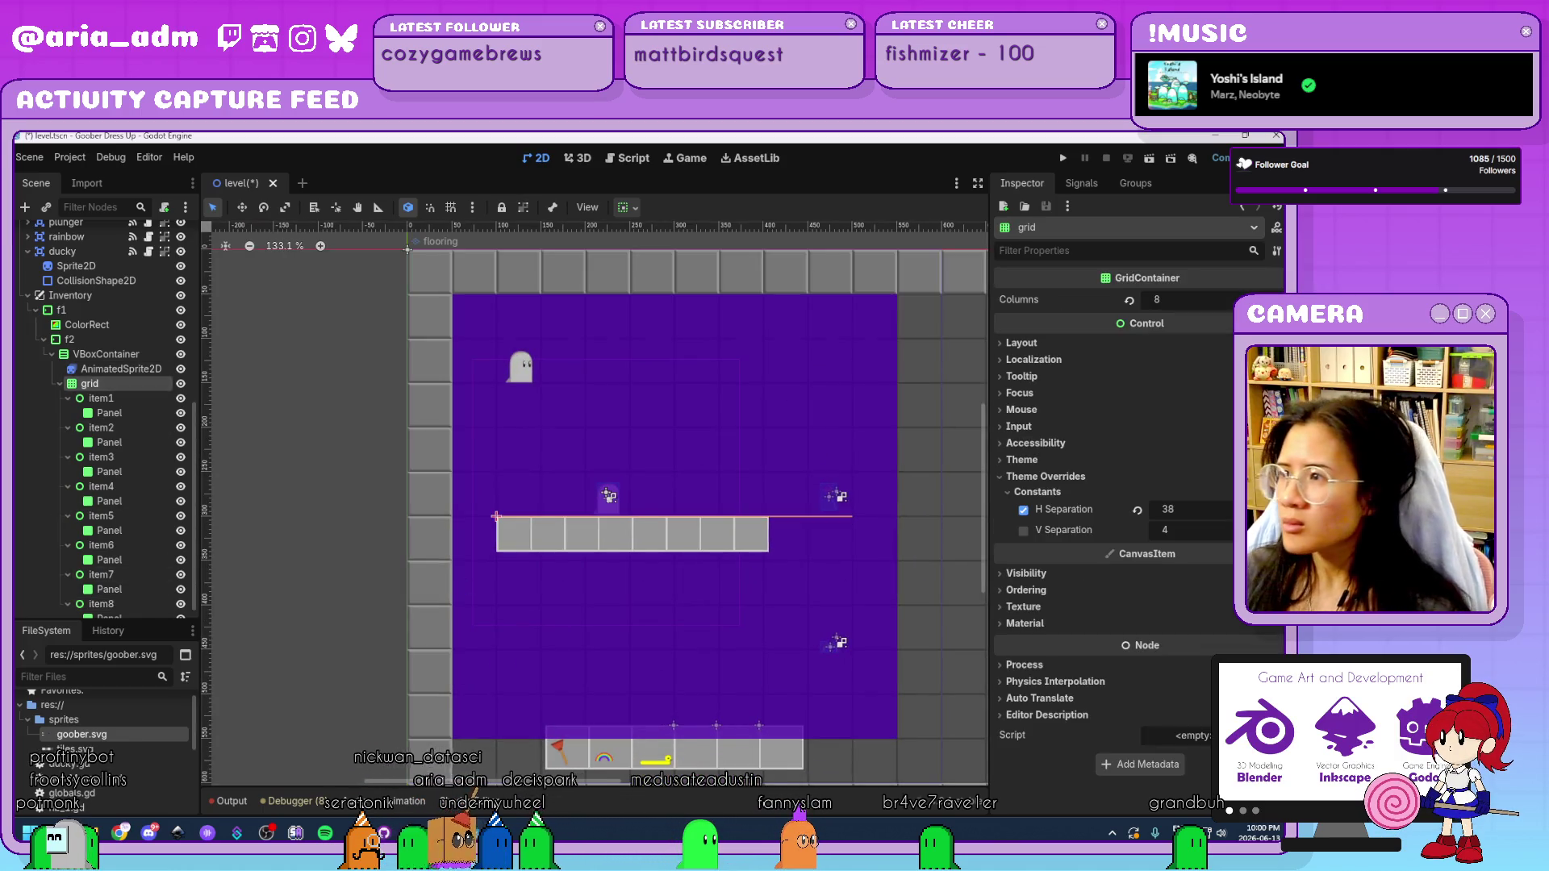
{"action": "scroll", "coordinate": [129, 563], "scroll_direction": "down", "scroll_amount": 1}
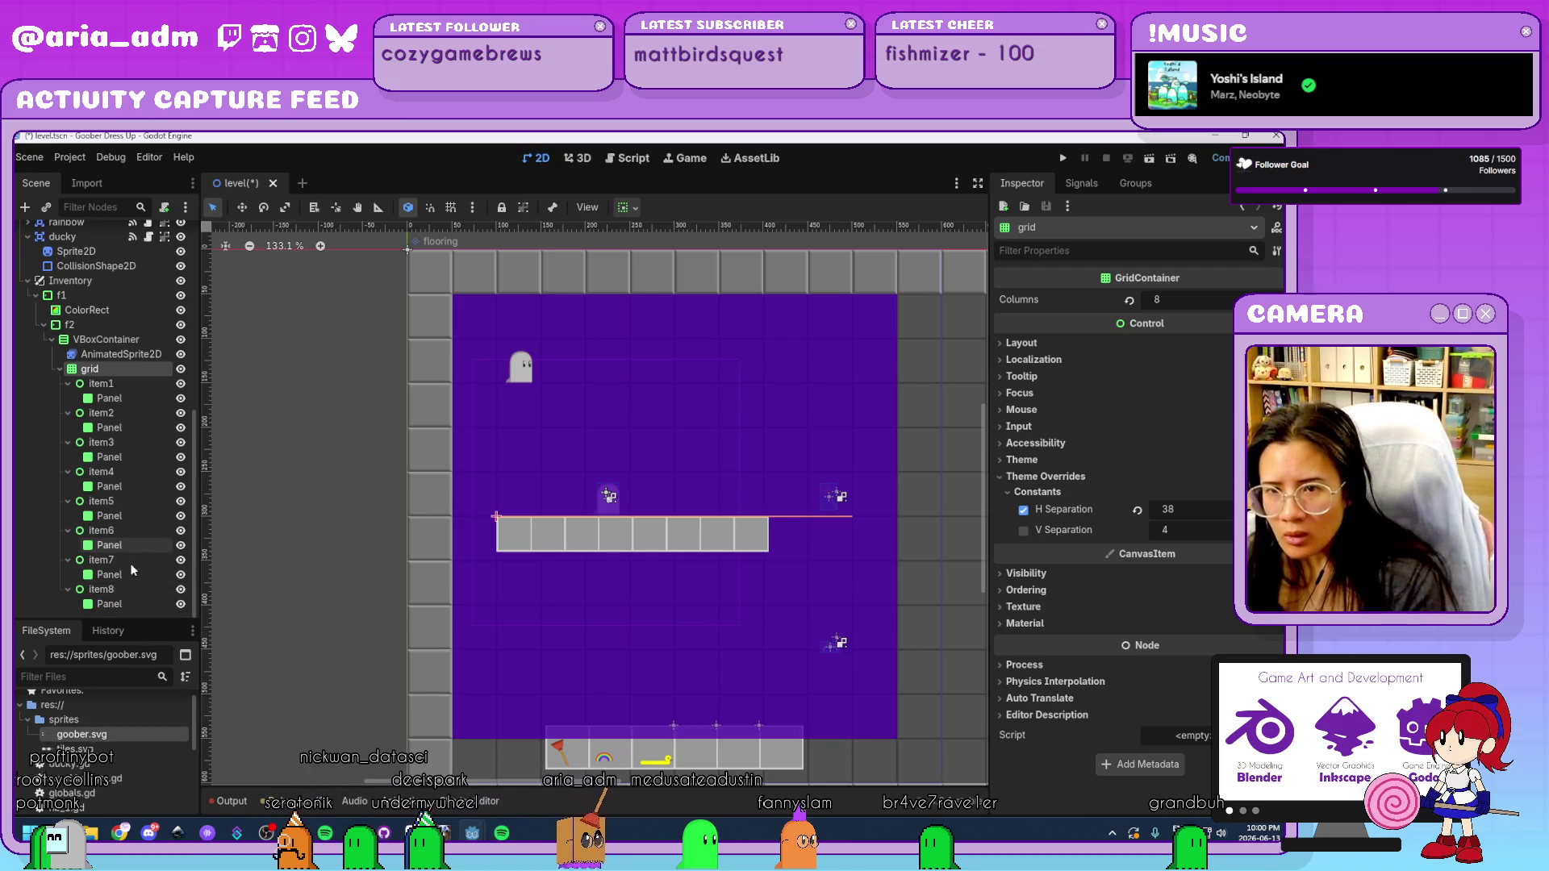
{"action": "left_click", "coordinate": [136, 592]}
{"action": "key", "text": "ctrl+d"}
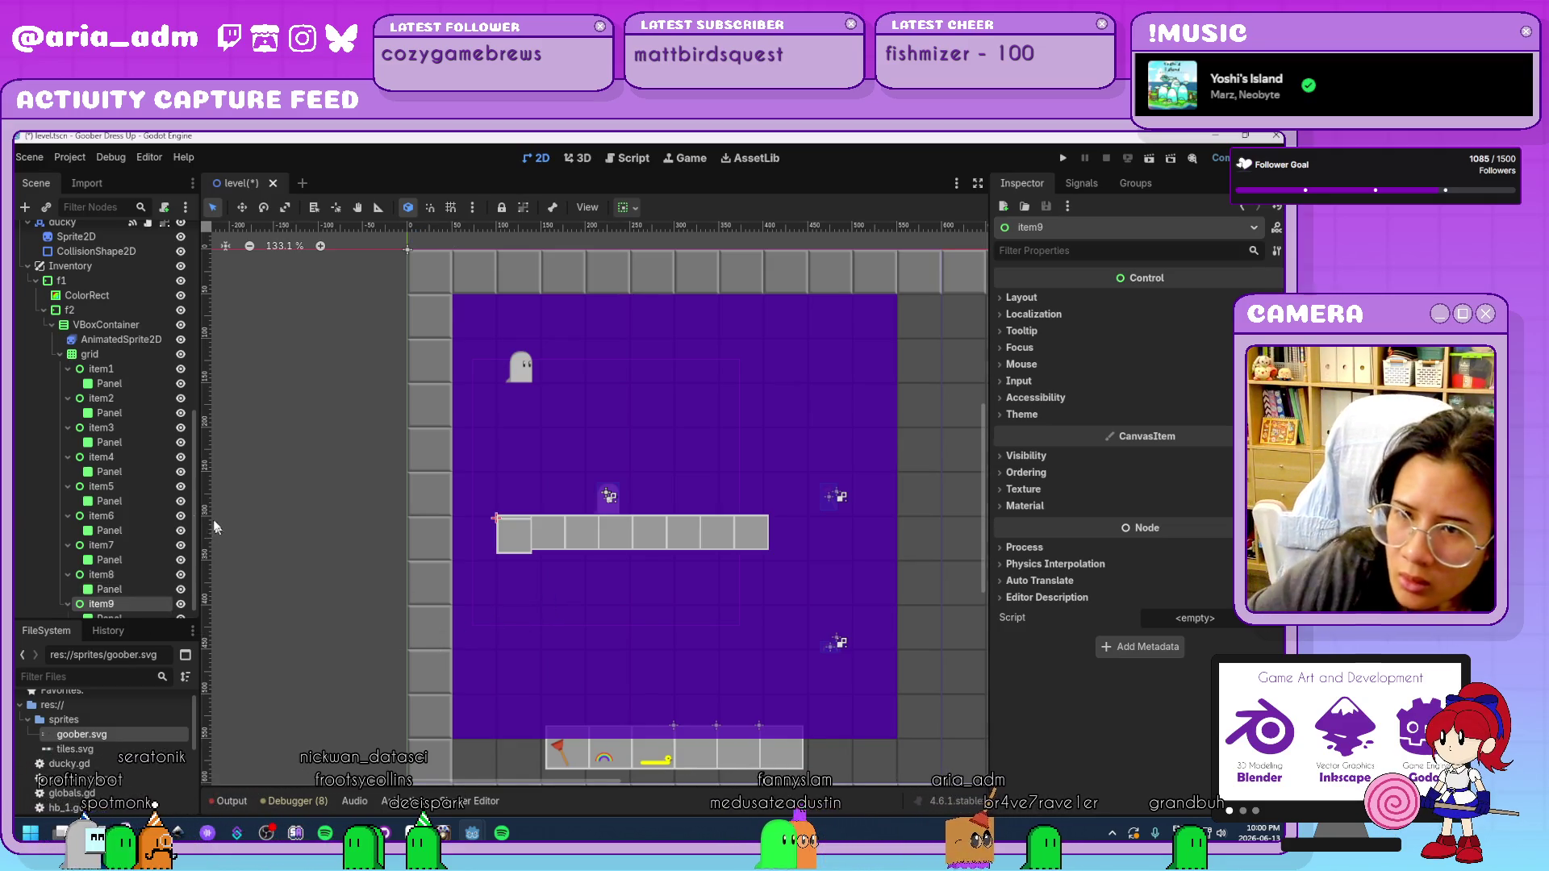
Inspect the f2 container's size and position transform values.
{"action": "left_click", "coordinate": [114, 312]}
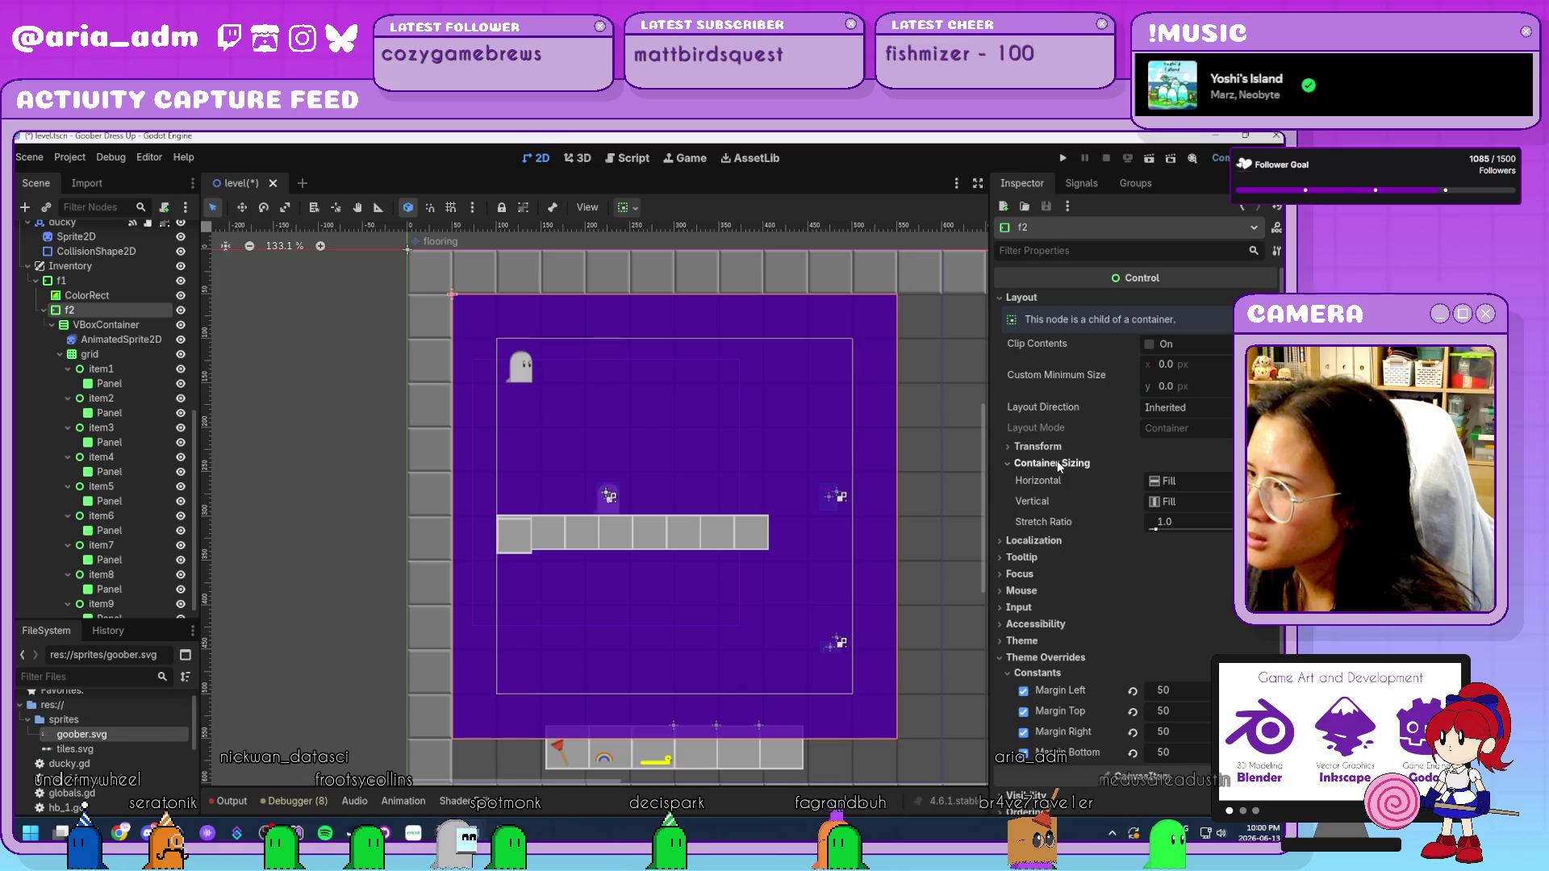
{"action": "left_click", "coordinate": [1041, 447]}
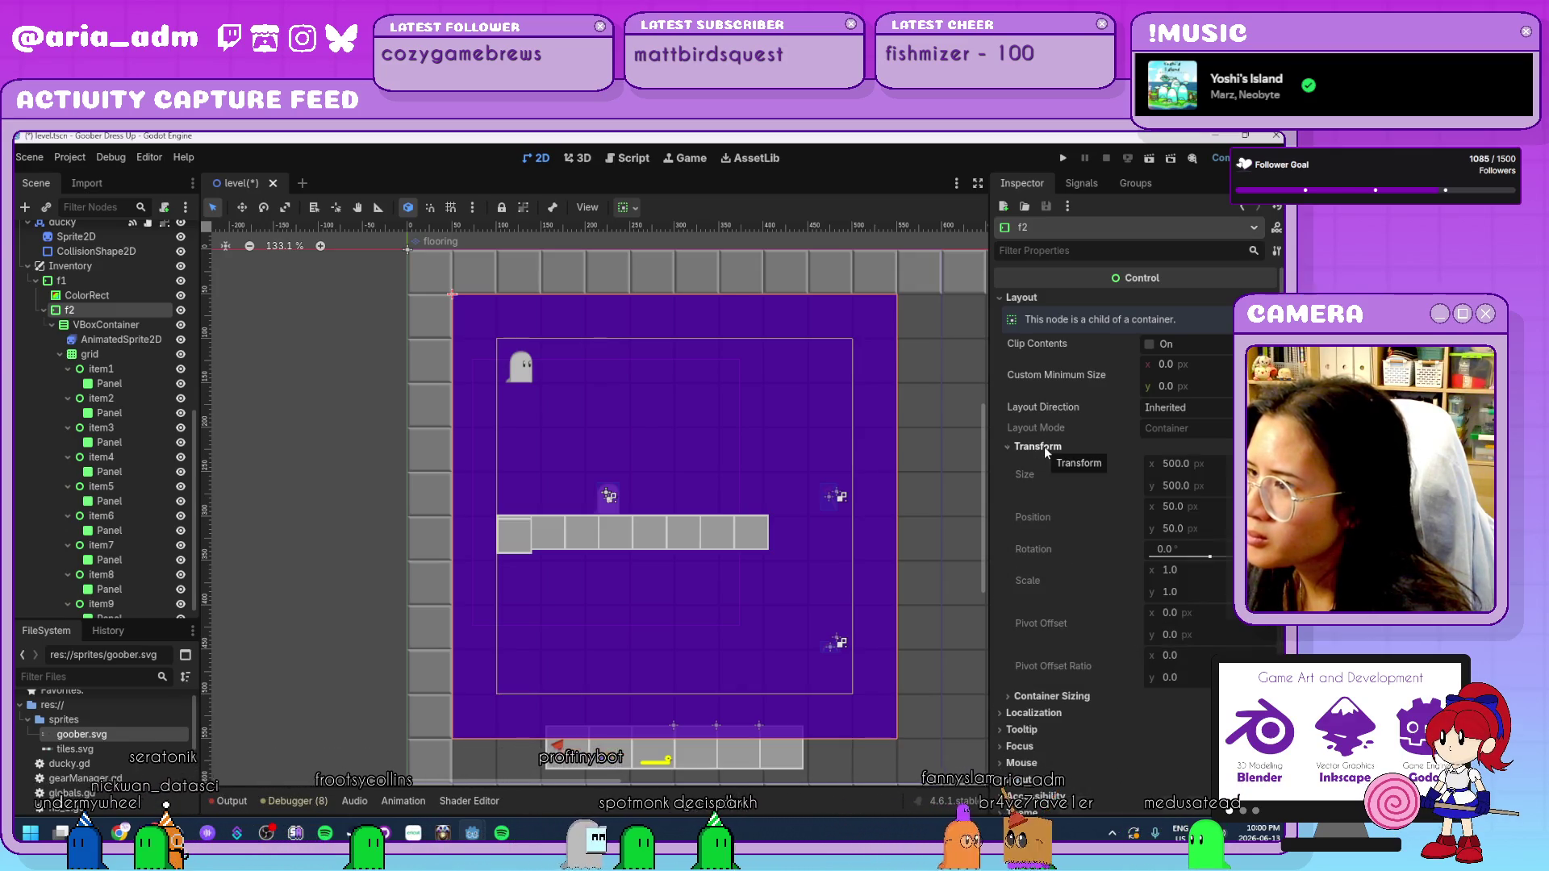
{"action": "left_click", "coordinate": [1044, 447]}
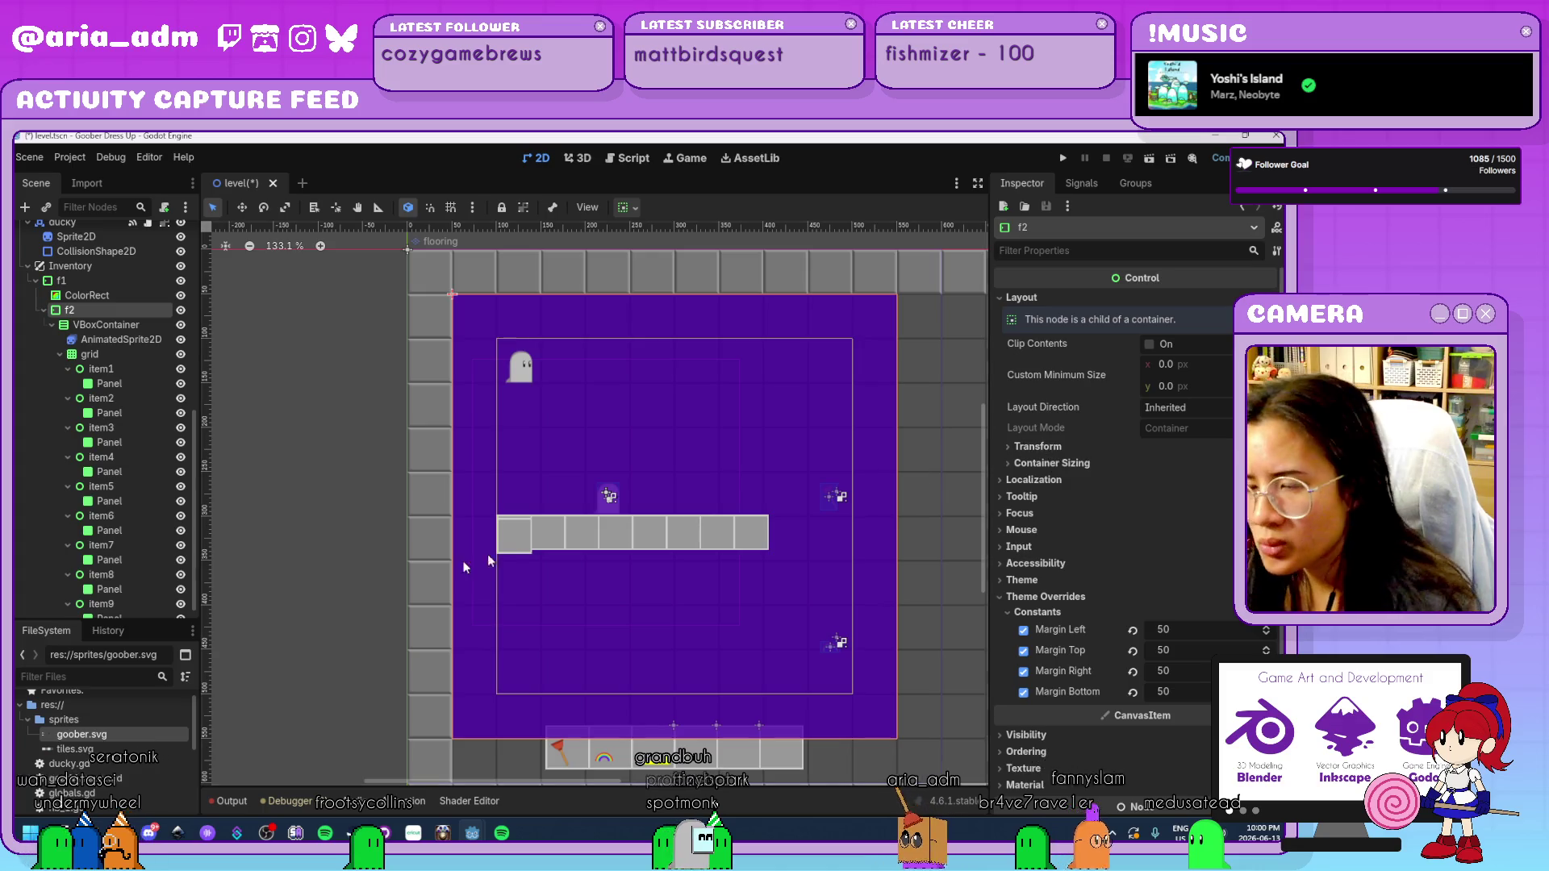
{"action": "scroll", "coordinate": [98, 539], "scroll_direction": "down", "scroll_amount": 1}
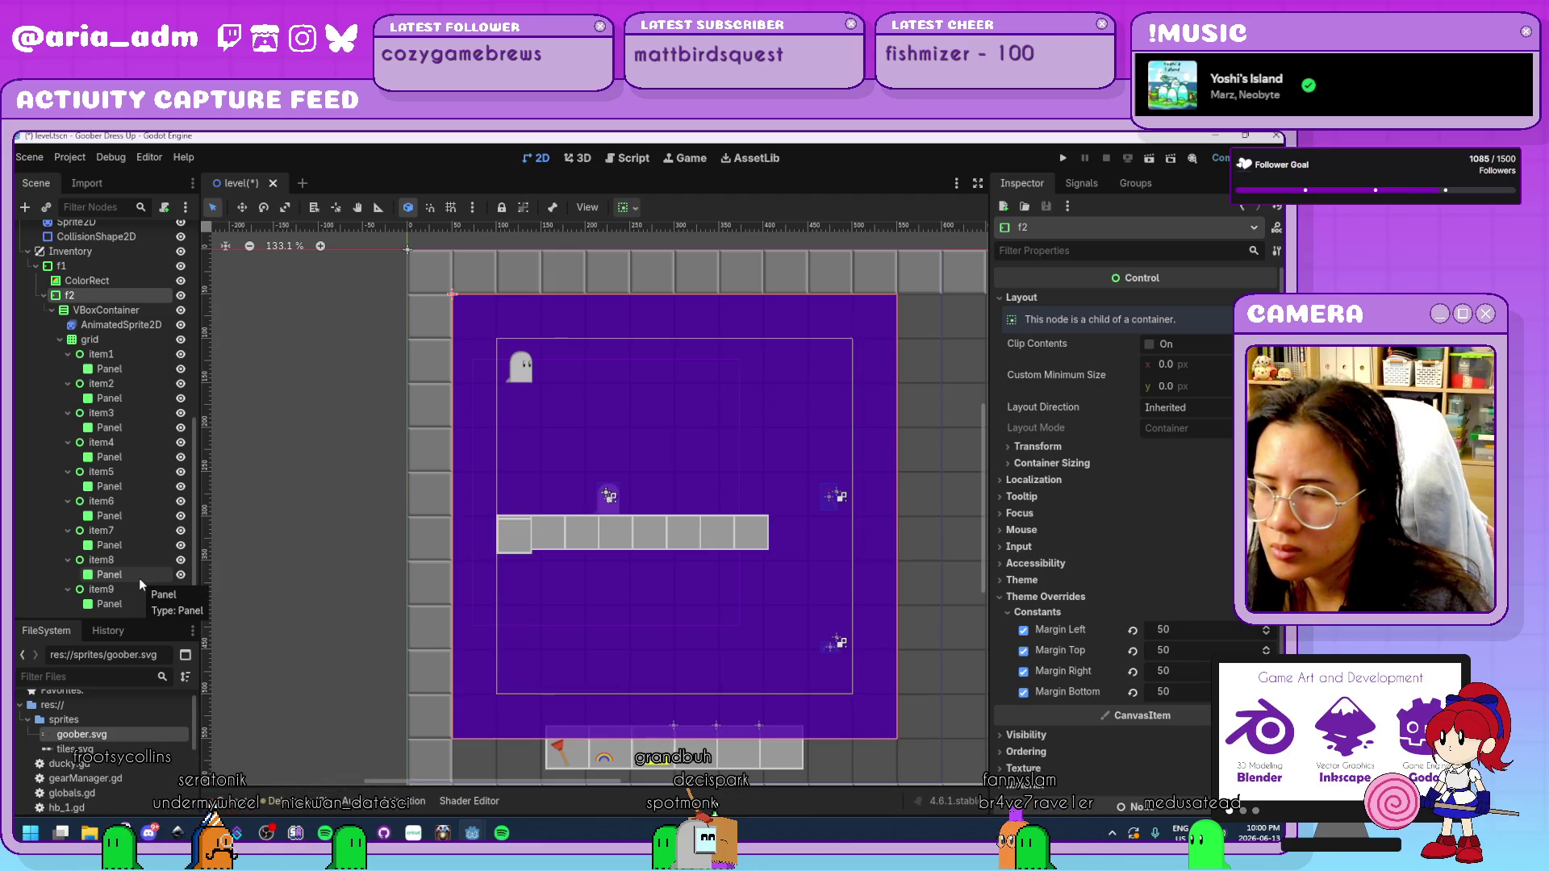
{"action": "scroll", "coordinate": [139, 578], "scroll_direction": "up", "scroll_amount": 5}
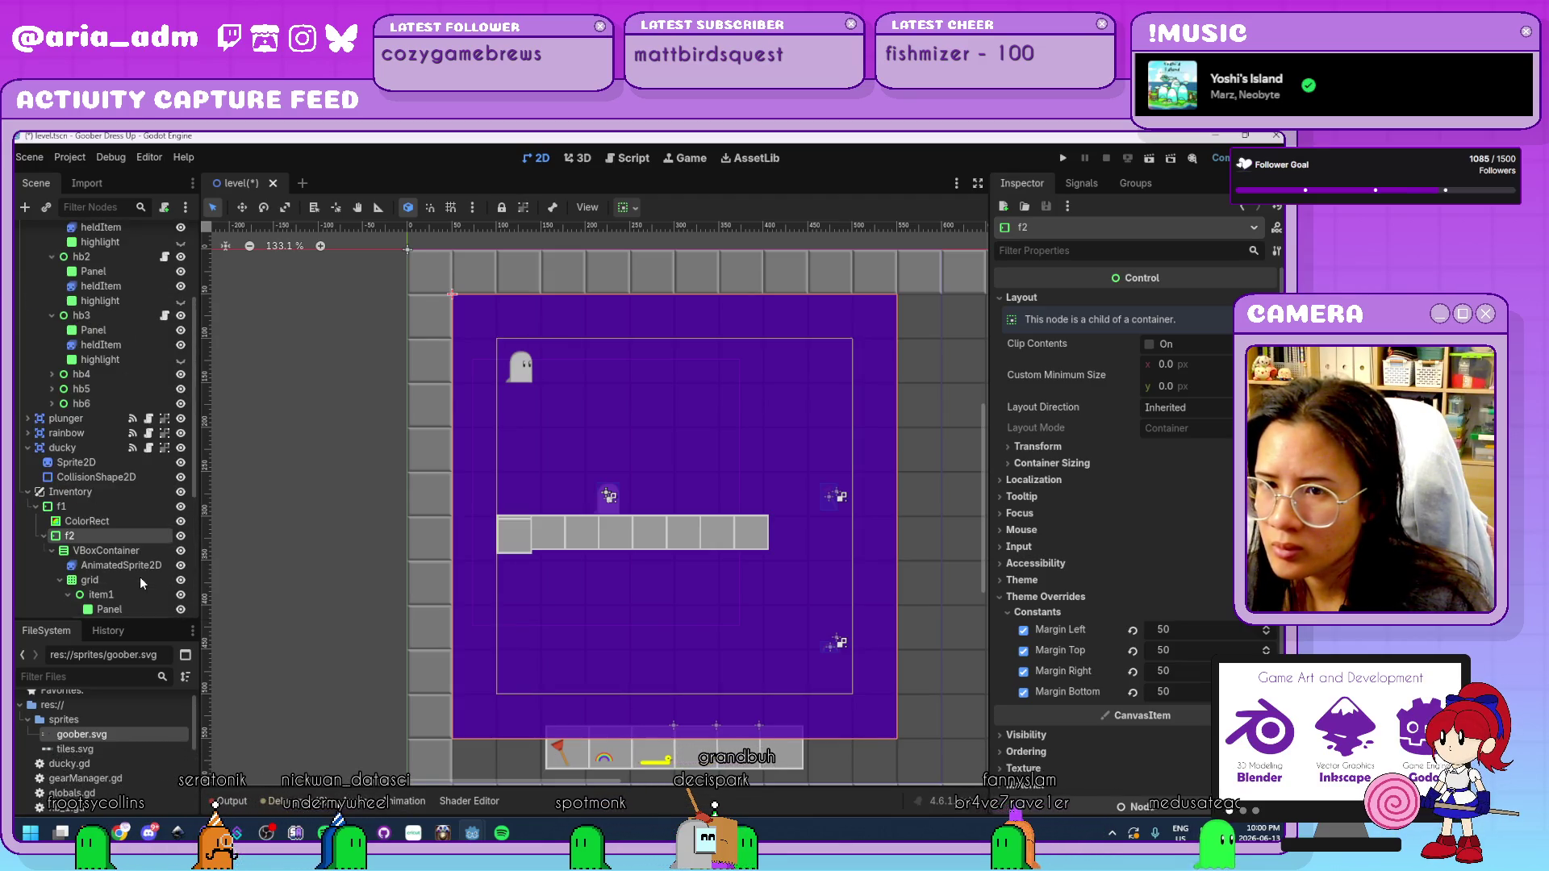
{"action": "scroll", "coordinate": [140, 582], "scroll_direction": "down", "scroll_amount": 2}
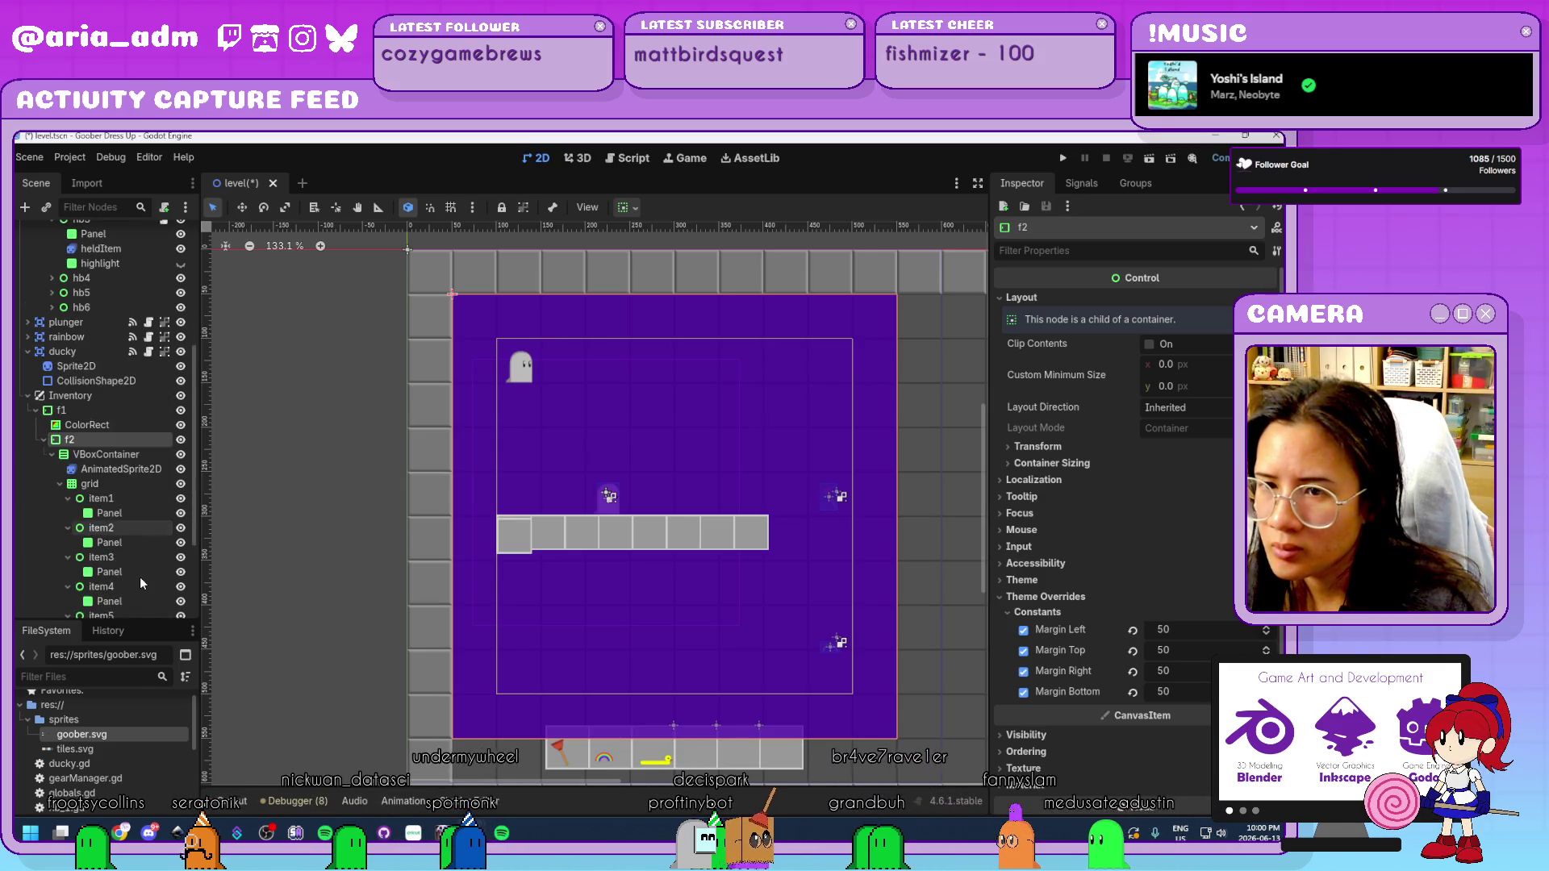
{"action": "scroll", "coordinate": [138, 578], "scroll_direction": "down", "scroll_amount": 2}
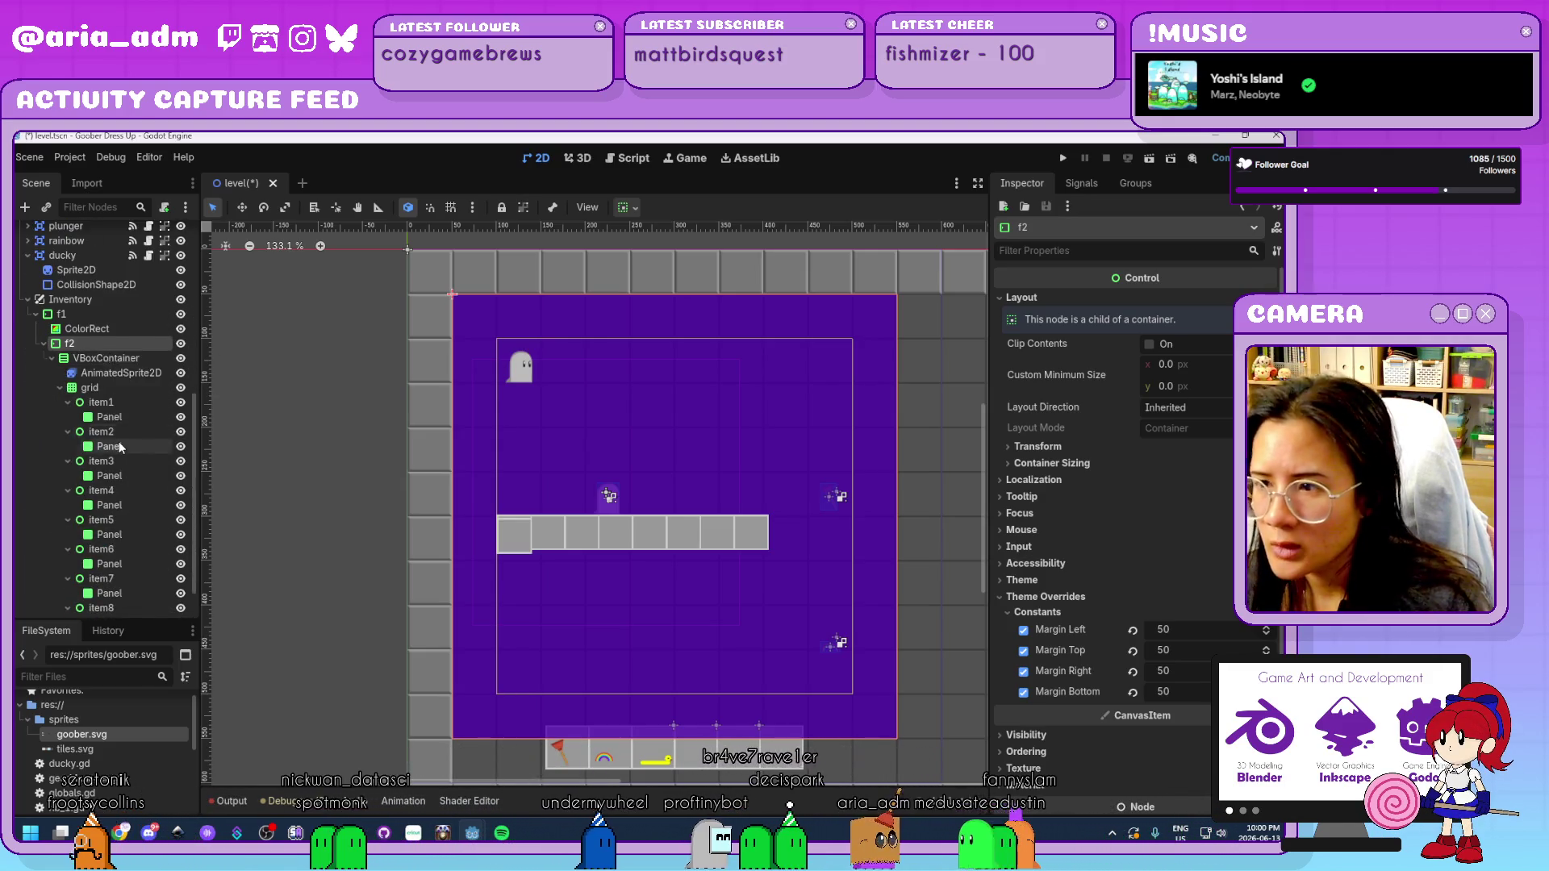
{"action": "scroll", "coordinate": [118, 442], "scroll_direction": "down", "scroll_amount": 1}
Enable the grid's V Separation override and raise it to 38.
{"action": "left_click", "coordinate": [105, 339]}
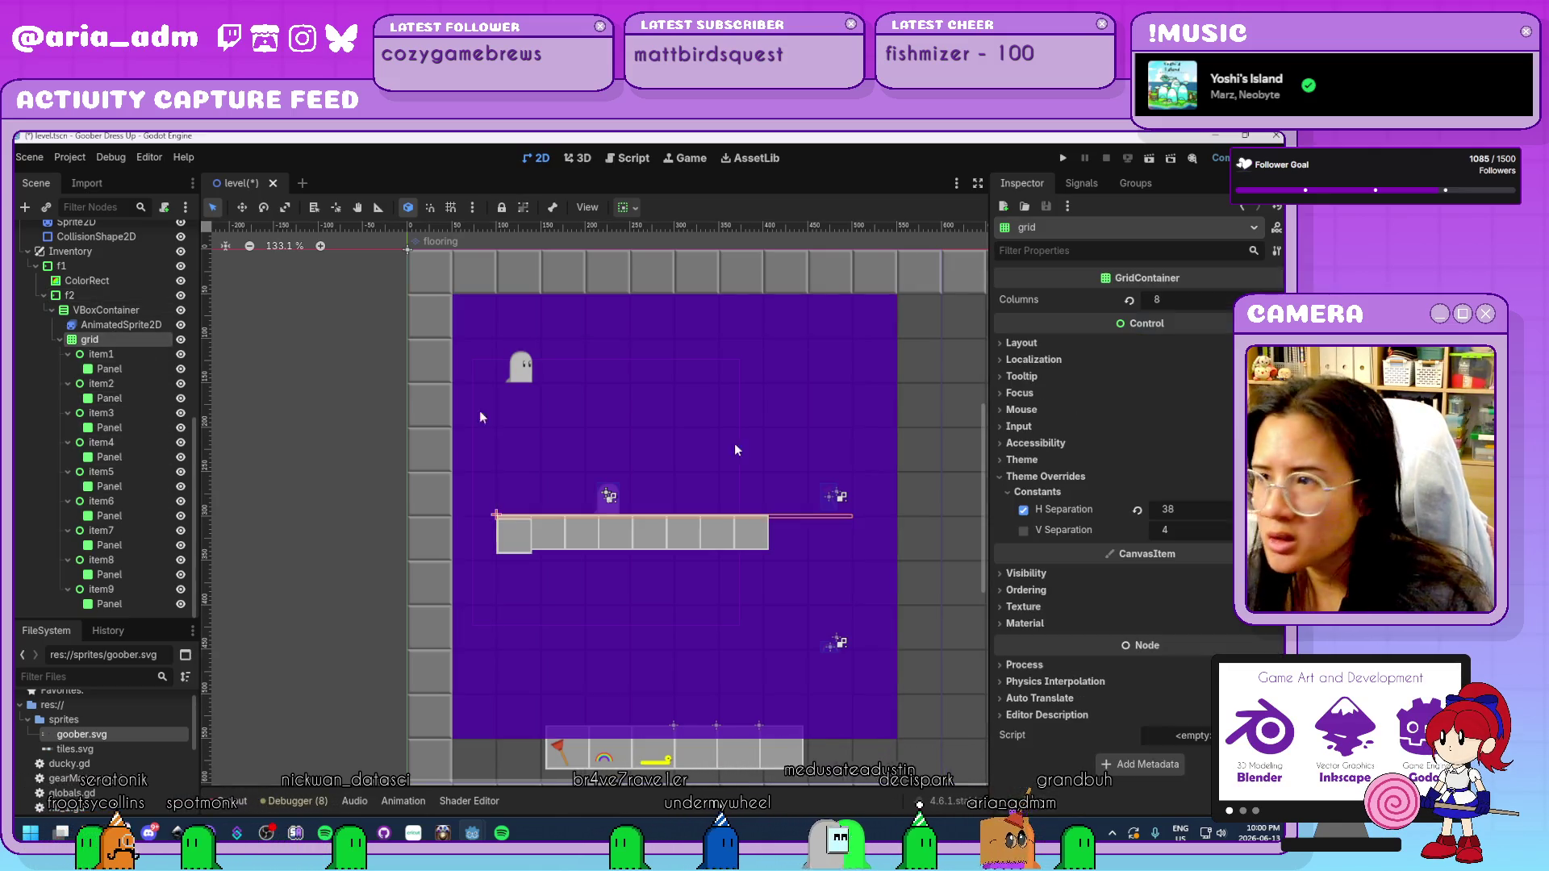
{"action": "left_click_drag", "start_coordinate": [1174, 530], "coordinate": [1216, 530]}
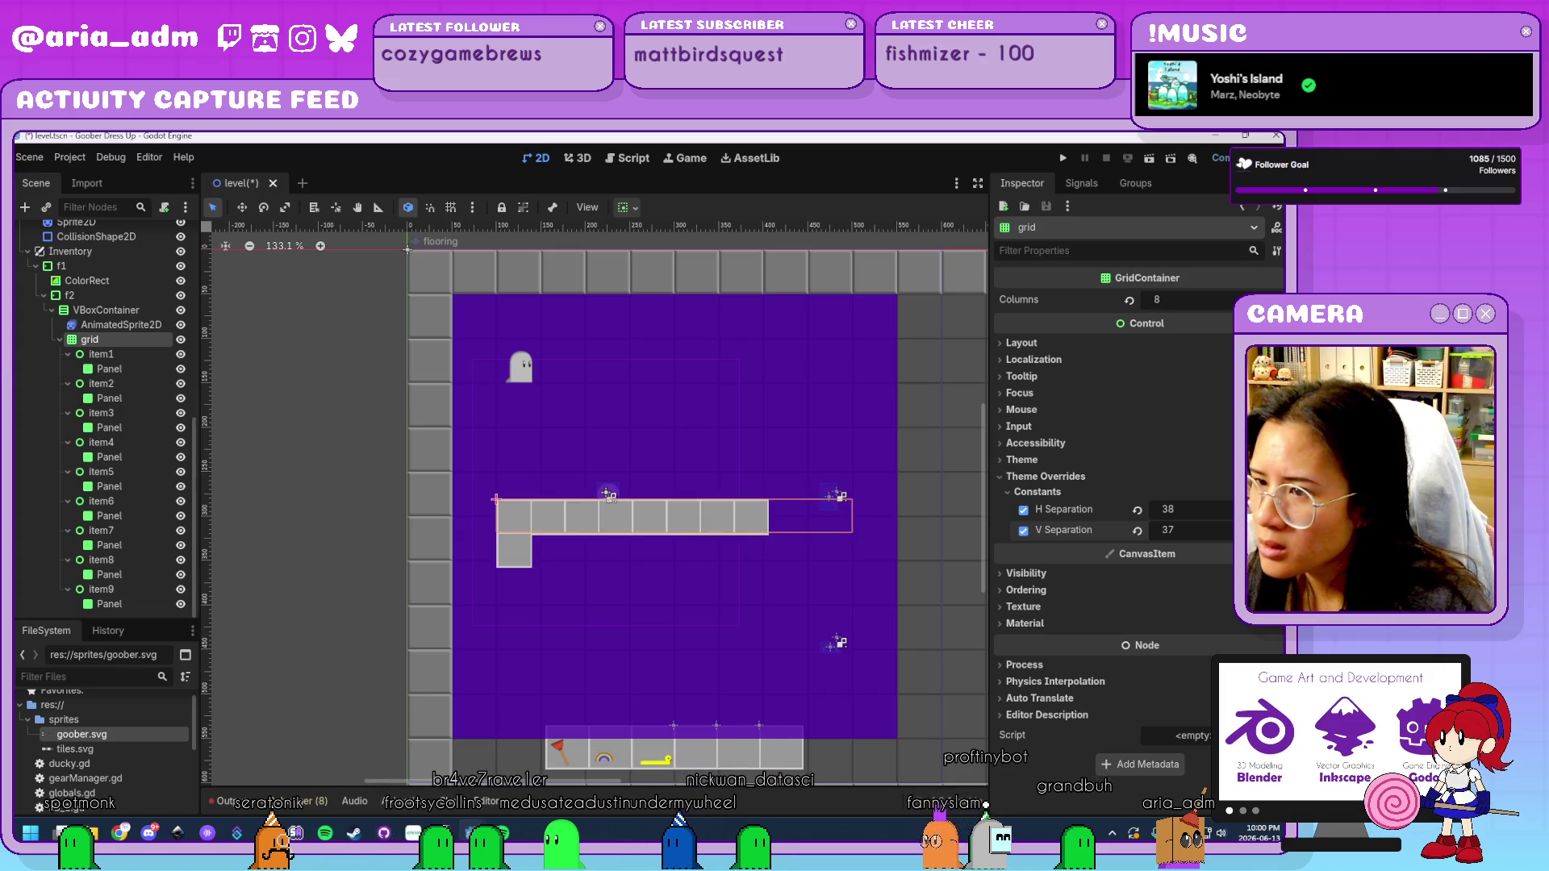
{"action": "scroll", "coordinate": [484, 533], "scroll_direction": "up", "scroll_amount": 10}
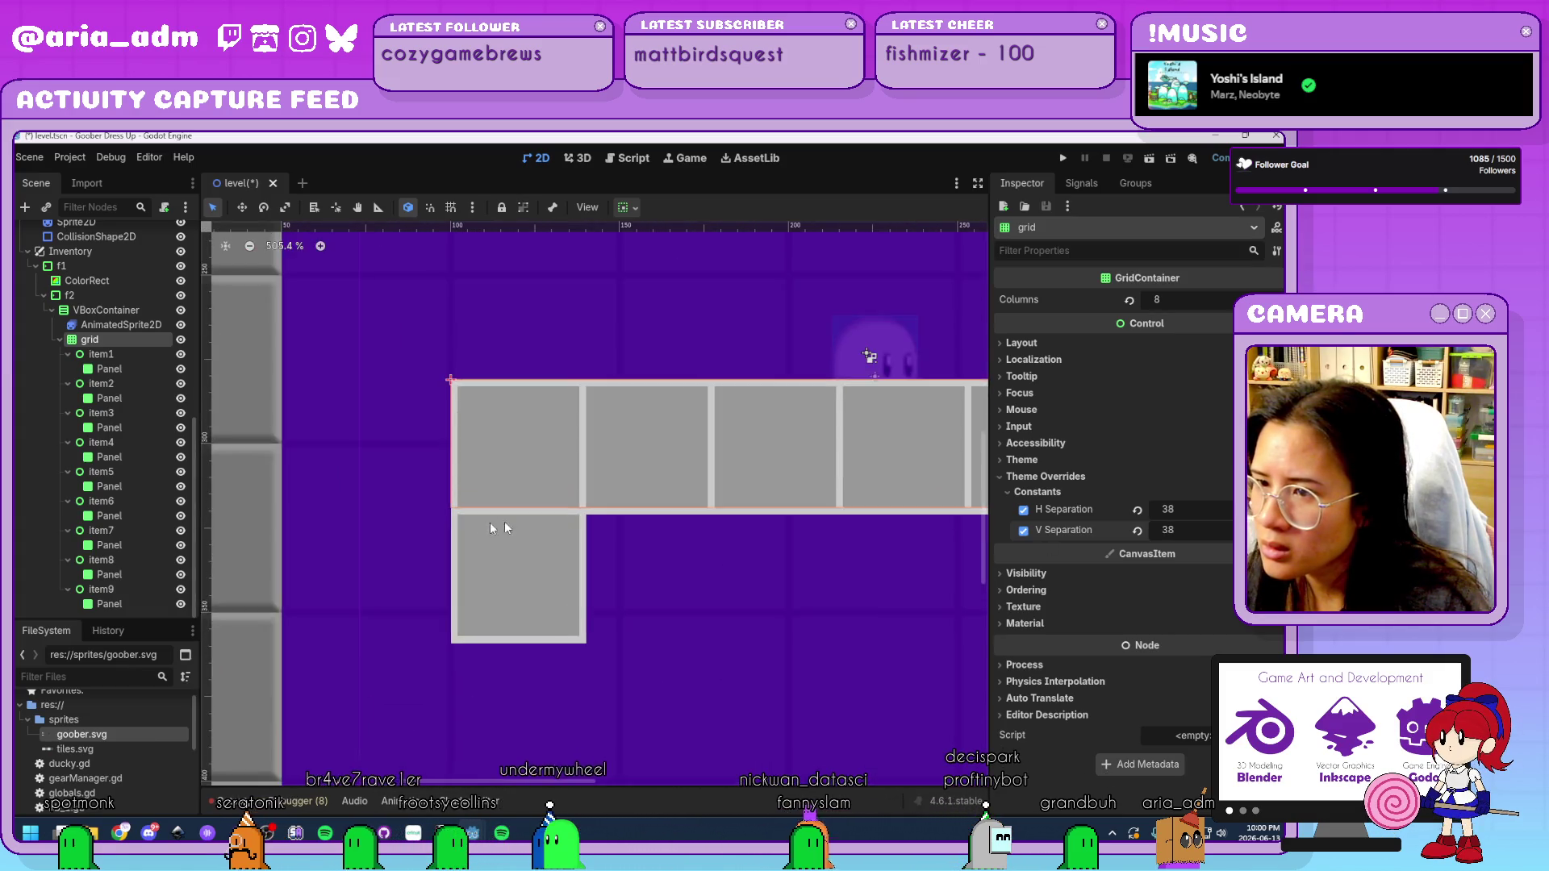
{"action": "scroll", "coordinate": [632, 537], "scroll_direction": "down", "scroll_amount": 10}
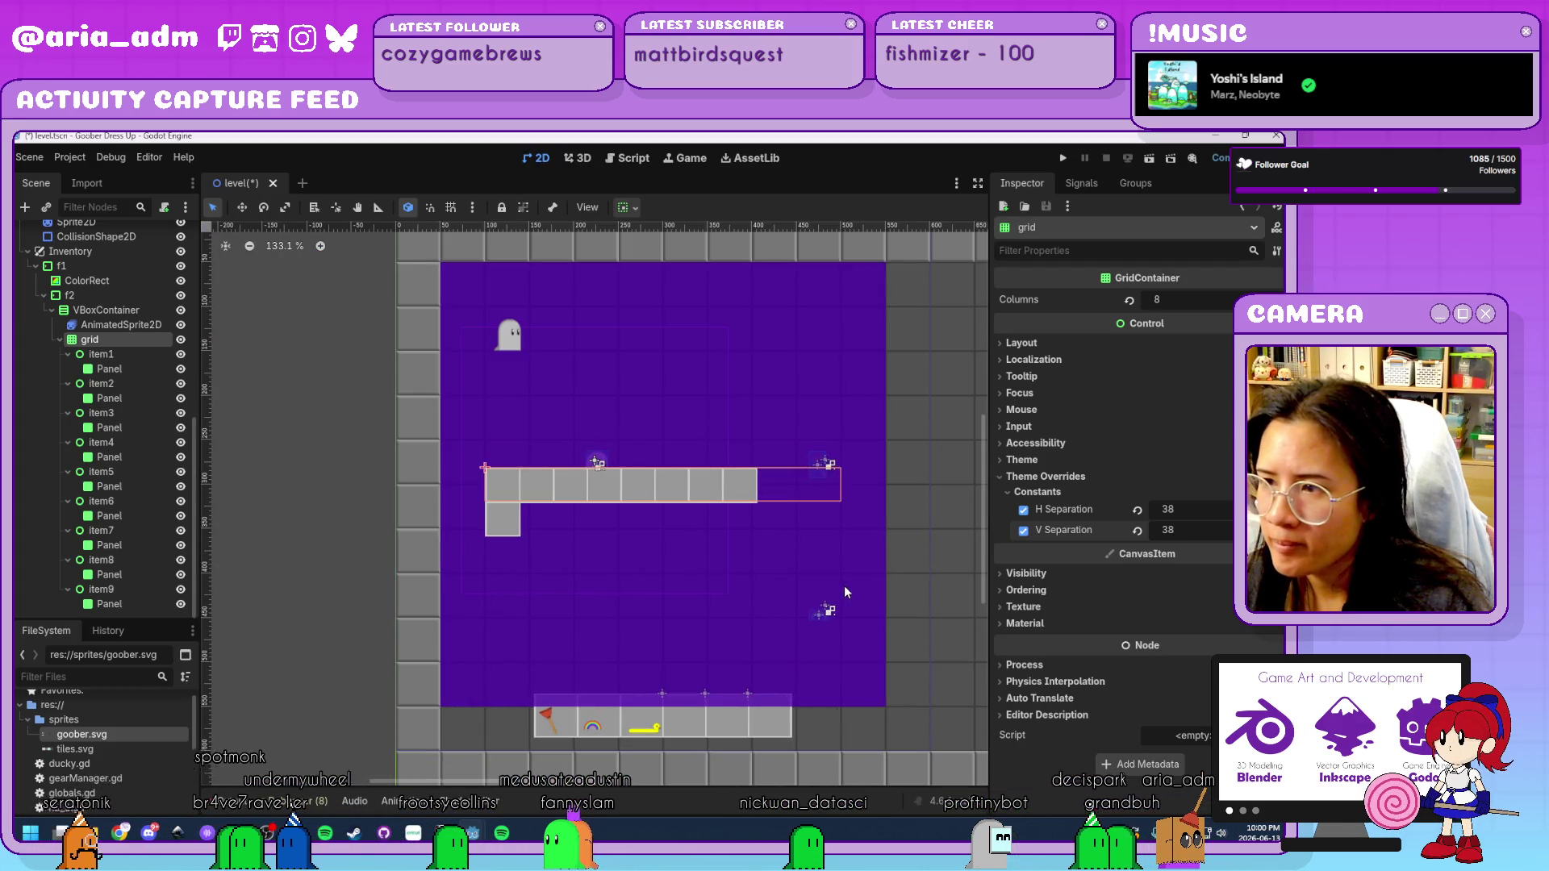
{"action": "scroll", "coordinate": [844, 586], "scroll_direction": "up", "scroll_amount": 1}
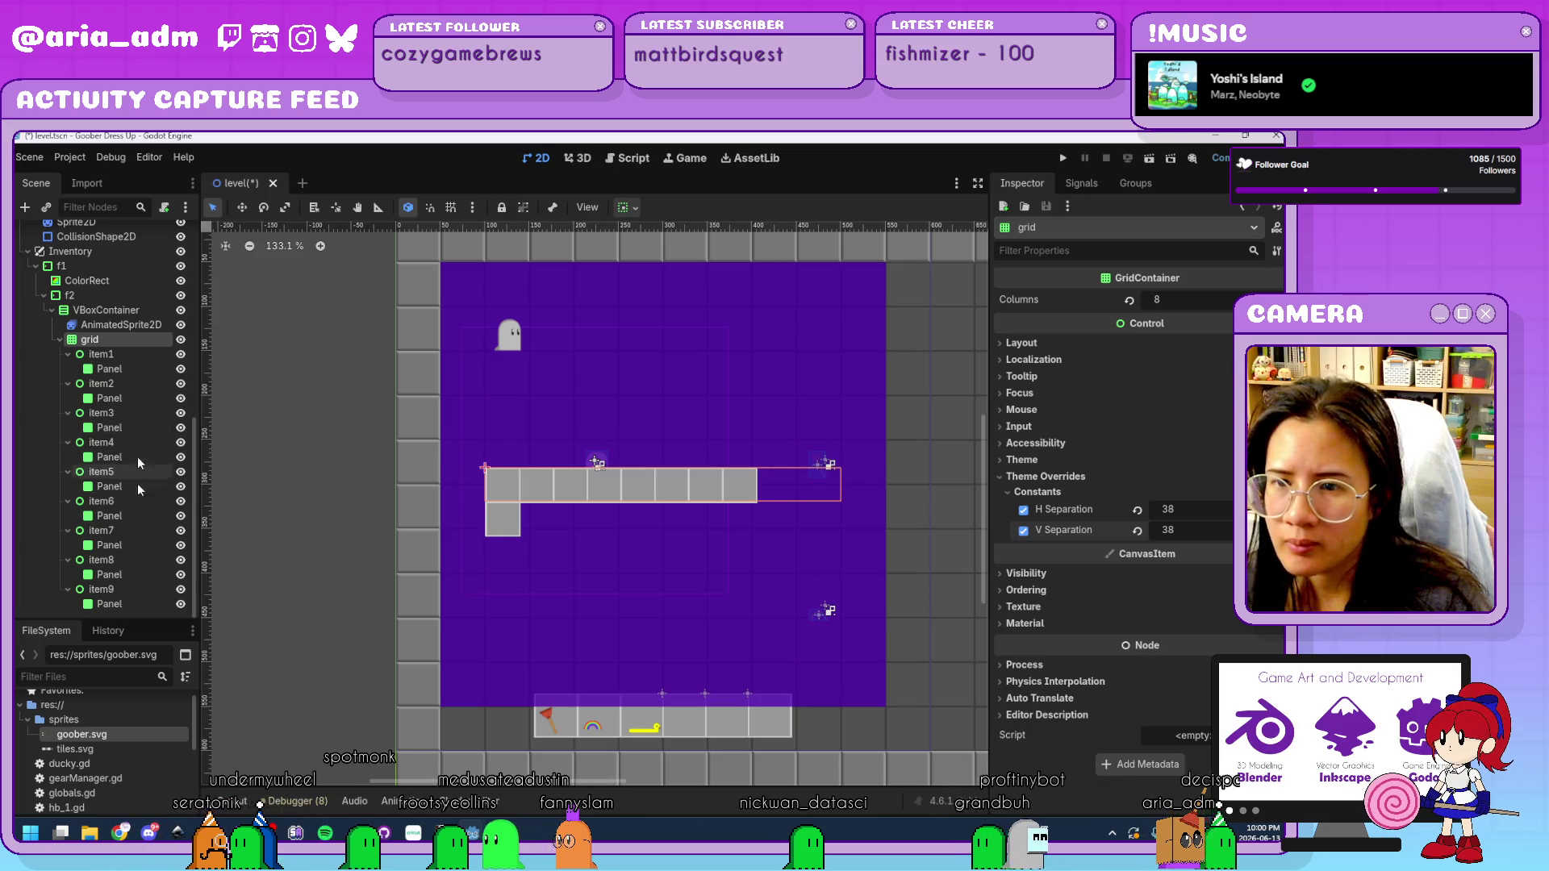
Duplicate item9 until the grid holds sixteen slots, item1 through item16.
{"action": "left_click", "coordinate": [139, 588]}
{"action": "key", "text": "ctrl+d"}
{"action": "key", "text": "ctrl+d"}
{"action": "key", "text": "ctrl+d"}
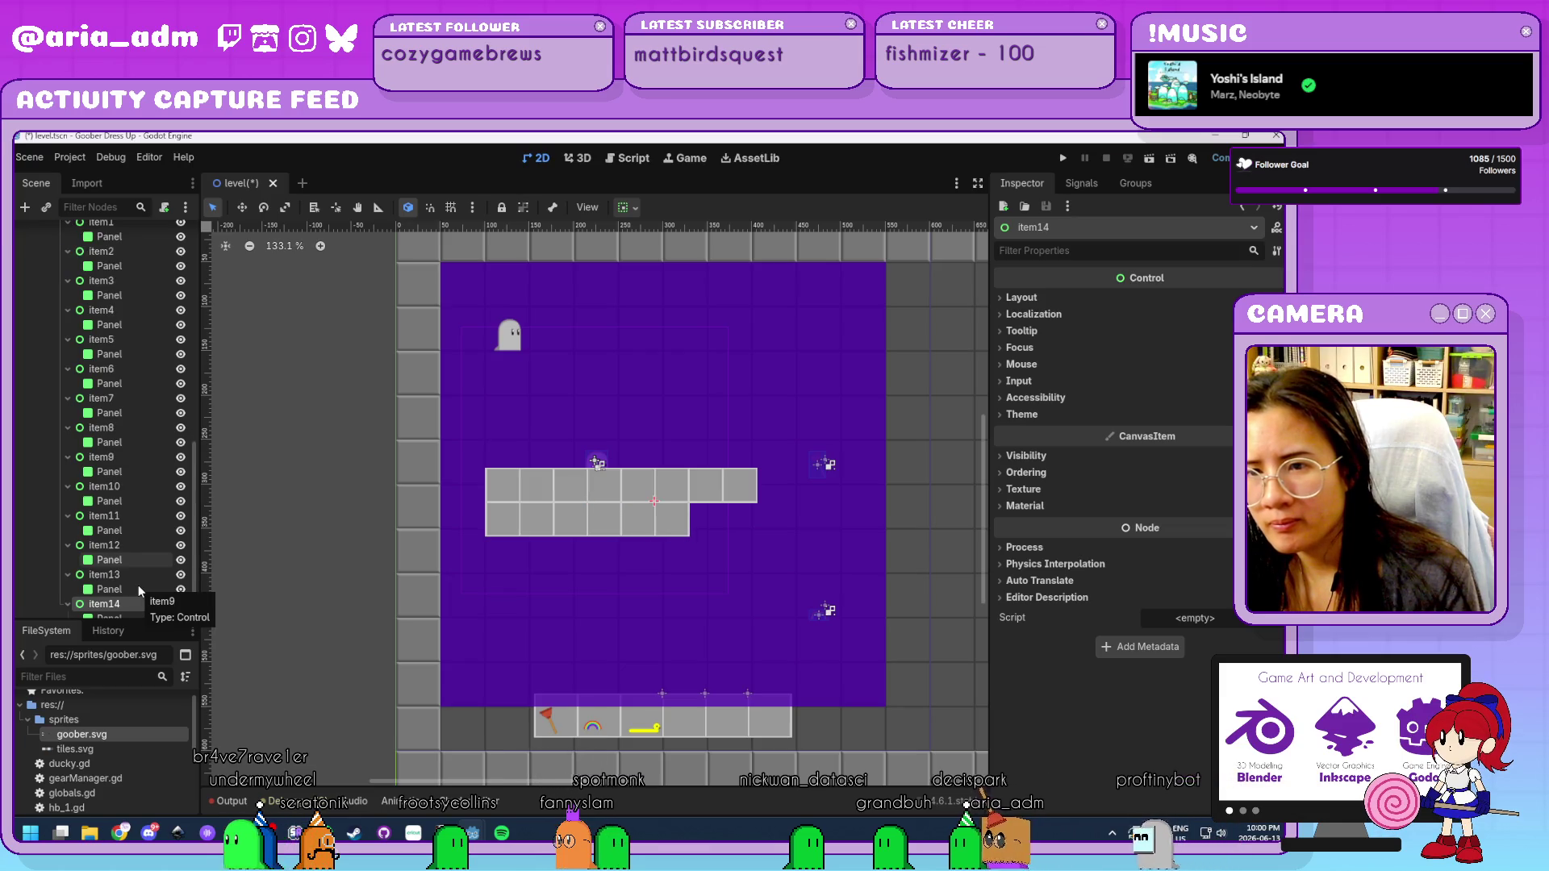
{"action": "key", "text": "ctrl+d"}
{"action": "key", "text": "ctrl+d"}
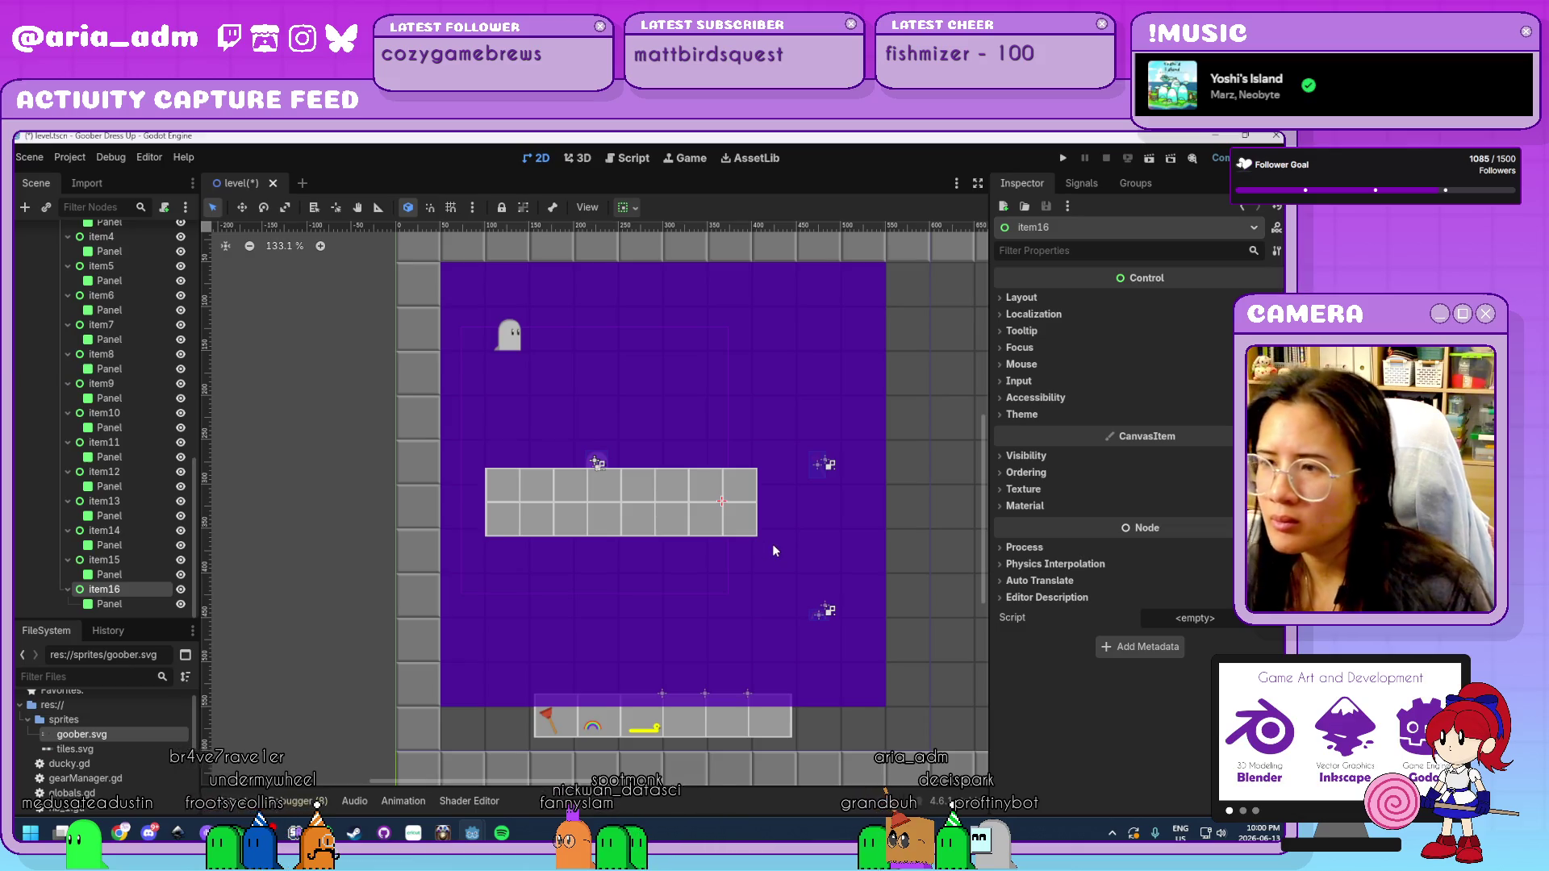
{"action": "scroll", "coordinate": [98, 479], "scroll_direction": "up", "scroll_amount": 10}
{"action": "left_click", "coordinate": [99, 473]}
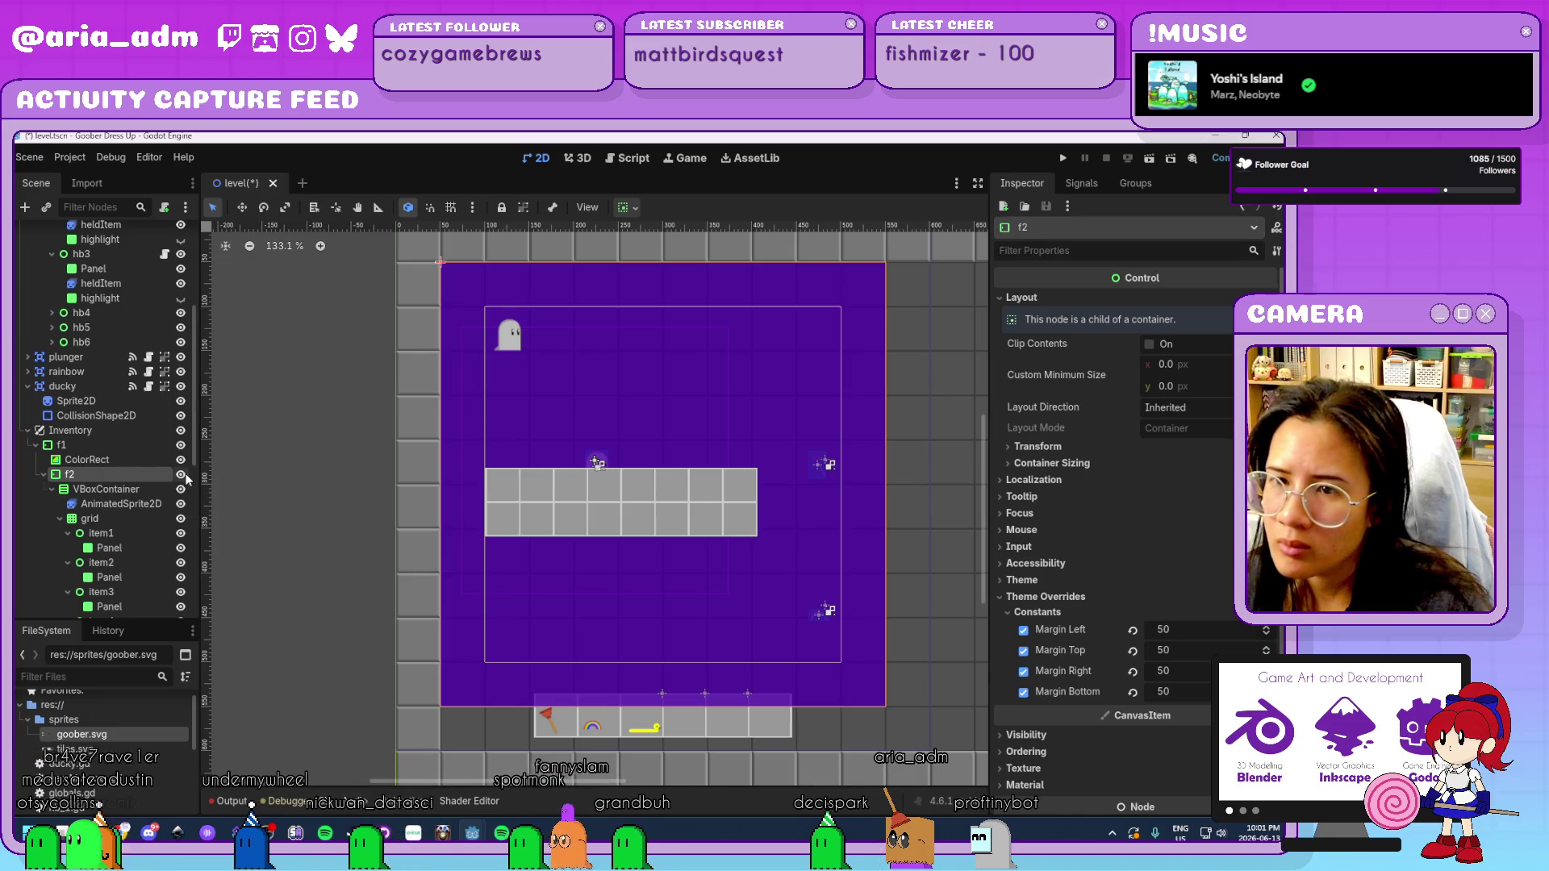
Review child alignment and layout direction, keeping layout direction as Inherited.
{"action": "left_click", "coordinate": [637, 208]}
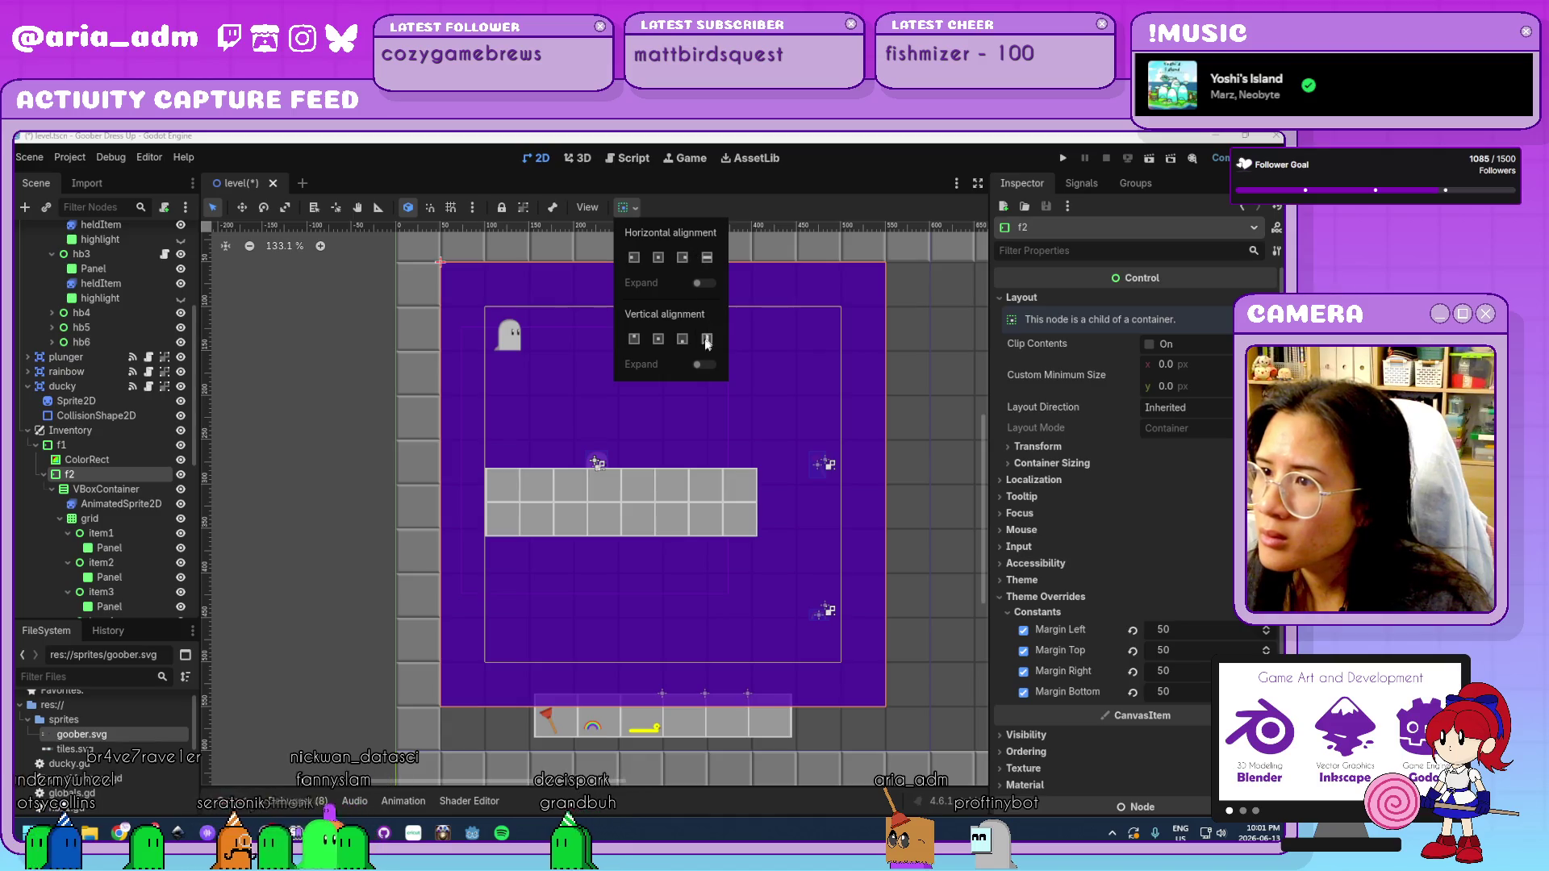
{"action": "left_click", "coordinate": [1097, 452]}
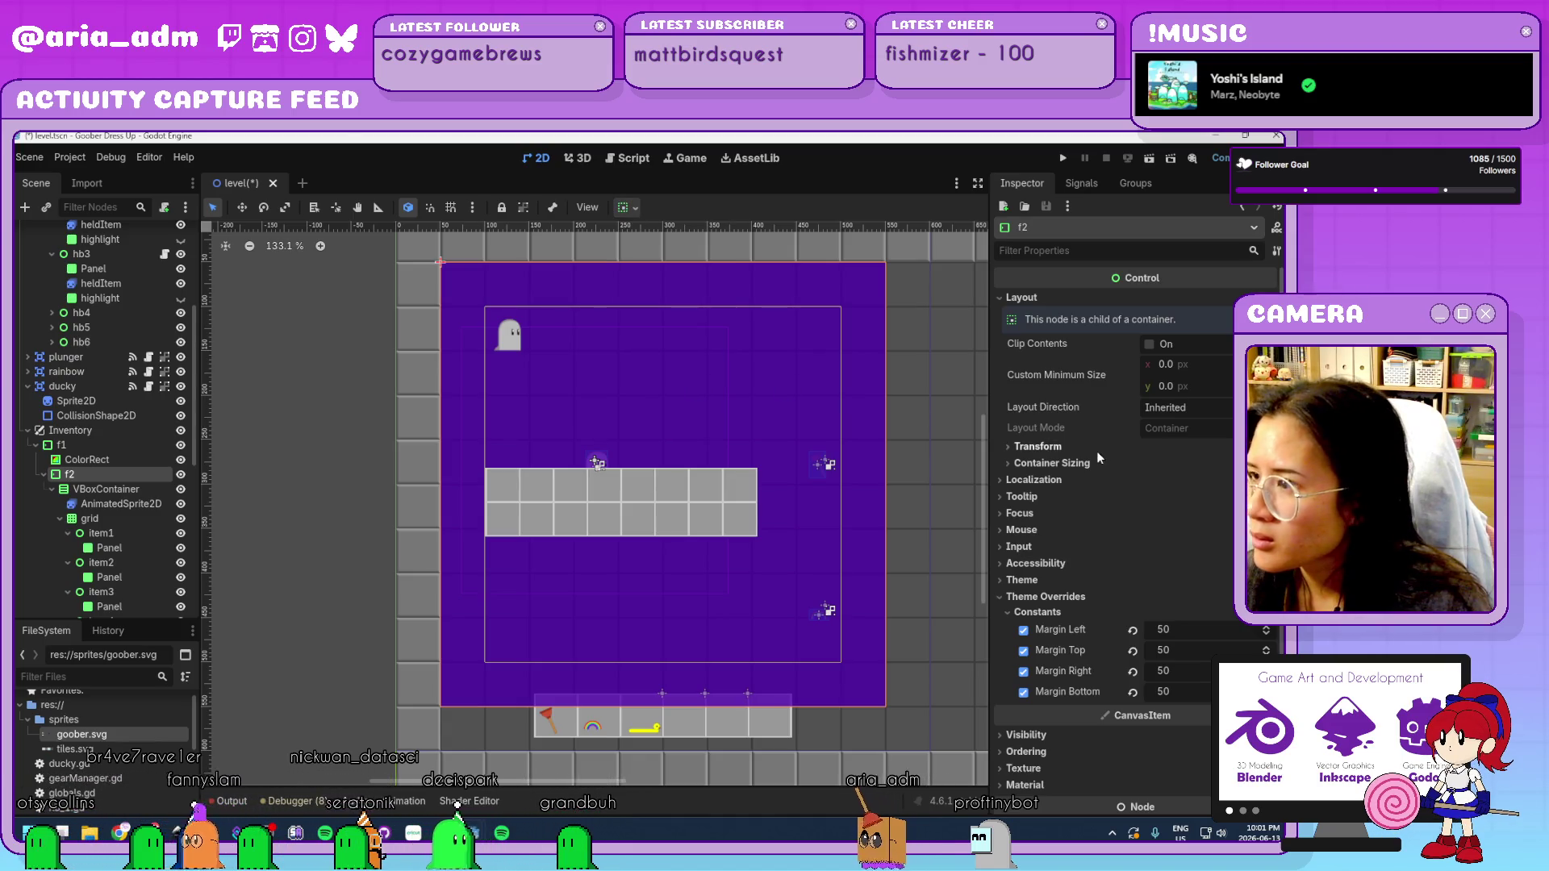
{"action": "left_click", "coordinate": [1162, 408]}
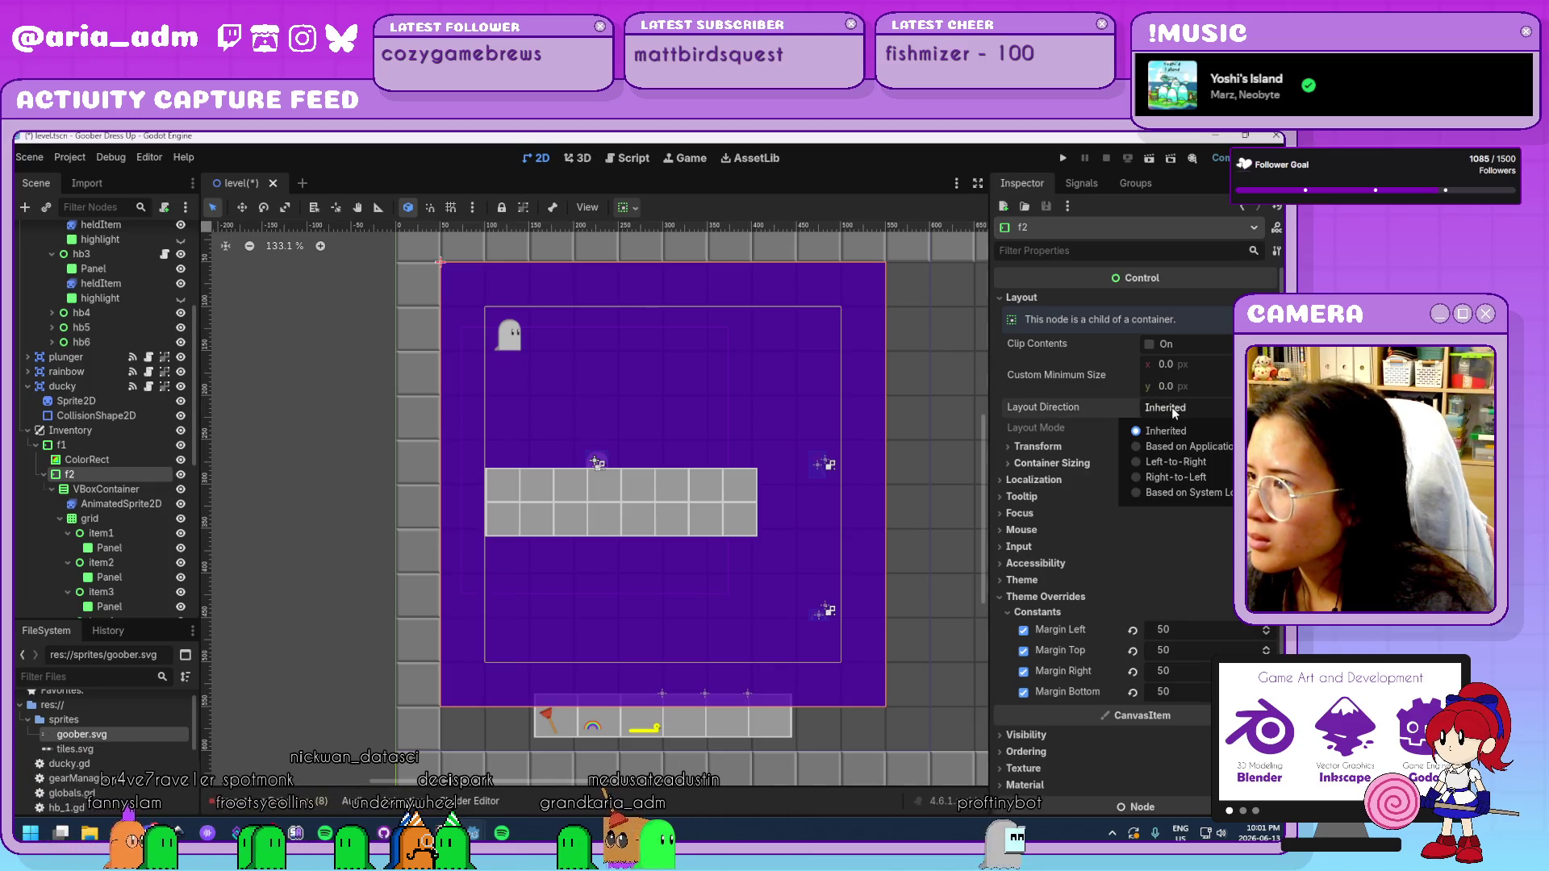
{"action": "left_click", "coordinate": [1172, 406]}
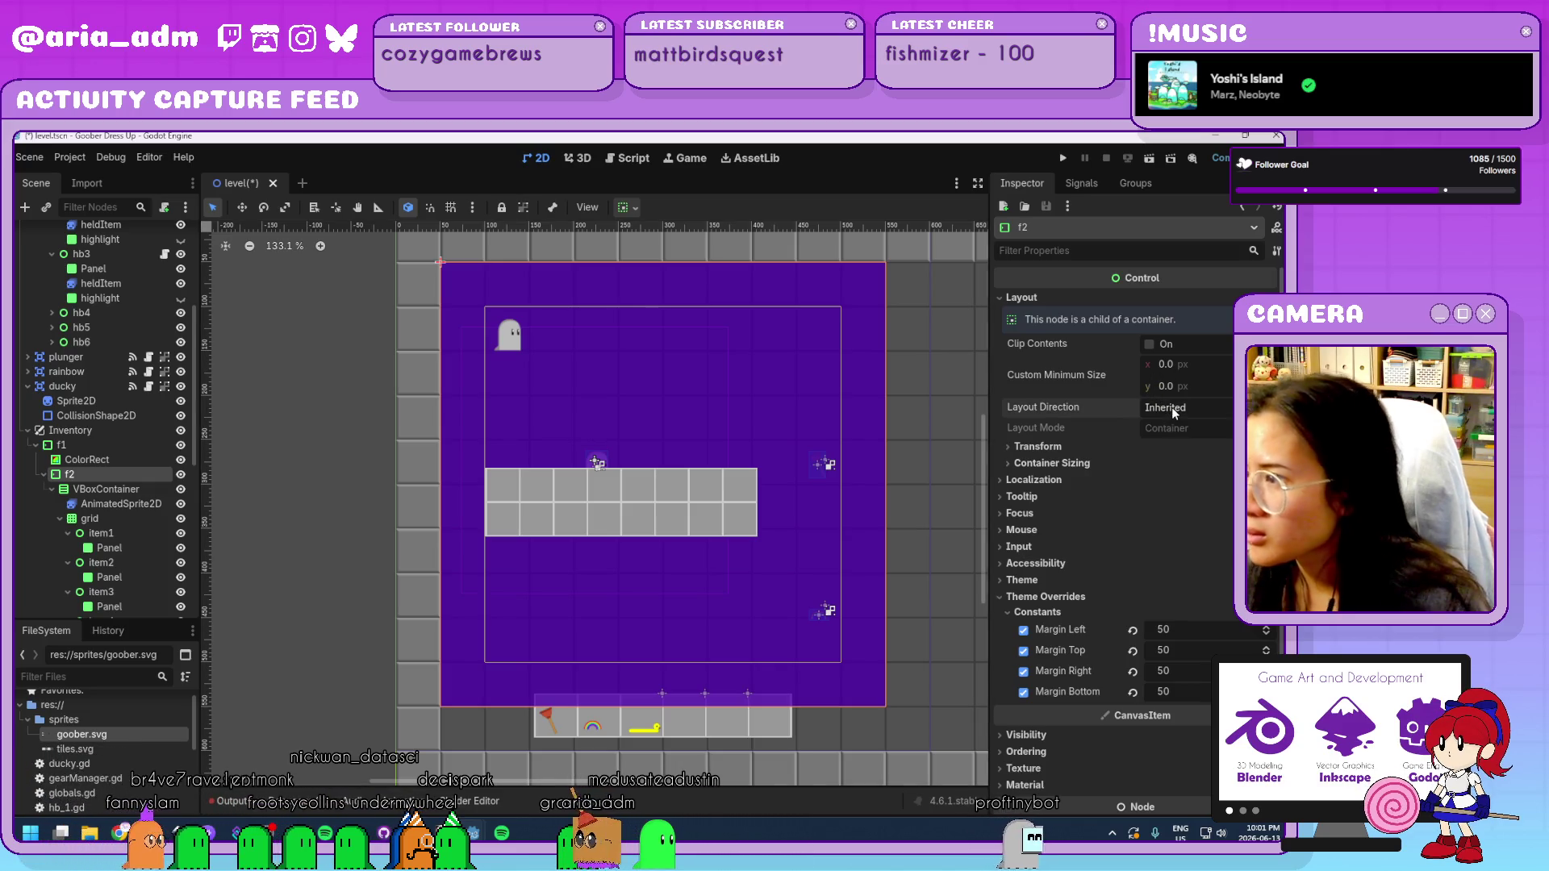
Clear f2's left, top, right and bottom margin overrides.
{"action": "left_click", "coordinate": [1133, 631]}
{"action": "left_click", "coordinate": [1133, 651]}
{"action": "left_click", "coordinate": [1132, 671]}
{"action": "left_click", "coordinate": [1133, 693]}
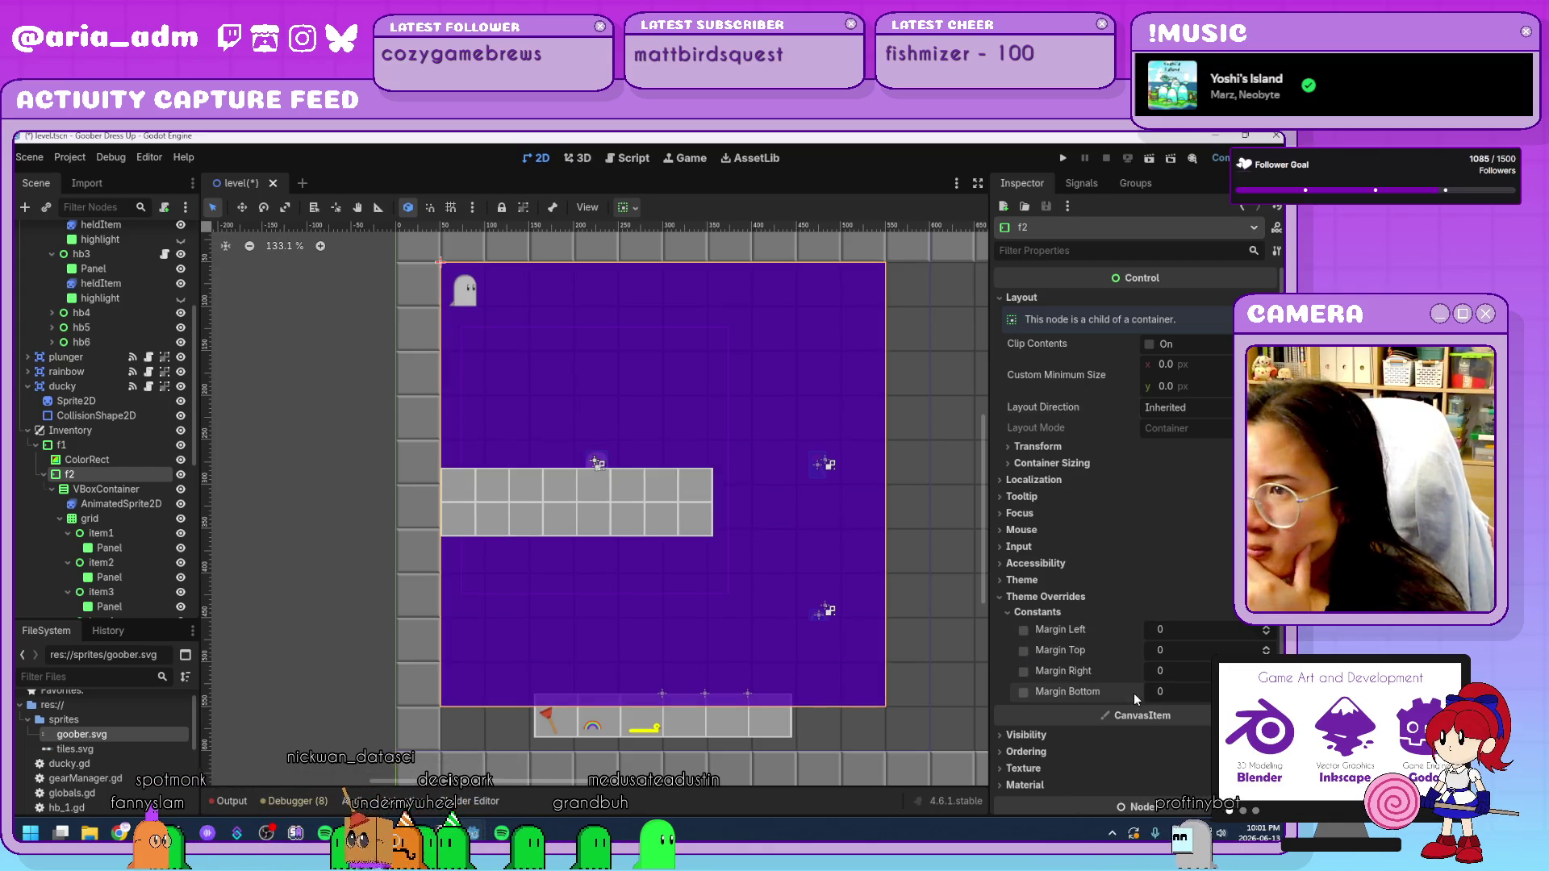
{"action": "scroll", "coordinate": [878, 621], "scroll_direction": "down", "scroll_amount": 5}
{"action": "scroll", "coordinate": [882, 612], "scroll_direction": "up", "scroll_amount": 4}
{"action": "mouse_move", "coordinate": [882, 612]}
{"action": "left_mouse_down"}
{"action": "mouse_move", "coordinate": [570, 594]}
{"action": "mouse_move", "coordinate": [809, 657]}
{"action": "left_mouse_up"}
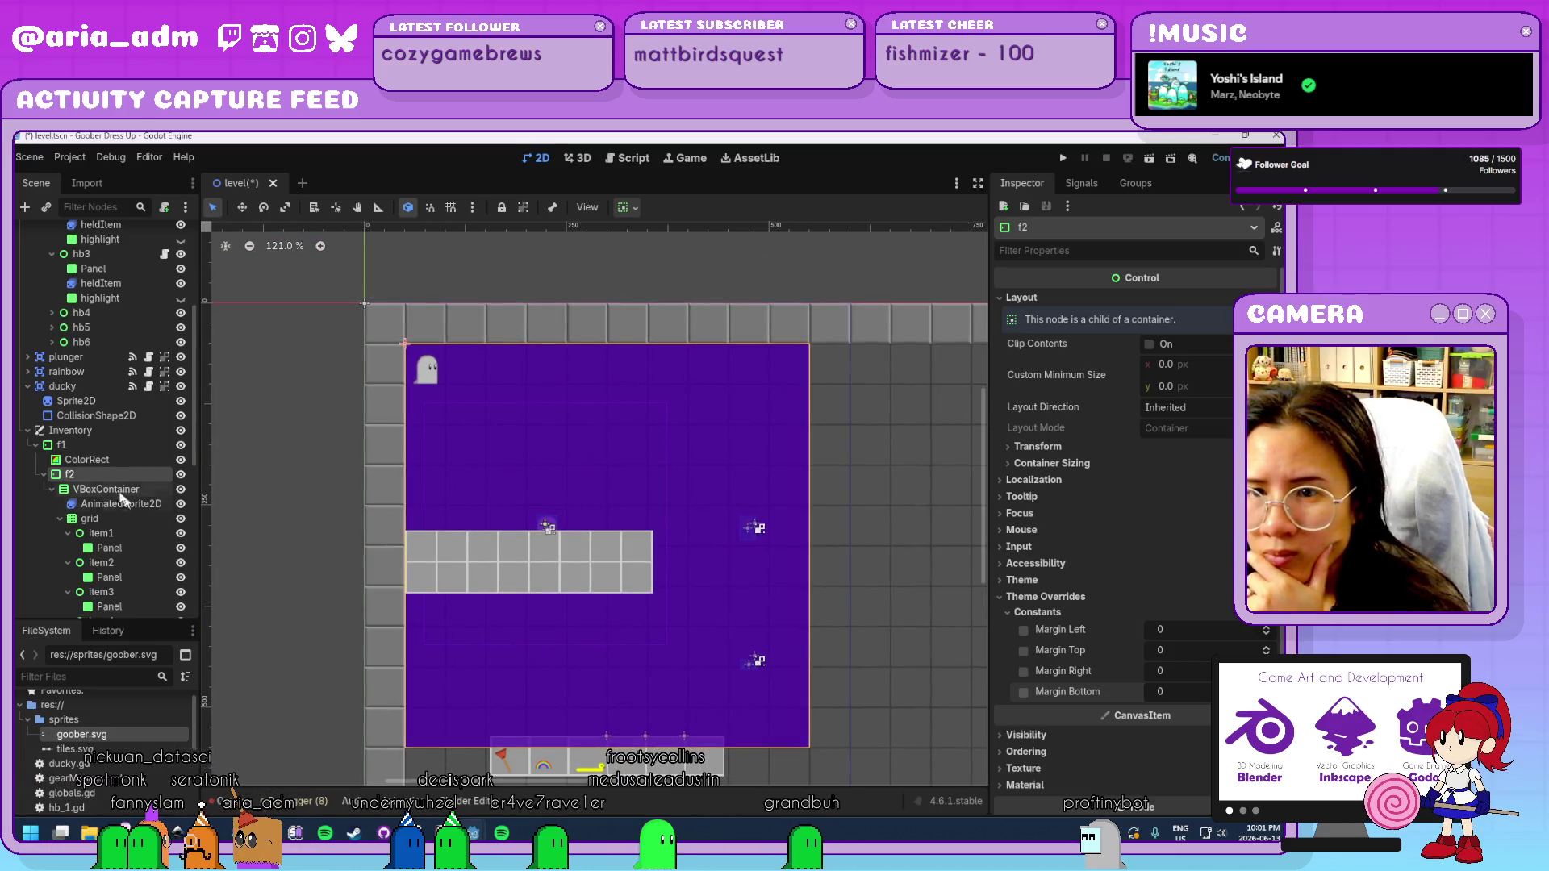
Clear f1's left, top, right and bottom margin overrides.
{"action": "left_click", "coordinate": [100, 445]}
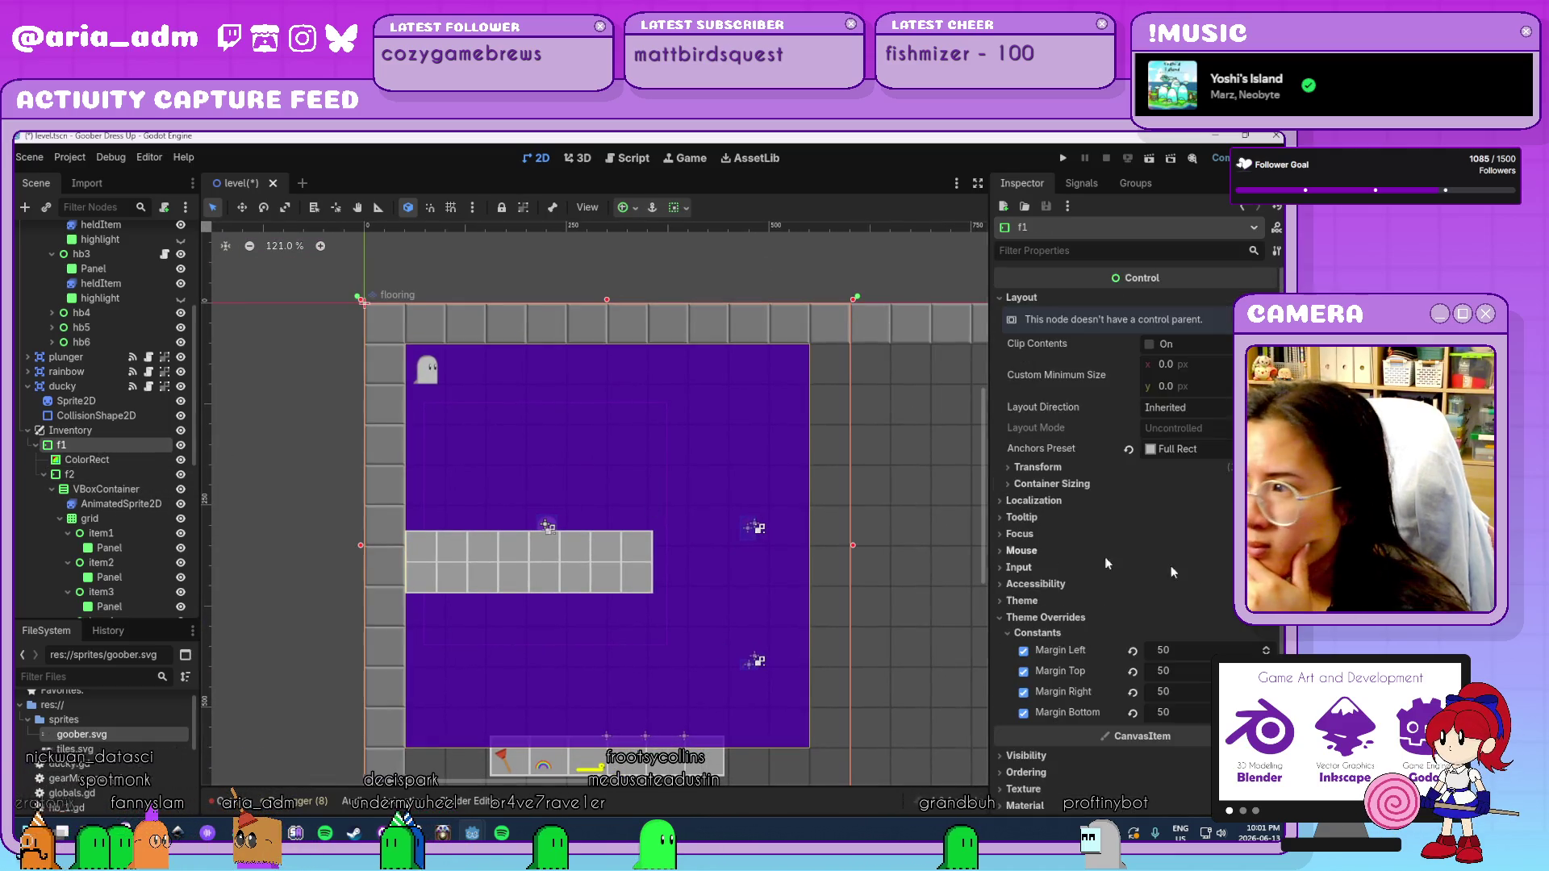
{"action": "left_click", "coordinate": [1131, 651]}
{"action": "left_click", "coordinate": [1131, 671]}
{"action": "left_click", "coordinate": [1131, 692]}
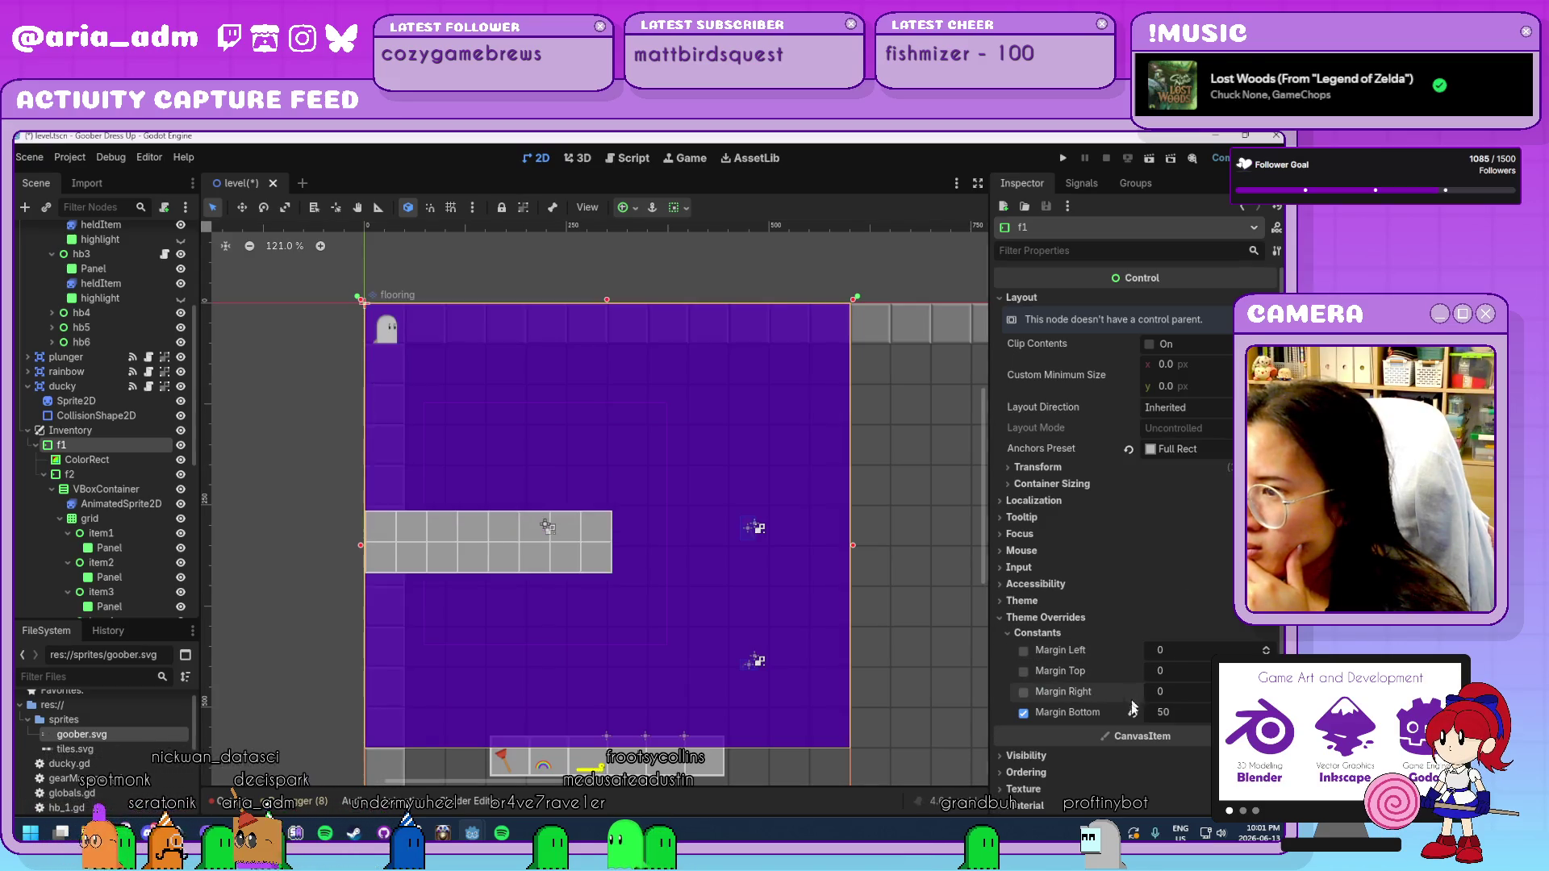
{"action": "left_click", "coordinate": [1131, 713]}
{"action": "scroll", "coordinate": [1135, 557], "scroll_direction": "down", "scroll_amount": 2}
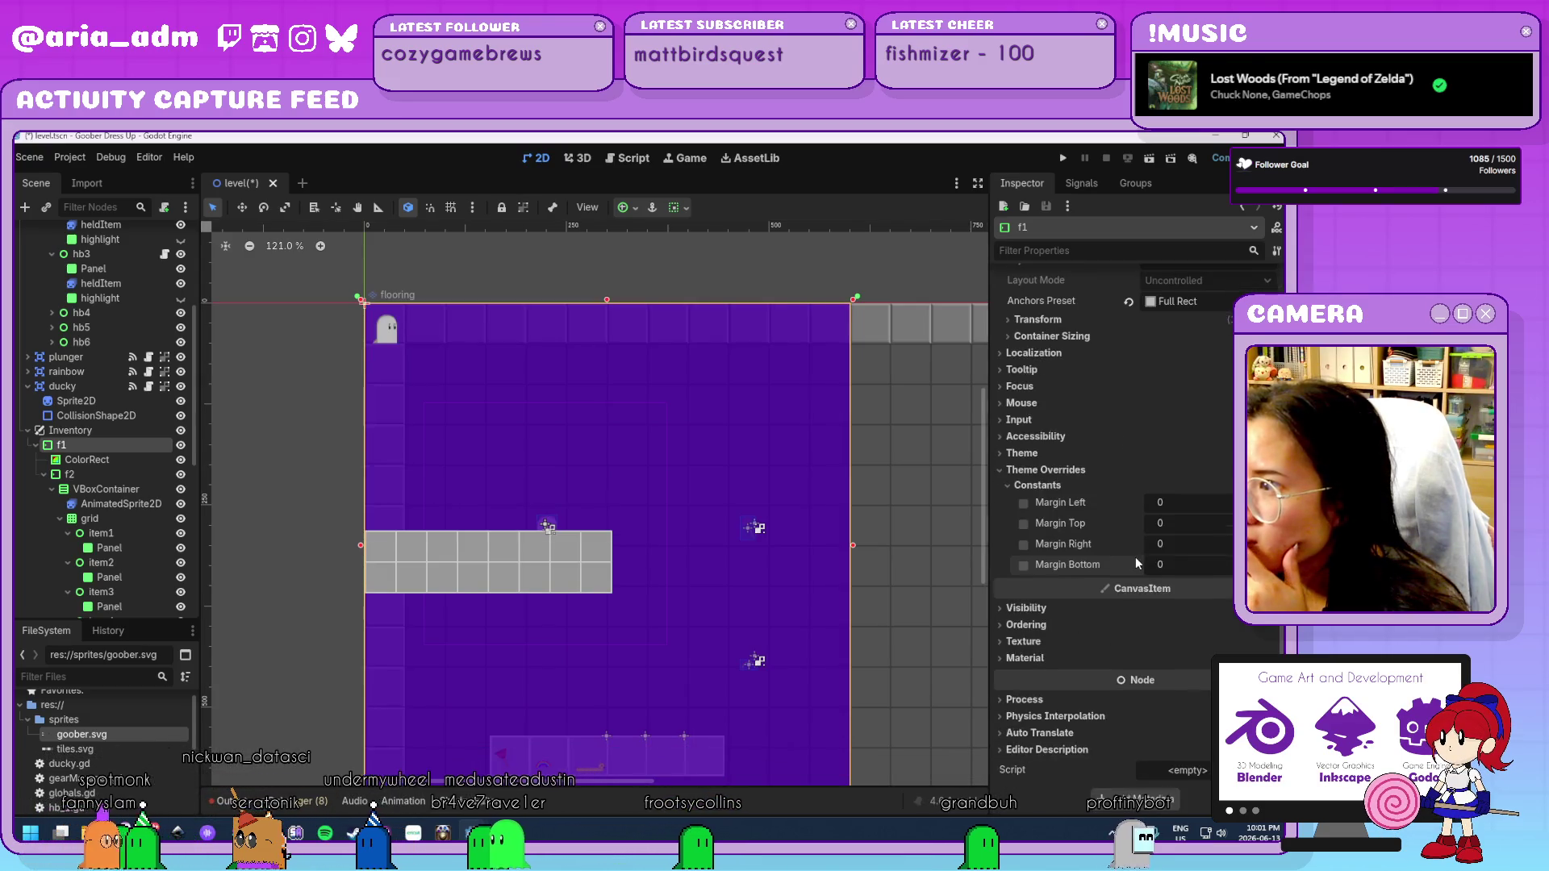
{"action": "scroll", "coordinate": [1136, 557], "scroll_direction": "up", "scroll_amount": 2}
Reset f1's anchors and set its Anchors Preset to Full Rect.
{"action": "left_click", "coordinate": [1128, 450]}
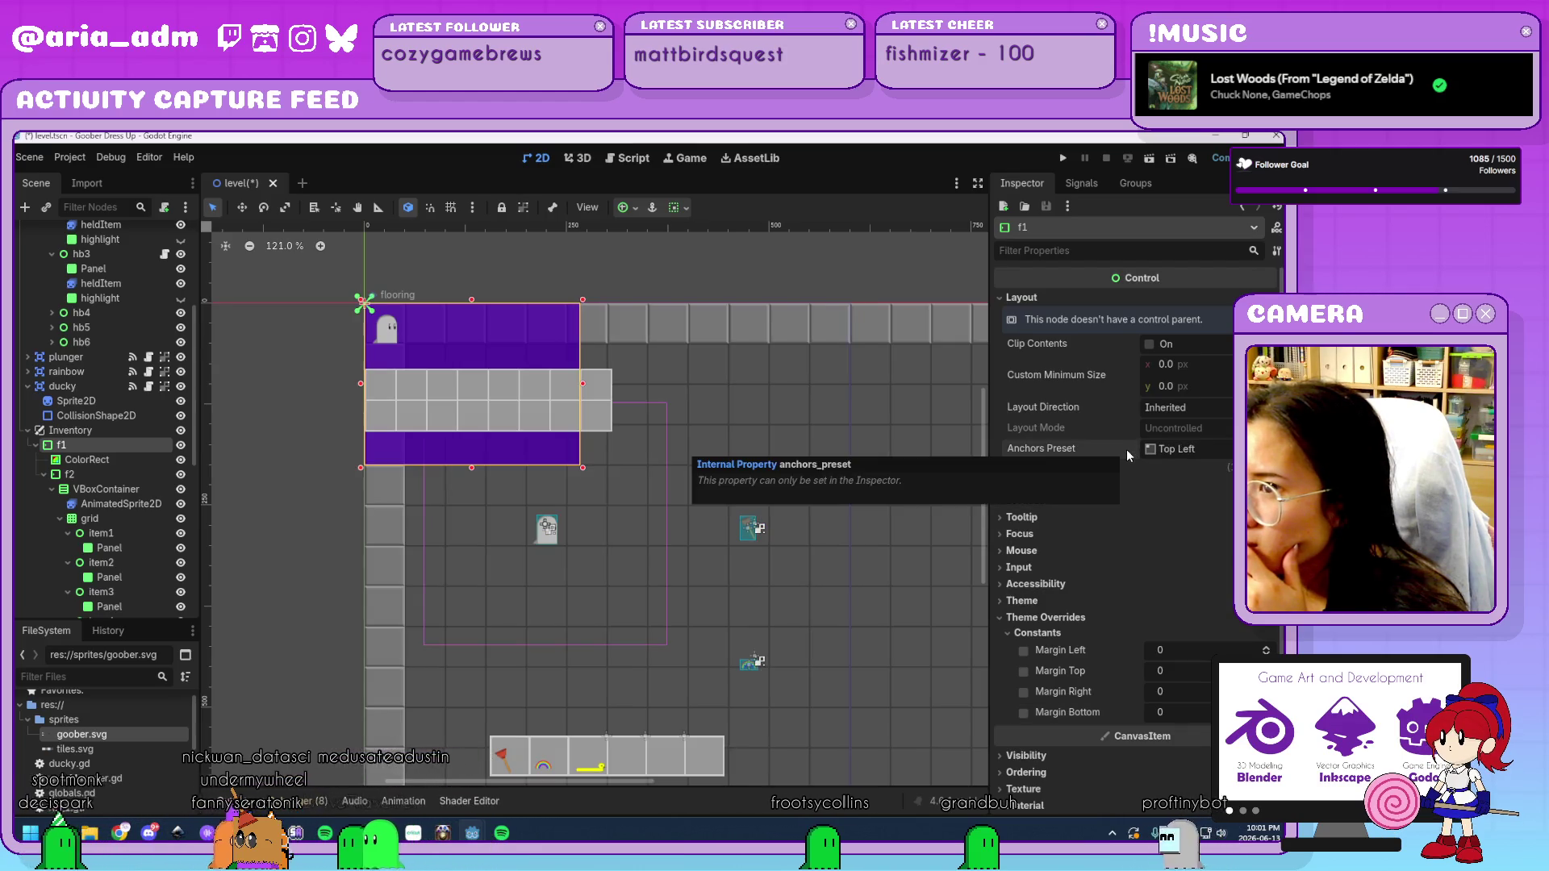
{"action": "left_click", "coordinate": [1193, 449]}
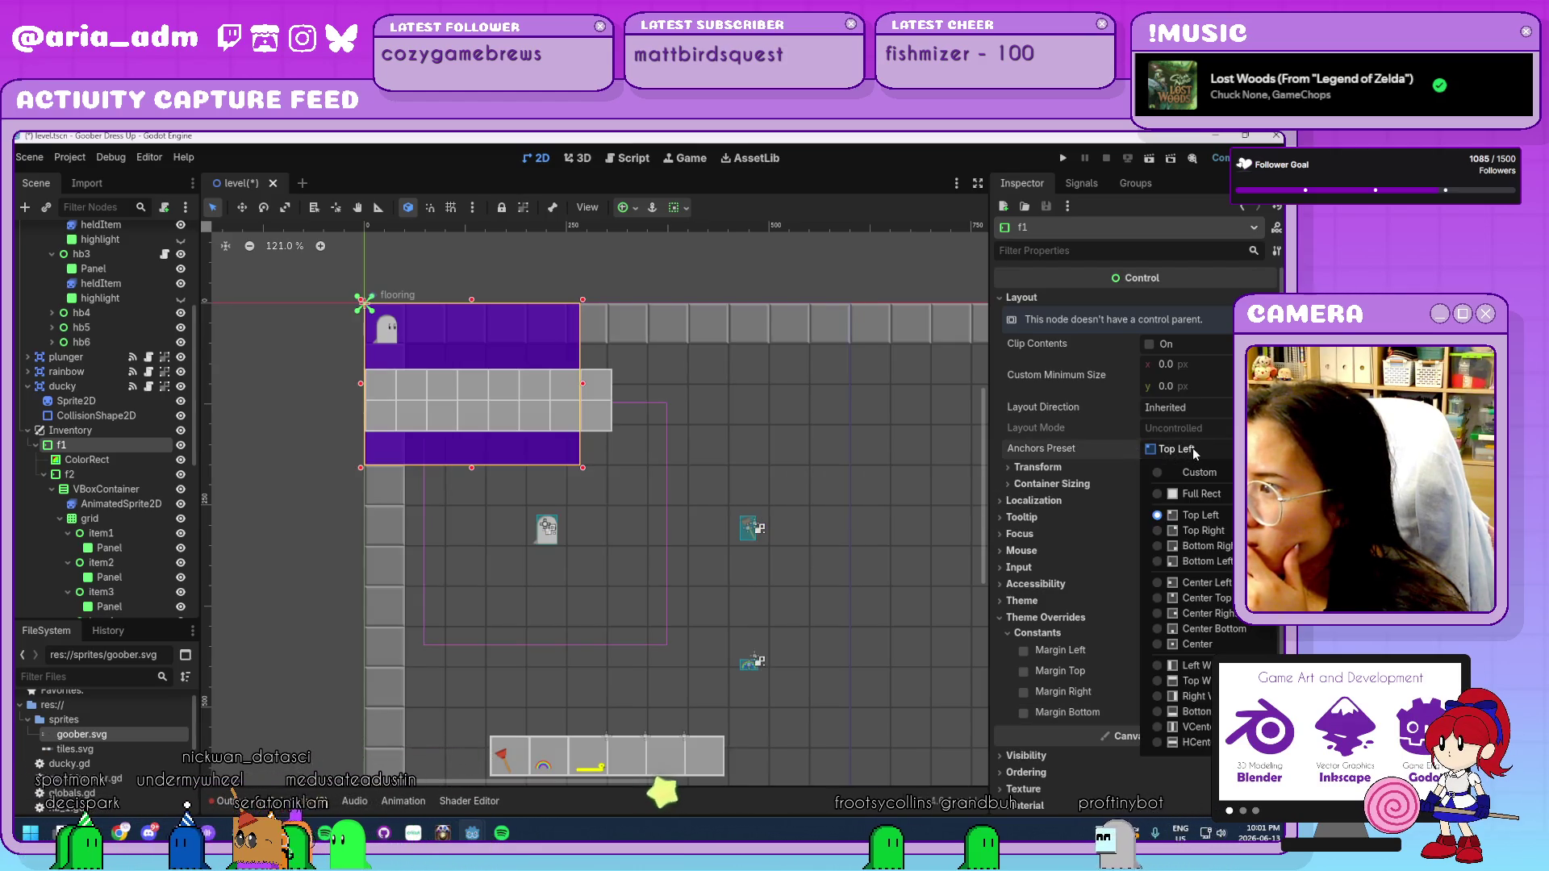
{"action": "left_click", "coordinate": [1202, 494]}
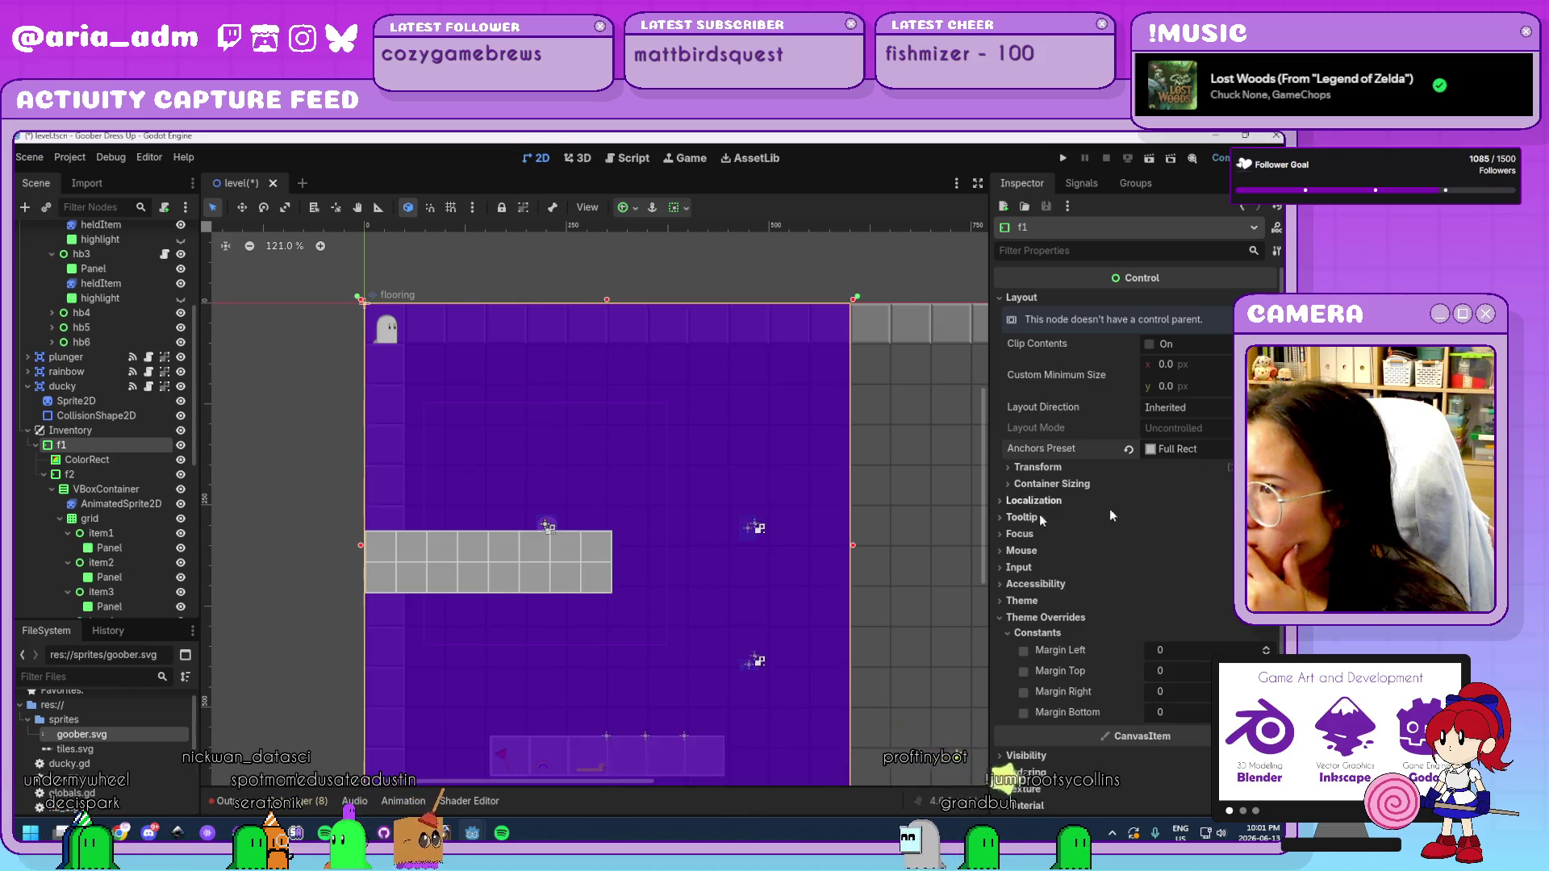
{"action": "scroll", "coordinate": [603, 506], "scroll_direction": "down", "scroll_amount": 4}
{"action": "scroll", "coordinate": [699, 532], "scroll_direction": "up", "scroll_amount": 2}
{"action": "left_click_drag", "start_coordinate": [698, 532], "coordinate": [615, 502]}
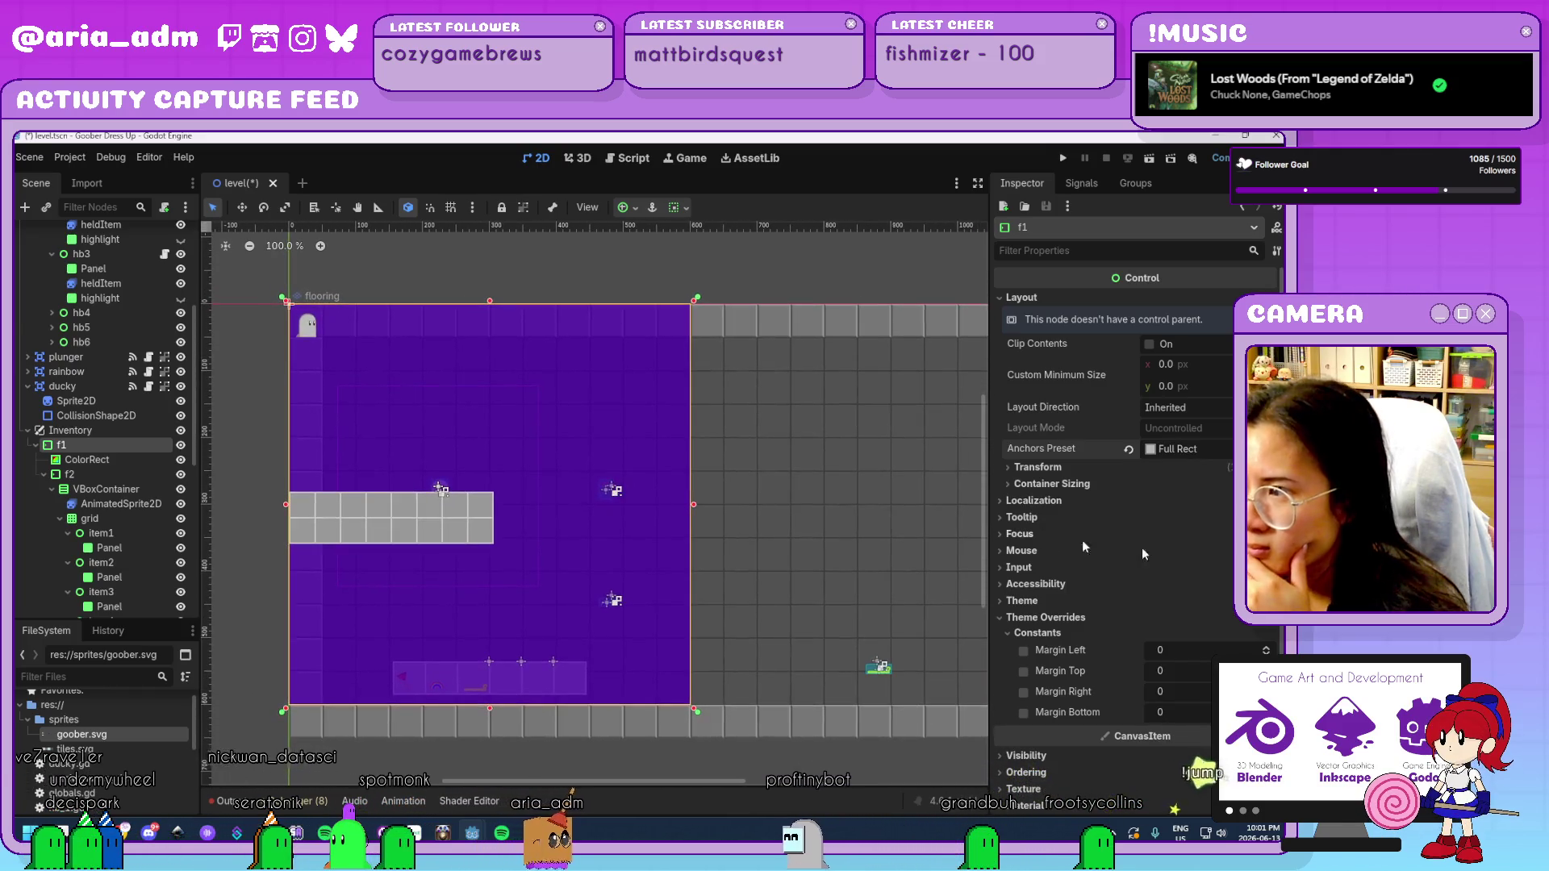
{"action": "scroll", "coordinate": [1151, 563], "scroll_direction": "down", "scroll_amount": 3}
{"action": "scroll", "coordinate": [1078, 548], "scroll_direction": "up", "scroll_amount": 3}
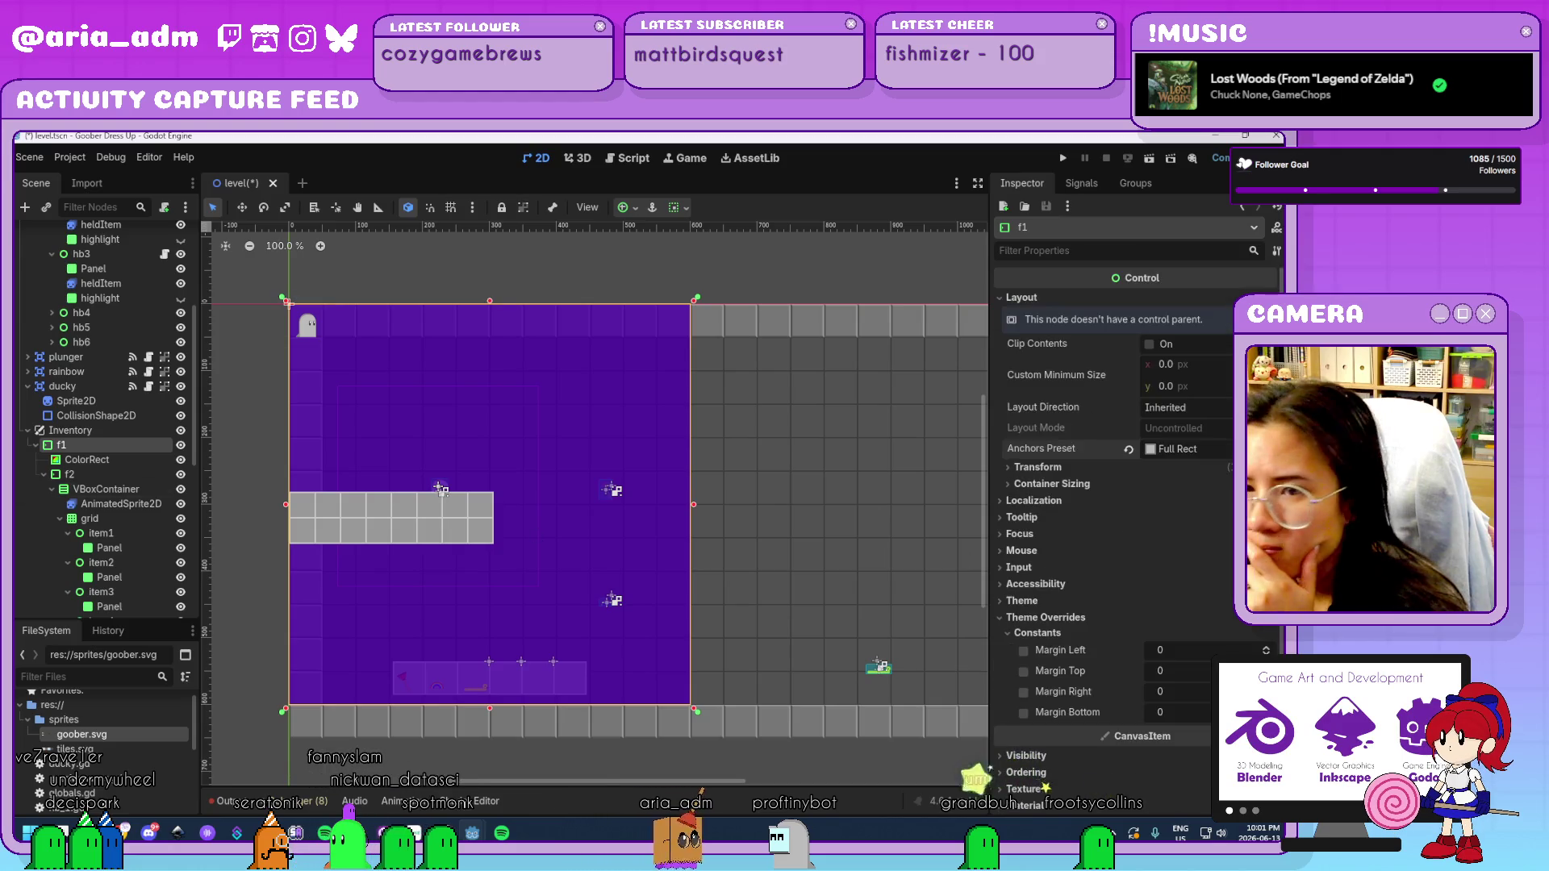
Review the ColorRect, f2 container and VBoxContainer nodes in turn.
{"action": "left_click", "coordinate": [89, 459]}
{"action": "left_click", "coordinate": [108, 474]}
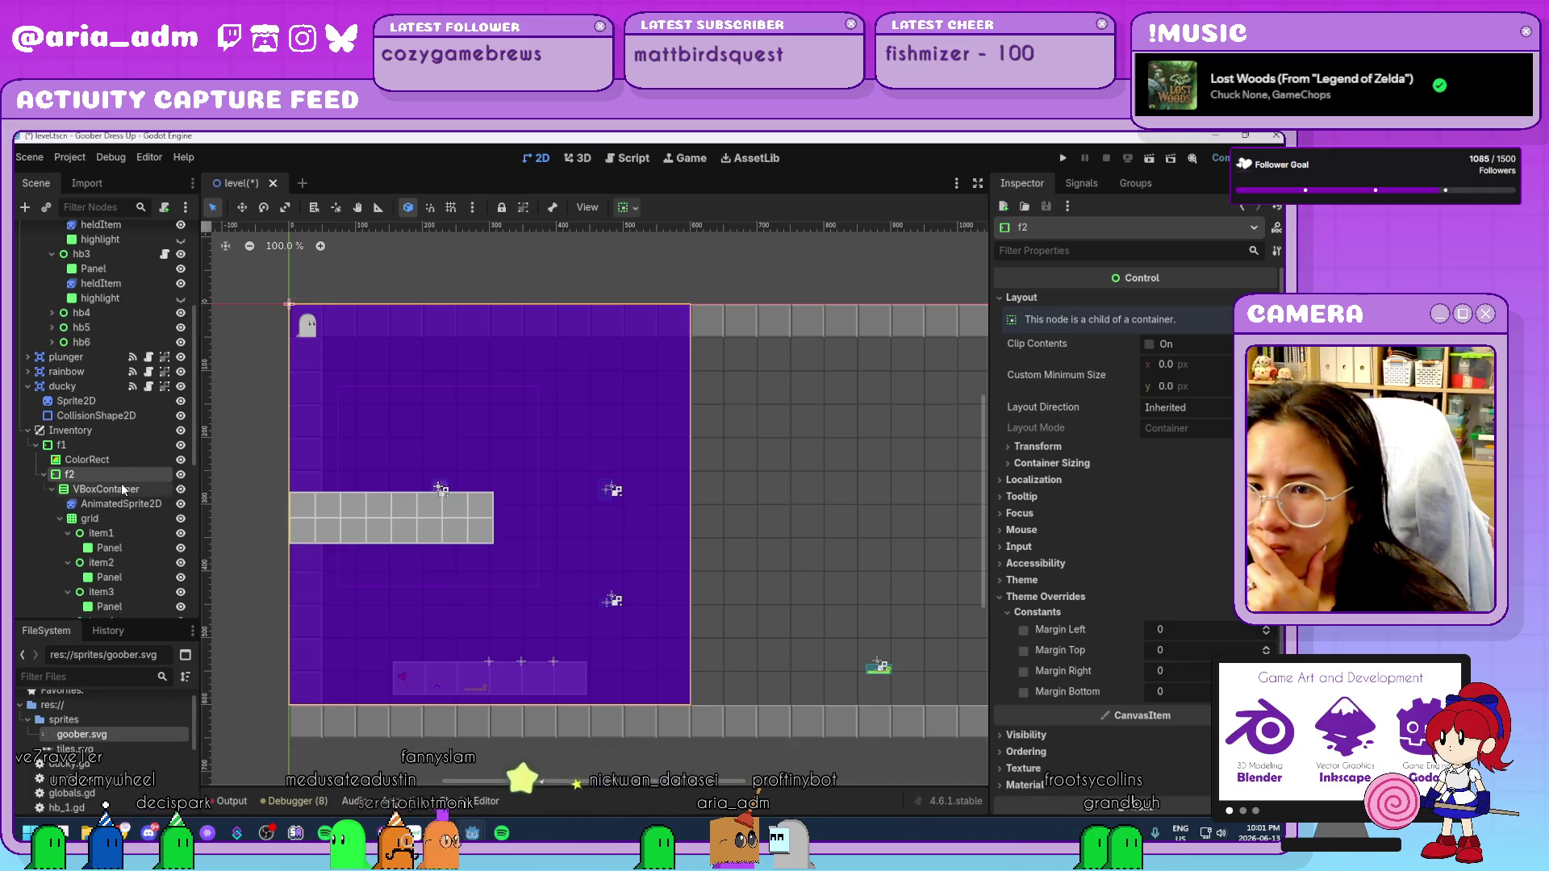
{"action": "scroll", "coordinate": [1053, 500], "scroll_direction": "down", "scroll_amount": 3}
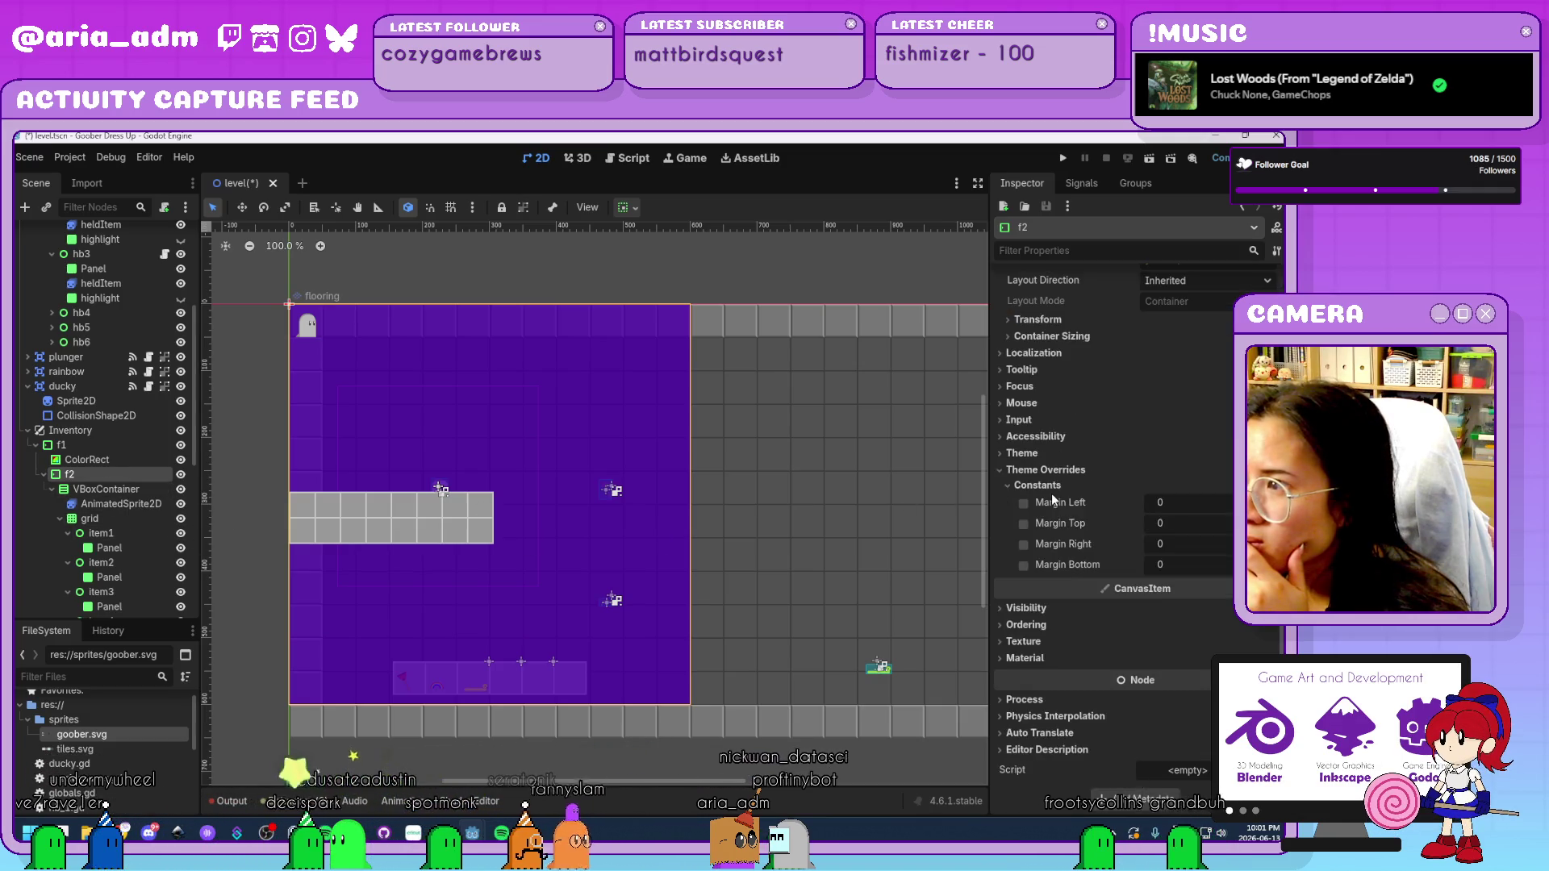
{"action": "scroll", "coordinate": [1052, 497], "scroll_direction": "up", "scroll_amount": 3}
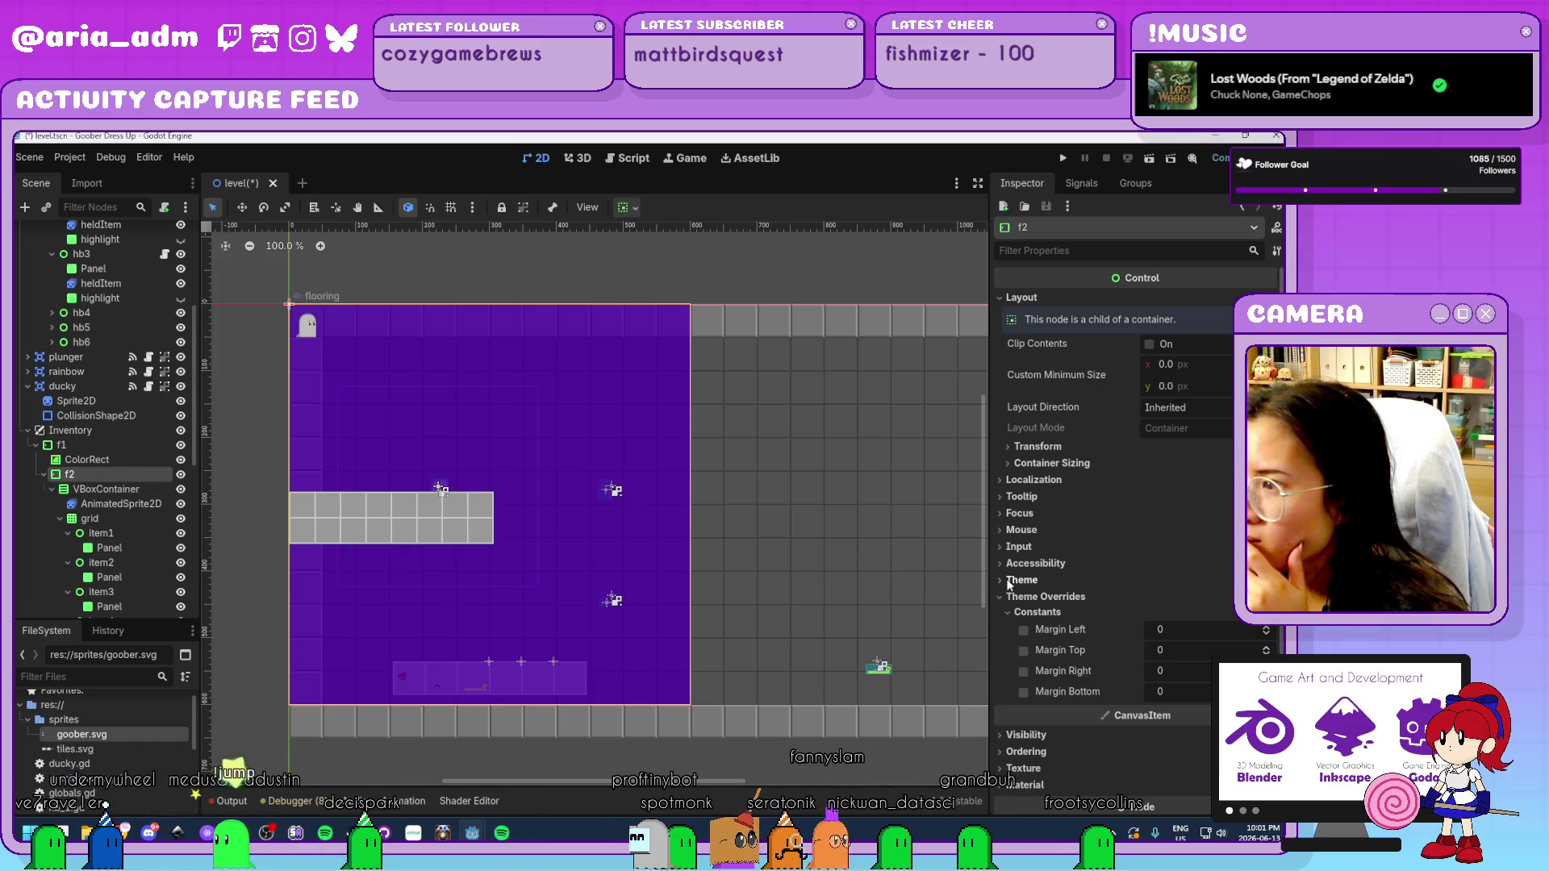
{"action": "scroll", "coordinate": [1057, 589], "scroll_direction": "down", "scroll_amount": 2}
{"action": "scroll", "coordinate": [1057, 589], "scroll_direction": "up", "scroll_amount": 2}
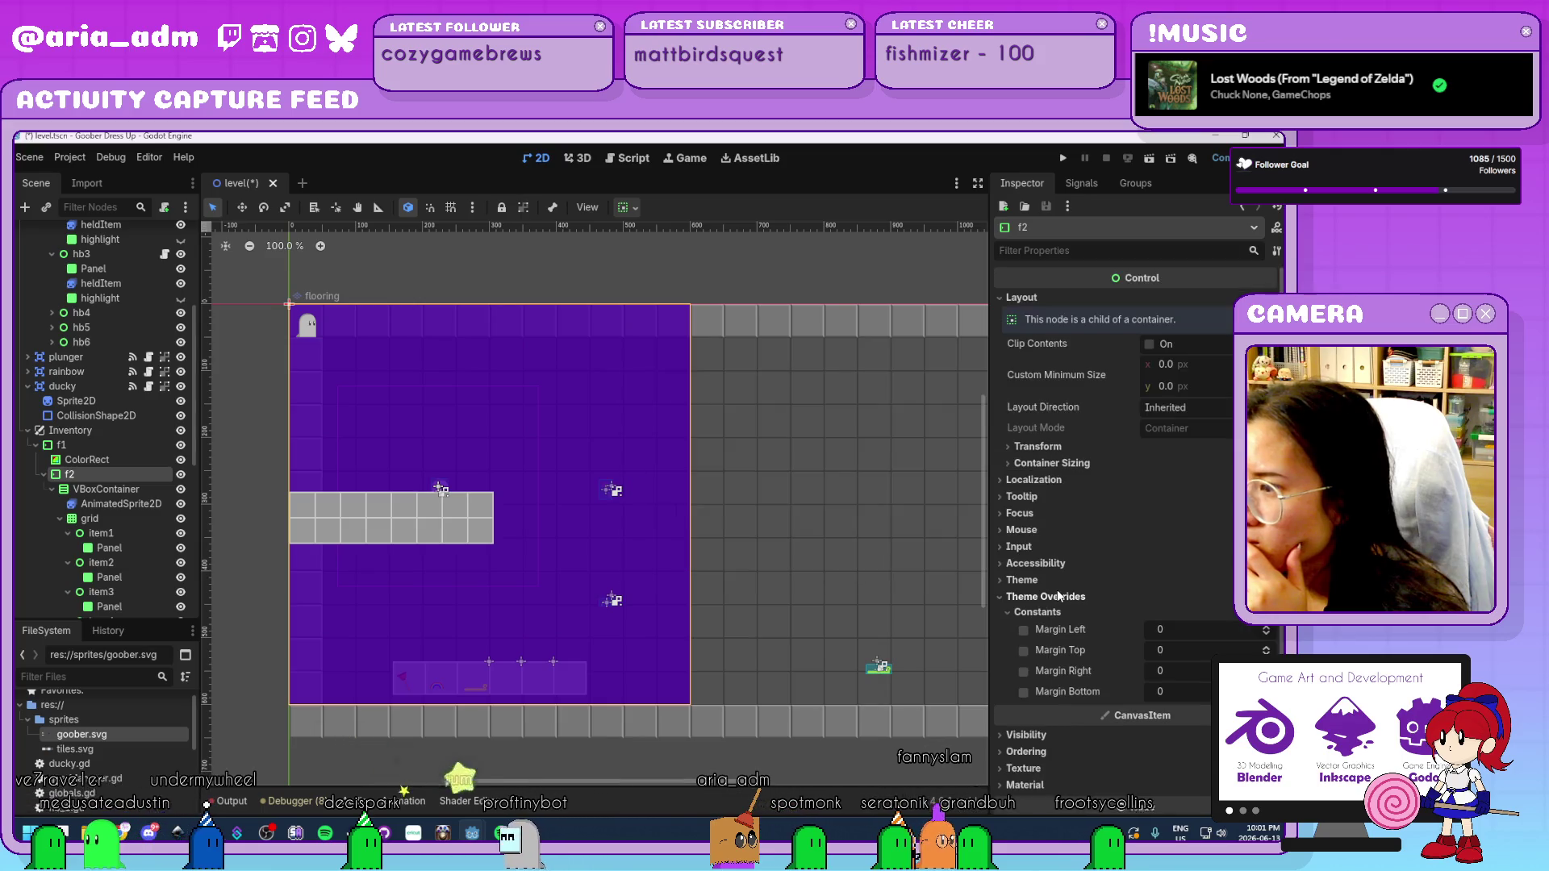
{"action": "left_click", "coordinate": [100, 490]}
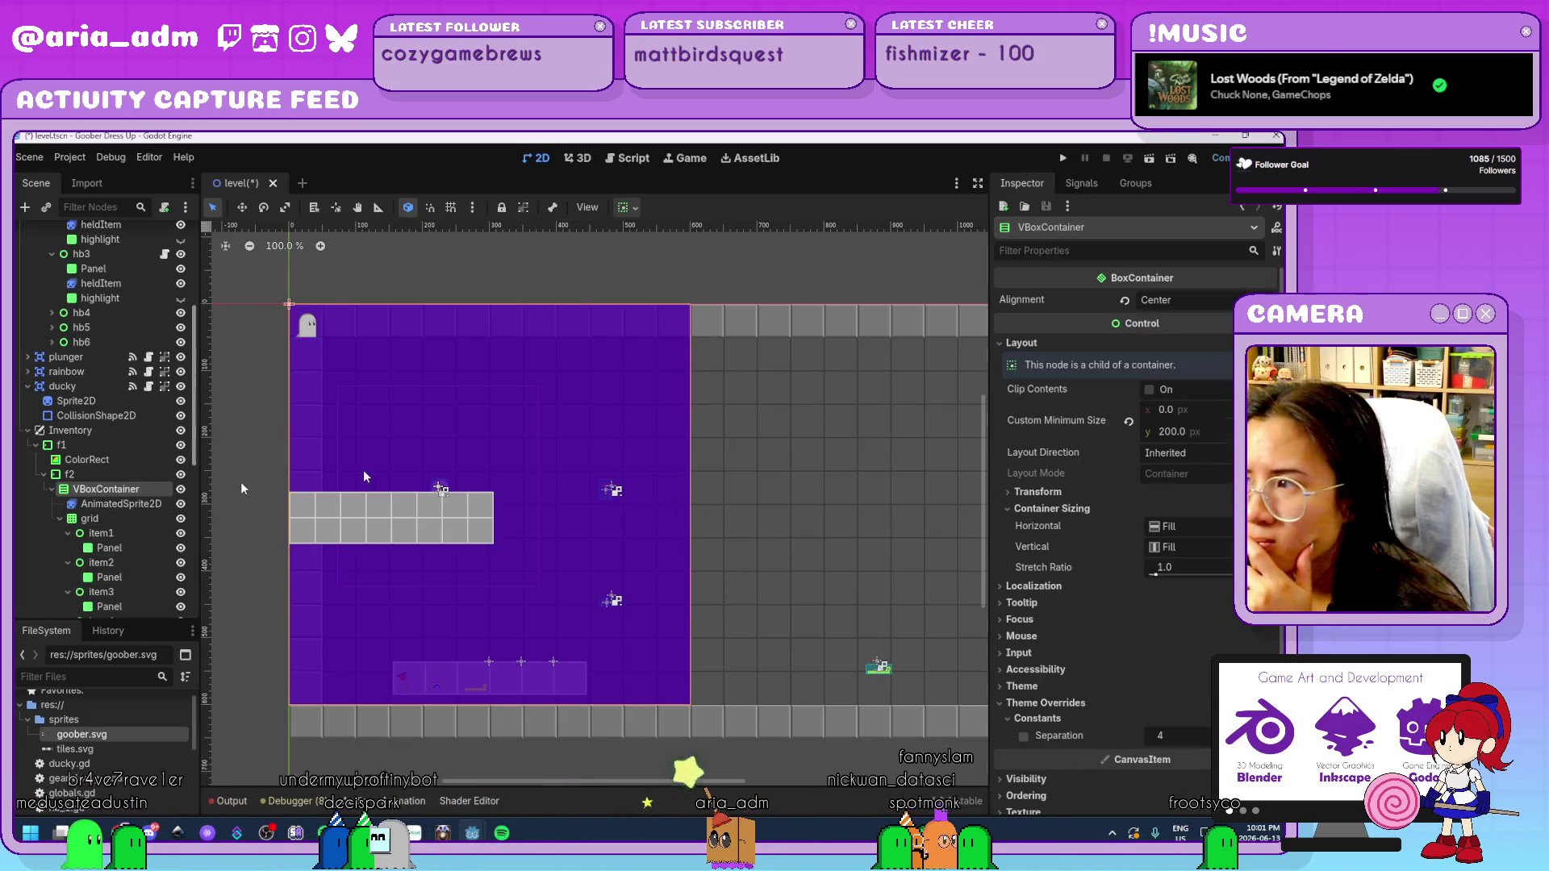
Reset the VBoxContainer alignment to Begin and add a BoxContainer under f2.
{"action": "left_click", "coordinate": [1125, 301]}
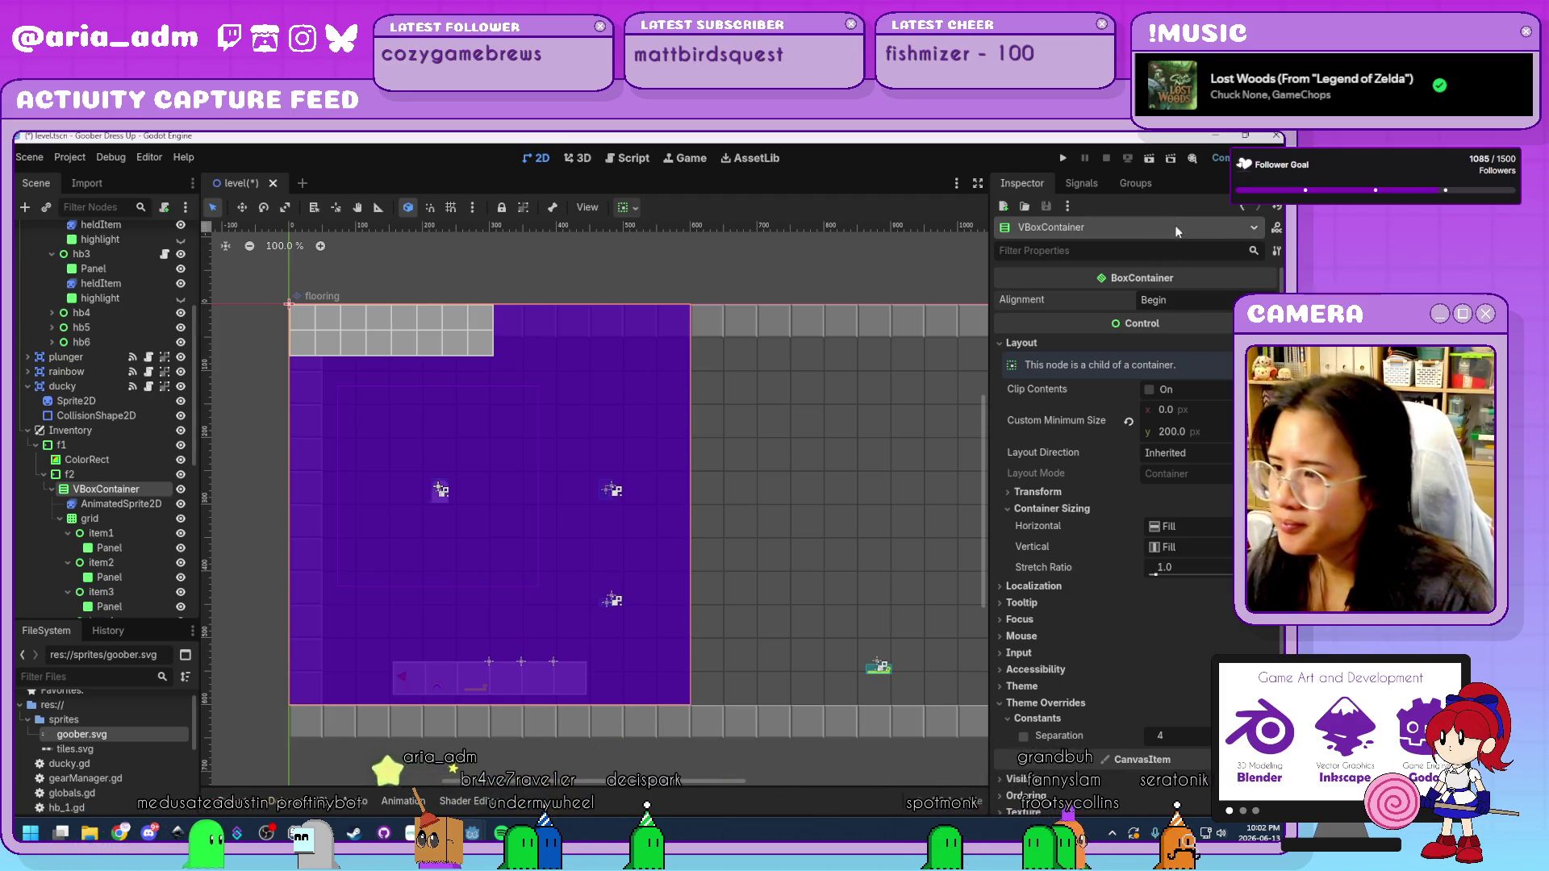
{"action": "left_click", "coordinate": [118, 476]}
{"action": "key", "text": "ctrl+a"}
{"action": "type", "text": "box"}
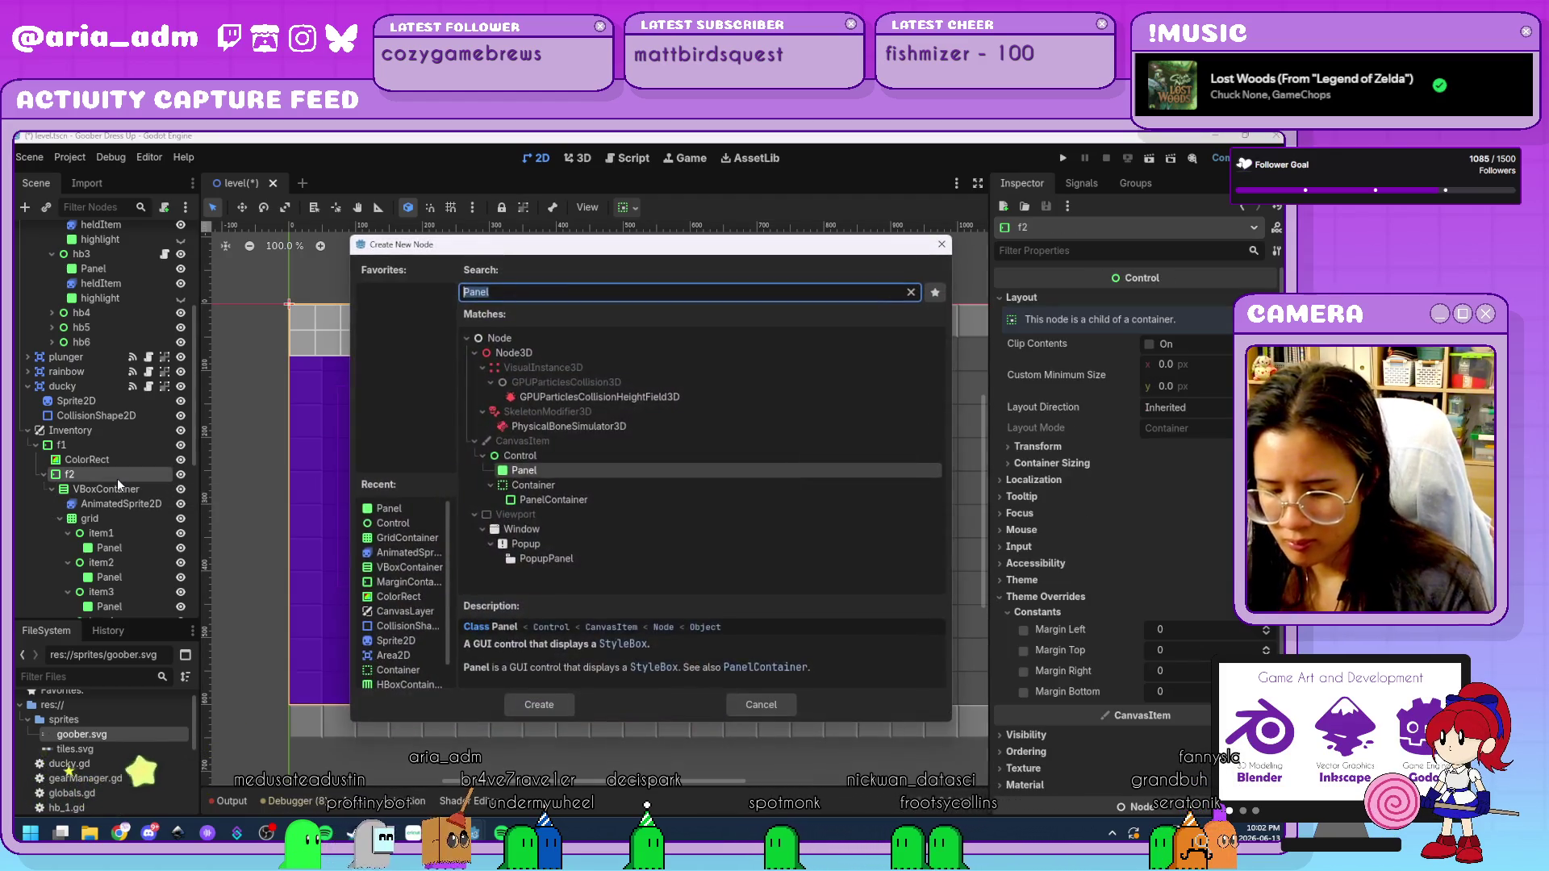
{"action": "key", "text": "Return"}
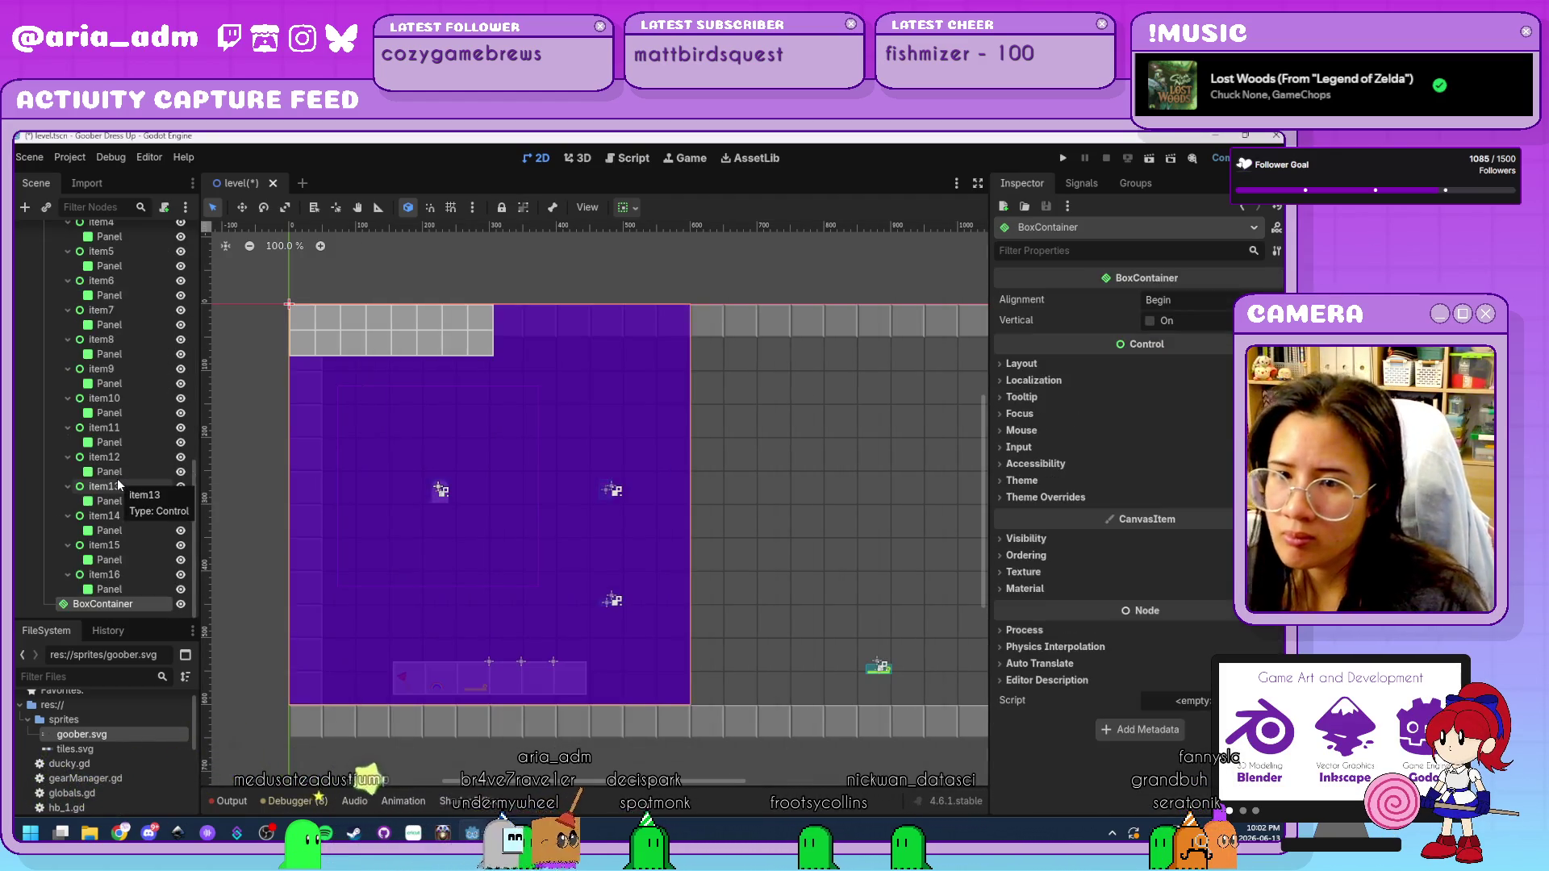
Nest the VBoxContainer inside the new BoxContainer and set the BoxContainer's alignment to Center.
{"action": "scroll", "coordinate": [118, 516], "scroll_direction": "down", "scroll_amount": 3}
{"action": "left_click", "coordinate": [59, 360]}
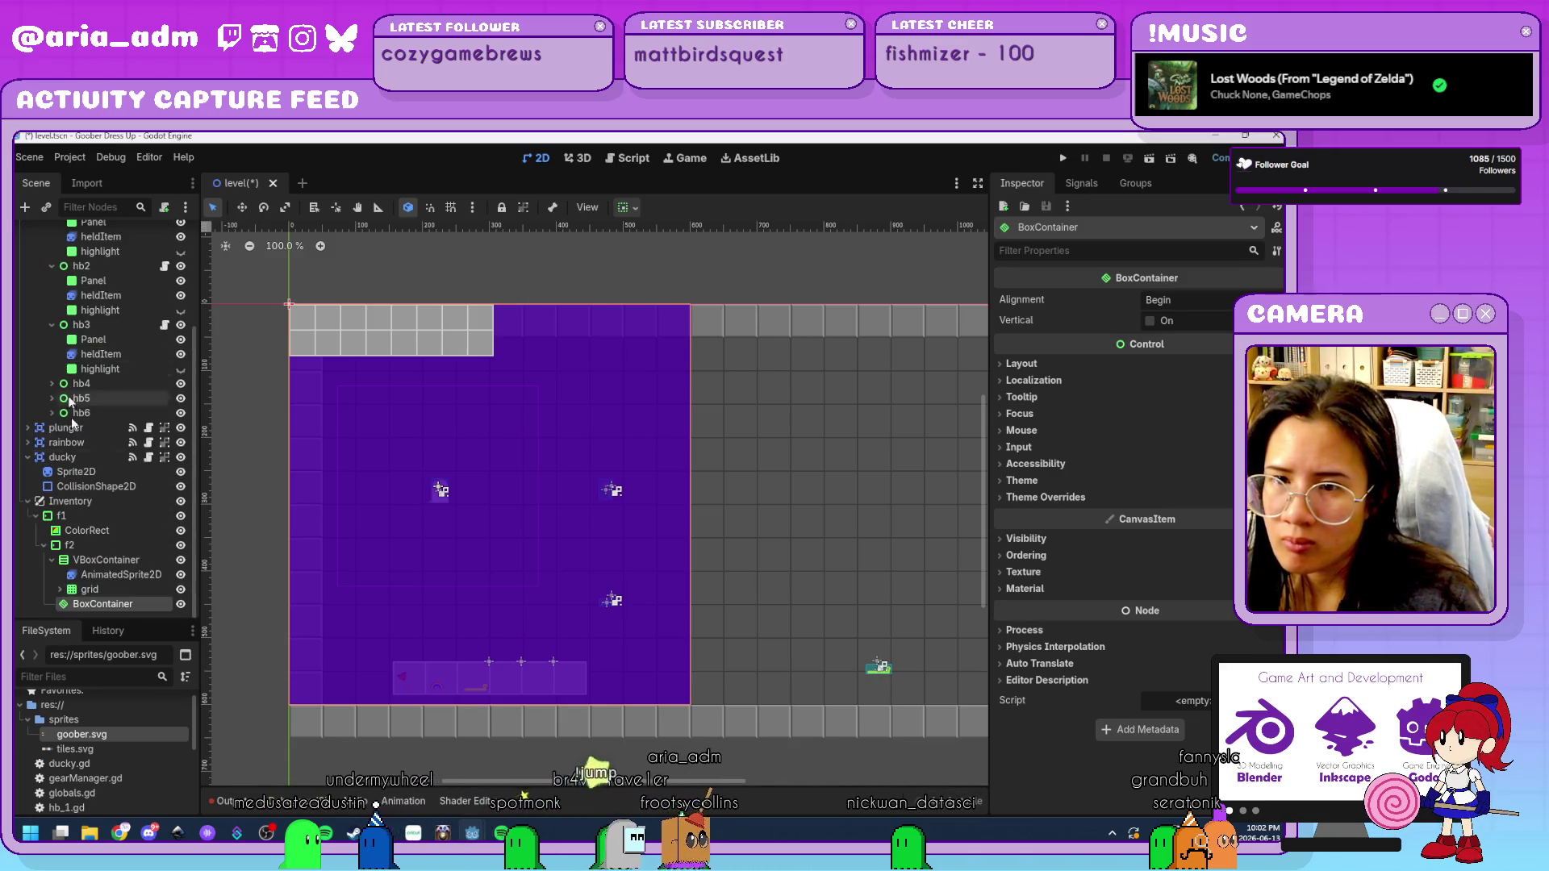
{"action": "left_click_drag", "start_coordinate": [100, 598], "coordinate": [106, 565]}
{"action": "left_click", "coordinate": [106, 563]}
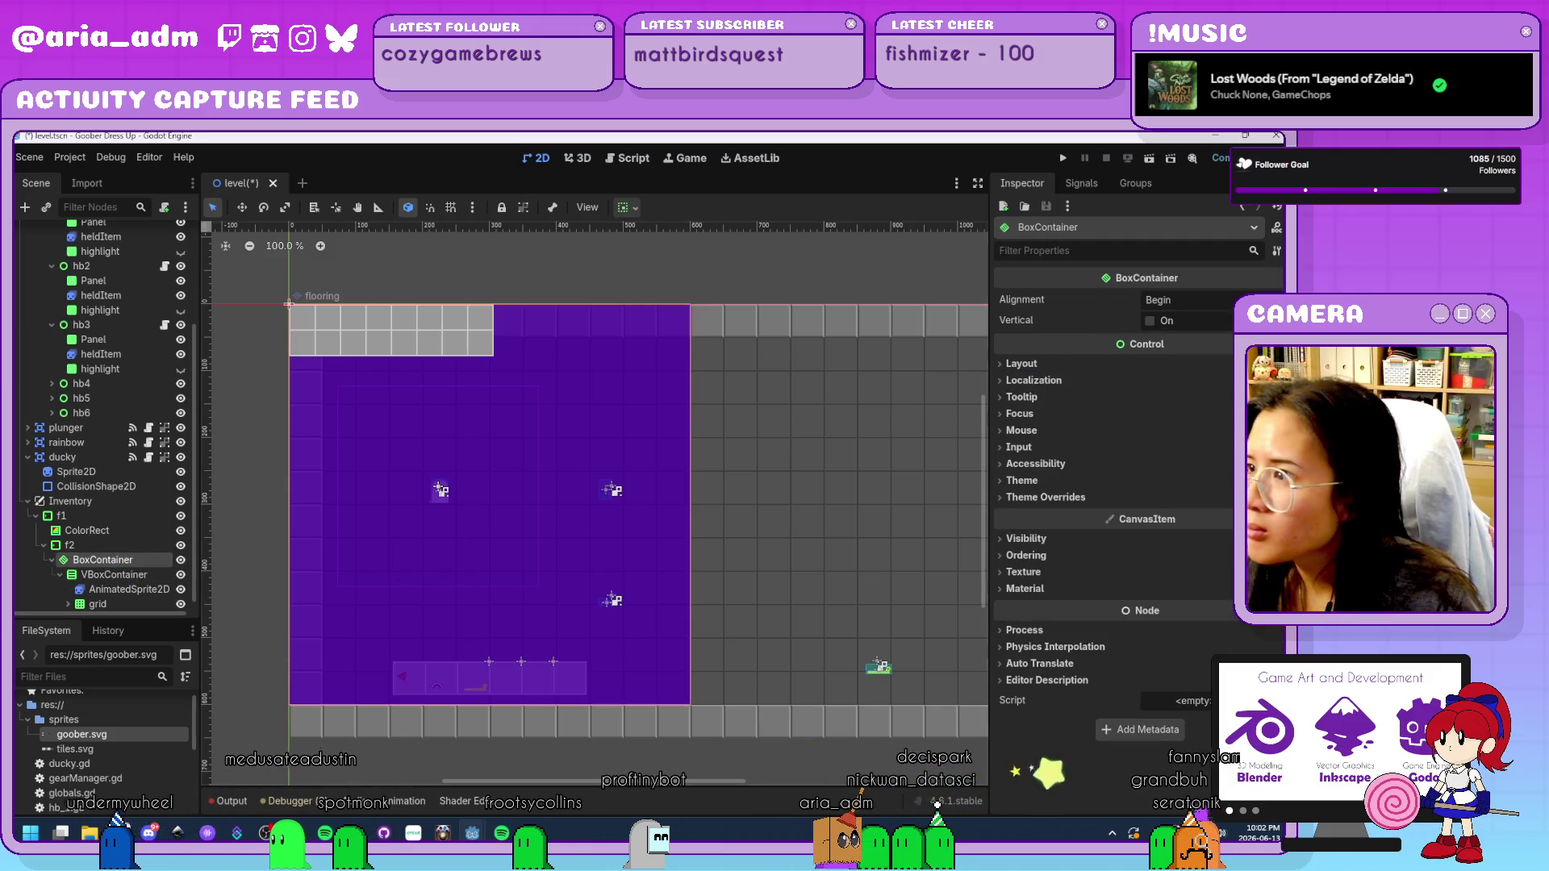
{"action": "left_click", "coordinate": [1178, 300]}
{"action": "left_click", "coordinate": [1170, 328]}
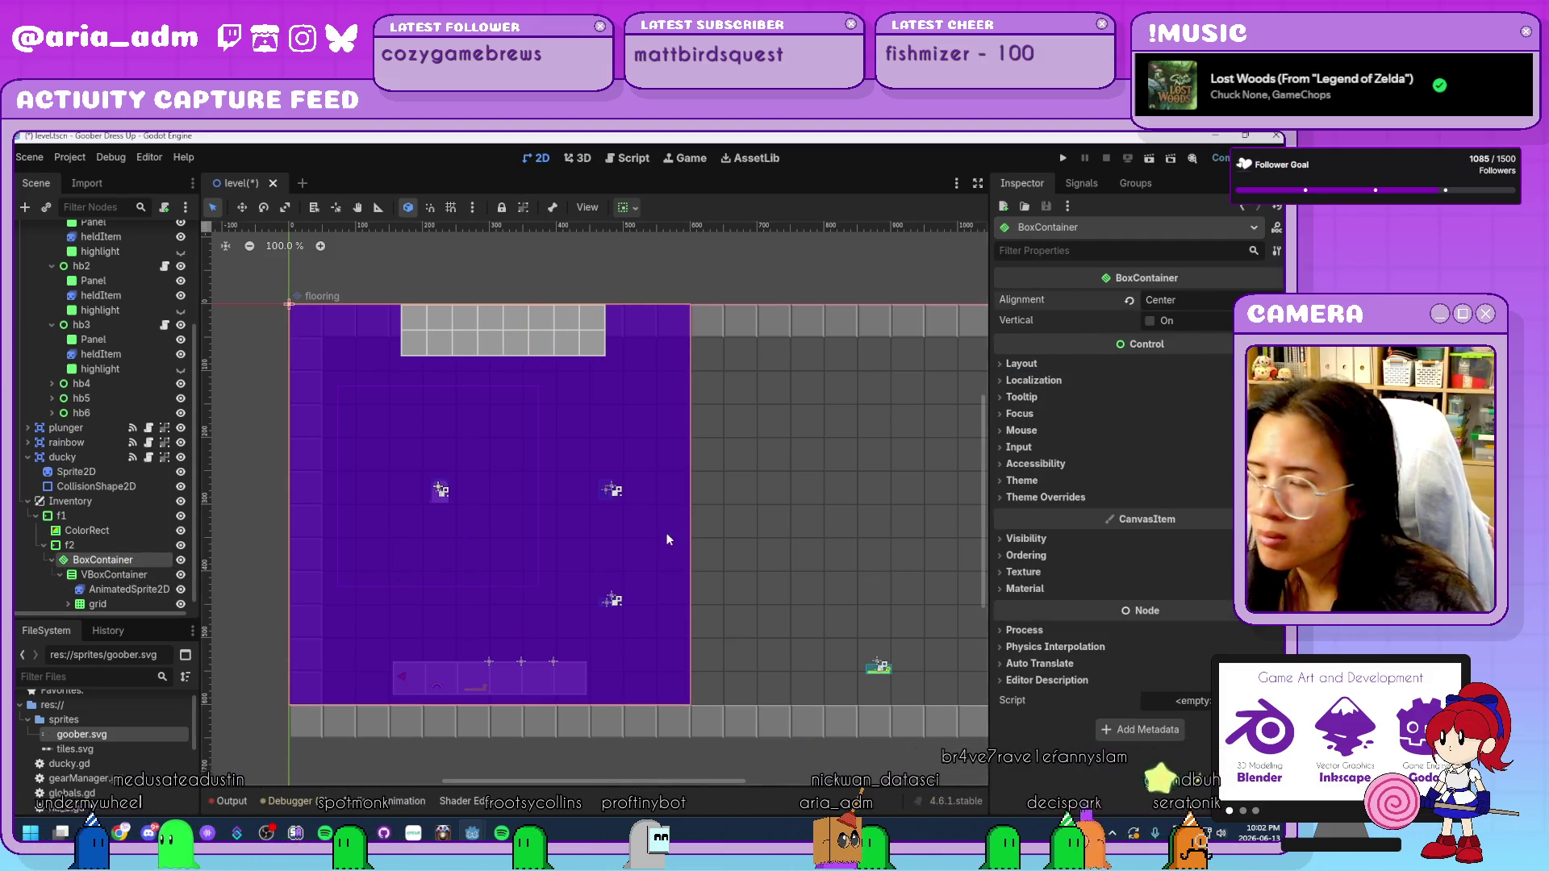
{"action": "left_click", "coordinate": [114, 575]}
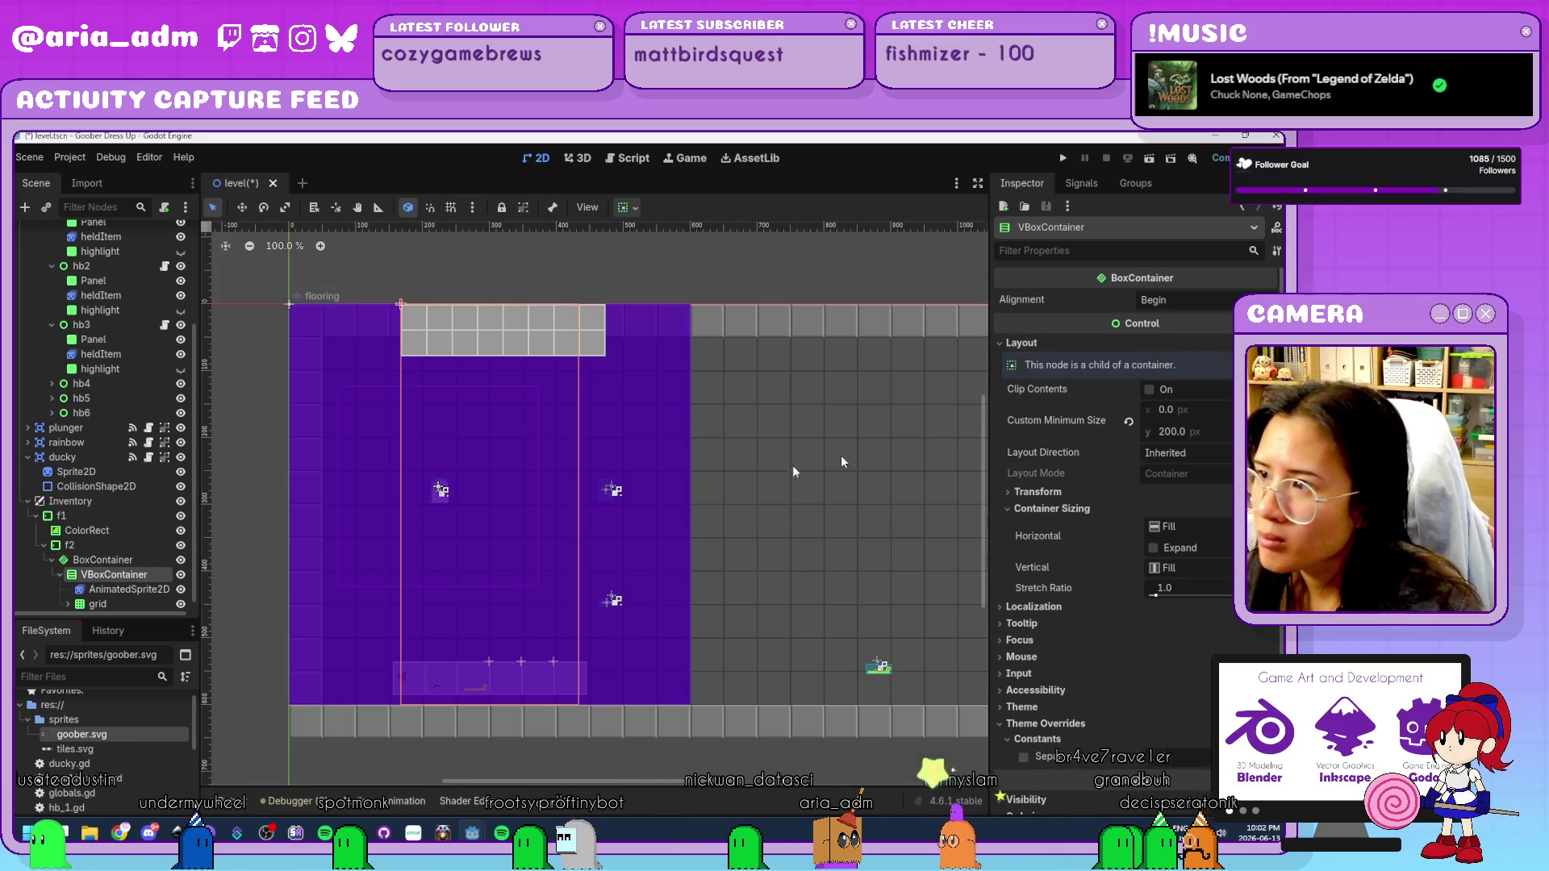
{"action": "left_click", "coordinate": [1178, 299]}
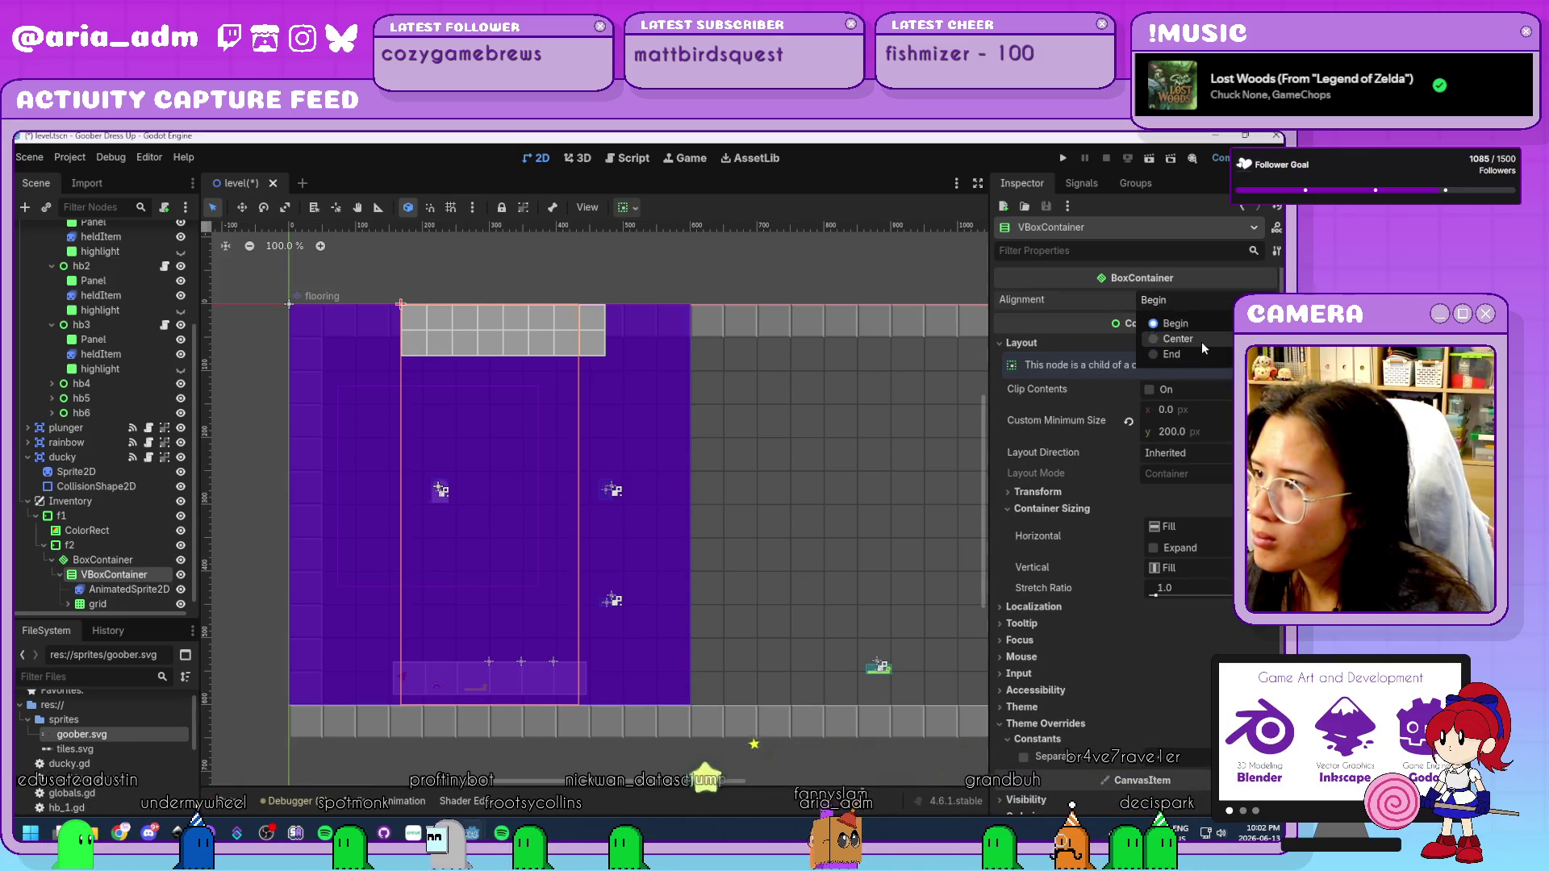
{"action": "left_click", "coordinate": [128, 589]}
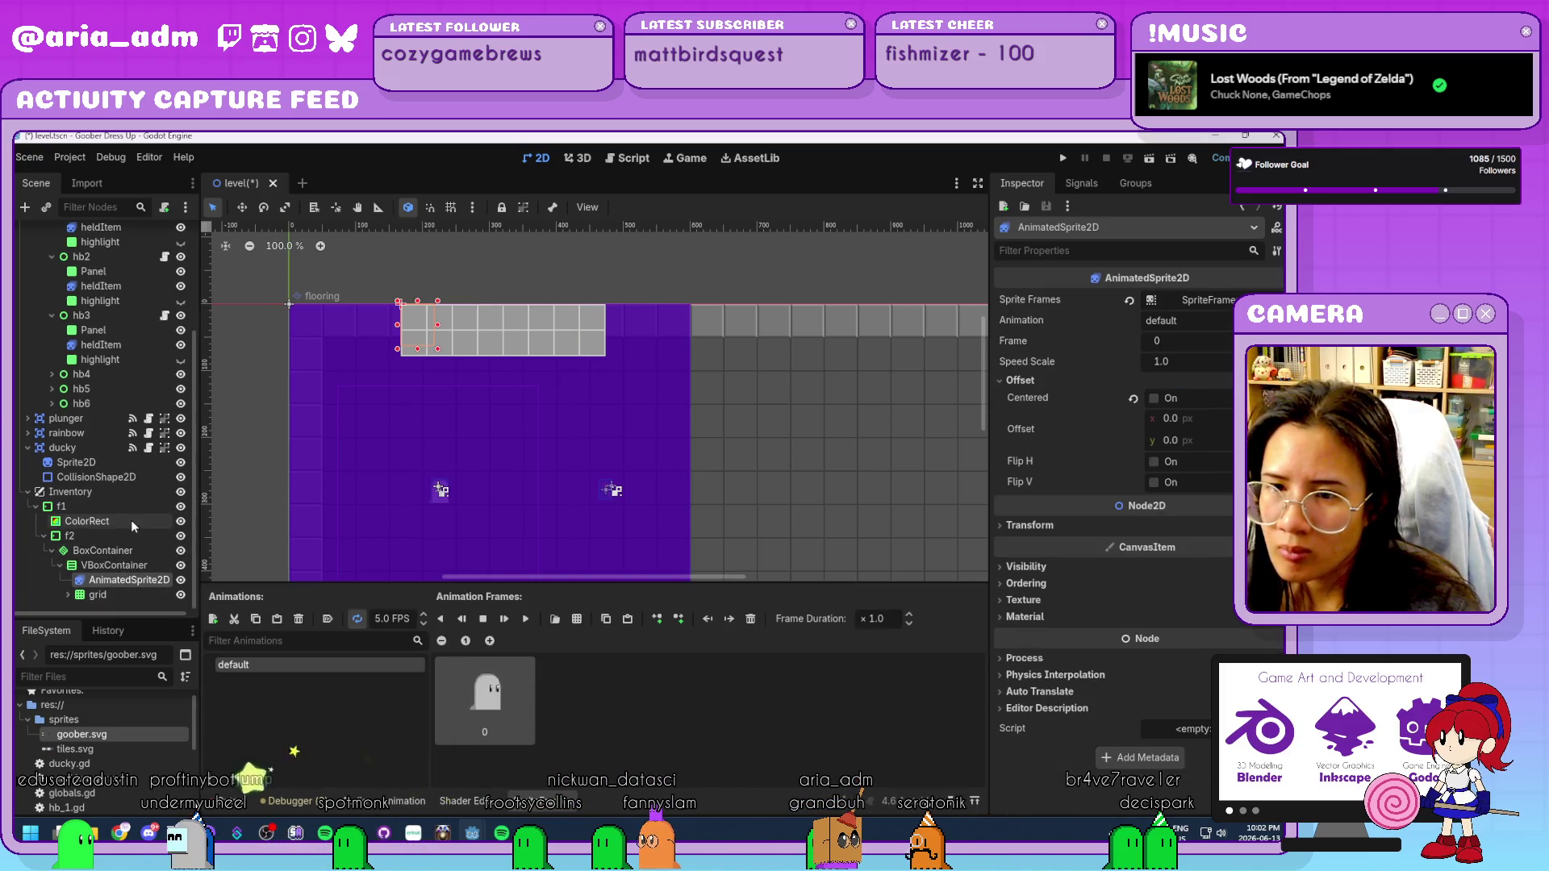
{"action": "scroll", "coordinate": [97, 565], "scroll_direction": "down", "scroll_amount": 5}
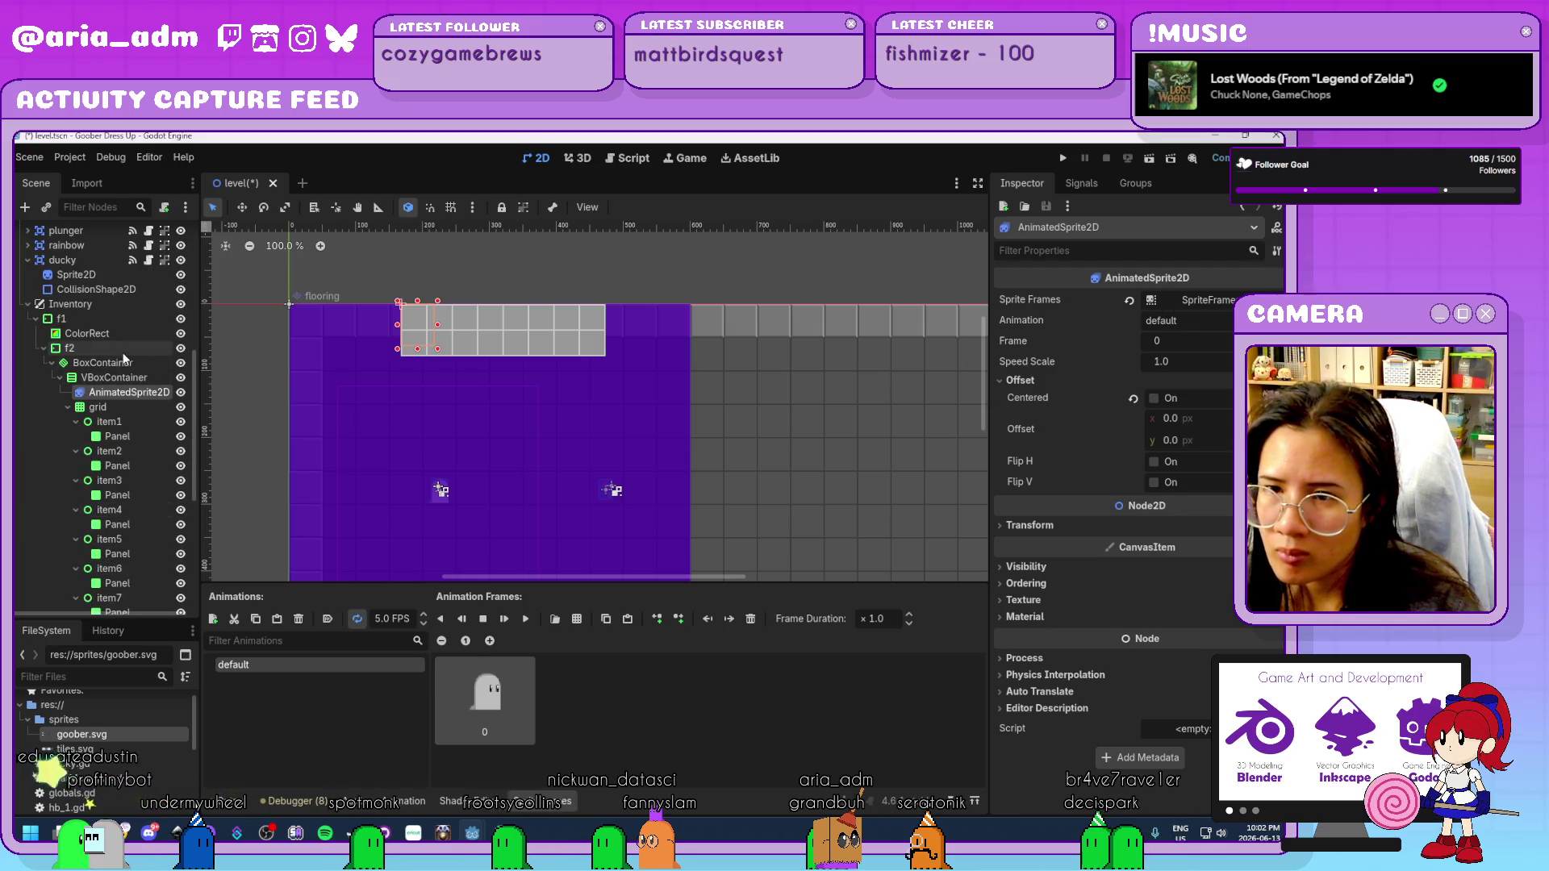
{"action": "left_click", "coordinate": [123, 377]}
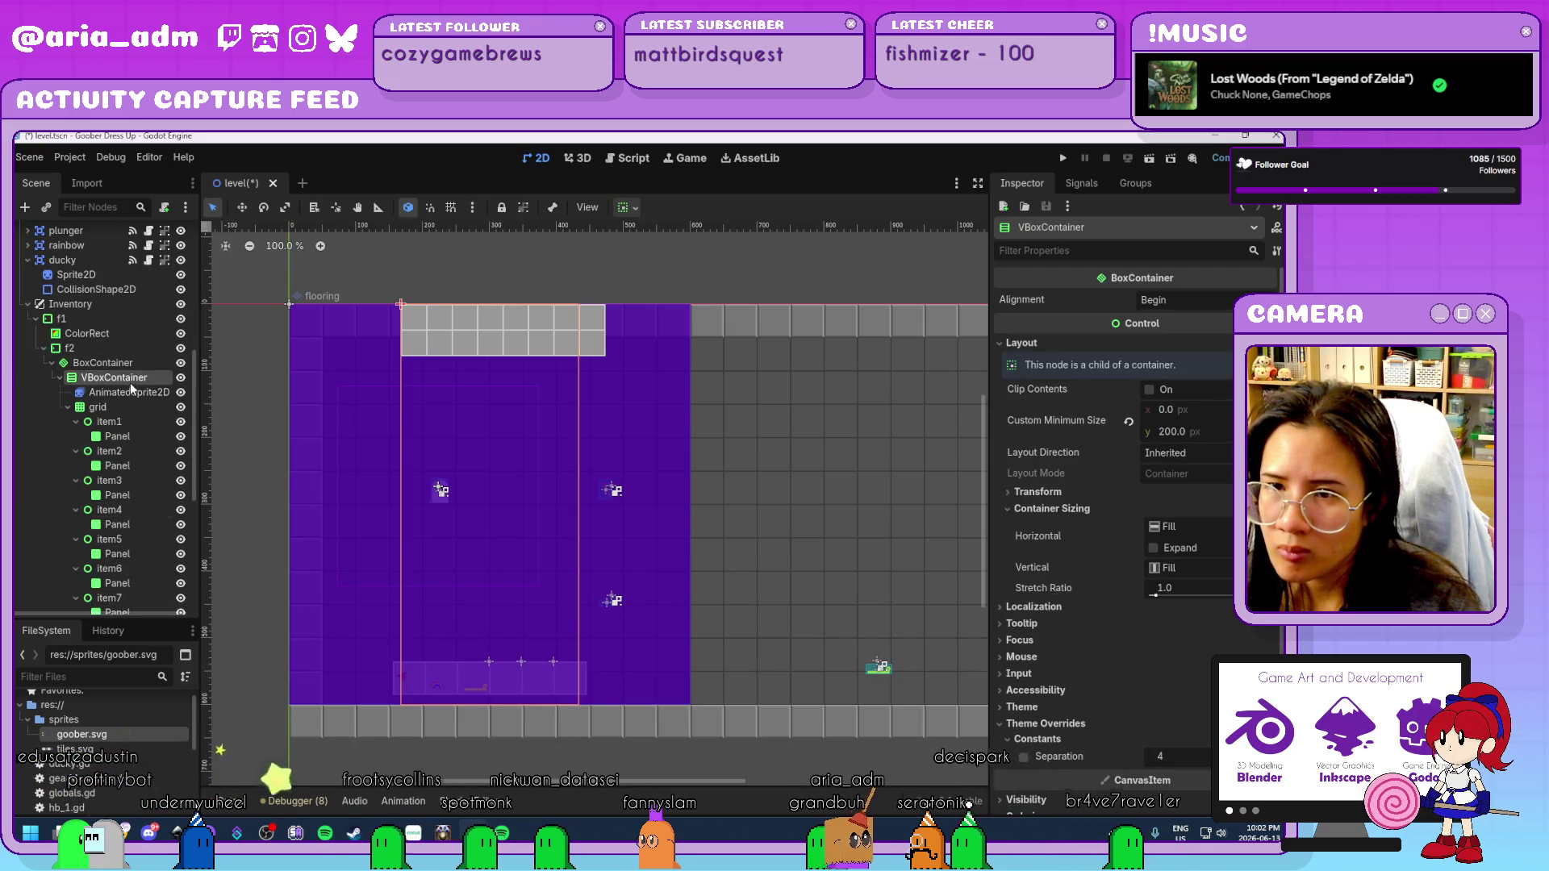
{"action": "key", "text": "ctrl+a"}
{"action": "type", "text": "con"}
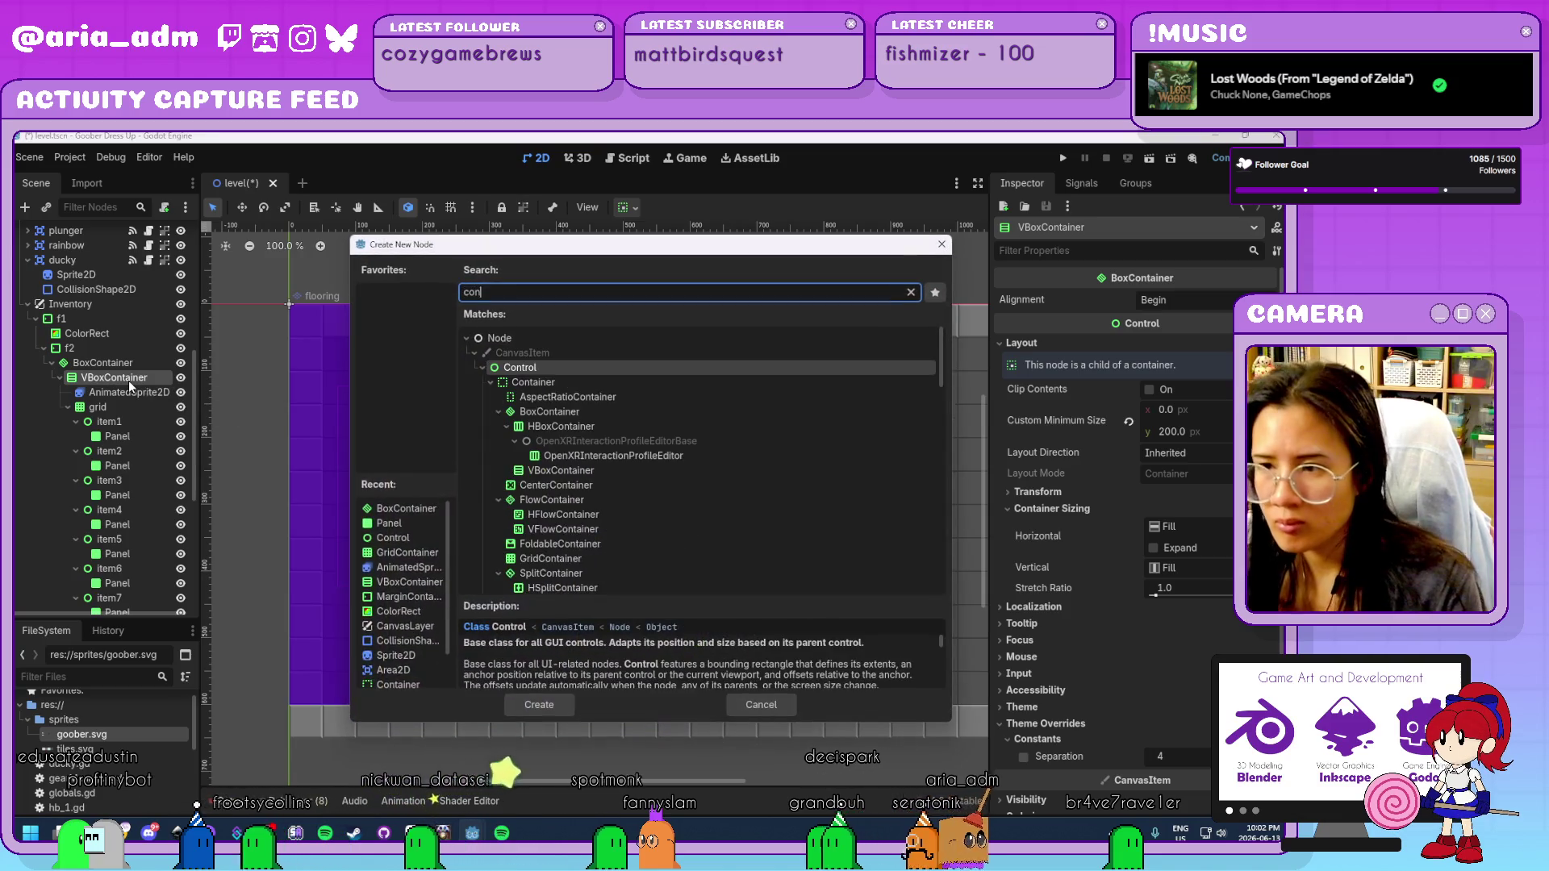
{"action": "key", "text": "Return"}
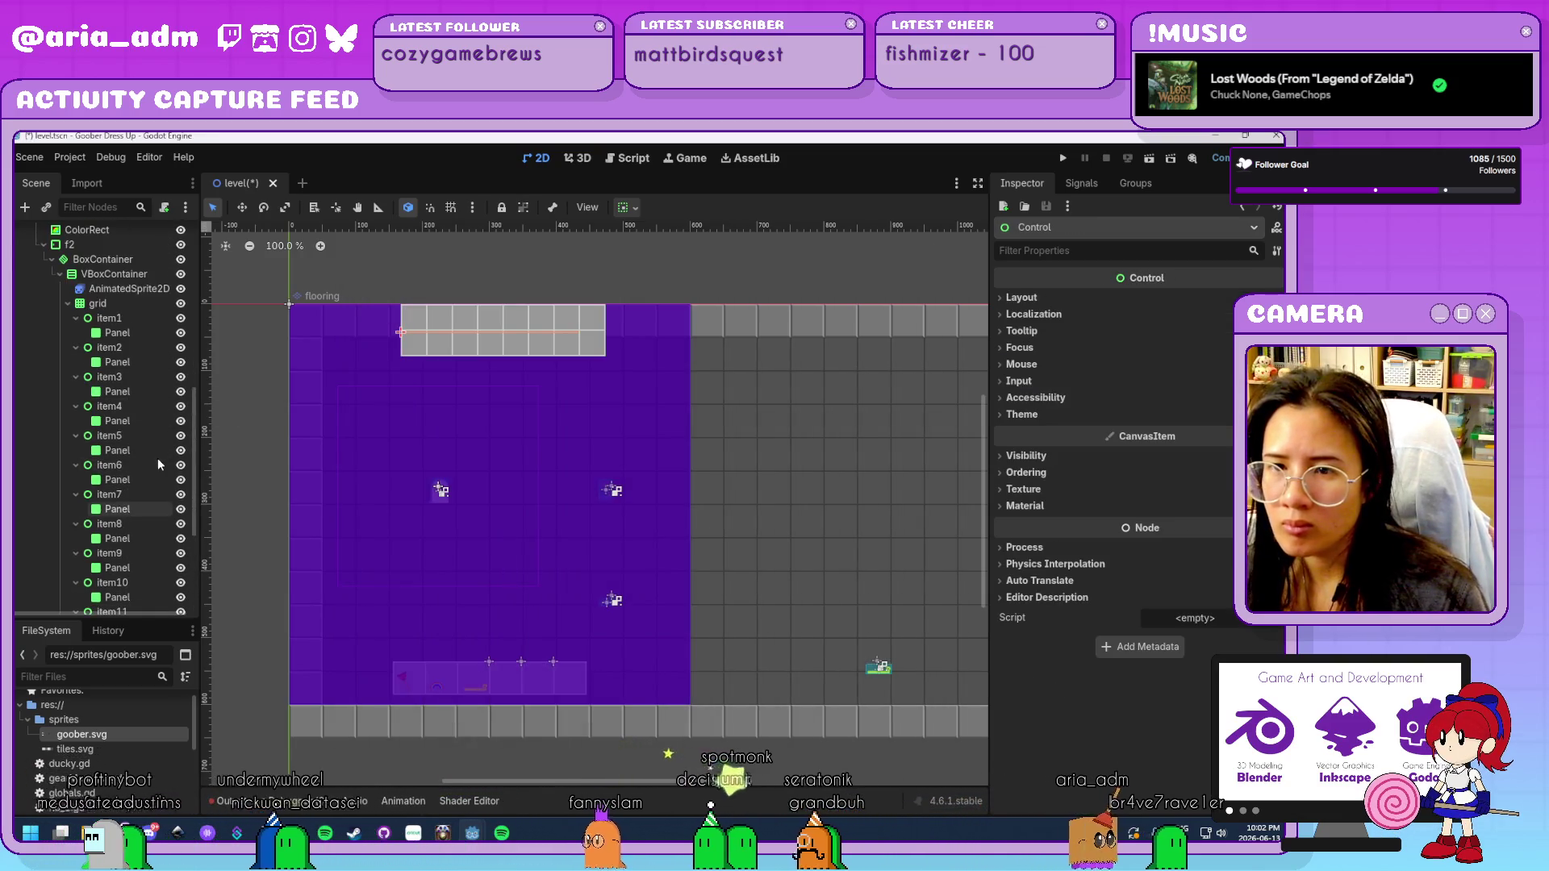
{"action": "scroll", "coordinate": [157, 458], "scroll_direction": "up", "scroll_amount": 3}
{"action": "left_click", "coordinate": [69, 423]}
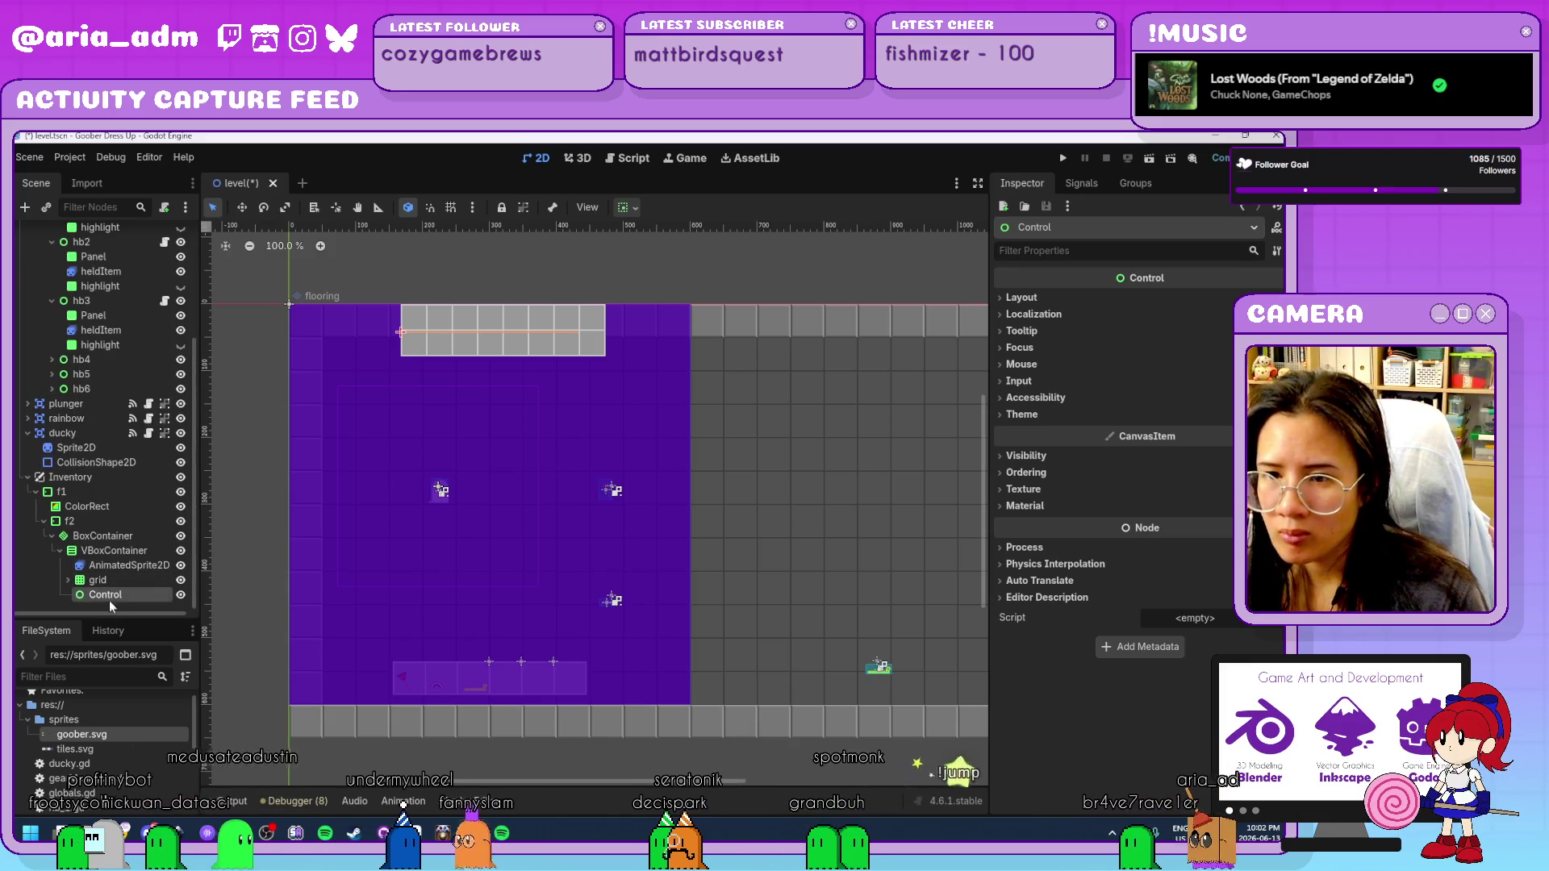
{"action": "left_click_drag", "start_coordinate": [109, 598], "coordinate": [111, 561]}
{"action": "left_click", "coordinate": [108, 564]}
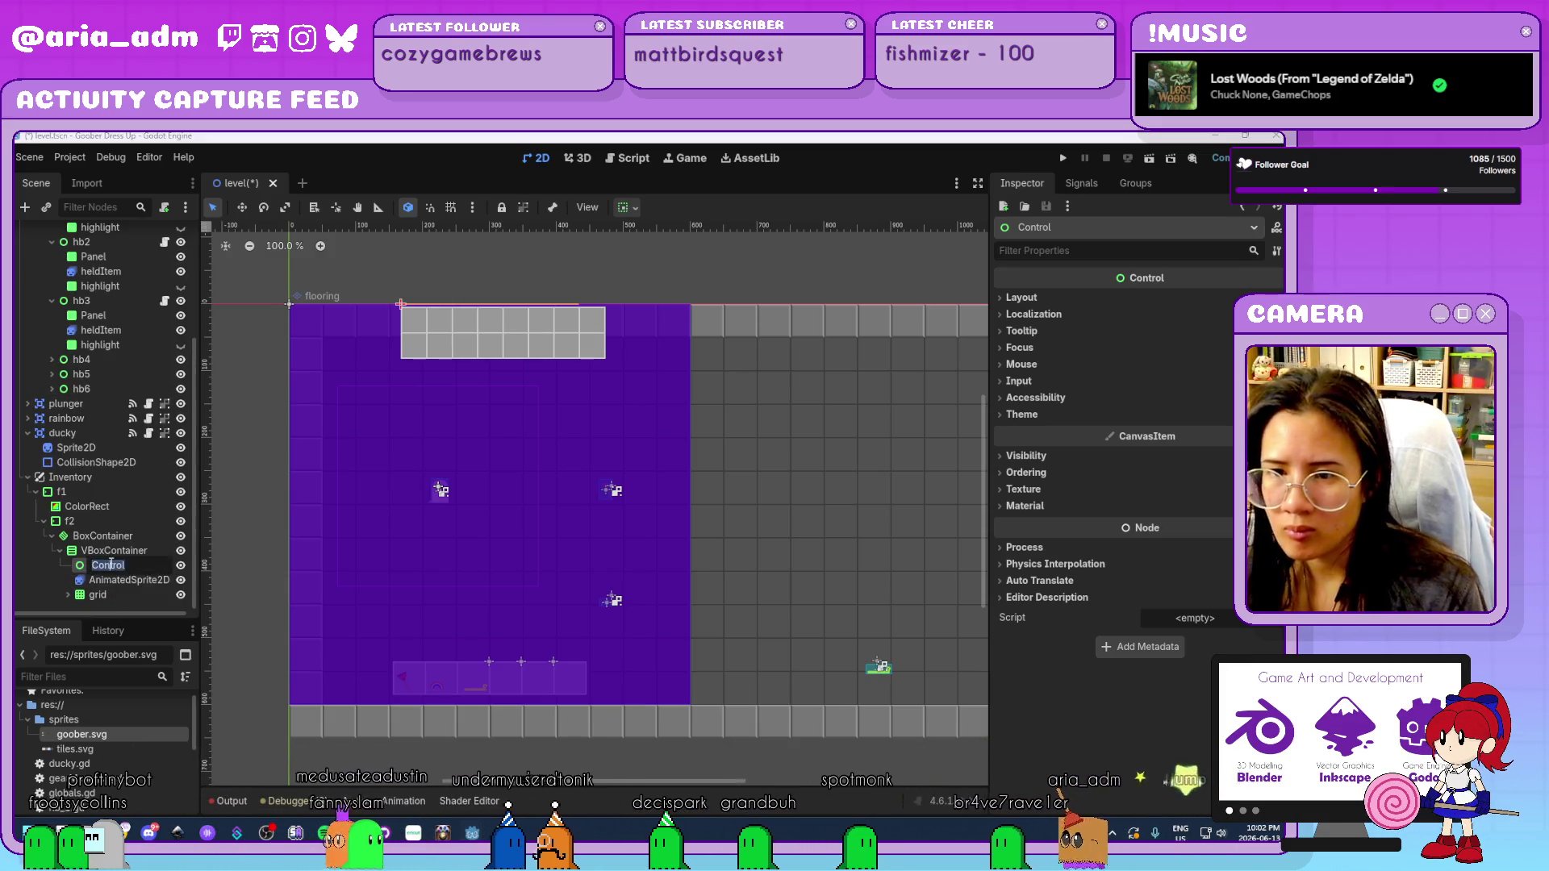
{"action": "type", "text": "preview"}
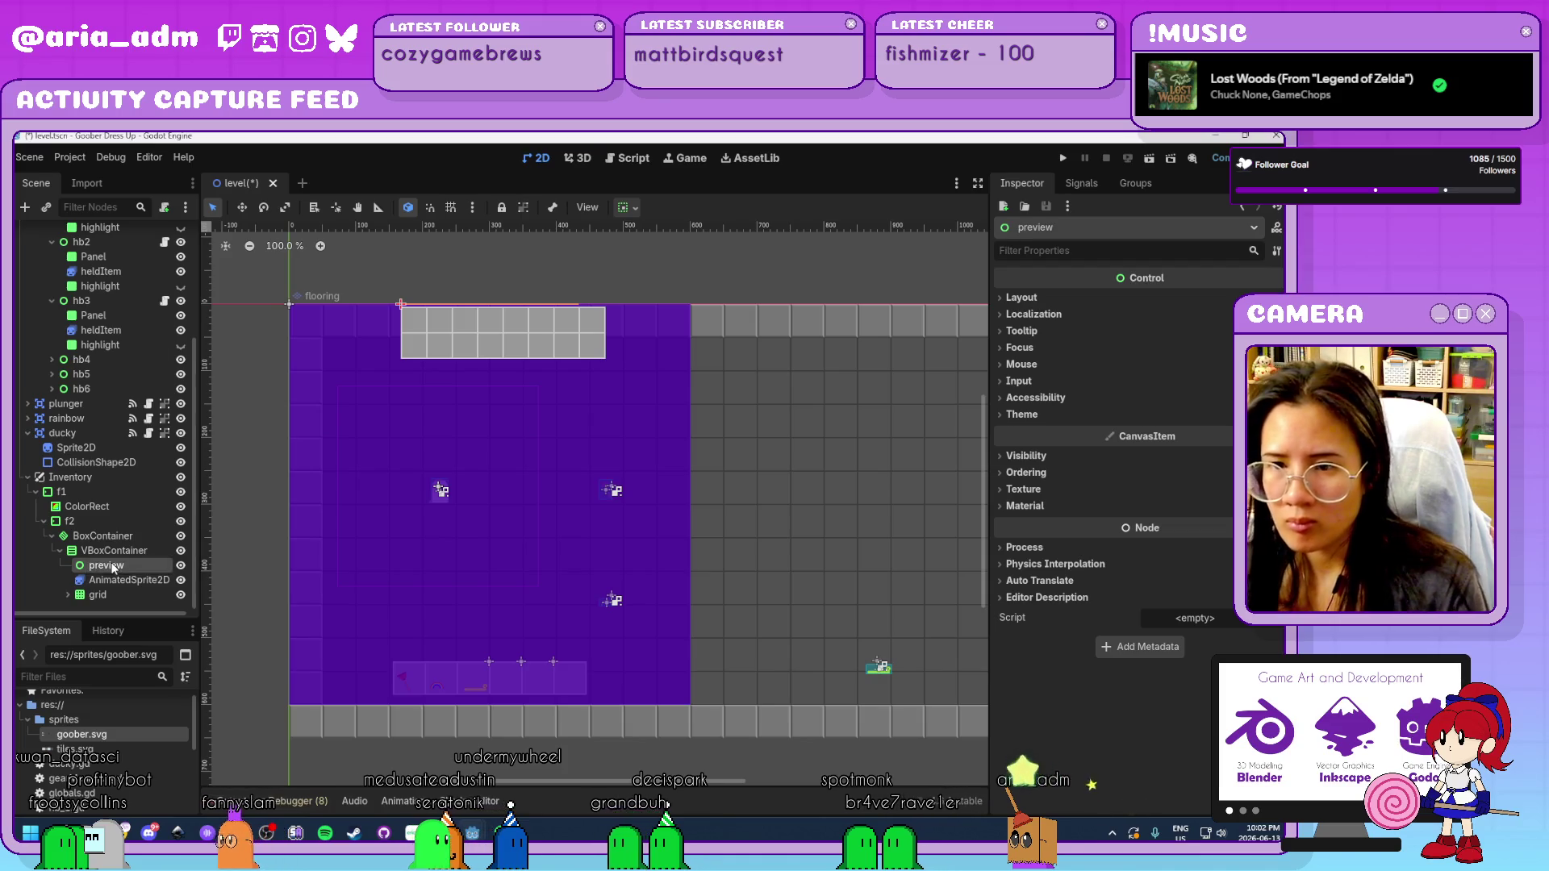
{"action": "left_click", "coordinate": [1070, 298]}
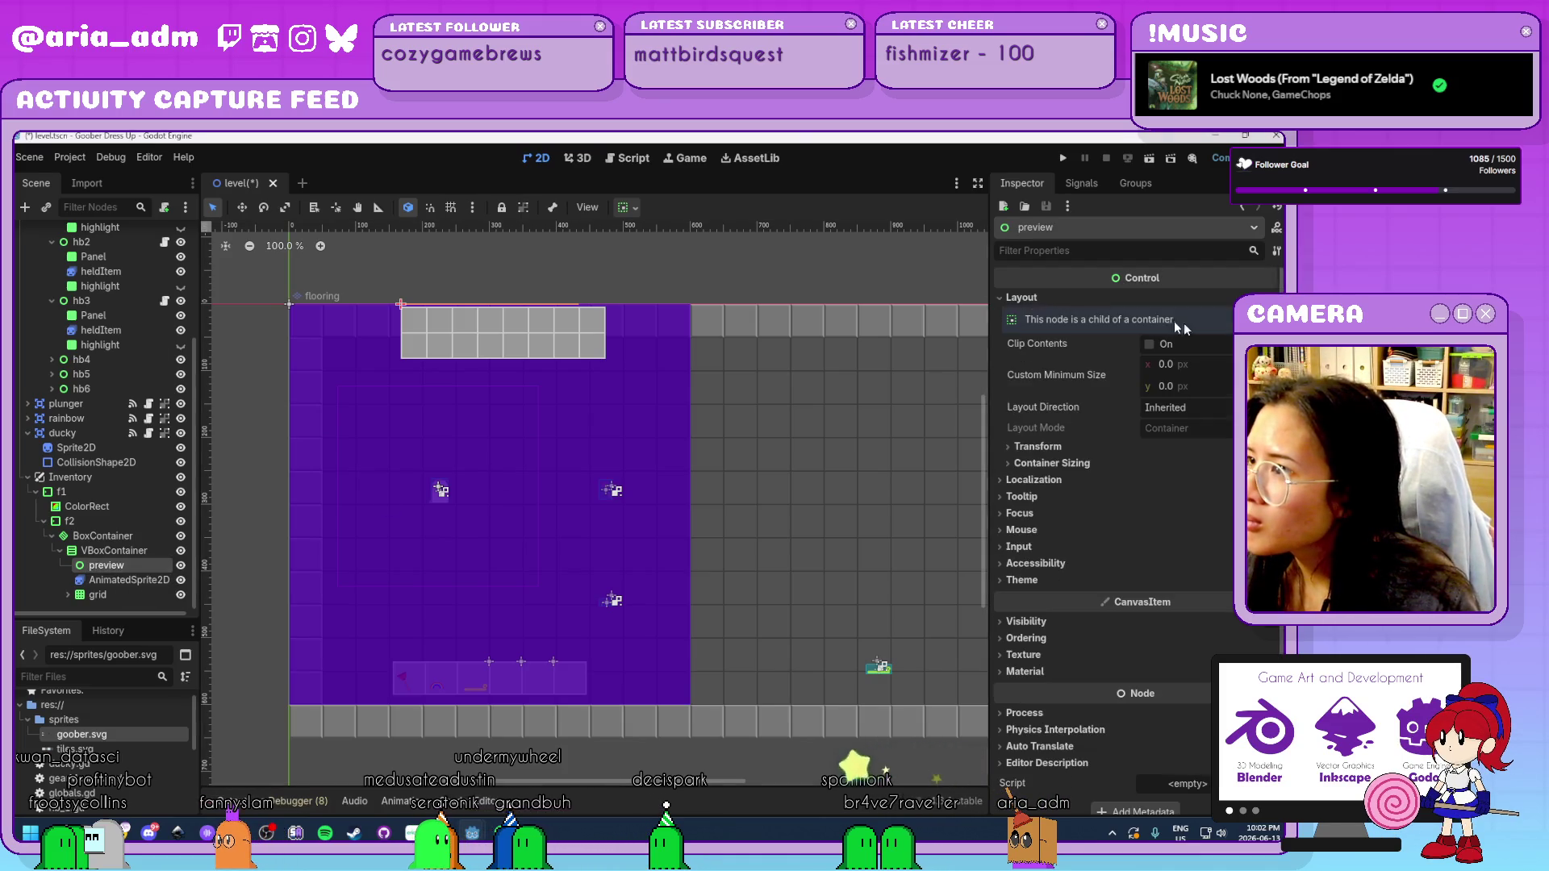
{"action": "left_click", "coordinate": [1197, 367]}
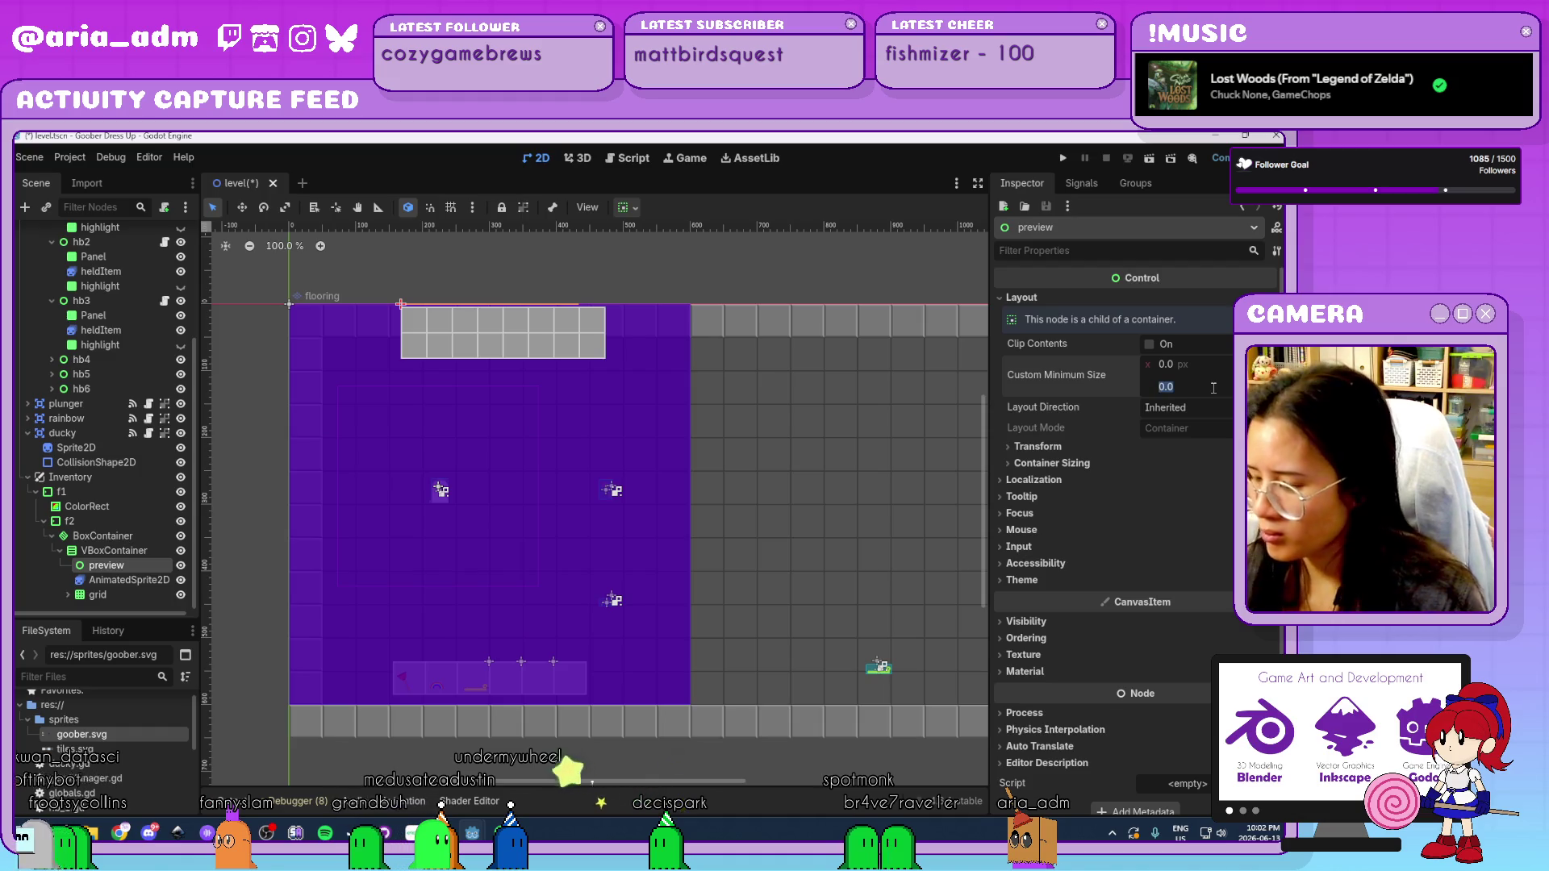
{"action": "type", "text": "300"}
{"action": "key", "text": "Return"}
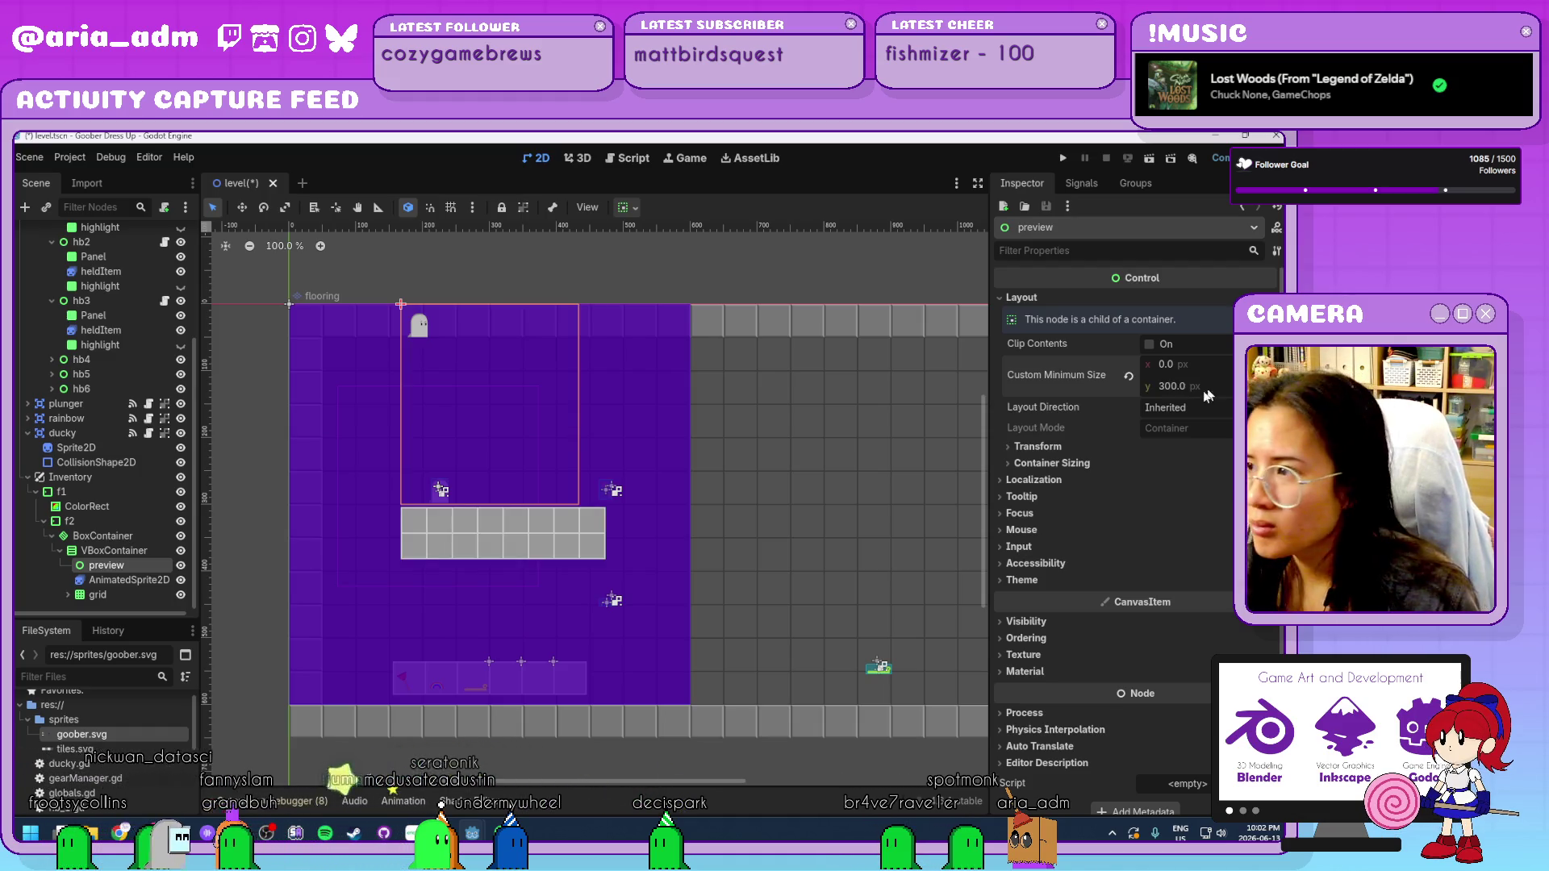
{"action": "left_click", "coordinate": [1201, 391]}
{"action": "type", "text": "200"}
{"action": "key", "text": "Return"}
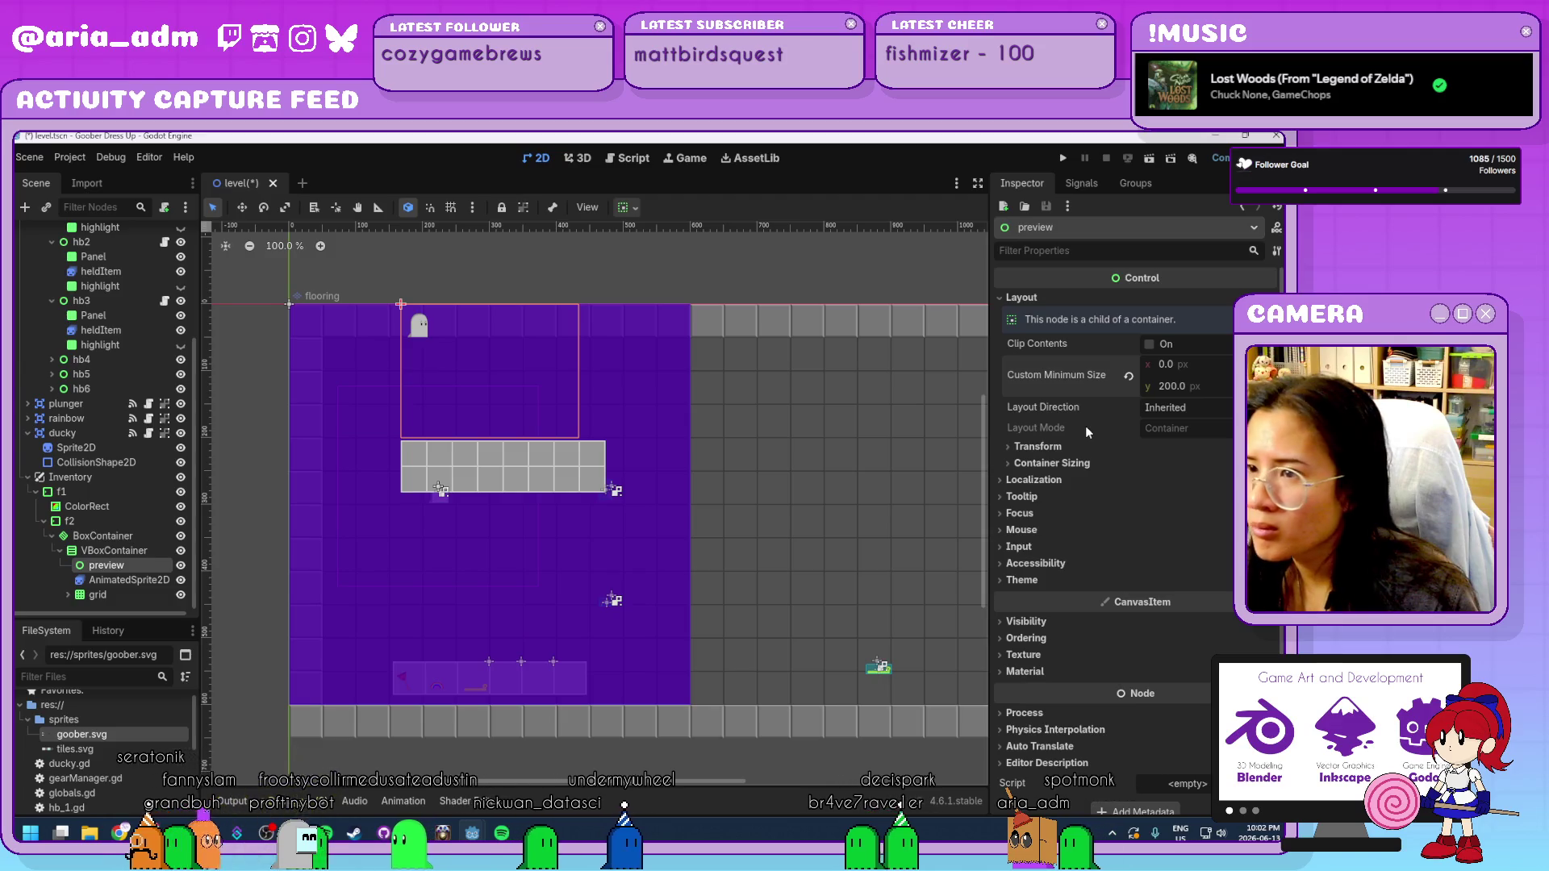
{"action": "left_click", "coordinate": [125, 581]}
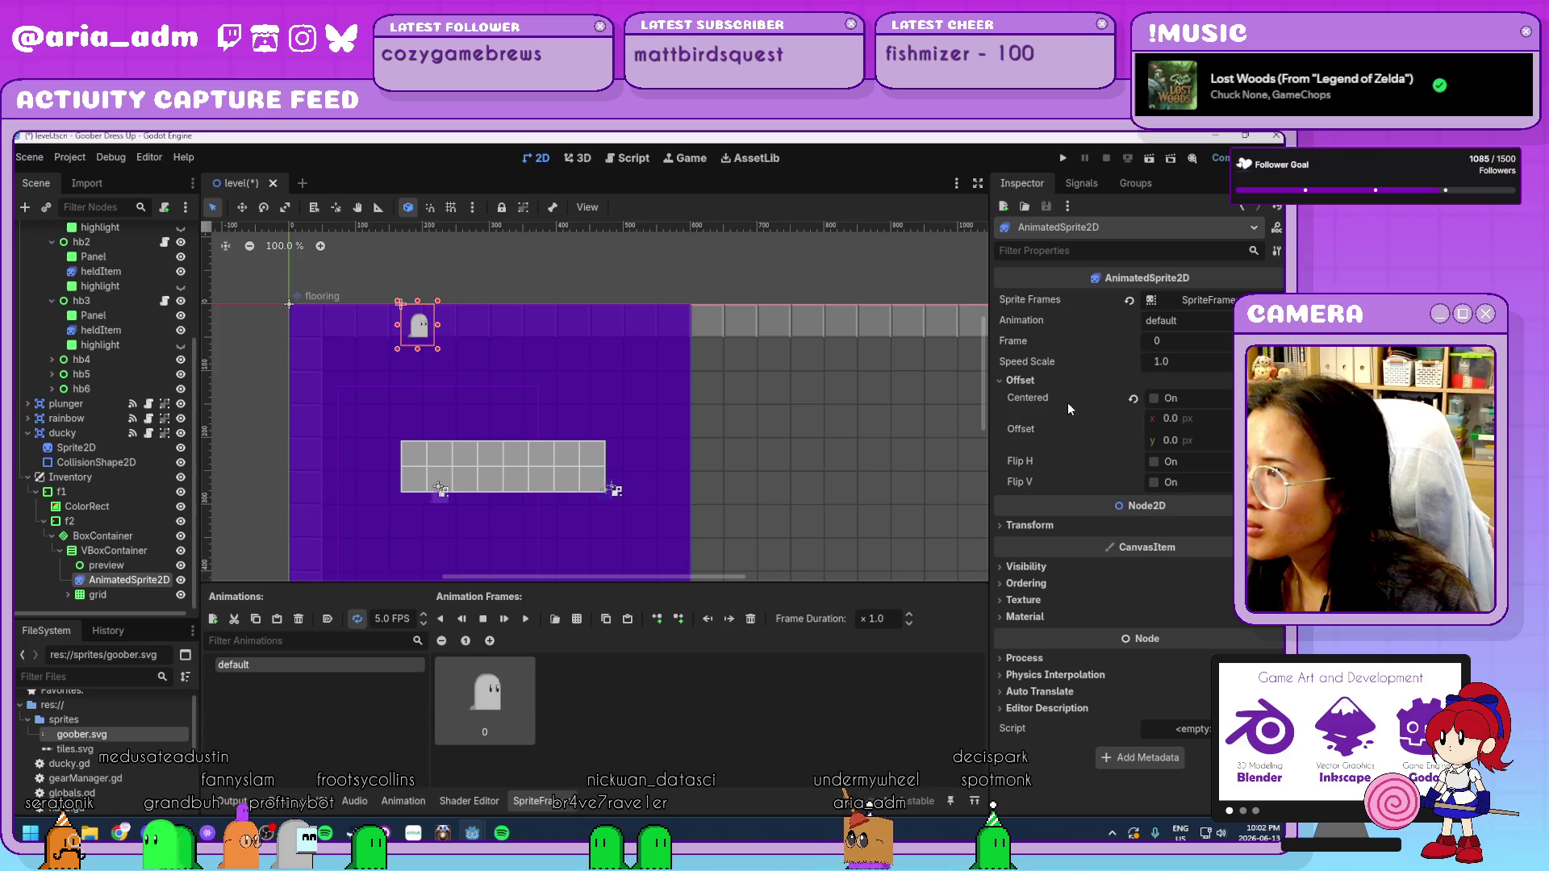
{"action": "left_click", "coordinate": [103, 536]}
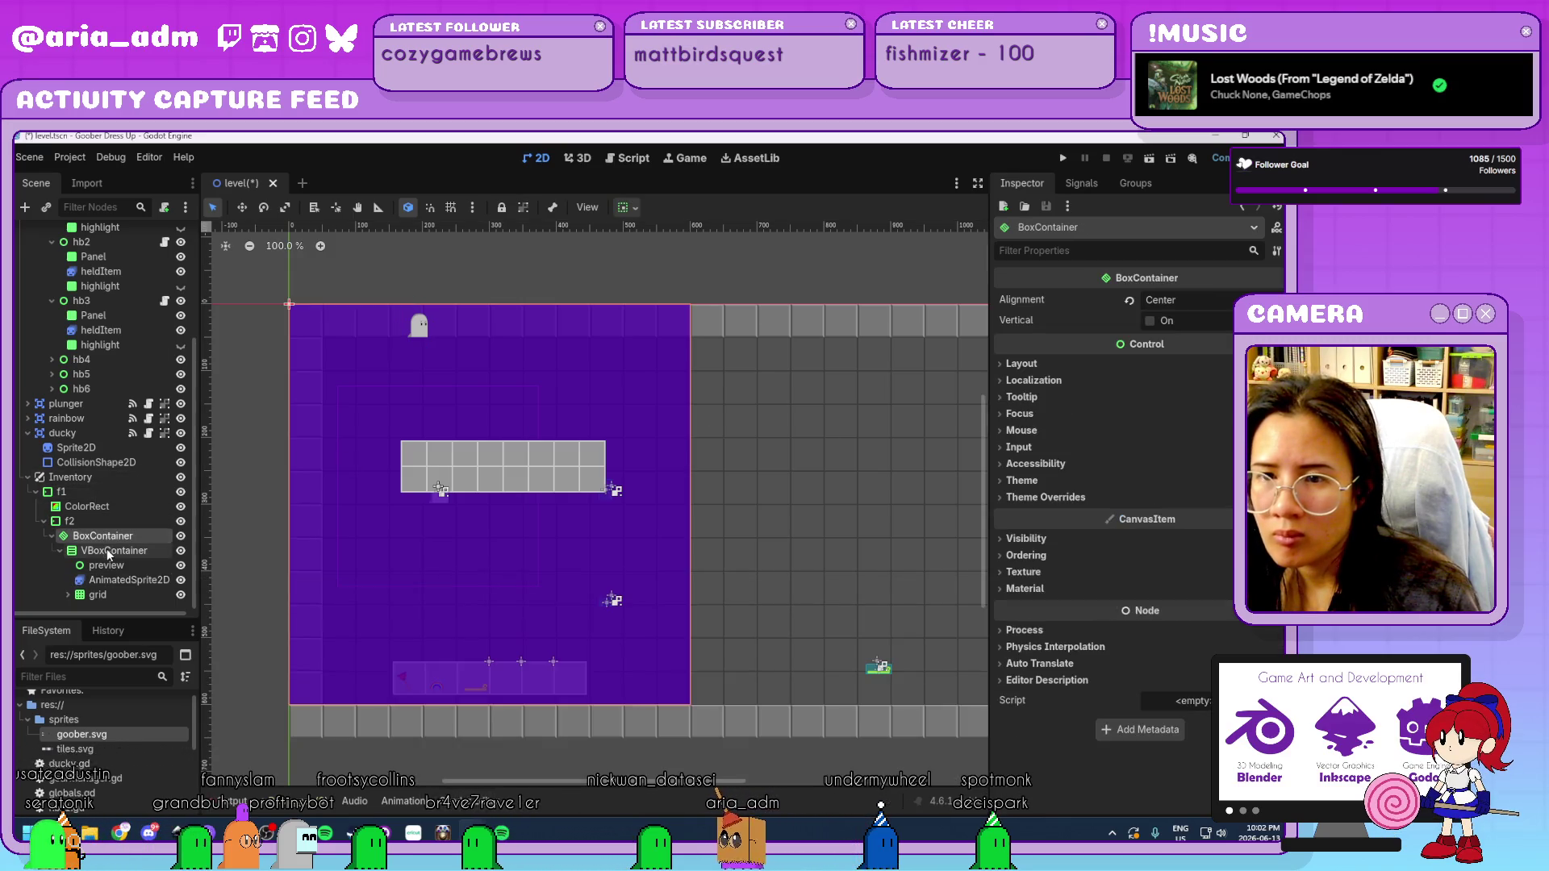
{"action": "left_click", "coordinate": [109, 552]}
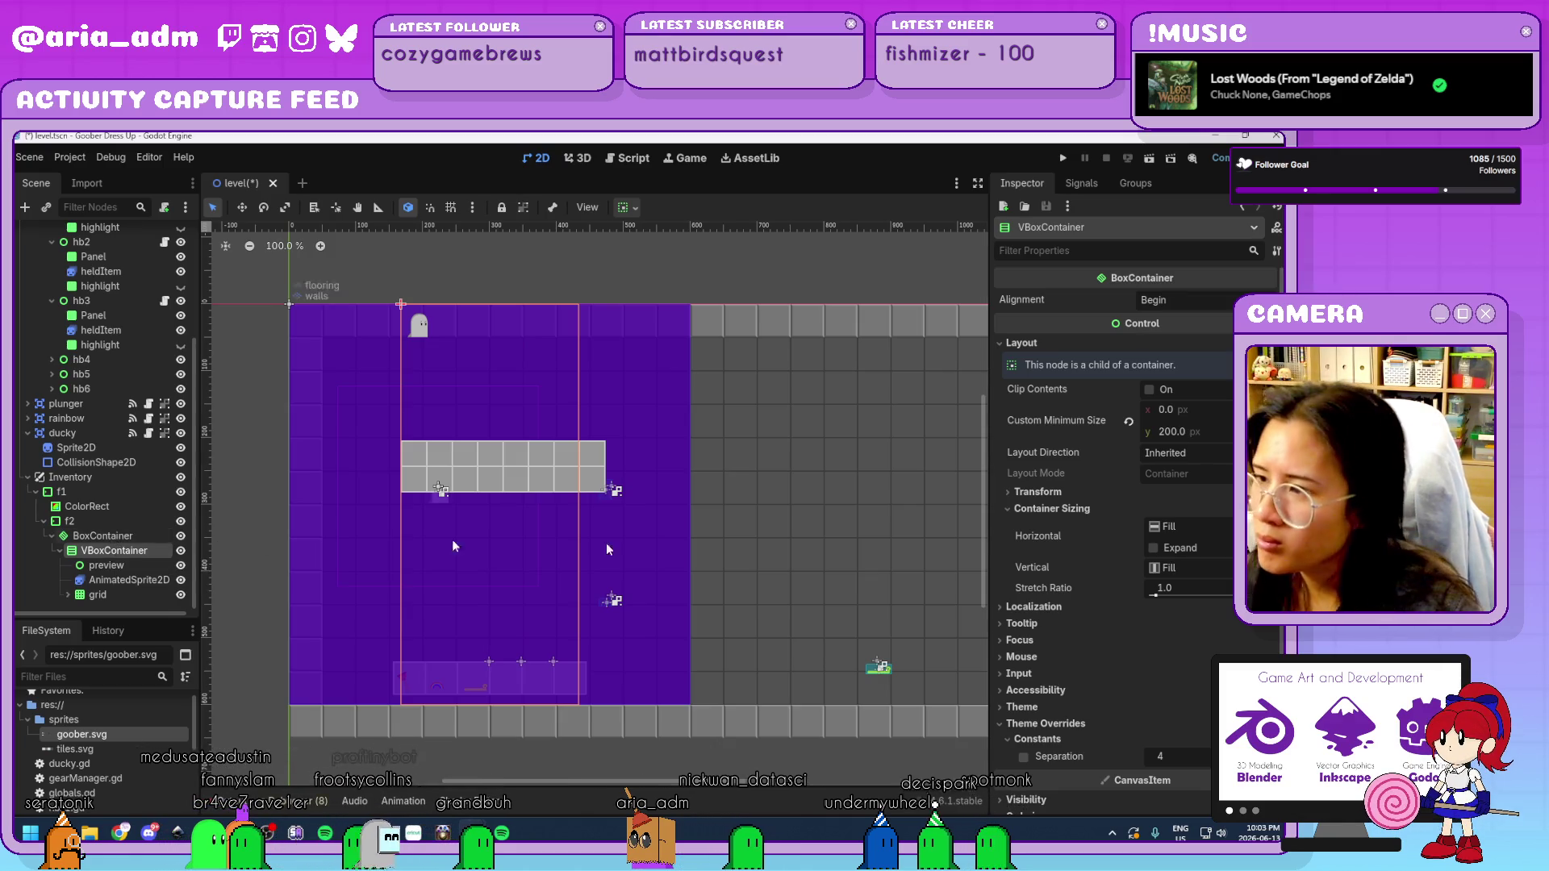
{"action": "scroll", "coordinate": [1083, 530], "scroll_direction": "down", "scroll_amount": 3}
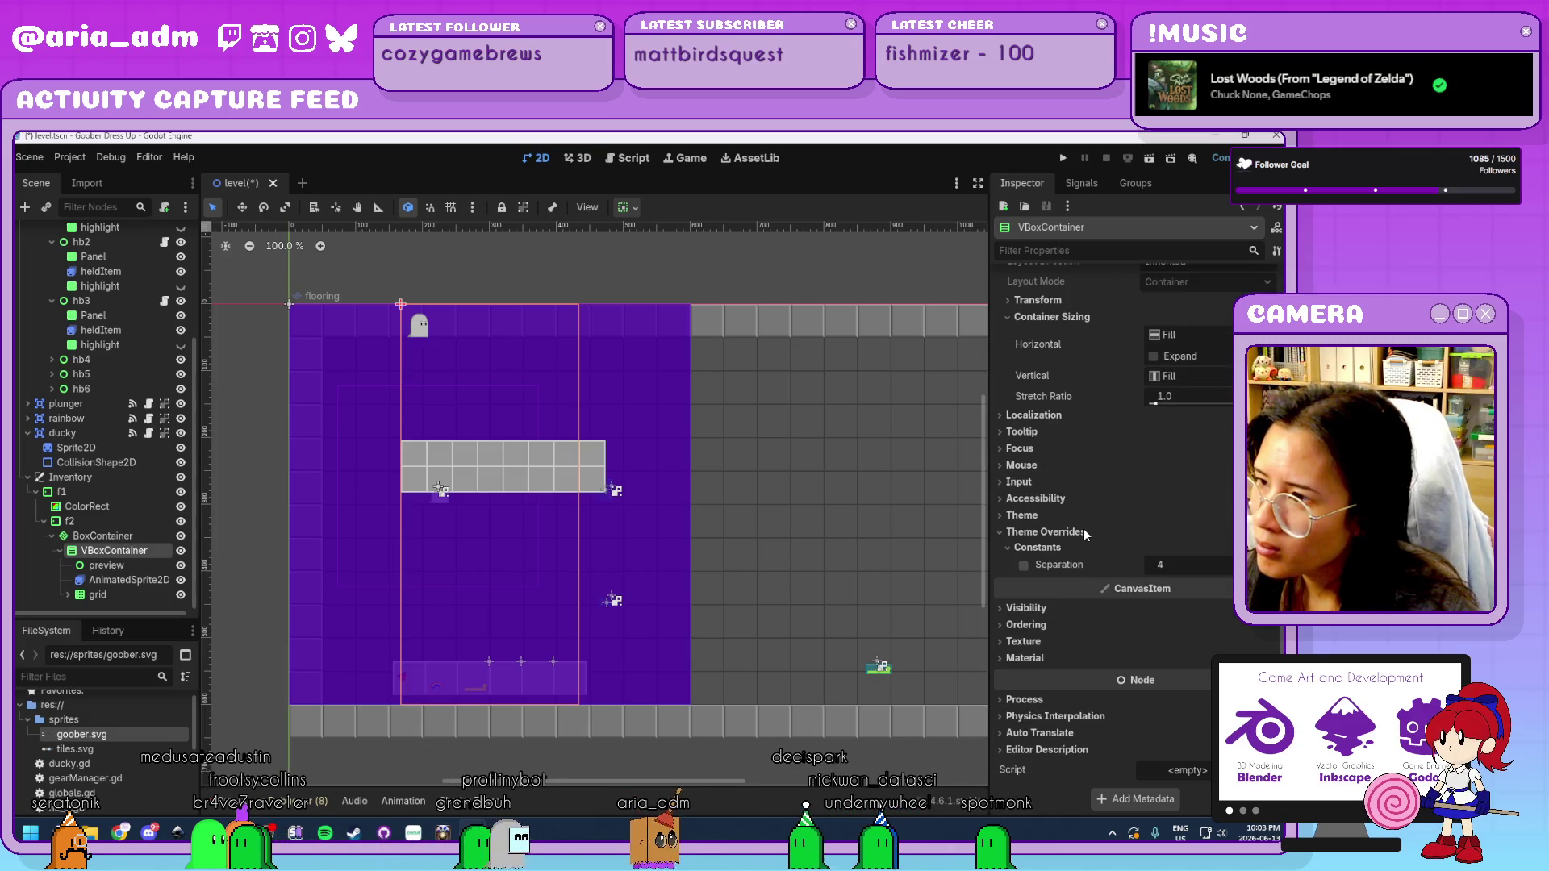
{"action": "scroll", "coordinate": [1082, 529], "scroll_direction": "up", "scroll_amount": 3}
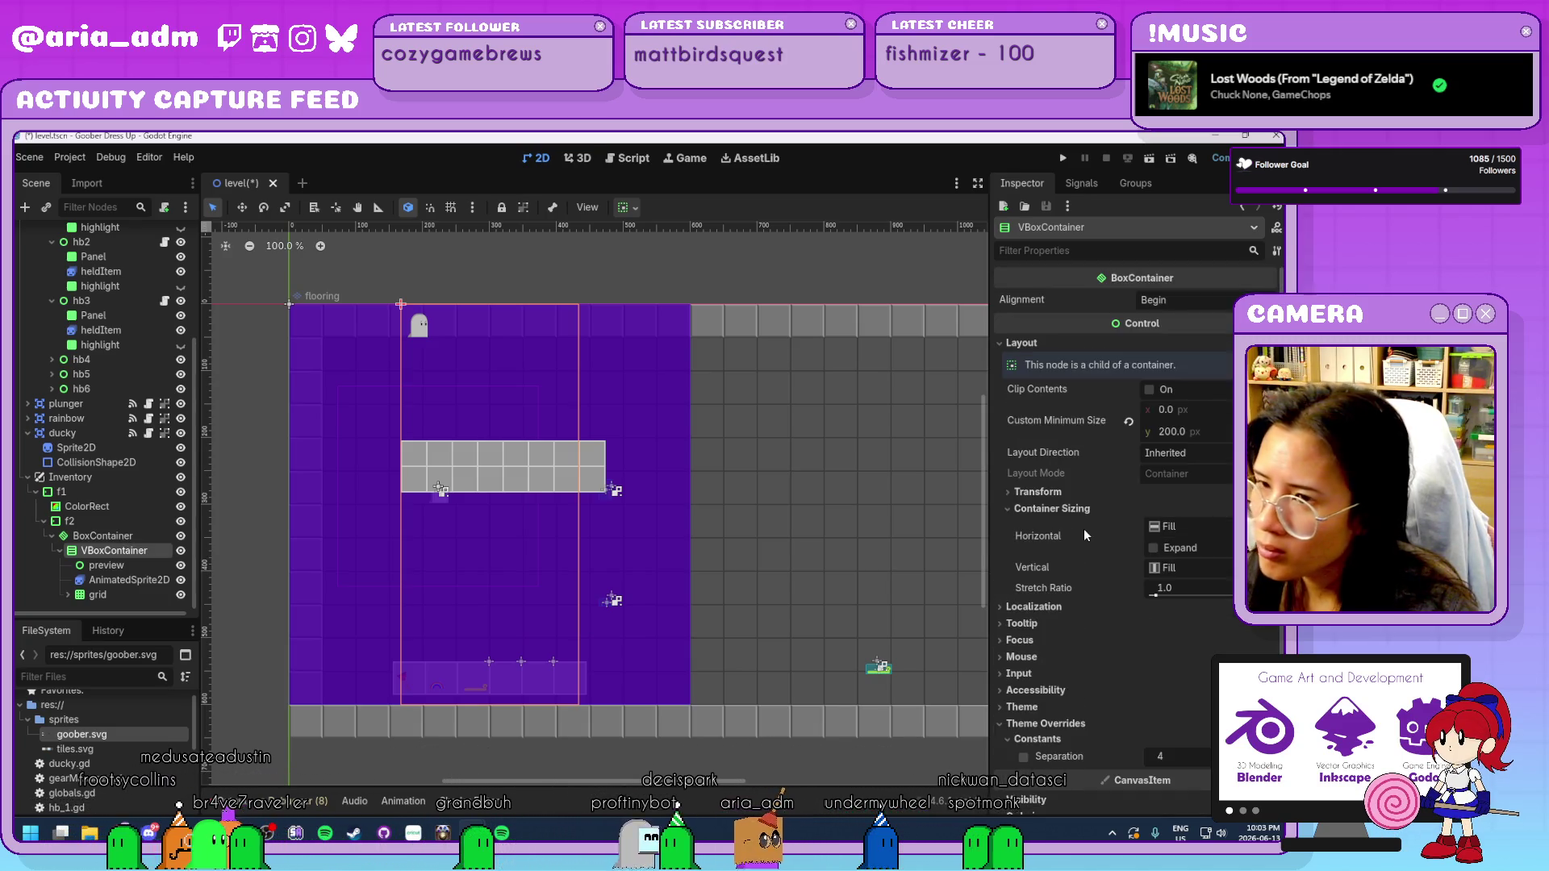
{"action": "left_click", "coordinate": [128, 581]}
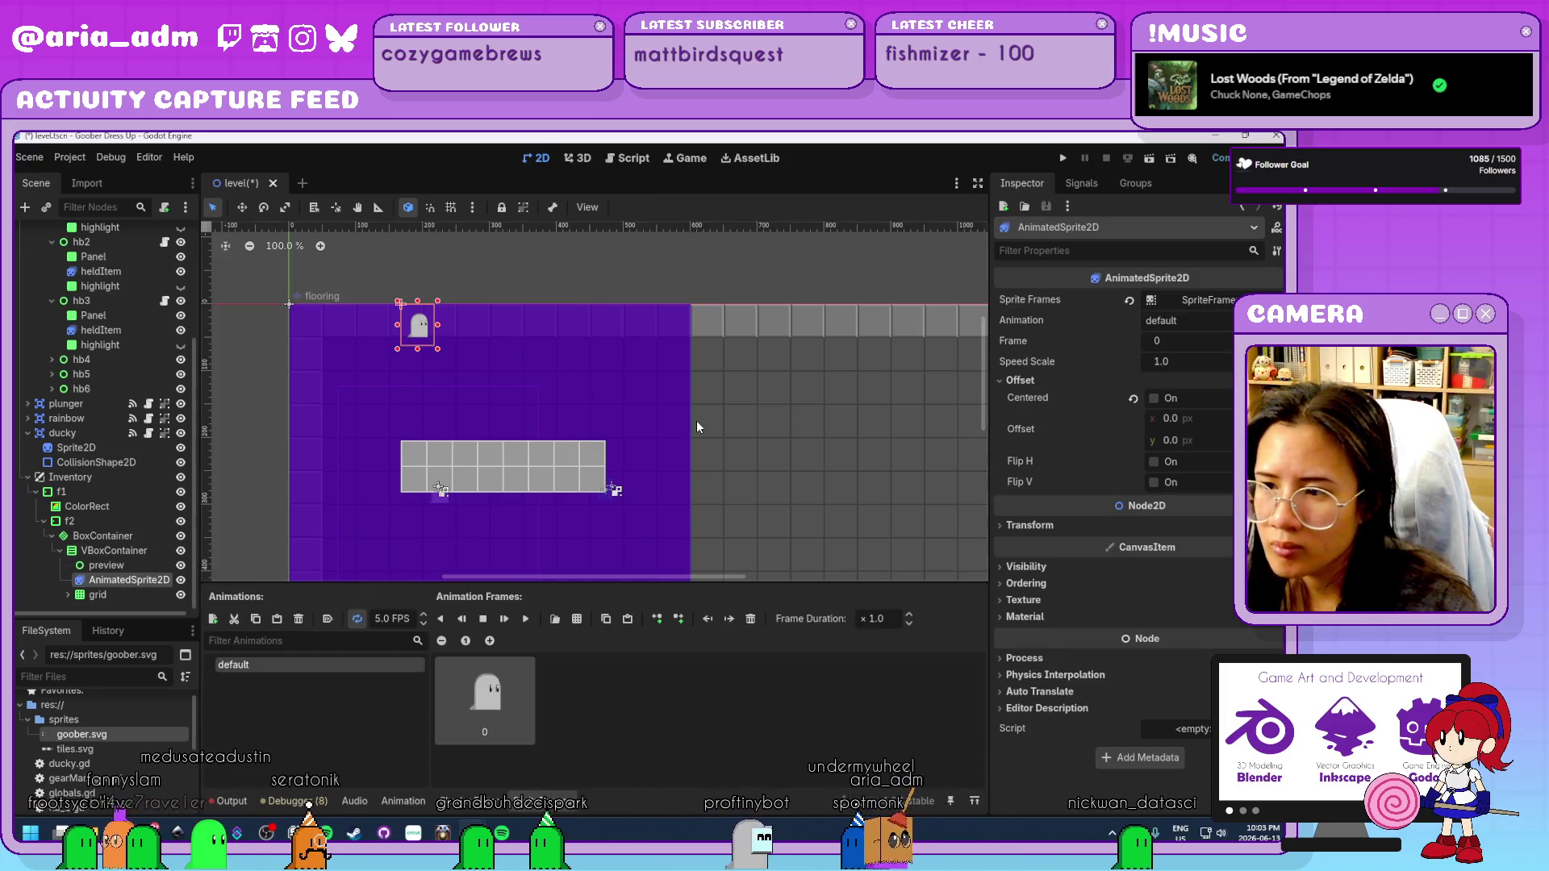
{"action": "scroll", "coordinate": [695, 420], "scroll_direction": "down", "scroll_amount": 7}
{"action": "scroll", "coordinate": [694, 431], "scroll_direction": "up", "scroll_amount": 5}
{"action": "mouse_move", "coordinate": [693, 444]}
{"action": "left_mouse_down"}
{"action": "mouse_move", "coordinate": [721, 395]}
{"action": "mouse_move", "coordinate": [858, 380]}
{"action": "left_mouse_up"}
{"action": "scroll", "coordinate": [763, 474], "scroll_direction": "up", "scroll_amount": 1}
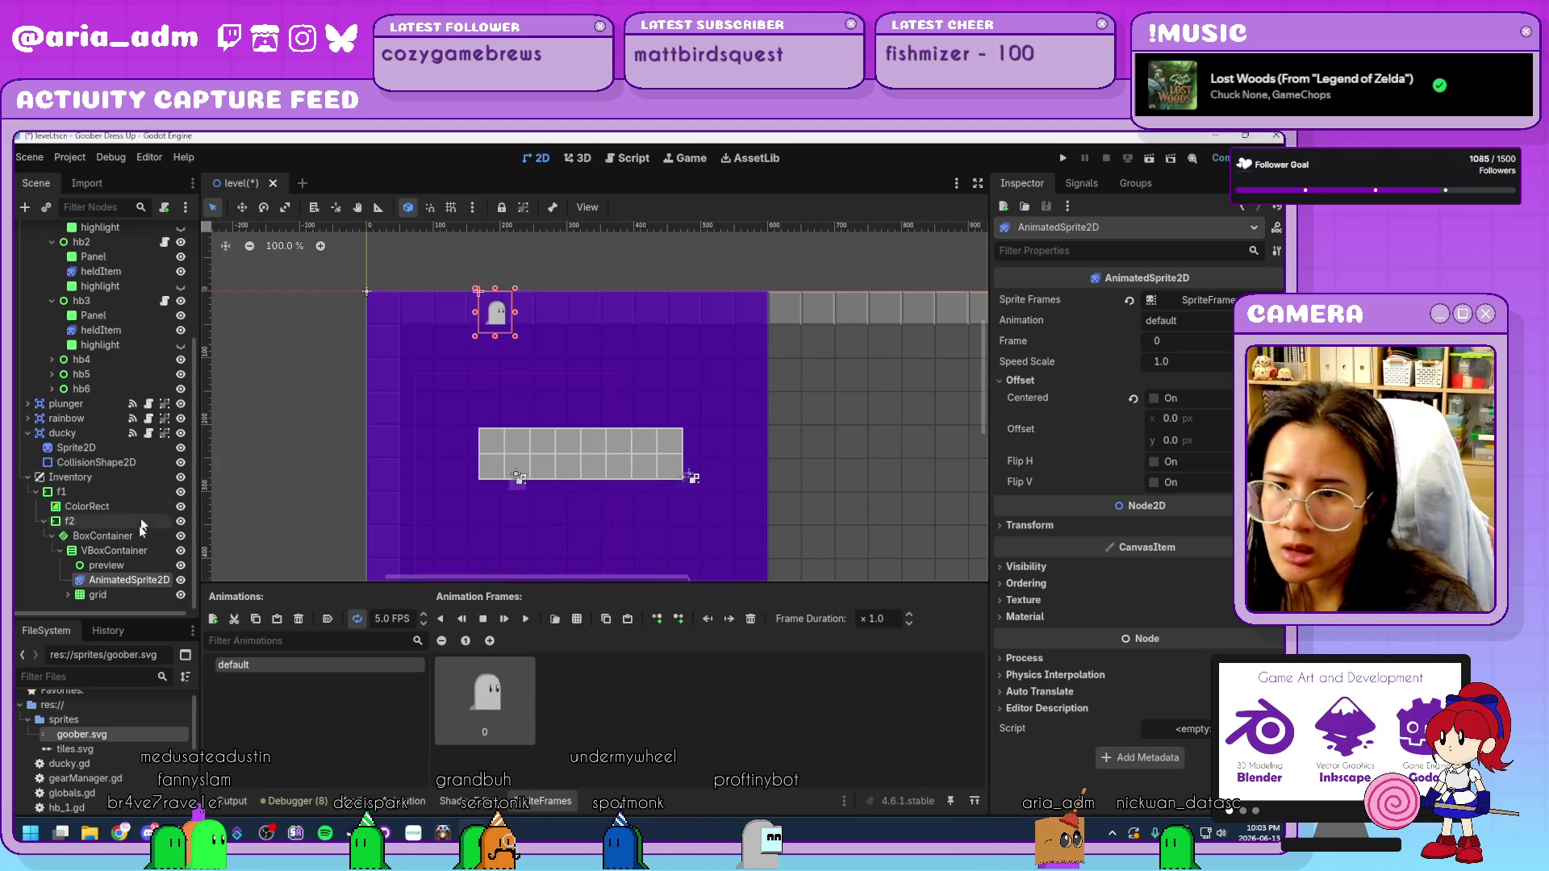
{"action": "left_click", "coordinate": [132, 565]}
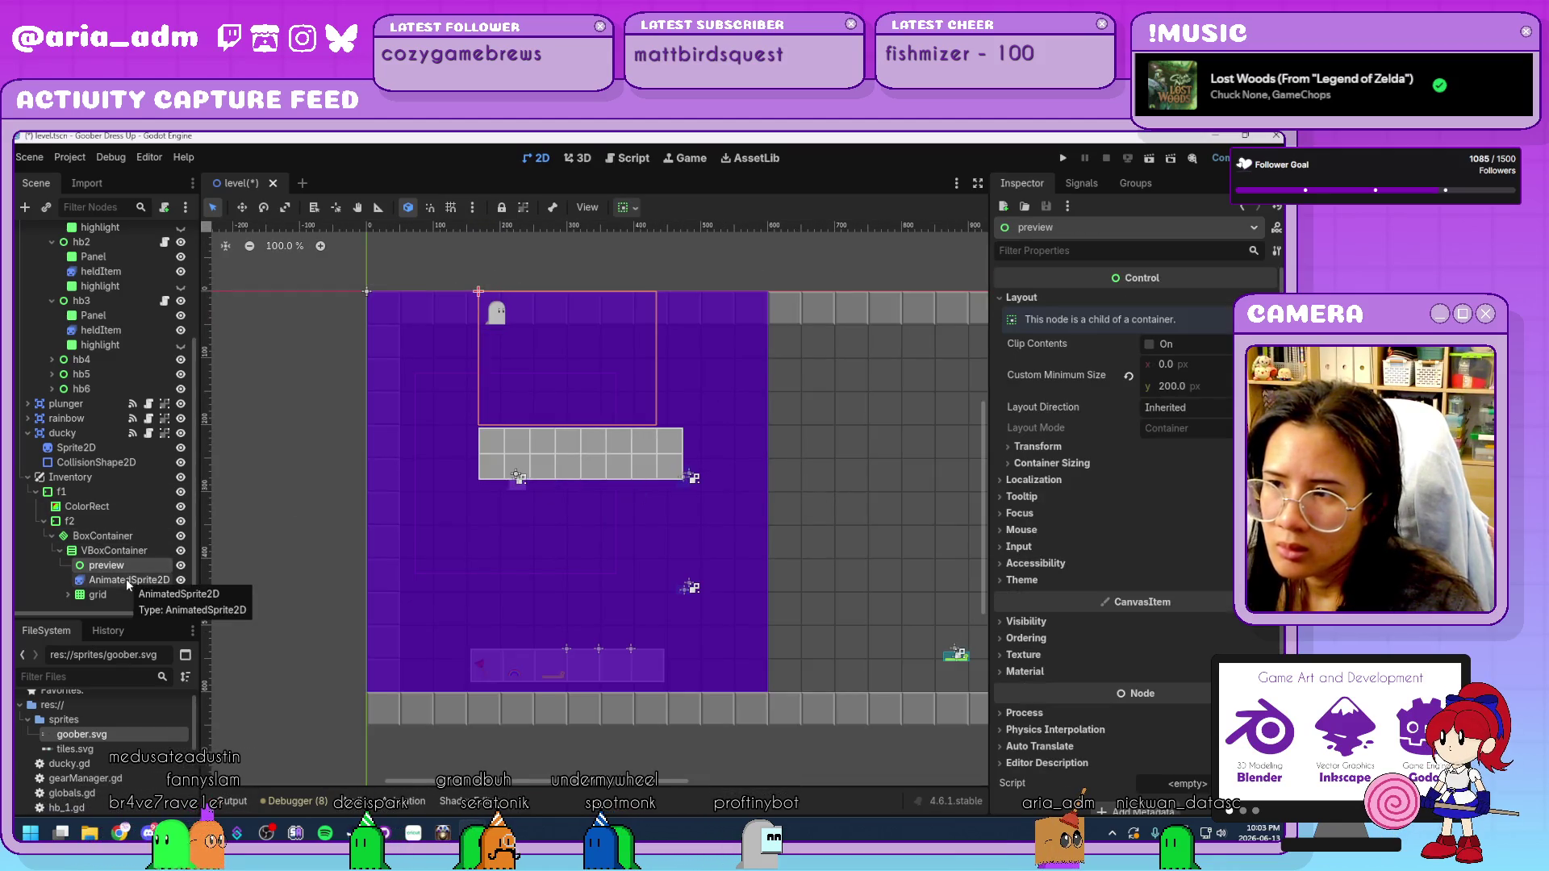
{"action": "left_click", "coordinate": [127, 580]}
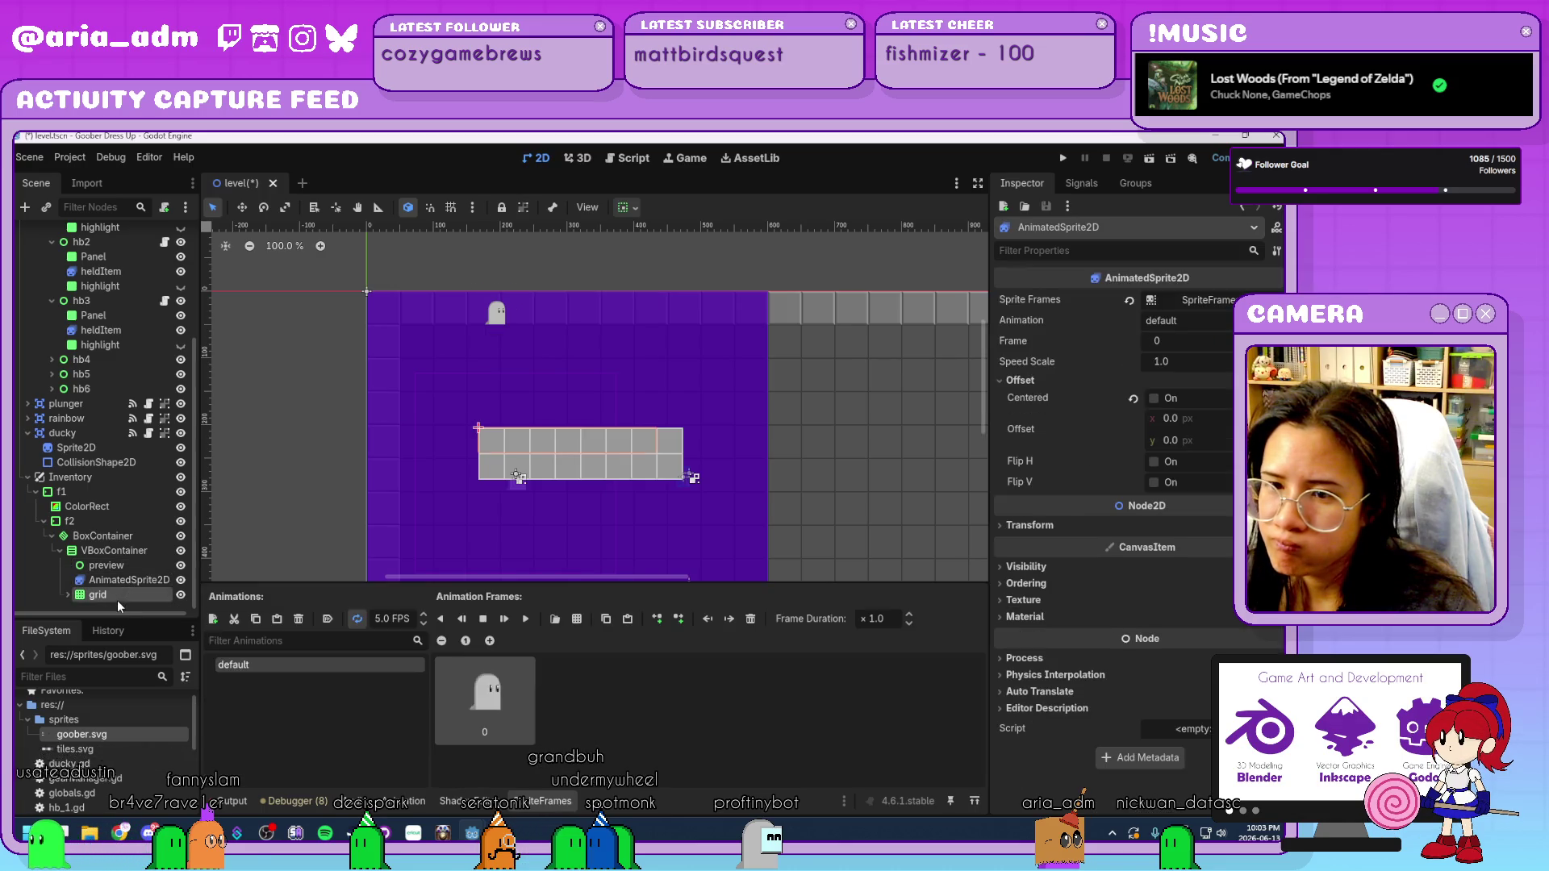
{"action": "left_click", "coordinate": [119, 565]}
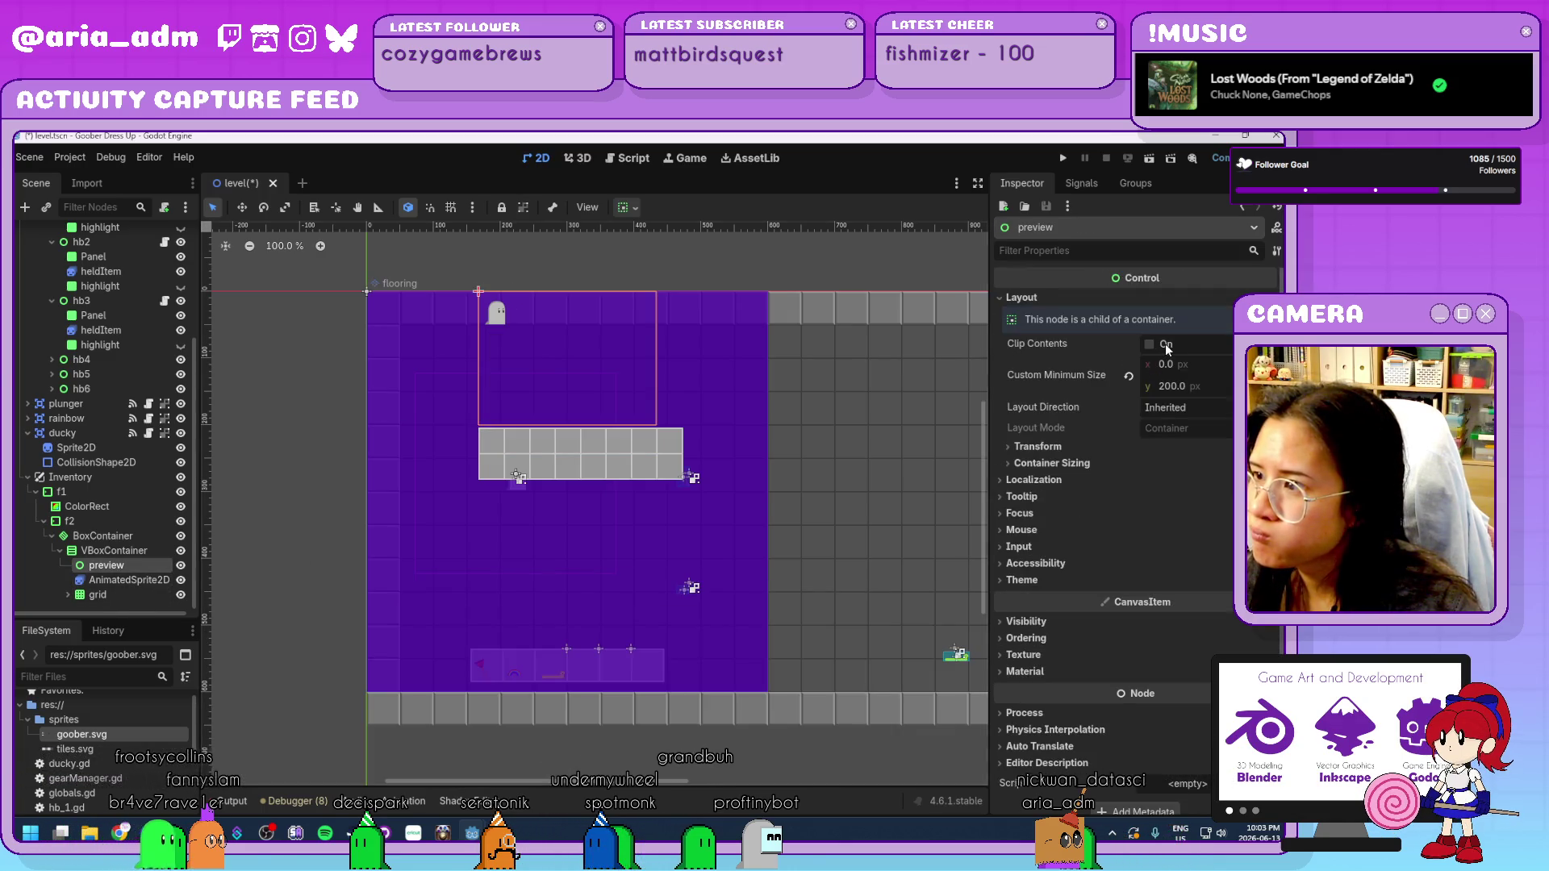
{"action": "left_click", "coordinate": [626, 208]}
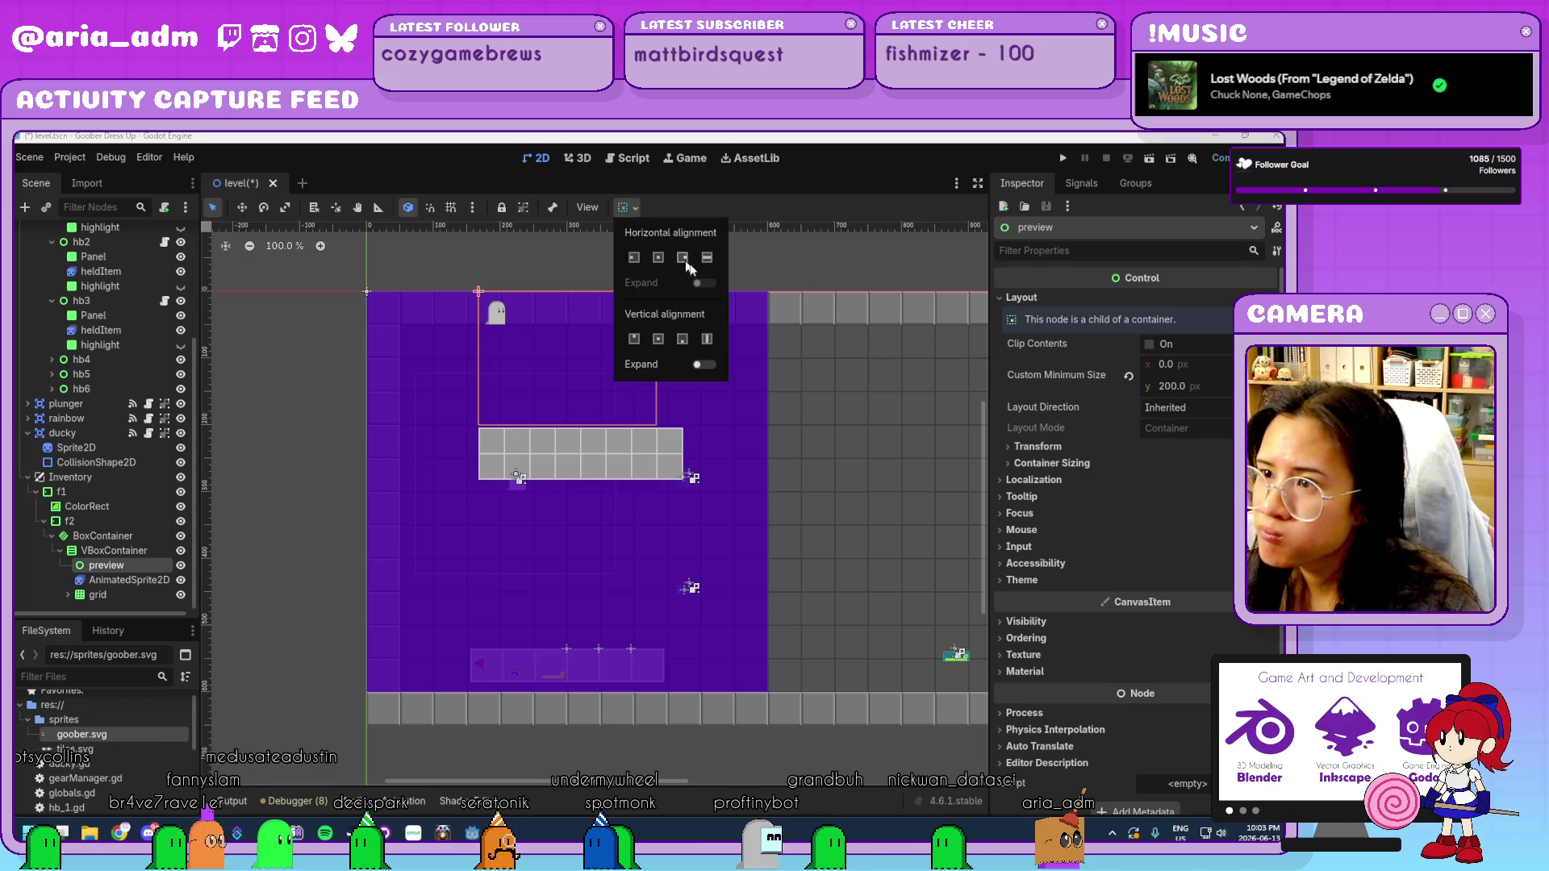
{"action": "left_click", "coordinate": [791, 240]}
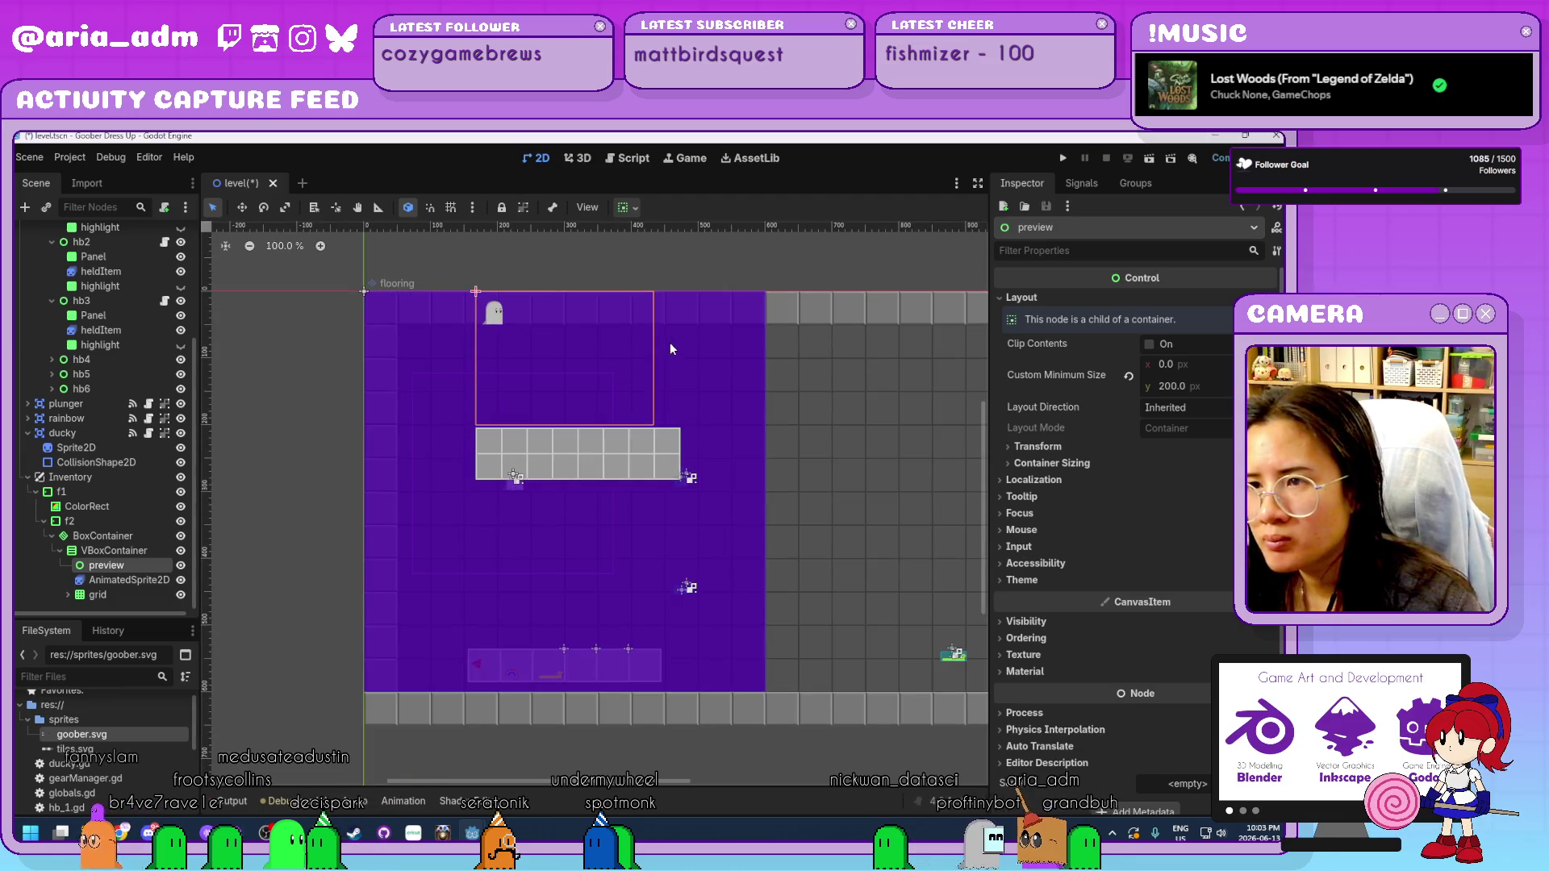
{"action": "left_click", "coordinate": [121, 521]}
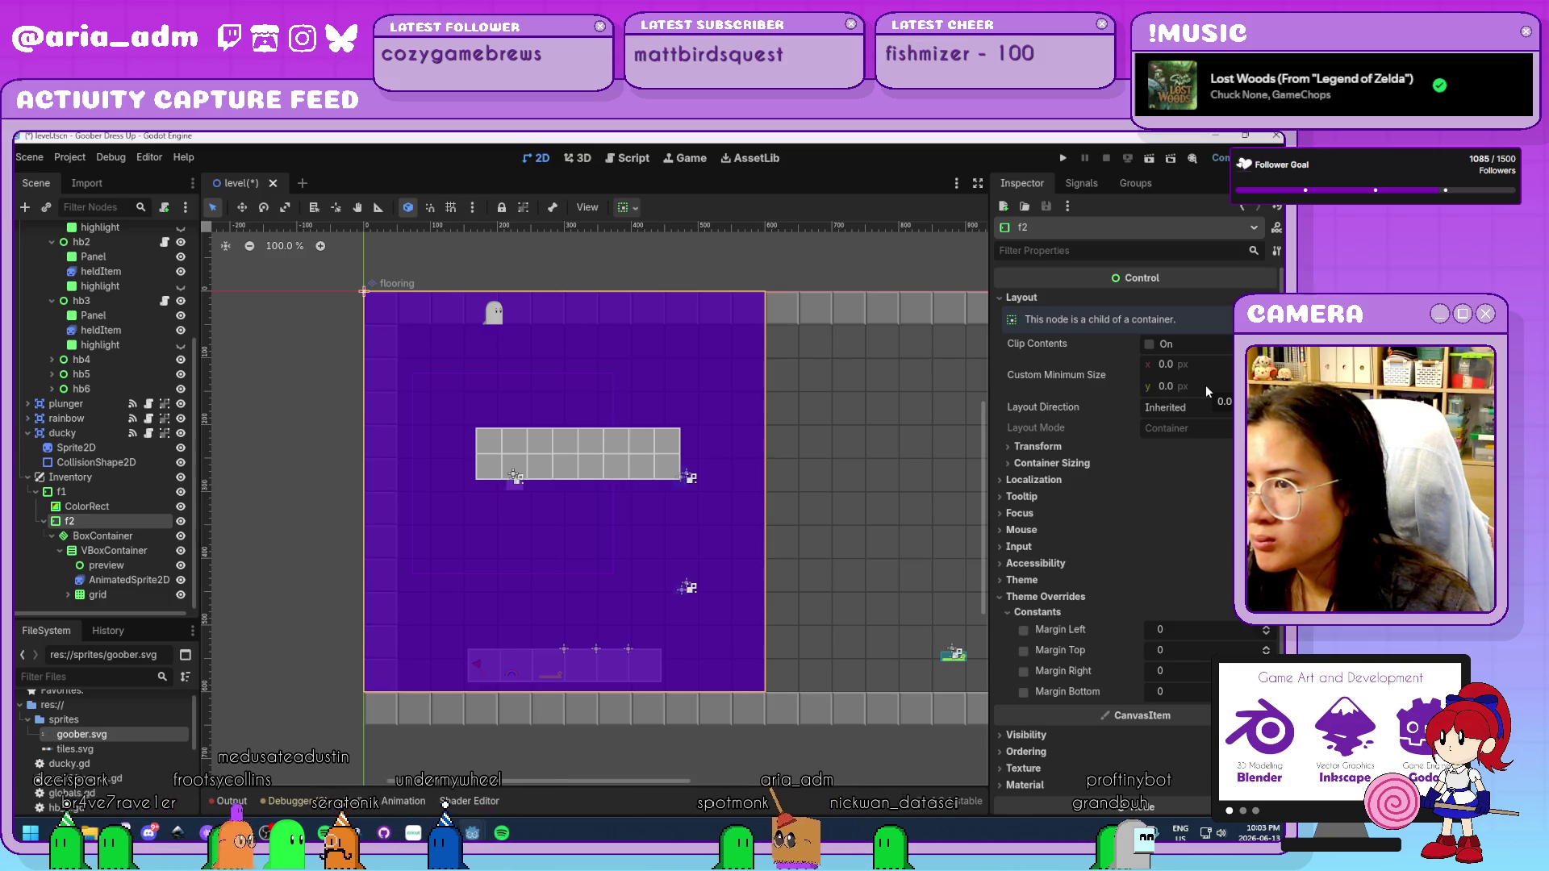
{"action": "left_click", "coordinate": [98, 537]}
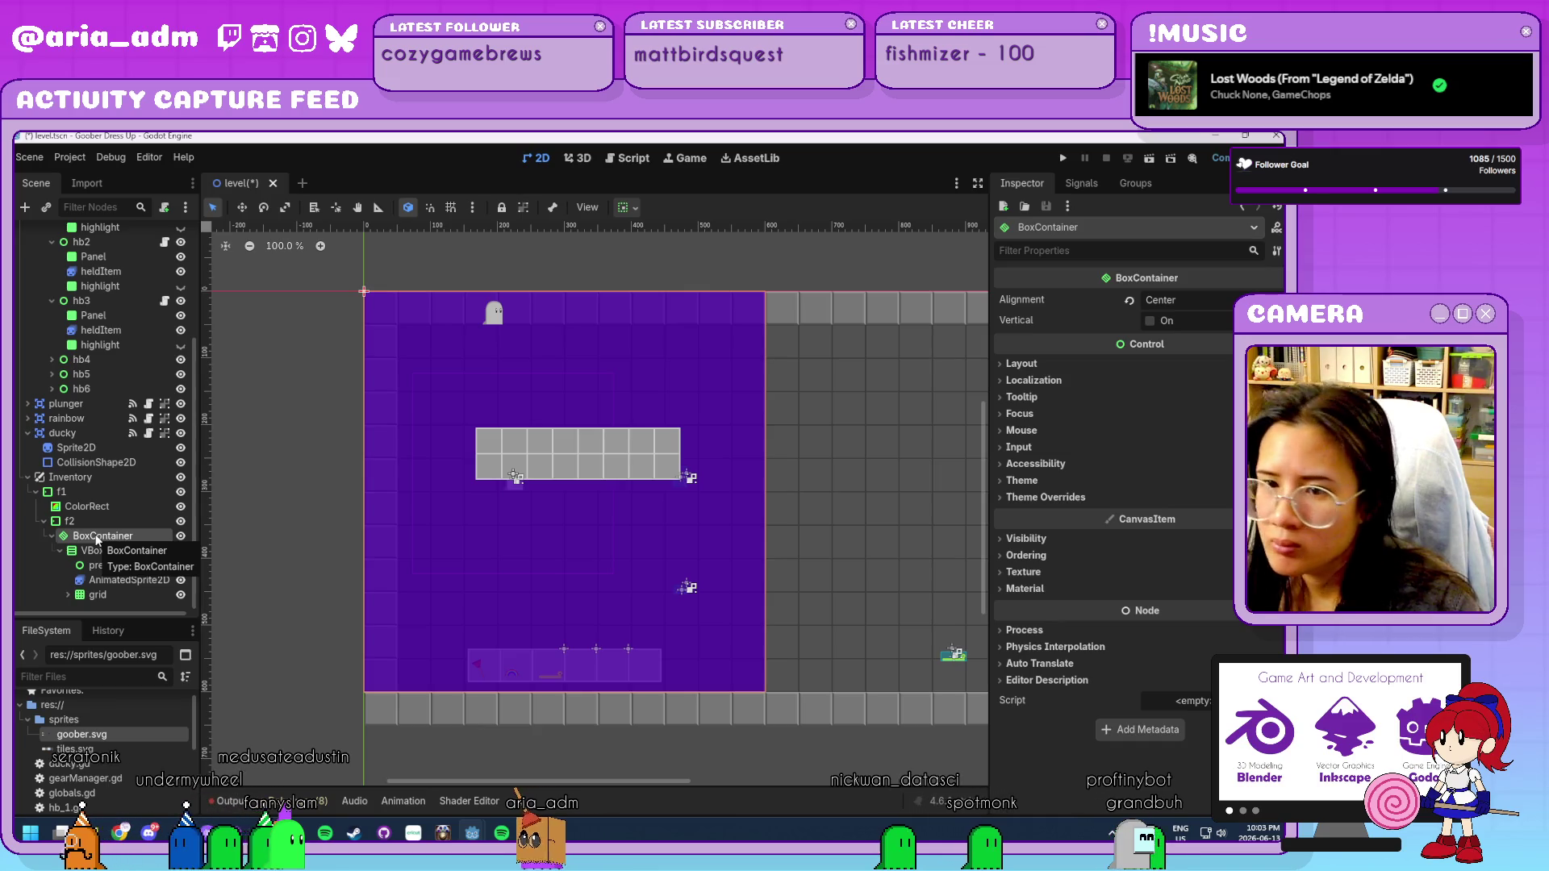
{"action": "left_click", "coordinate": [90, 539]}
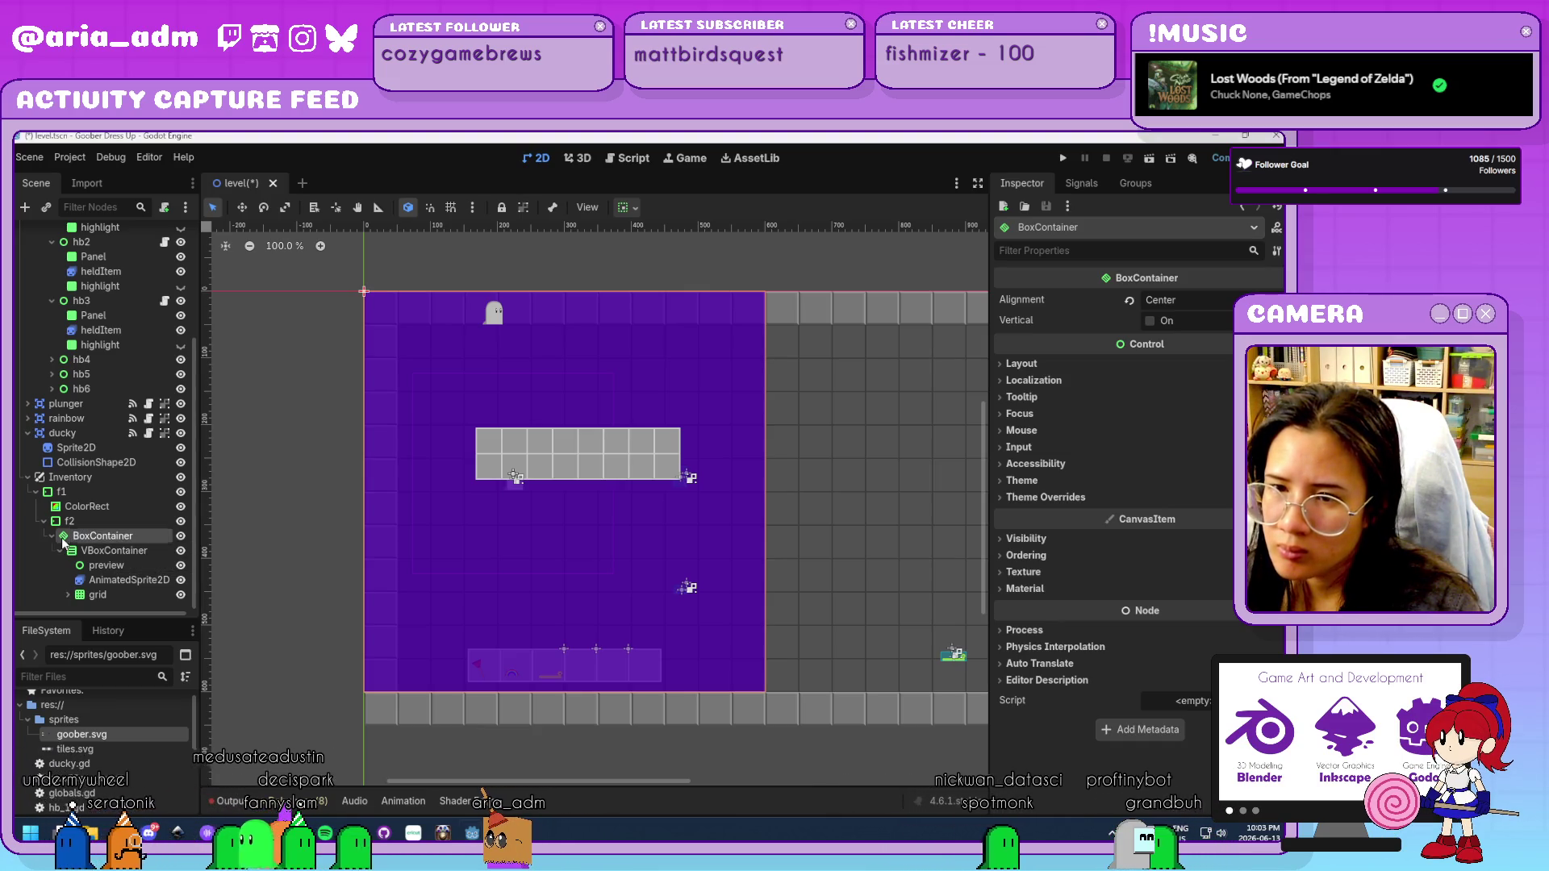
{"action": "right_click", "coordinate": [63, 539]}
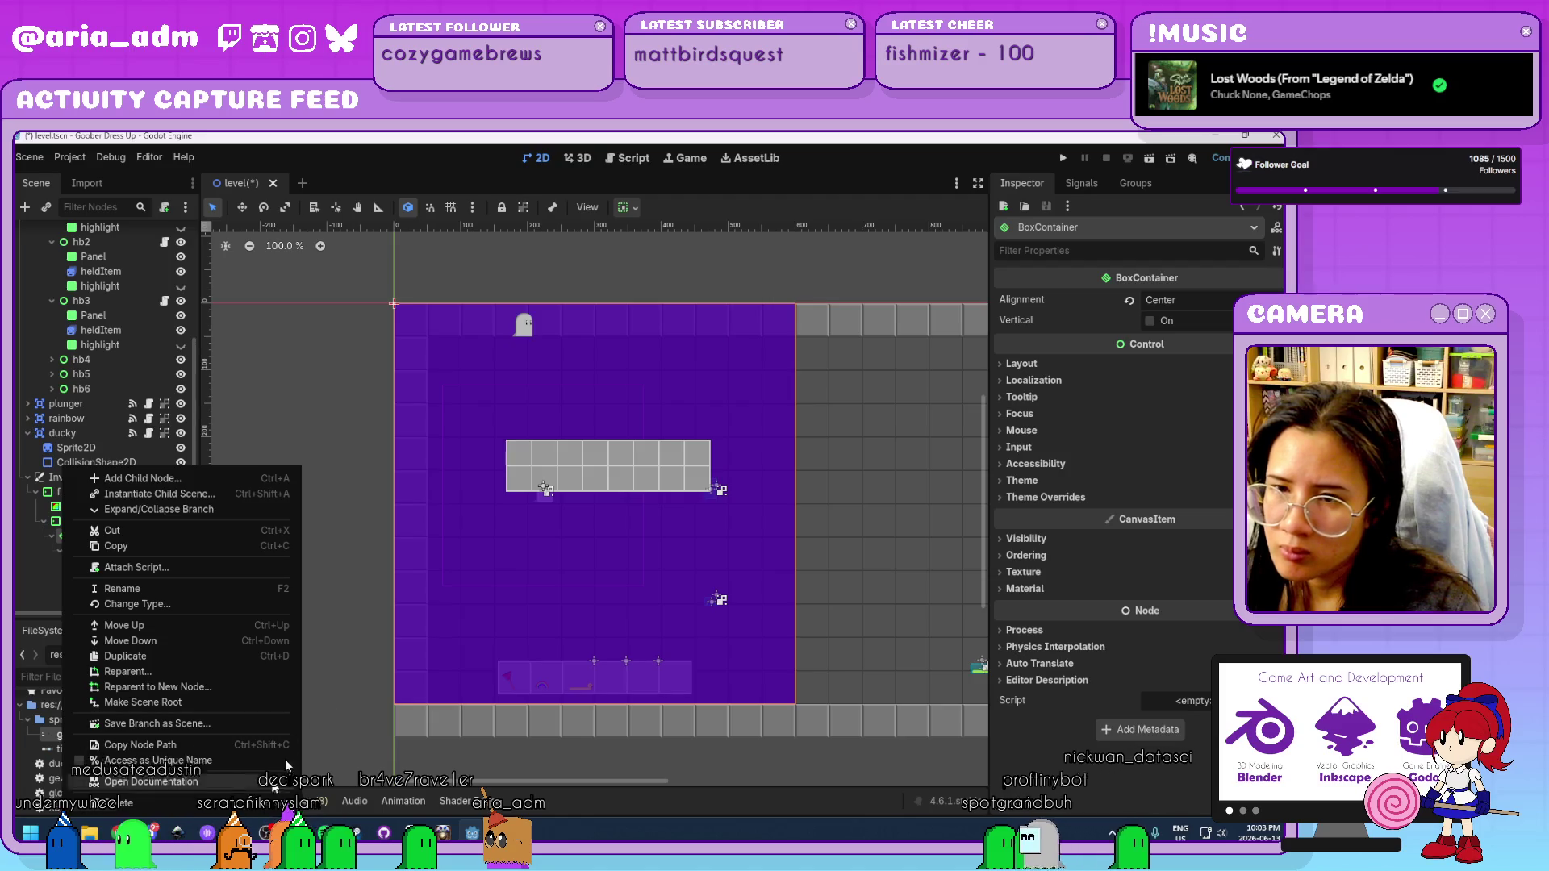
{"action": "key", "text": "Escape"}
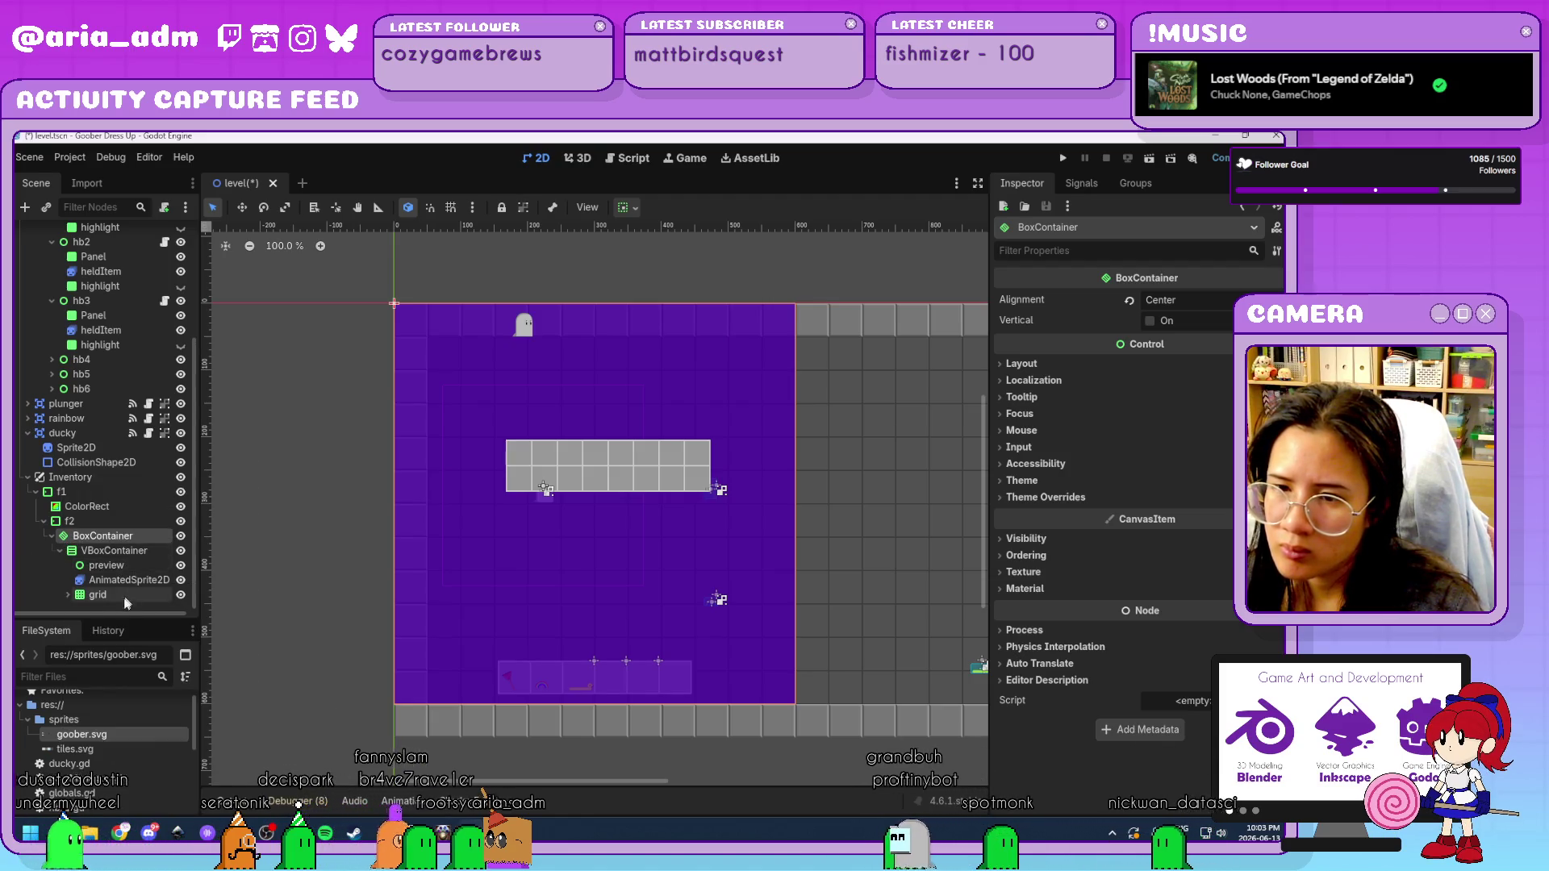
{"action": "left_click", "coordinate": [125, 598]}
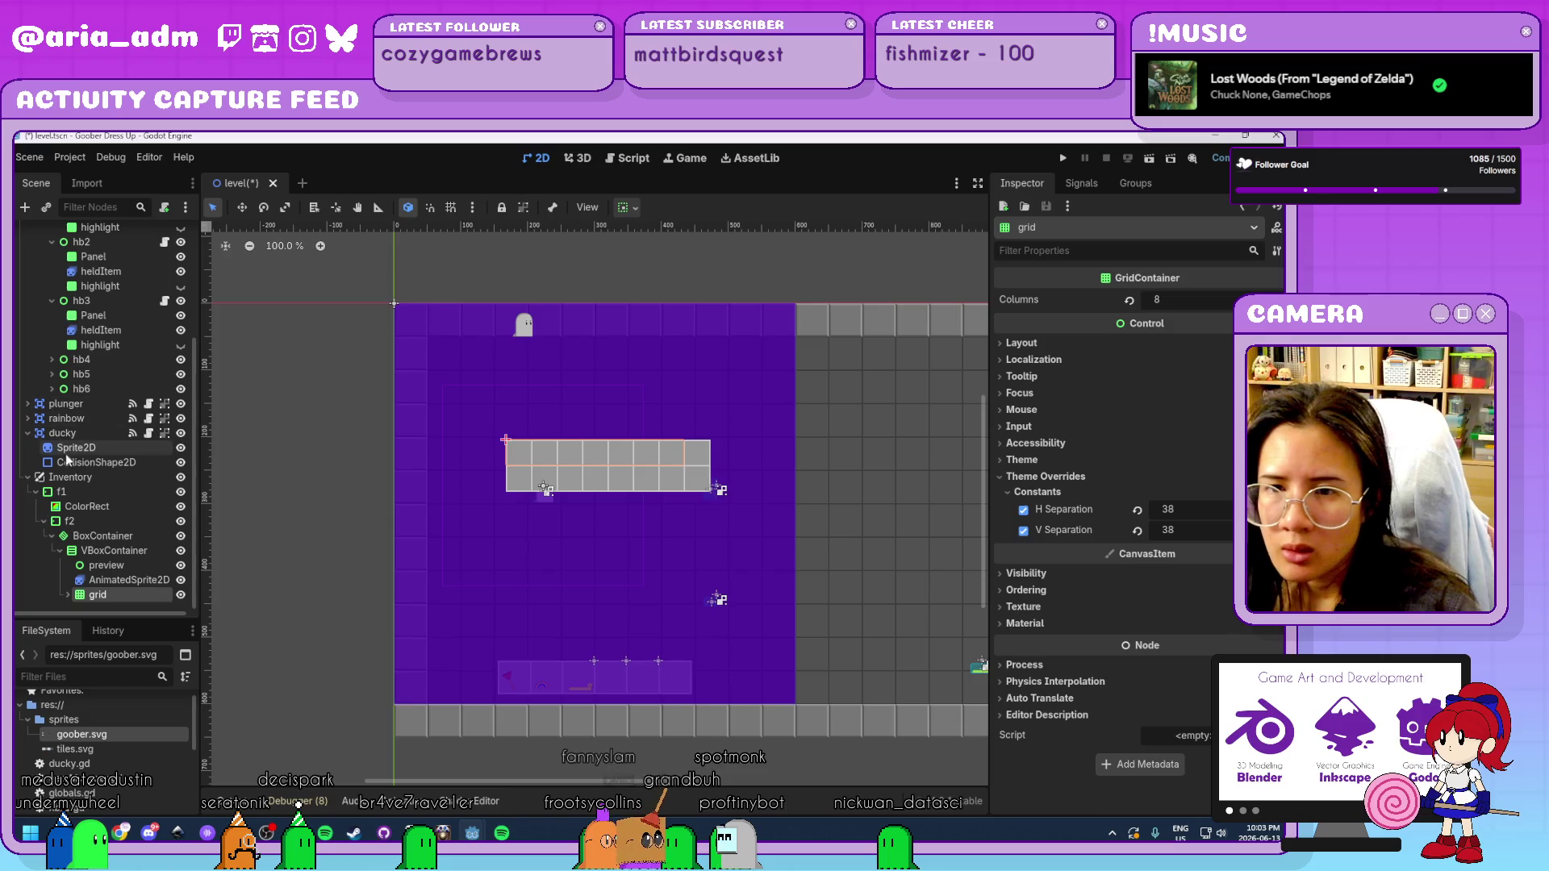
Set f1's left, top, right and bottom margins to 50.
{"action": "left_click", "coordinate": [44, 494]}
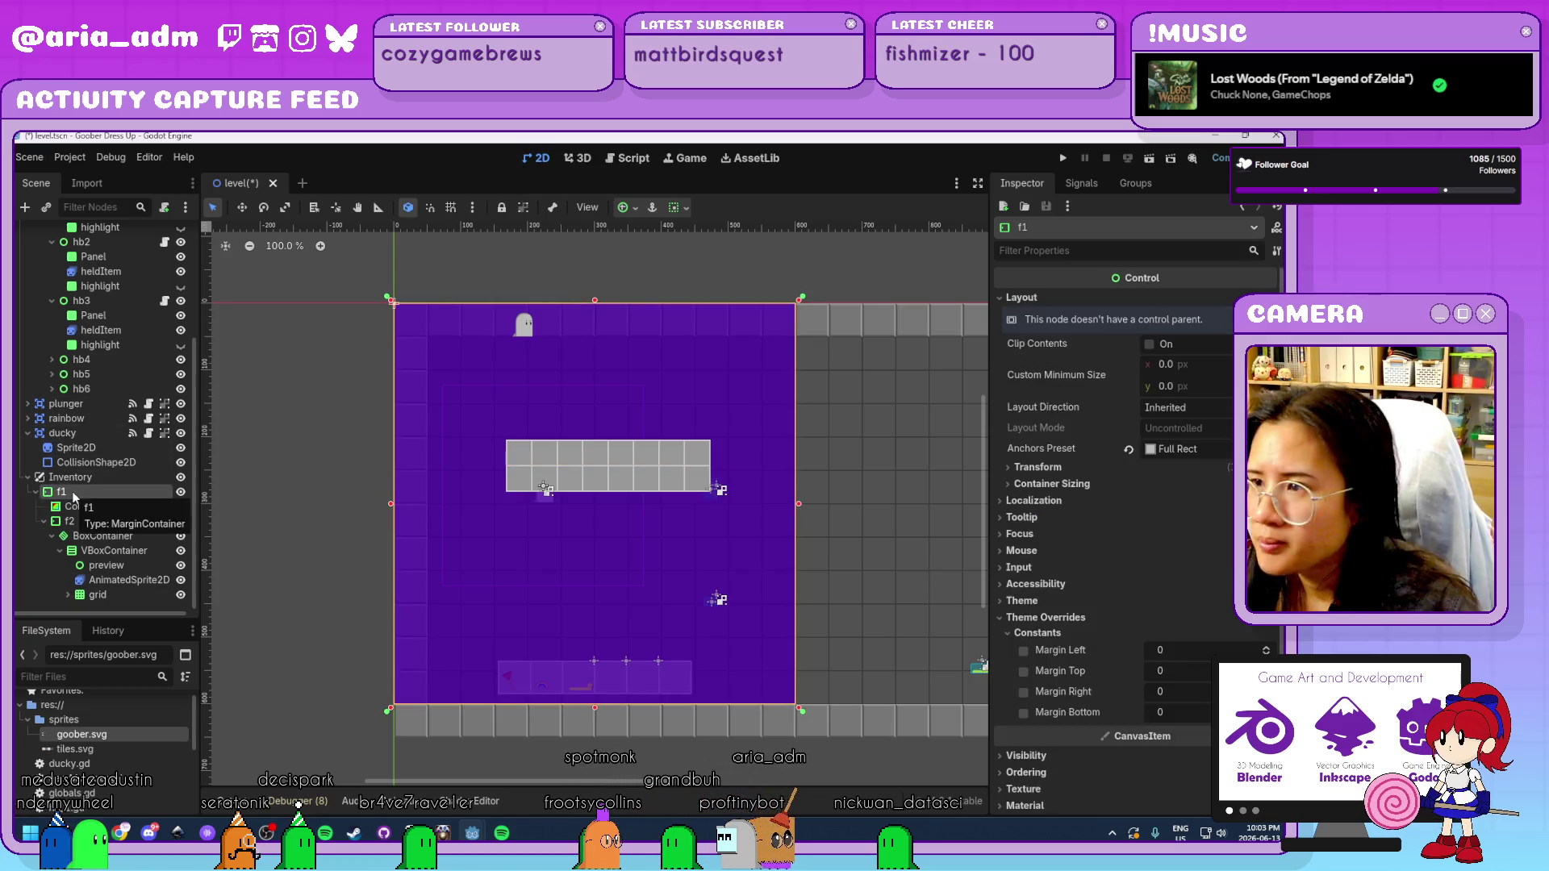
{"action": "scroll", "coordinate": [1175, 504], "scroll_direction": "down", "scroll_amount": 3}
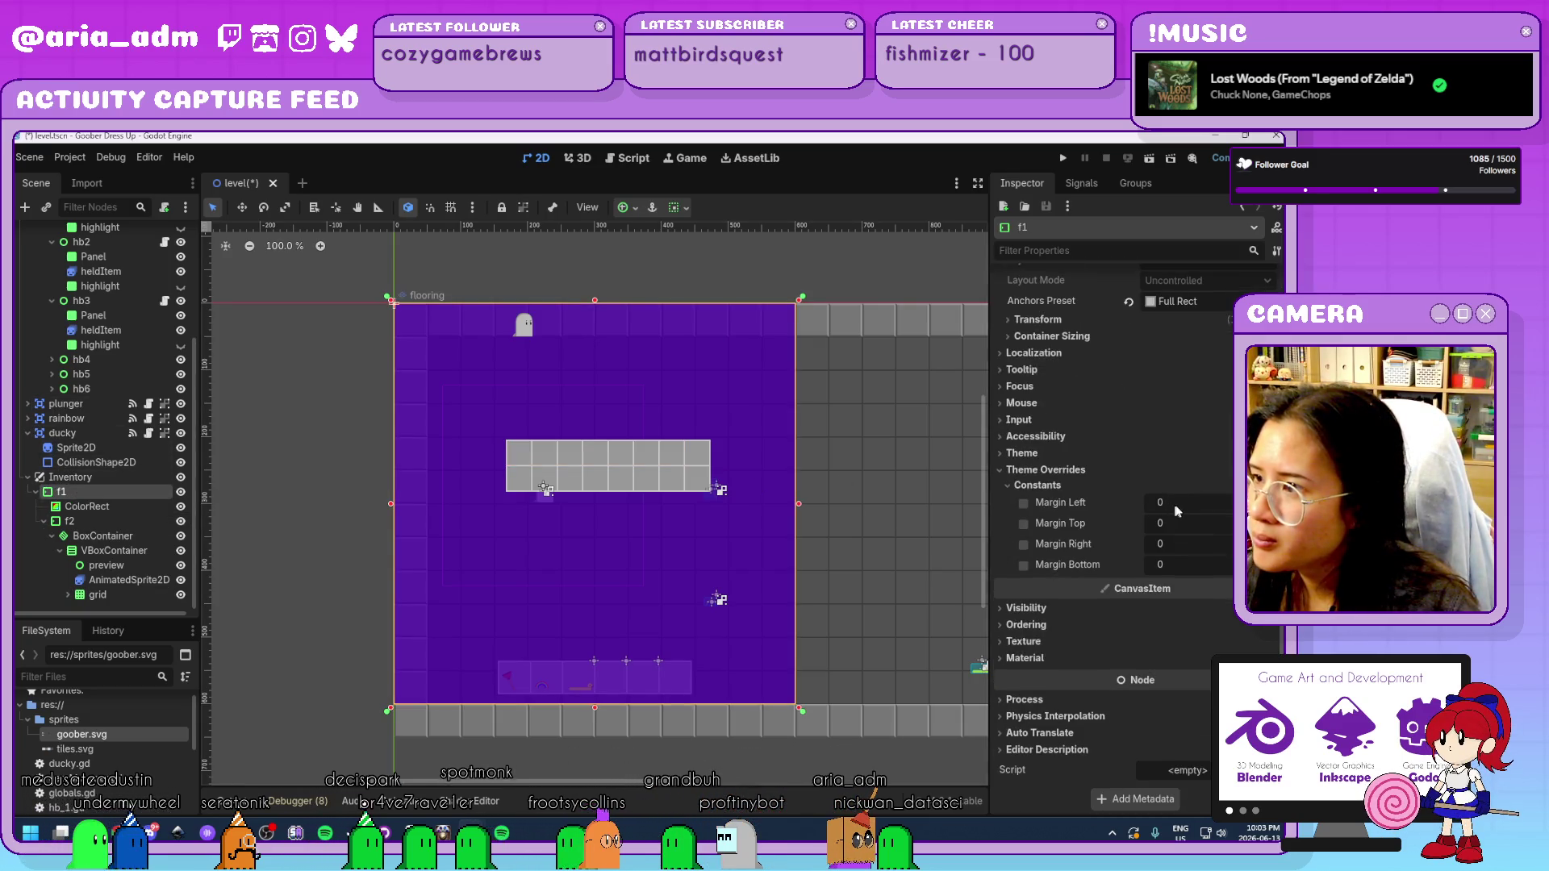
{"action": "left_click", "coordinate": [1209, 503]}
{"action": "type", "text": "50"}
{"action": "key", "text": "Tab"}
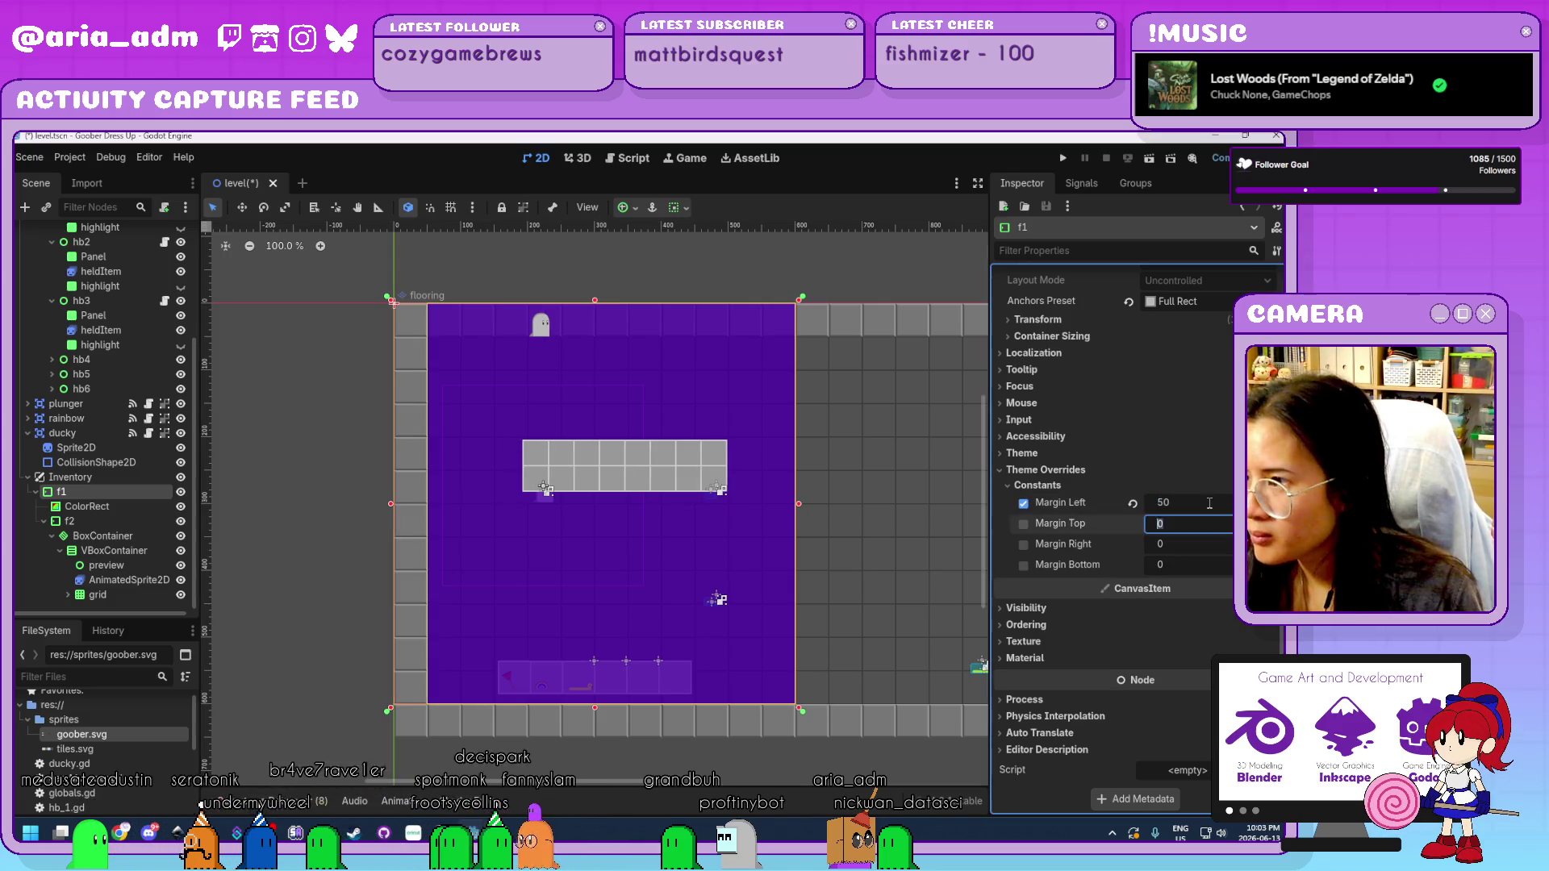
{"action": "type", "text": "50"}
{"action": "key", "text": "Tab"}
{"action": "type", "text": "50"}
{"action": "key", "text": "Tab"}
{"action": "type", "text": "50"}
{"action": "key", "text": "Tab"}
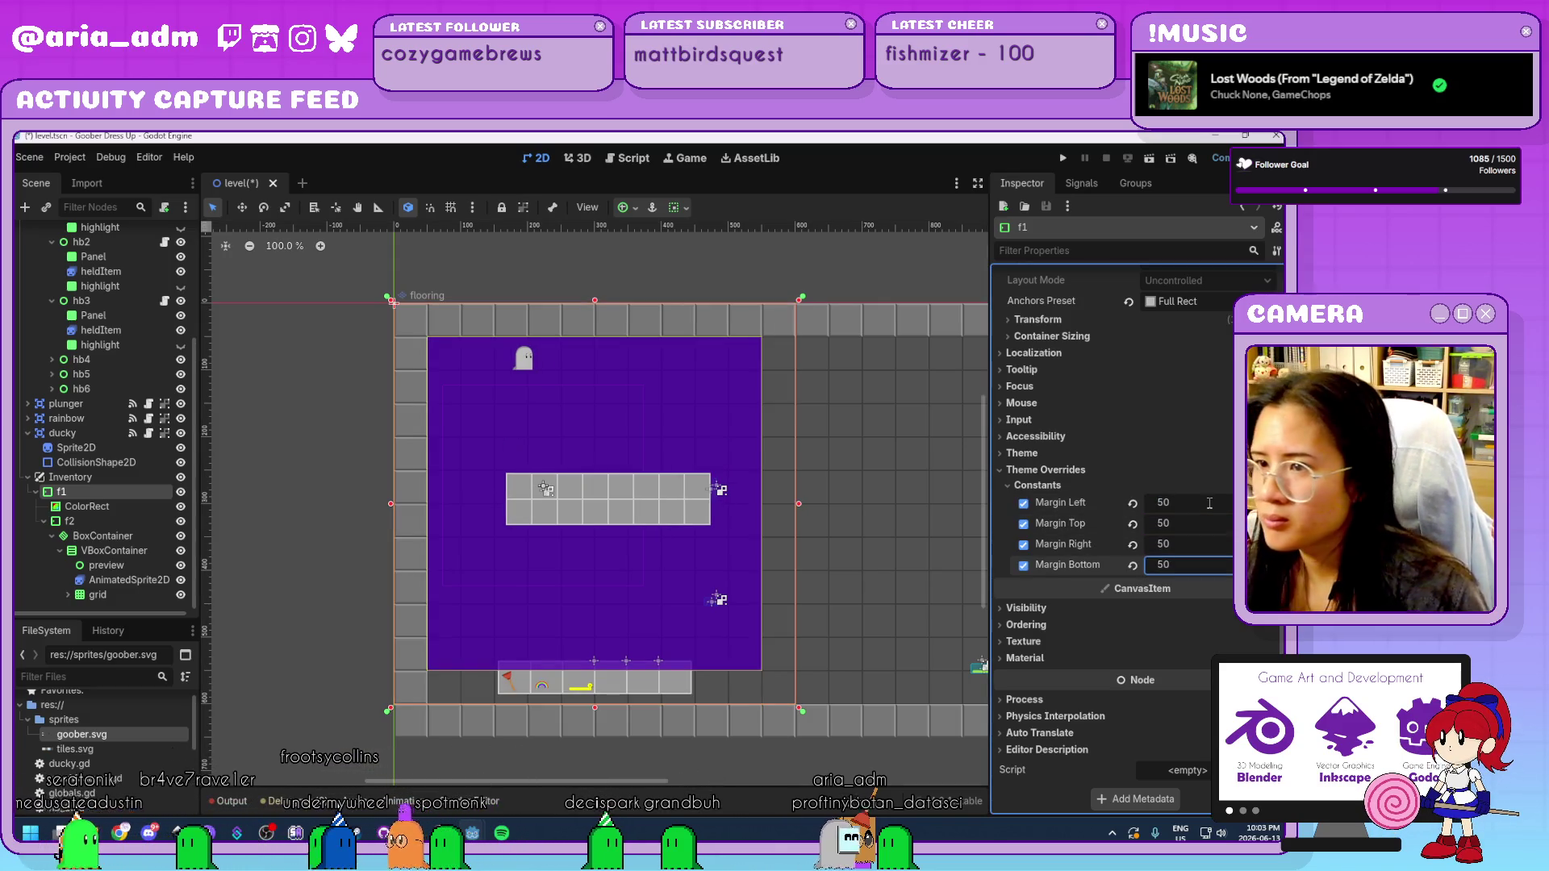
Review the container sizing of f2 and the BoxContainer, keeping f2's horizontal sizing at Fill.
{"action": "left_click", "coordinate": [123, 504]}
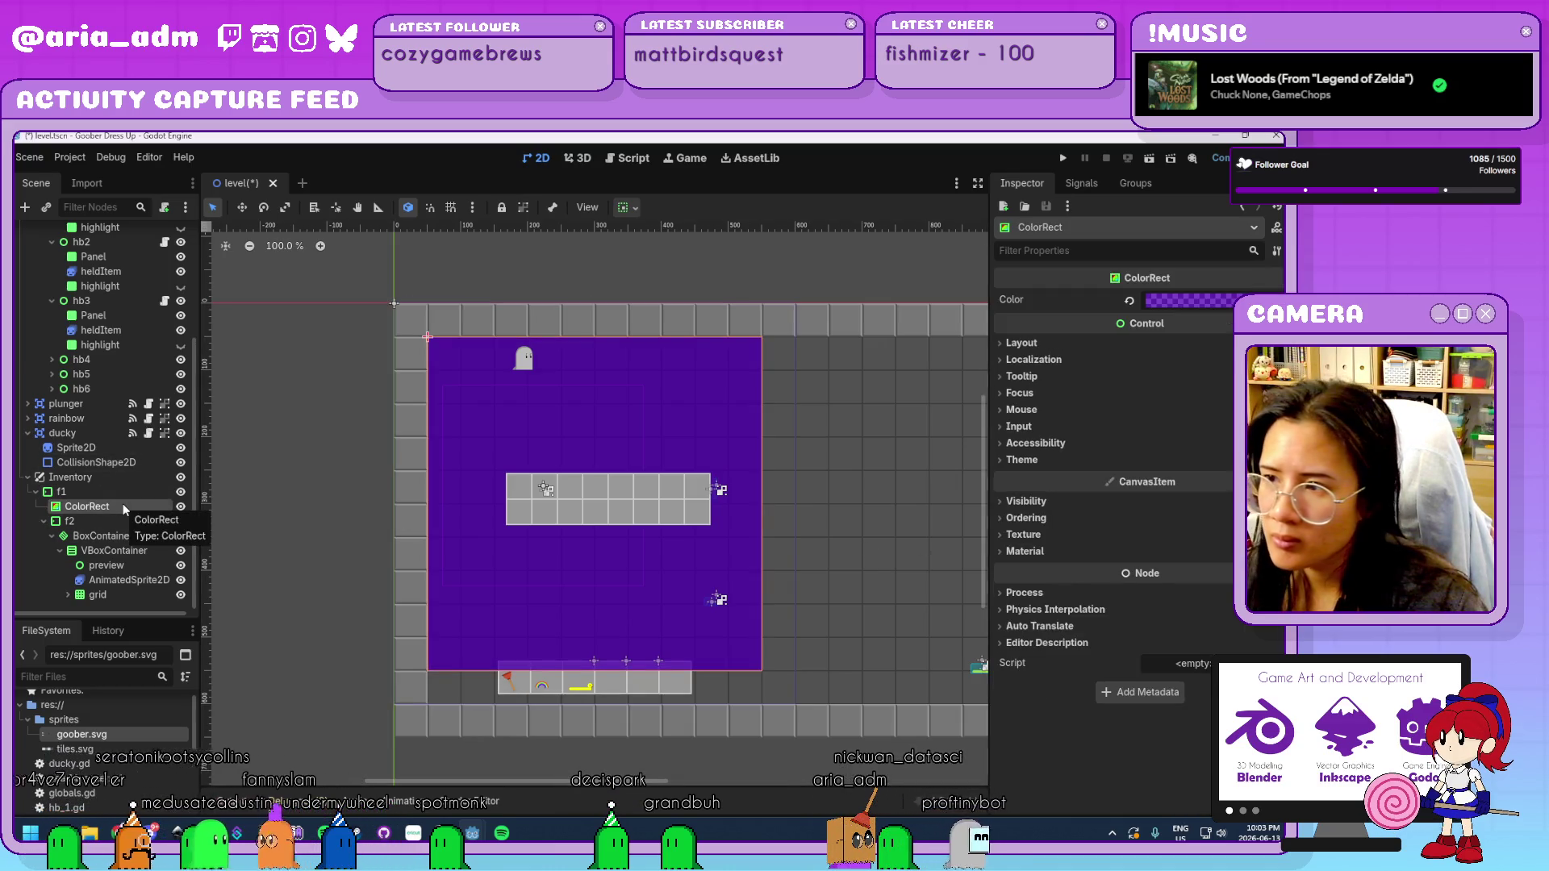
{"action": "left_click", "coordinate": [108, 521]}
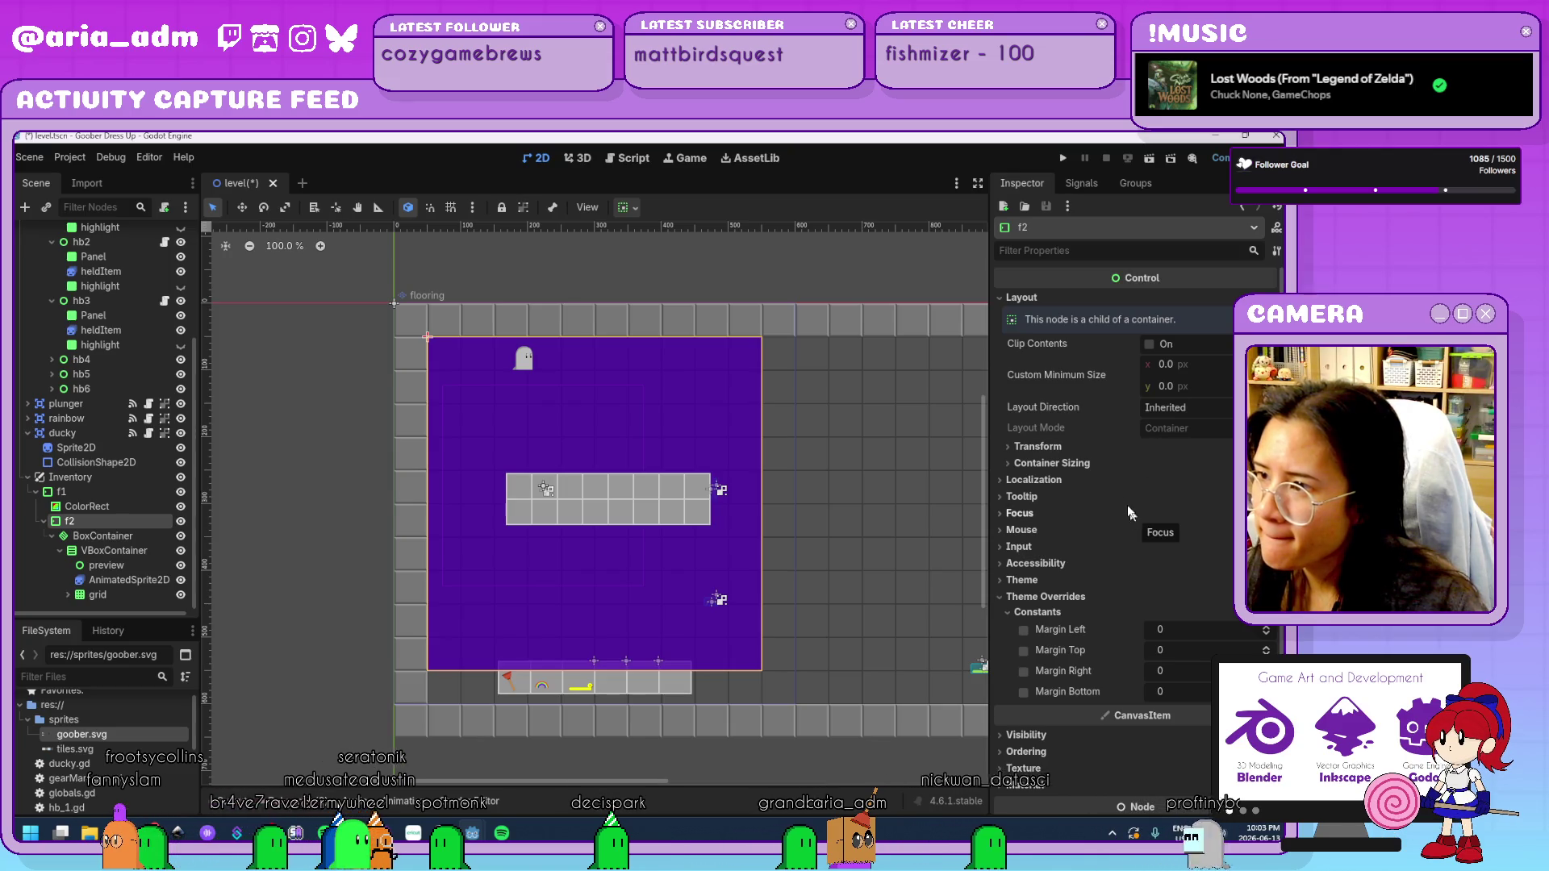
{"action": "left_click", "coordinate": [1087, 465]}
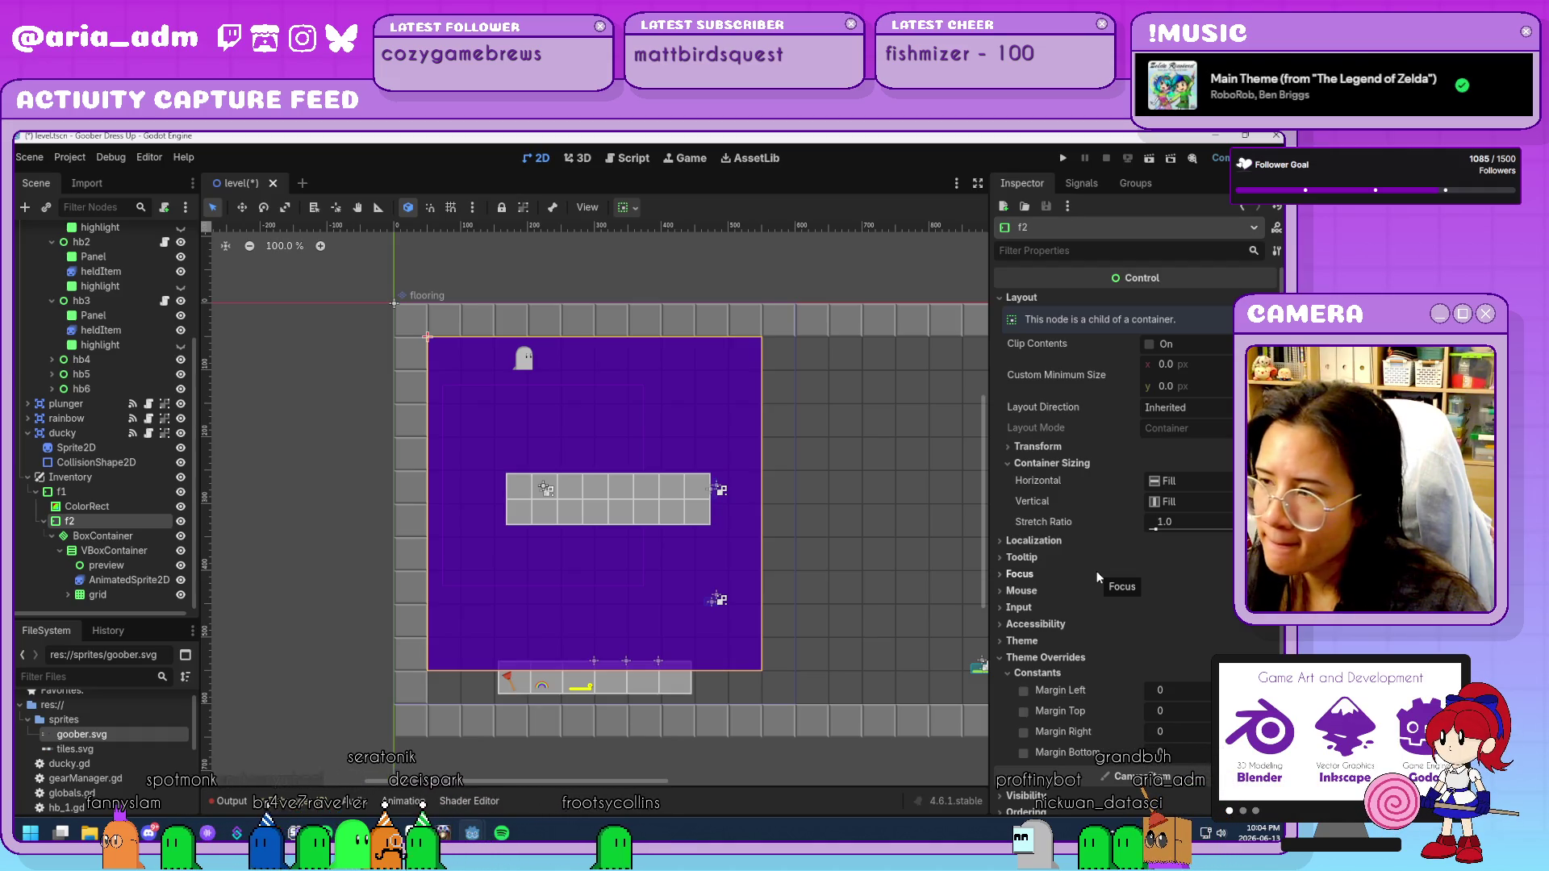
{"action": "left_click", "coordinate": [1208, 482]}
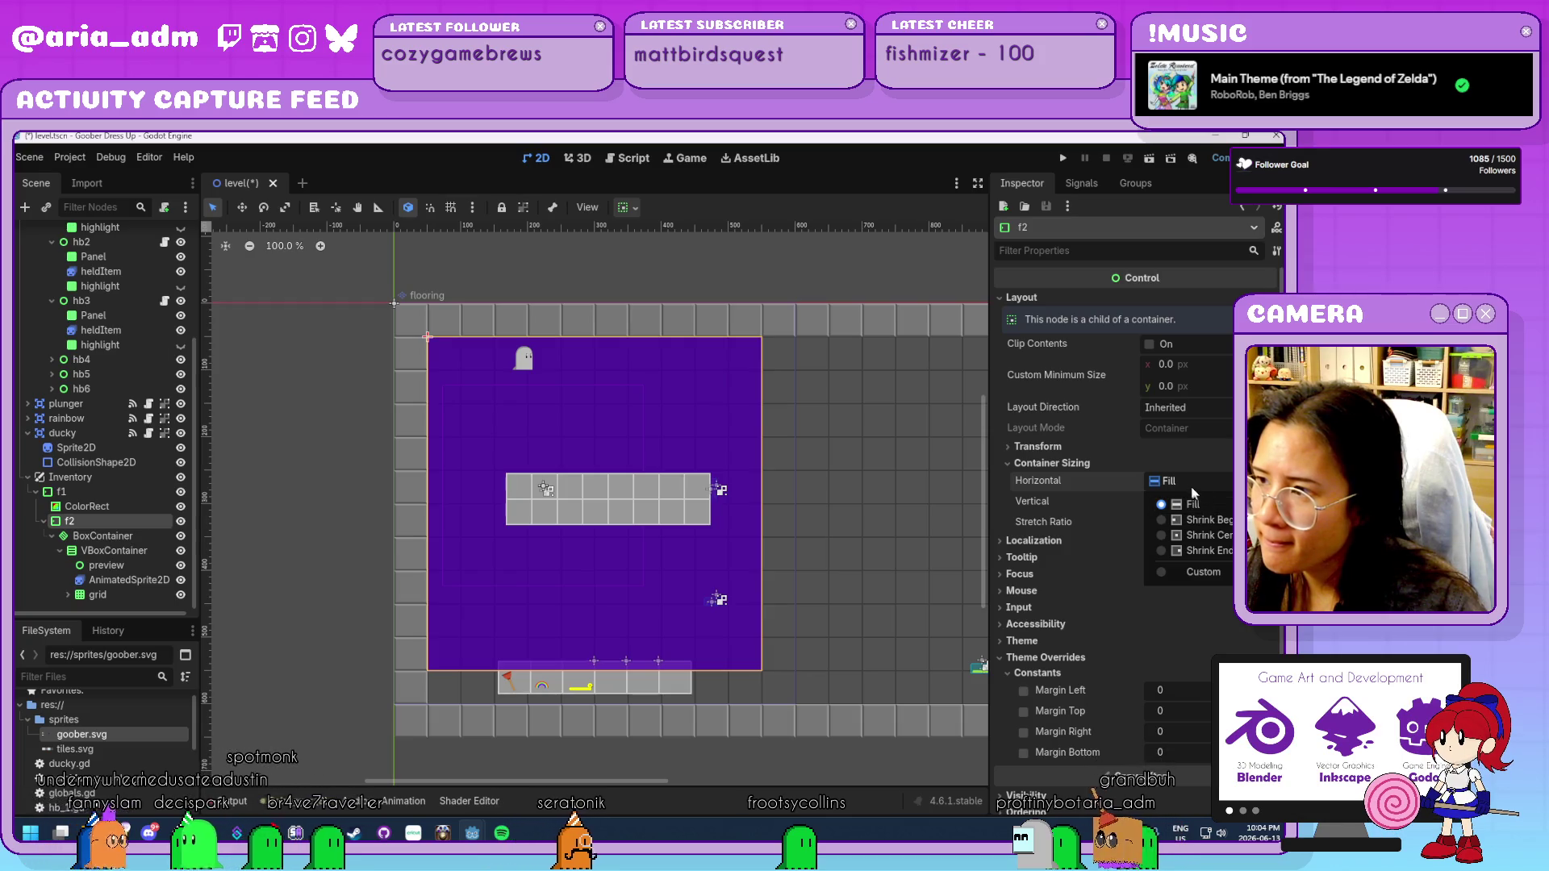
{"action": "left_click", "coordinate": [1207, 506]}
{"action": "left_click", "coordinate": [108, 537]}
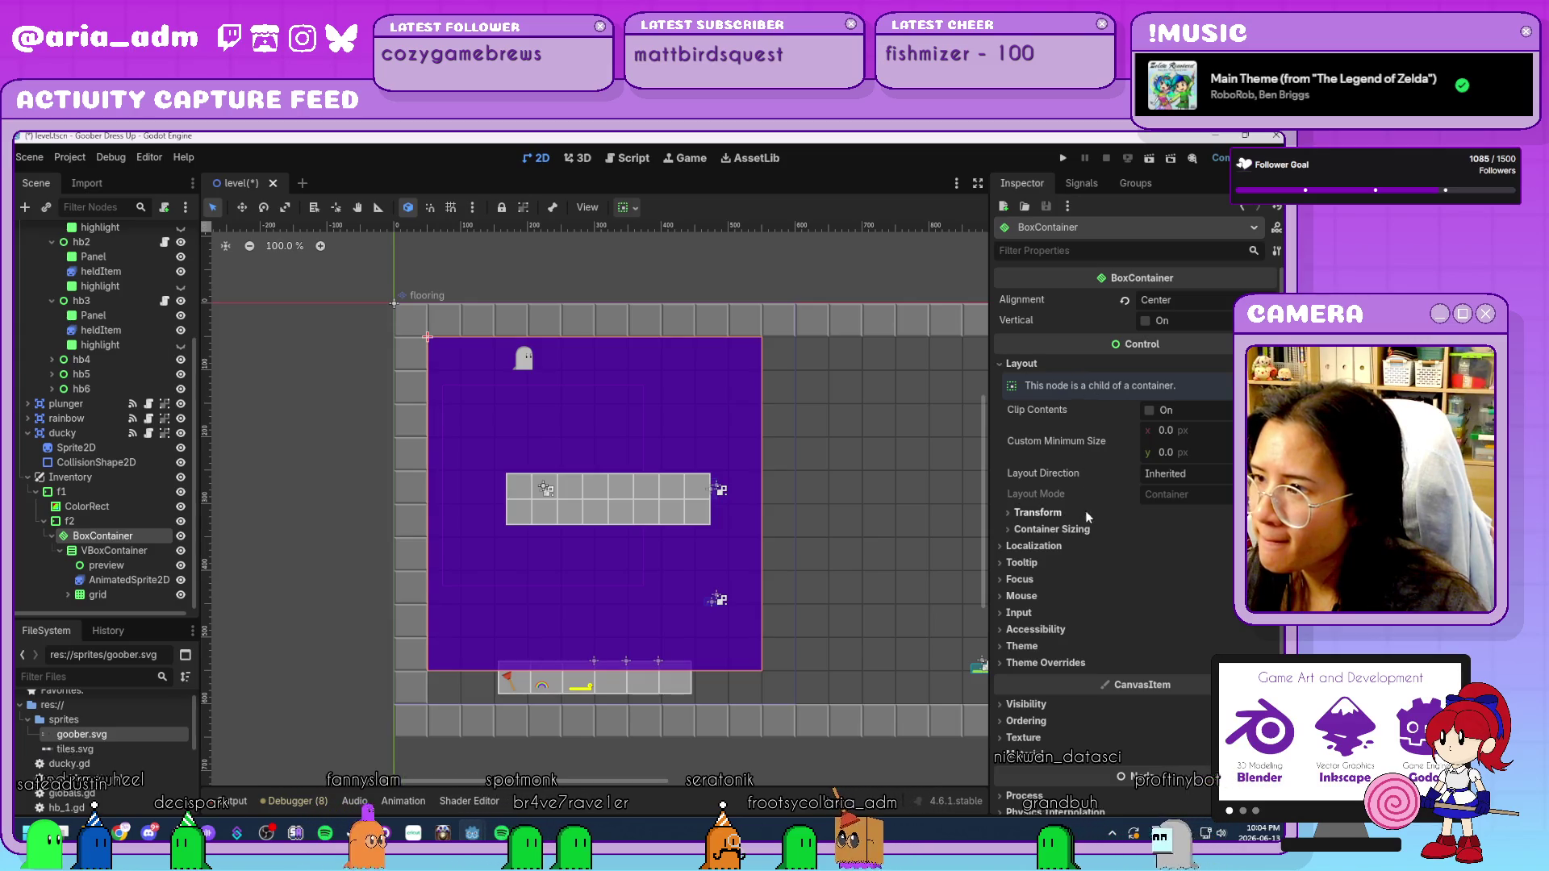
{"action": "left_click", "coordinate": [1089, 531]}
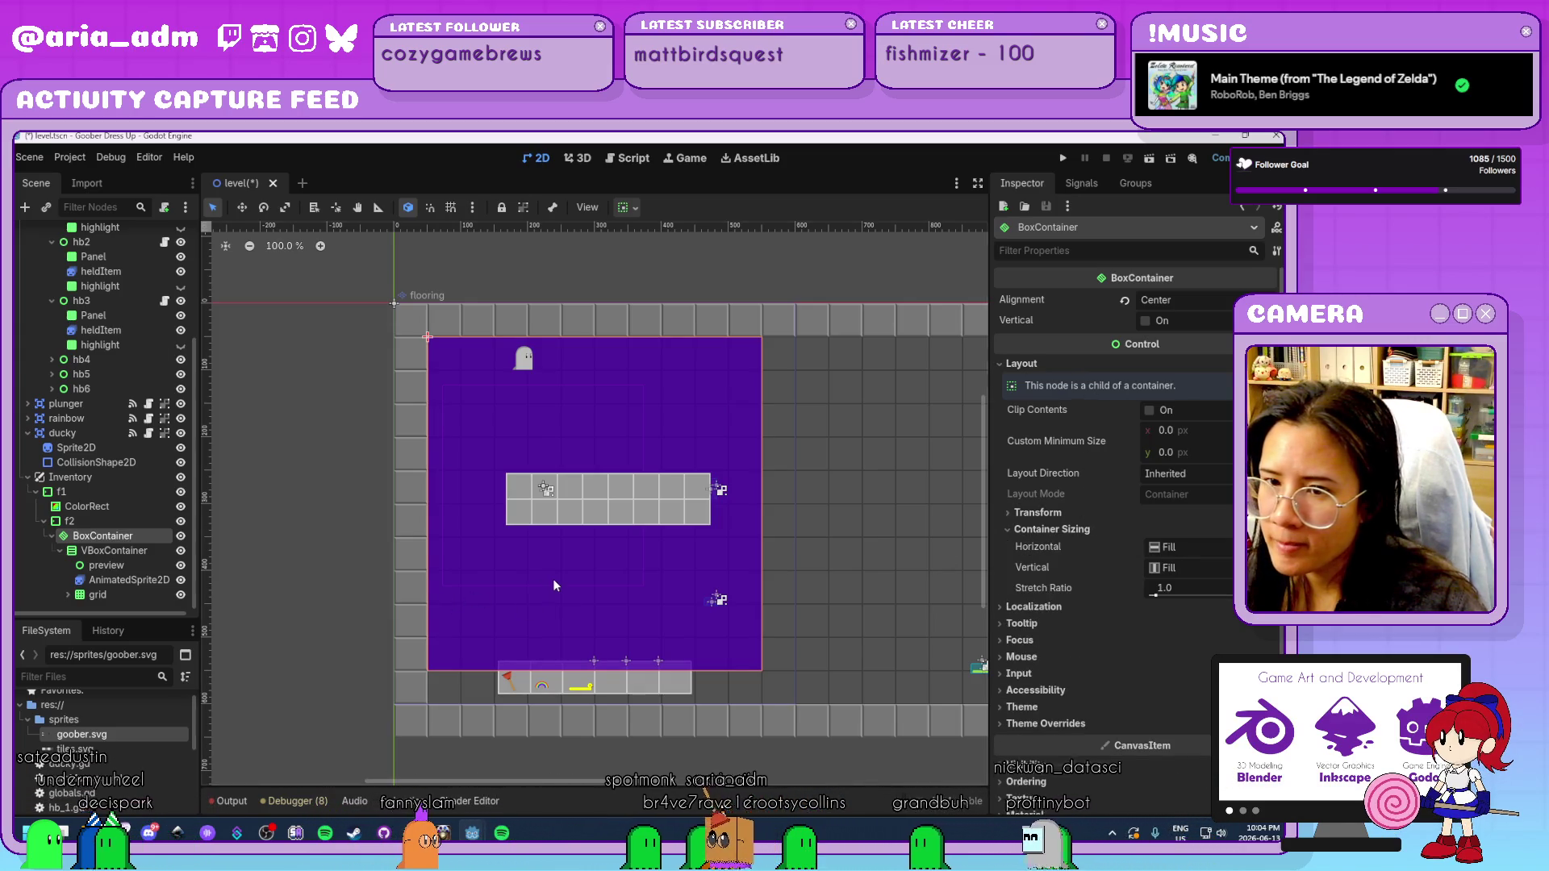
{"action": "scroll", "coordinate": [554, 579], "scroll_direction": "down", "scroll_amount": 1}
{"action": "scroll", "coordinate": [554, 579], "scroll_direction": "up", "scroll_amount": 2}
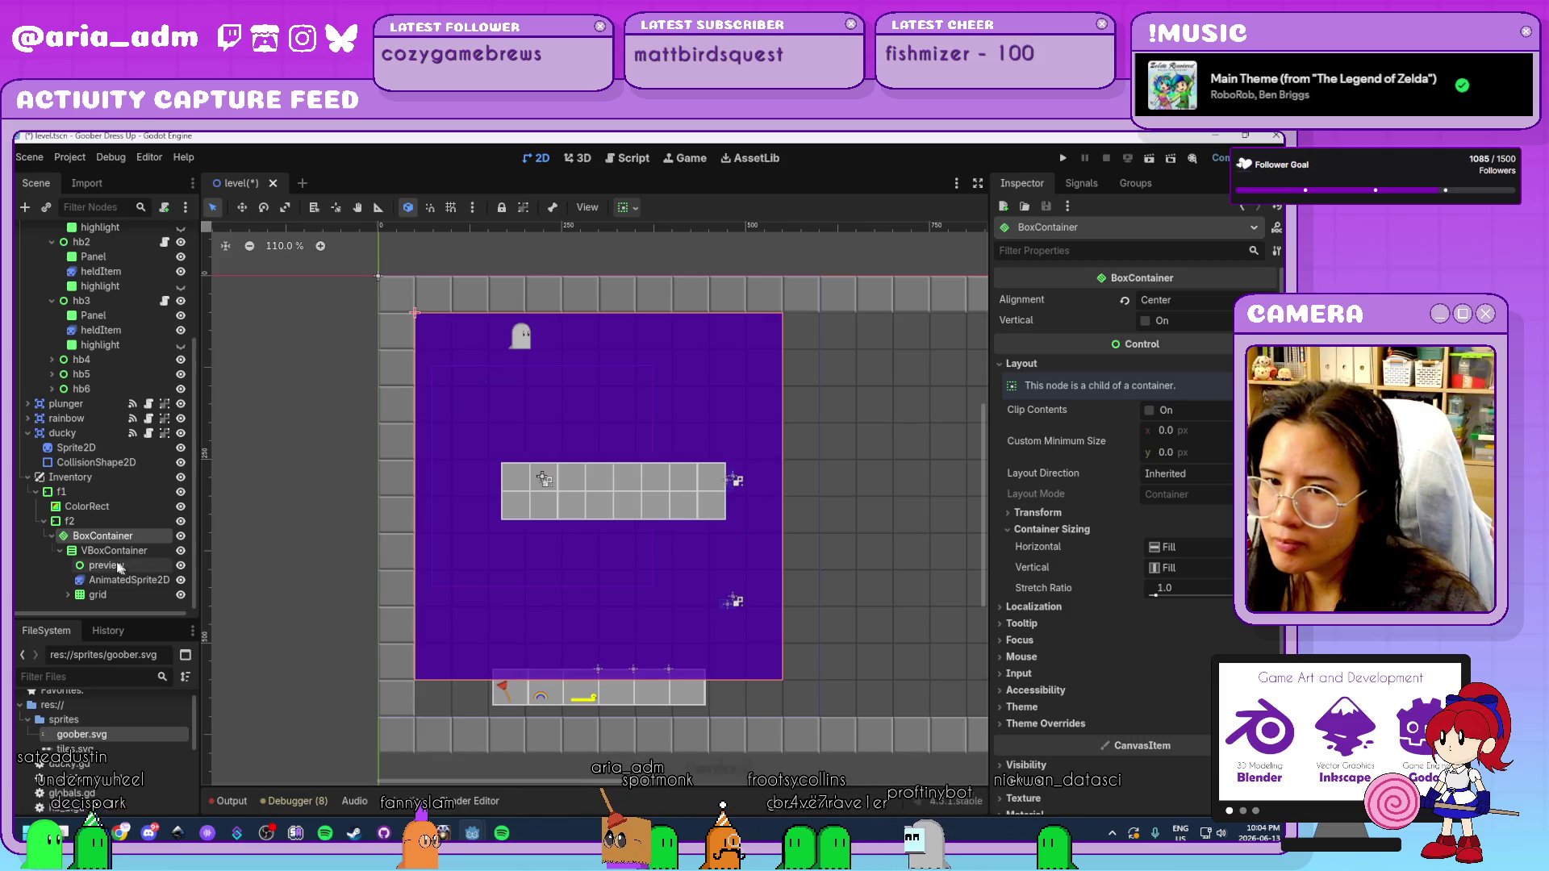
Set f2's Margin Left, Top, Right and Bottom constants to 50.
{"action": "left_click", "coordinate": [86, 520]}
{"action": "left_click", "coordinate": [1178, 690]}
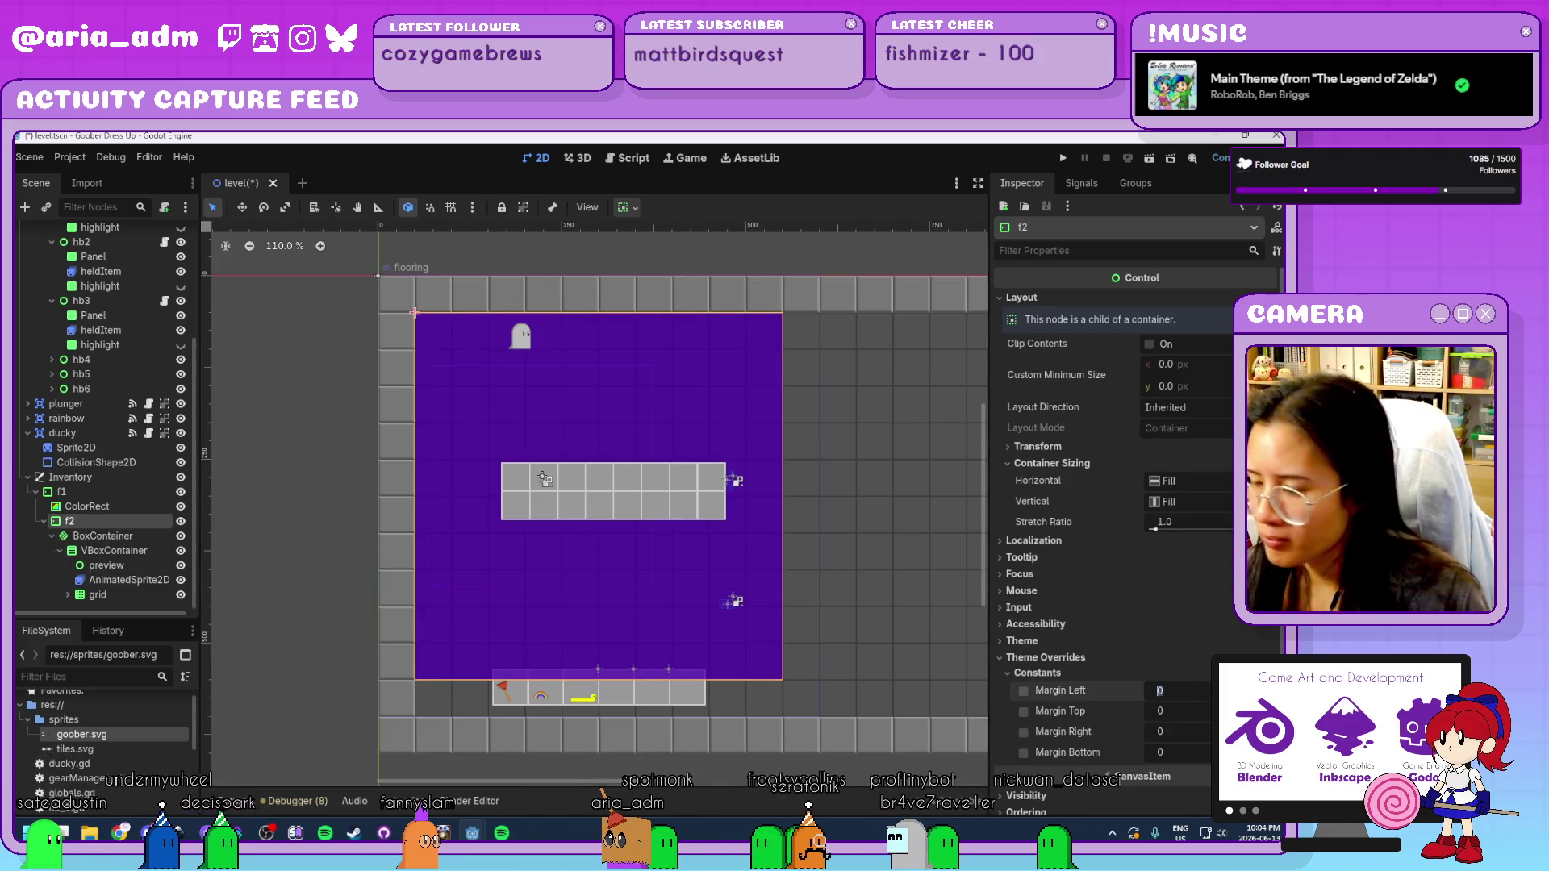
{"action": "type", "text": "50"}
{"action": "key", "text": "Tab"}
{"action": "type", "text": "50"}
{"action": "key", "text": "Tab"}
{"action": "type", "text": "50"}
{"action": "key", "text": "Tab"}
{"action": "type", "text": "50"}
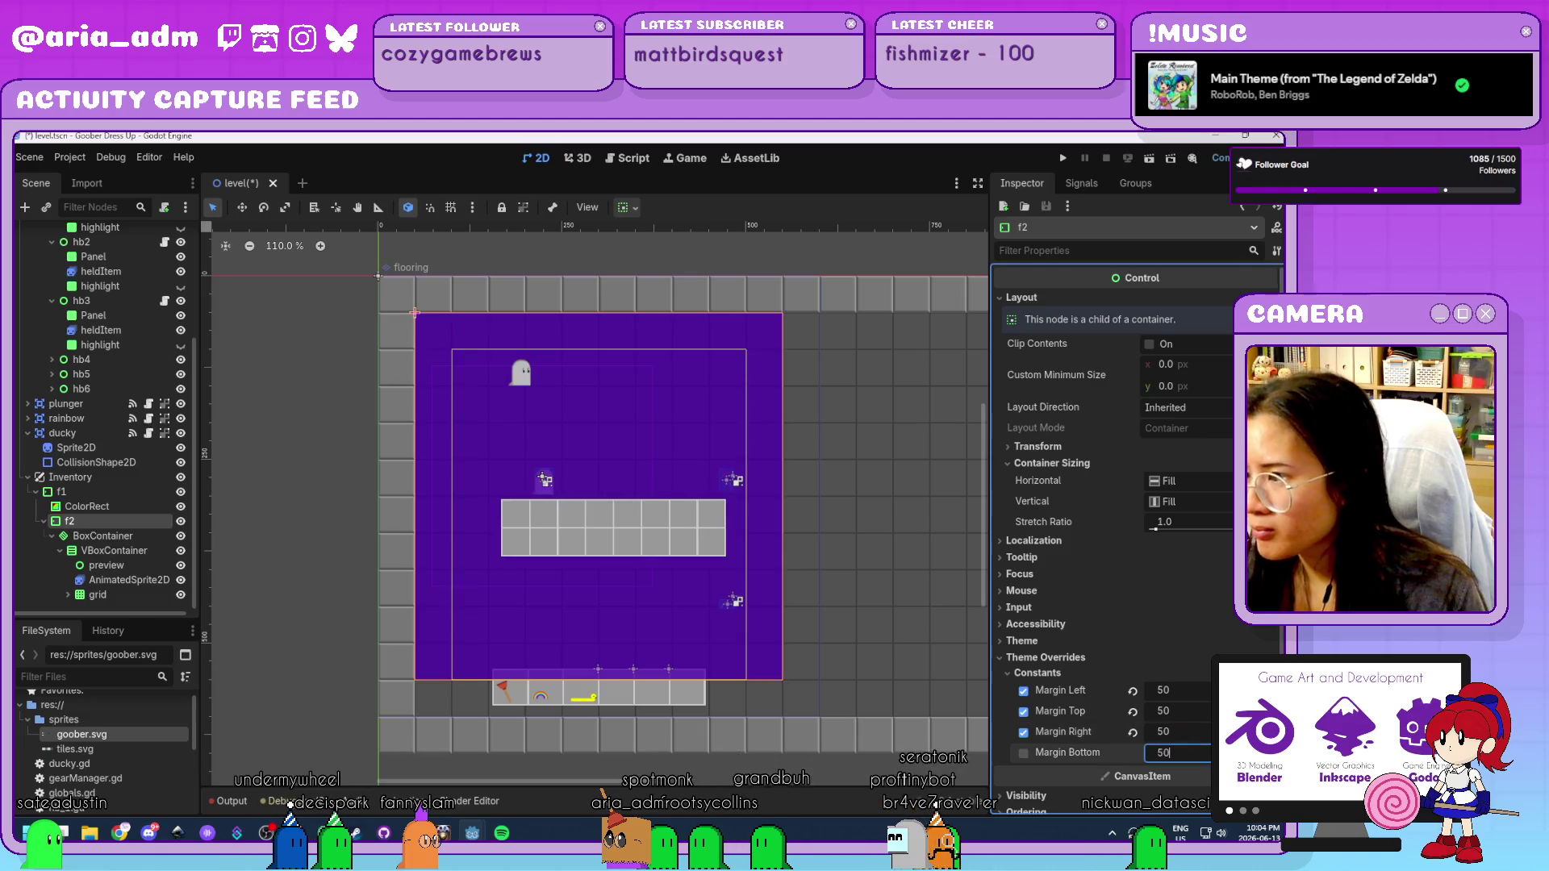
{"action": "key", "text": "Return"}
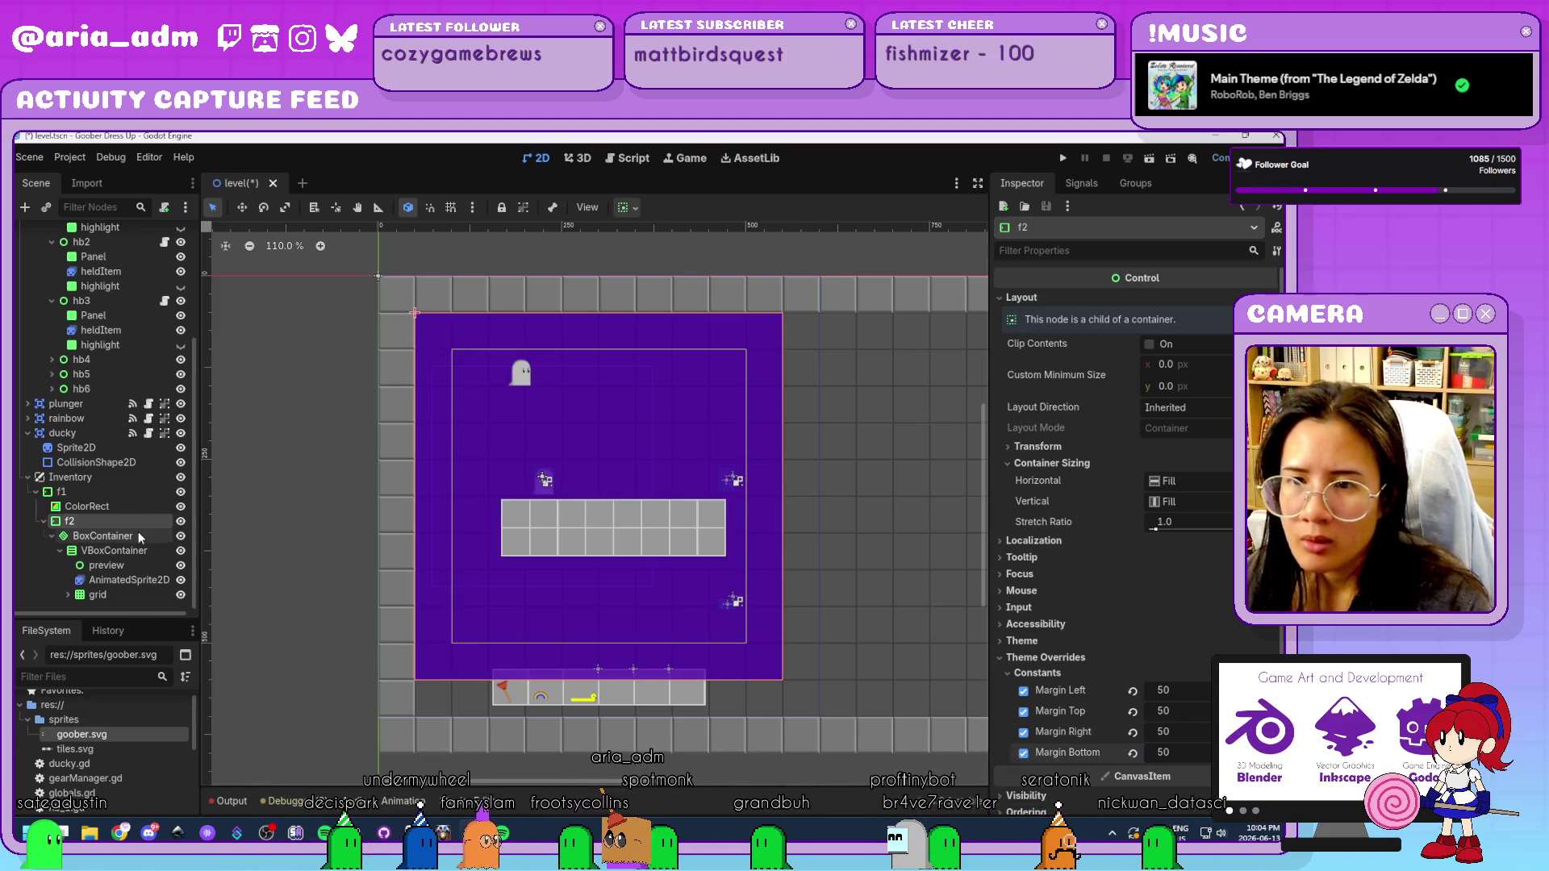
{"action": "left_click", "coordinate": [138, 531]}
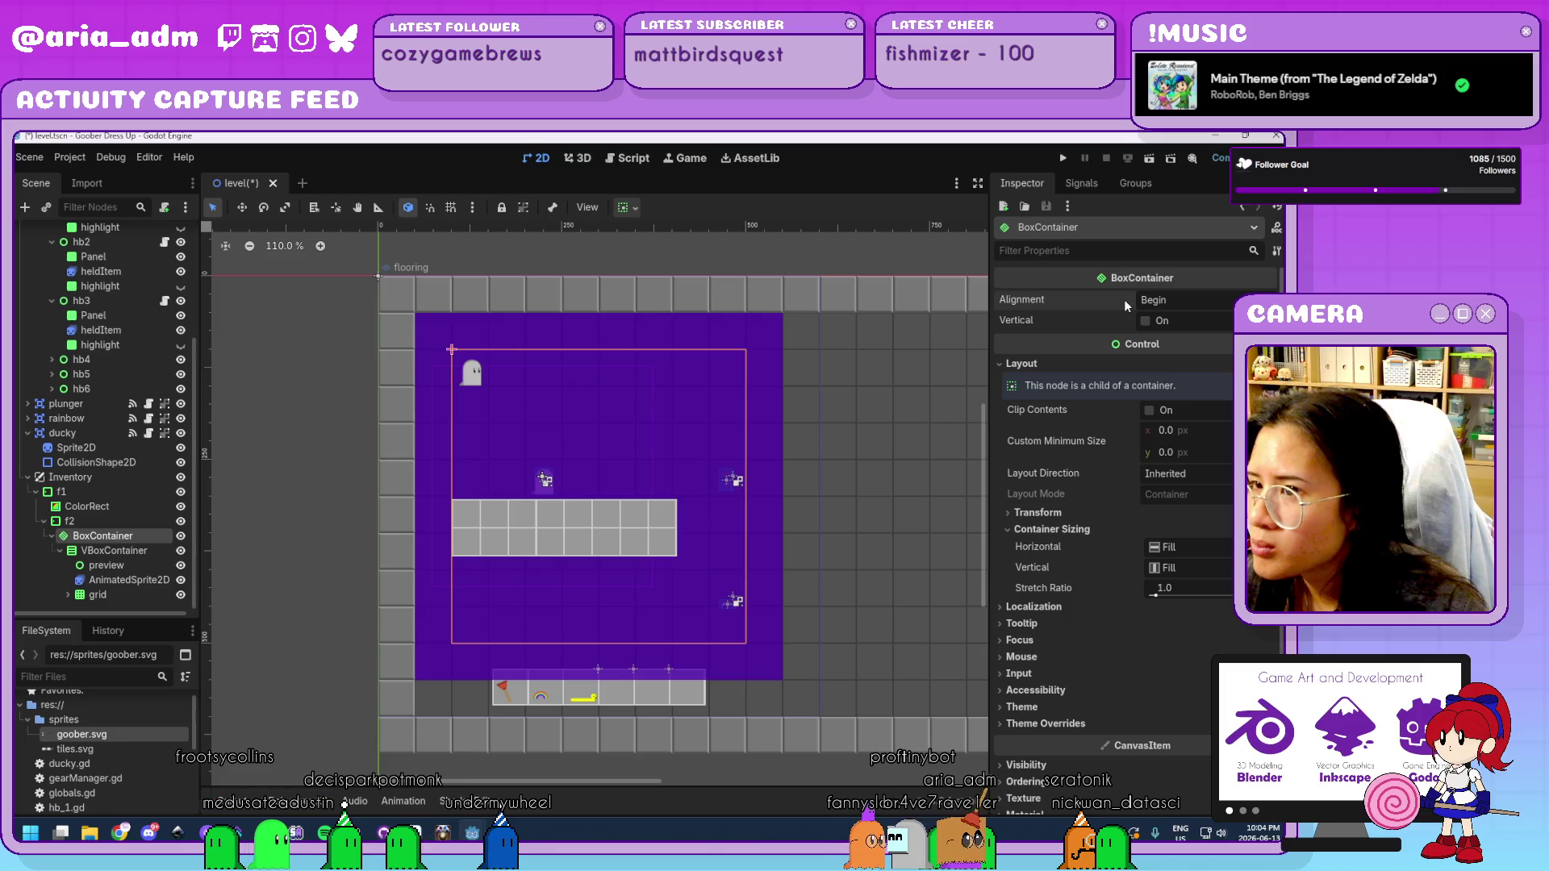
Center the BoxContainer's alignment, try Shrink Center horizontal sizing, then undo it to keep Fill.
{"action": "mouse_move", "coordinate": [1208, 344]}
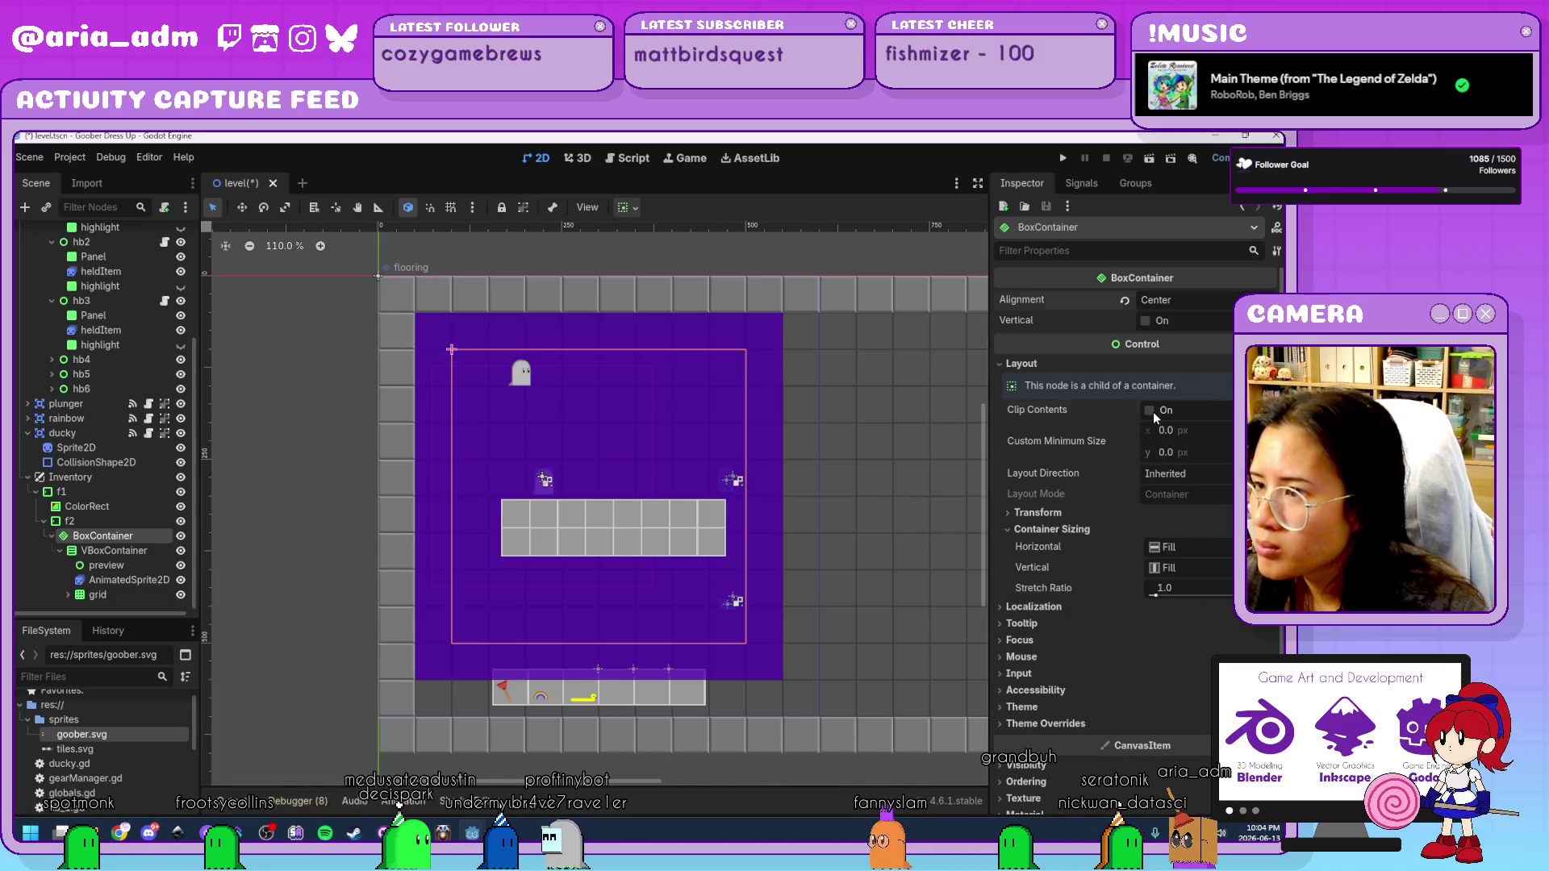
{"action": "left_click", "coordinate": [1047, 517]}
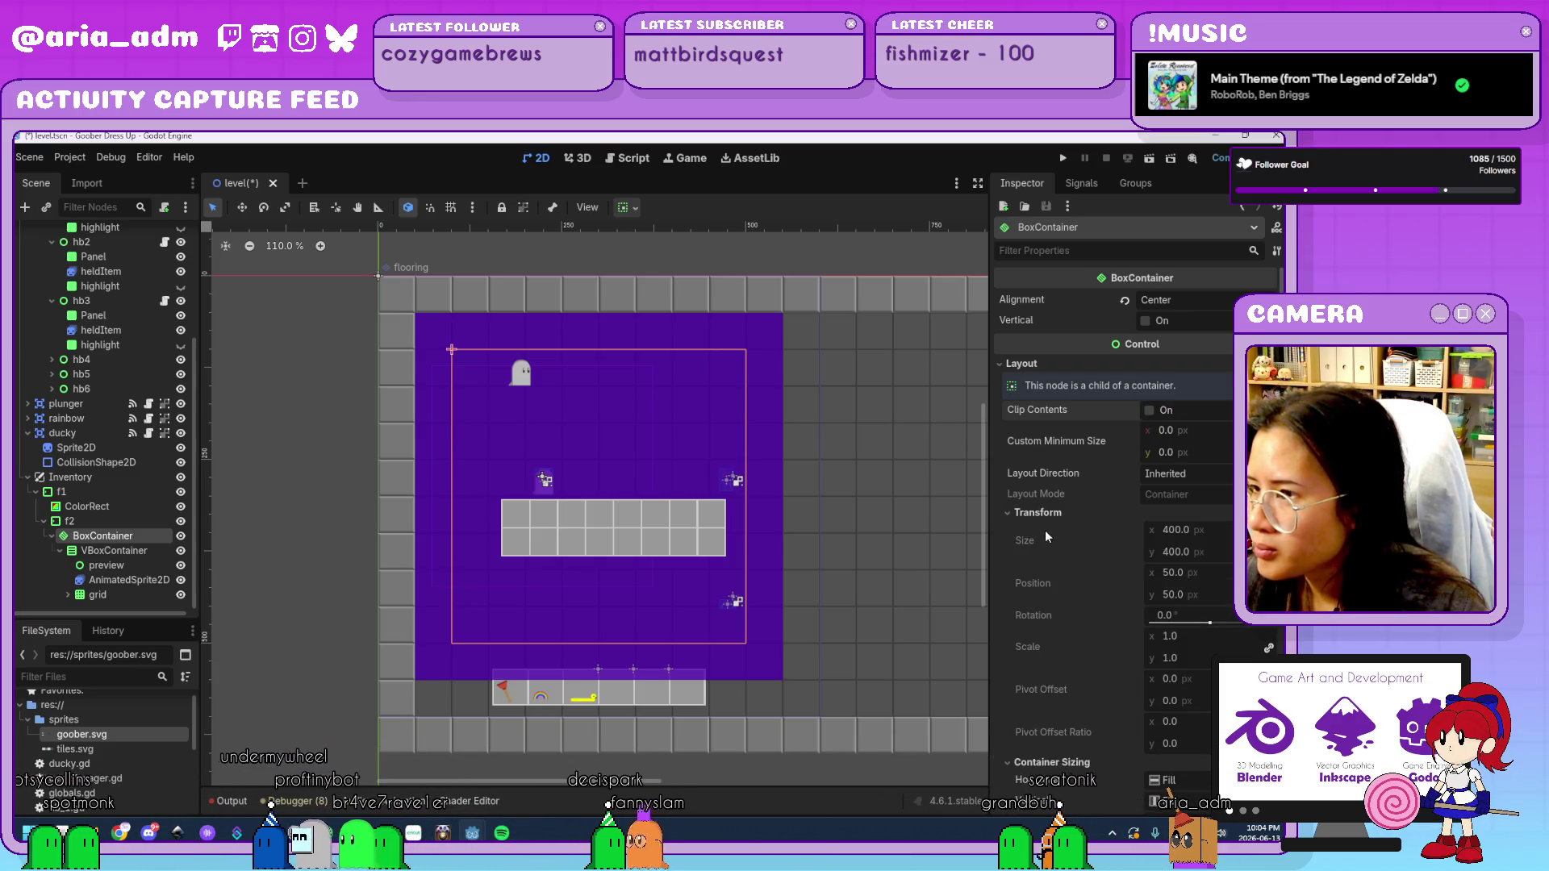
{"action": "left_click", "coordinate": [1043, 513]}
{"action": "scroll", "coordinate": [1081, 587], "scroll_direction": "down", "scroll_amount": 3}
{"action": "left_click", "coordinate": [1183, 411]}
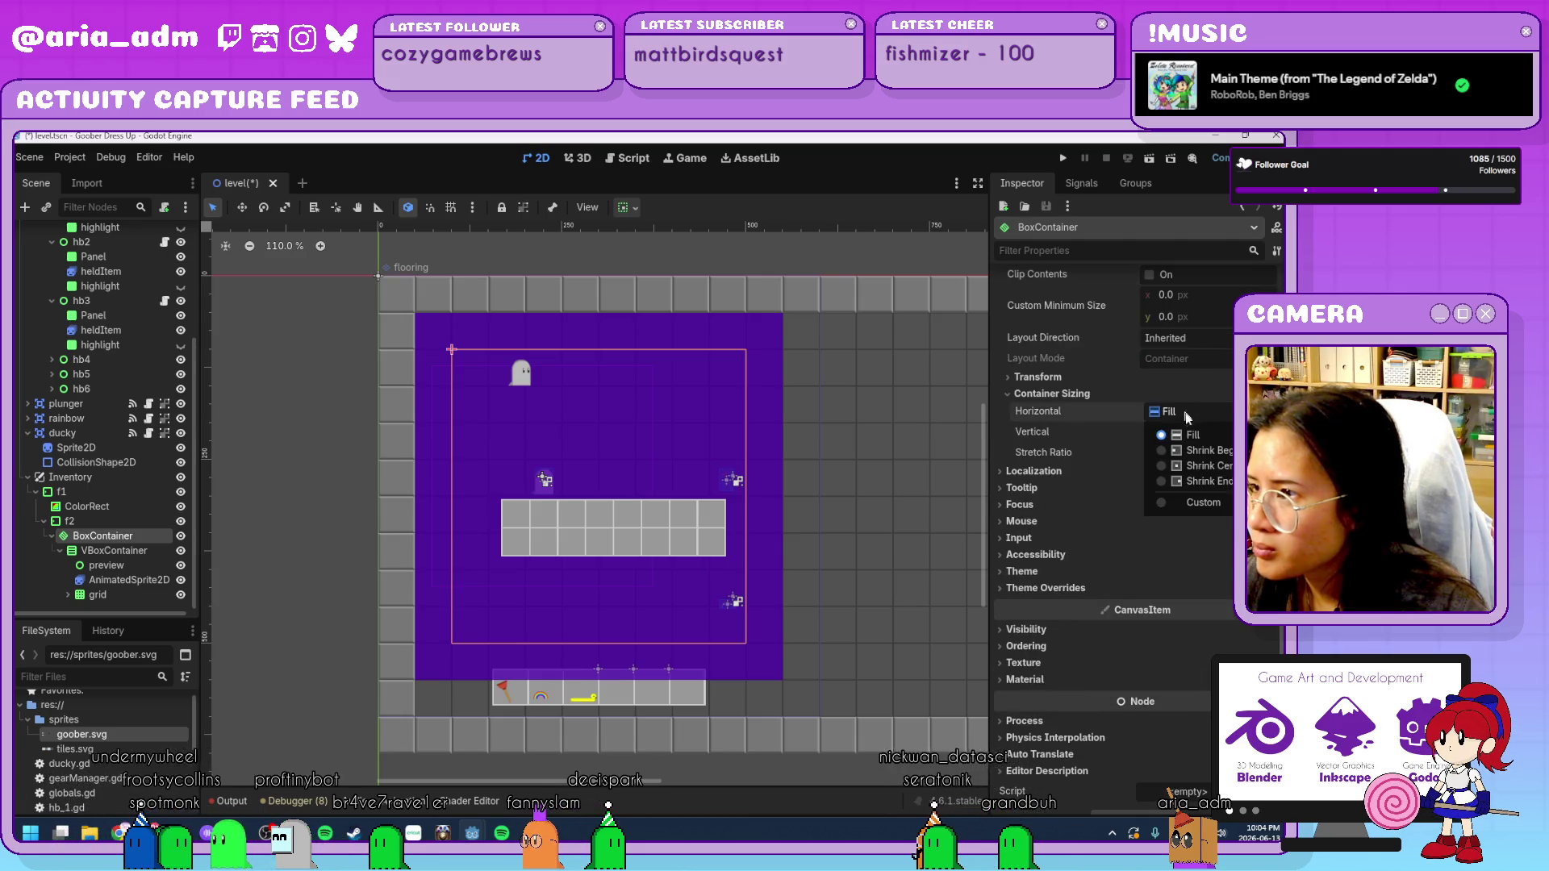
{"action": "left_click", "coordinate": [1209, 466]}
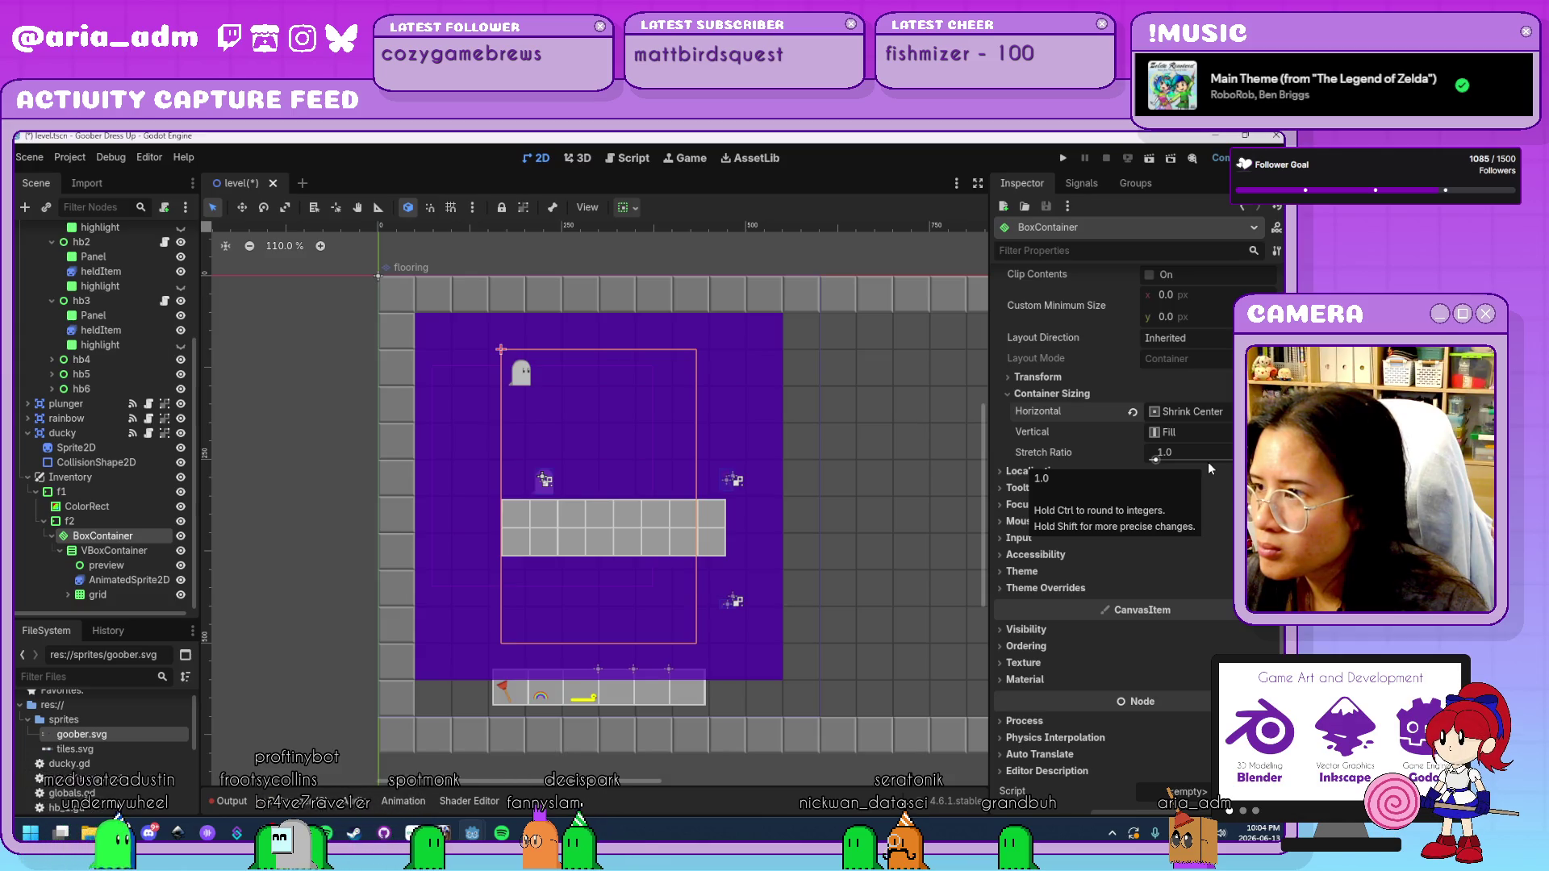
{"action": "key", "text": "ctrl+z"}
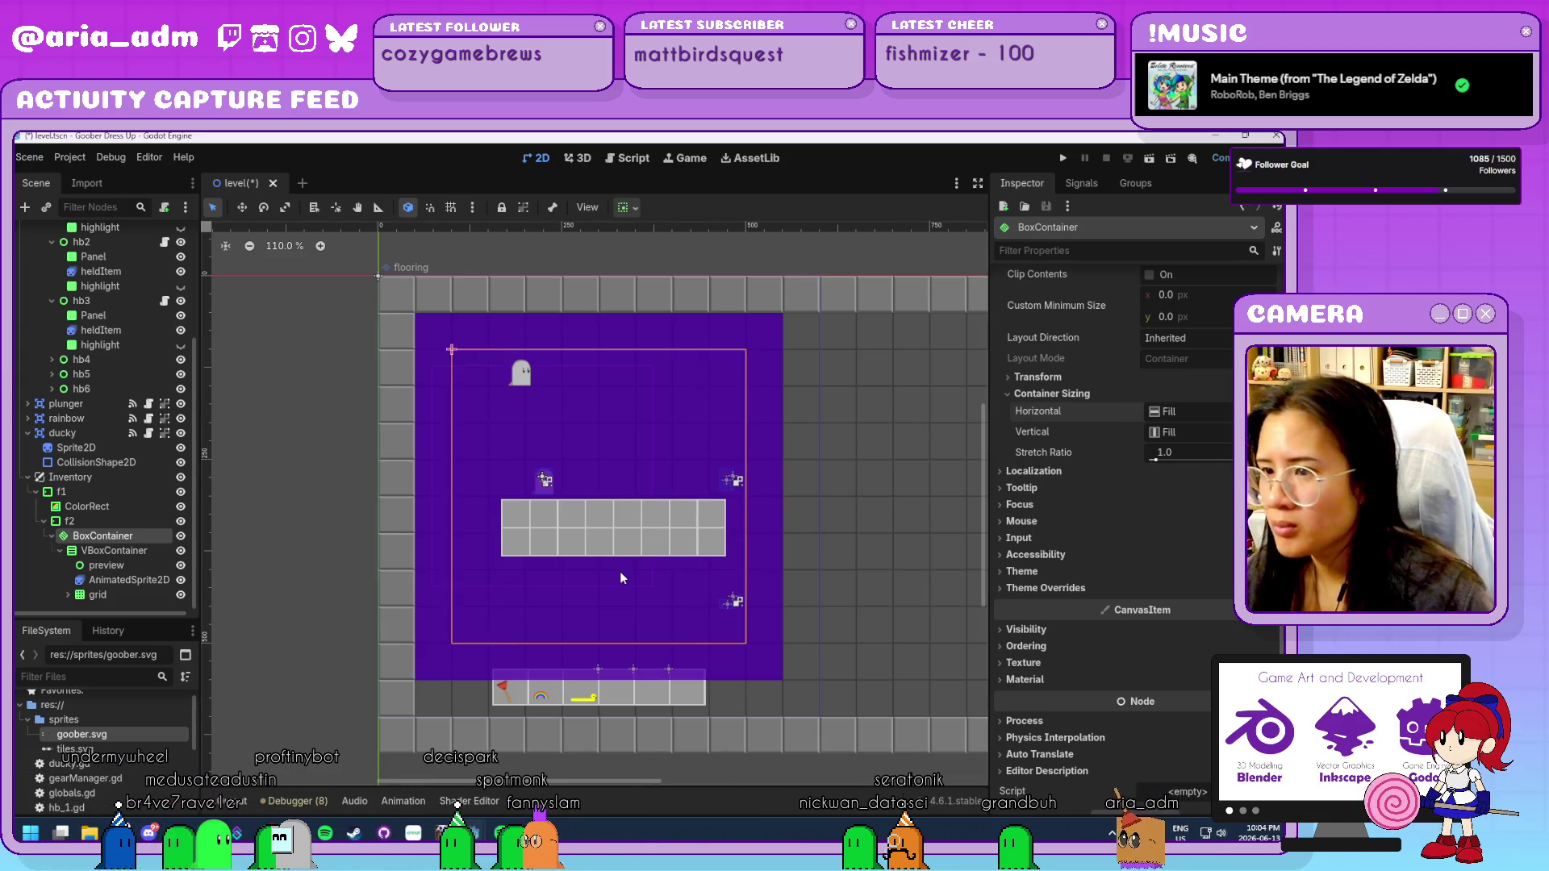
{"action": "left_click", "coordinate": [103, 552]}
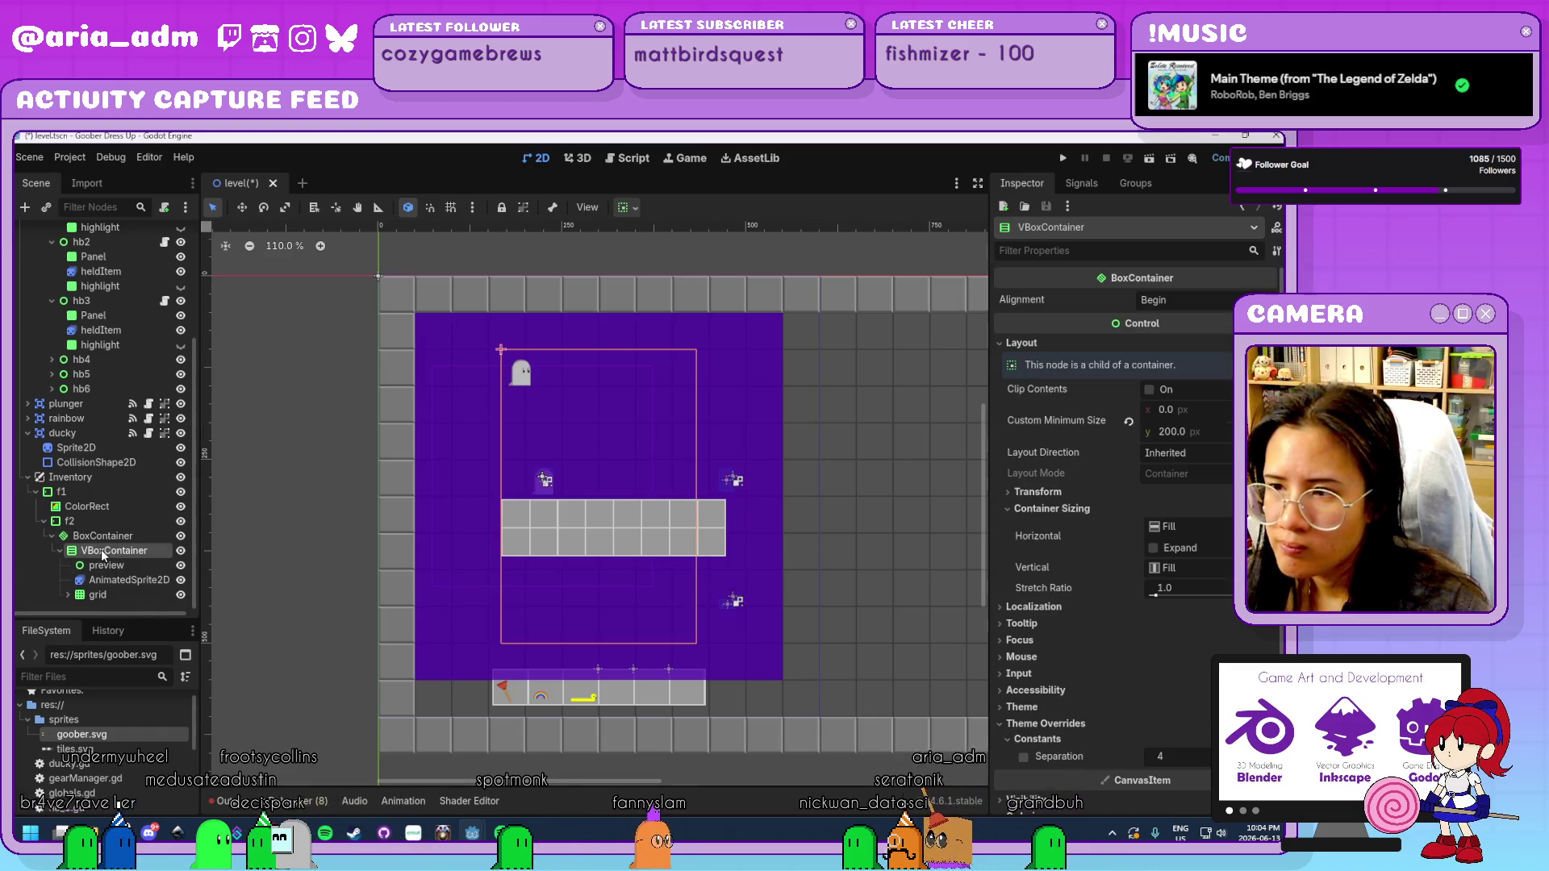
Return the VBoxContainer alignment to Begin and try, then undo, Shrink Center on preview.
{"action": "left_click", "coordinate": [1168, 302]}
{"action": "left_click", "coordinate": [1175, 340]}
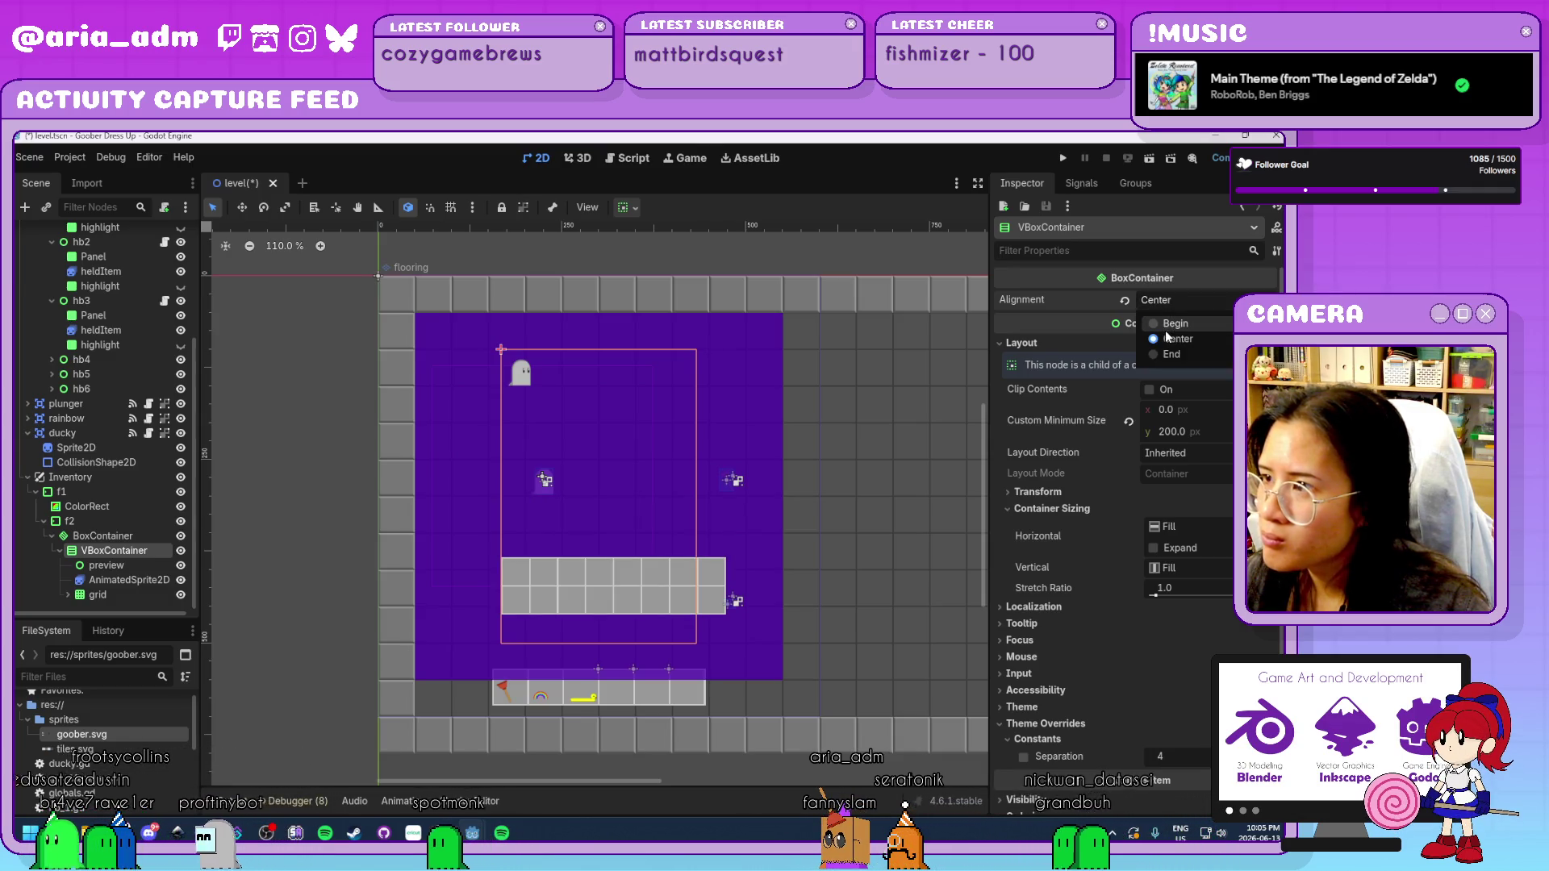
{"action": "left_click", "coordinate": [1166, 324]}
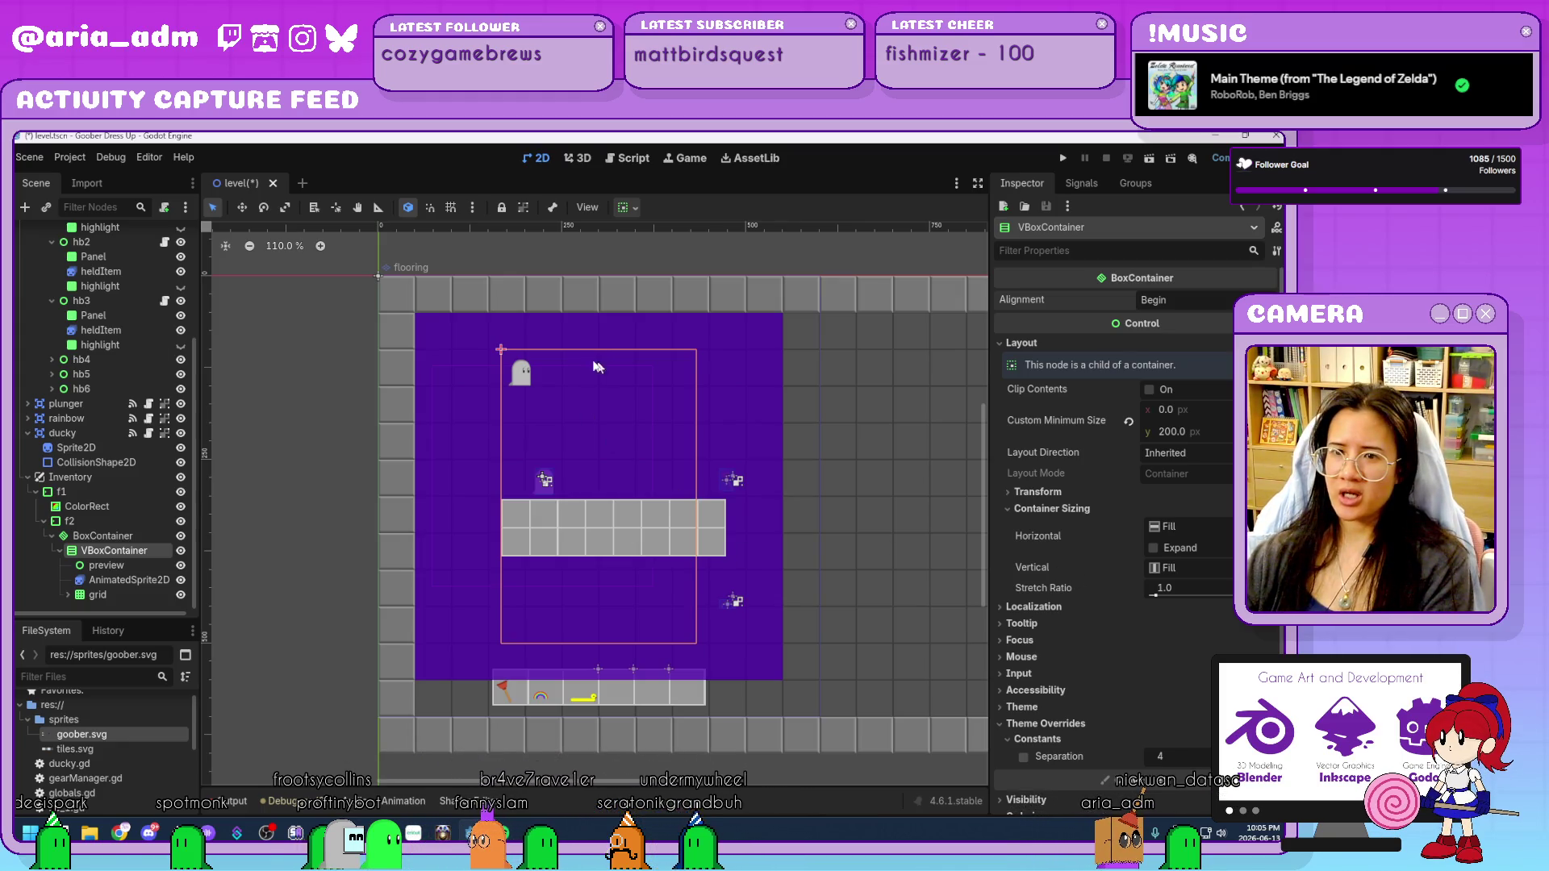
{"action": "left_click", "coordinate": [106, 565]}
{"action": "left_click", "coordinate": [1098, 458]}
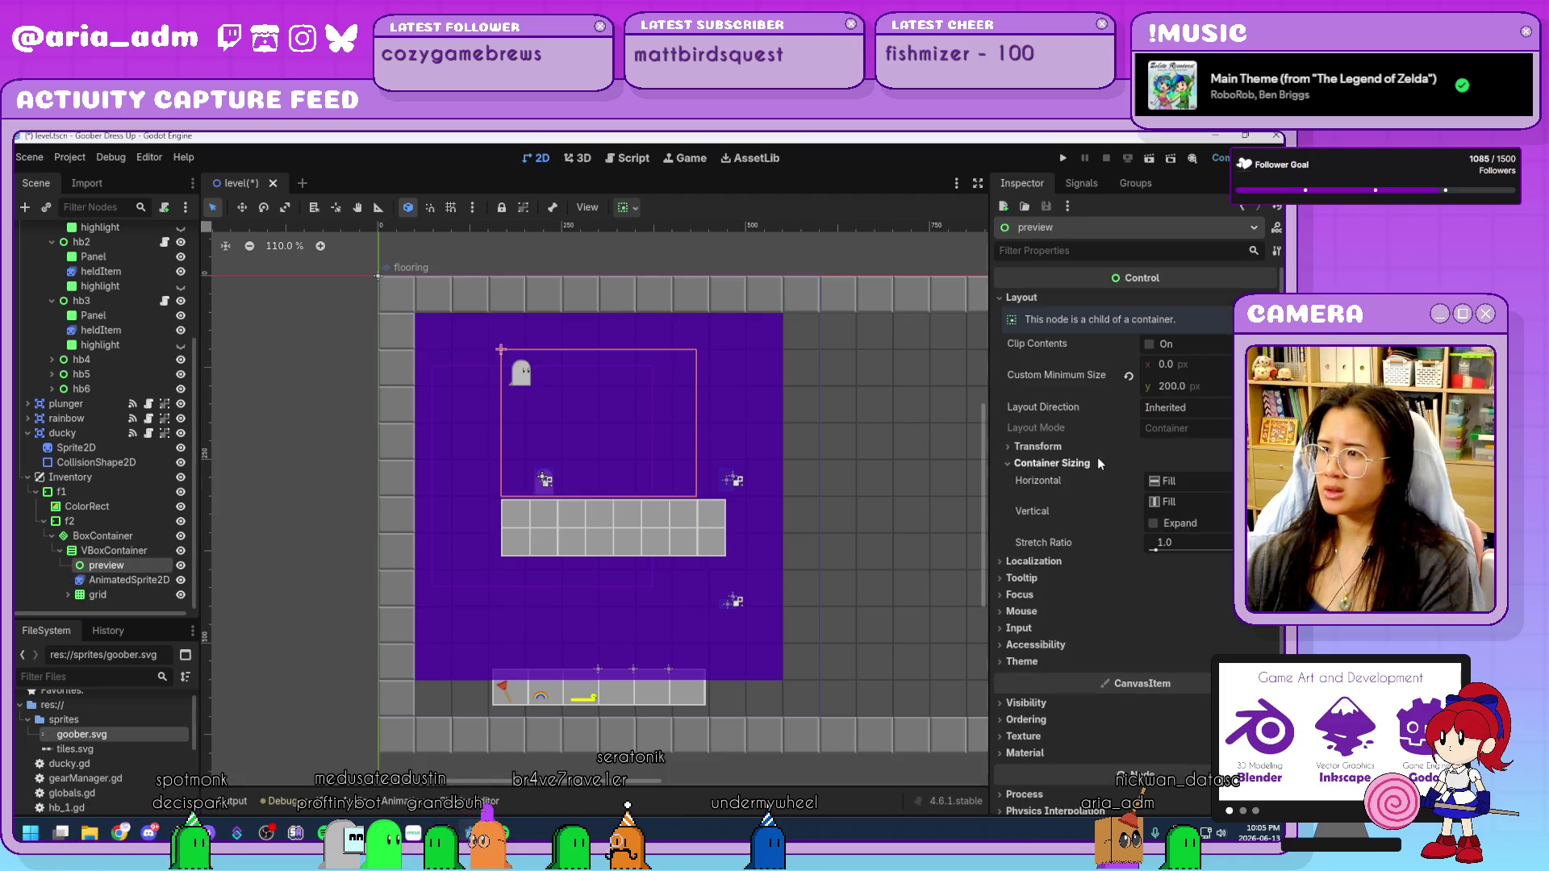
{"action": "left_click", "coordinate": [1223, 481]}
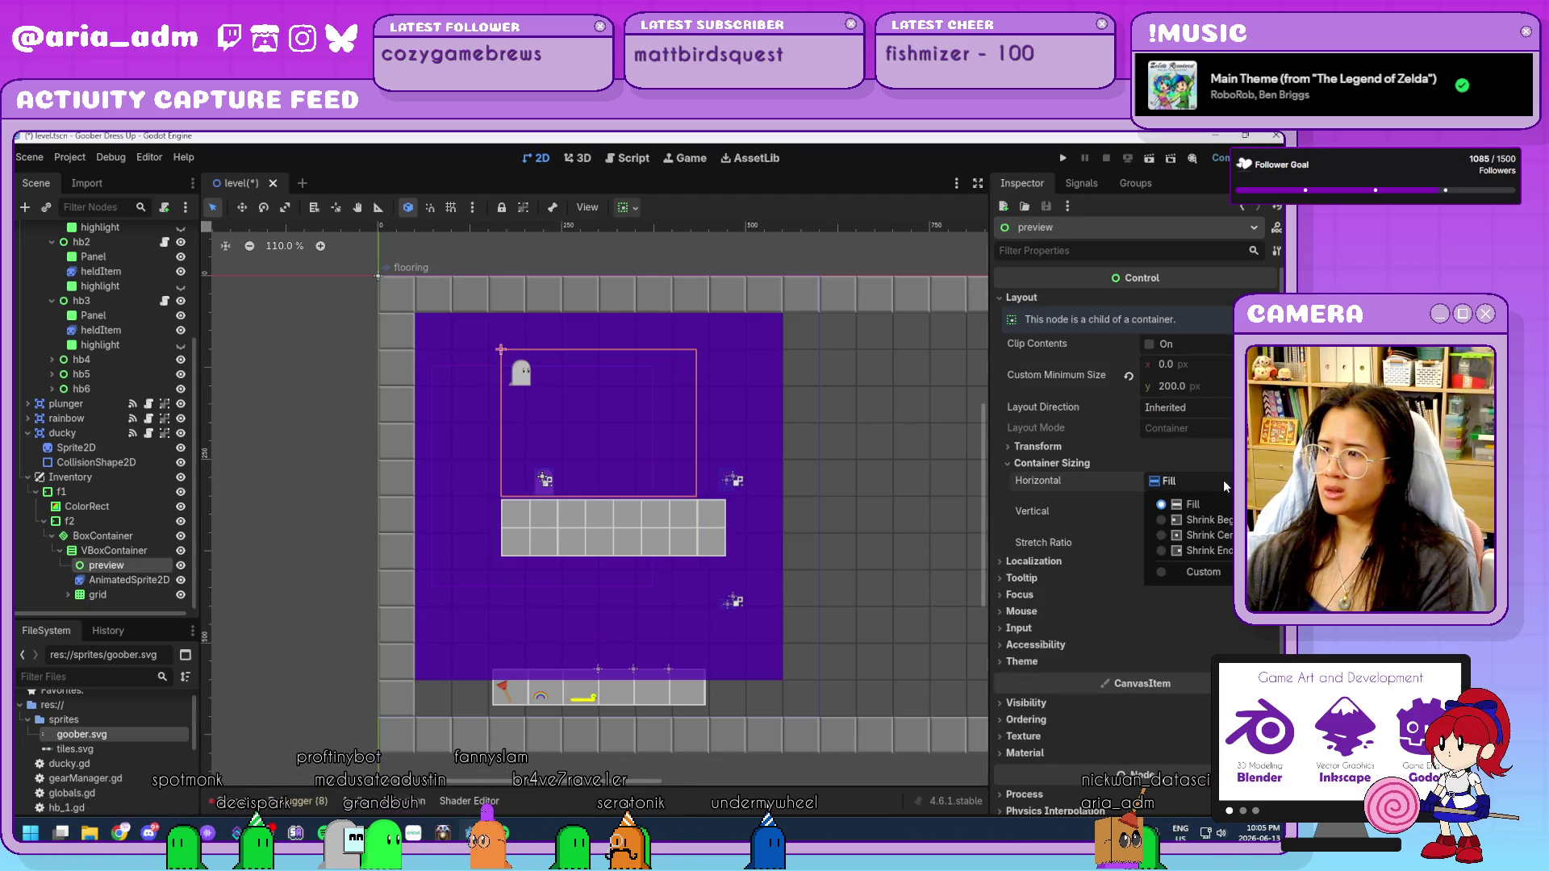
{"action": "left_click", "coordinate": [1226, 536]}
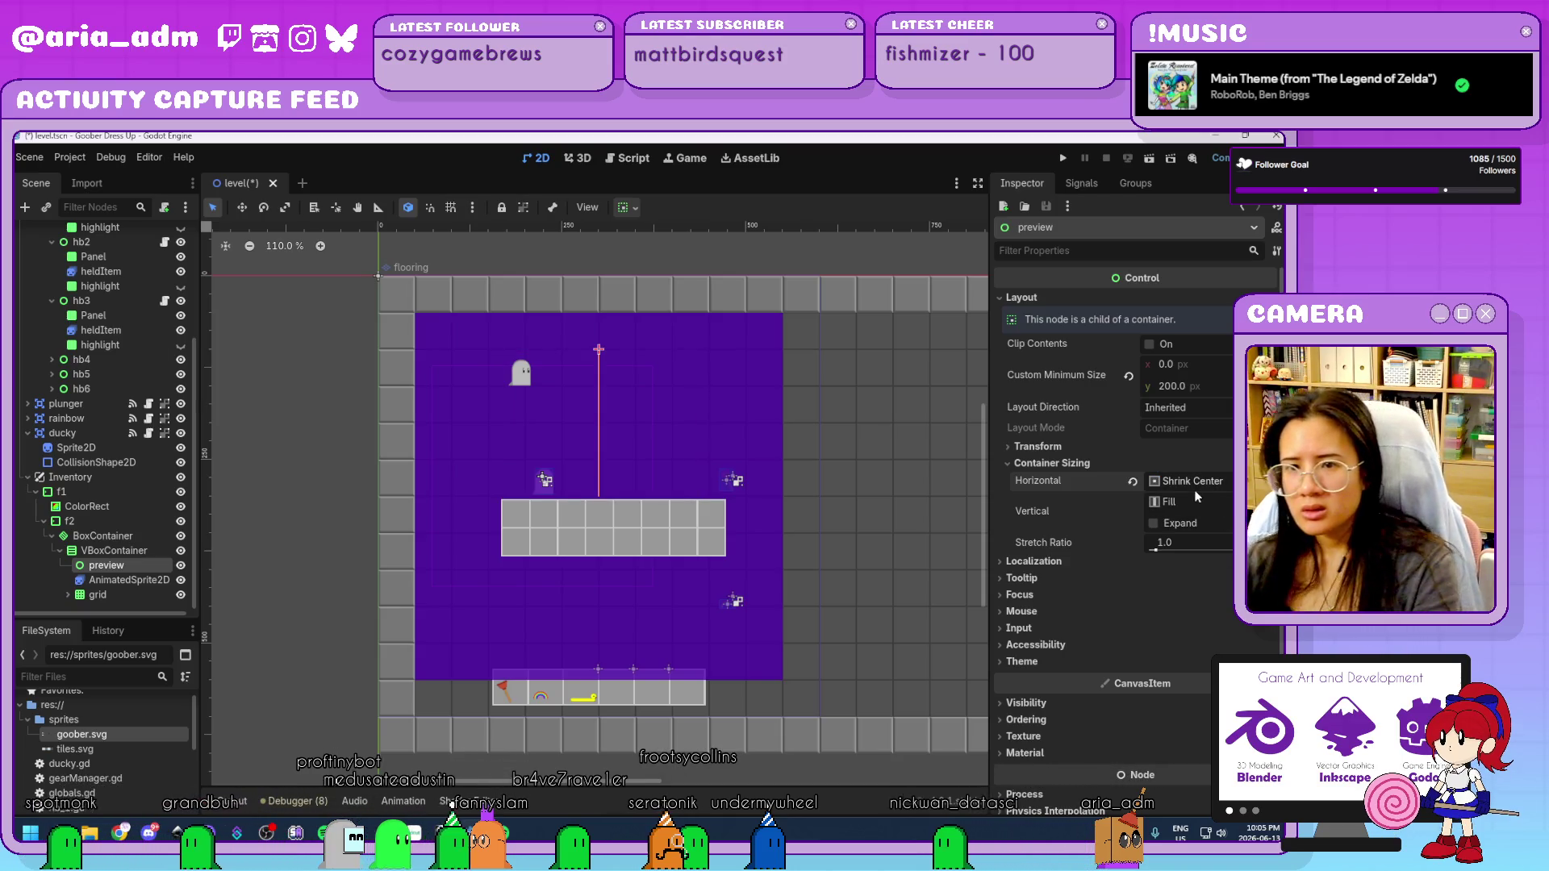
{"action": "key", "text": "ctrl+z"}
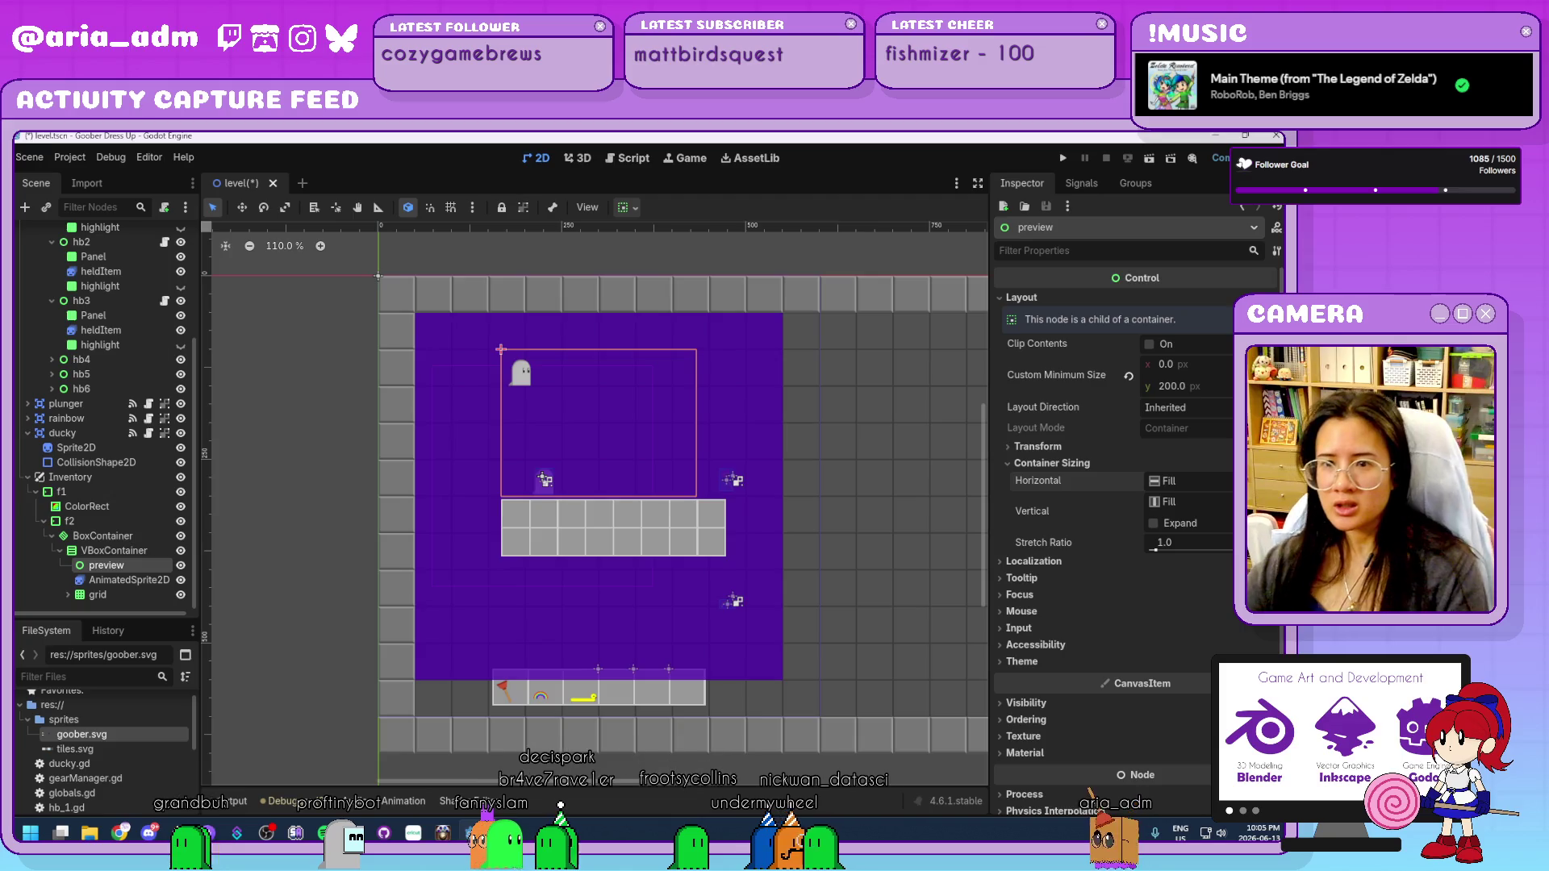
Move AnimatedSprite2D under preview, set preview's horizontal sizing to Shrink Center, and enable Centered on the sprite.
{"action": "left_click_drag", "start_coordinate": [129, 580], "coordinate": [146, 564]}
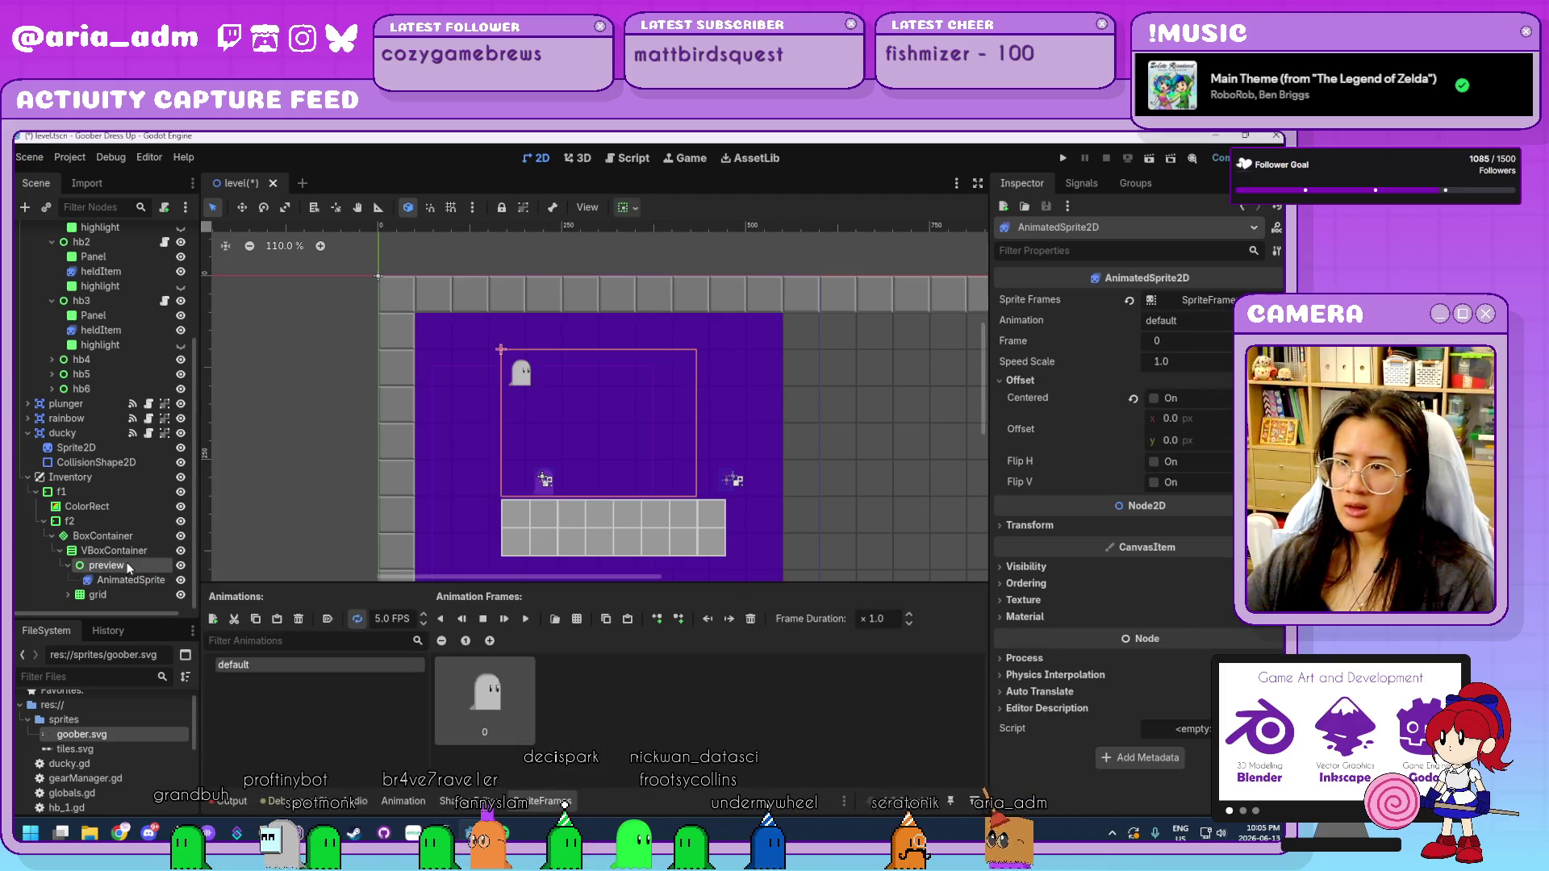
{"action": "left_click", "coordinate": [128, 563]}
{"action": "left_click", "coordinate": [1206, 487]}
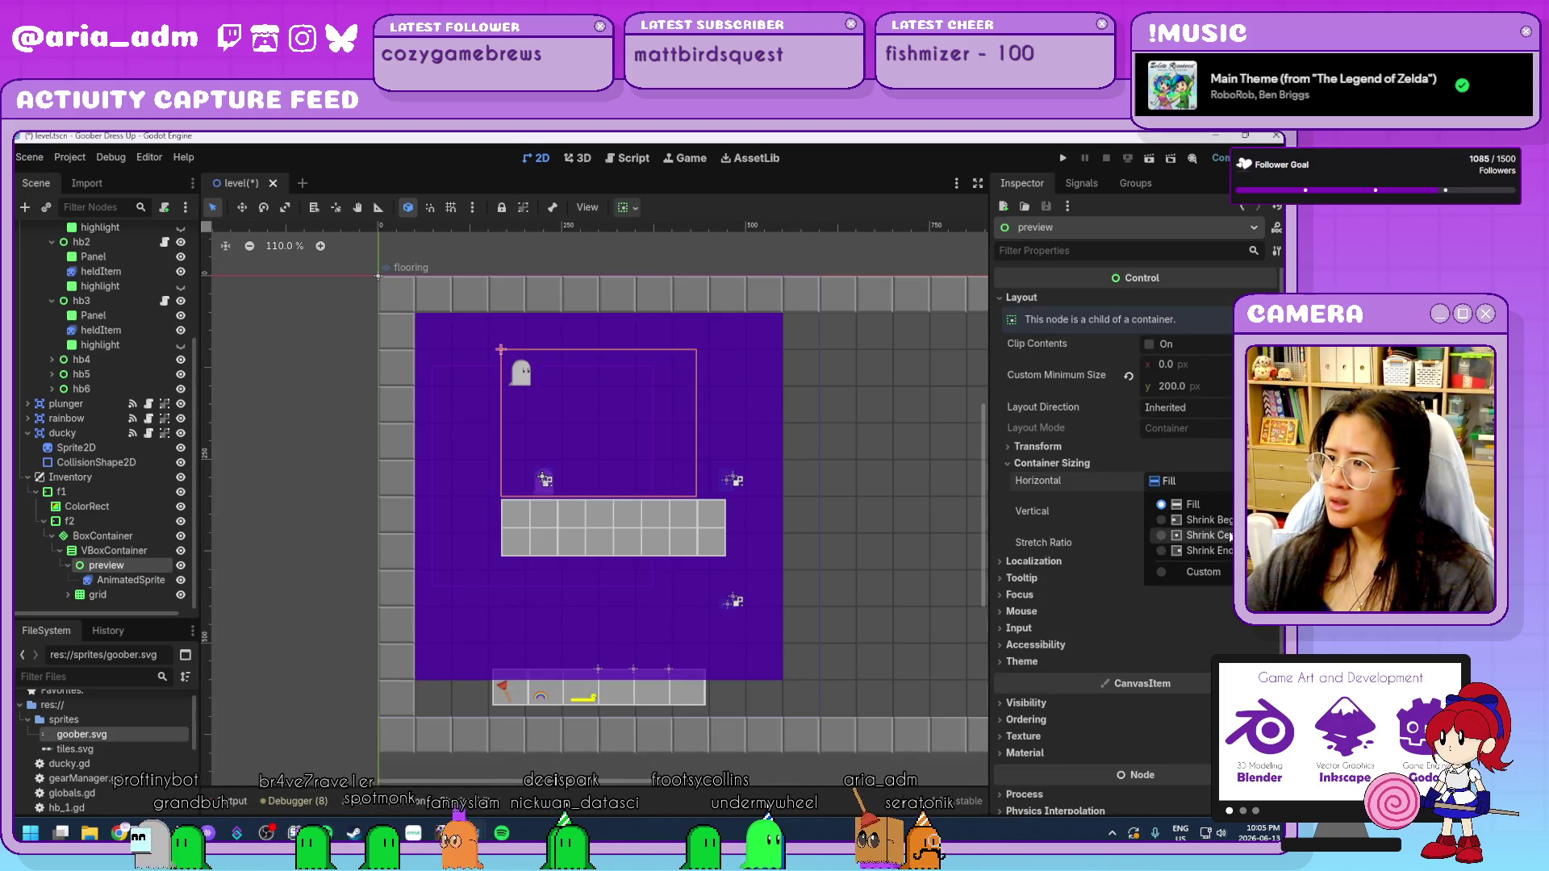
{"action": "left_click", "coordinate": [1230, 535]}
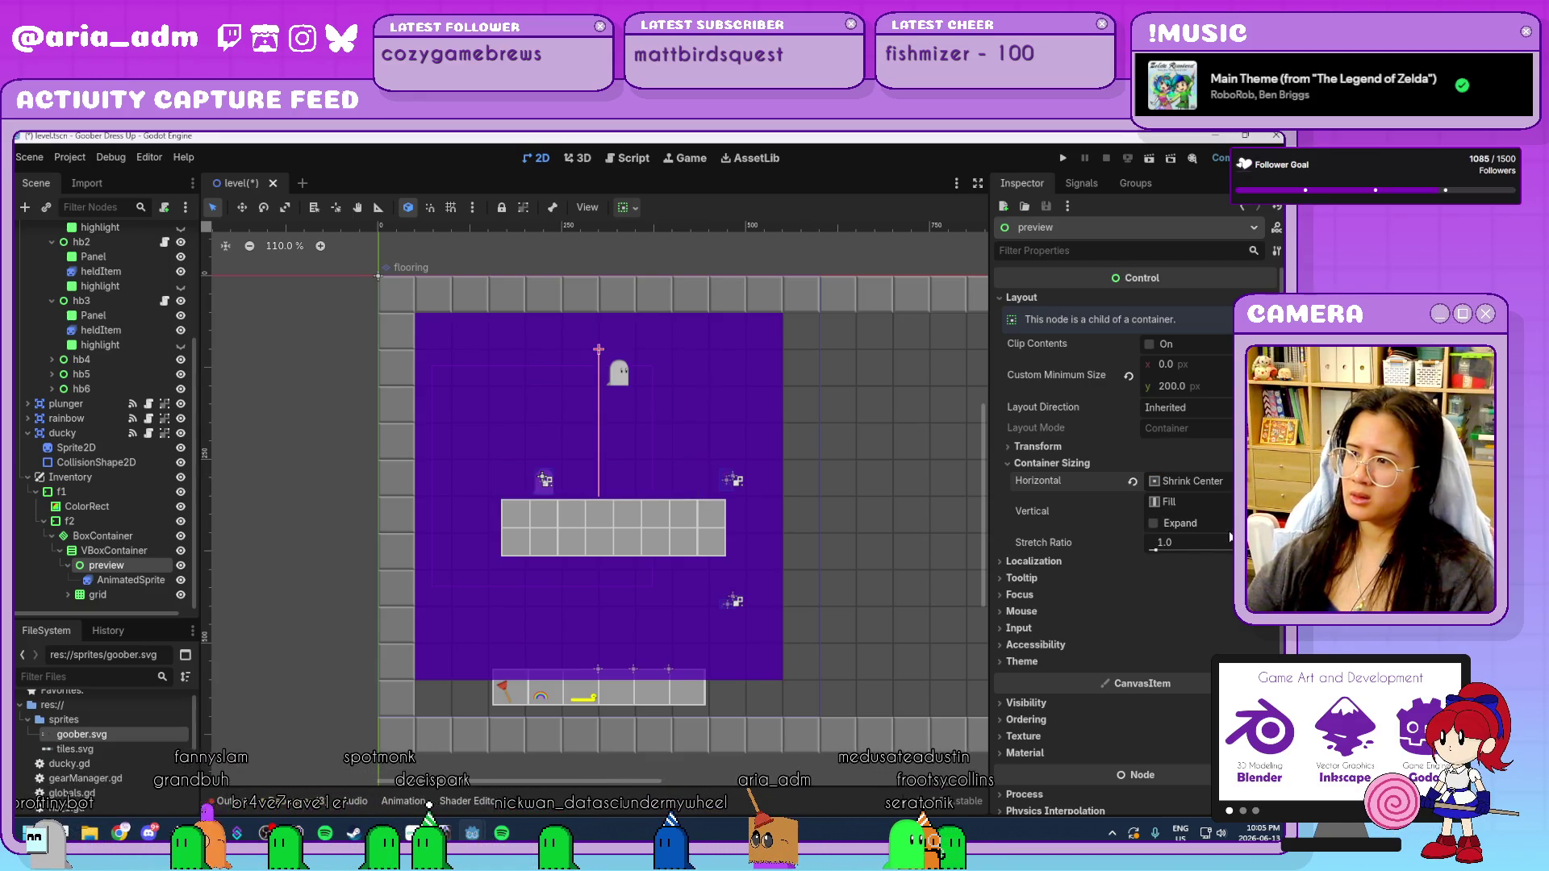
{"action": "left_click", "coordinate": [1211, 524]}
{"action": "left_click", "coordinate": [1208, 523]}
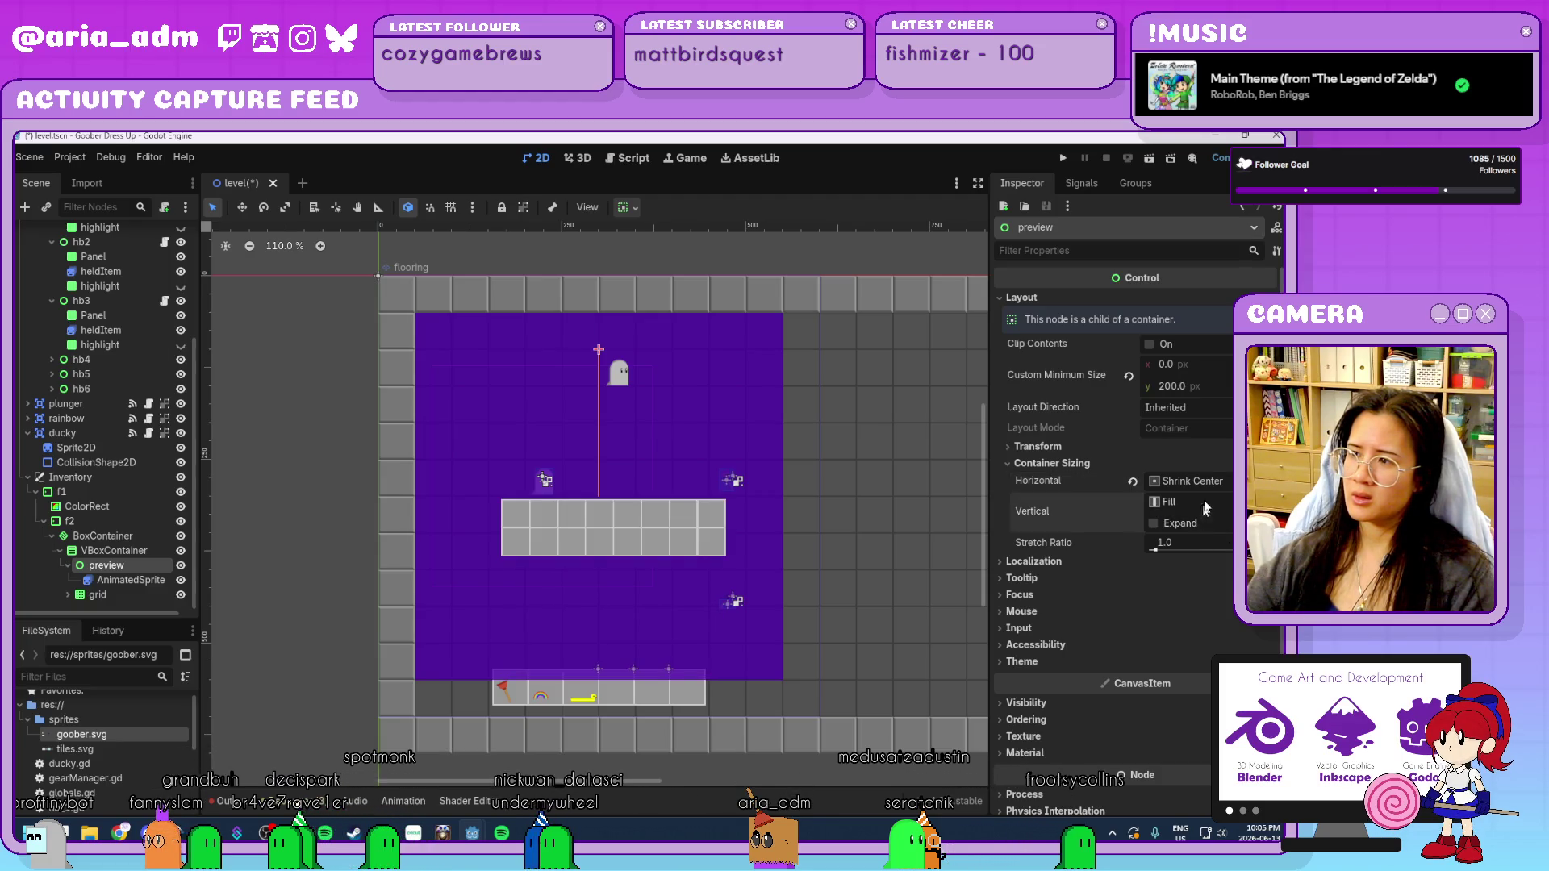
{"action": "left_click", "coordinate": [130, 580]}
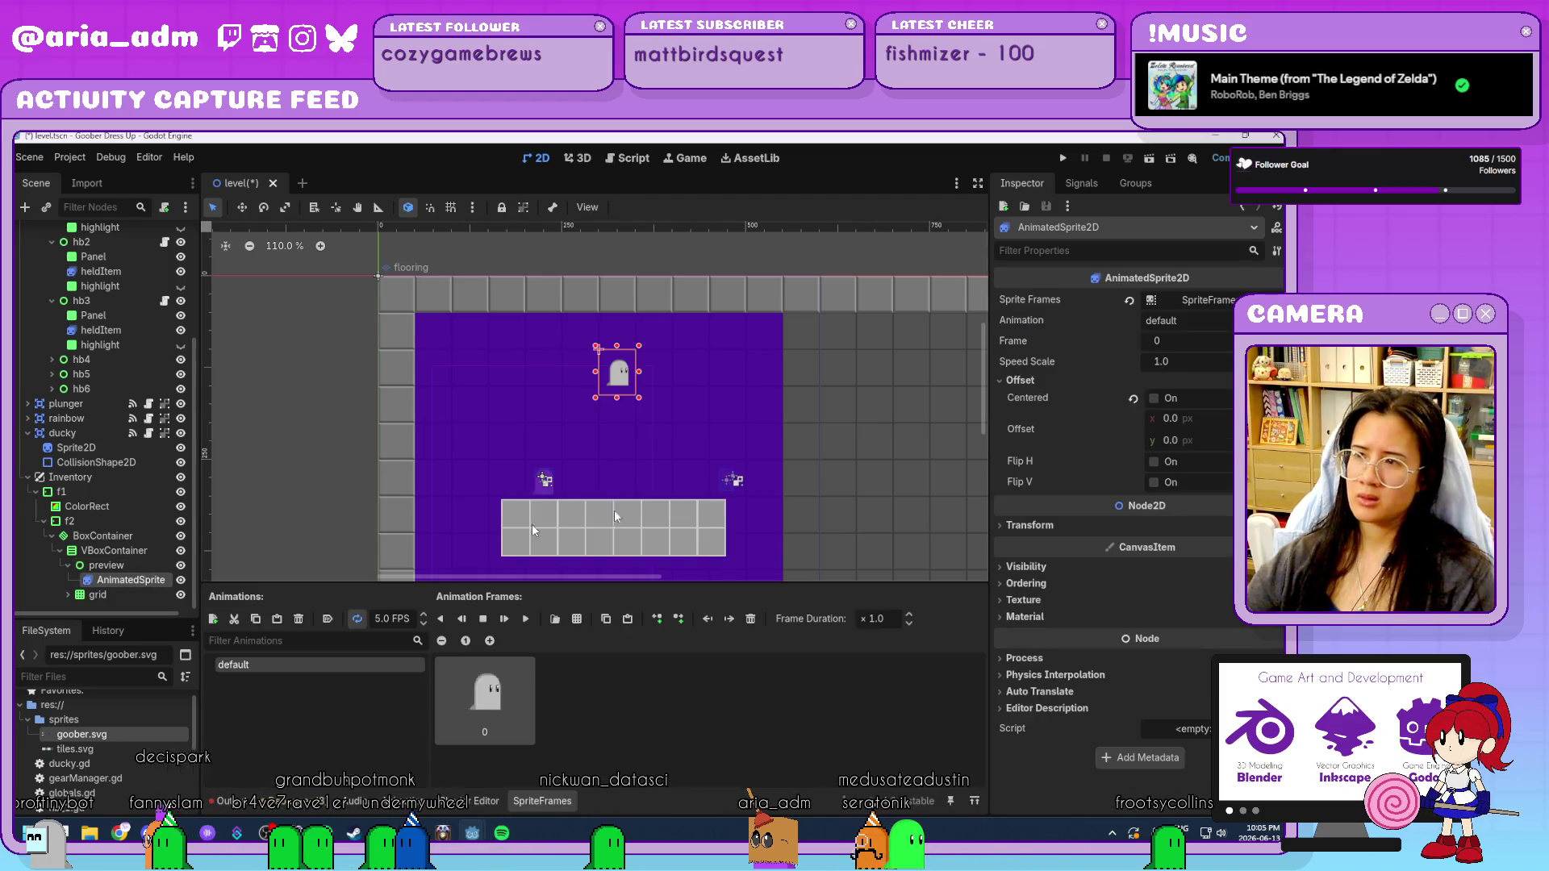
{"action": "left_click", "coordinate": [1154, 399]}
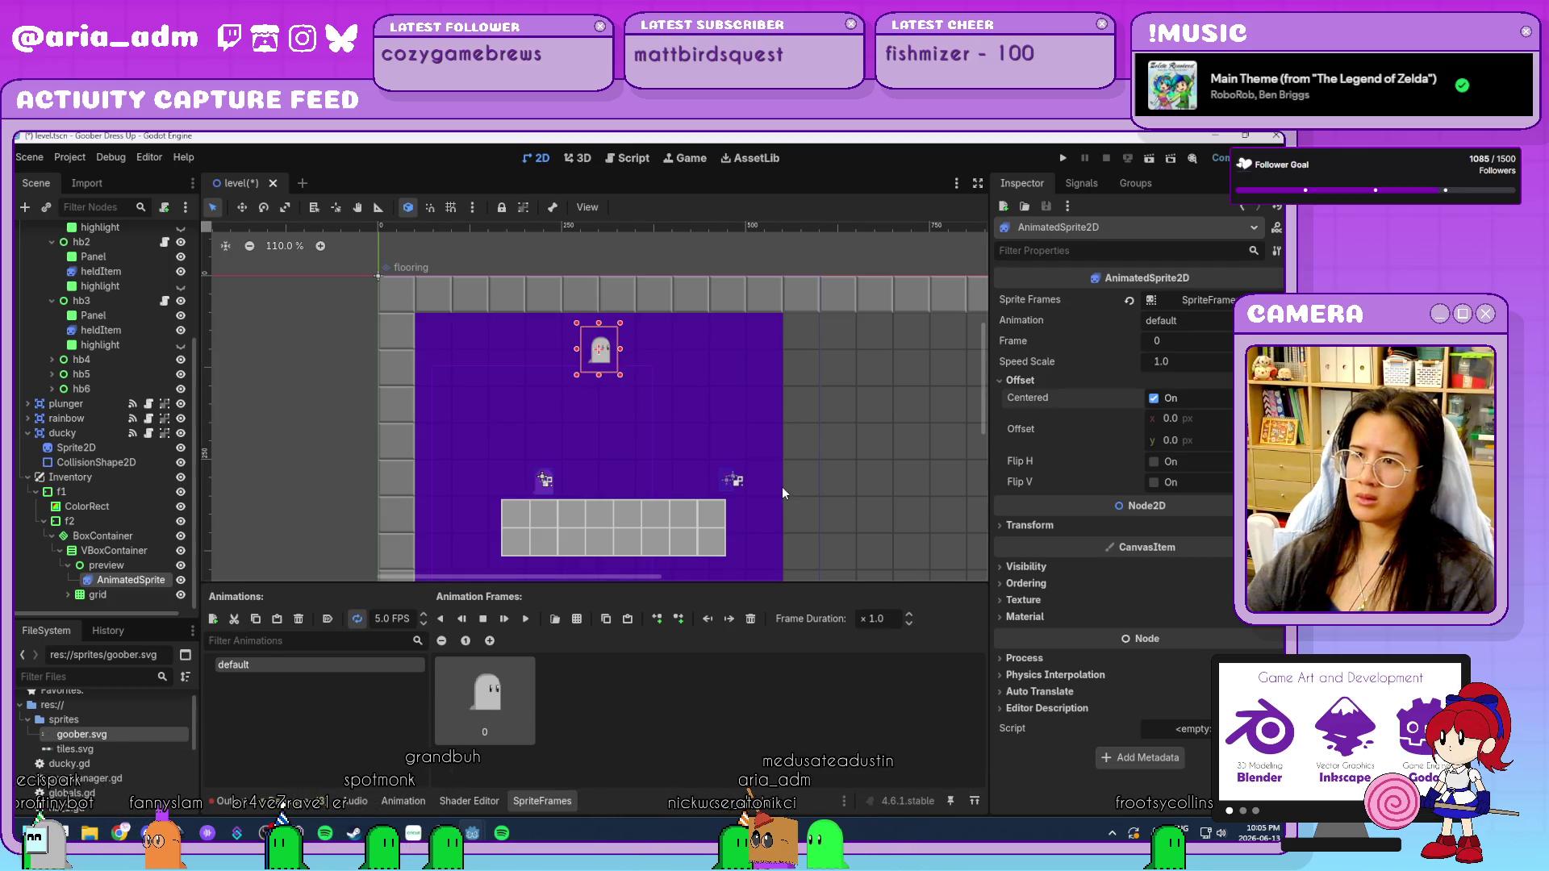
Give preview a Custom Minimum Size height of 100.
{"action": "left_click", "coordinate": [138, 563]}
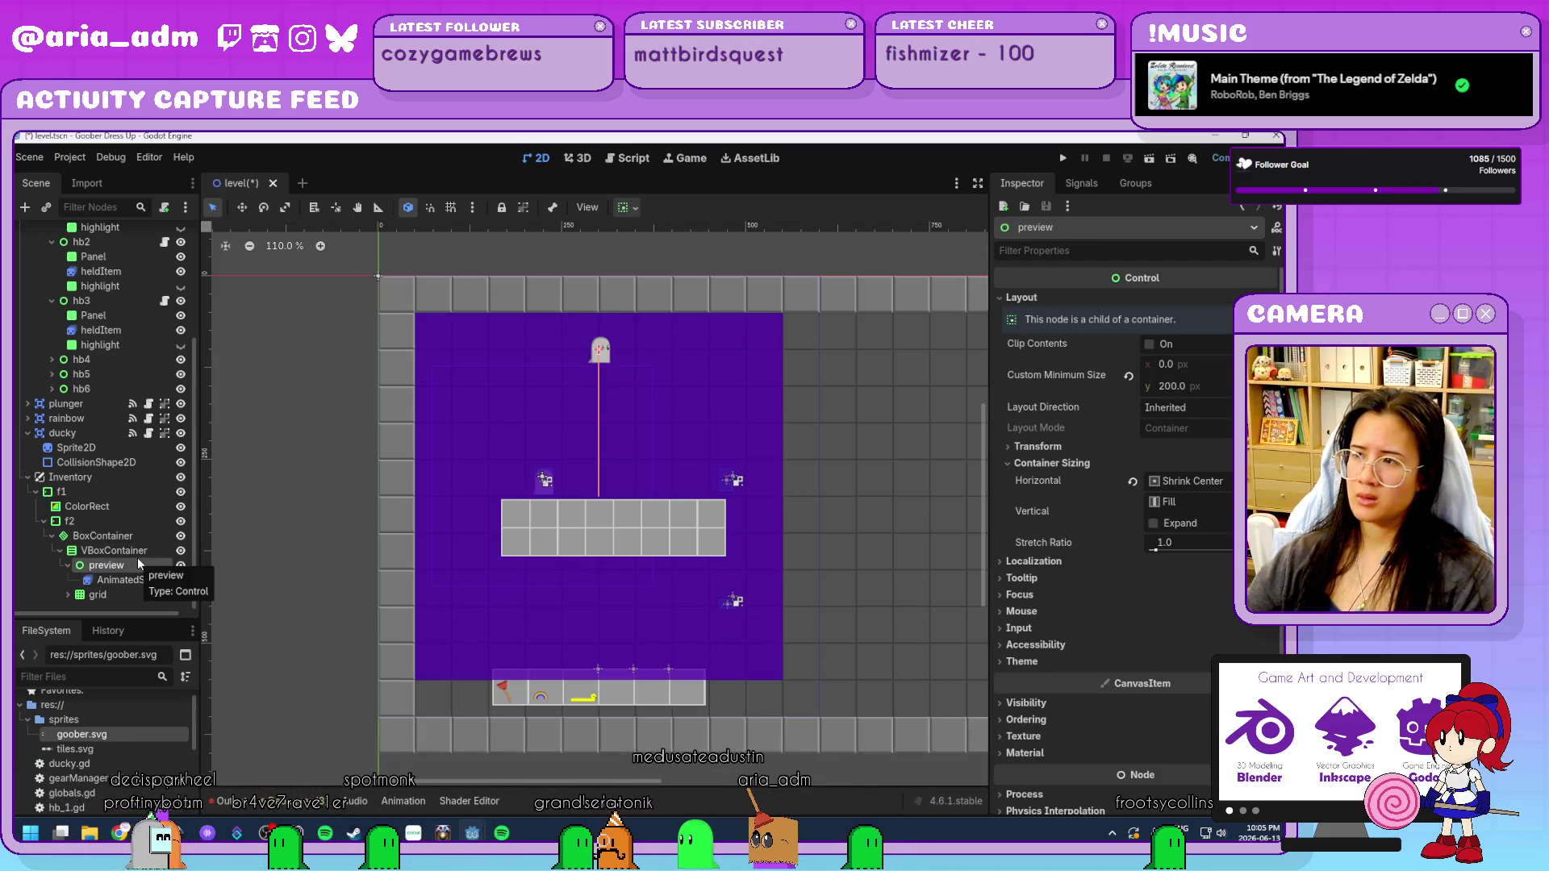
{"action": "left_click", "coordinate": [1172, 387]}
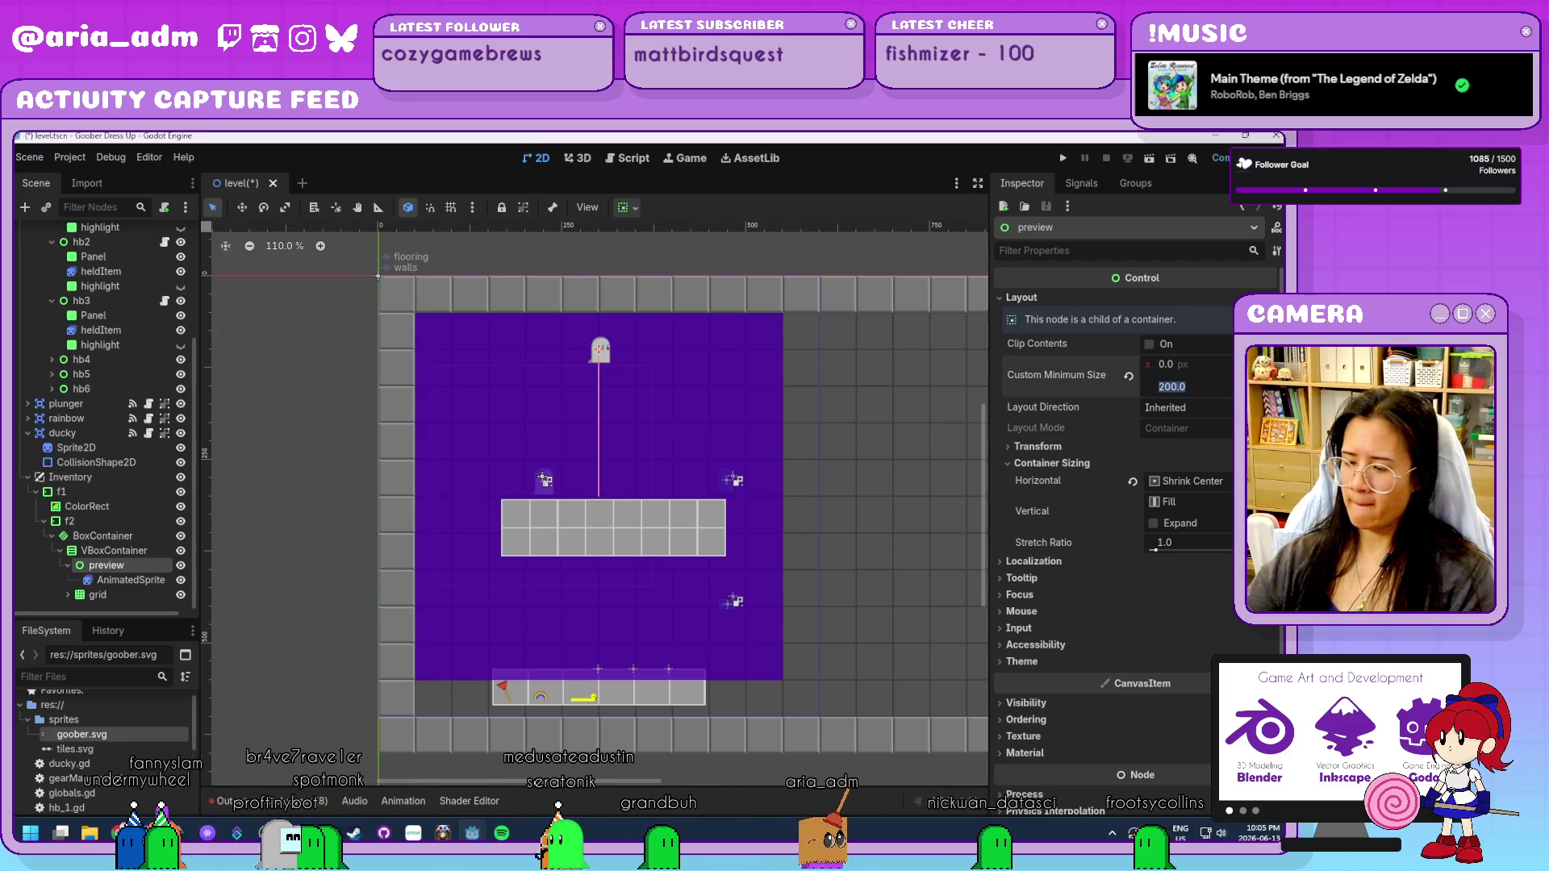
{"action": "type", "text": "100"}
{"action": "key", "text": "Return"}
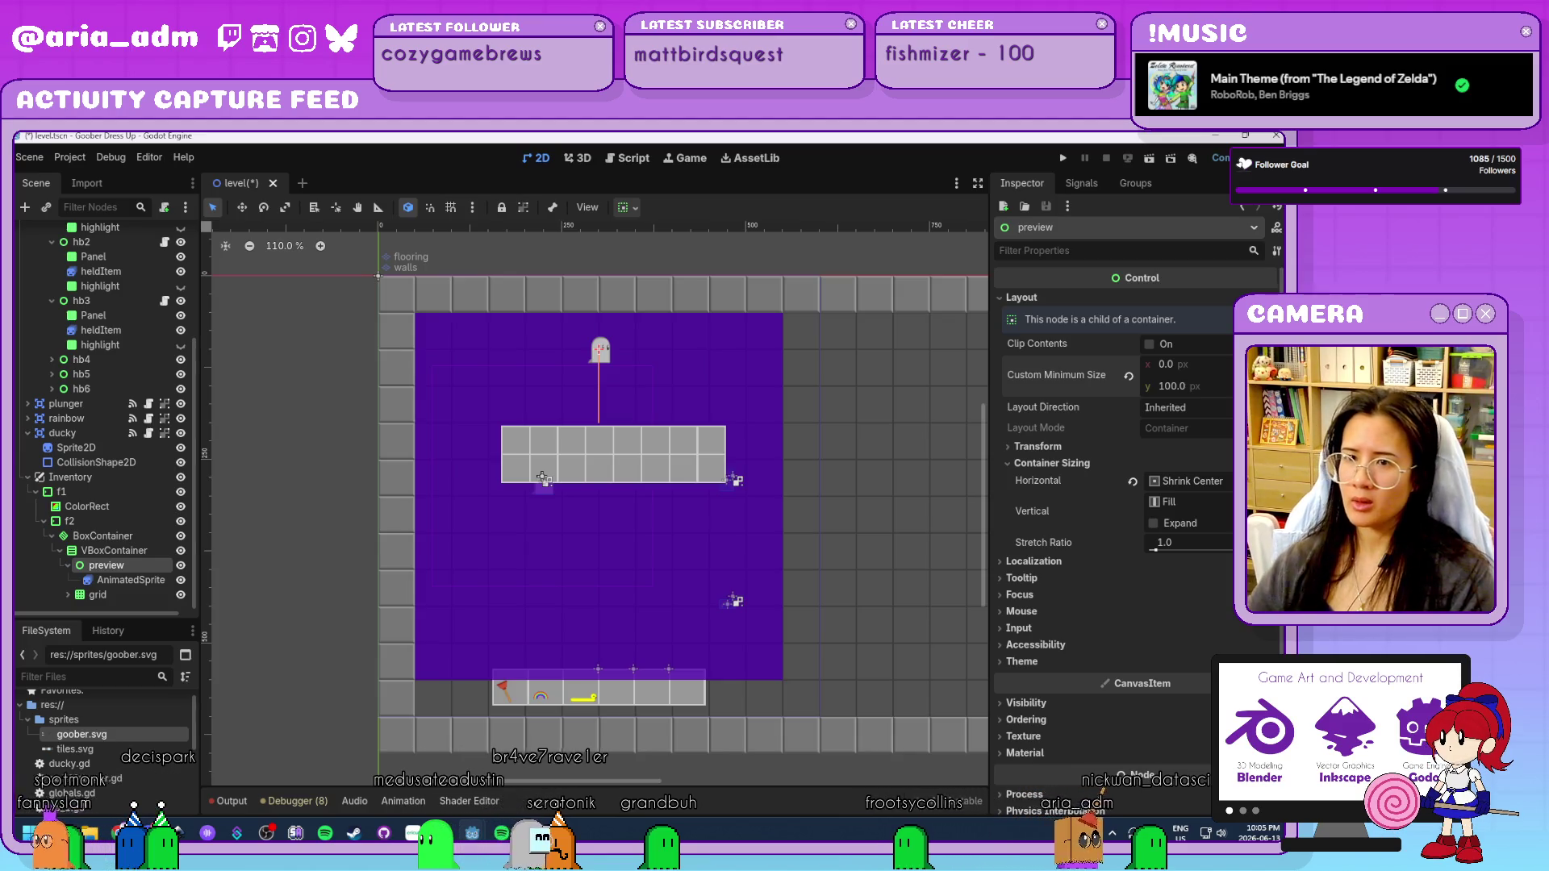
Set preview's vertical sizing to Shrink Center after trying Shrink End.
{"action": "left_click", "coordinate": [125, 551]}
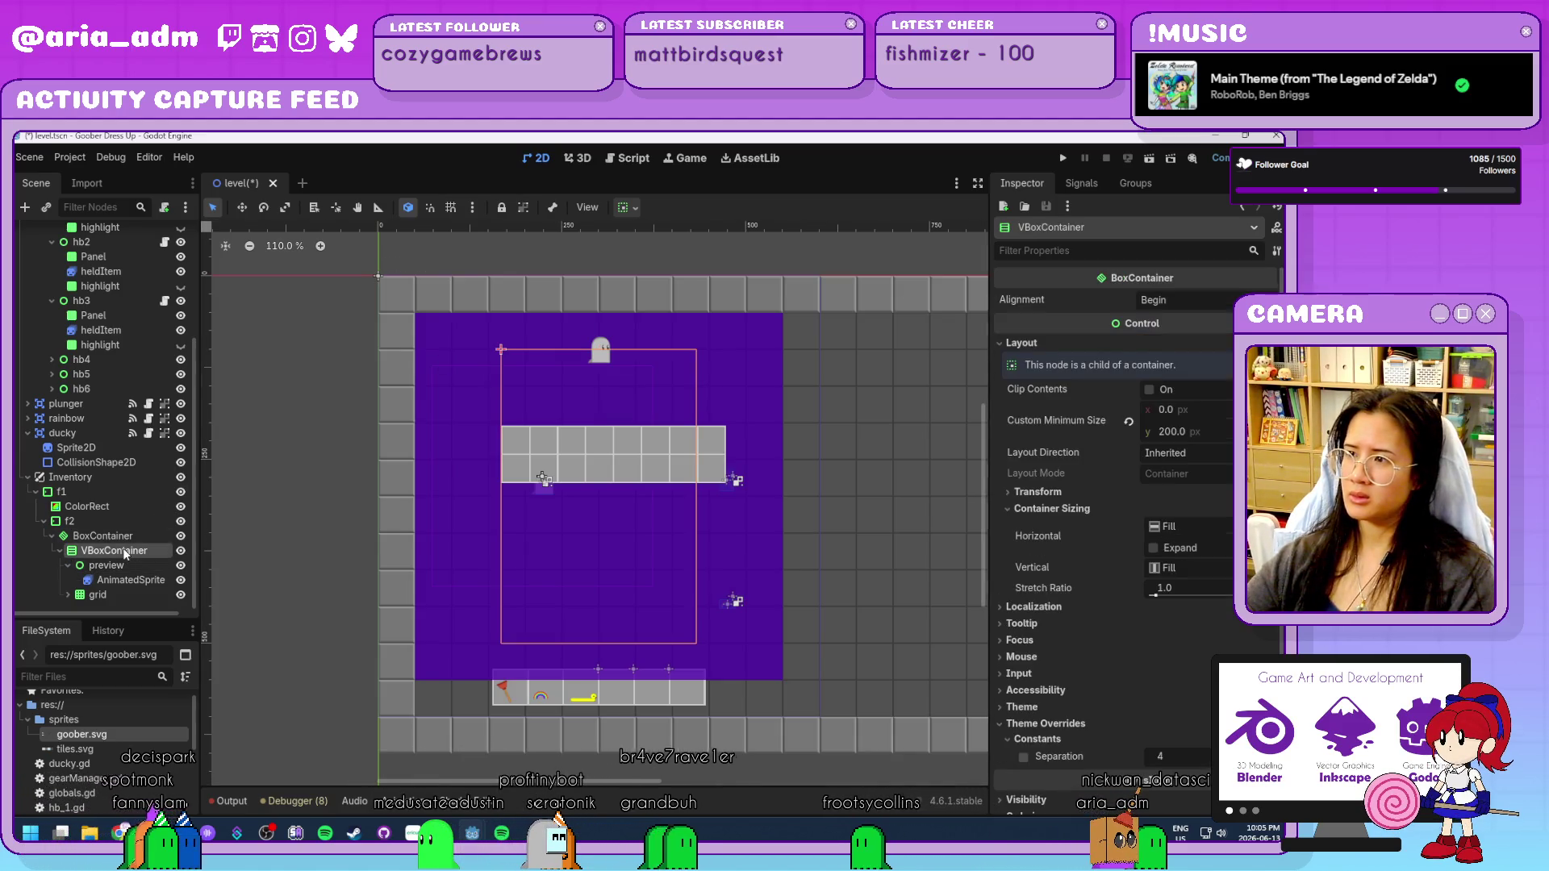
{"action": "left_click", "coordinate": [1208, 570]}
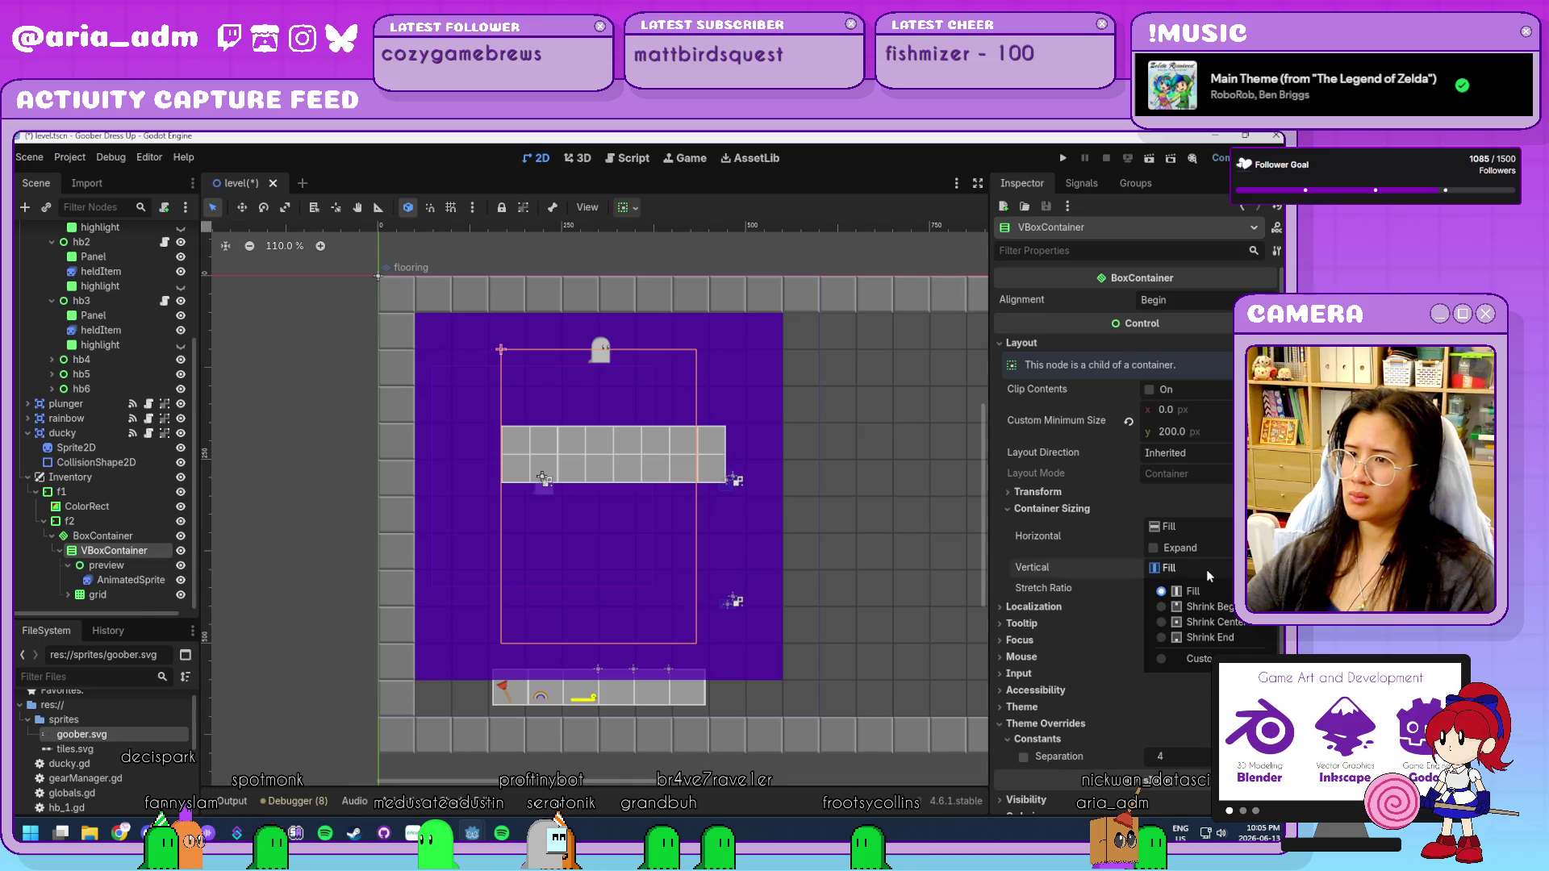
{"action": "left_click", "coordinate": [137, 564]}
{"action": "left_click", "coordinate": [1189, 500]}
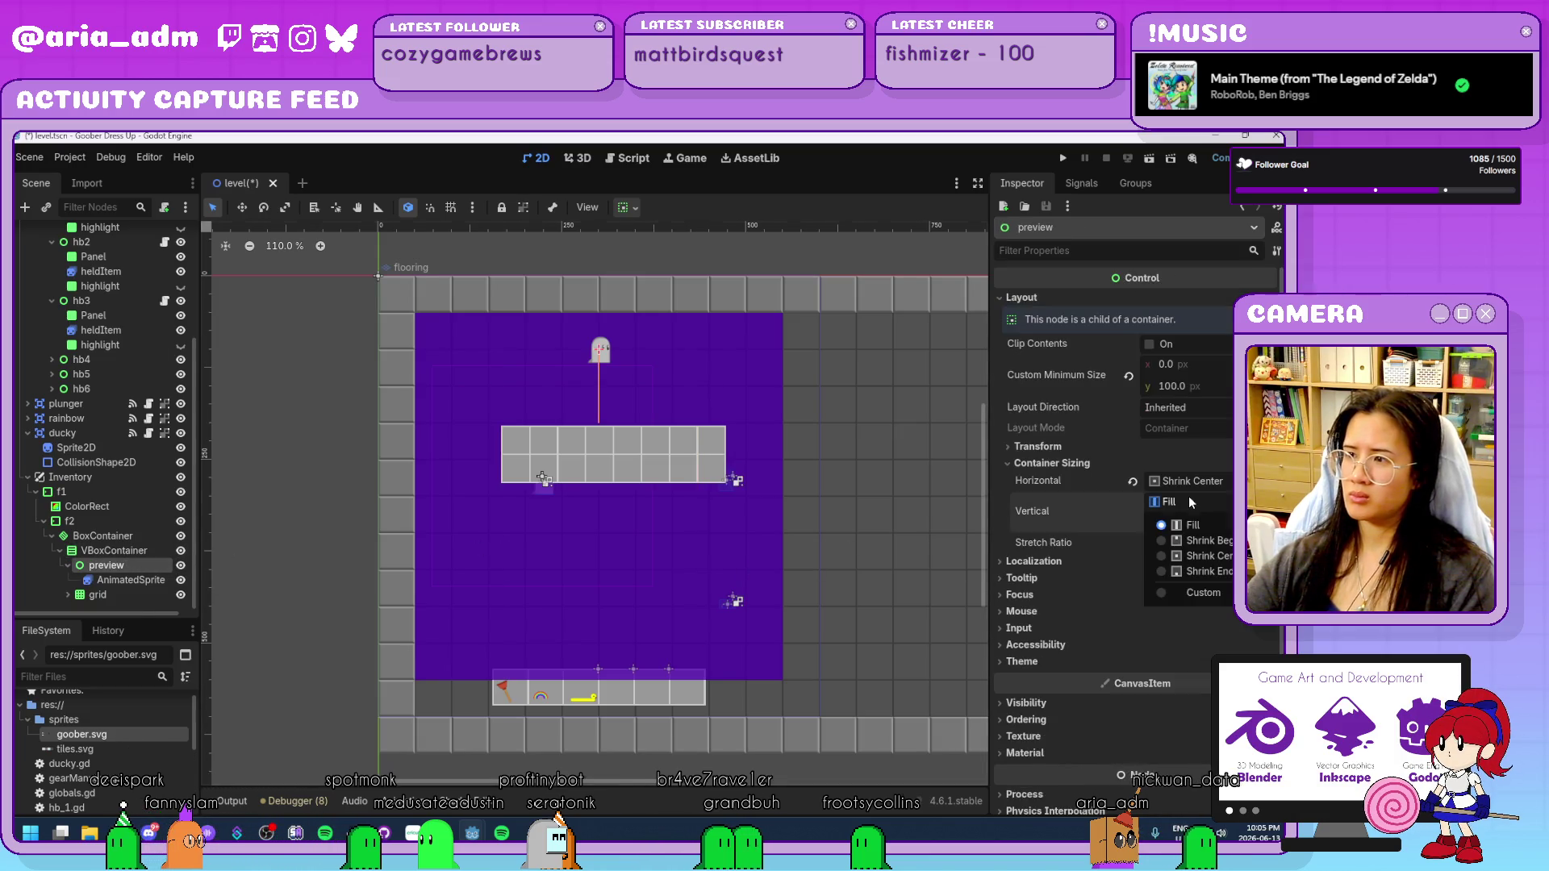
{"action": "left_click", "coordinate": [1214, 556]}
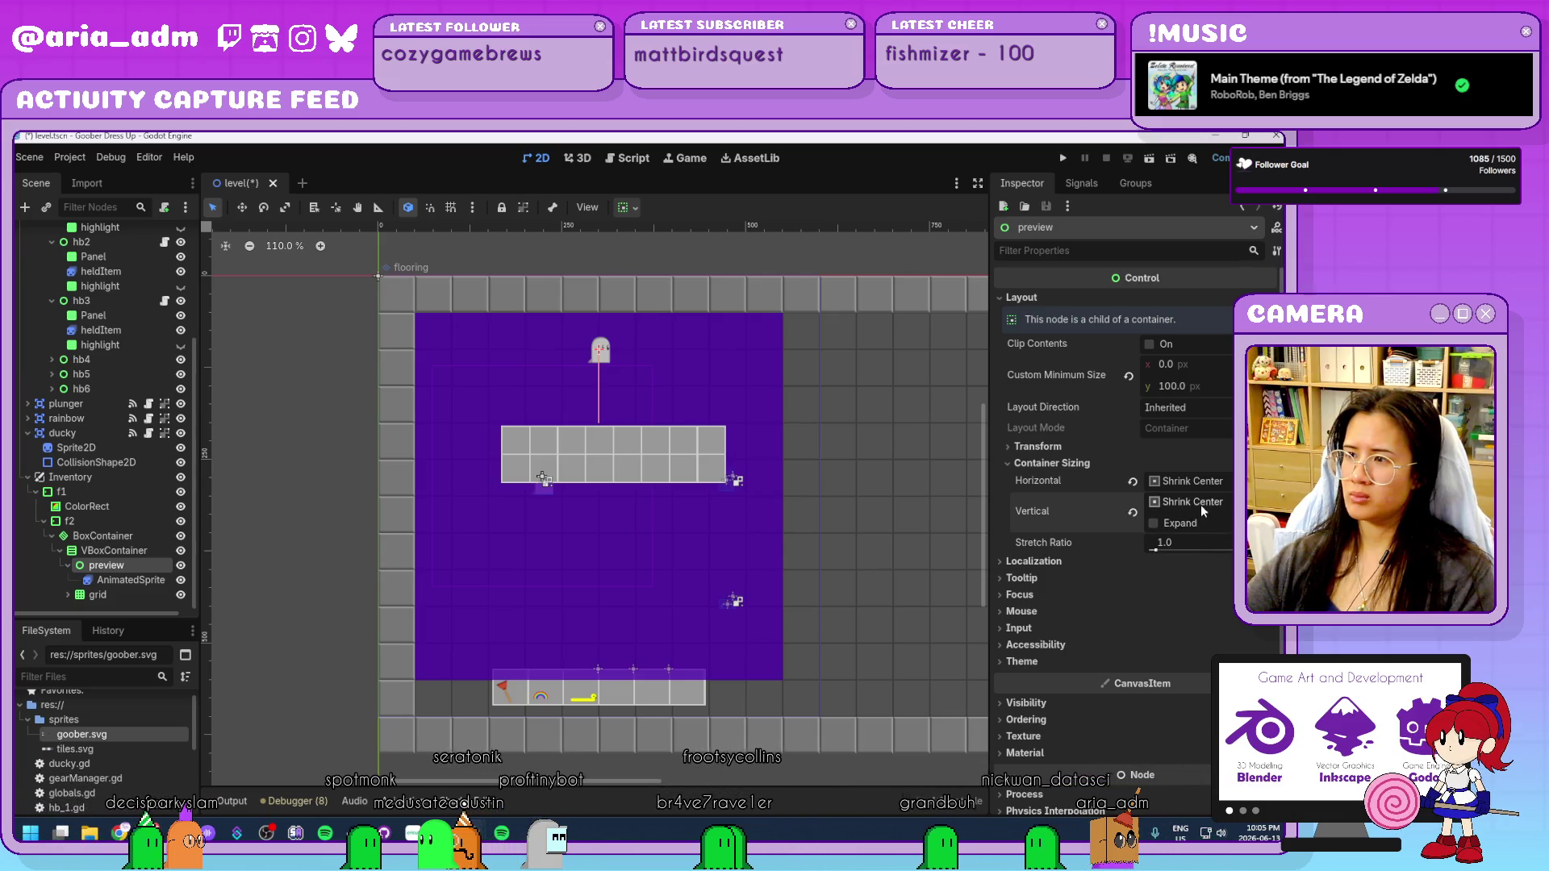
{"action": "left_click", "coordinate": [1201, 505]}
{"action": "left_click", "coordinate": [1208, 570]}
{"action": "left_click", "coordinate": [1203, 501]}
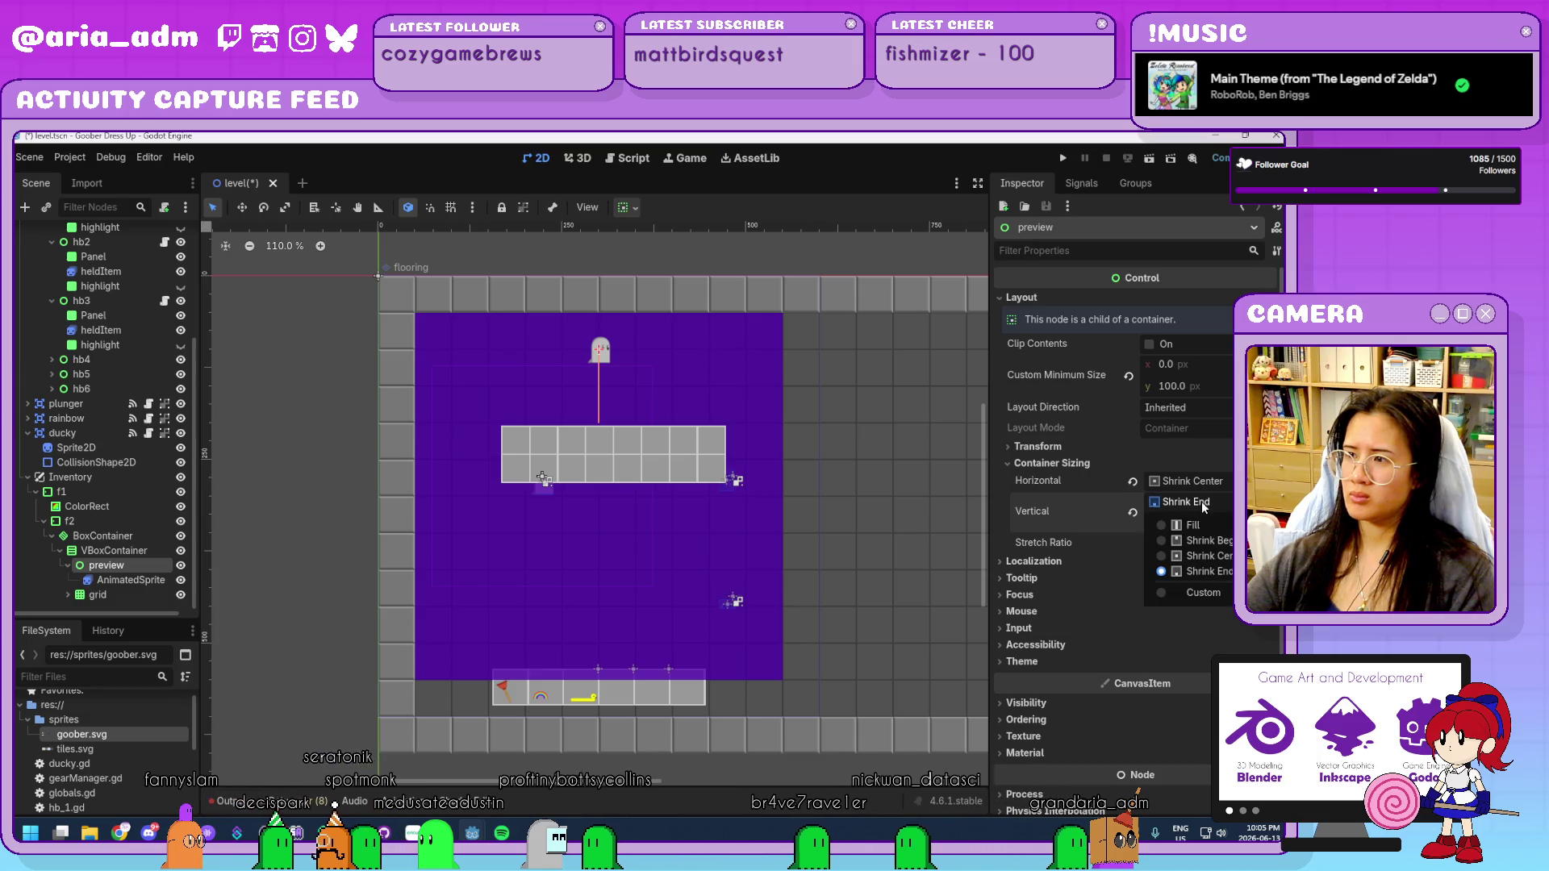
{"action": "left_click", "coordinate": [1207, 556]}
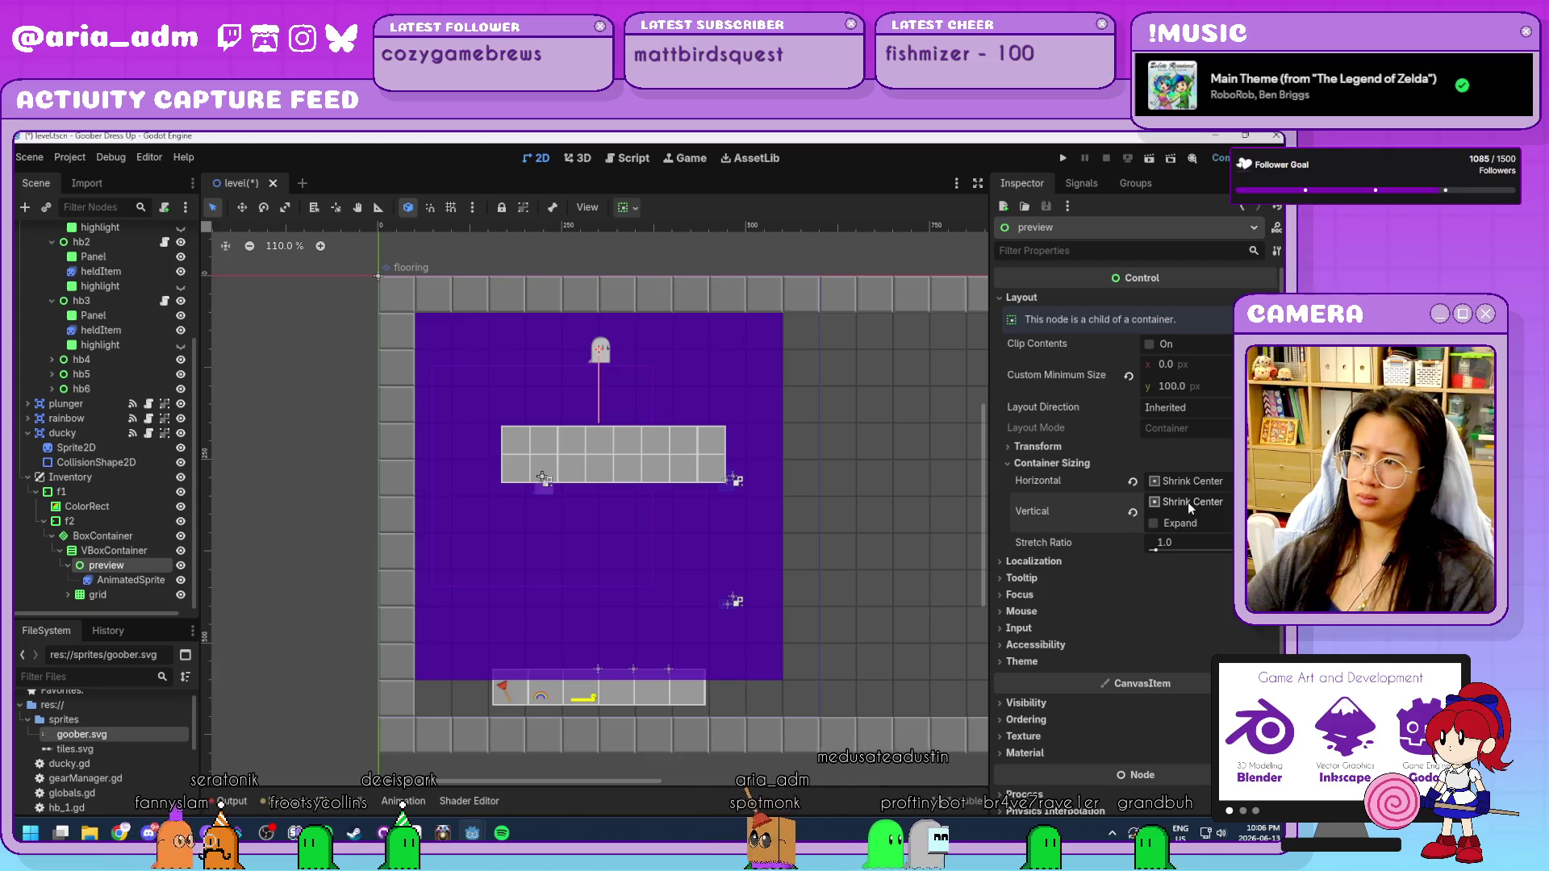
{"action": "scroll", "coordinate": [708, 420], "scroll_direction": "up", "scroll_amount": 5}
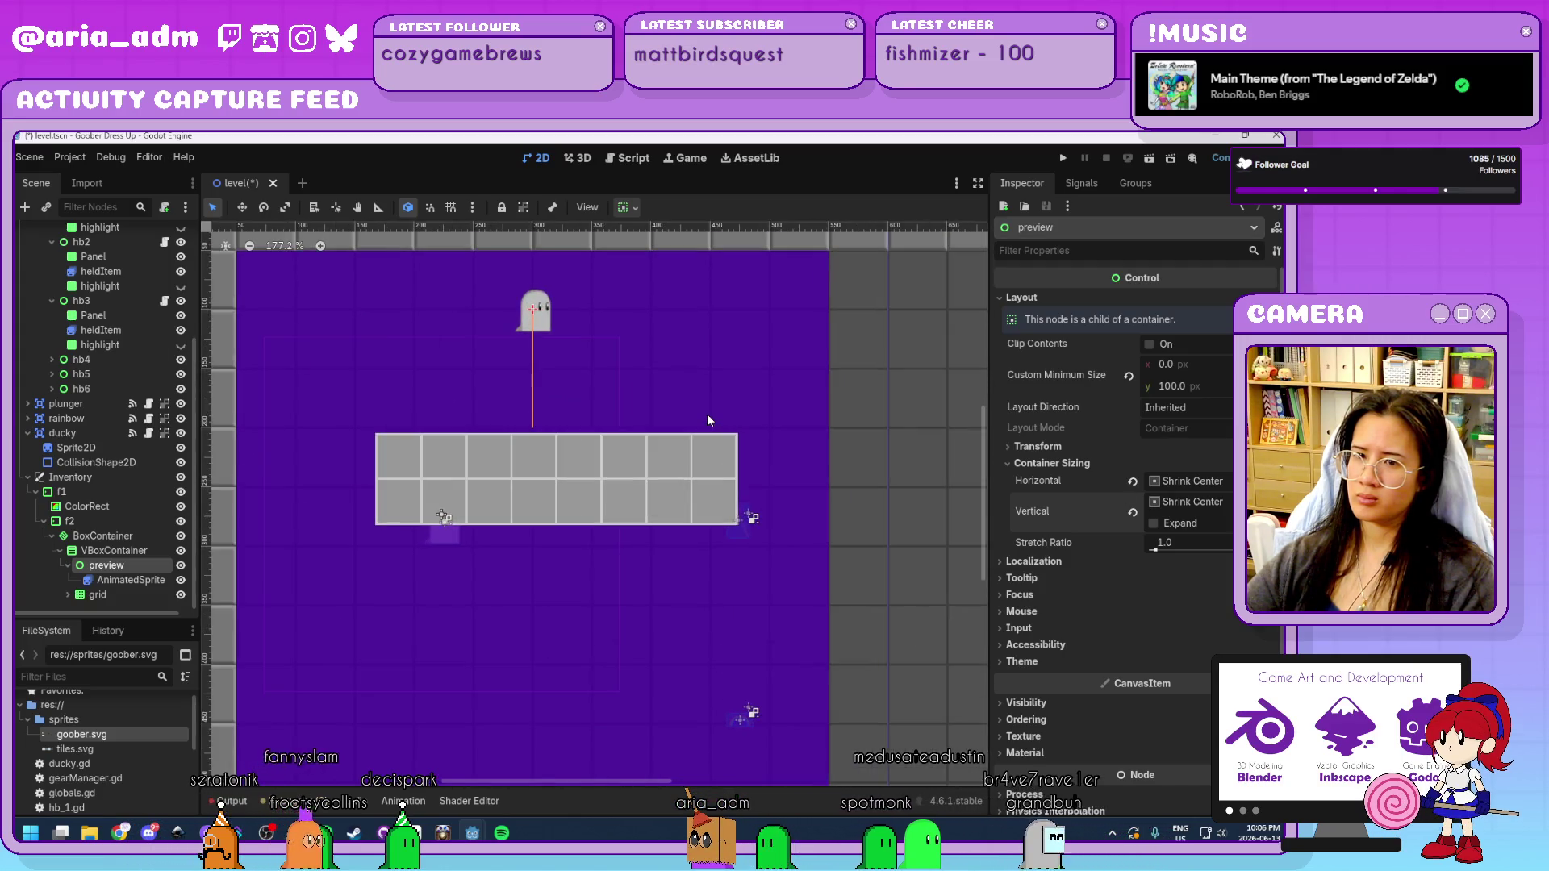
{"action": "scroll", "coordinate": [708, 421], "scroll_direction": "up", "scroll_amount": 2}
{"action": "scroll", "coordinate": [708, 420], "scroll_direction": "down", "scroll_amount": 4}
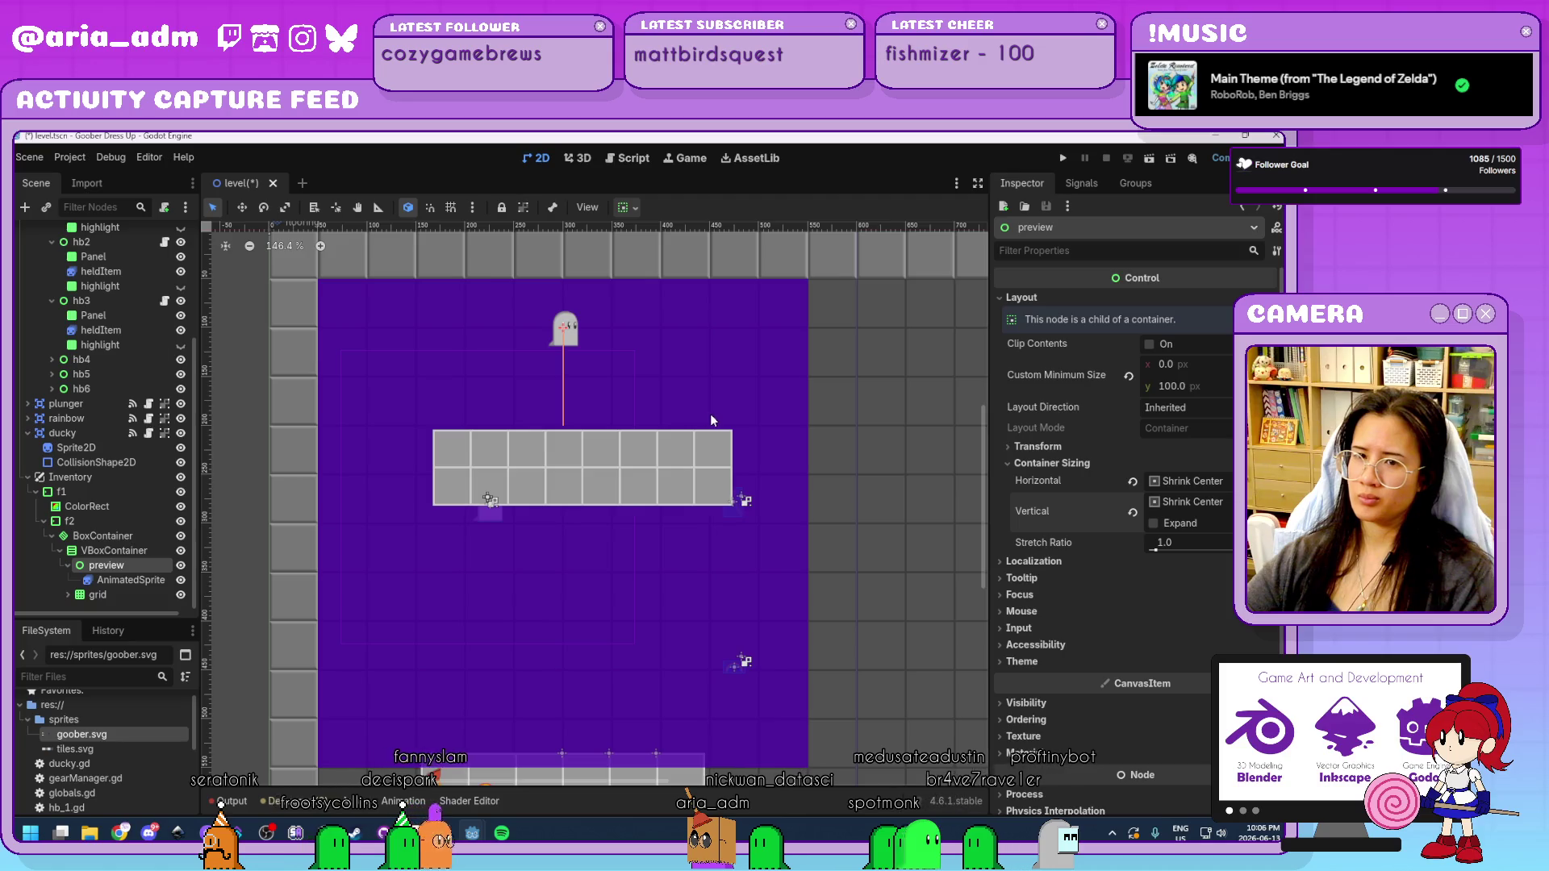
{"action": "scroll", "coordinate": [720, 559], "scroll_direction": "down", "scroll_amount": 3}
{"action": "scroll", "coordinate": [723, 558], "scroll_direction": "up", "scroll_amount": 1}
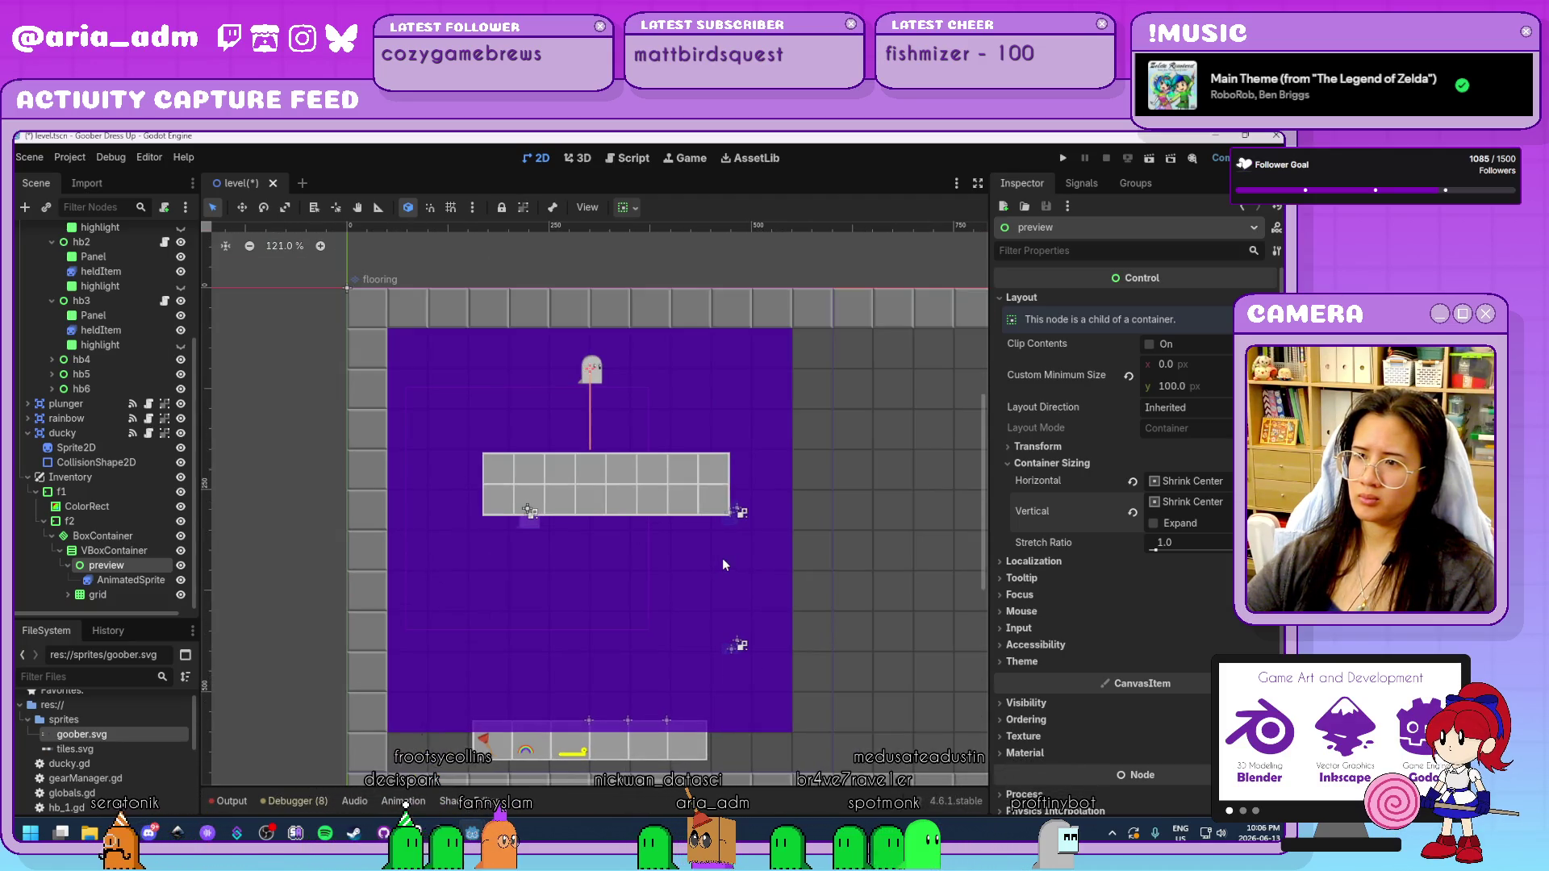
{"action": "left_click", "coordinate": [119, 579]}
{"action": "left_click", "coordinate": [121, 550]}
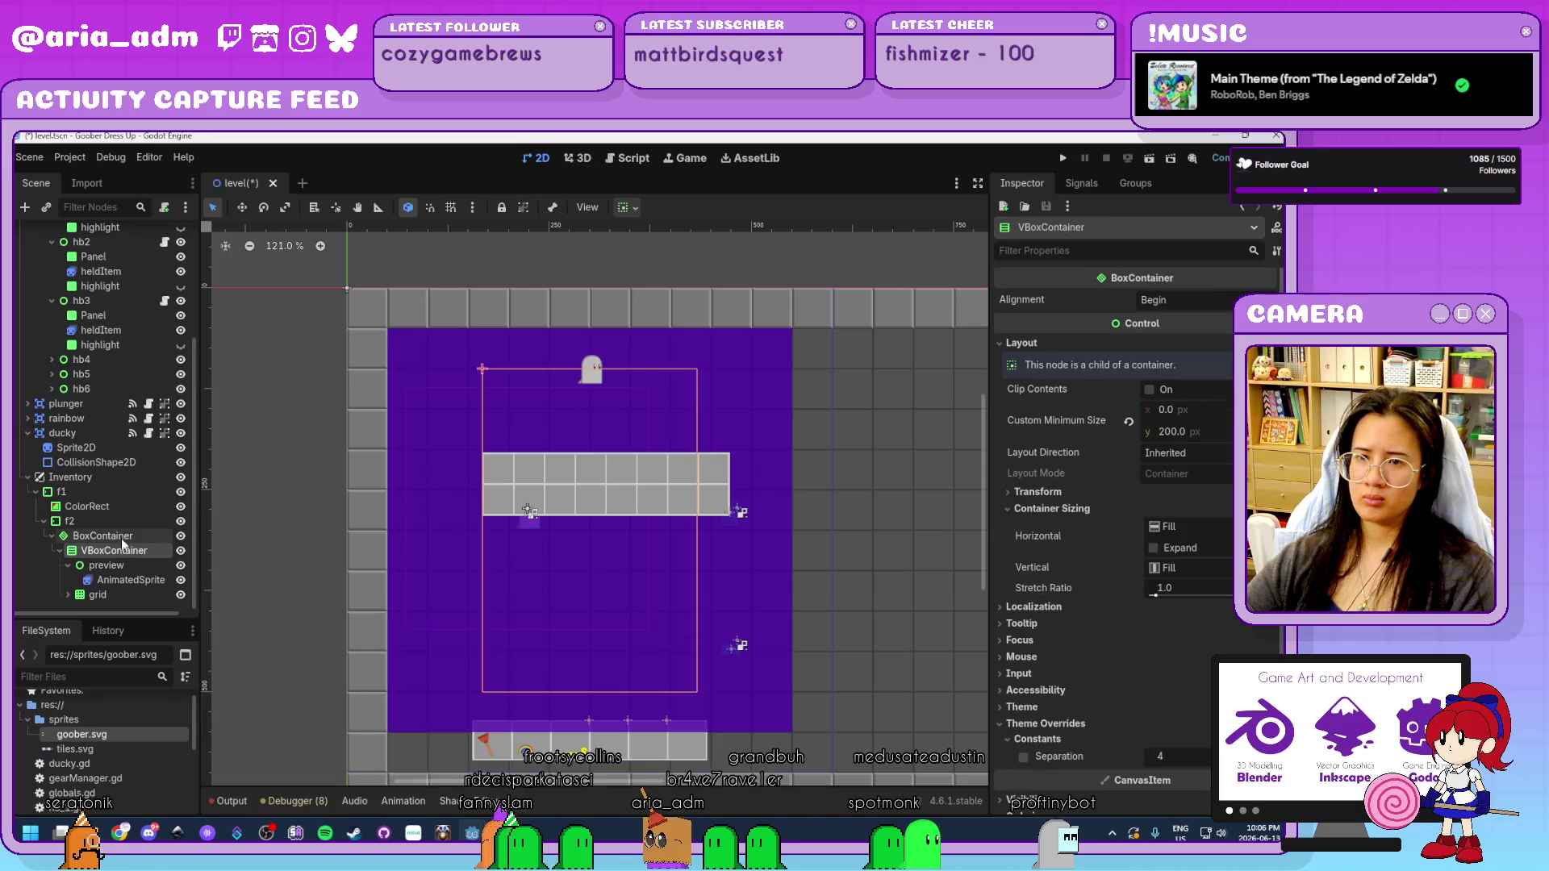
{"action": "left_click", "coordinate": [97, 594]}
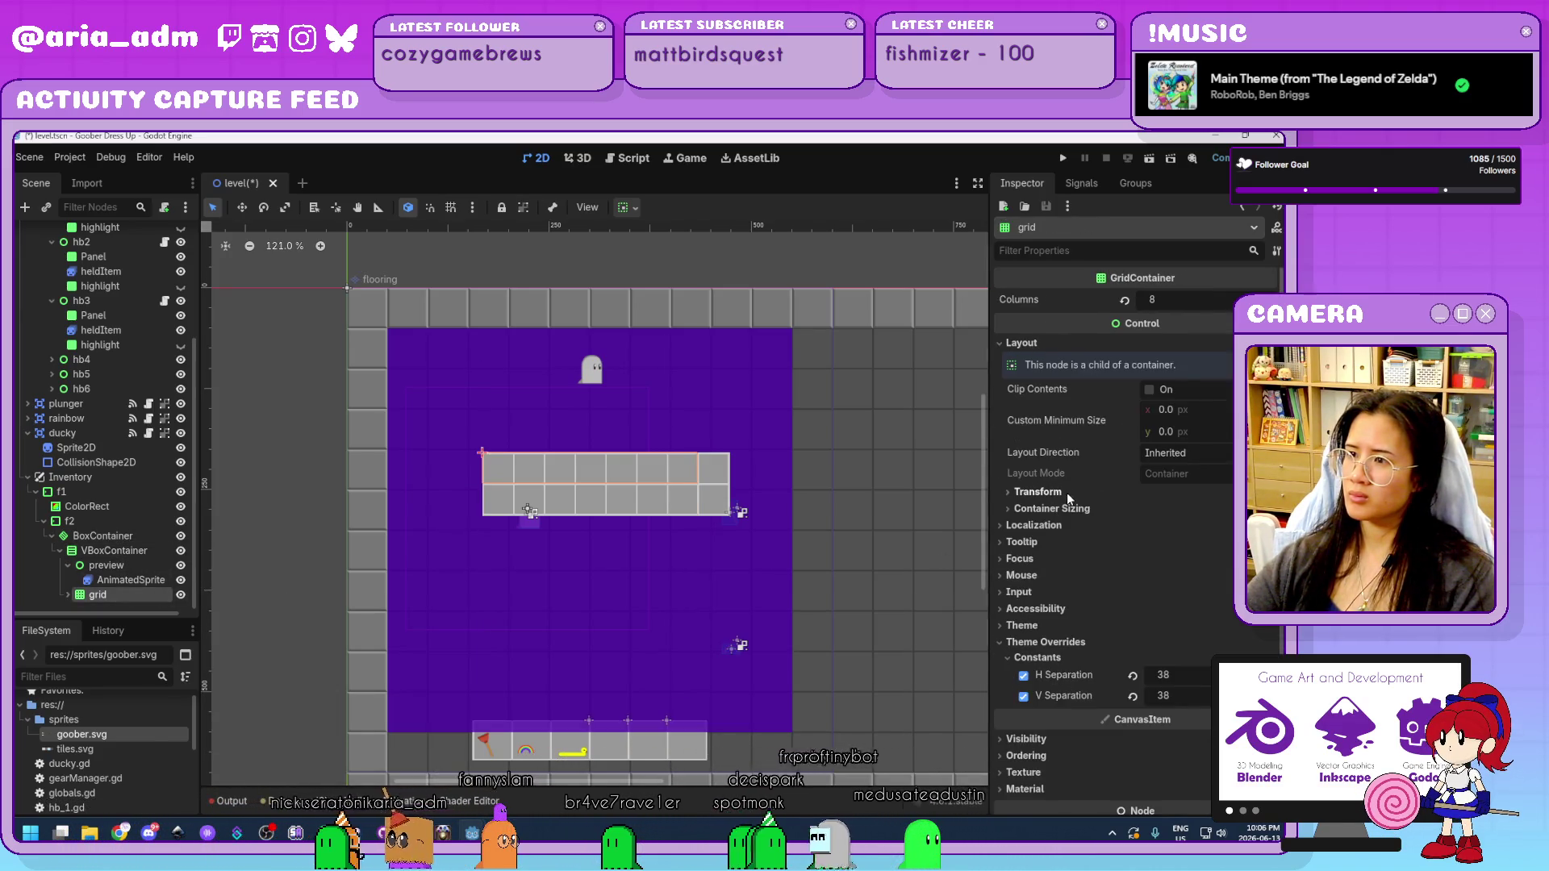
{"action": "left_click", "coordinate": [1067, 507]}
{"action": "left_click", "coordinate": [1194, 546]}
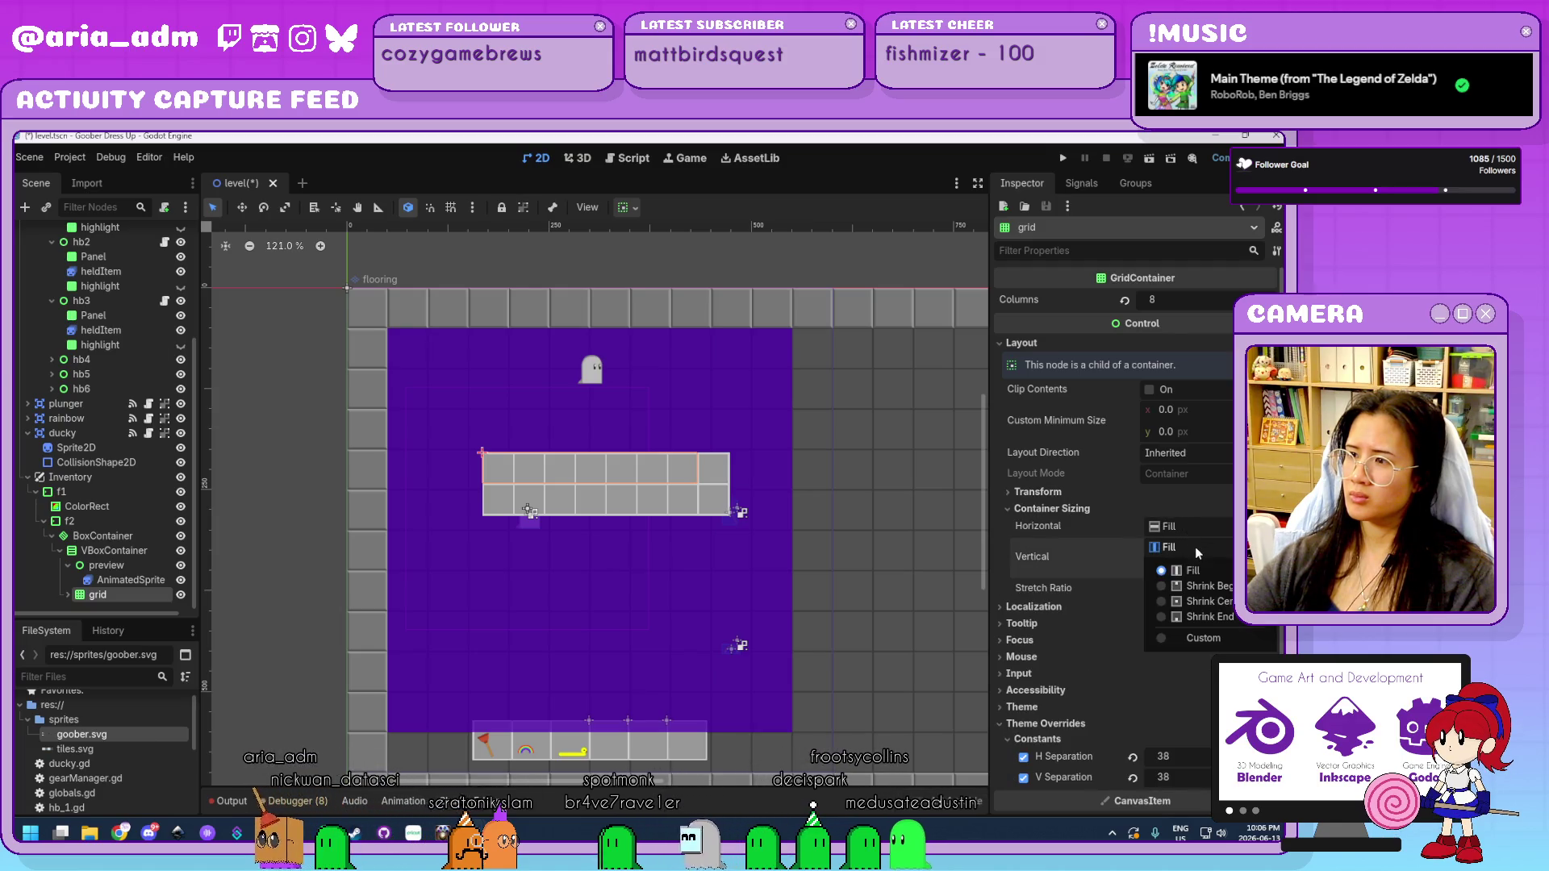
{"action": "left_click", "coordinate": [1208, 602]}
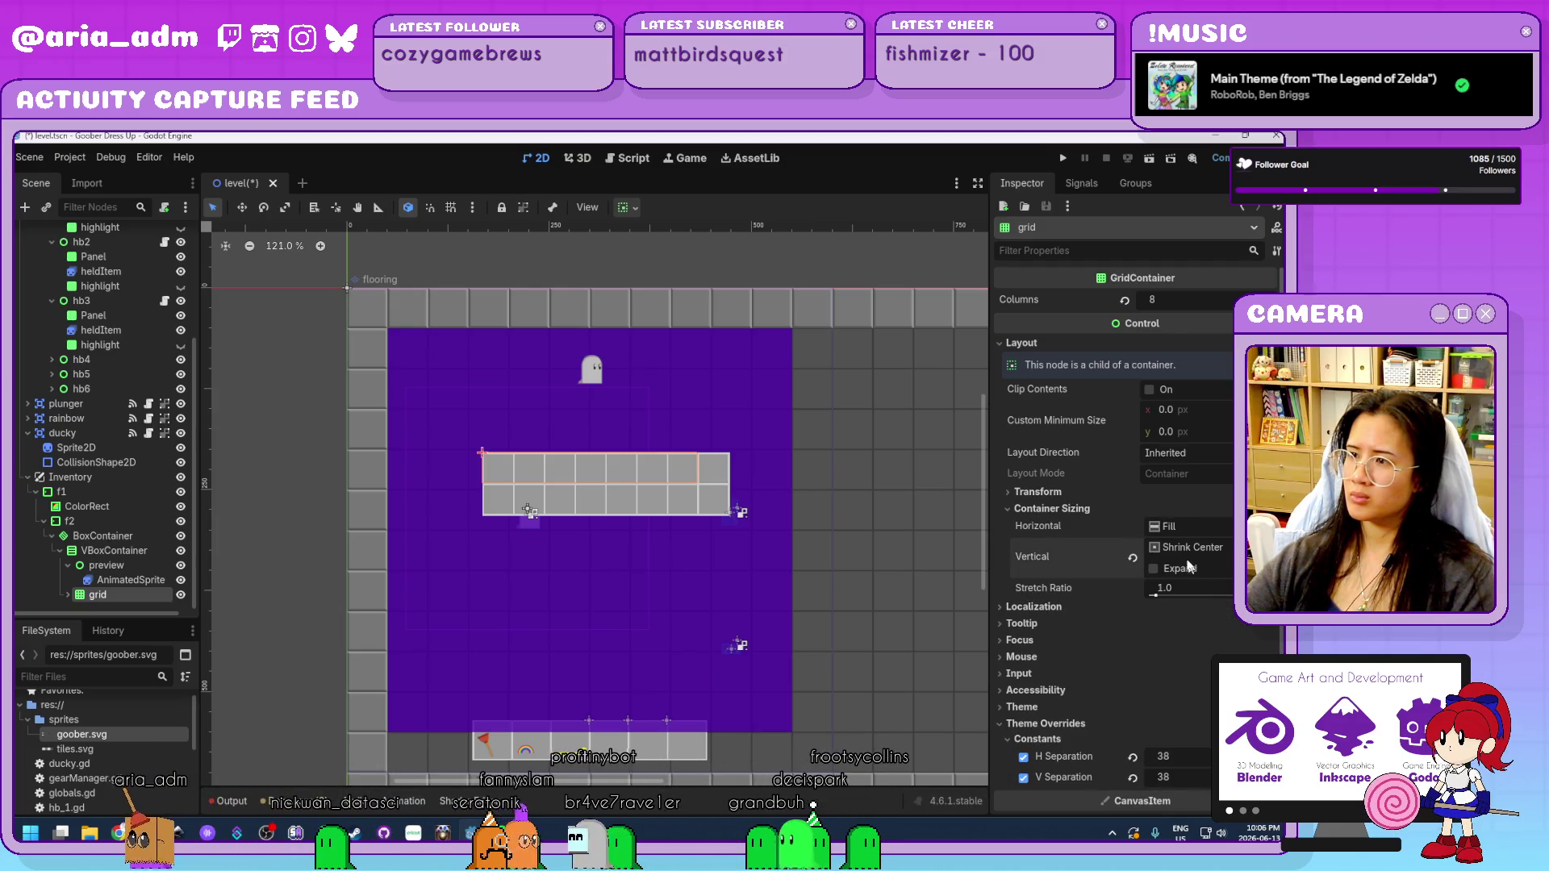
{"action": "left_click", "coordinate": [1134, 560]}
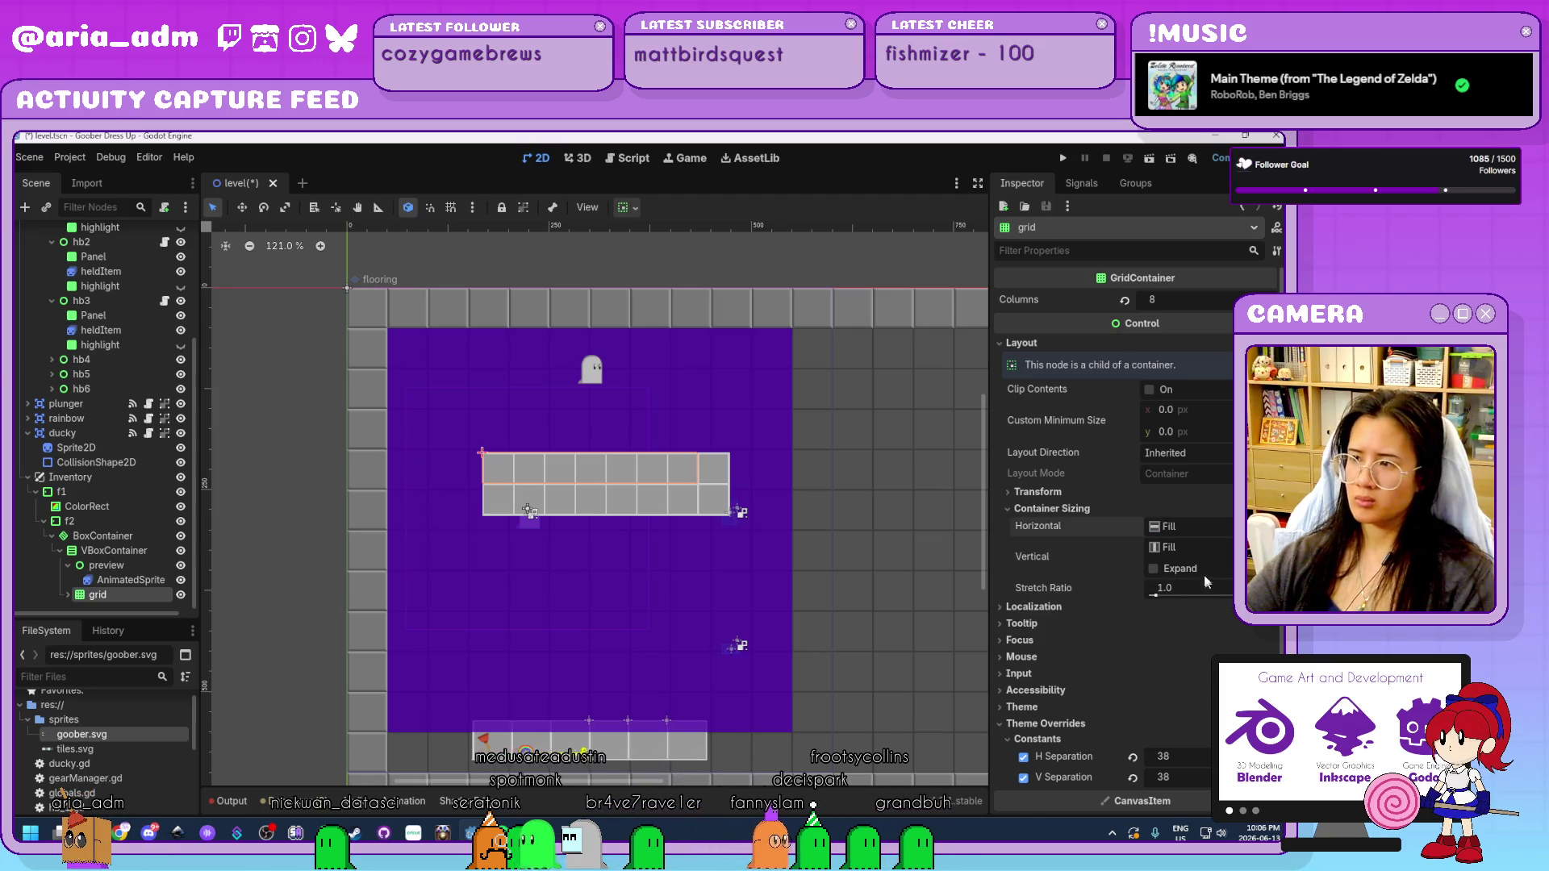
{"action": "left_click", "coordinate": [1133, 526]}
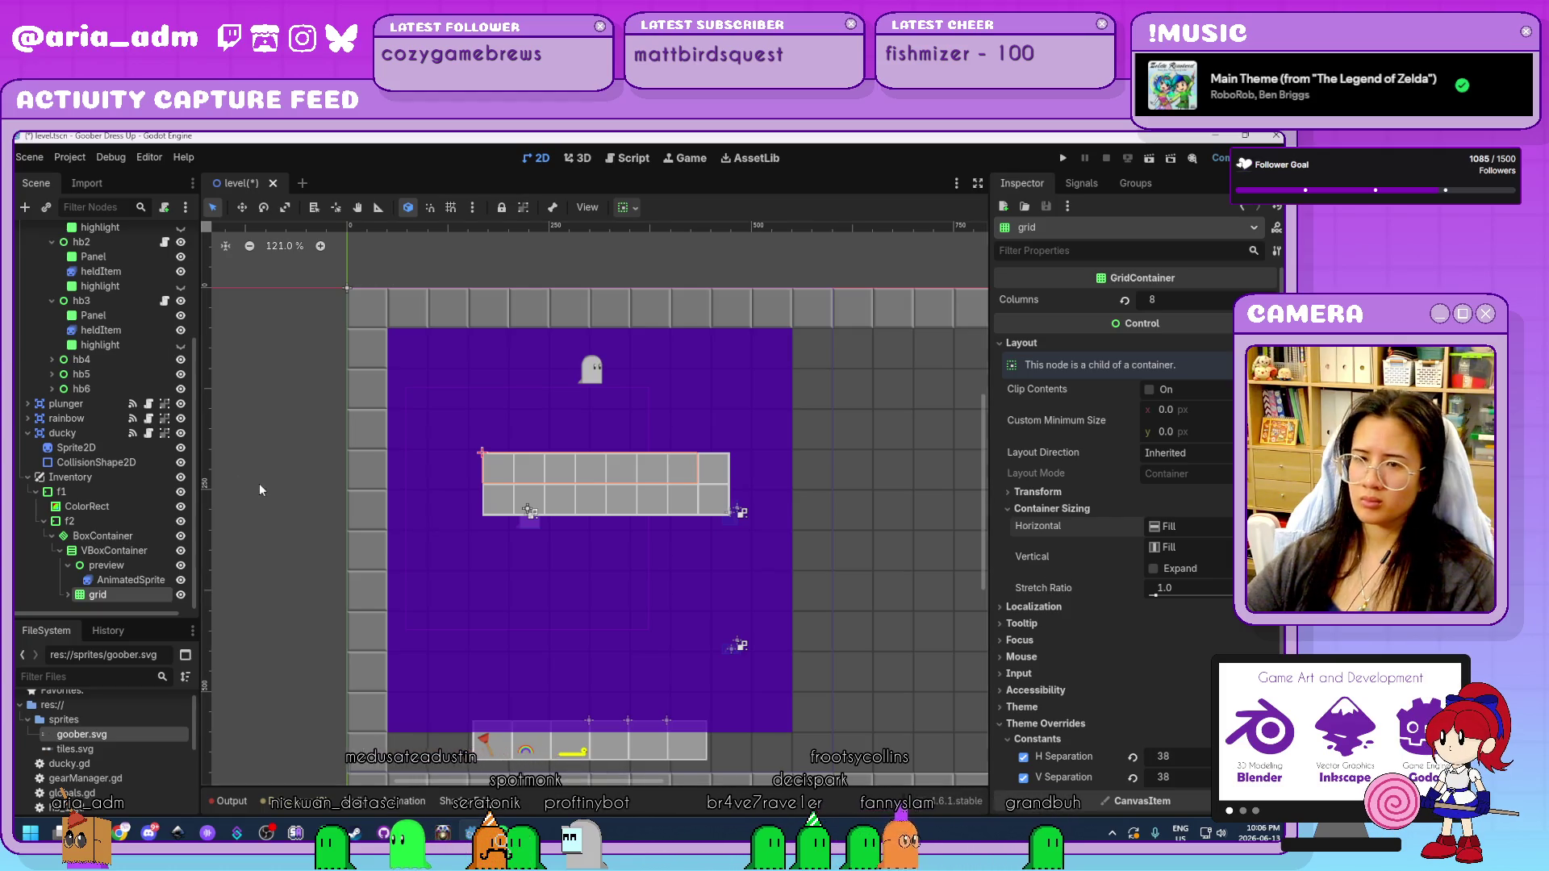
{"action": "left_click", "coordinate": [134, 552]}
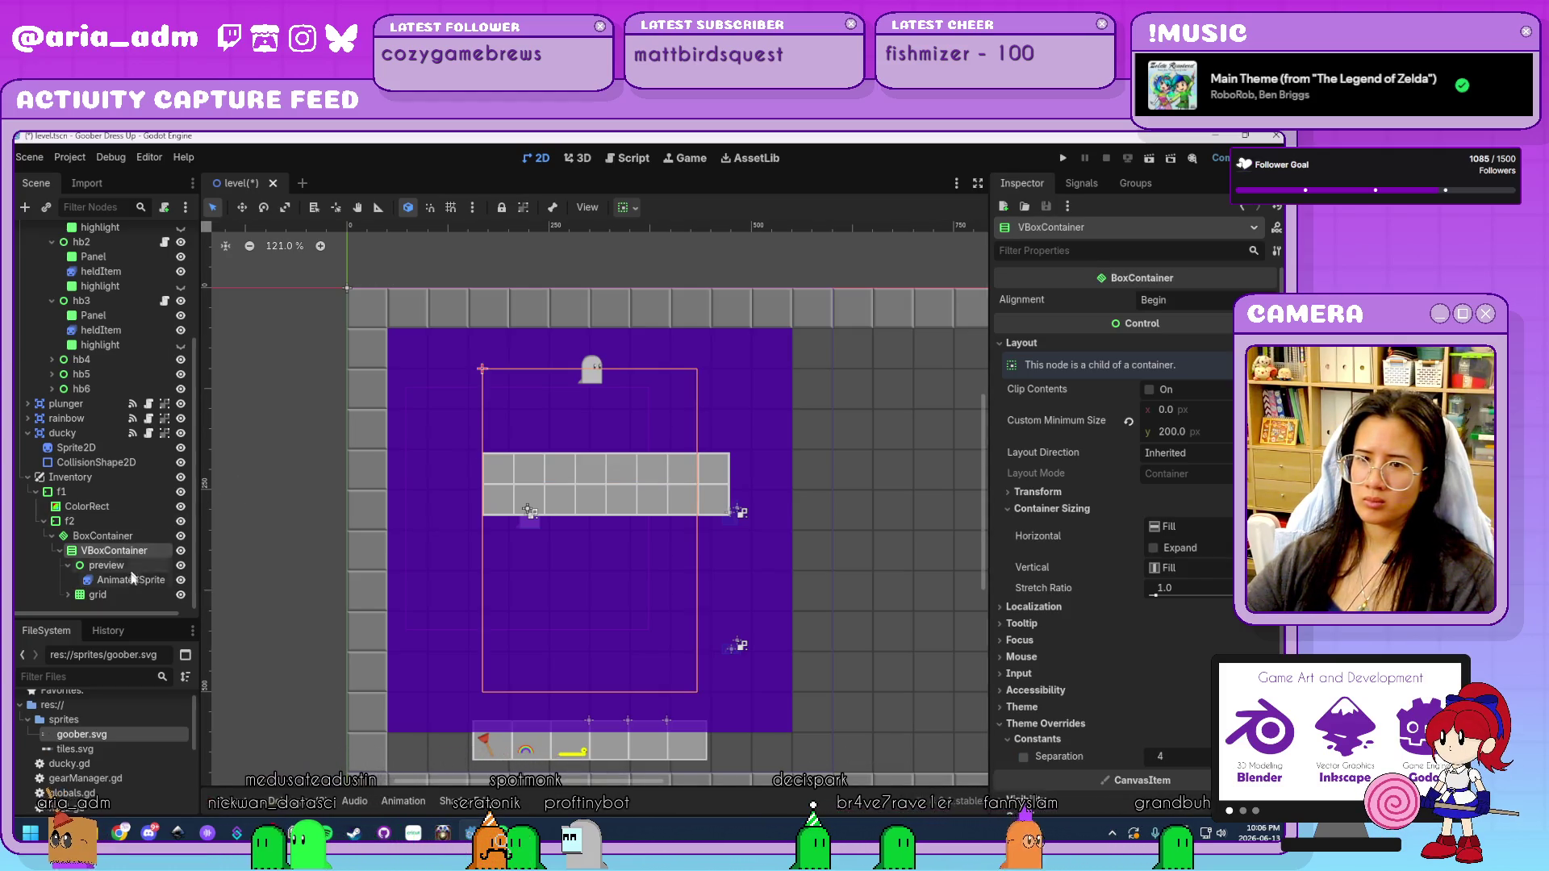
{"action": "left_click", "coordinate": [129, 580]}
{"action": "left_click", "coordinate": [128, 595]}
{"action": "scroll", "coordinate": [697, 583], "scroll_direction": "down", "scroll_amount": 3}
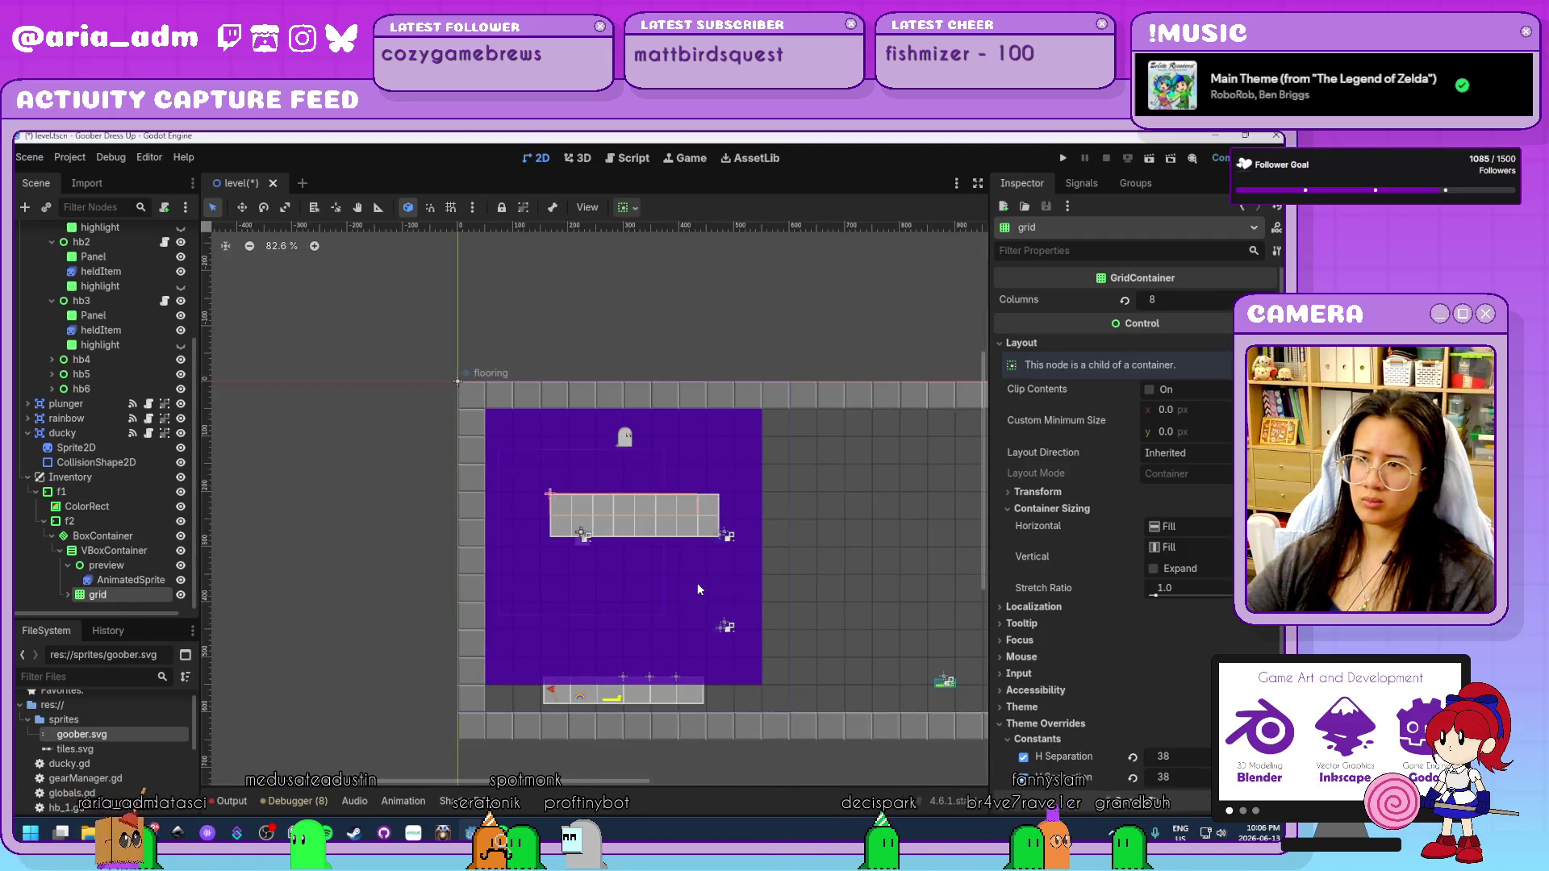
{"action": "scroll", "coordinate": [697, 582], "scroll_direction": "up", "scroll_amount": 2}
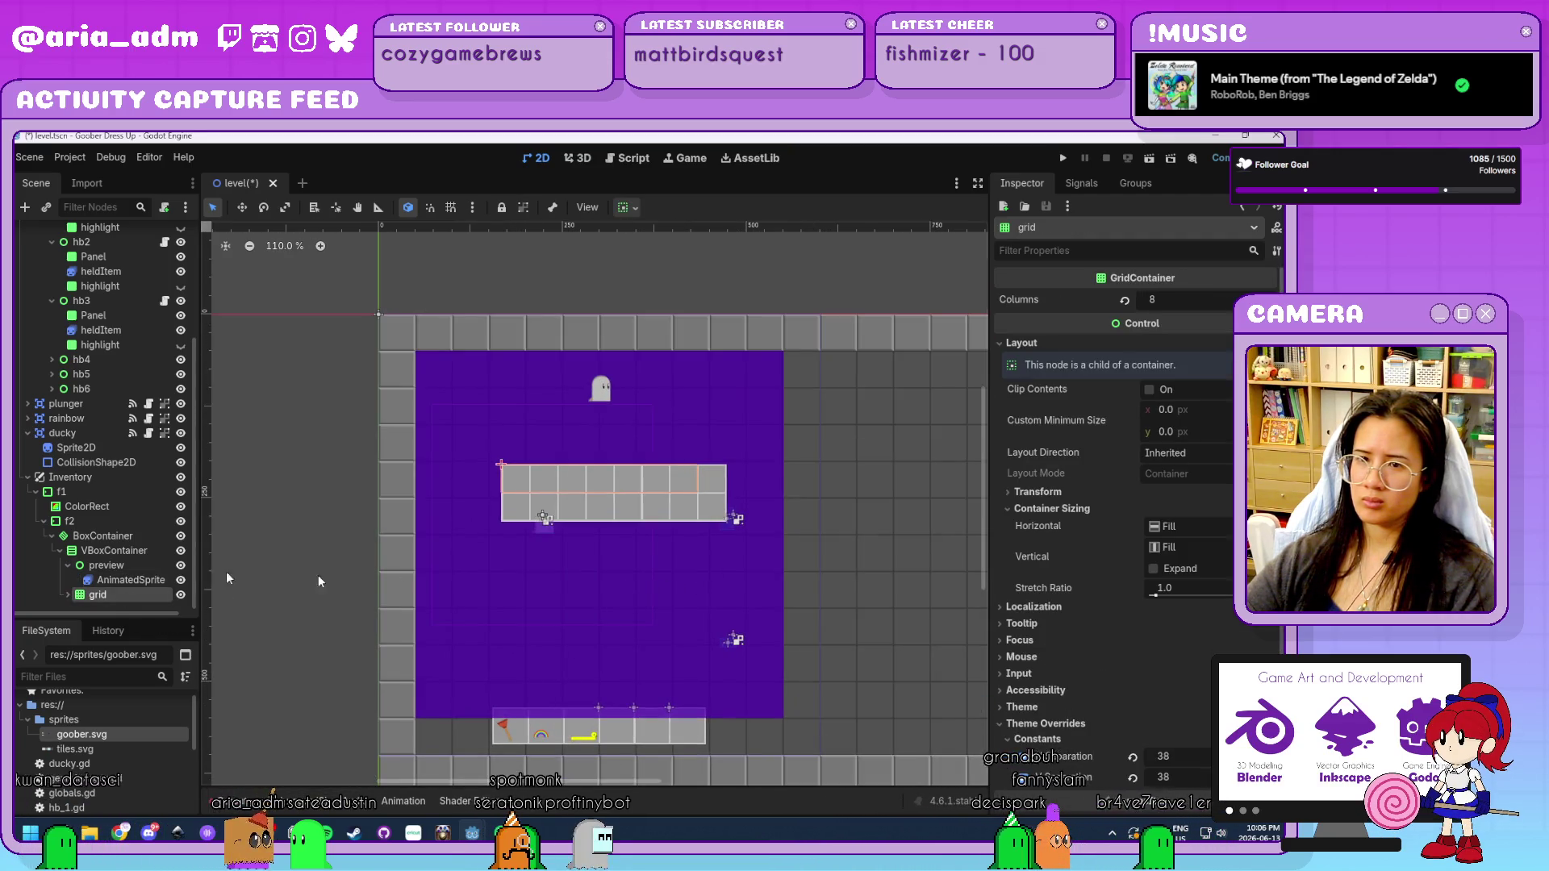
{"action": "left_click", "coordinate": [67, 595]}
{"action": "scroll", "coordinate": [105, 575], "scroll_direction": "down", "scroll_amount": 3}
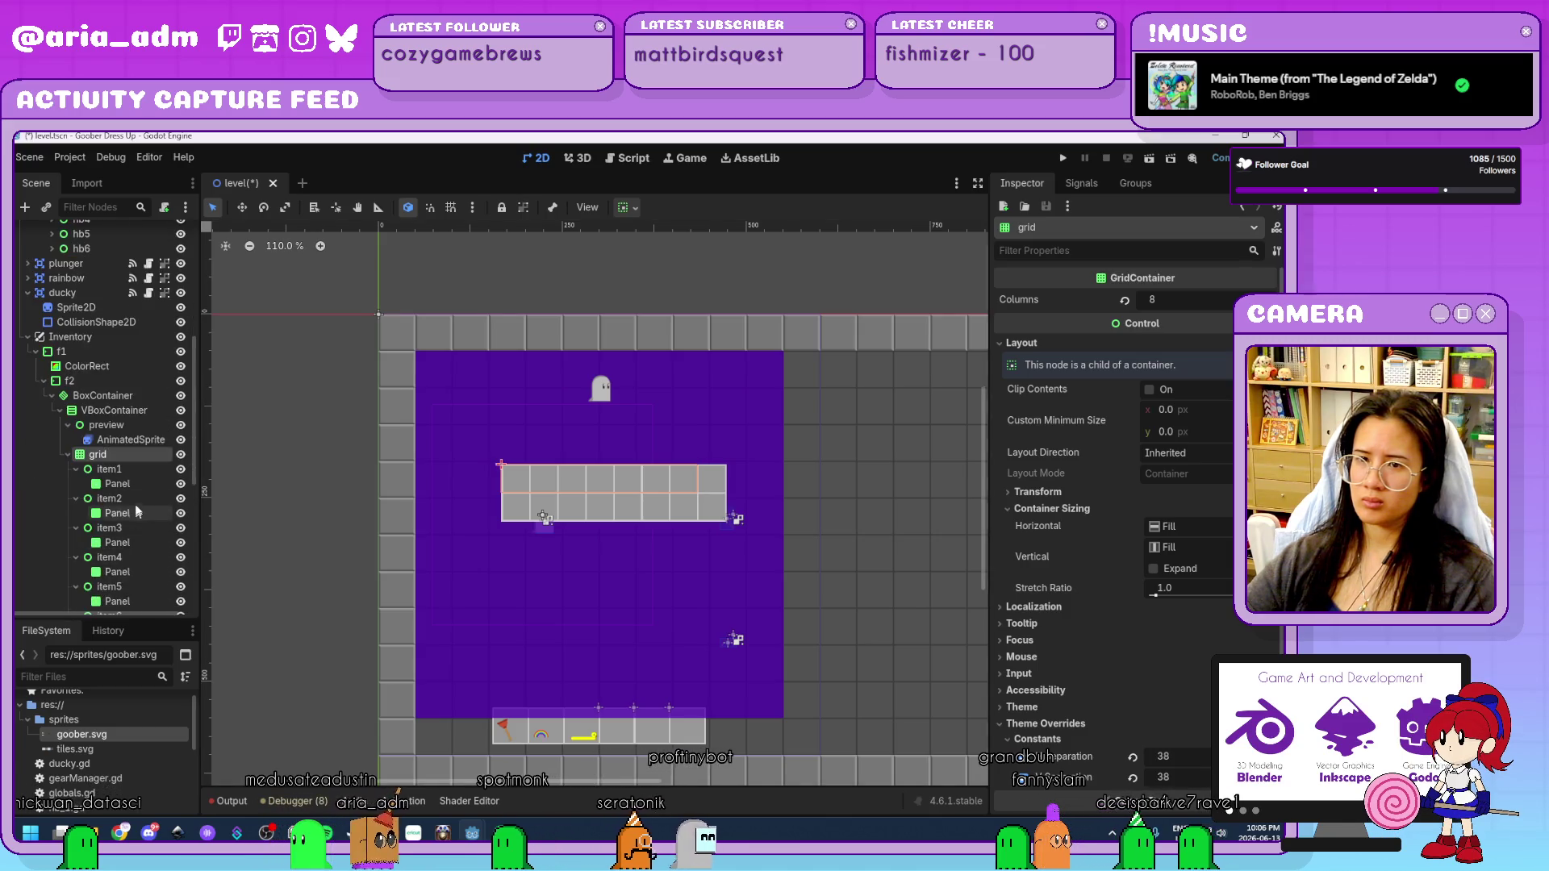
{"action": "left_click", "coordinate": [131, 470]}
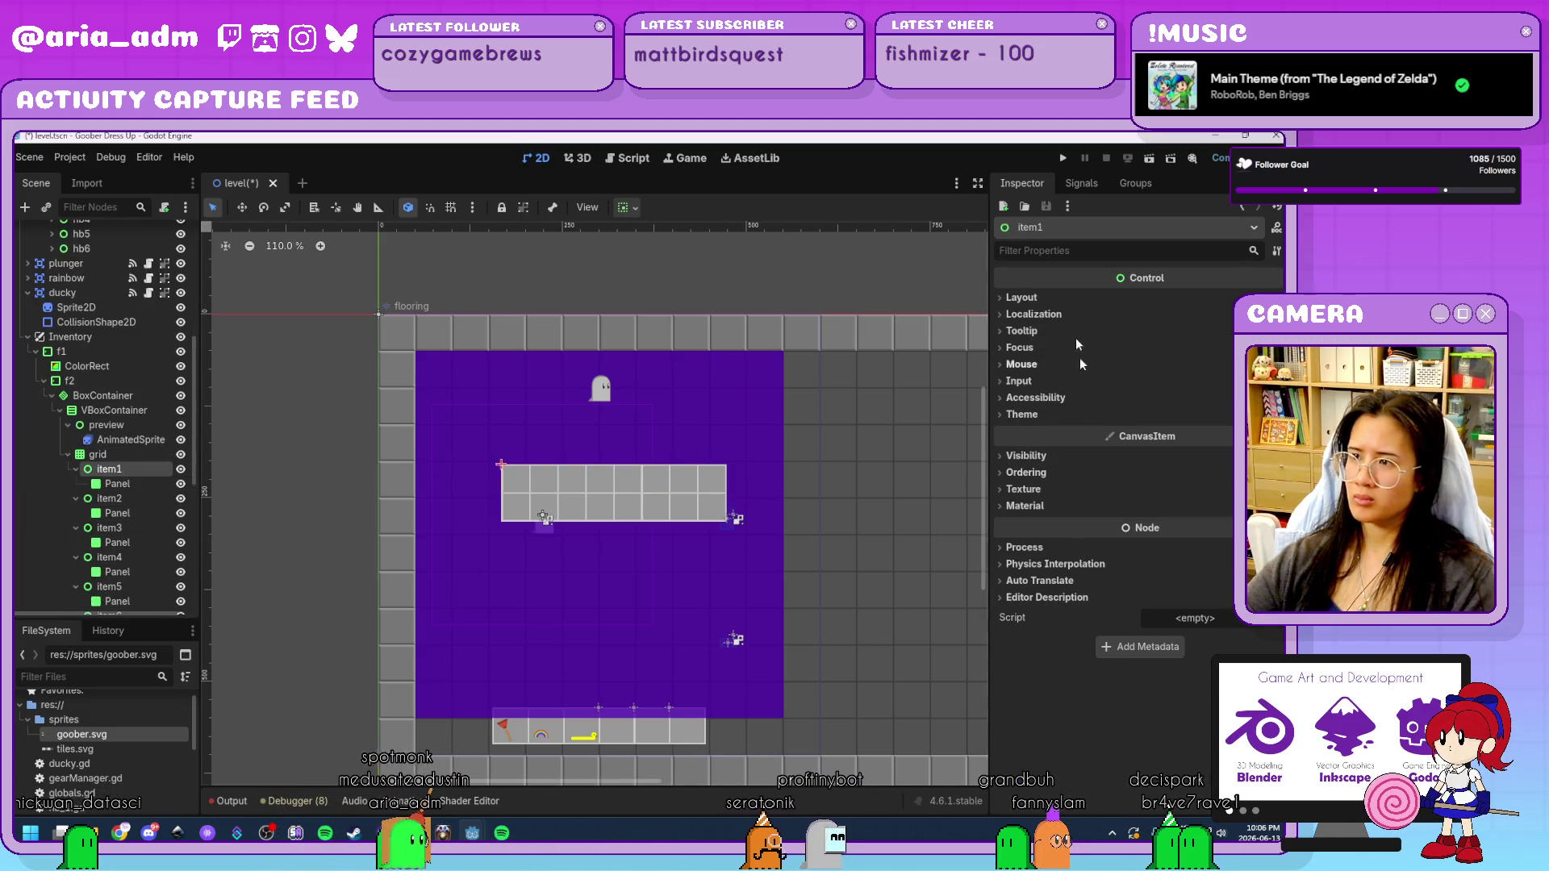
{"action": "left_click", "coordinate": [1022, 298]}
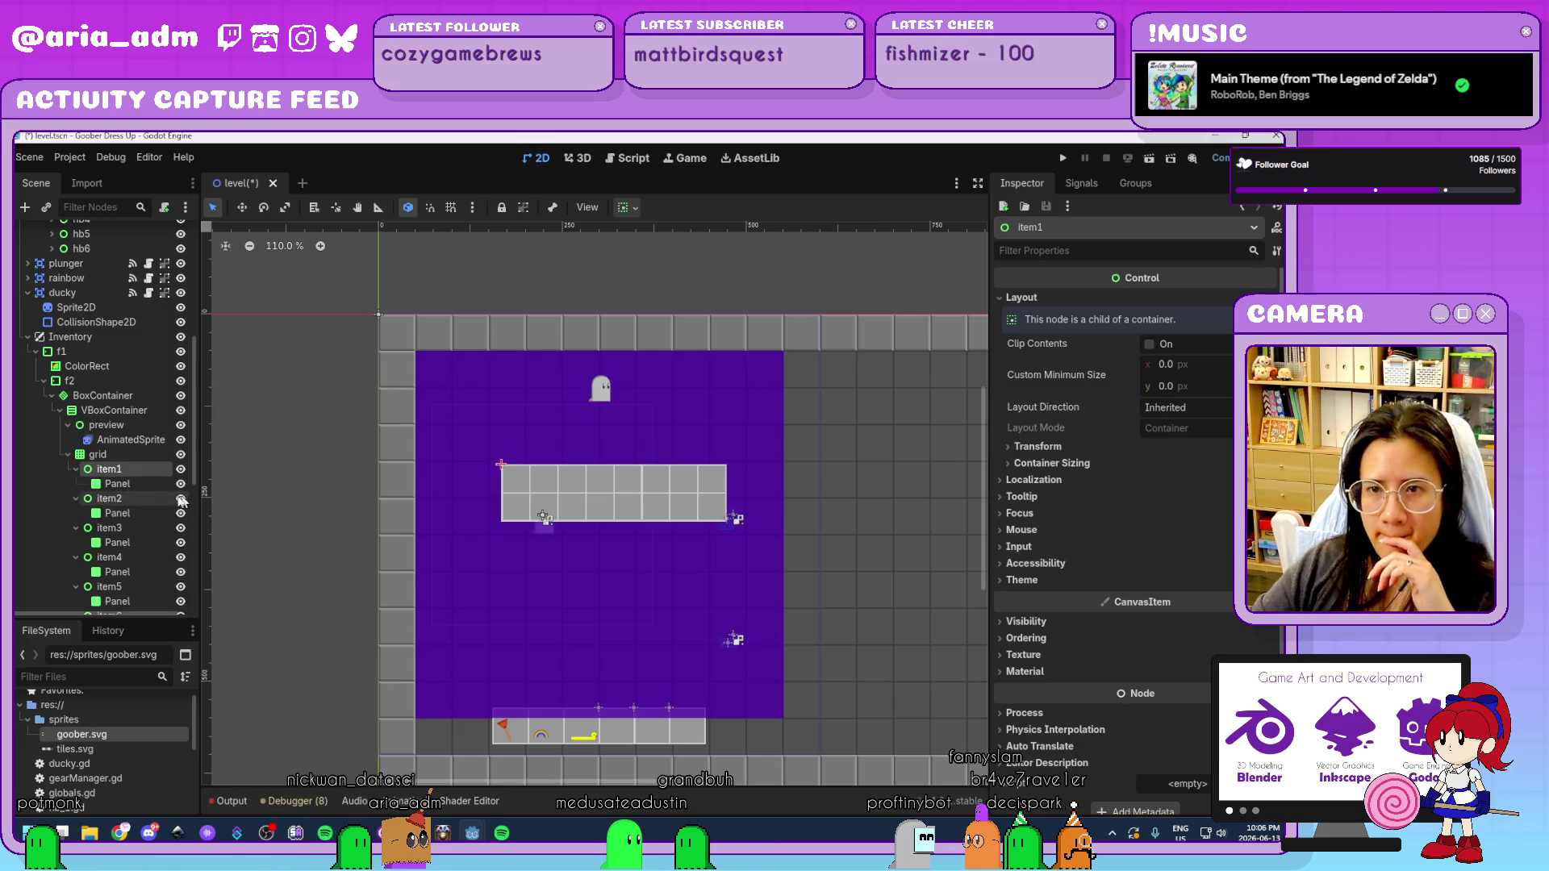
{"action": "left_click", "coordinate": [111, 397]}
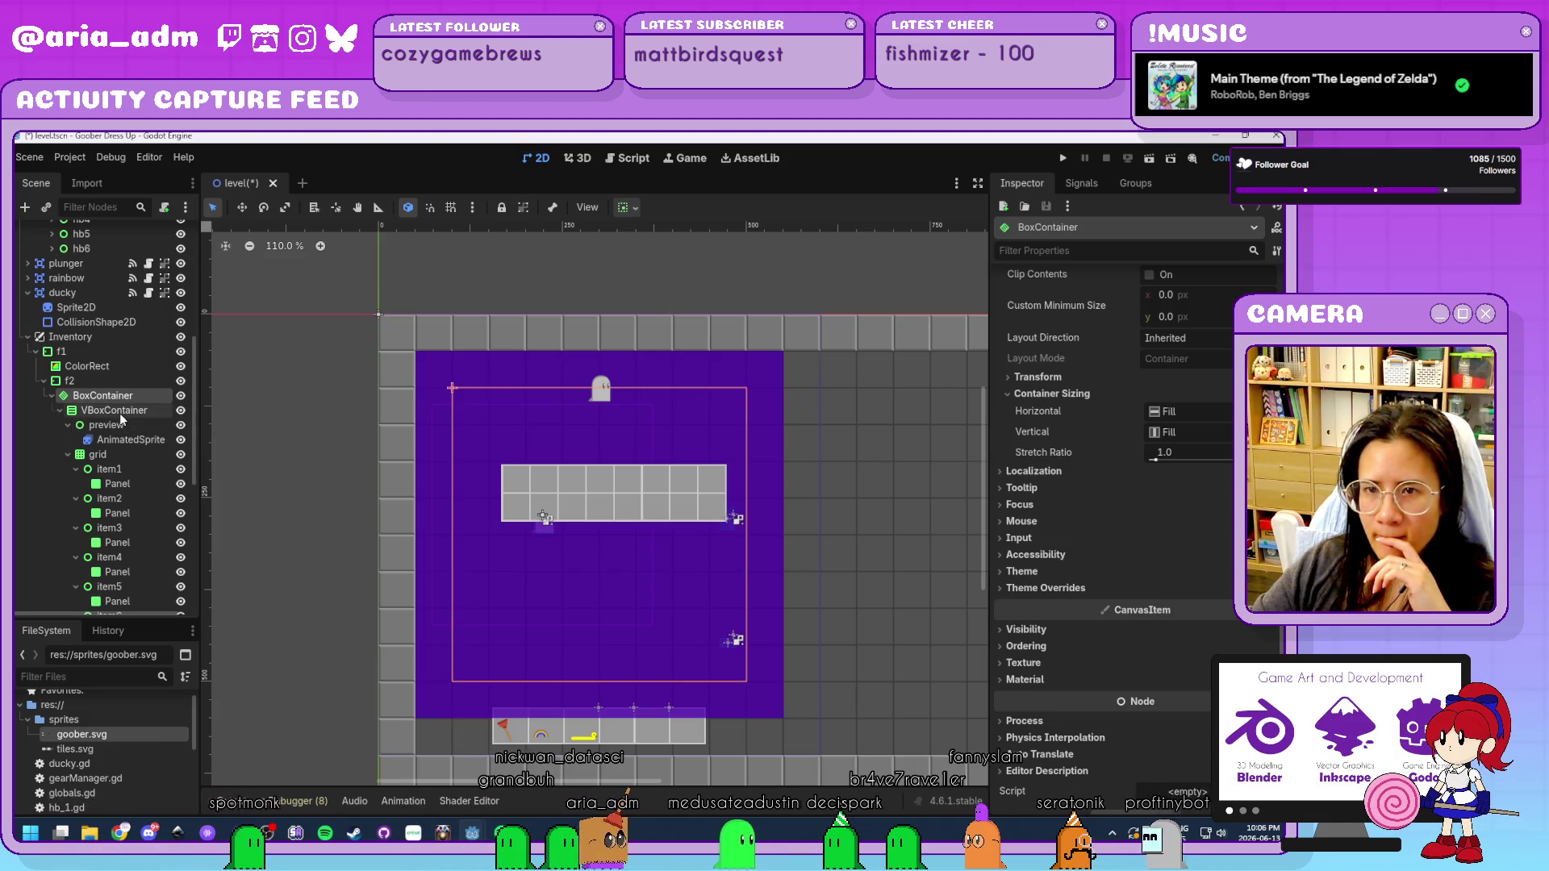
{"action": "left_click", "coordinate": [119, 412]}
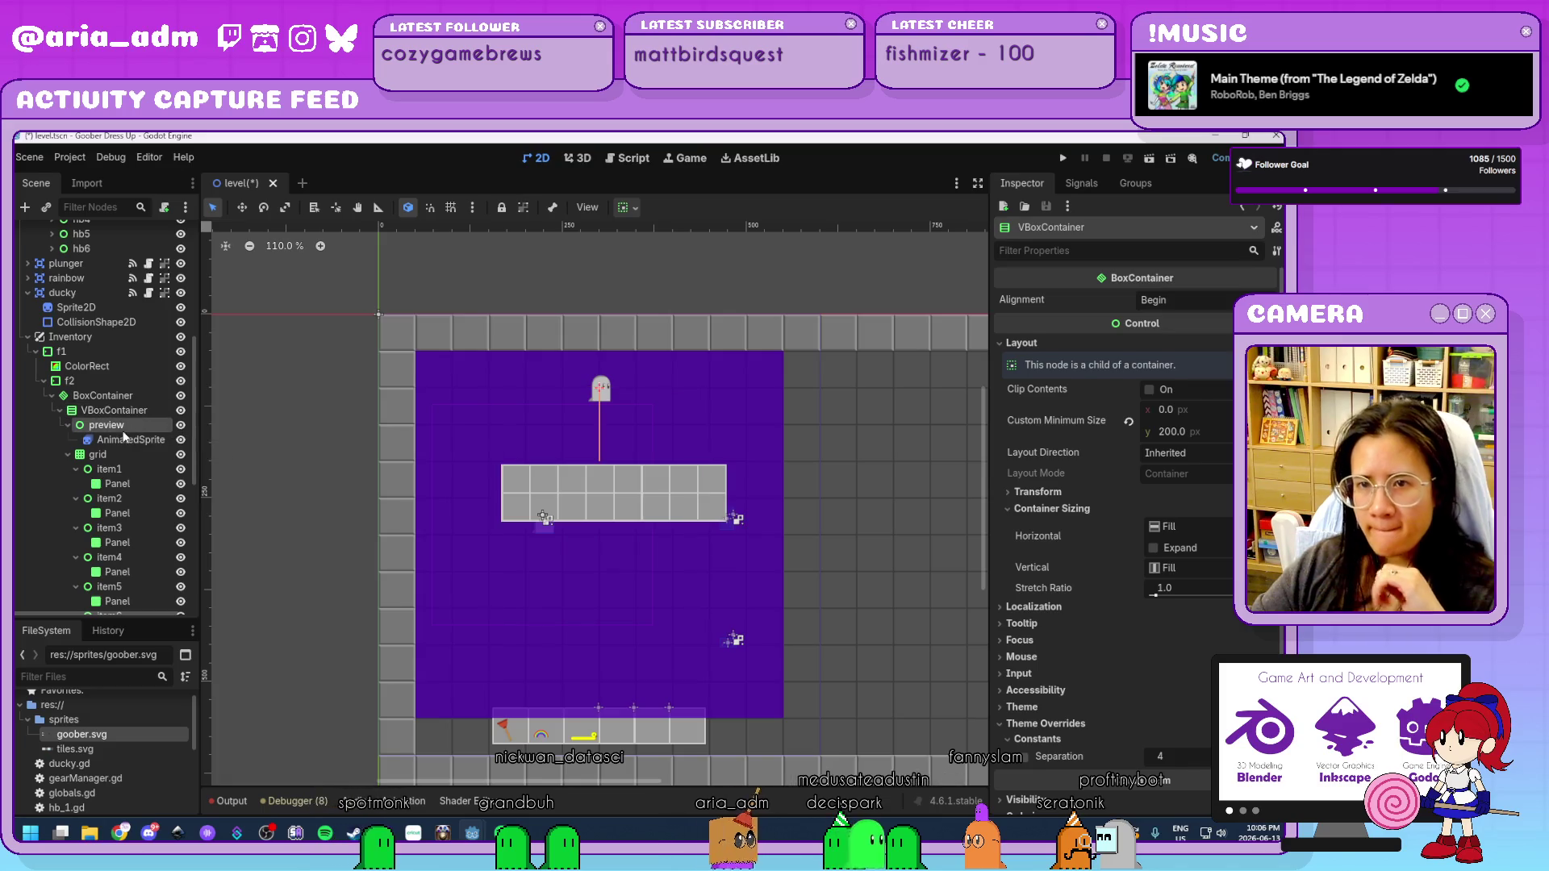
{"action": "left_click", "coordinate": [122, 441]}
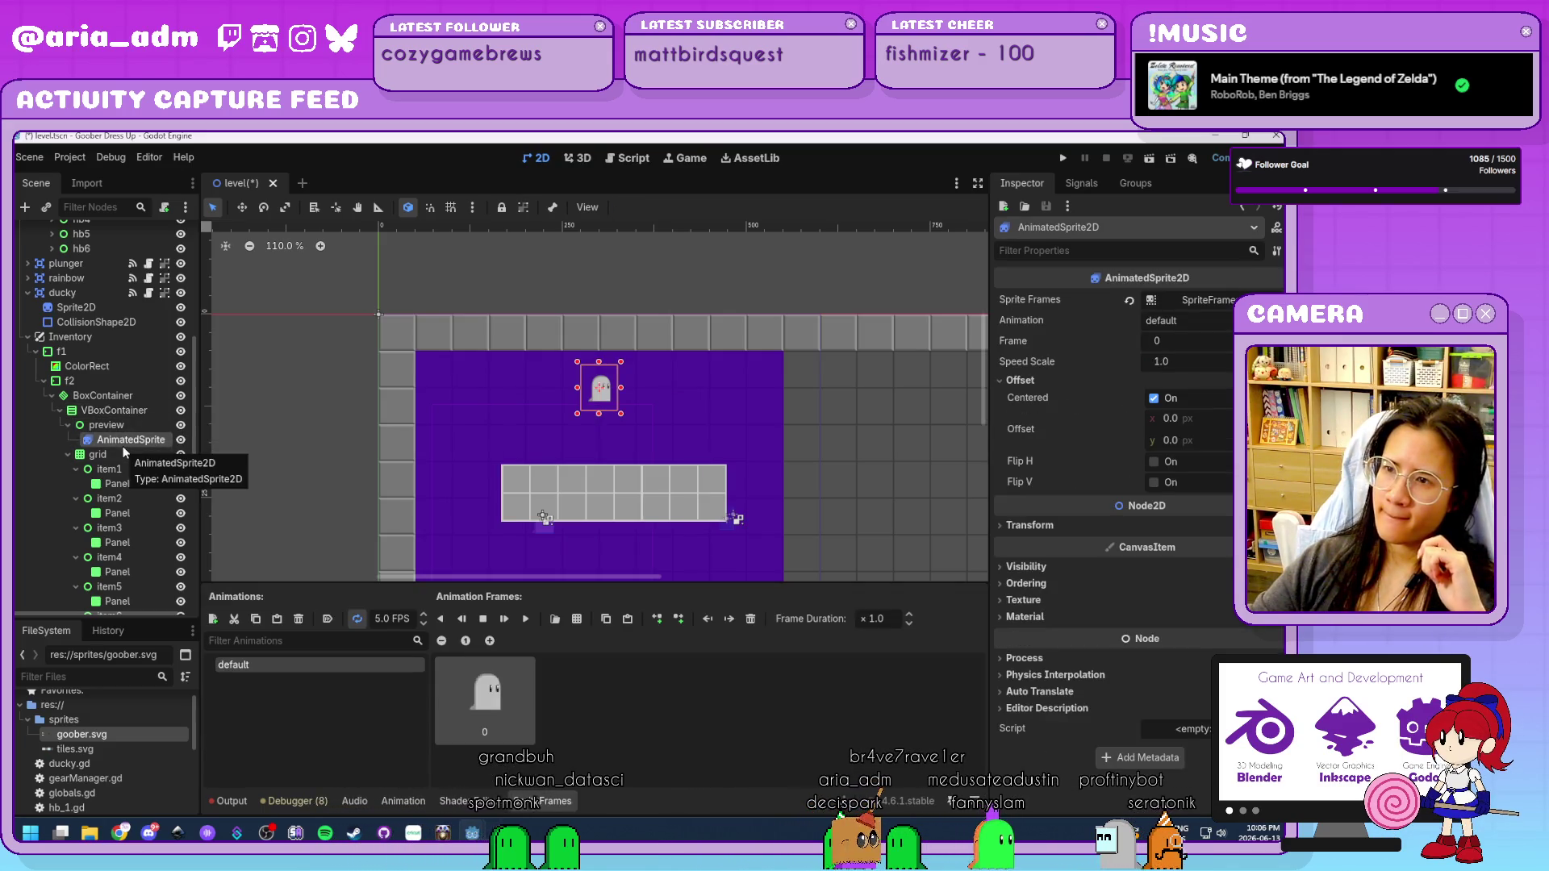
{"action": "left_click", "coordinate": [118, 426]}
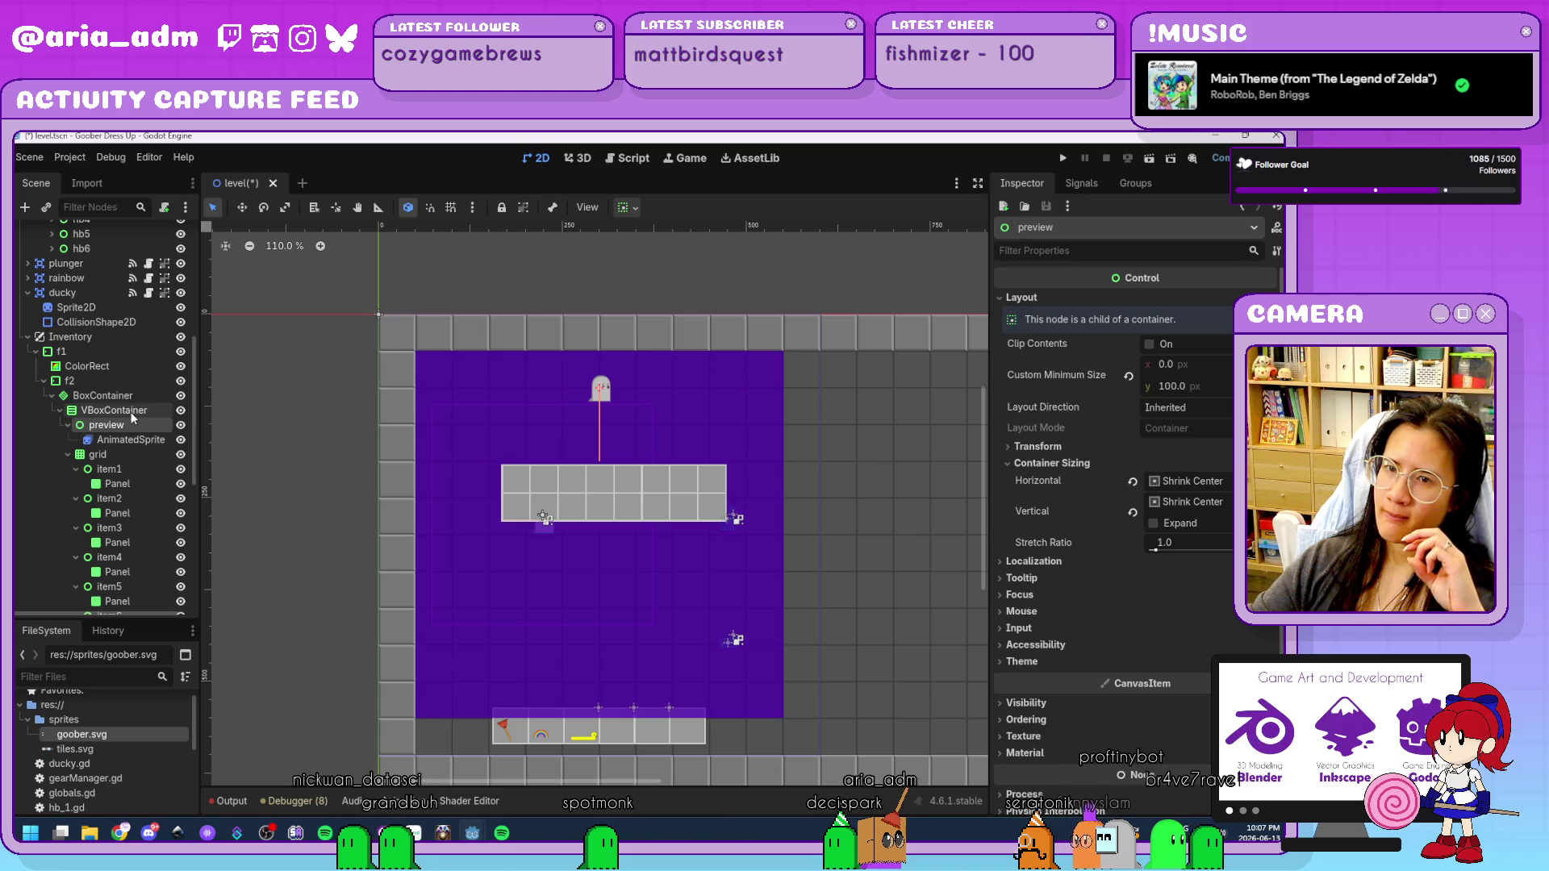
{"action": "left_click", "coordinate": [131, 412]}
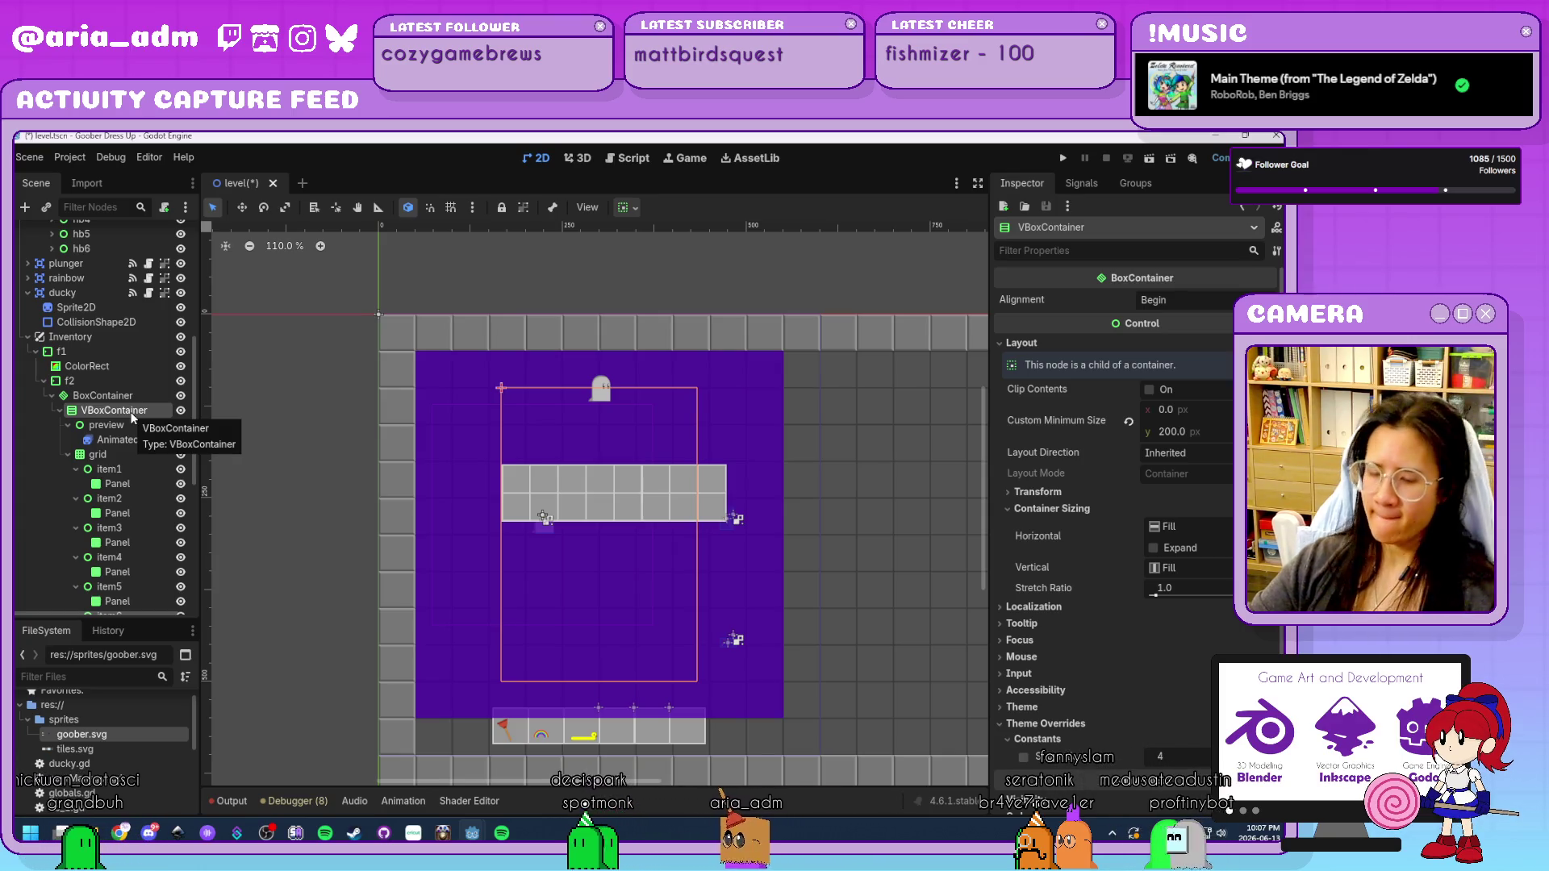
{"action": "key", "text": "ctrl+a"}
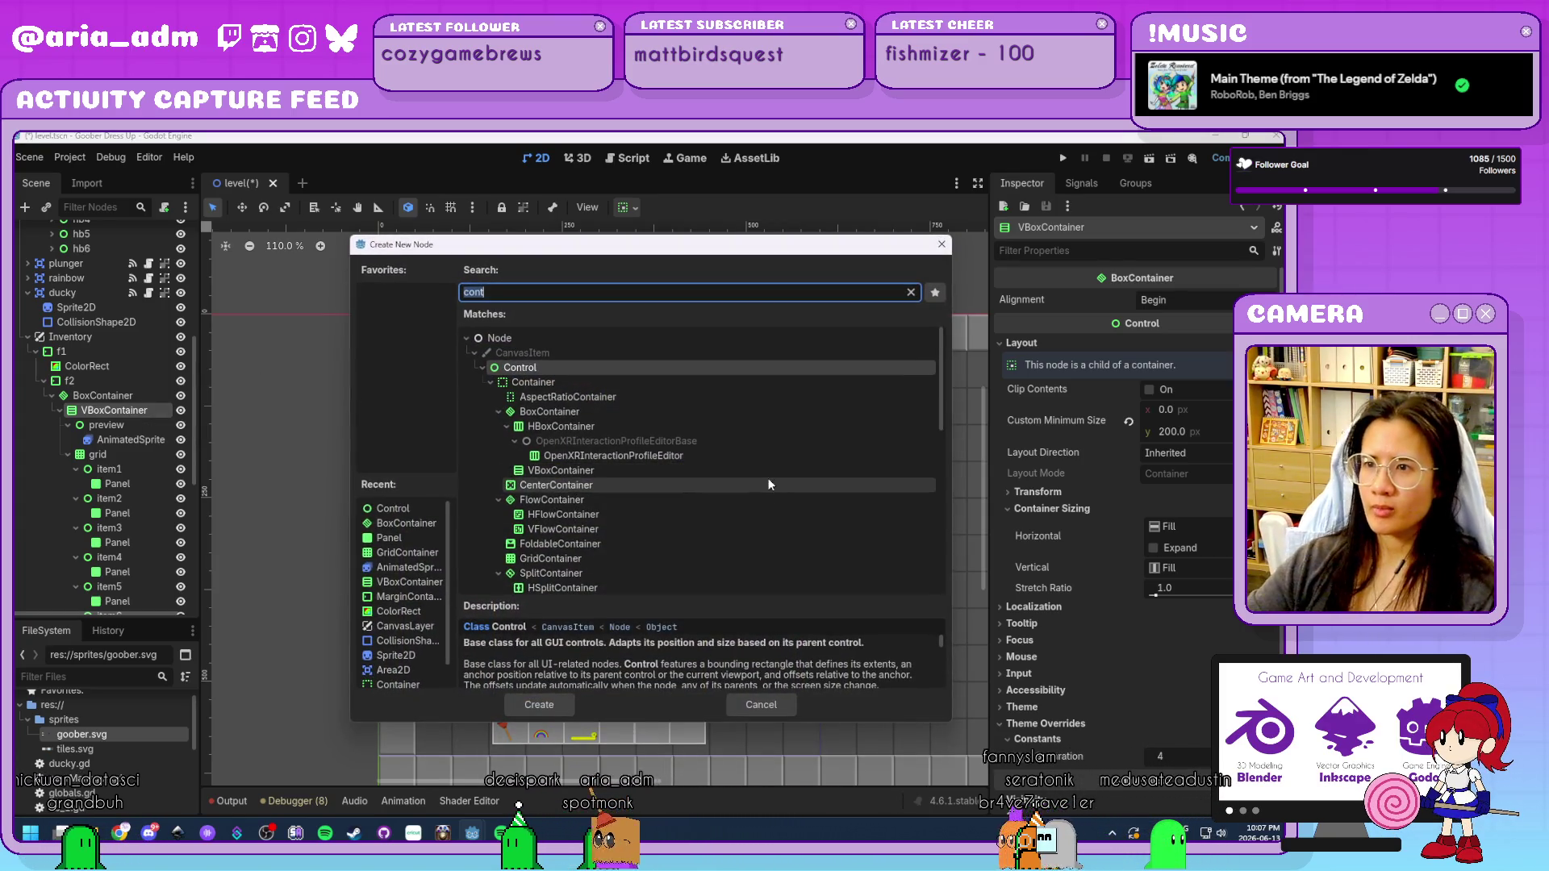
Replace preview with a new BoxContainer inside the VBoxContainer that holds the ghost sprite.
{"action": "left_click", "coordinate": [626, 380]}
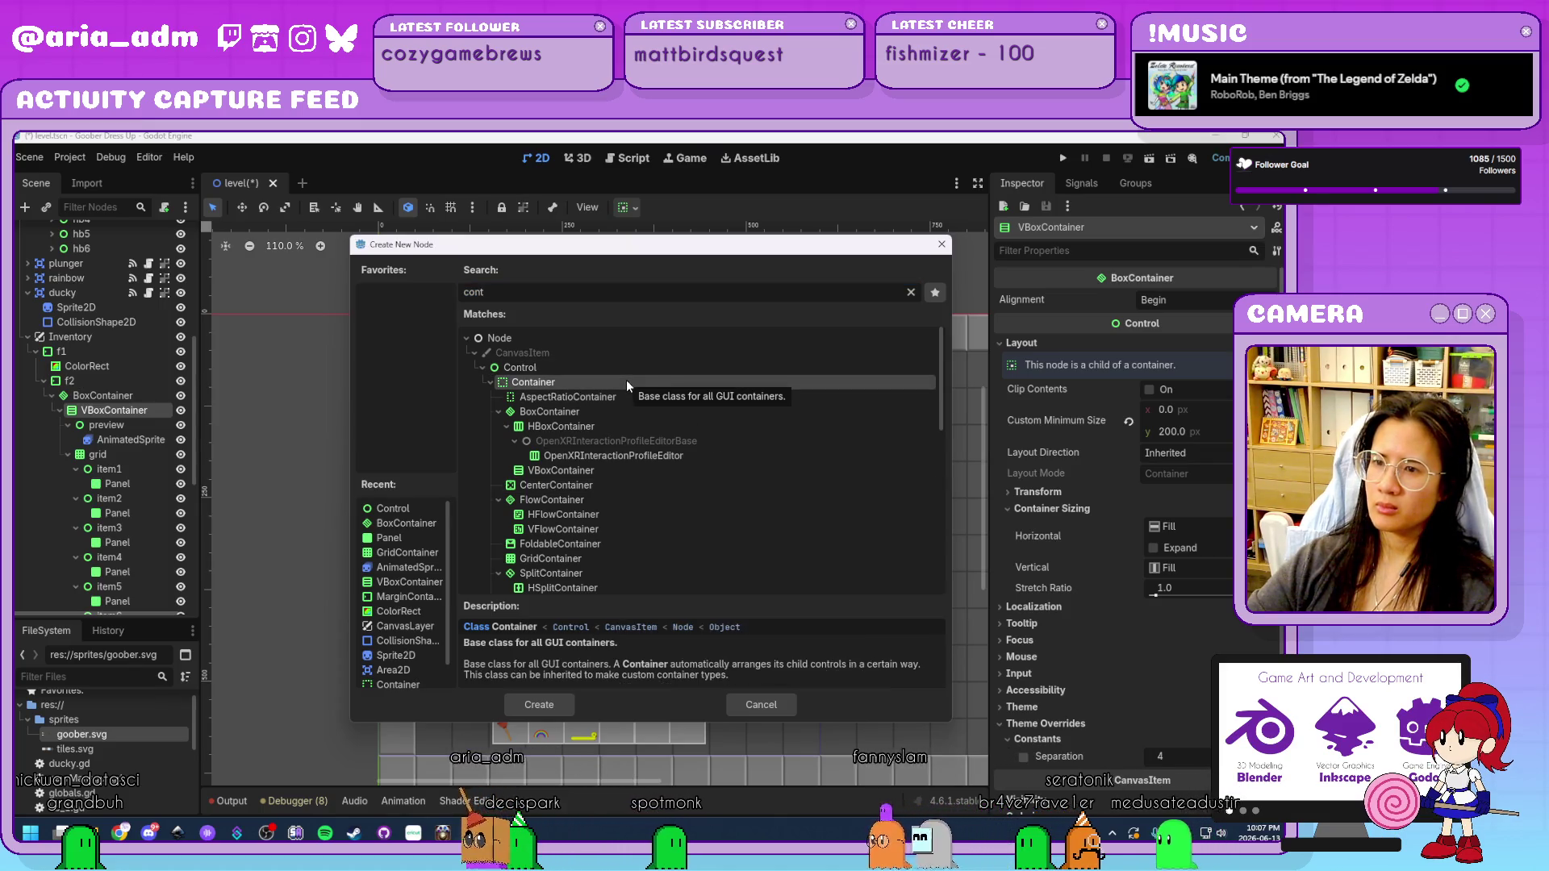
{"action": "left_click", "coordinate": [628, 395]}
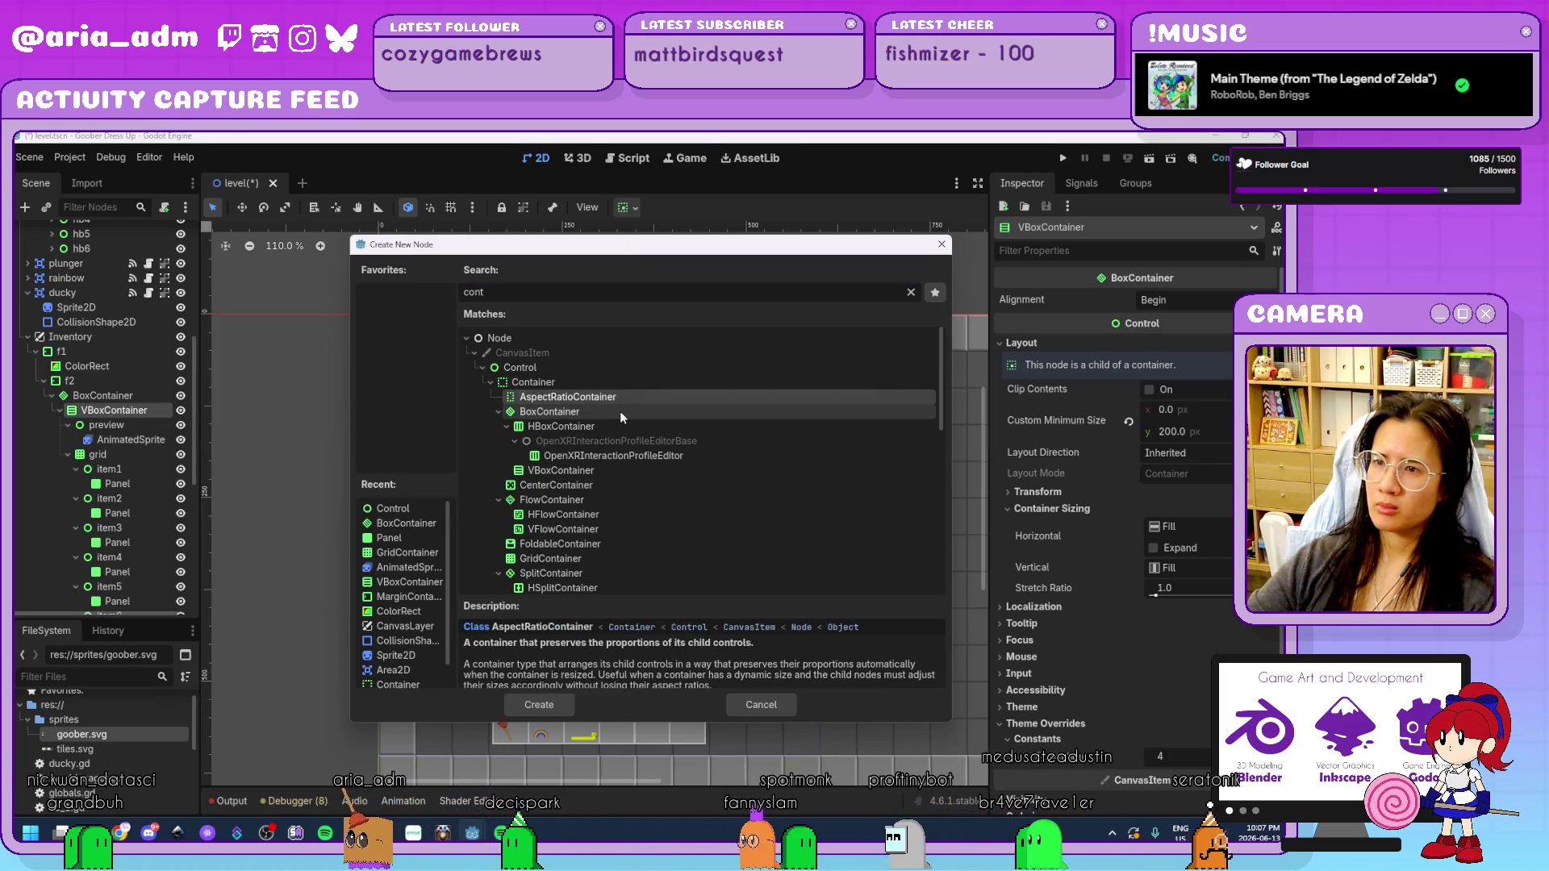
{"action": "left_click", "coordinate": [620, 410]}
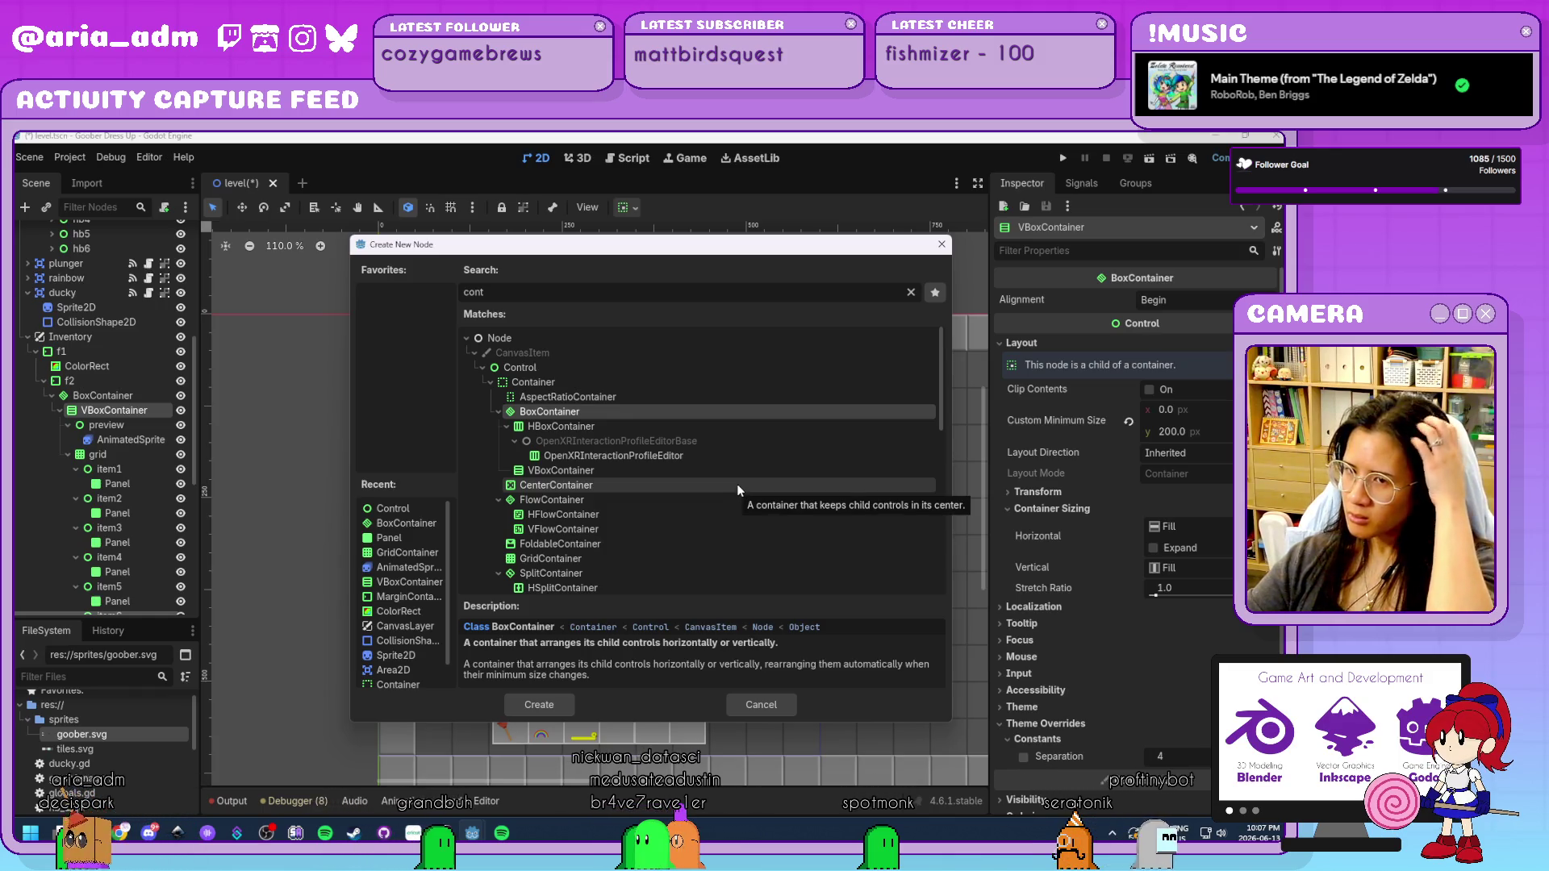
{"action": "left_click", "coordinate": [544, 705]}
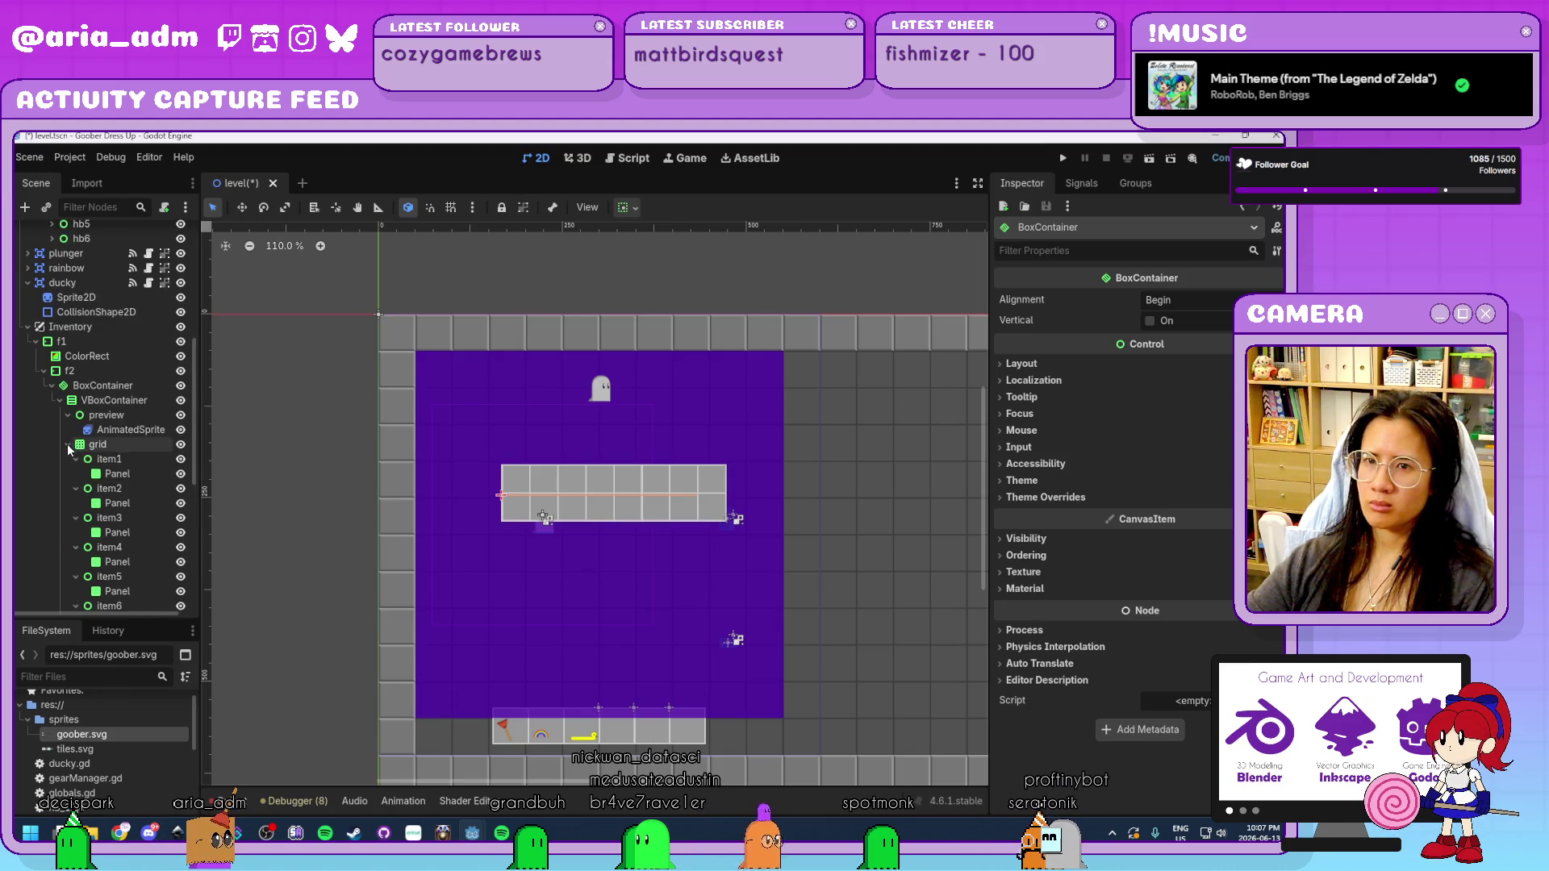
{"action": "left_click", "coordinate": [69, 446]}
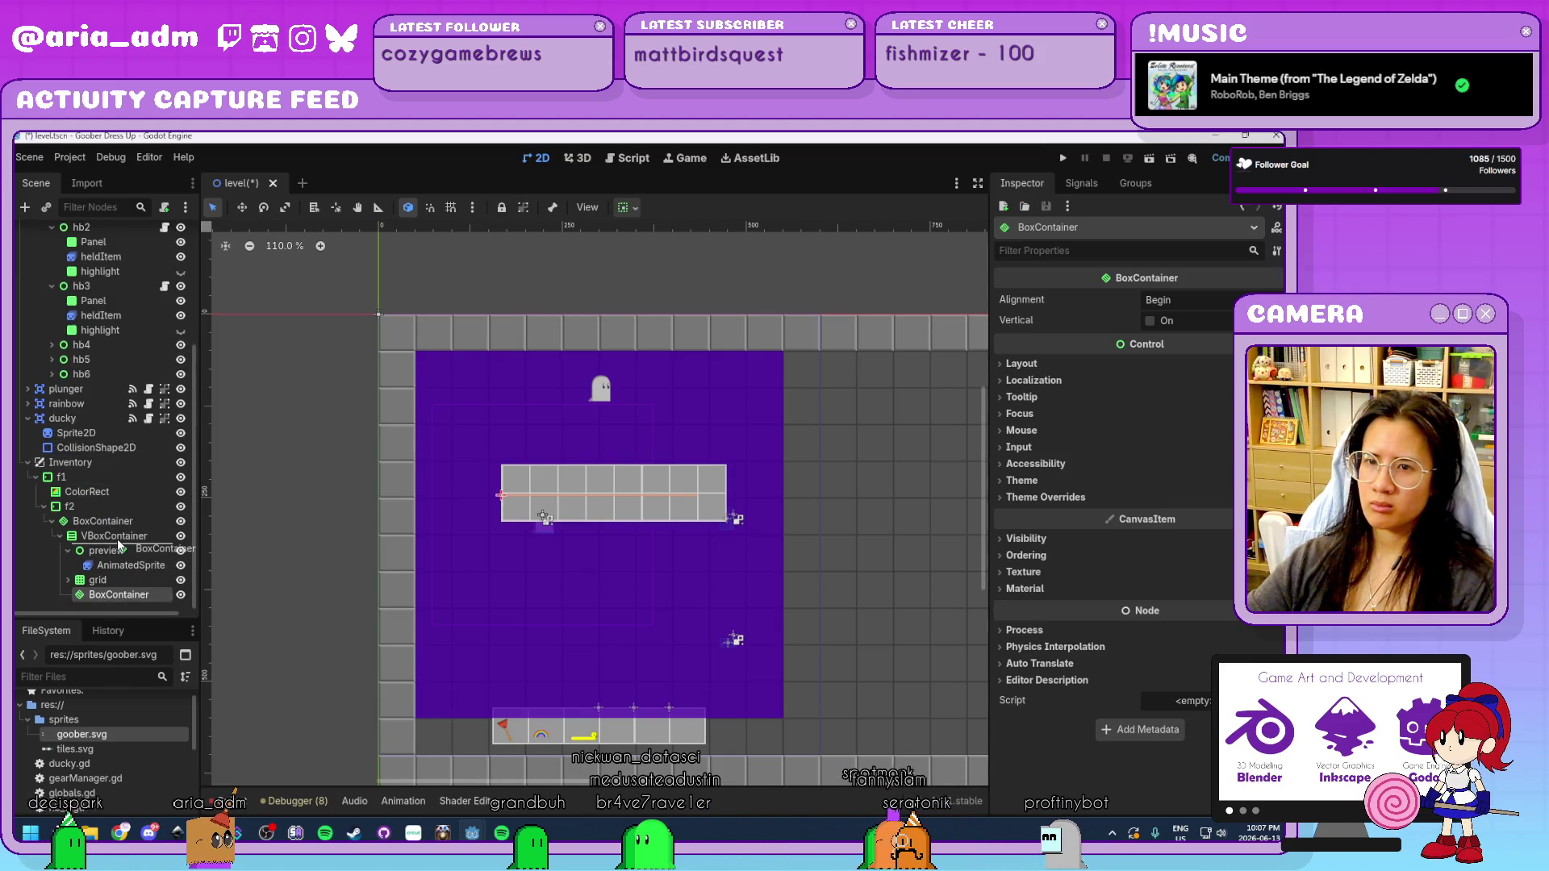
{"action": "left_click_drag", "start_coordinate": [118, 546], "coordinate": [117, 548]}
{"action": "left_click", "coordinate": [133, 564]}
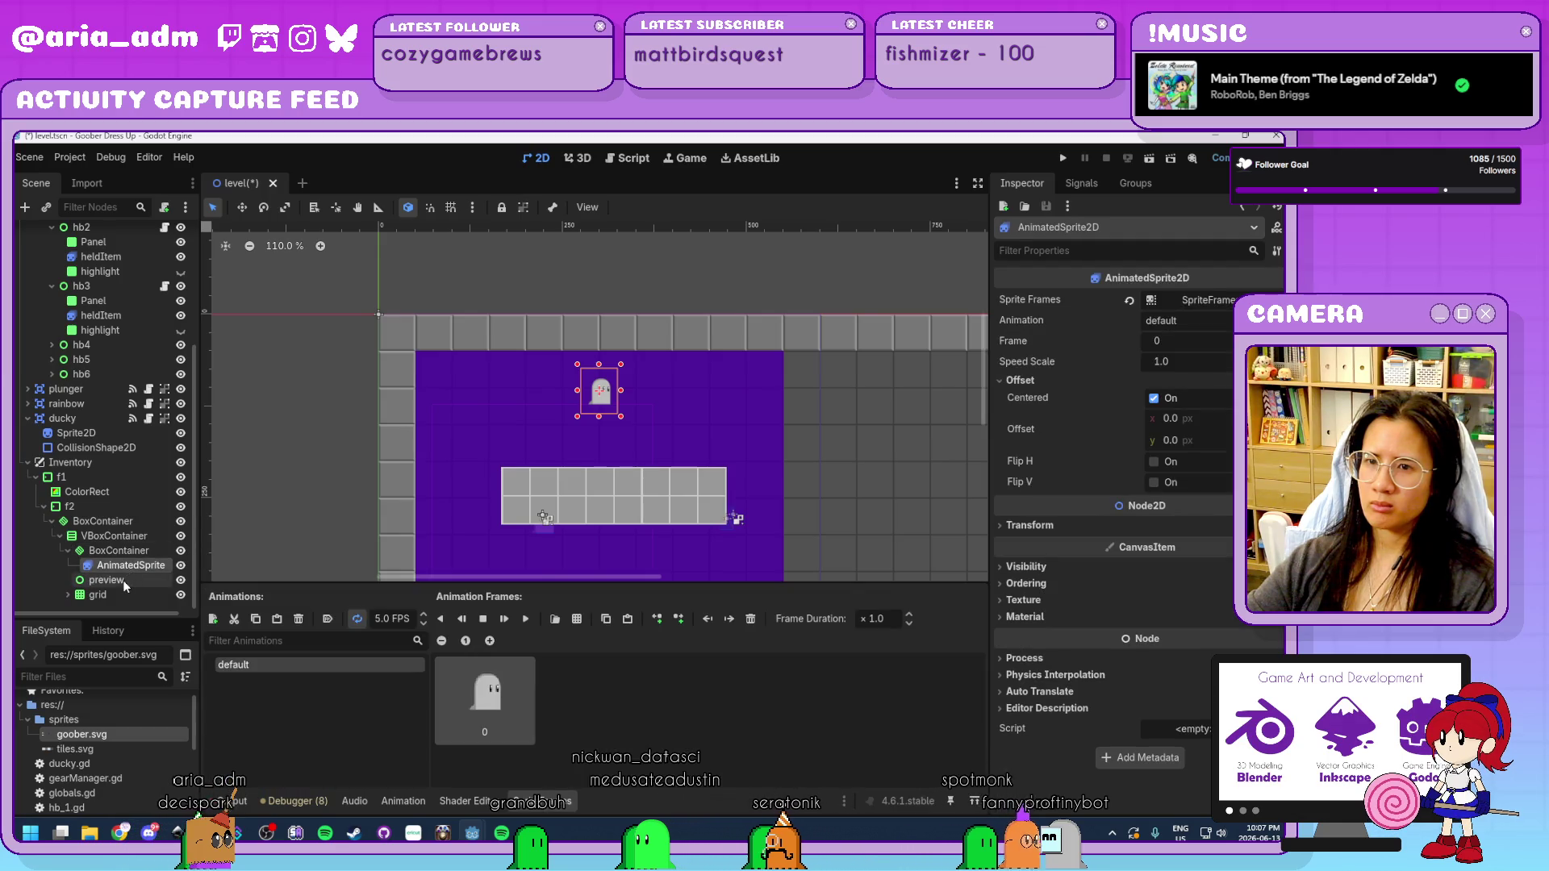
{"action": "left_click", "coordinate": [123, 579]}
{"action": "key", "text": "Delete"}
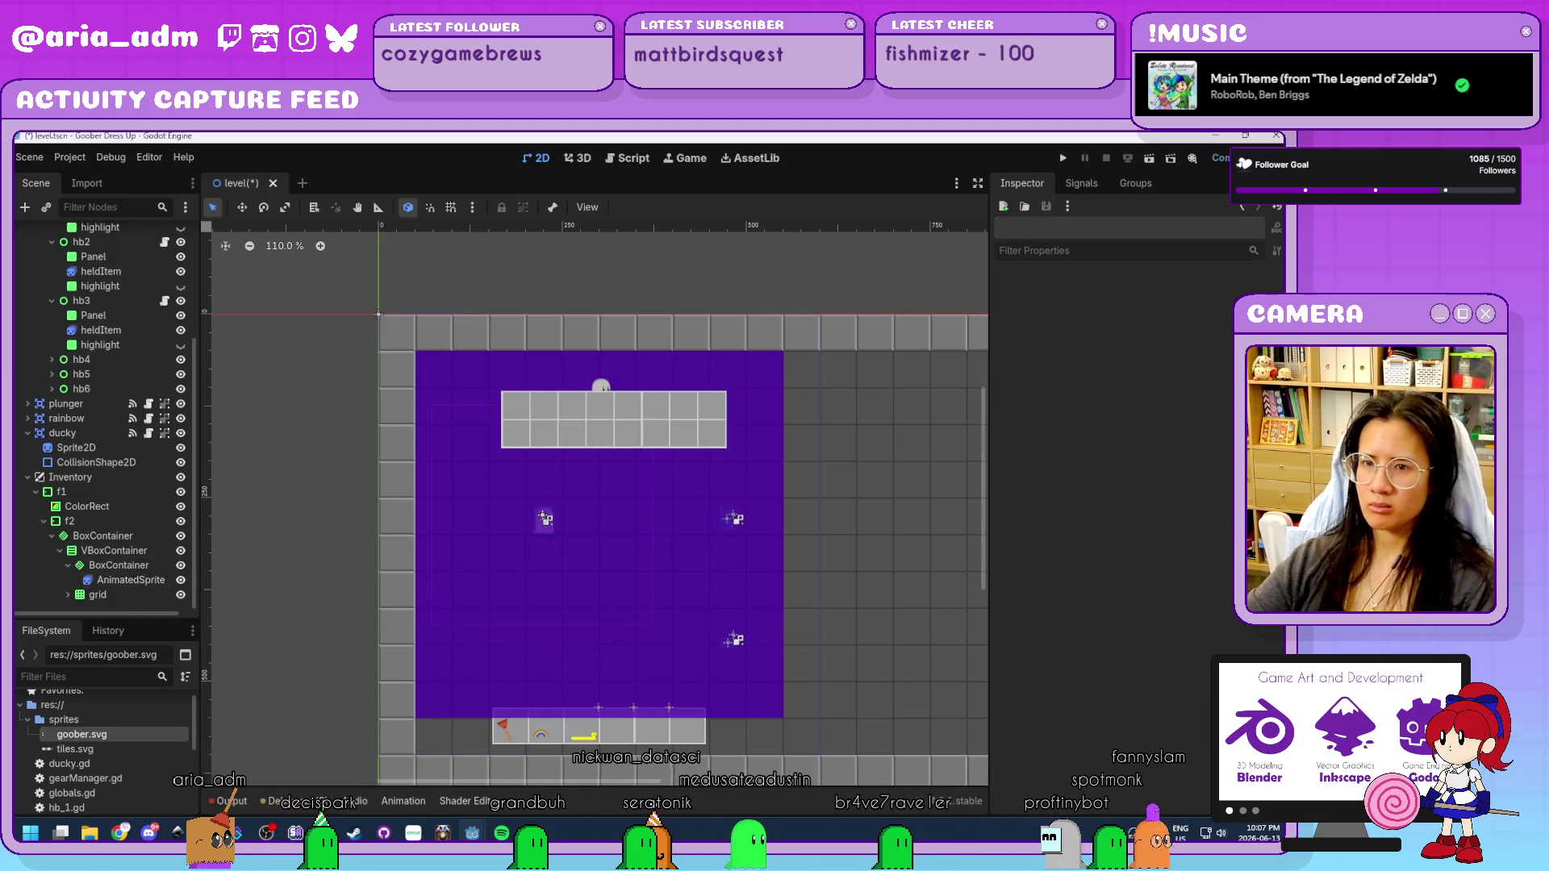
Set the new BoxContainer to Center alignment, Vertical, with a 100 px minimum height.
{"action": "left_click", "coordinate": [119, 565]}
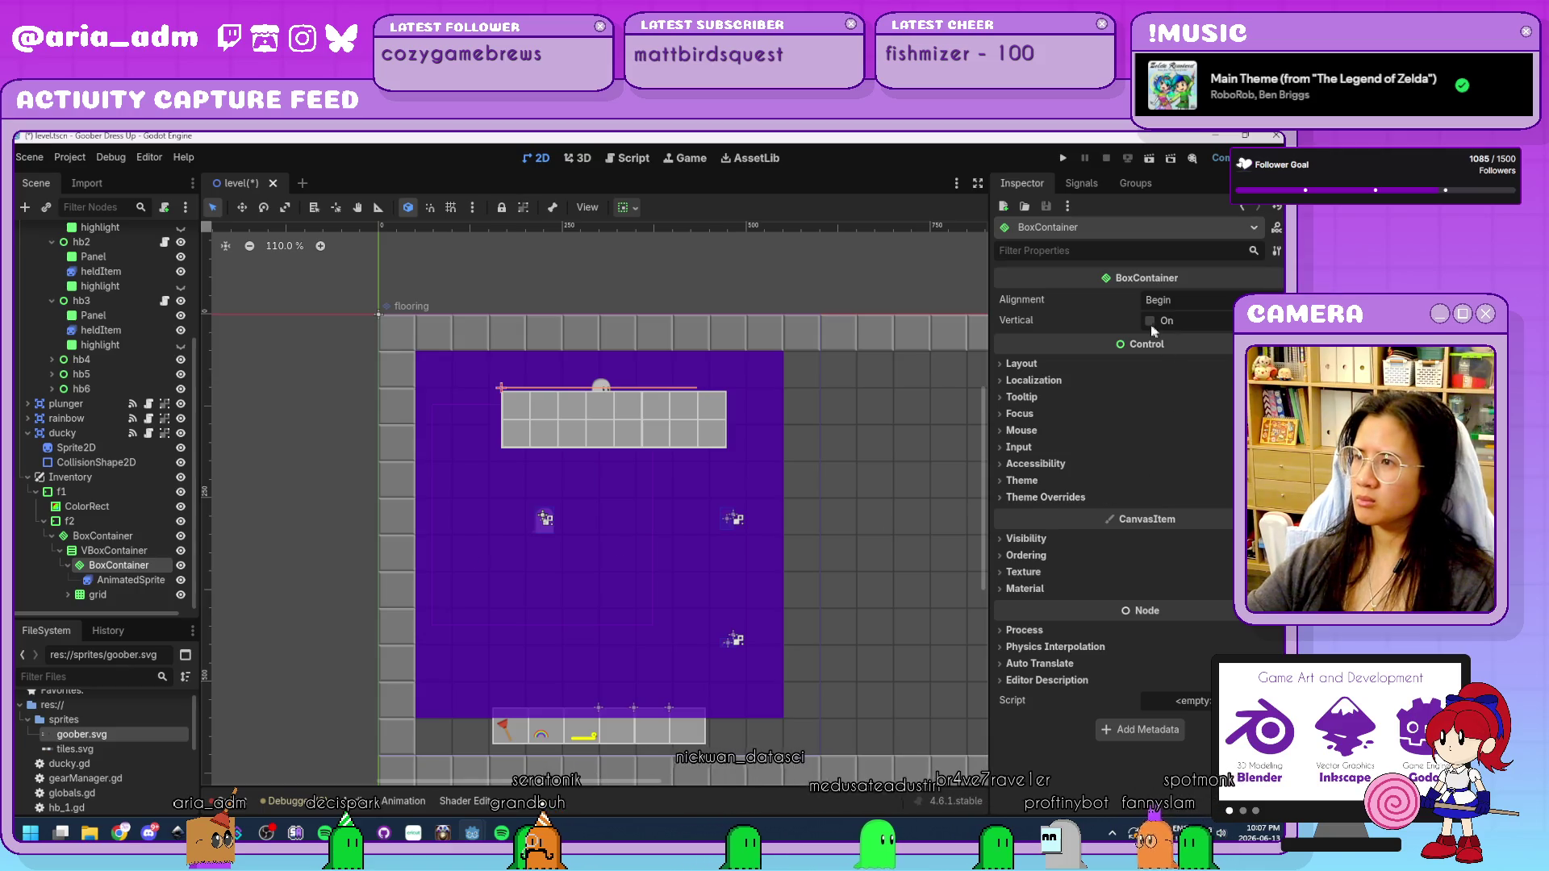
{"action": "left_click", "coordinate": [1174, 300]}
{"action": "left_click", "coordinate": [1181, 344]}
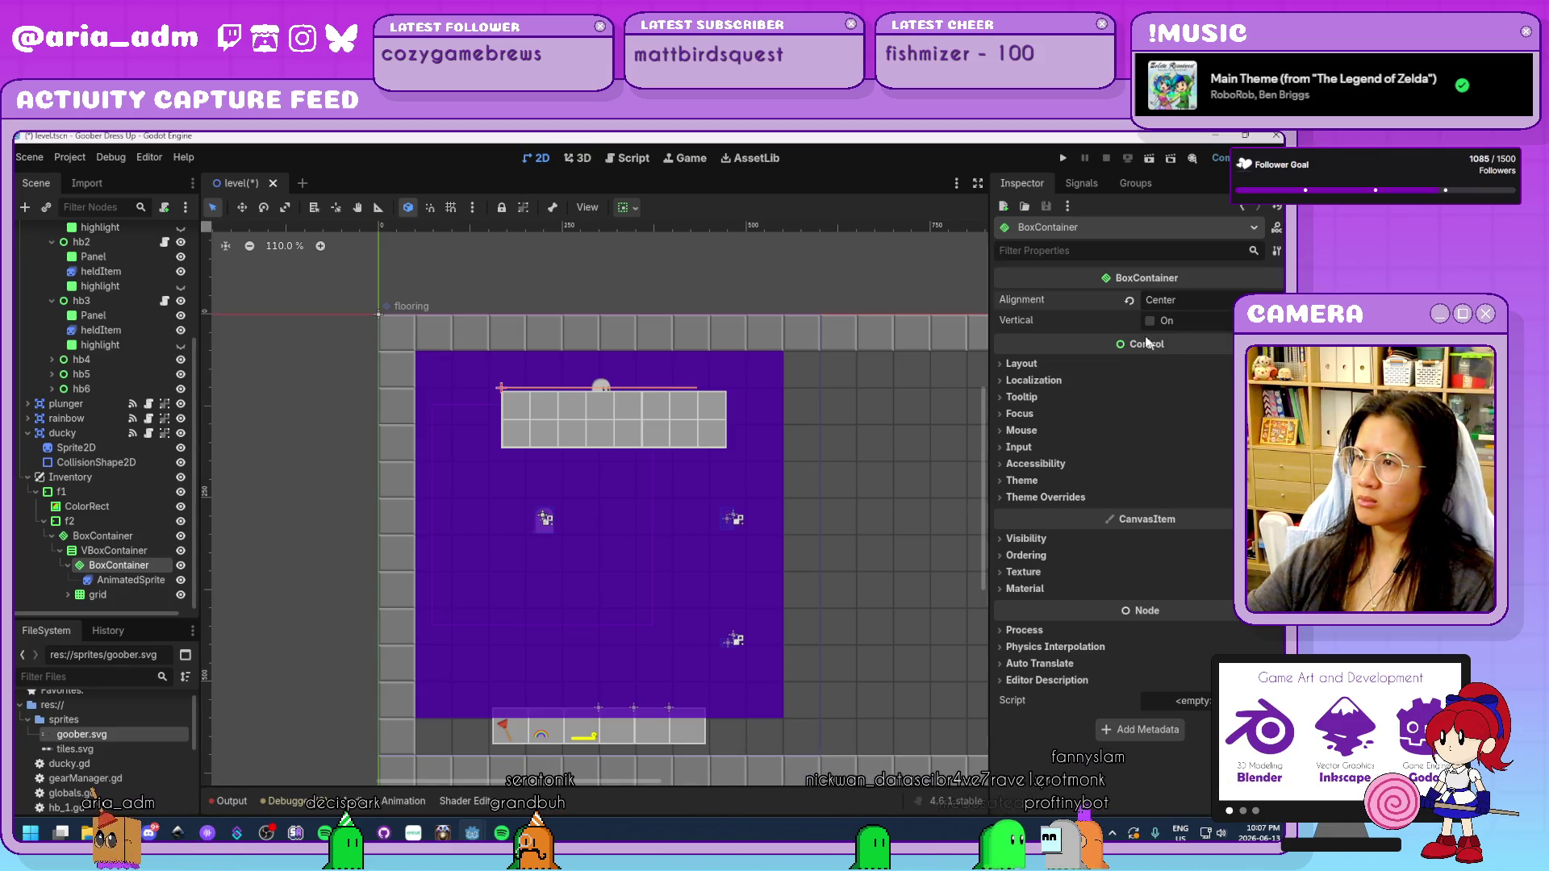
{"action": "left_click", "coordinate": [1150, 321]}
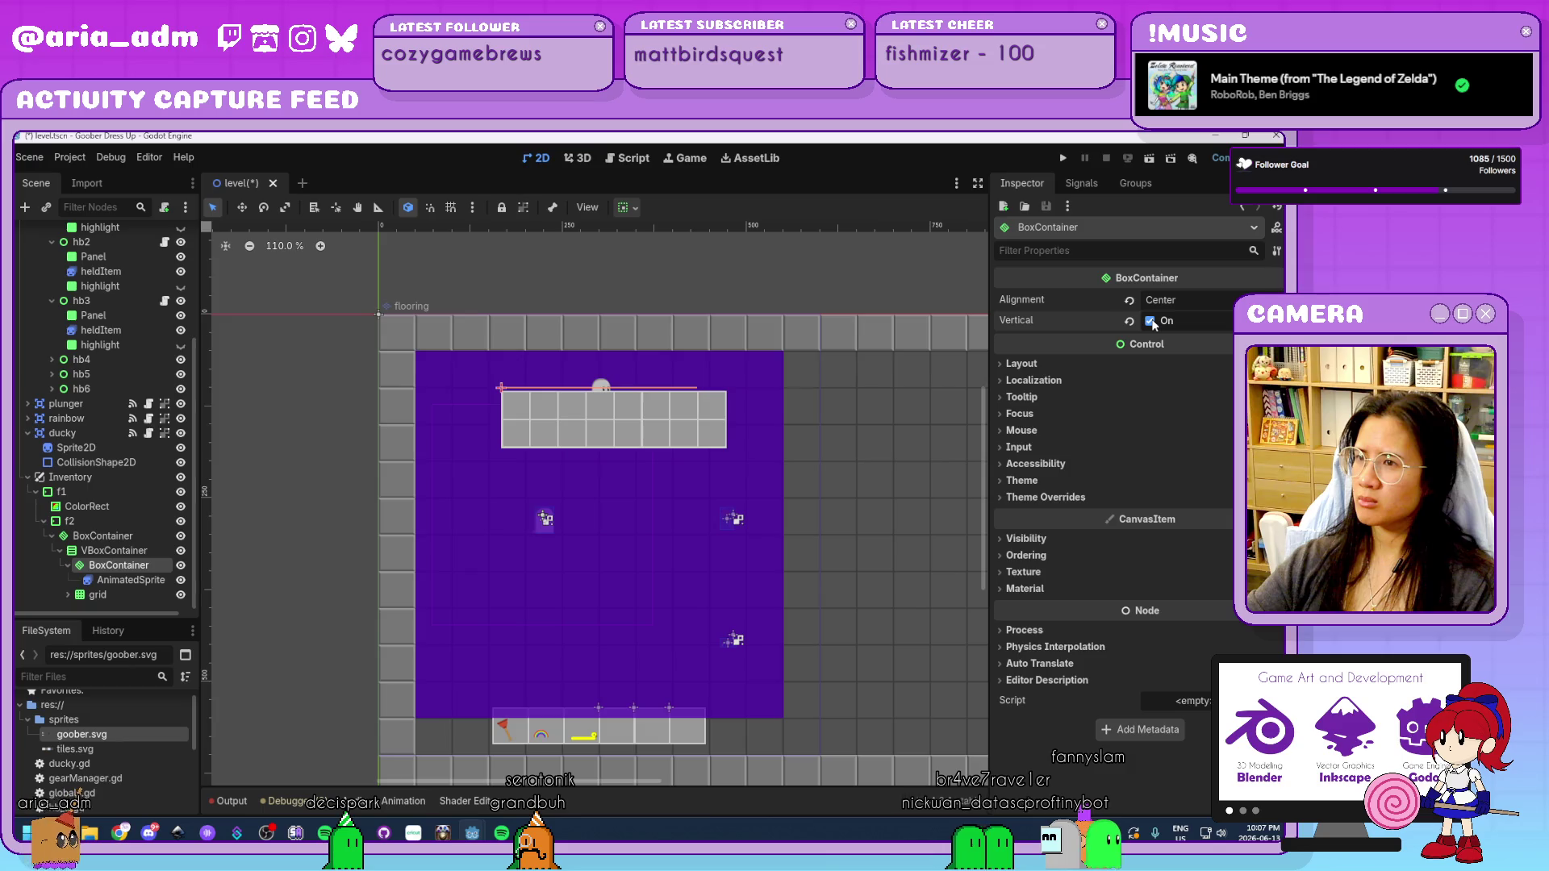
{"action": "left_click", "coordinate": [1073, 363]}
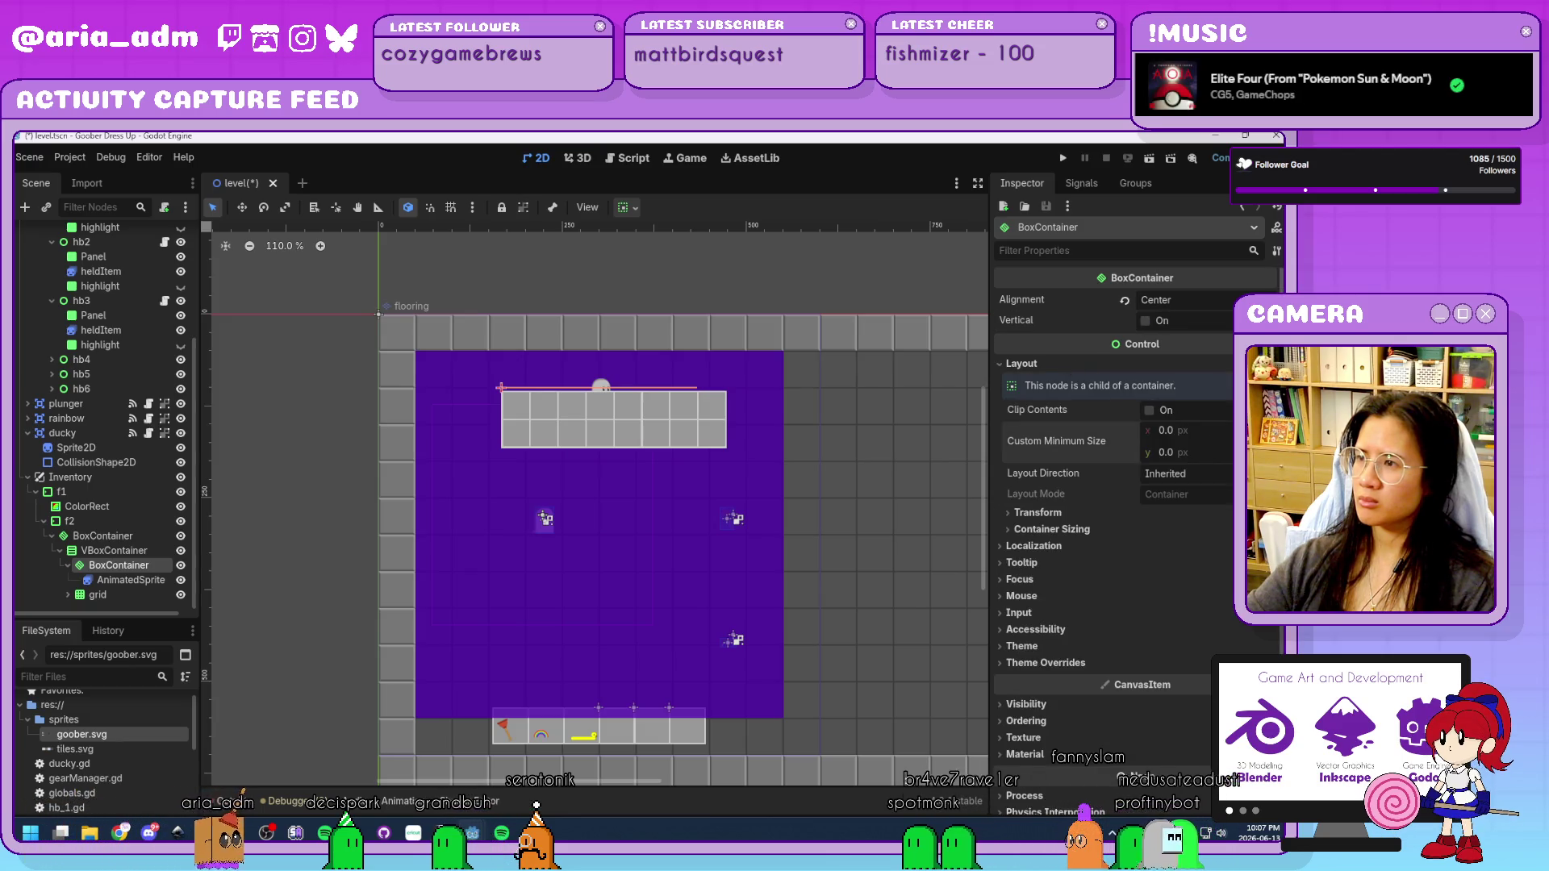
{"action": "left_click", "coordinate": [1166, 453]}
{"action": "type", "text": "100"}
{"action": "key", "text": "Return"}
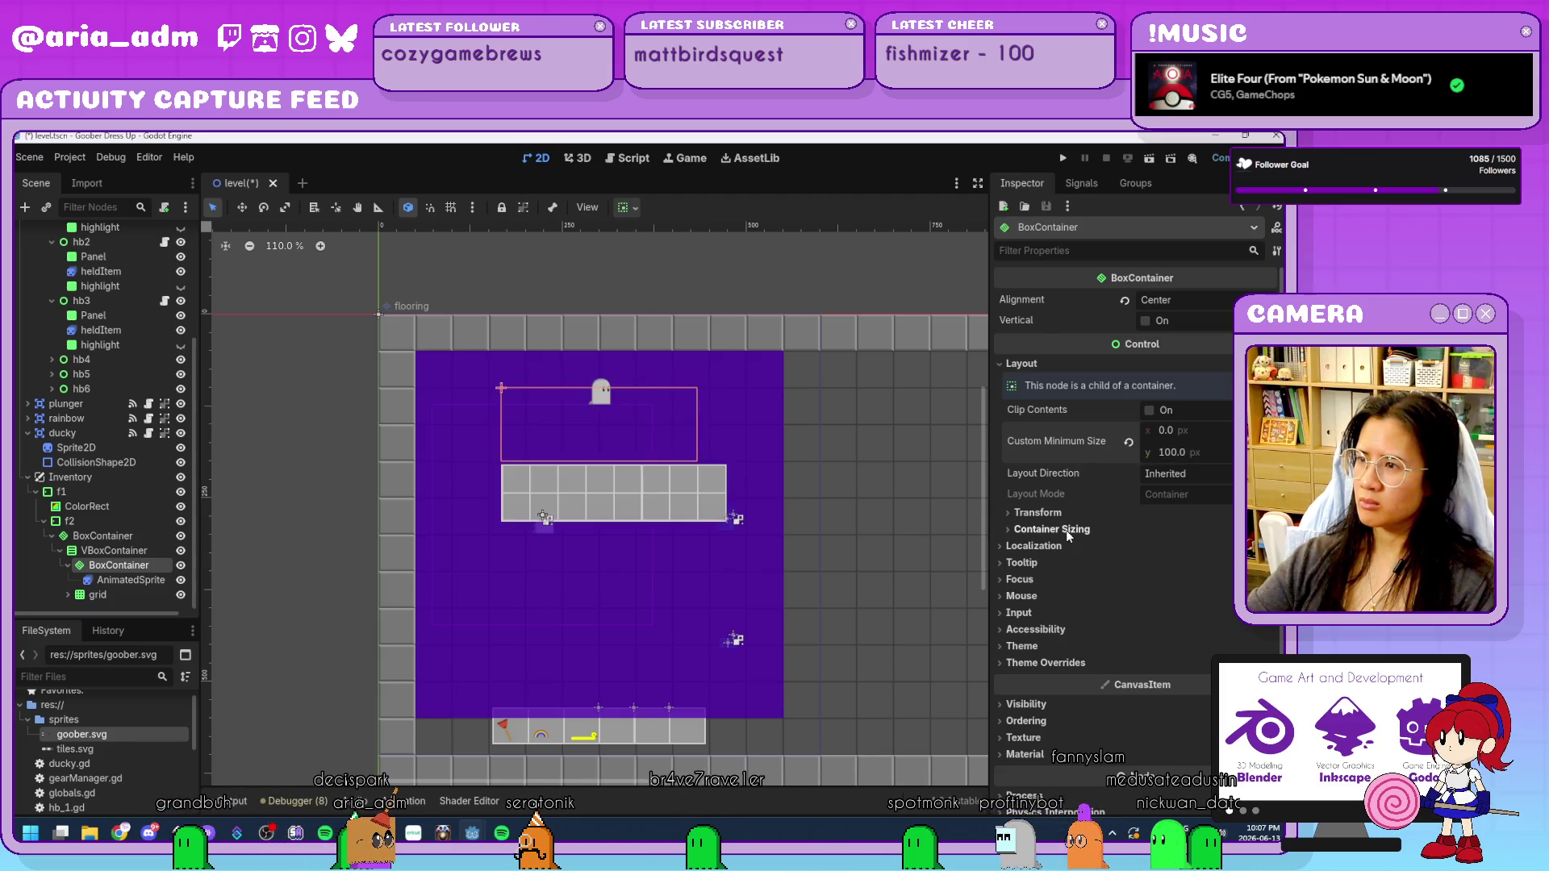
Toggle the box's Vertical option again and keep its vertical and horizontal sizing at Fill.
{"action": "left_click", "coordinate": [138, 581]}
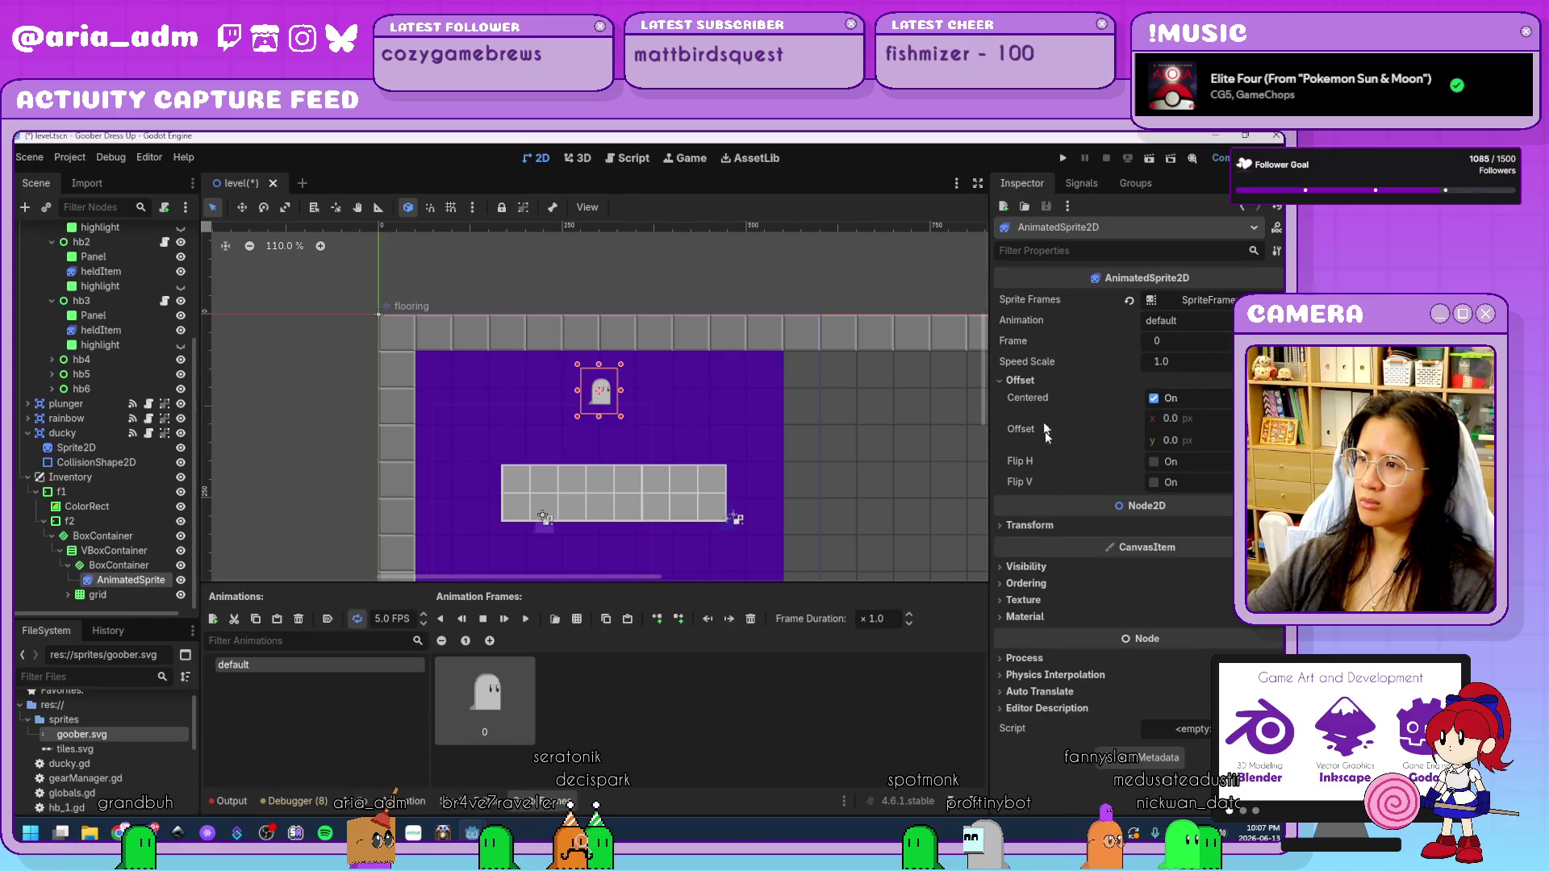
{"action": "left_click", "coordinate": [1037, 526]}
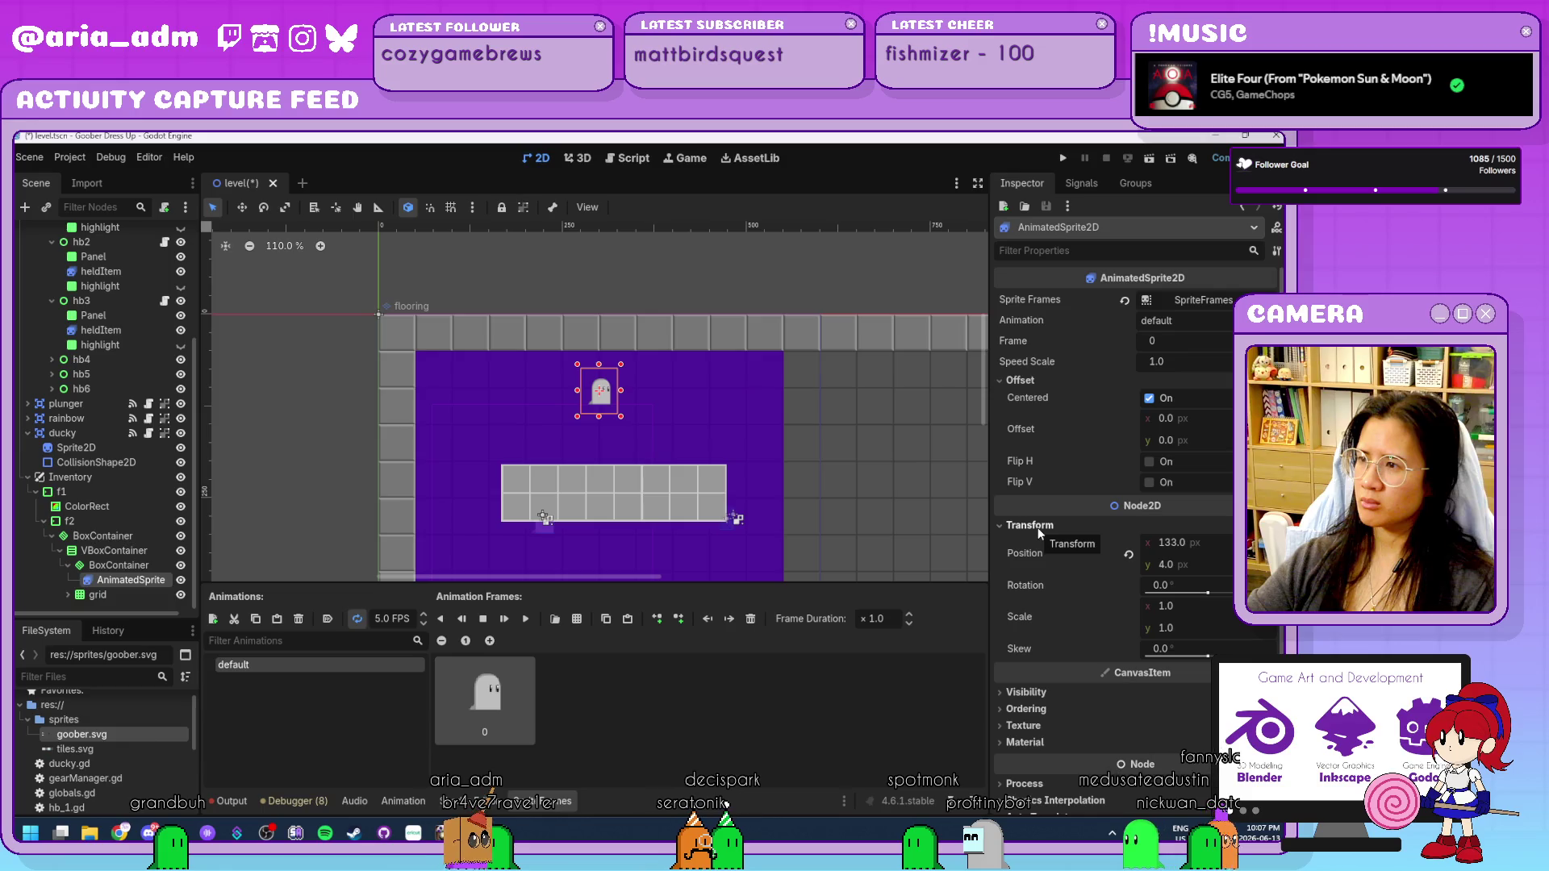
{"action": "left_click", "coordinate": [1038, 527]}
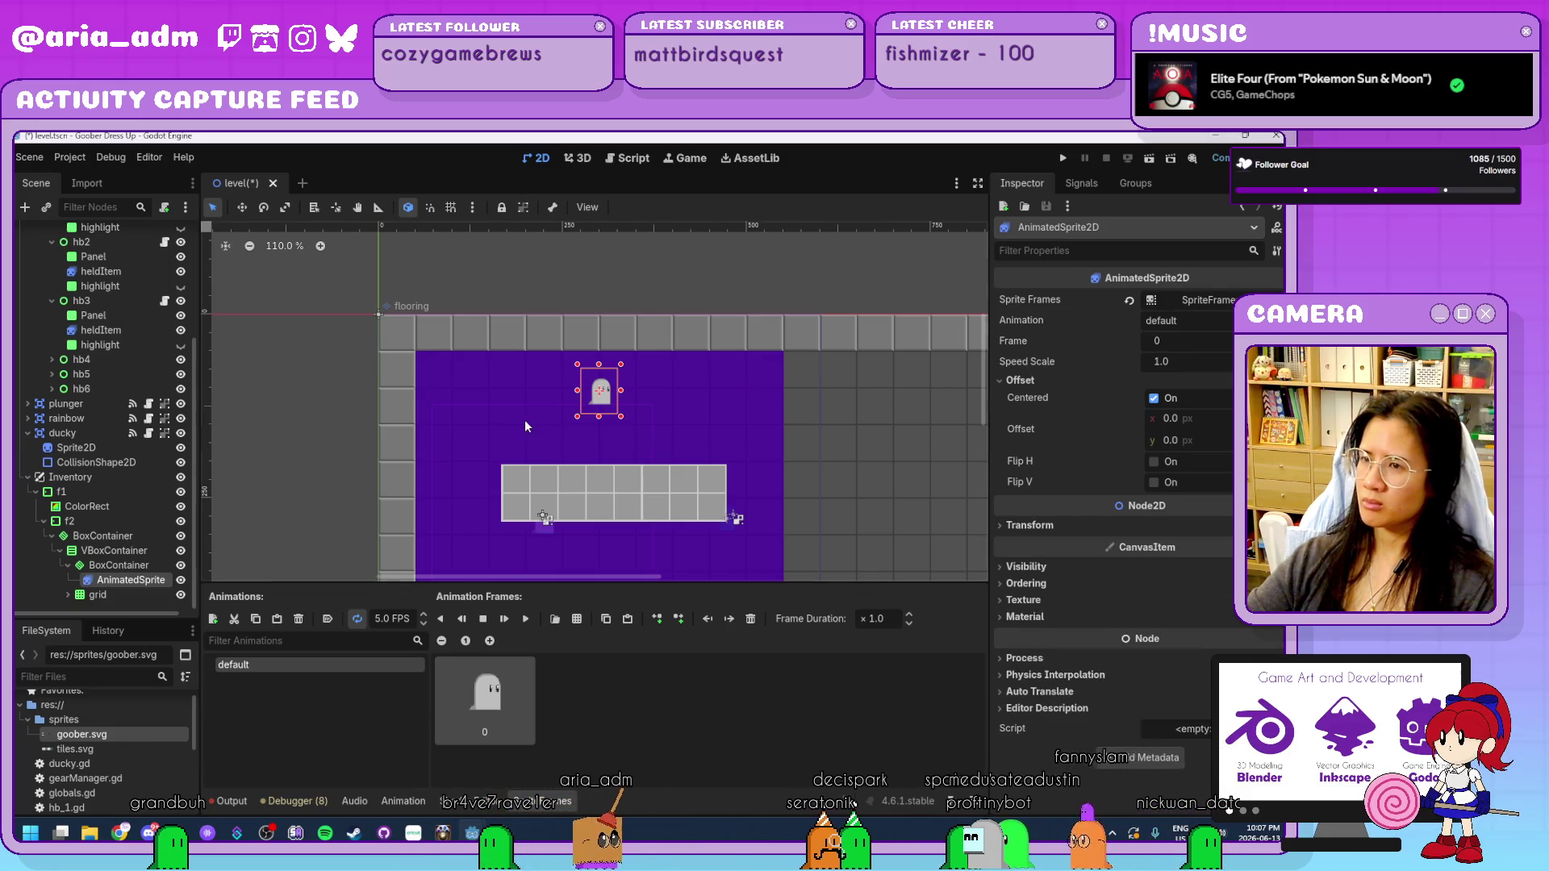
{"action": "left_click", "coordinate": [127, 565]}
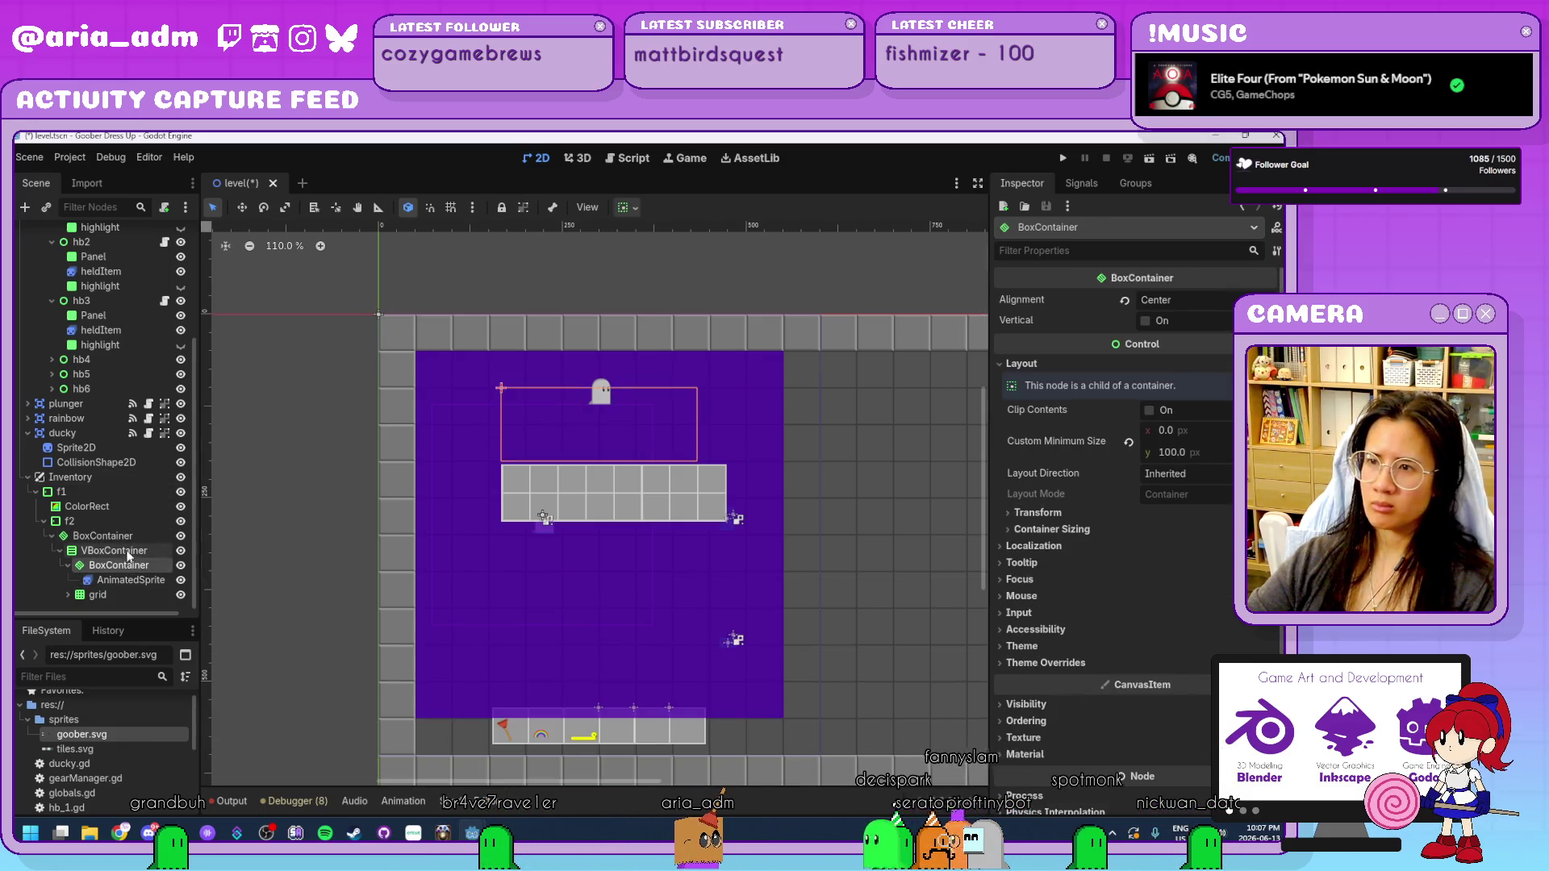
{"action": "left_click", "coordinate": [1146, 321]}
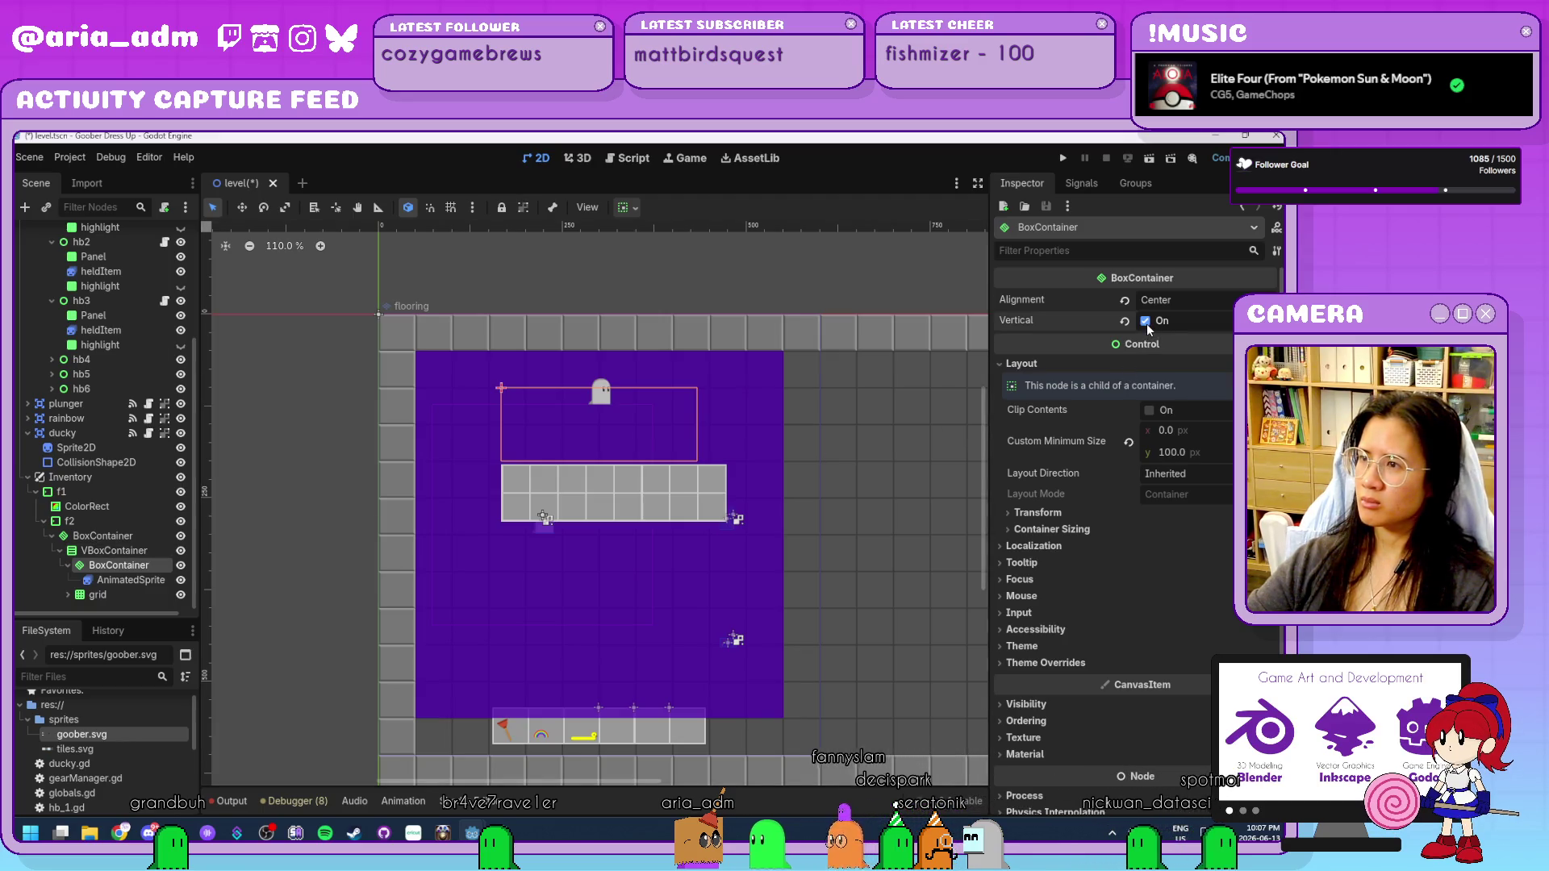
{"action": "left_click", "coordinate": [1069, 529]}
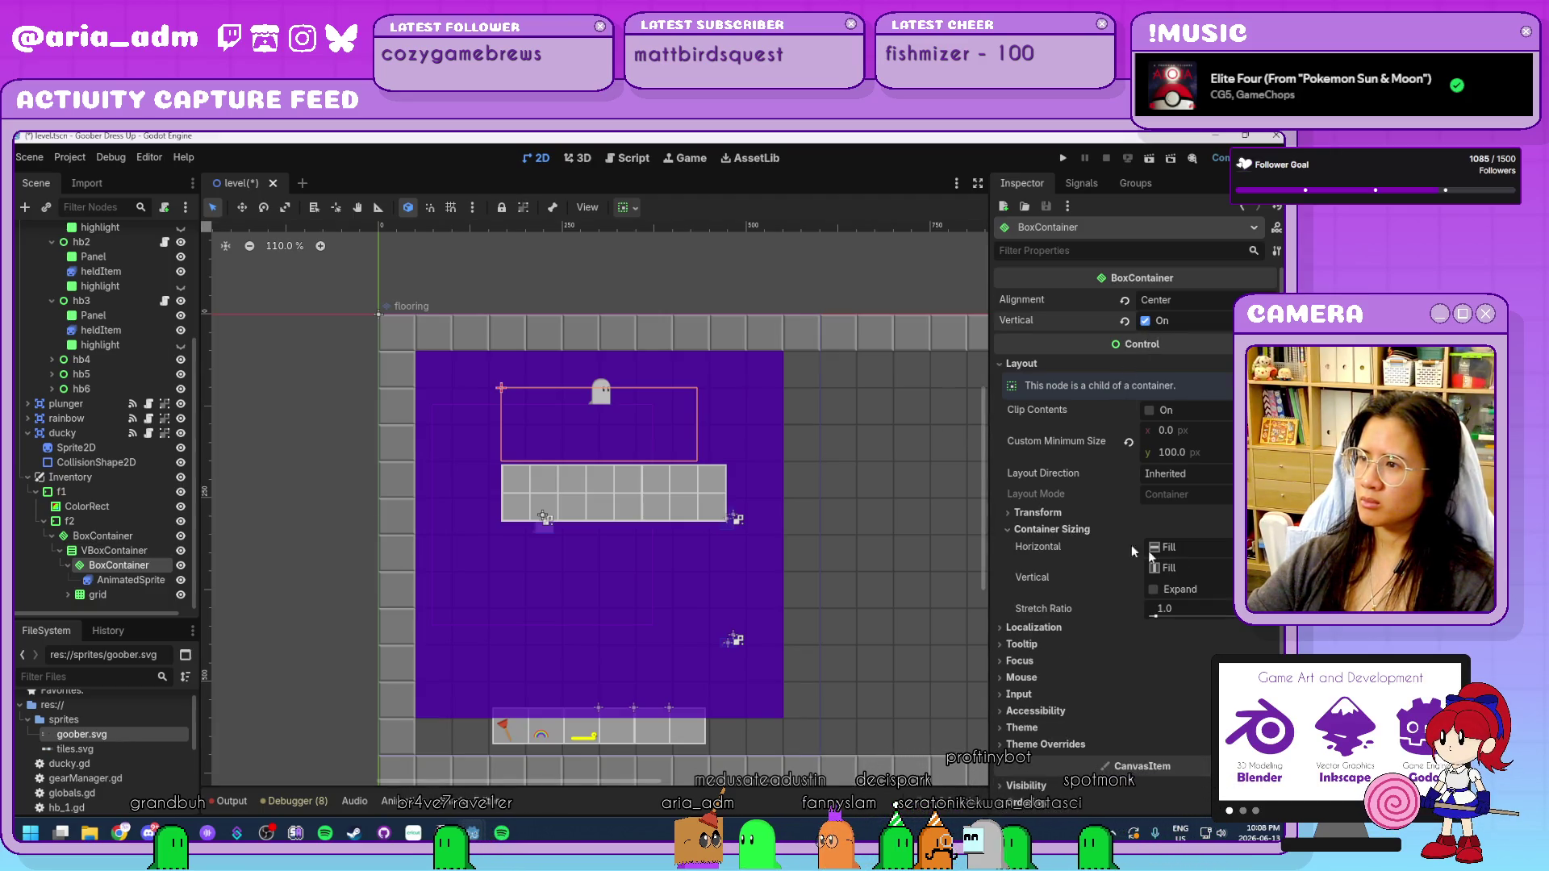
{"action": "left_click", "coordinate": [1188, 569]}
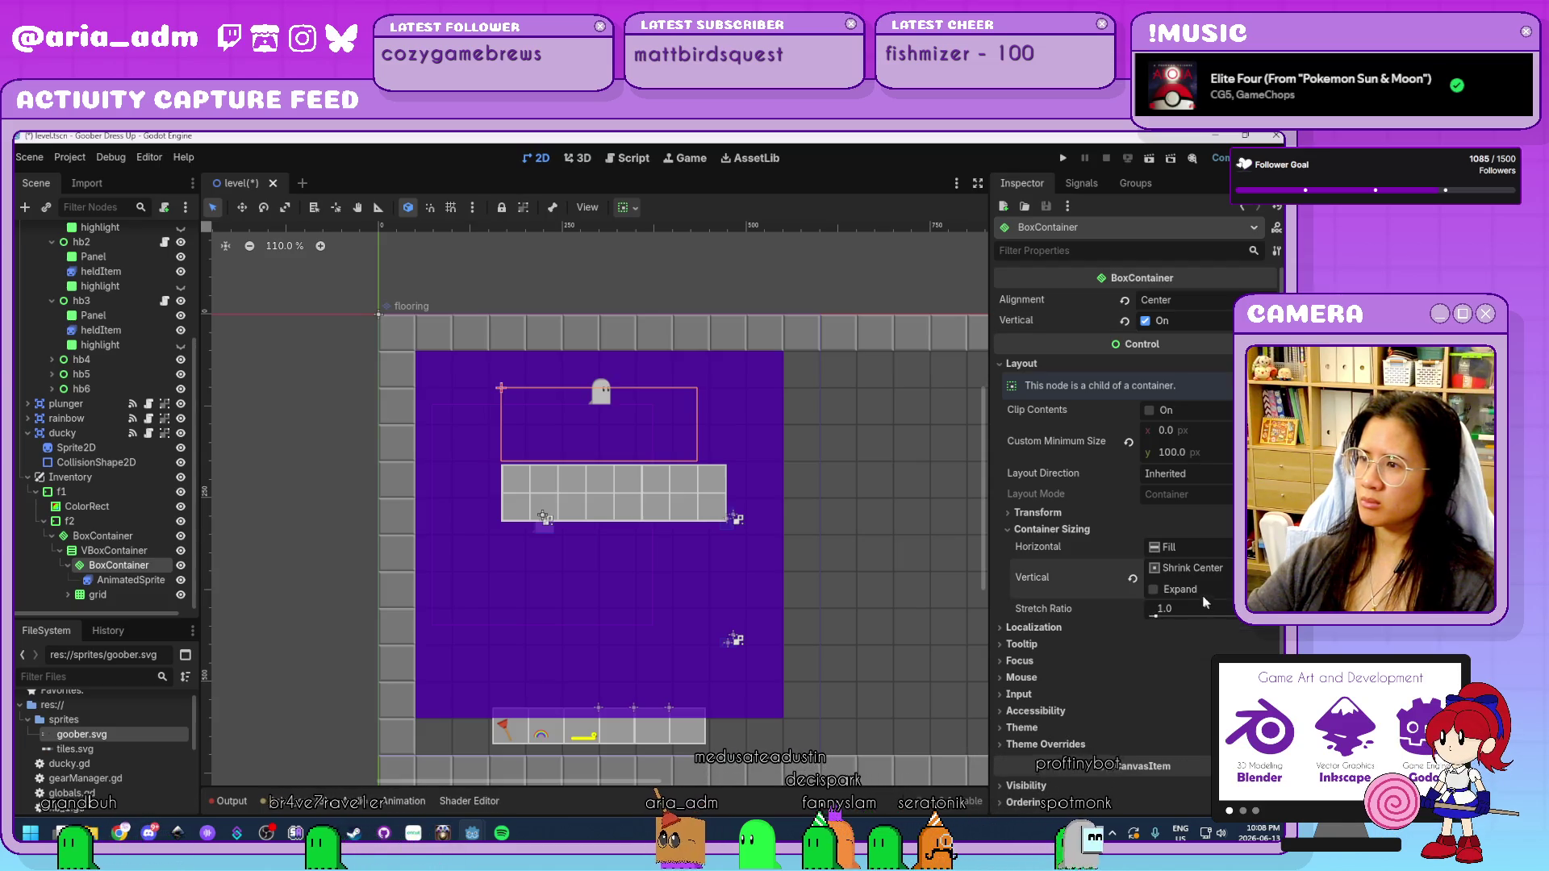
{"action": "left_click", "coordinate": [1202, 593]}
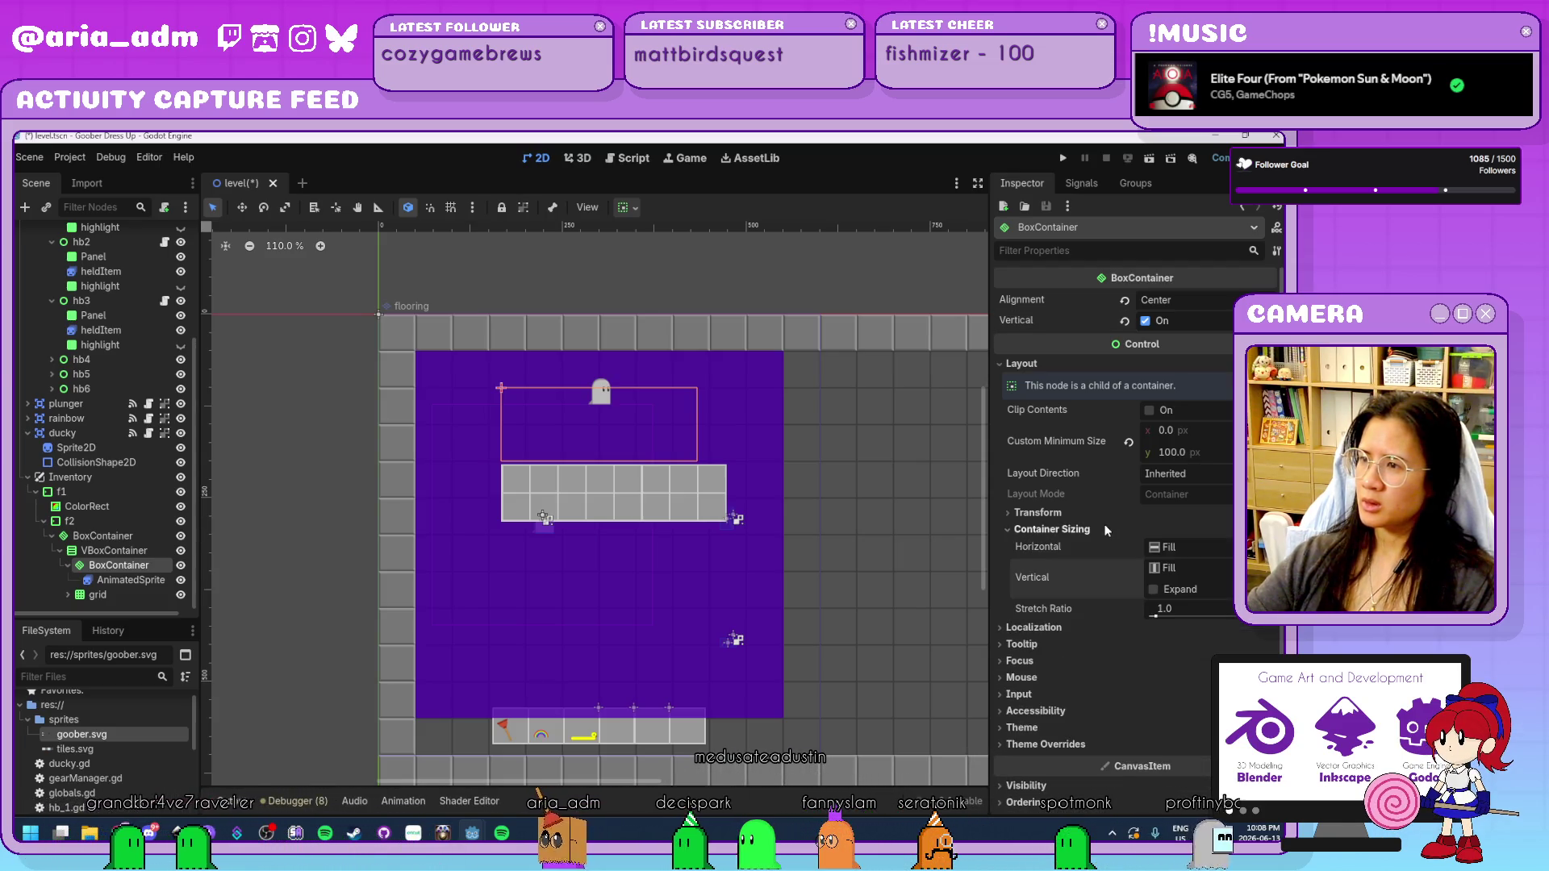
{"action": "left_click", "coordinate": [1192, 546]}
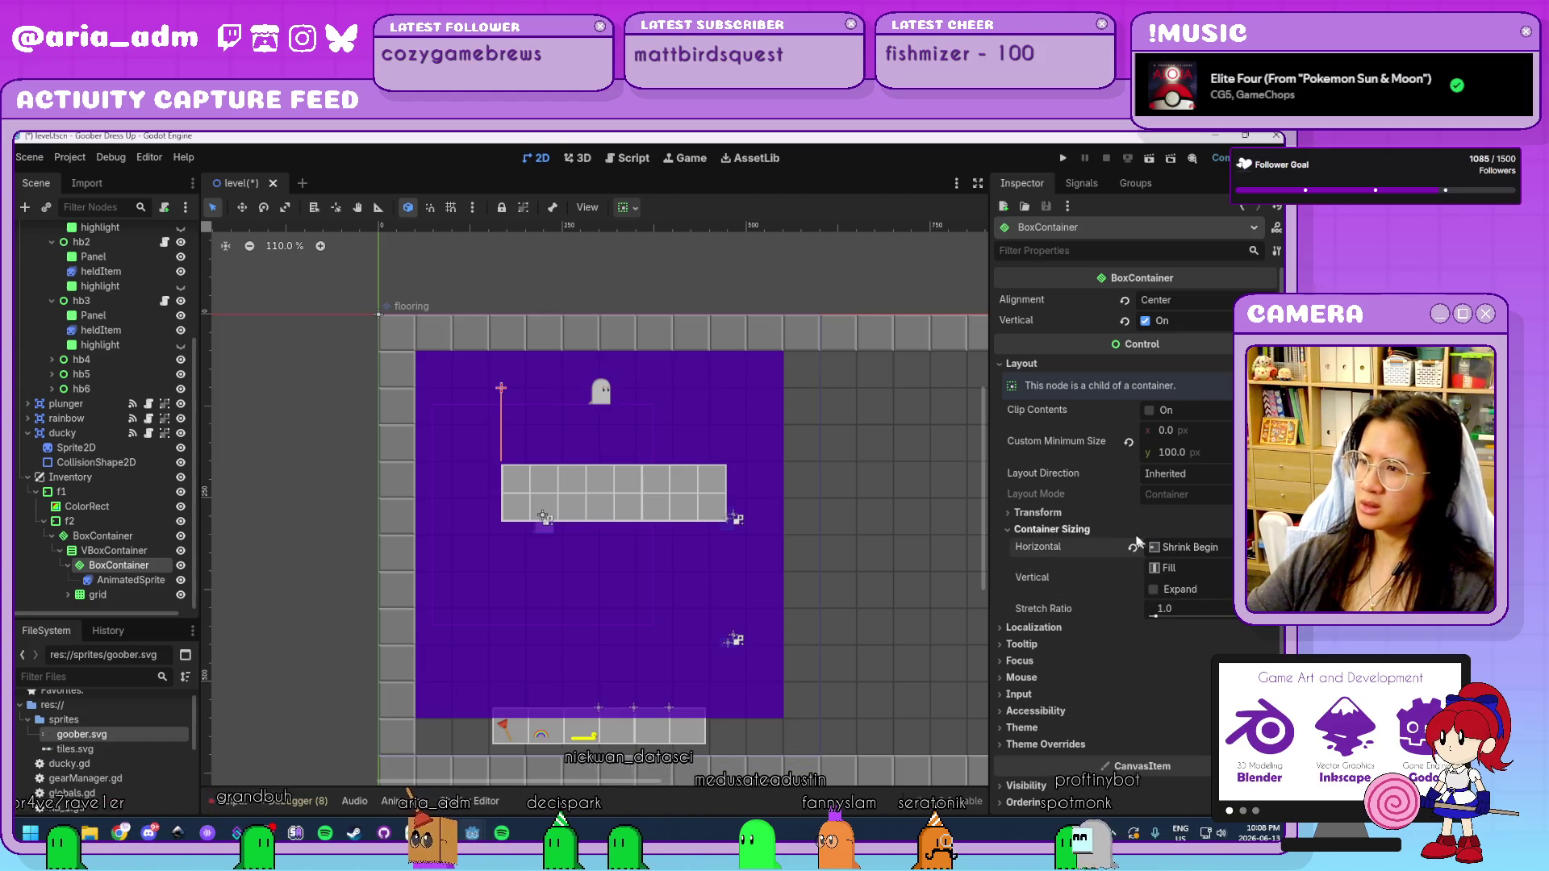
{"action": "left_click", "coordinate": [1139, 556]}
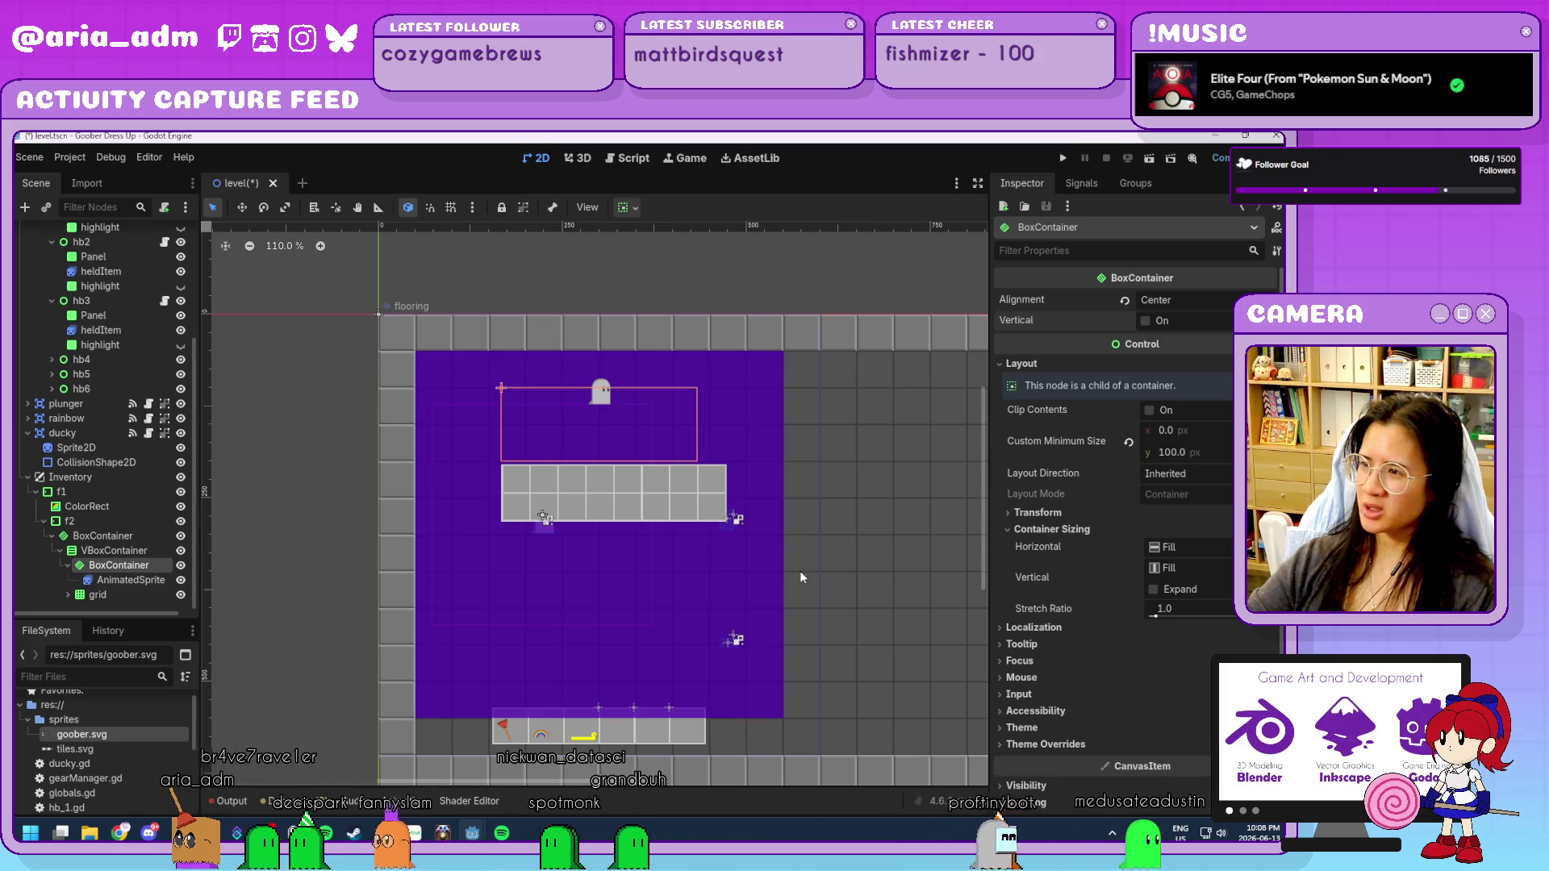
Set the ghost AnimatedSprite's Offset y to 25.
{"action": "left_click", "coordinate": [129, 580]}
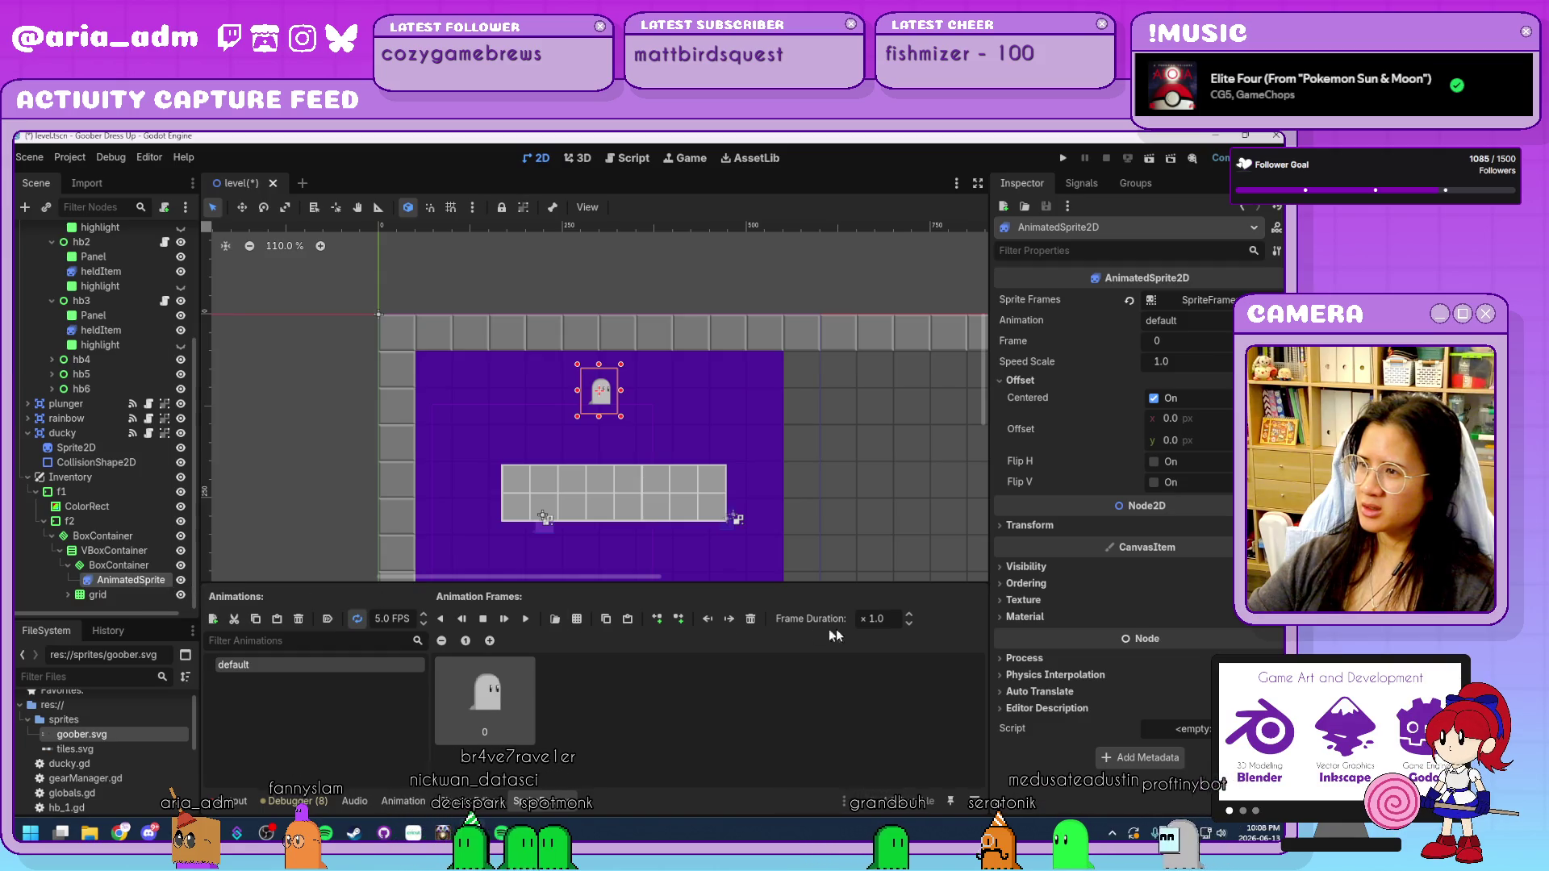
{"action": "mouse_move", "coordinate": [1174, 439]}
{"action": "left_mouse_down"}
{"action": "mouse_move", "coordinate": [1198, 439]}
{"action": "mouse_move", "coordinate": [1160, 446]}
{"action": "left_mouse_up"}
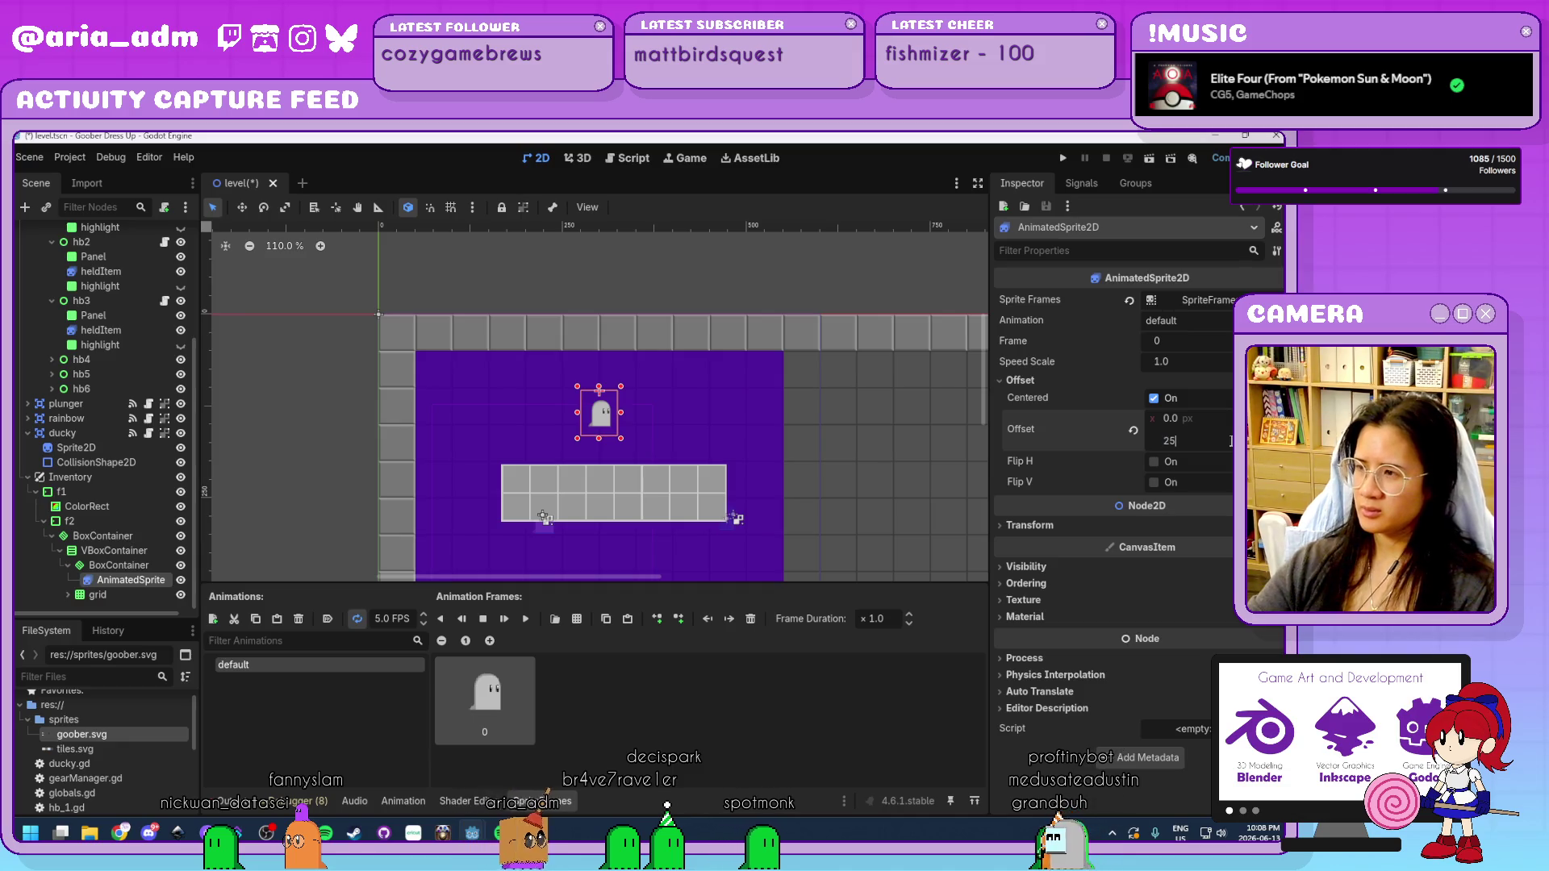
{"action": "key", "text": "Return"}
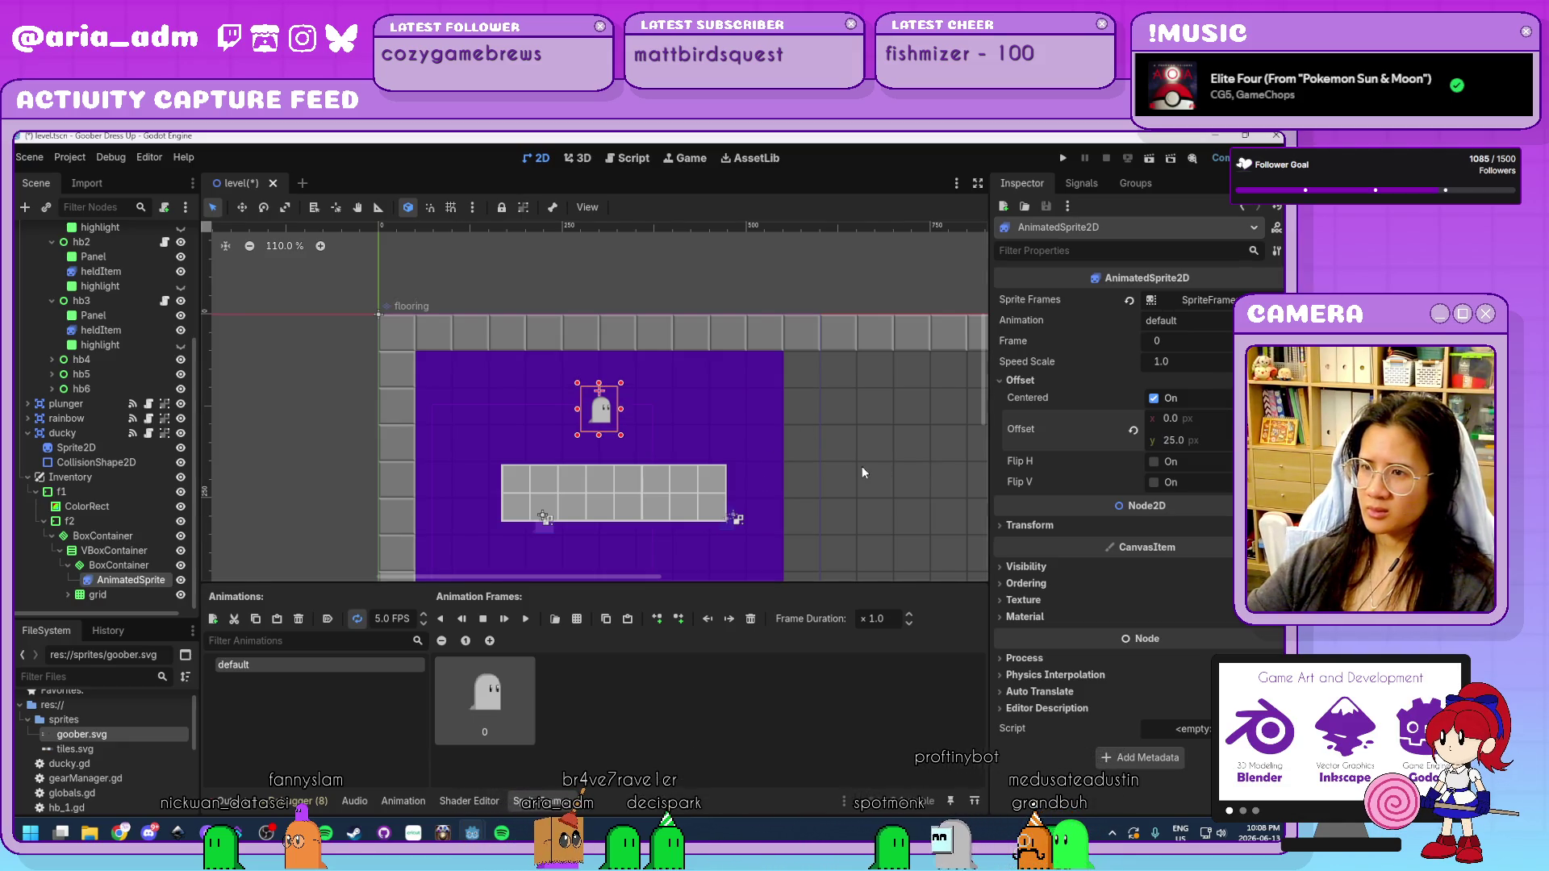
Delete grid slots item2 through item16, leaving only item1.
{"action": "left_click", "coordinate": [101, 536]}
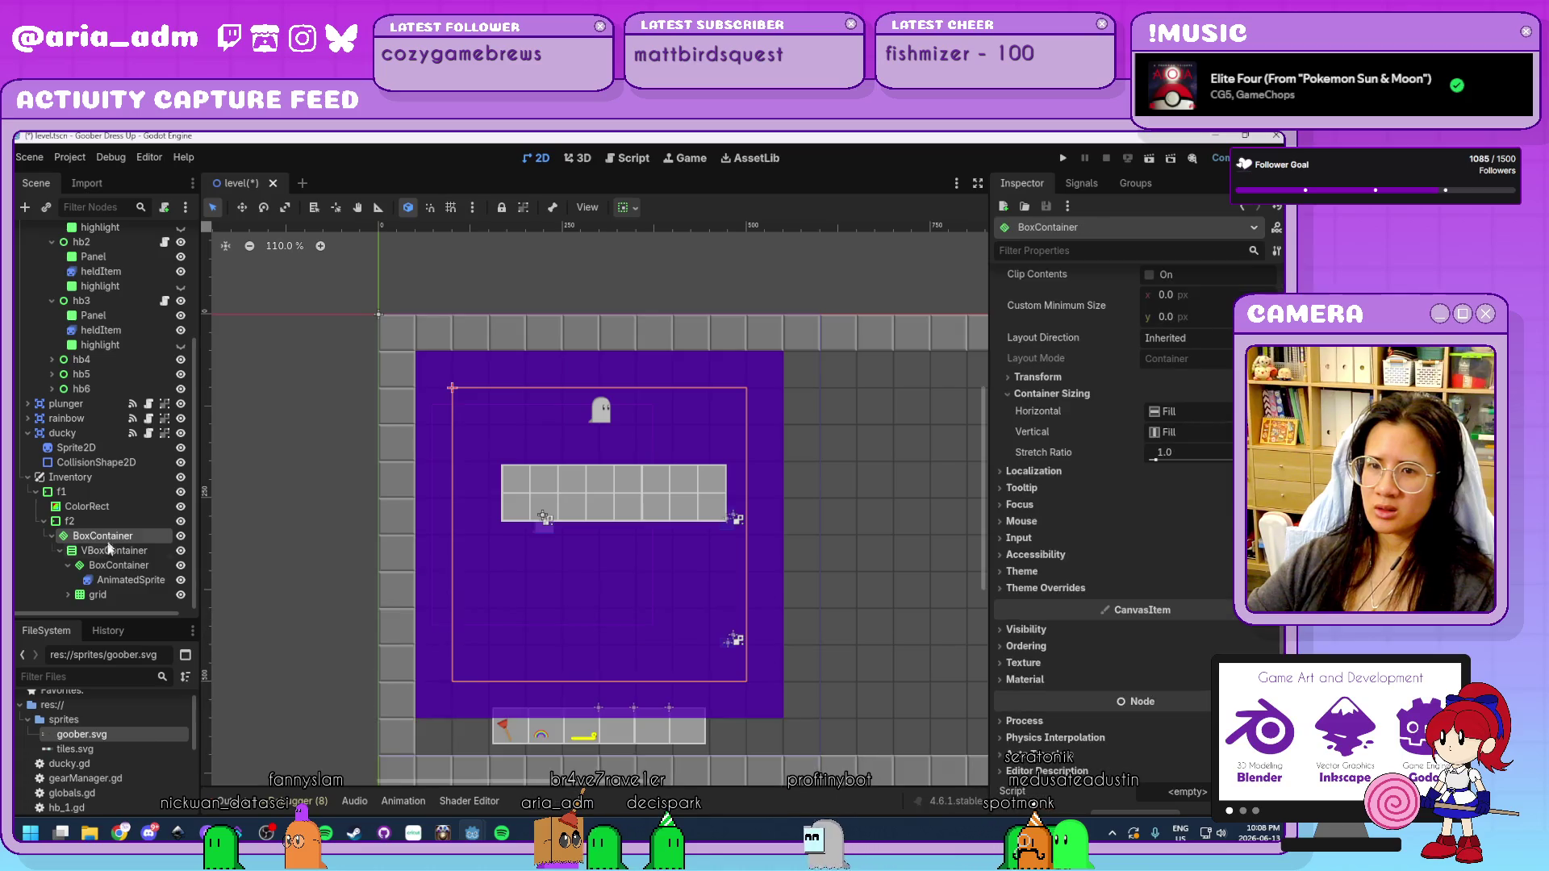
{"action": "left_click", "coordinate": [100, 597]}
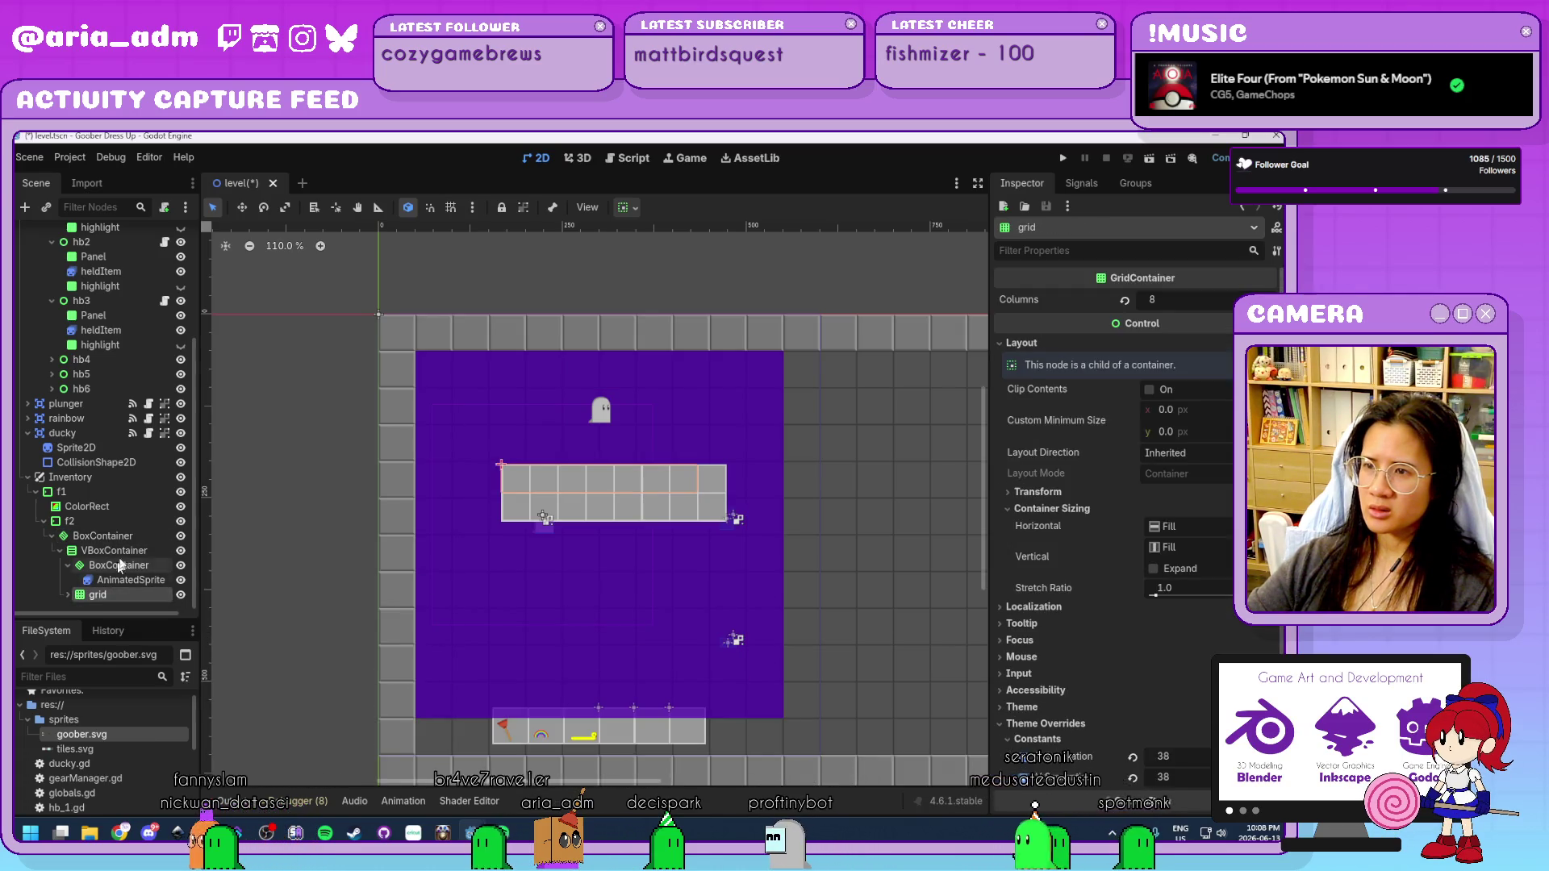
{"action": "scroll", "coordinate": [129, 554], "scroll_direction": "down", "scroll_amount": 5}
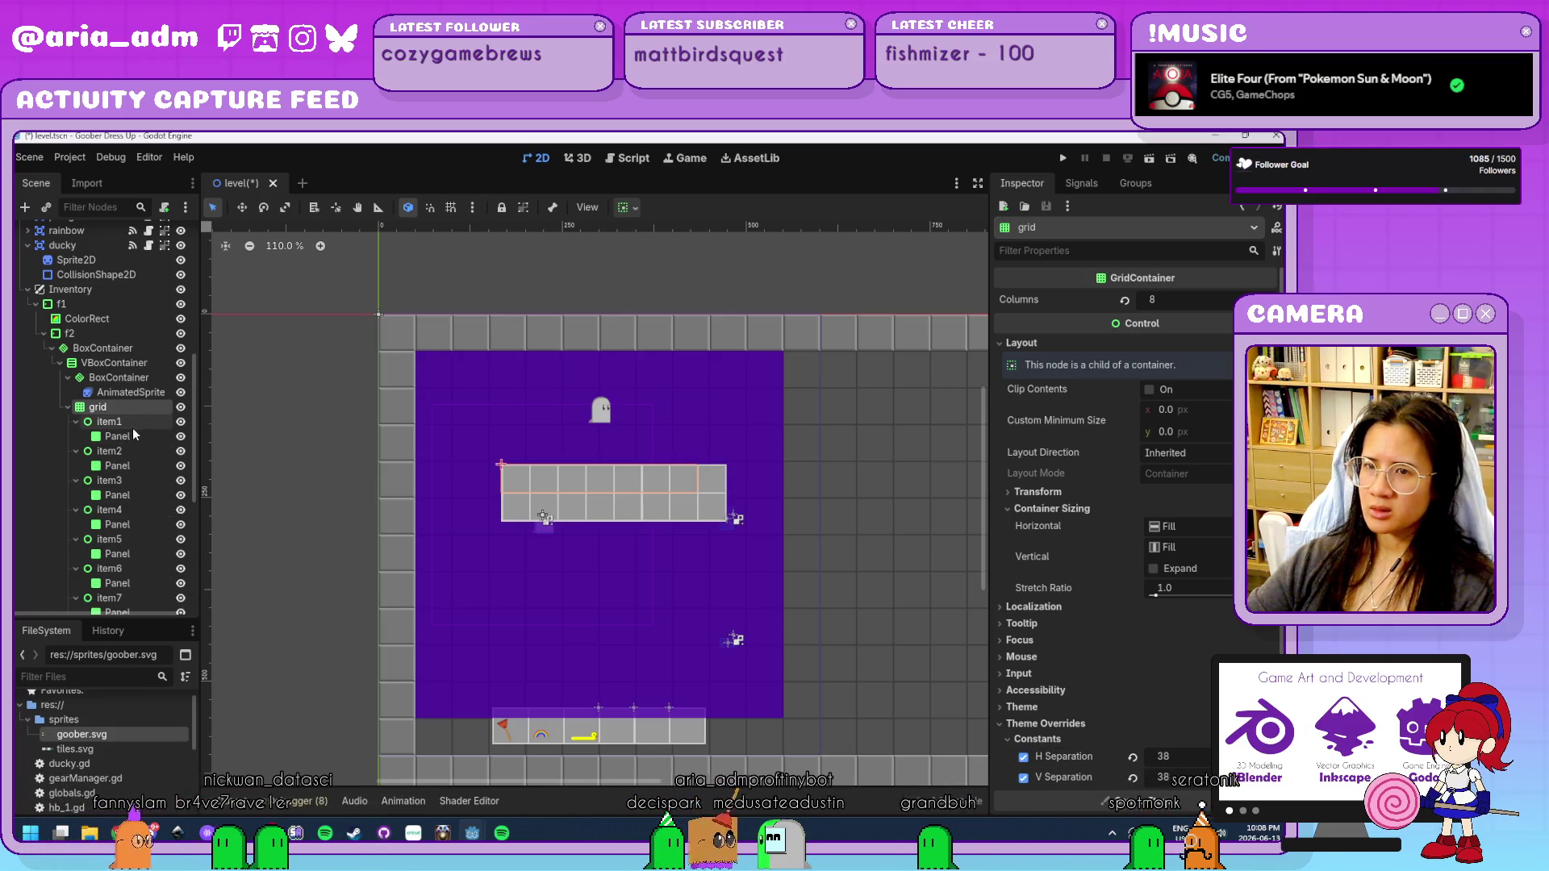
{"action": "scroll", "coordinate": [133, 437], "scroll_direction": "down", "scroll_amount": 3}
{"action": "scroll", "coordinate": [132, 438], "scroll_direction": "up", "scroll_amount": 3}
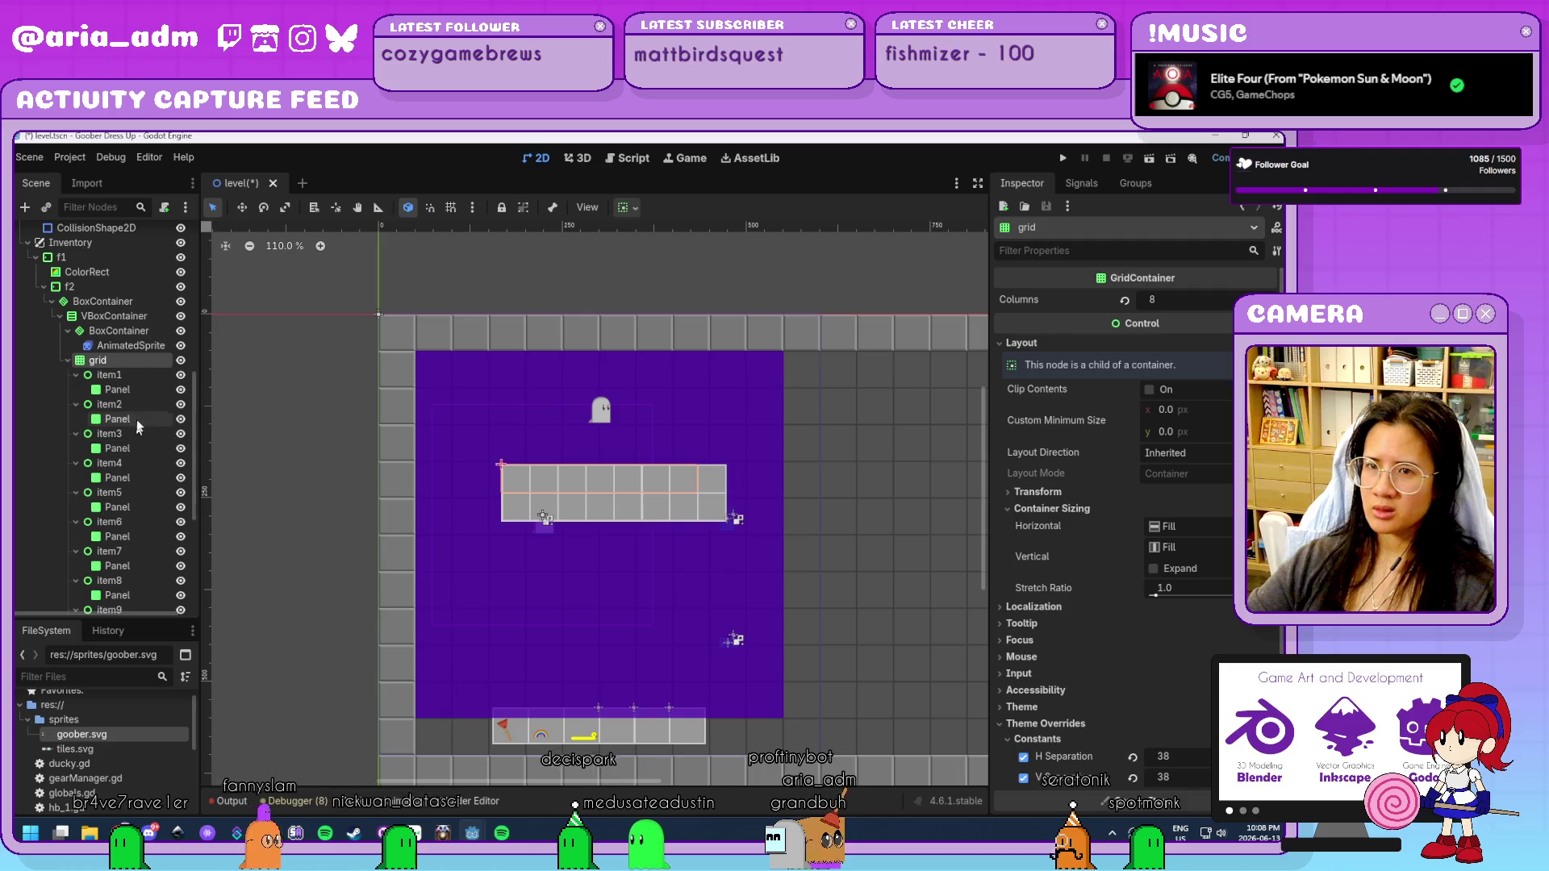
{"action": "left_click", "coordinate": [147, 429]}
{"action": "scroll", "coordinate": [145, 480], "scroll_direction": "down", "scroll_amount": 8}
{"action": "left_click", "coordinate": [125, 581], "text": "shift"}
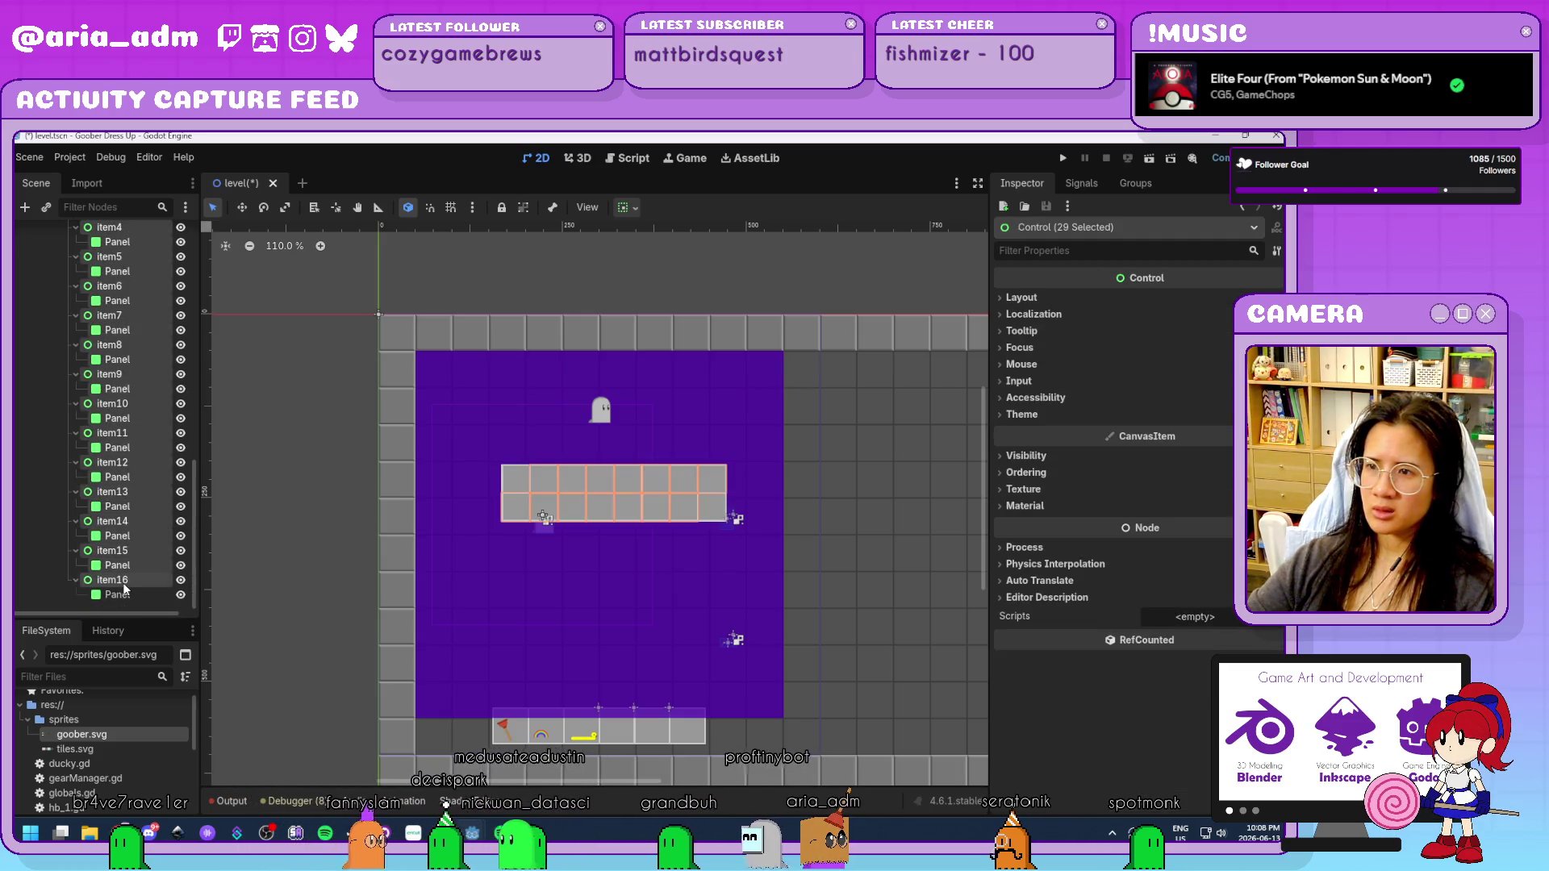
{"action": "key", "text": "Delete"}
{"action": "key", "text": "Return"}
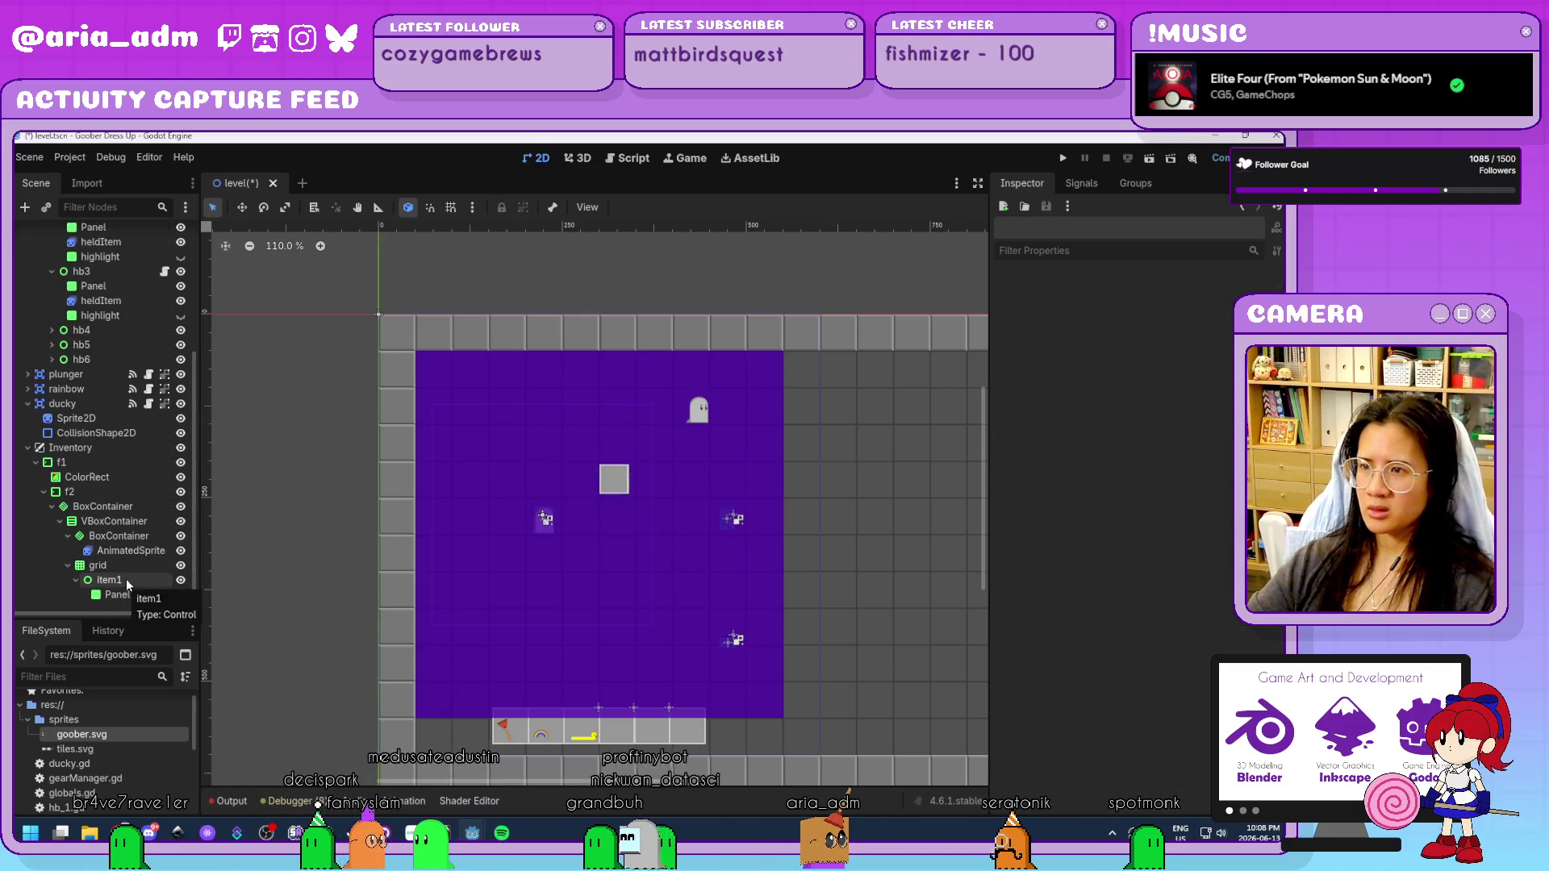
Resize item1's Panel to 50×50.
{"action": "left_click", "coordinate": [123, 578]}
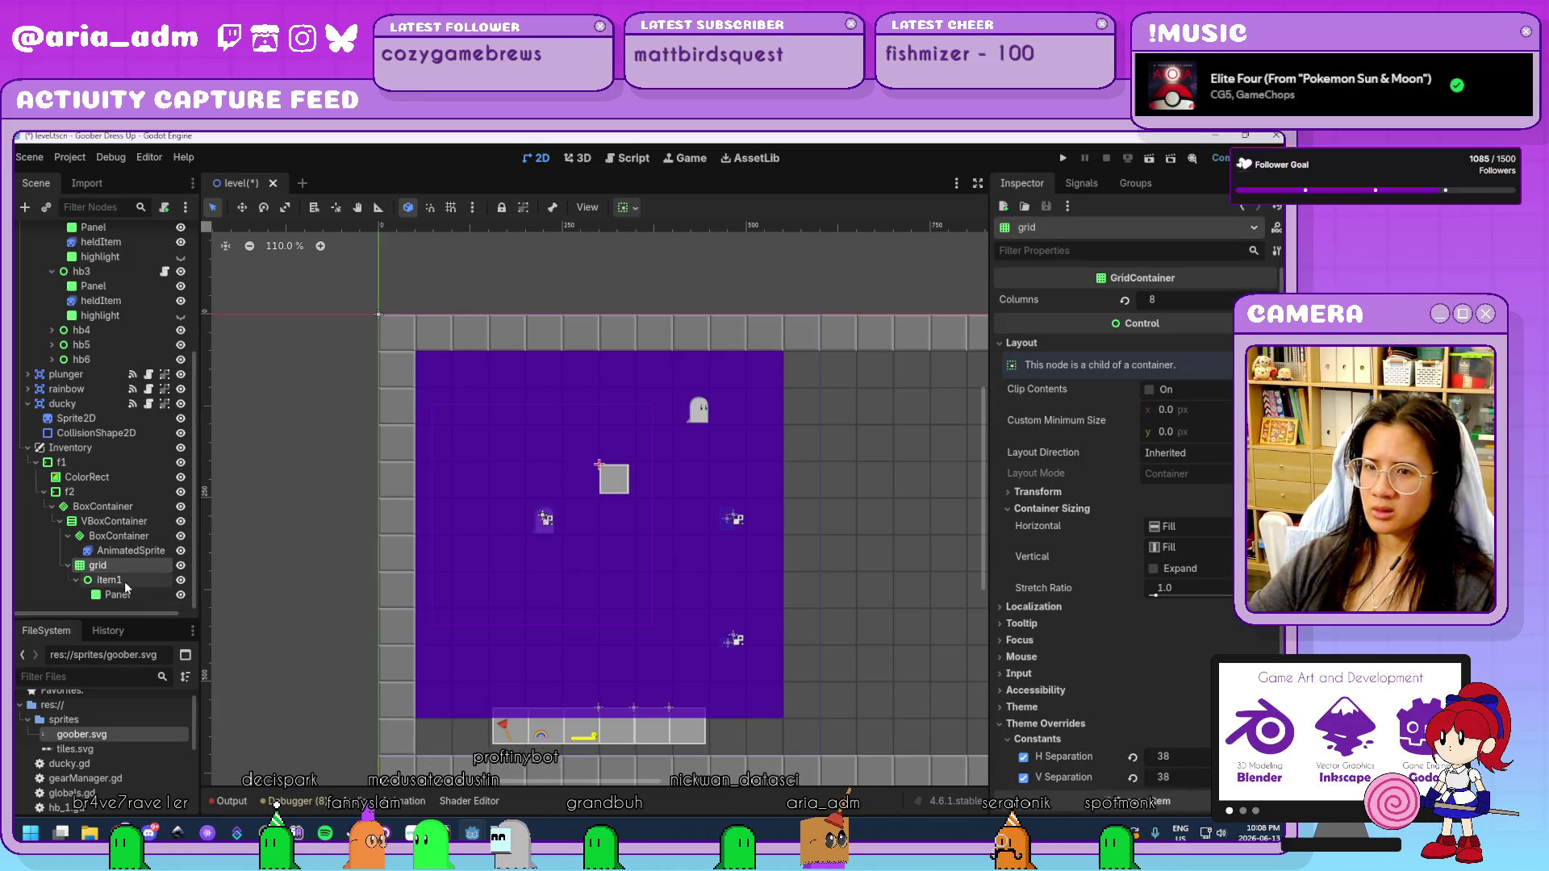
{"action": "left_click", "coordinate": [134, 597]}
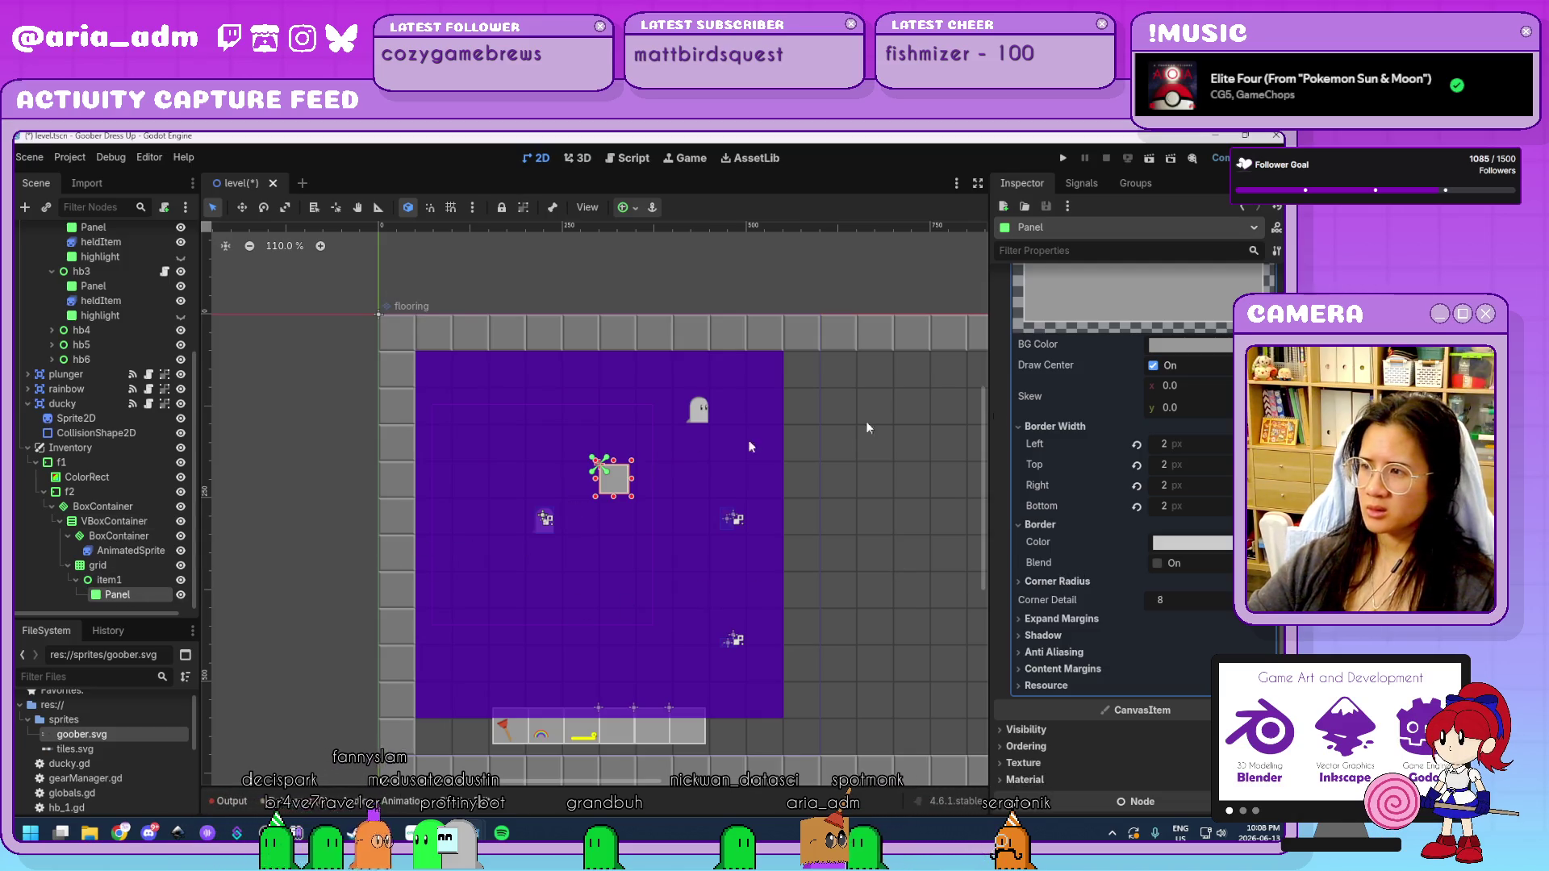
{"action": "scroll", "coordinate": [1060, 526], "scroll_direction": "down", "scroll_amount": 3}
{"action": "scroll", "coordinate": [1058, 592], "scroll_direction": "up", "scroll_amount": 9}
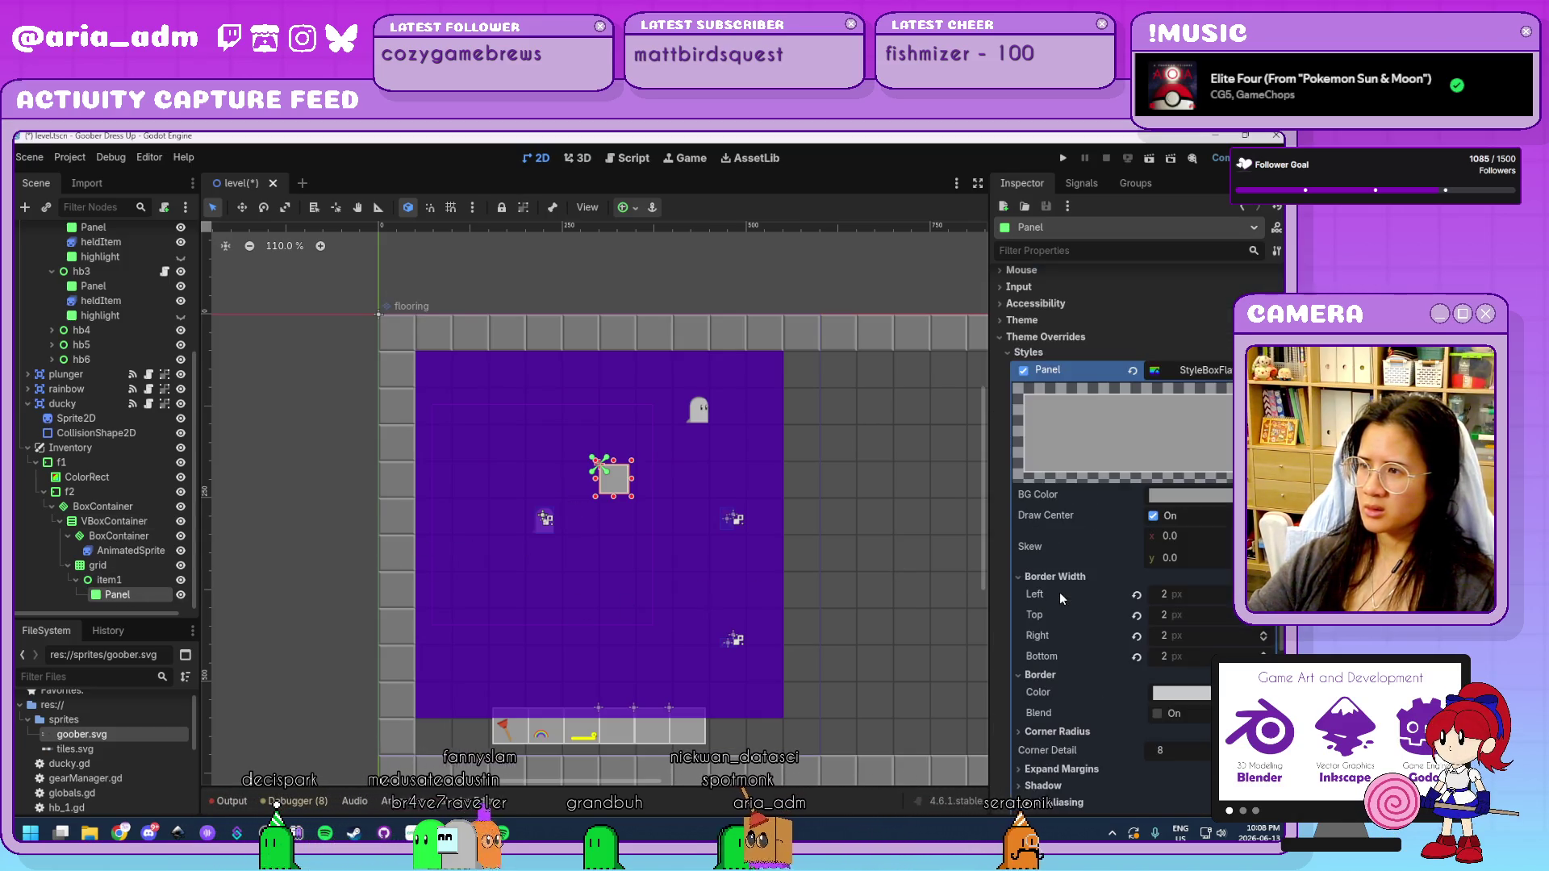
{"action": "left_click", "coordinate": [1061, 300]}
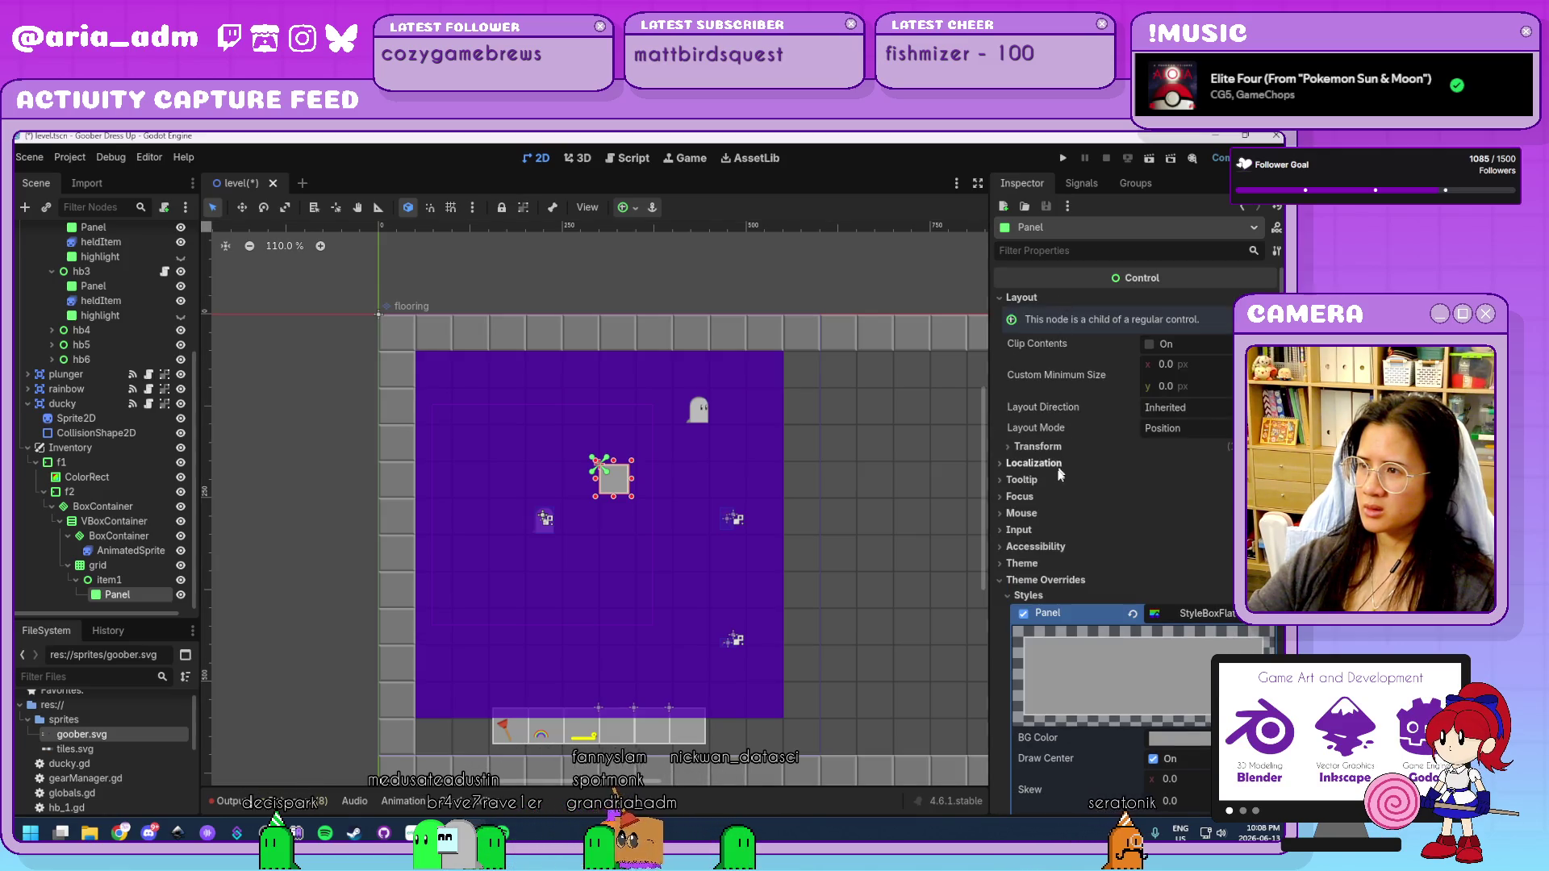
{"action": "left_click", "coordinate": [1065, 444]}
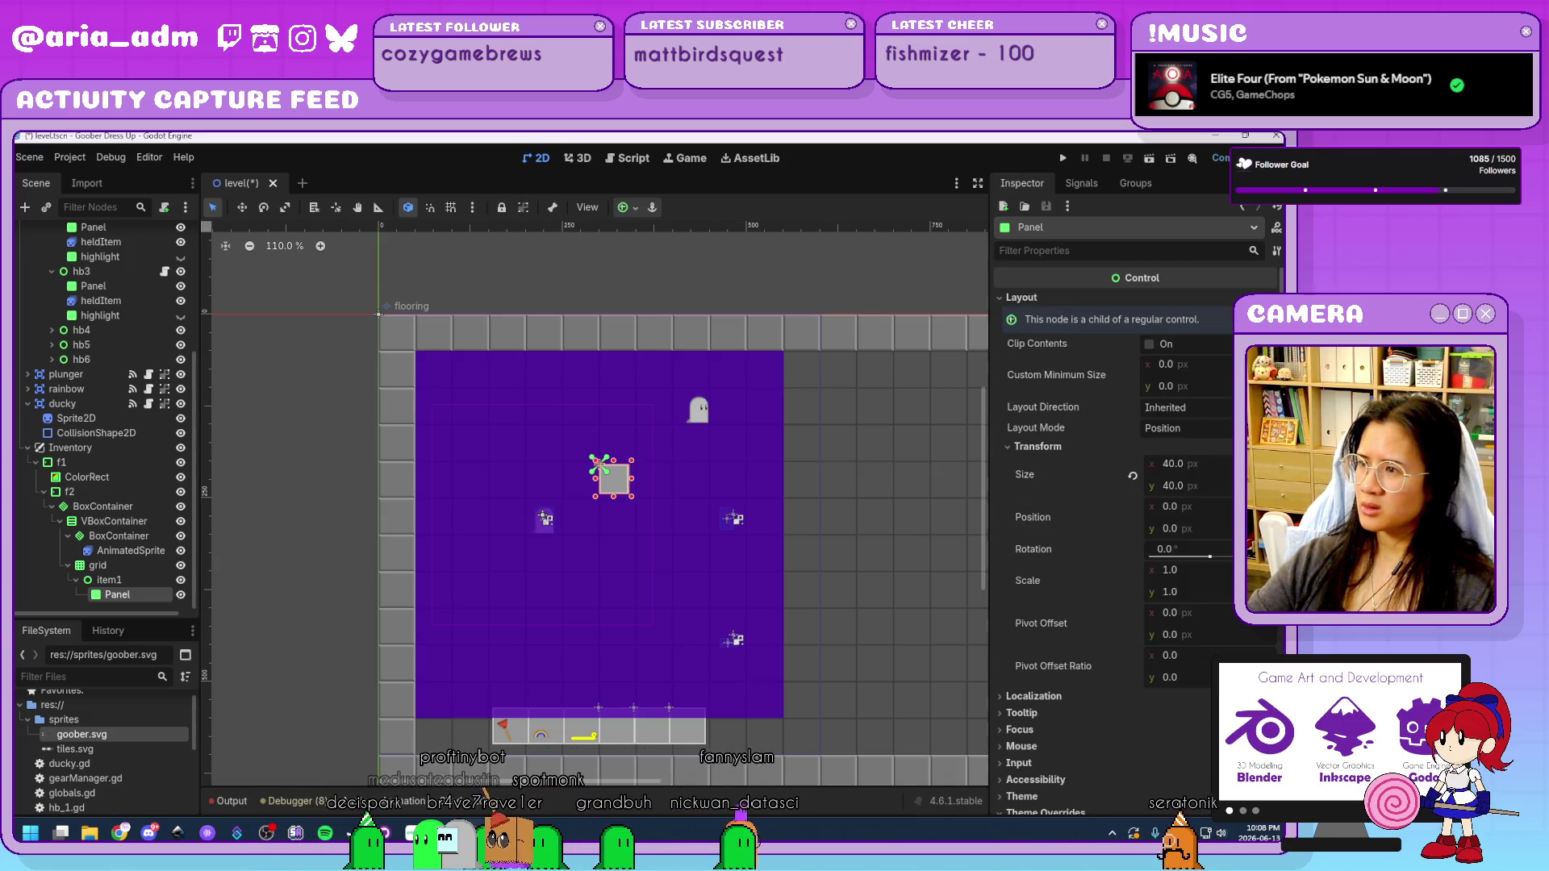
{"action": "left_click", "coordinate": [1178, 464]}
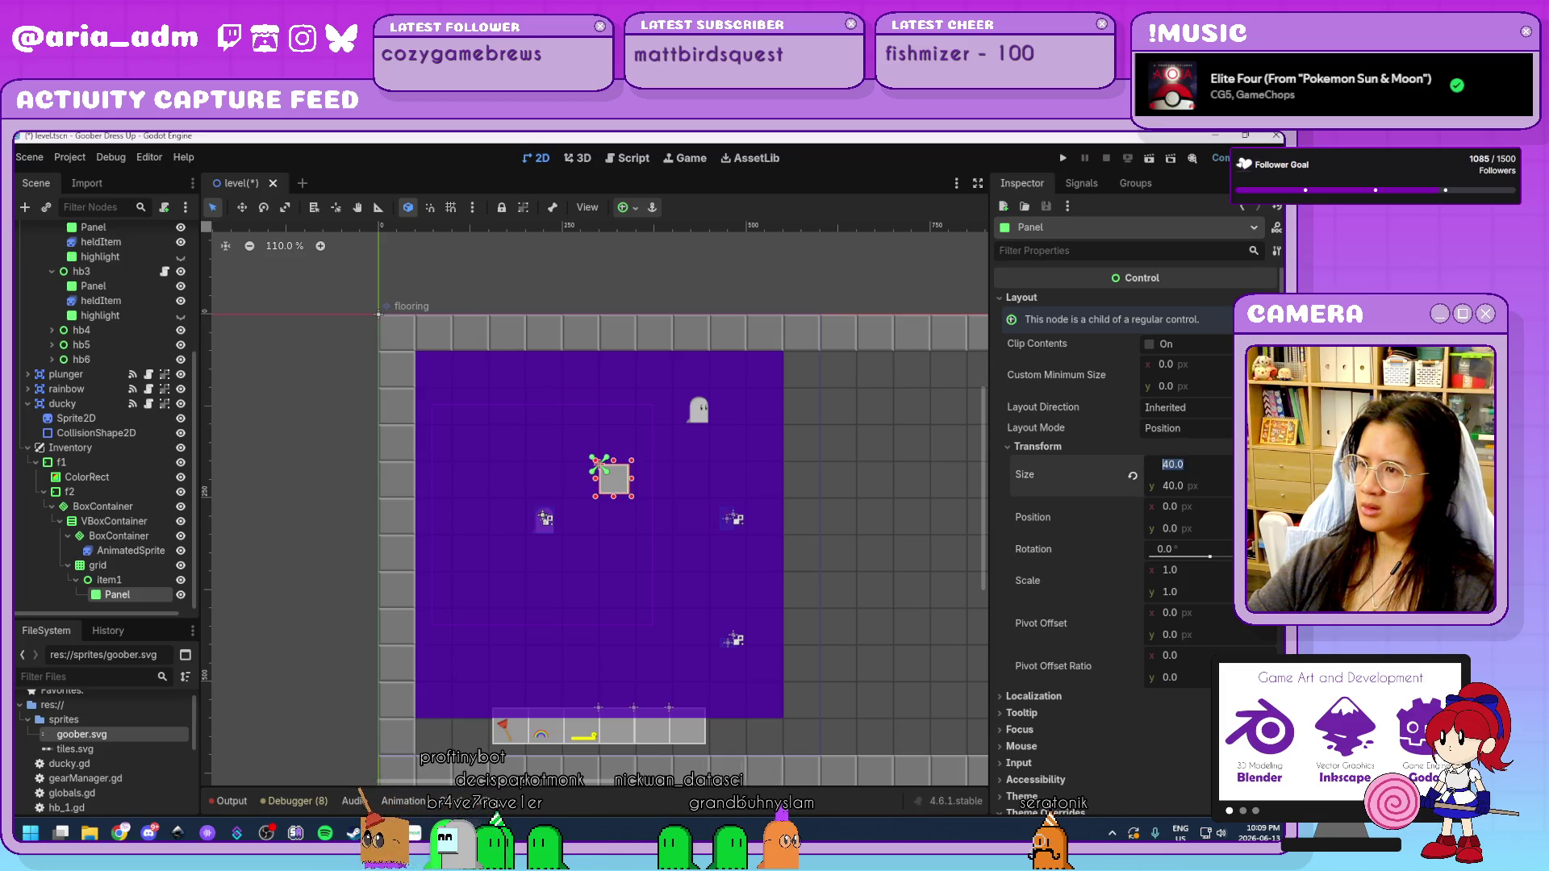
{"action": "type", "text": "50"}
{"action": "key", "text": "Tab"}
{"action": "type", "text": "50"}
{"action": "key", "text": "Return"}
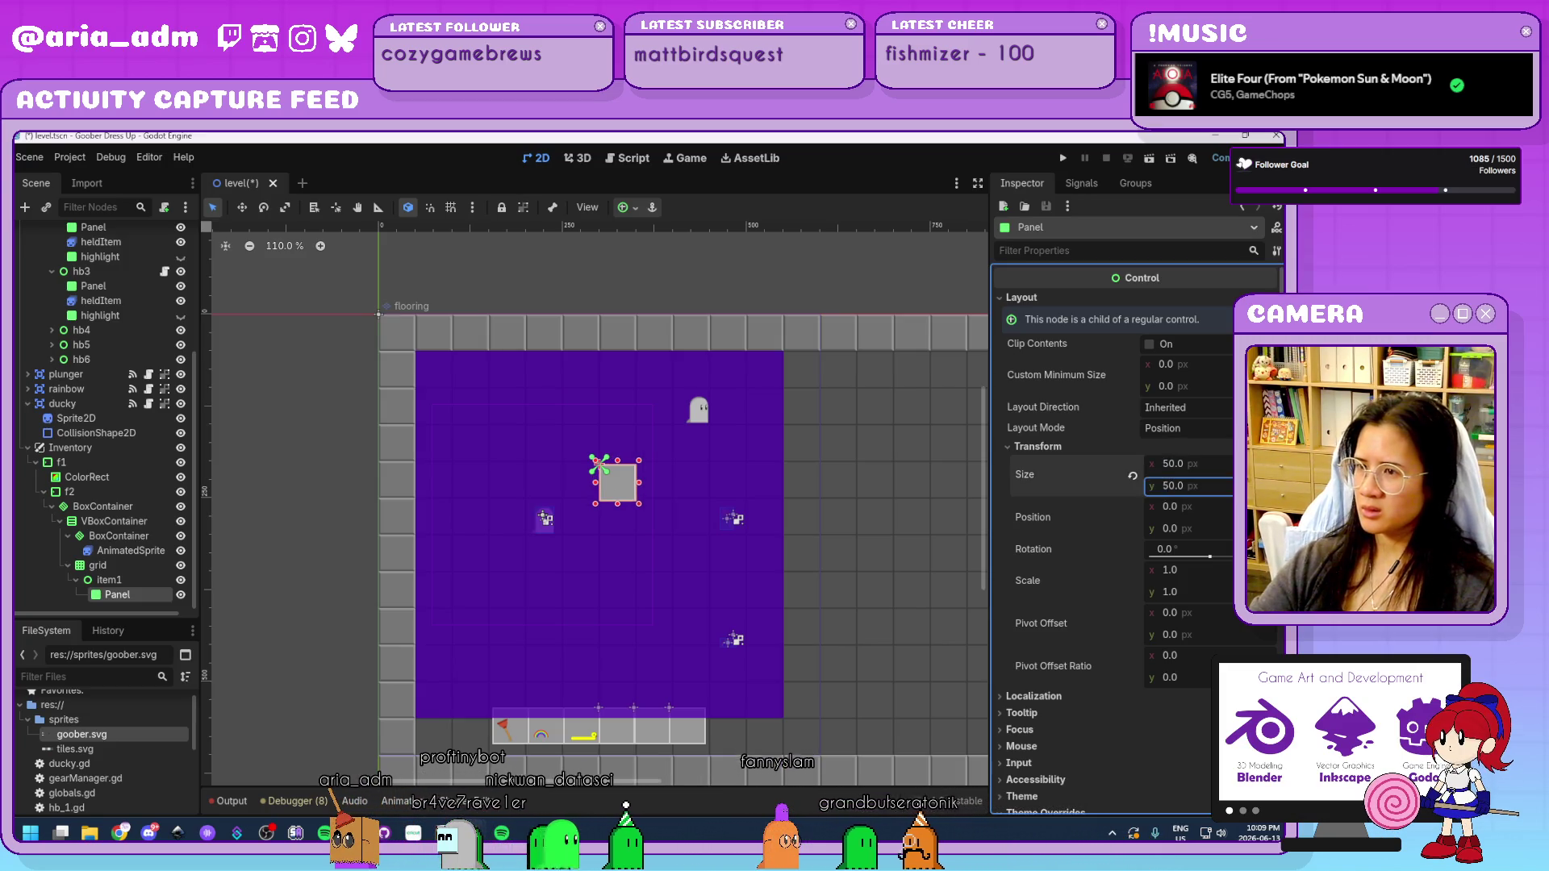
Duplicate item1 to refill the grid with 16 slots.
{"action": "left_click", "coordinate": [125, 566]}
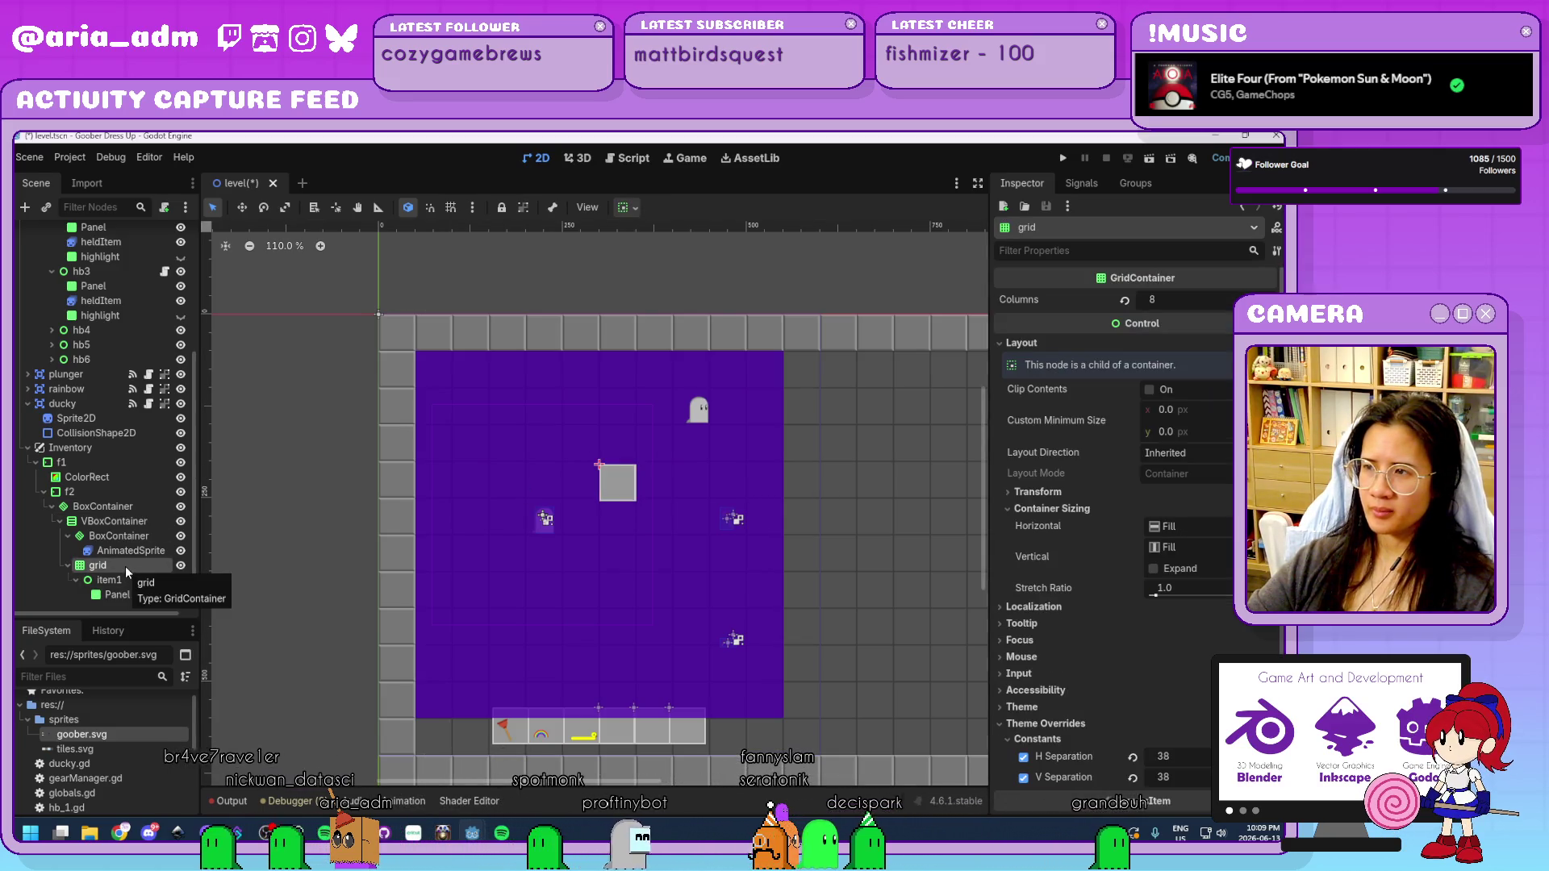
{"action": "left_click", "coordinate": [131, 581]}
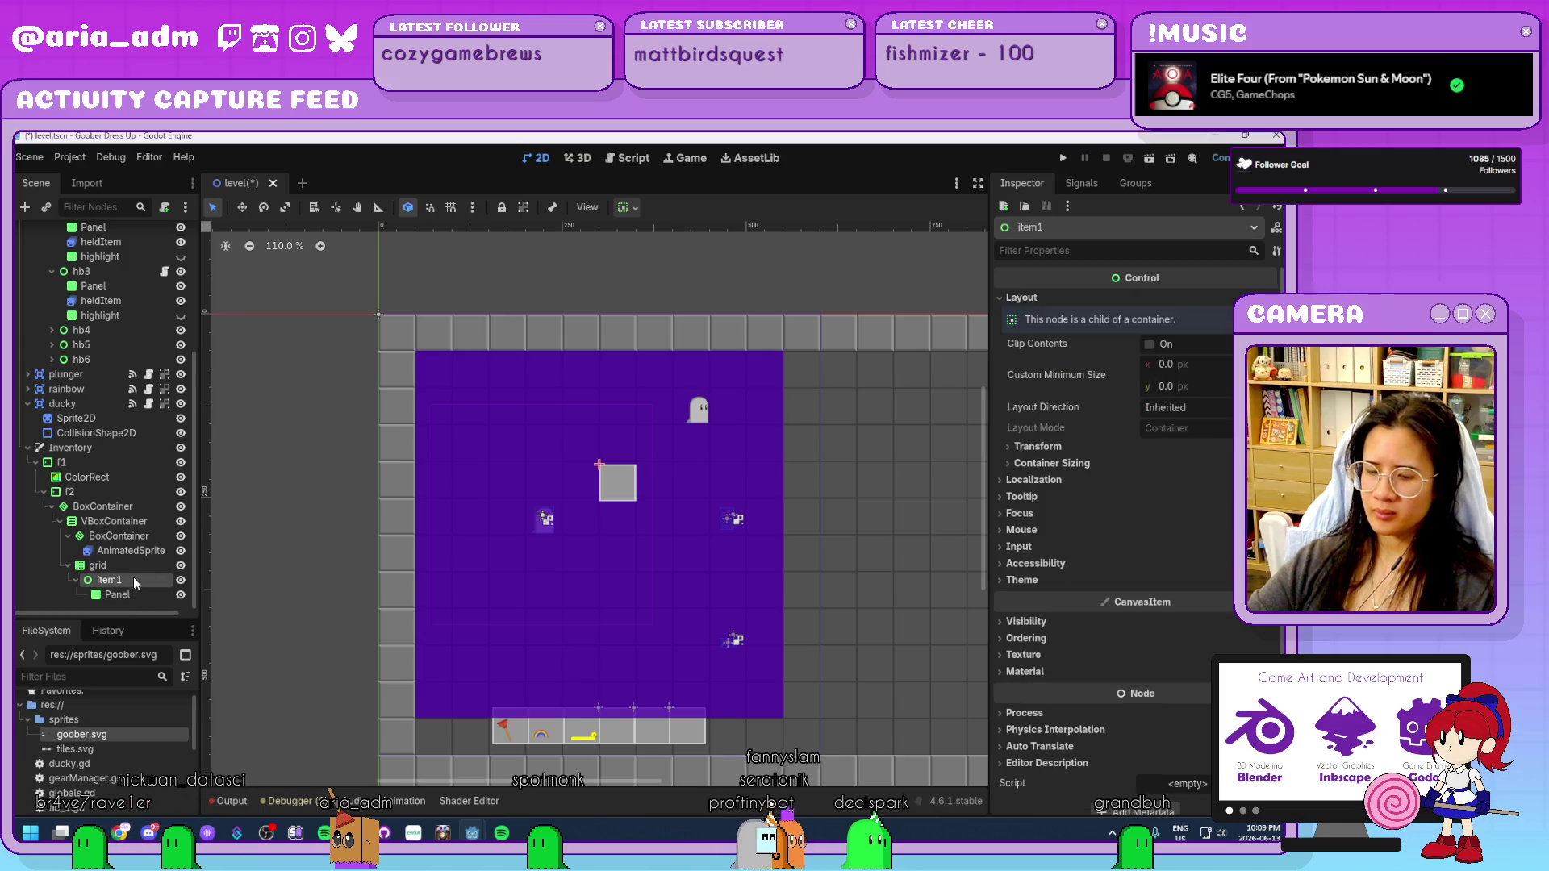
{"action": "key", "text": "ctrl+d"}
{"action": "key", "text": "ctrl+d"}
{"action": "key", "text": "ctrl+d"}
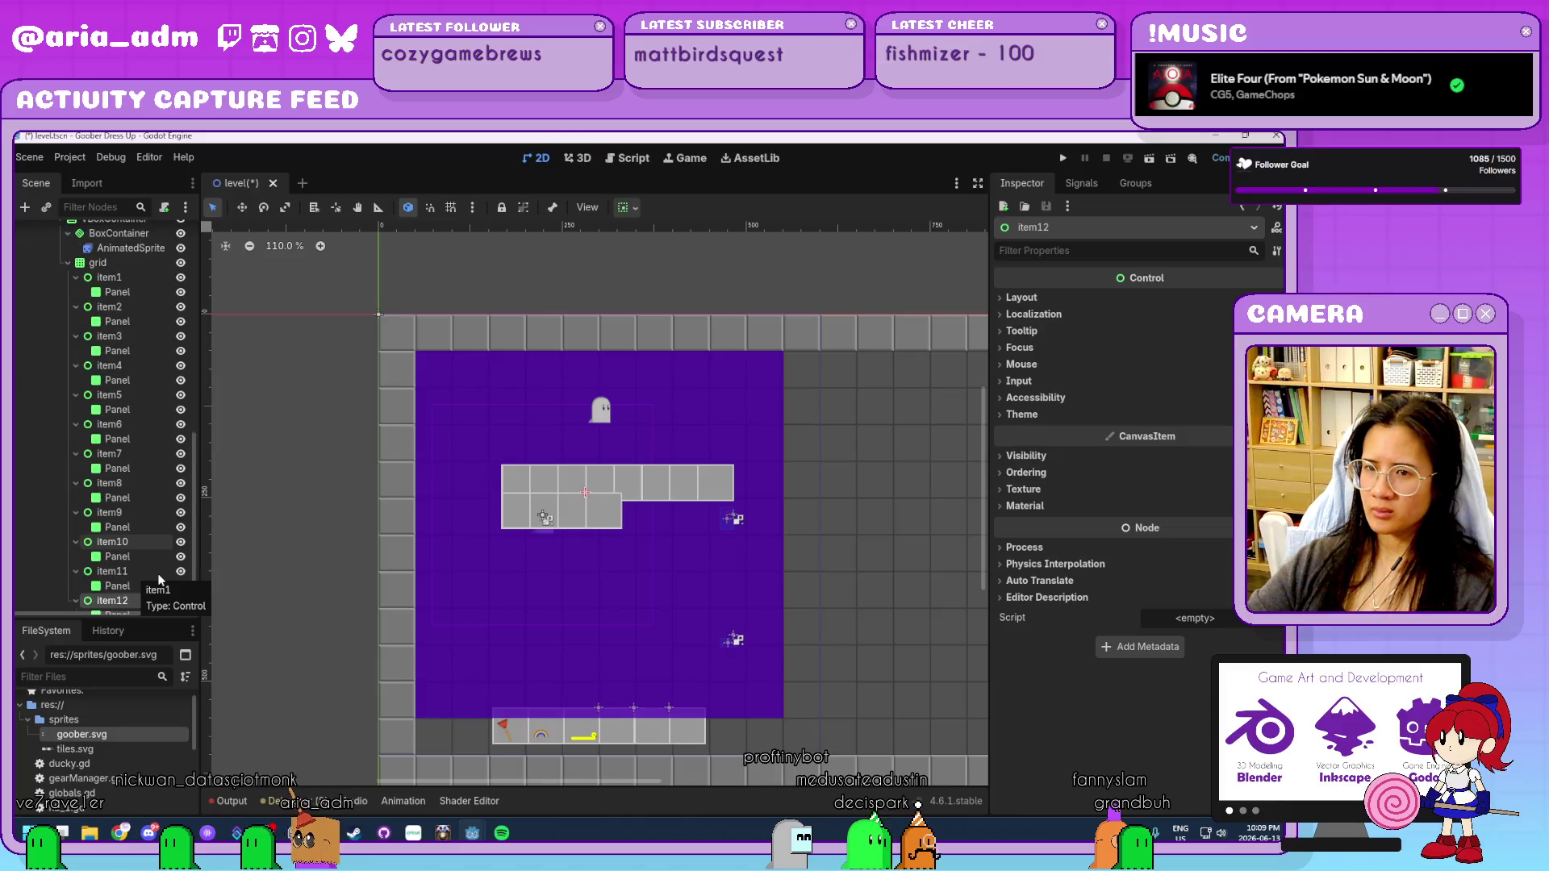
{"action": "key", "text": "ctrl+d"}
{"action": "key", "text": "ctrl+d"}
{"action": "key", "text": "ctrl+d"}
Set the grid's horizontal and vertical separation to 50.
{"action": "scroll", "coordinate": [129, 568], "scroll_direction": "up", "scroll_amount": 5}
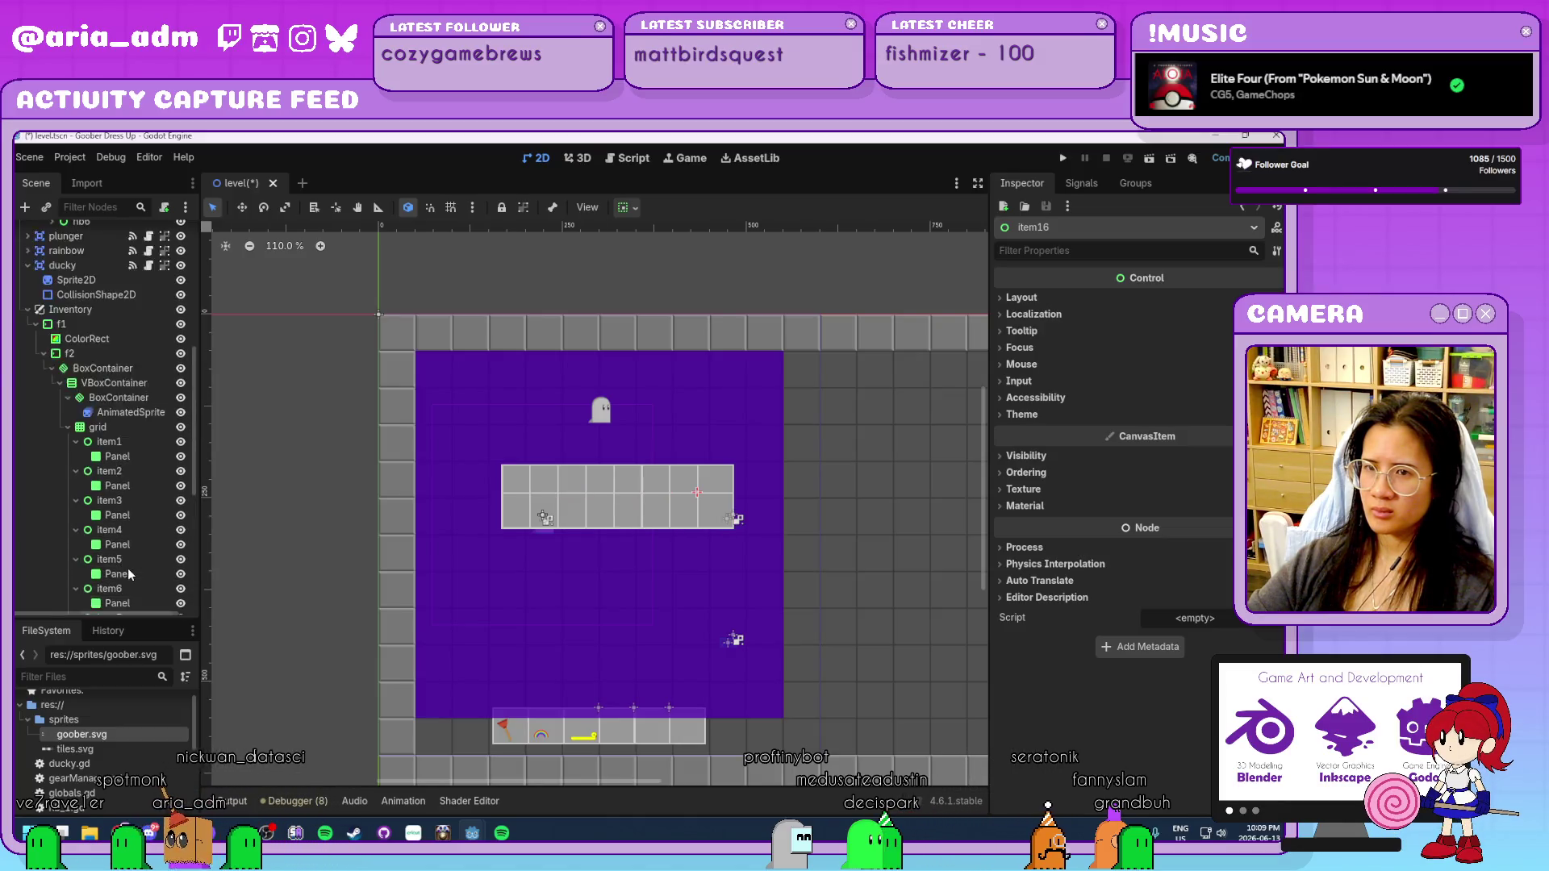
{"action": "scroll", "coordinate": [127, 568], "scroll_direction": "up", "scroll_amount": 2}
{"action": "left_click", "coordinate": [98, 474]}
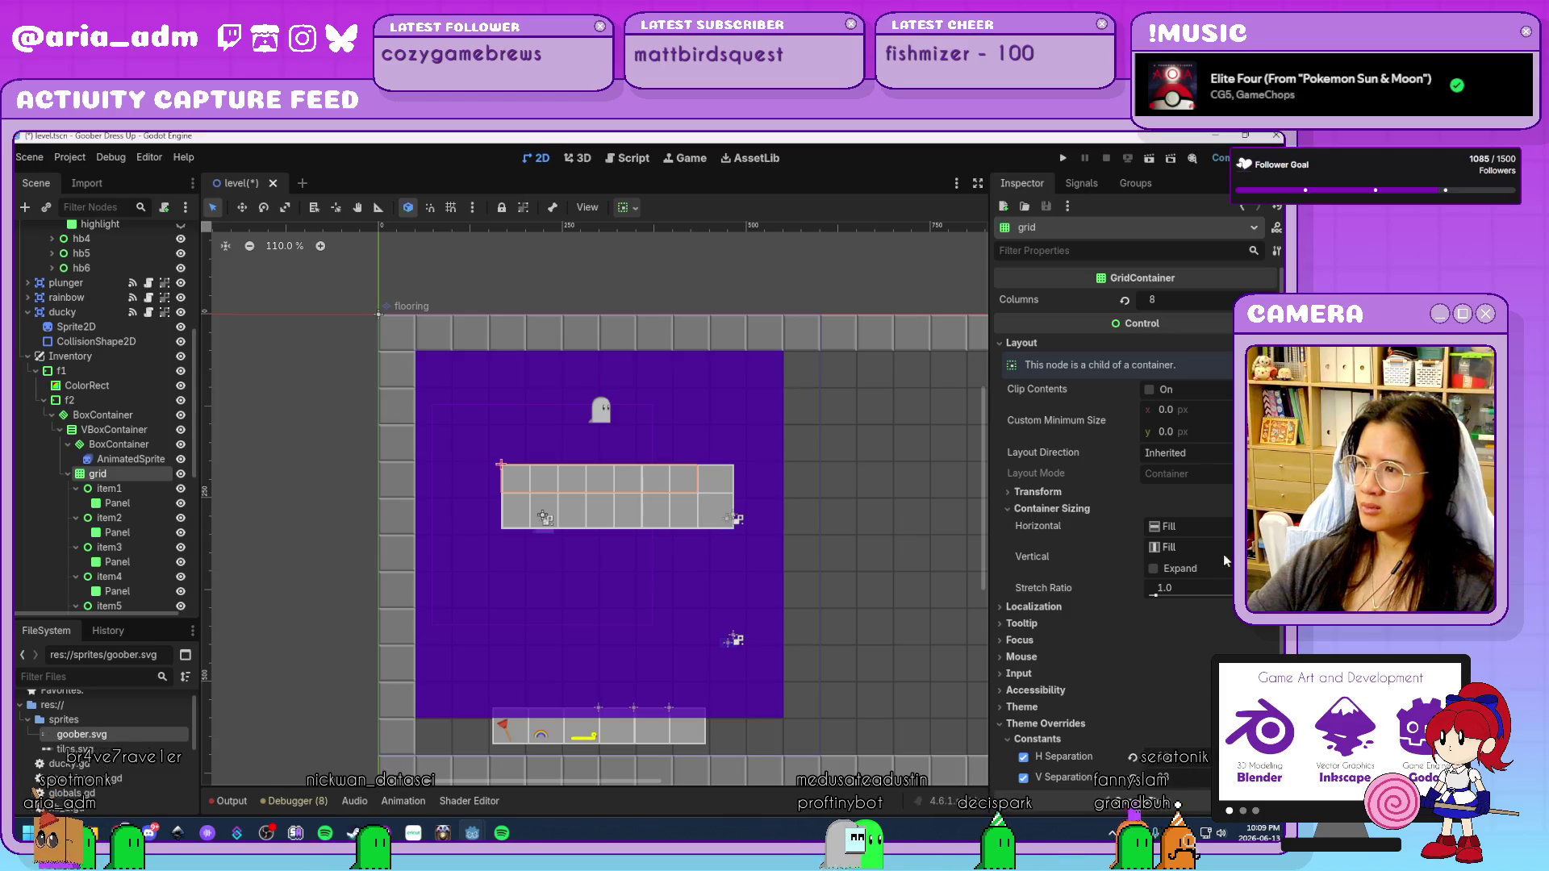
{"action": "scroll", "coordinate": [1225, 560], "scroll_direction": "down", "scroll_amount": 5}
{"action": "mouse_move", "coordinate": [1186, 553]}
{"action": "left_mouse_down"}
{"action": "mouse_move", "coordinate": [1228, 554]}
{"action": "mouse_move", "coordinate": [1194, 574]}
{"action": "mouse_move", "coordinate": [1213, 574]}
{"action": "left_mouse_up"}
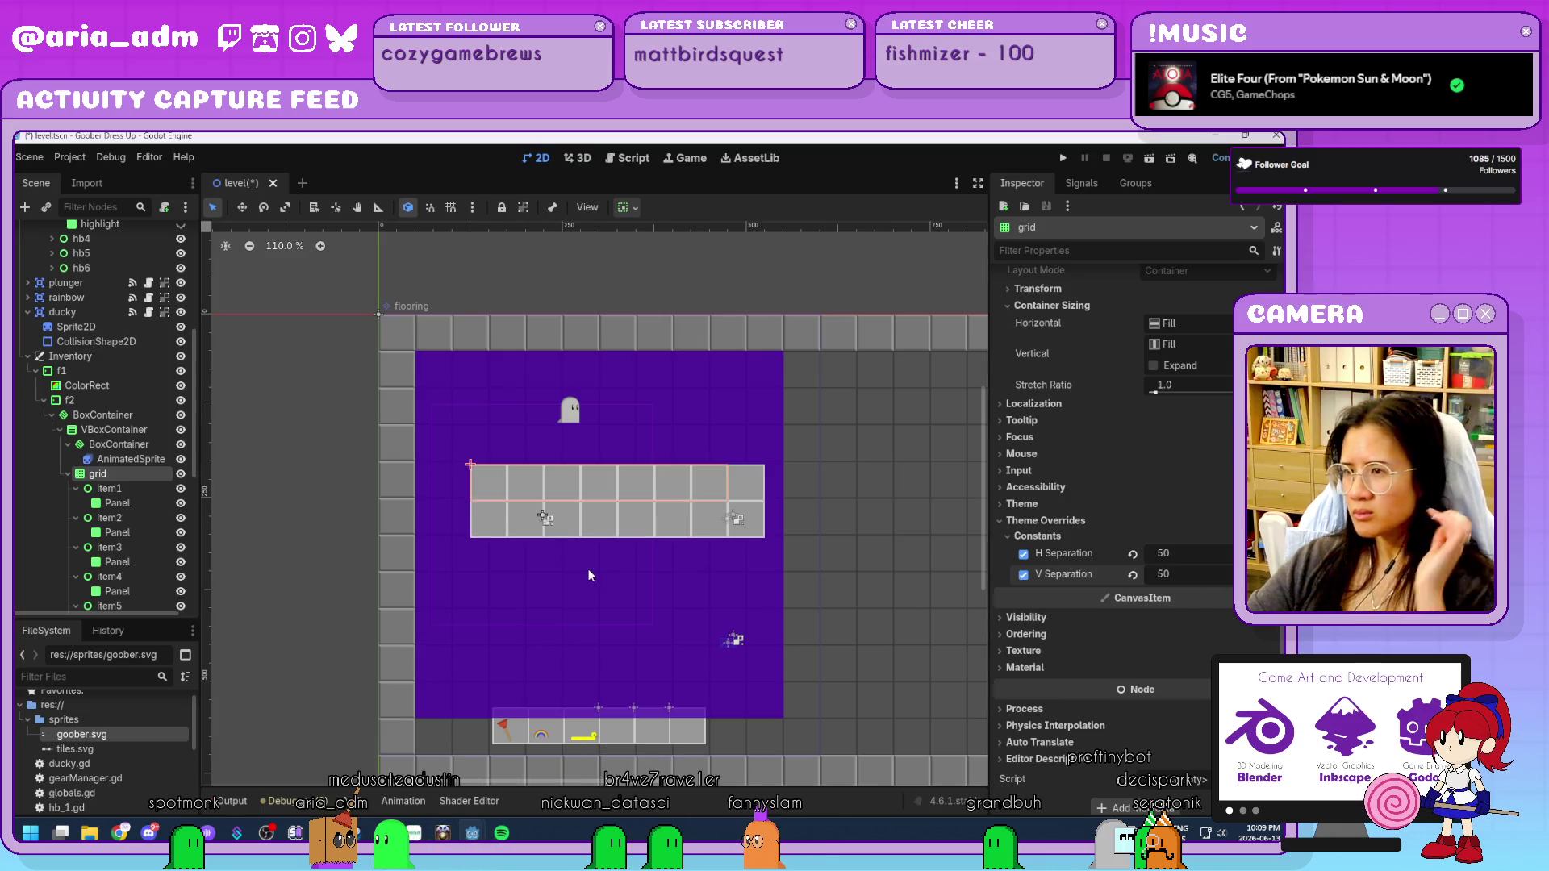
{"action": "left_click", "coordinate": [873, 579]}
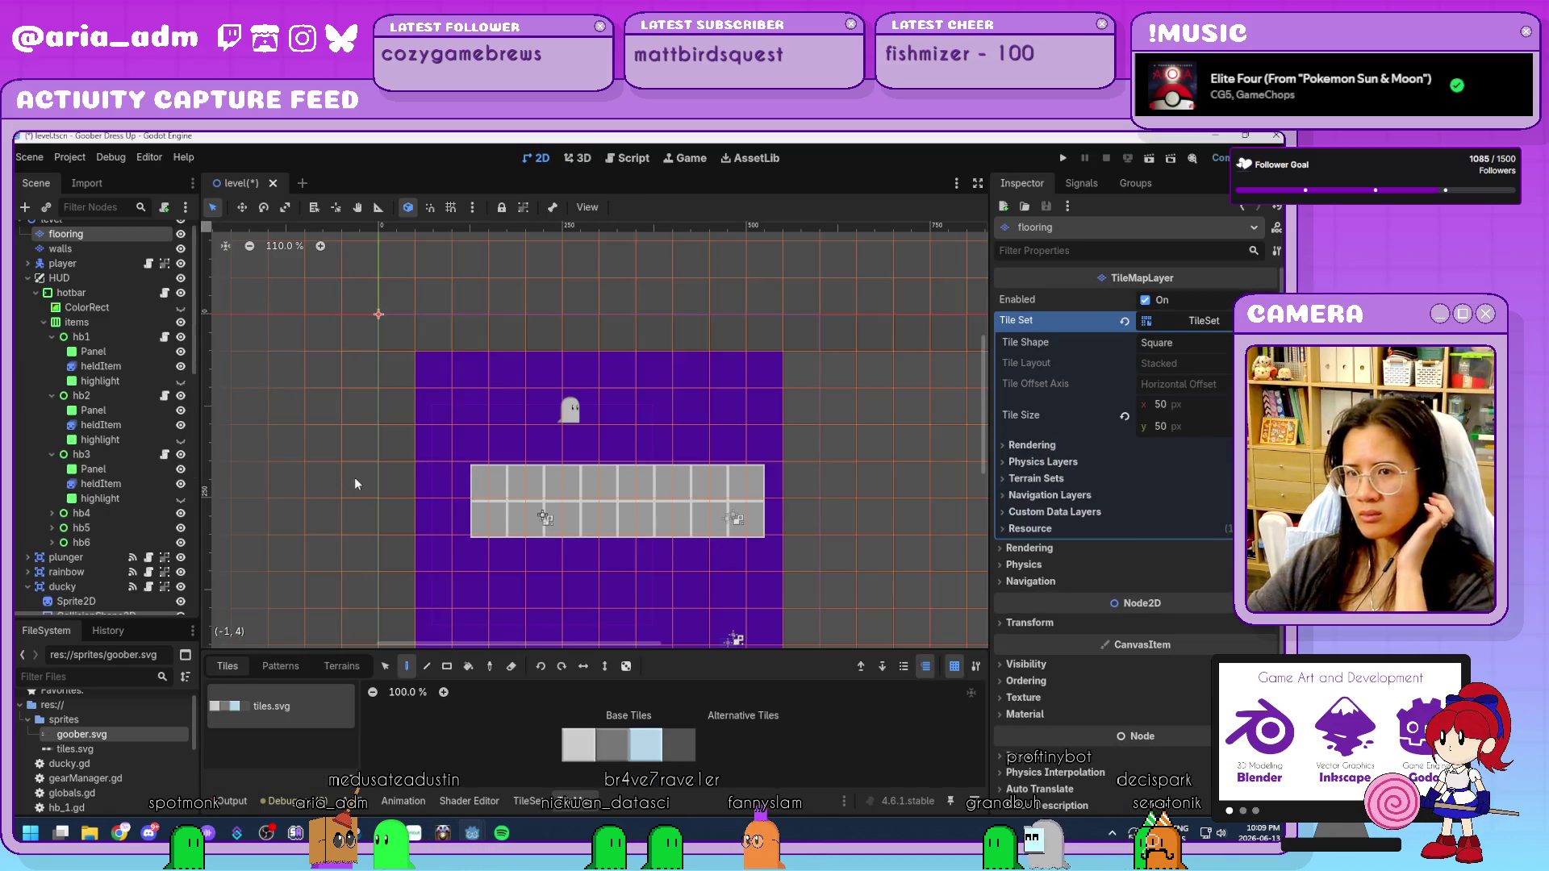
Select the flooring and walls TileMapLayers in the Scene dock.
{"action": "left_click", "coordinate": [98, 487]}
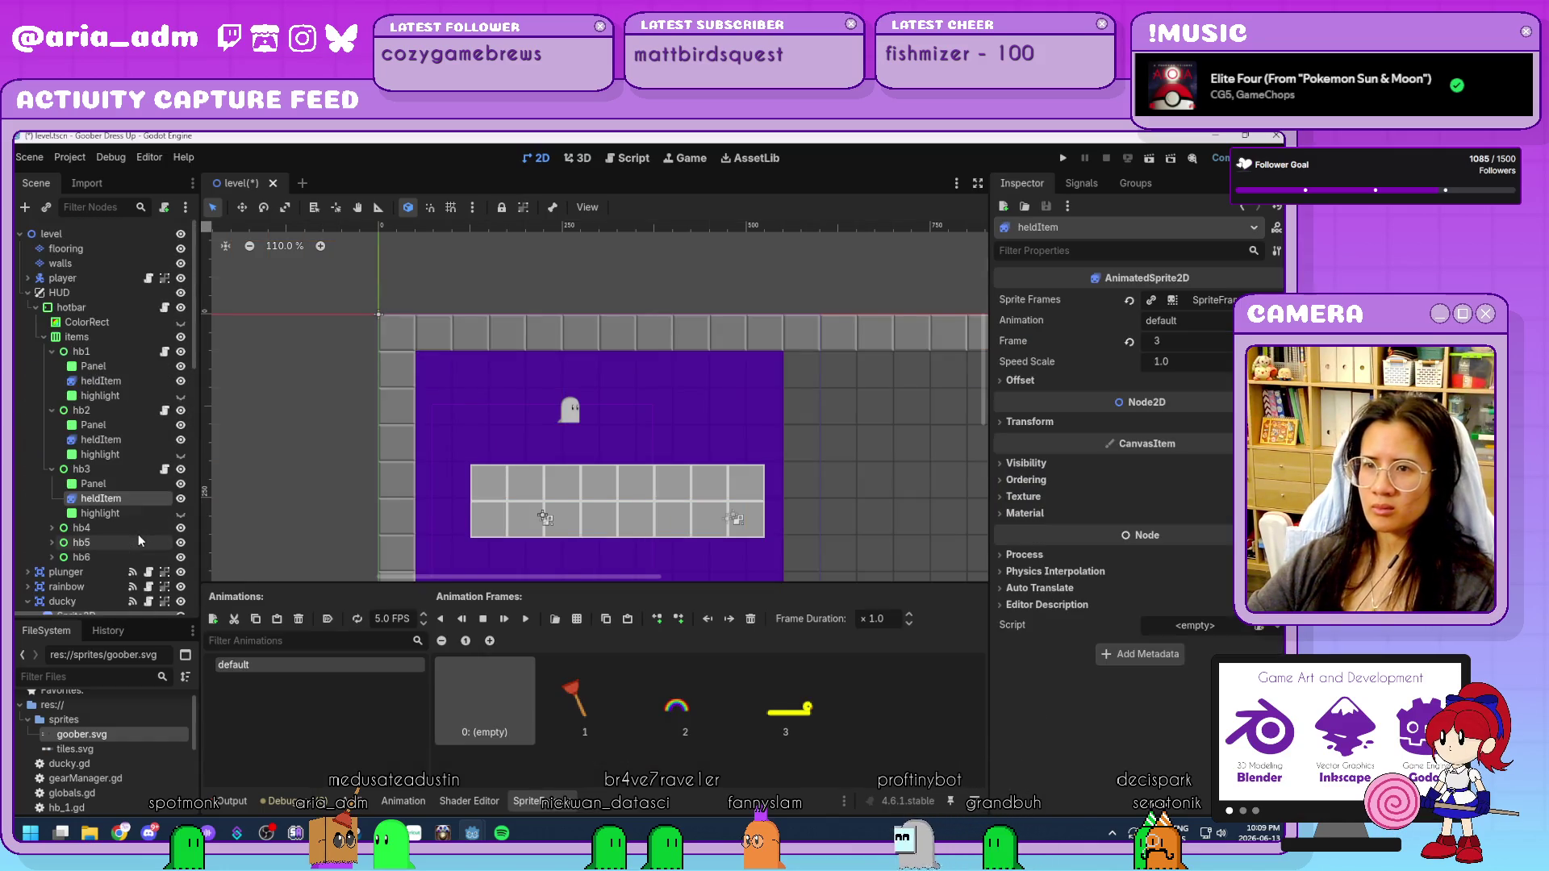
{"action": "left_click", "coordinate": [121, 252]}
{"action": "left_click", "coordinate": [65, 263]}
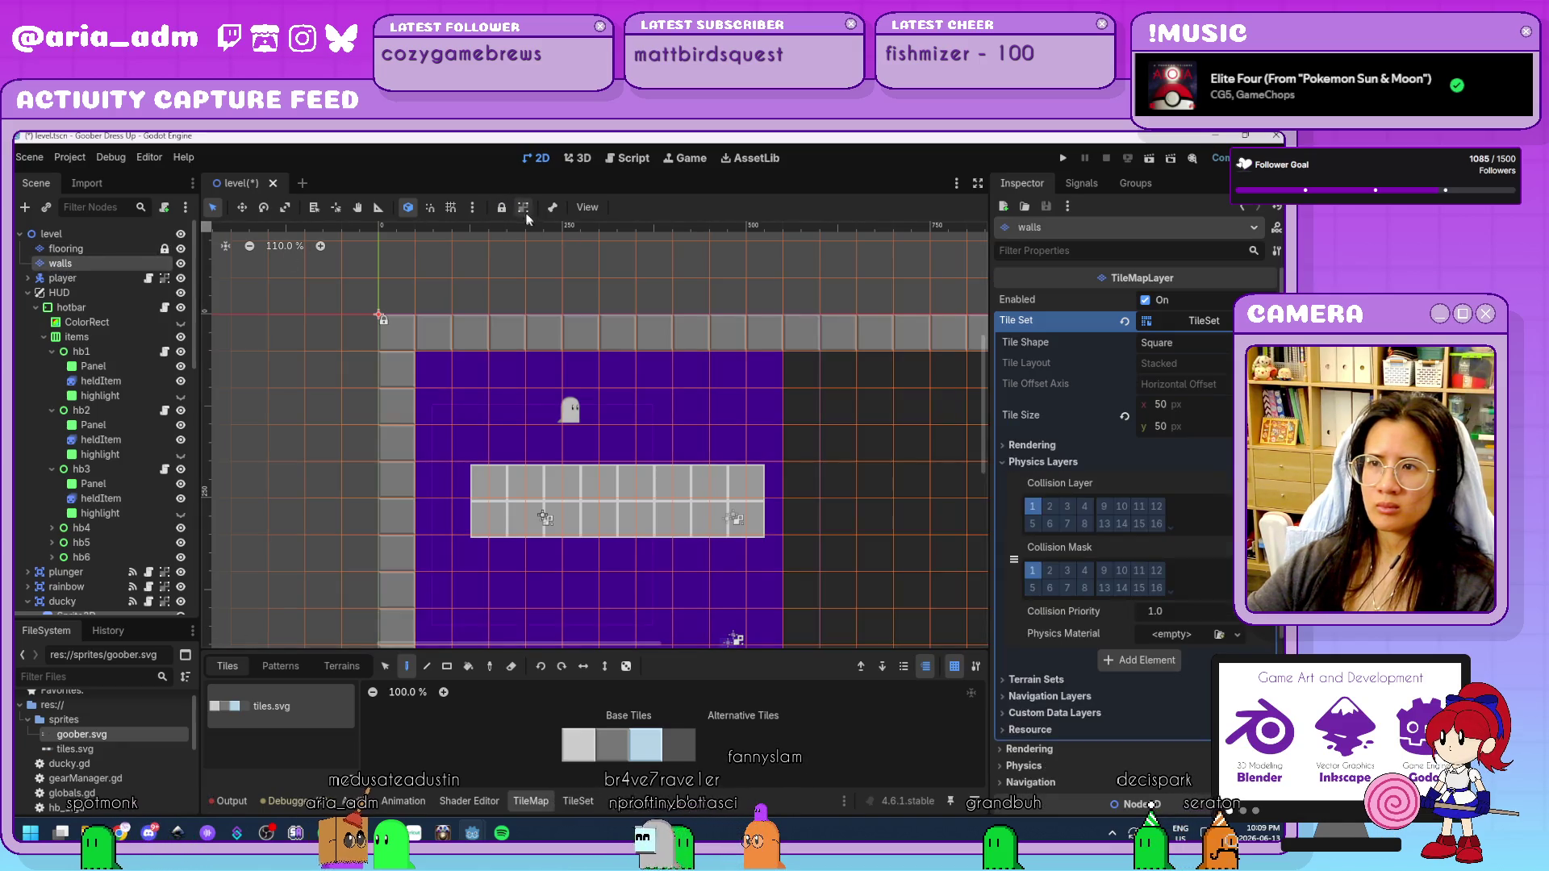
{"action": "left_click", "coordinate": [101, 321]}
{"action": "left_click", "coordinate": [99, 255]}
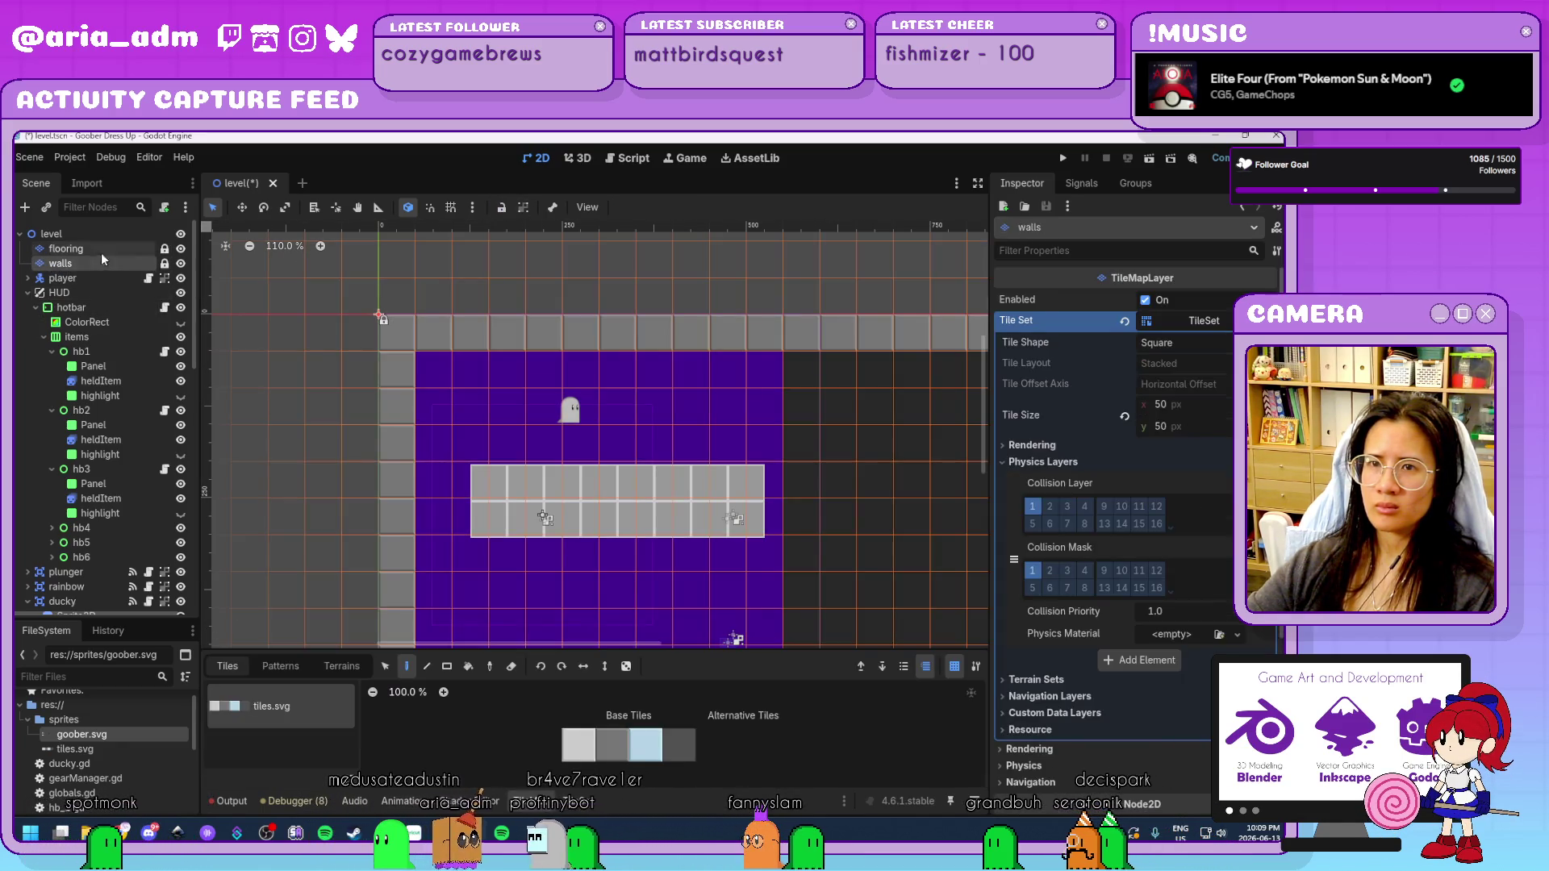
{"action": "scroll", "coordinate": [113, 419], "scroll_direction": "down", "scroll_amount": 5}
Select the slot GridContainer to view its 8 columns and Fill sizing.
{"action": "left_click", "coordinate": [129, 440]}
{"action": "left_click", "coordinate": [836, 668]}
{"action": "scroll", "coordinate": [836, 668], "scroll_direction": "down", "scroll_amount": 3}
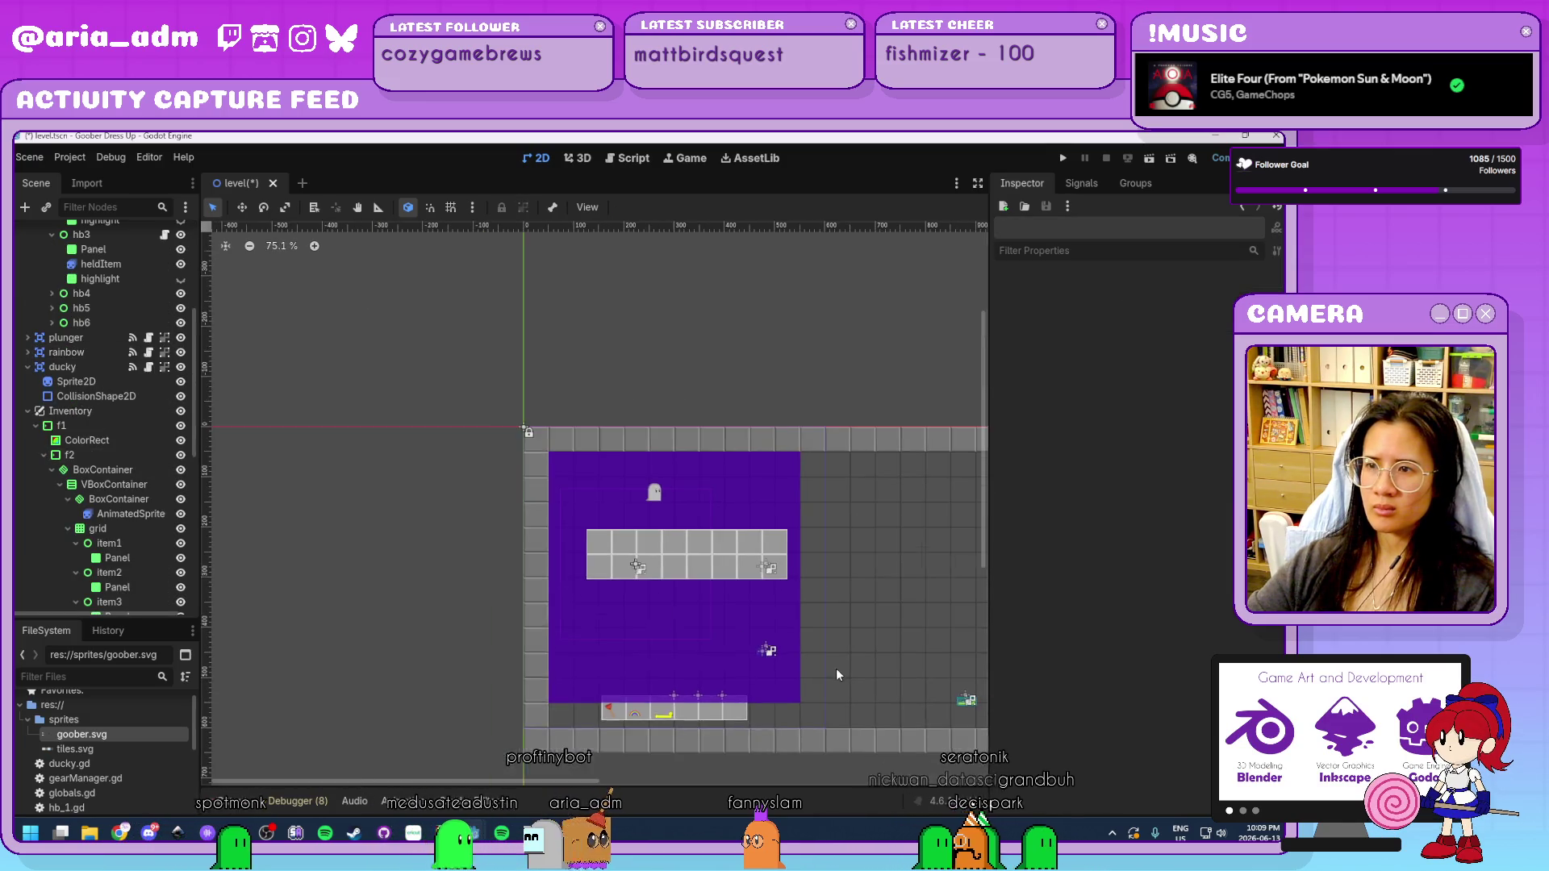
{"action": "scroll", "coordinate": [840, 677], "scroll_direction": "up", "scroll_amount": 5}
{"action": "scroll", "coordinate": [794, 550], "scroll_direction": "up", "scroll_amount": 1}
{"action": "scroll", "coordinate": [840, 578], "scroll_direction": "down", "scroll_amount": 1}
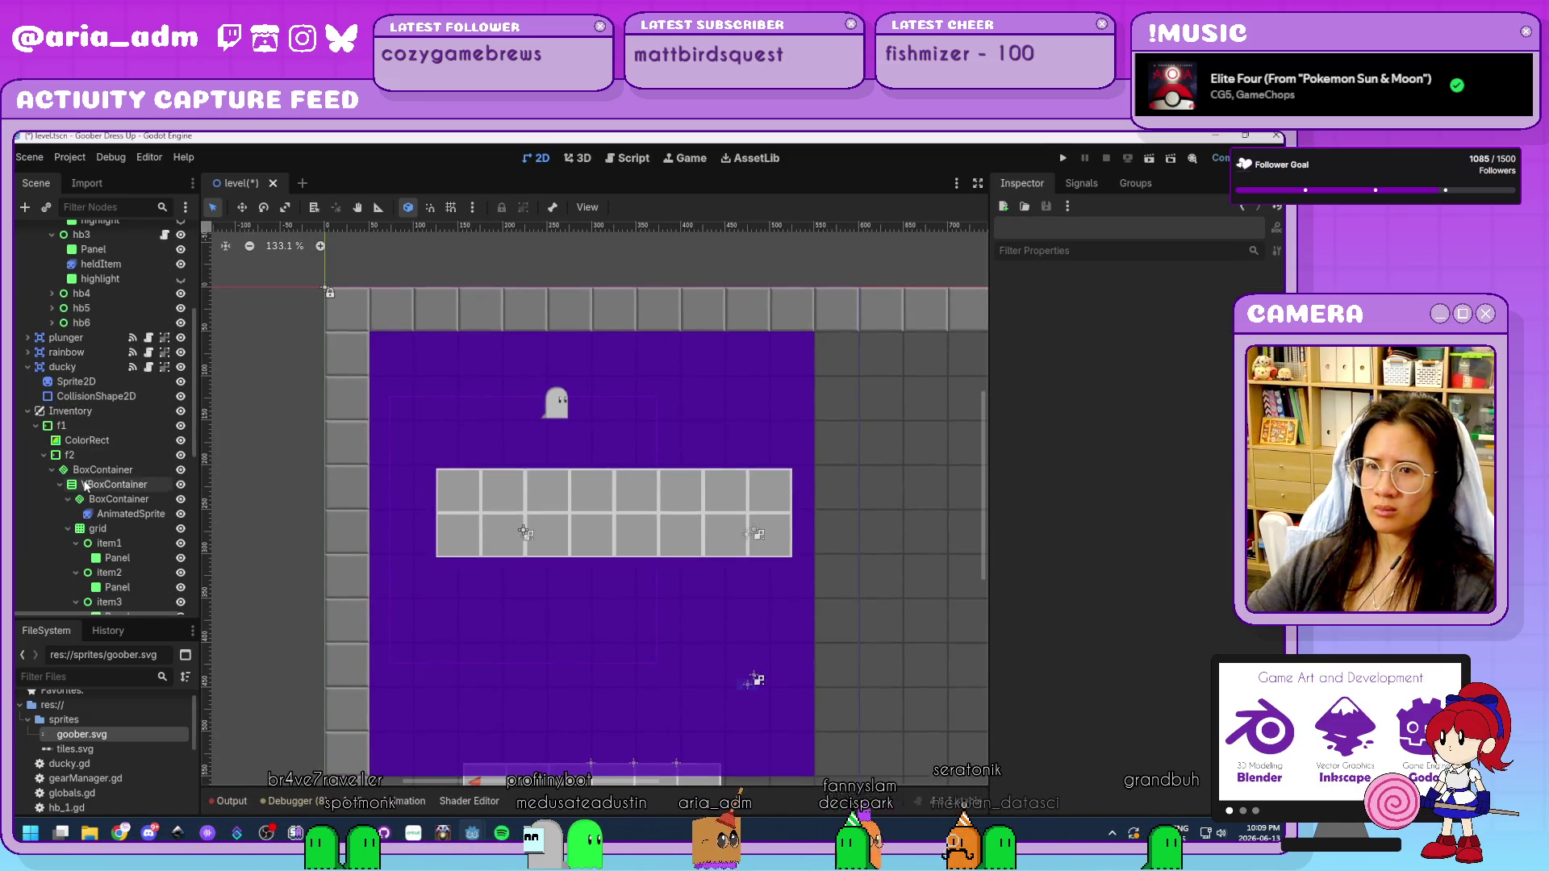
{"action": "scroll", "coordinate": [113, 363], "scroll_direction": "down", "scroll_amount": 2}
{"action": "left_click", "coordinate": [129, 443]}
{"action": "scroll", "coordinate": [1098, 464], "scroll_direction": "up", "scroll_amount": 3}
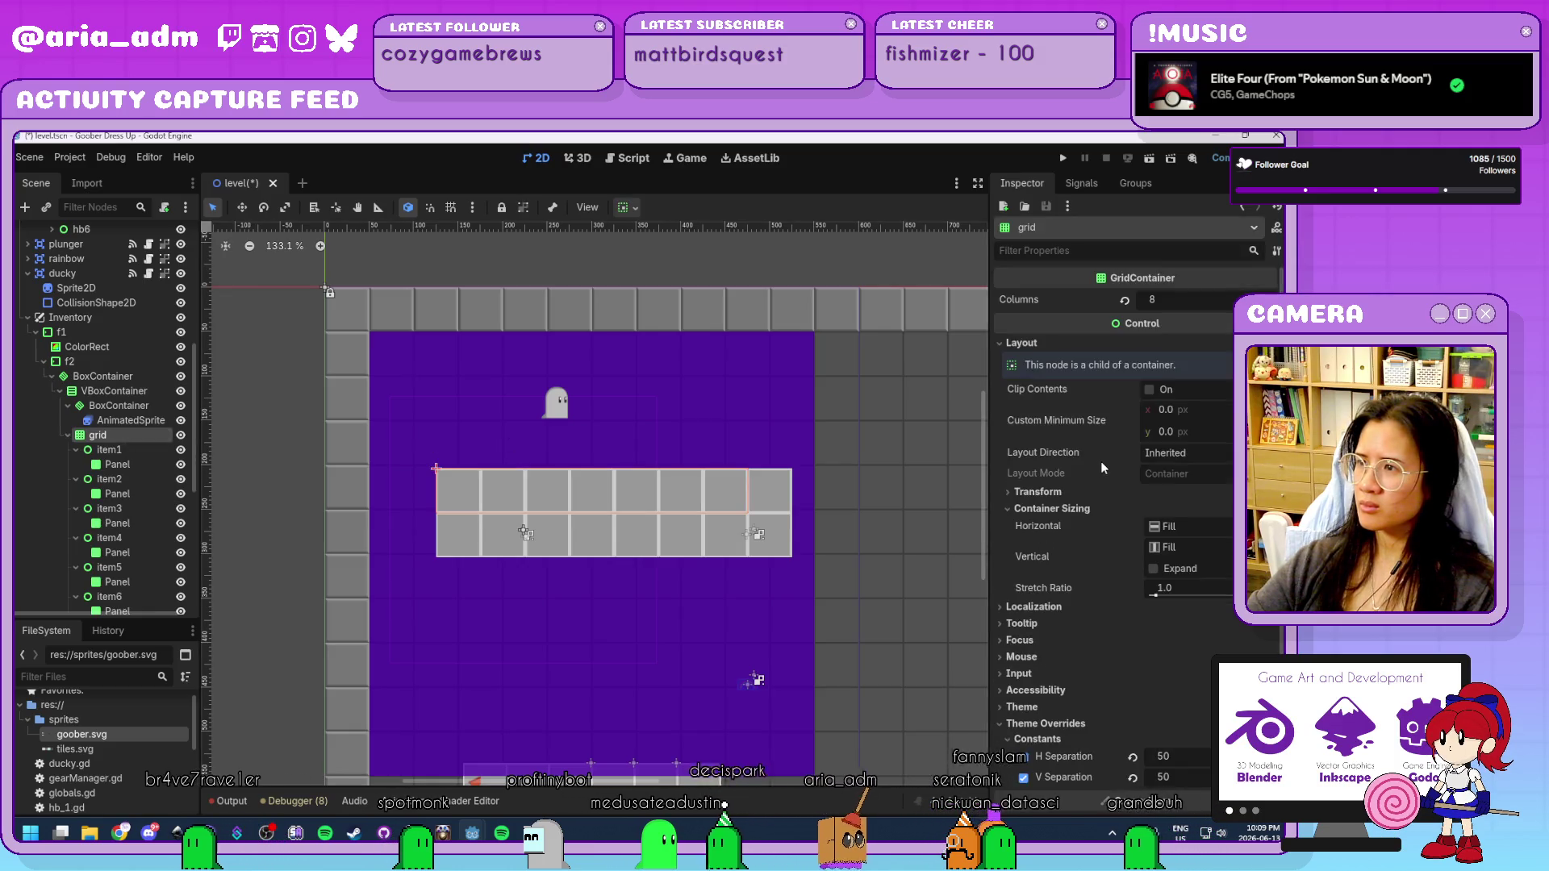
Set the grid to Shrink Center horizontally with a 400 px minimum width.
{"action": "left_click", "coordinate": [1206, 530]}
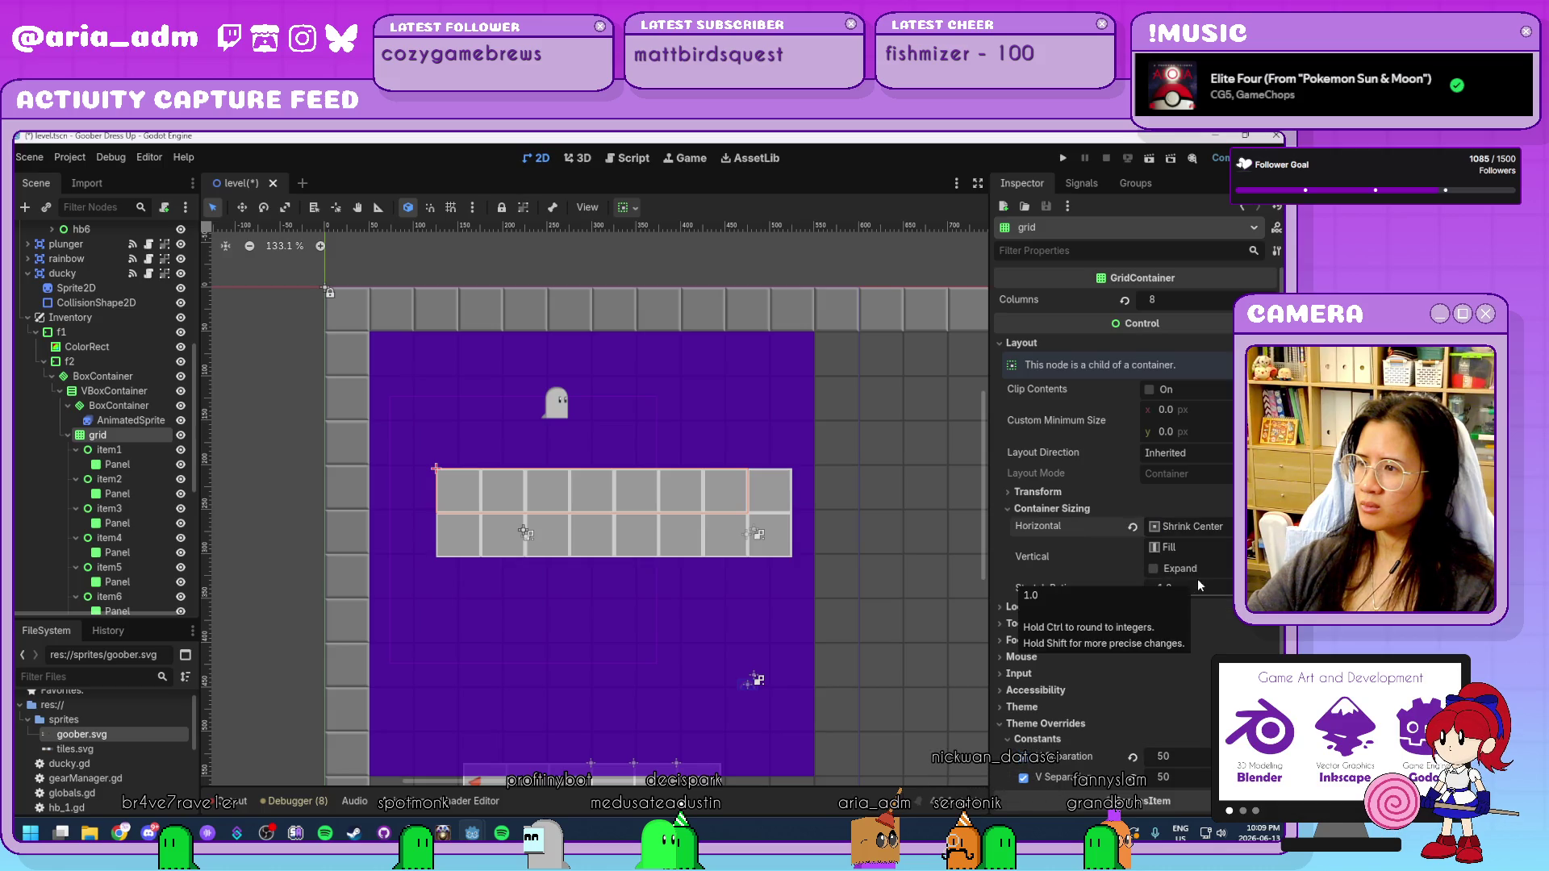
{"action": "left_click", "coordinate": [1197, 578]}
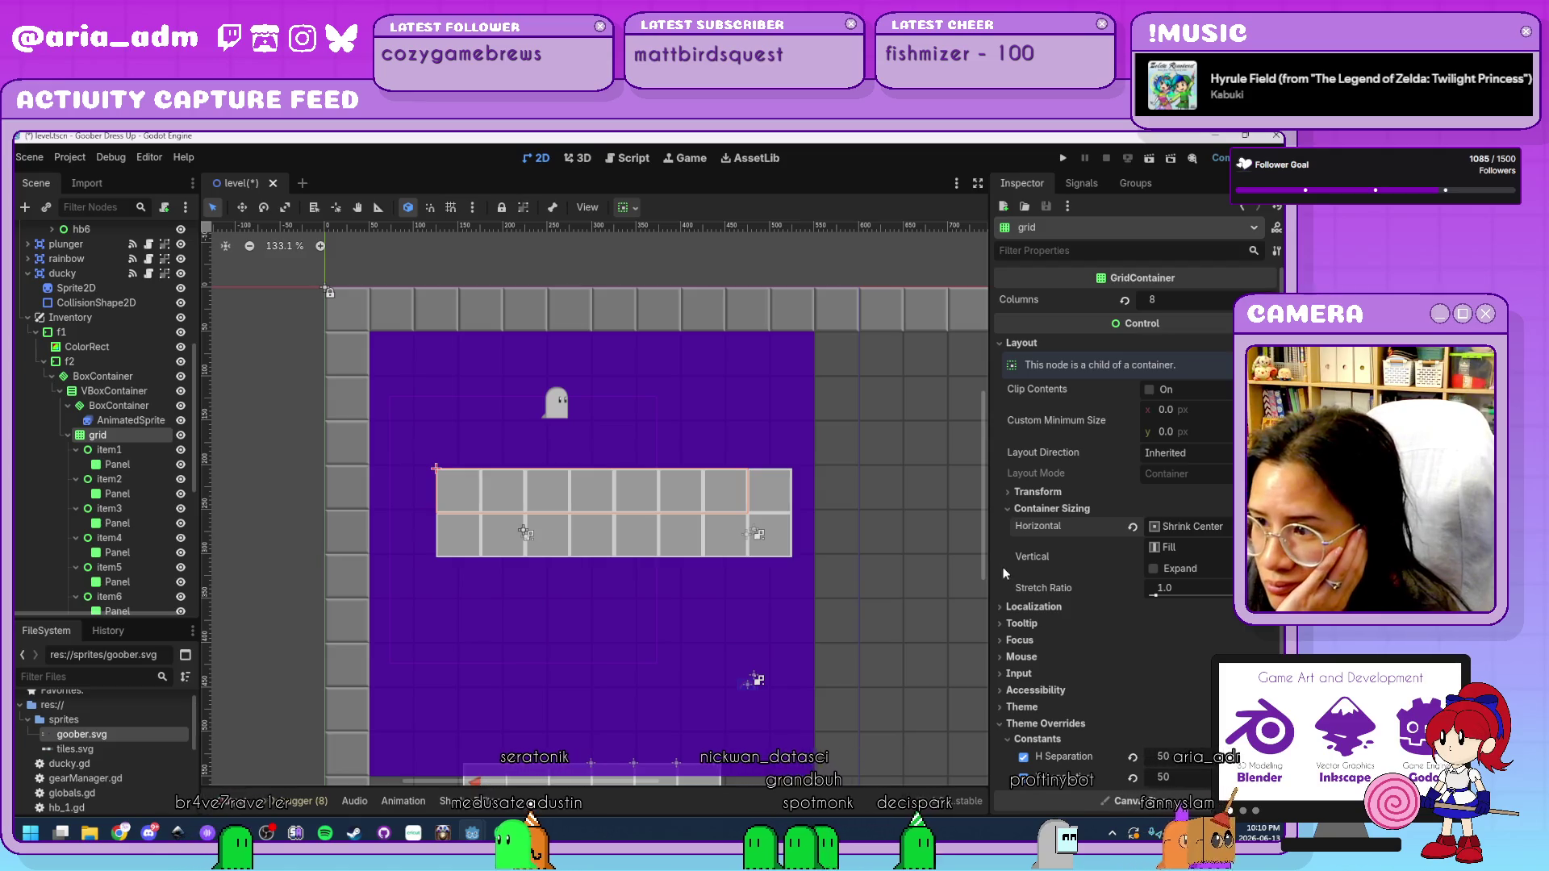
{"action": "mouse_move", "coordinate": [1072, 577]}
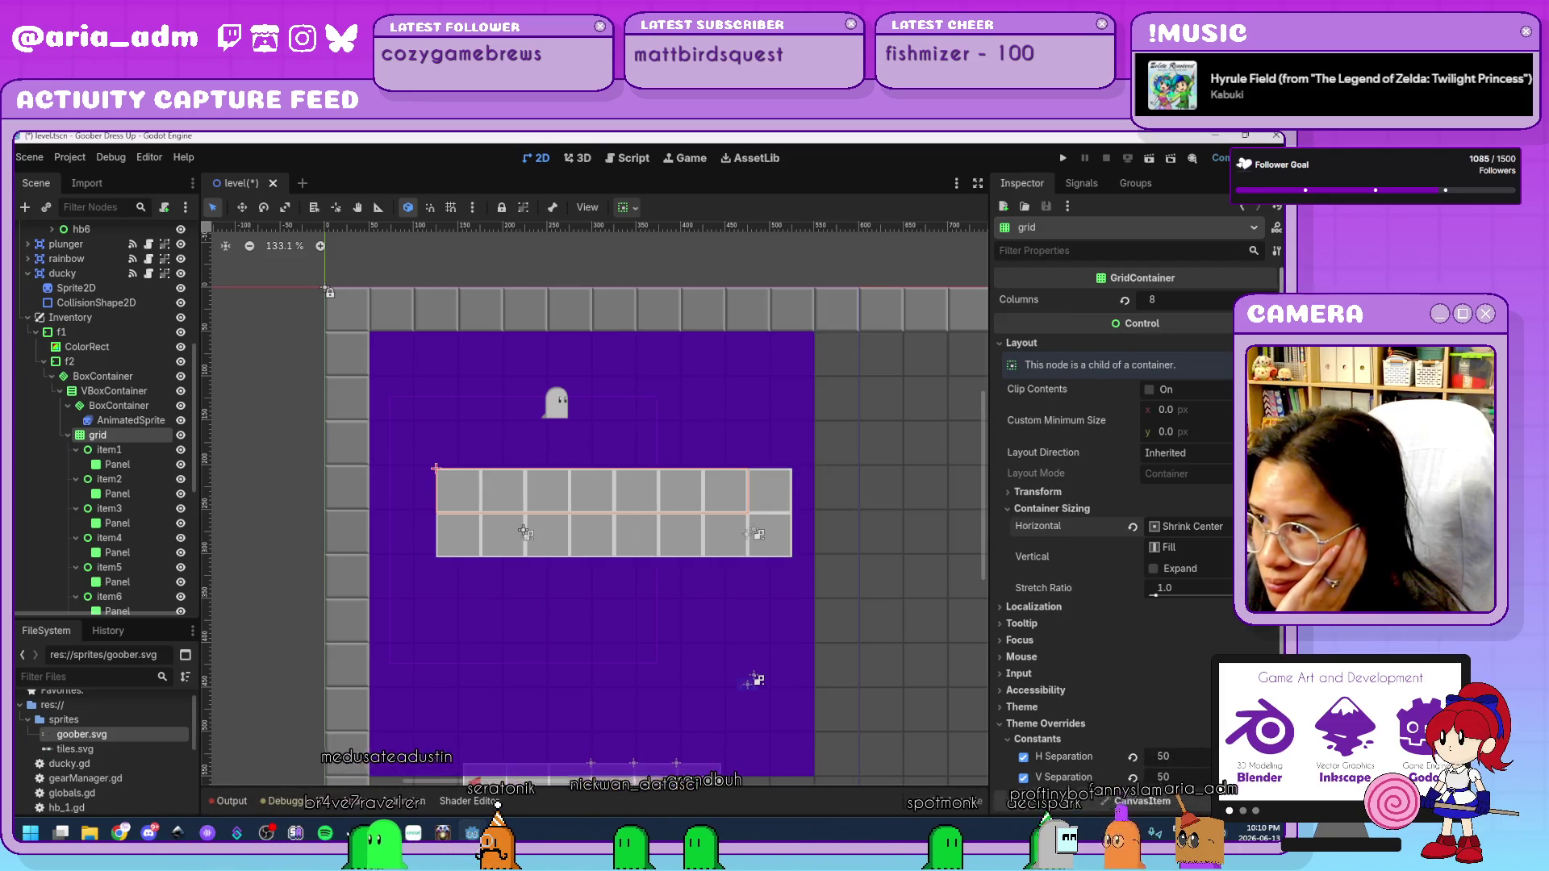
{"action": "left_click", "coordinate": [1208, 410]}
{"action": "type", "text": "40"}
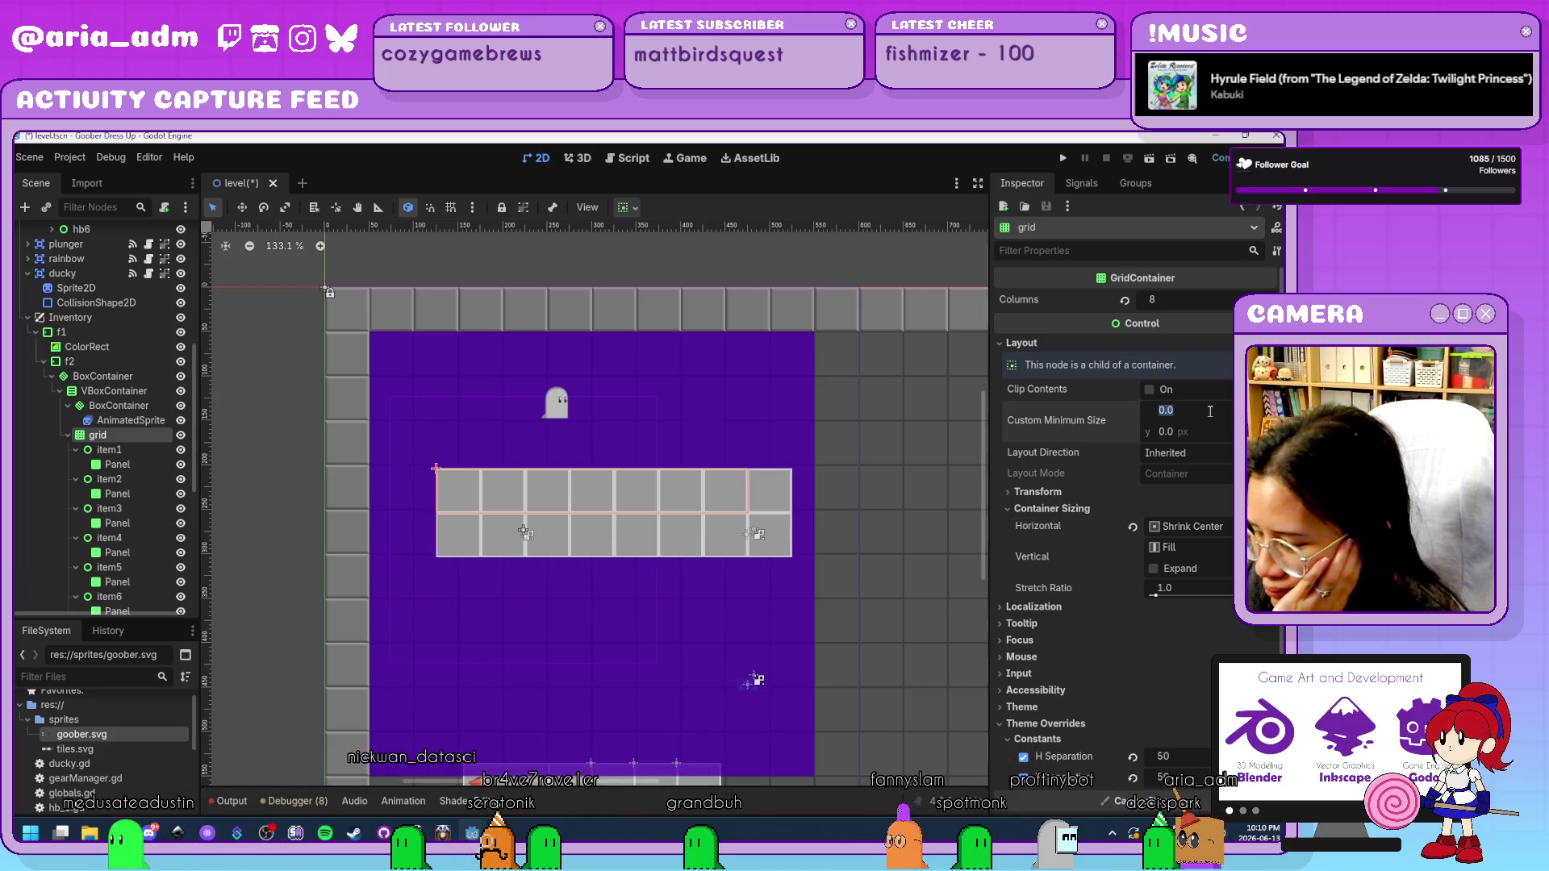
{"action": "key", "text": "Return"}
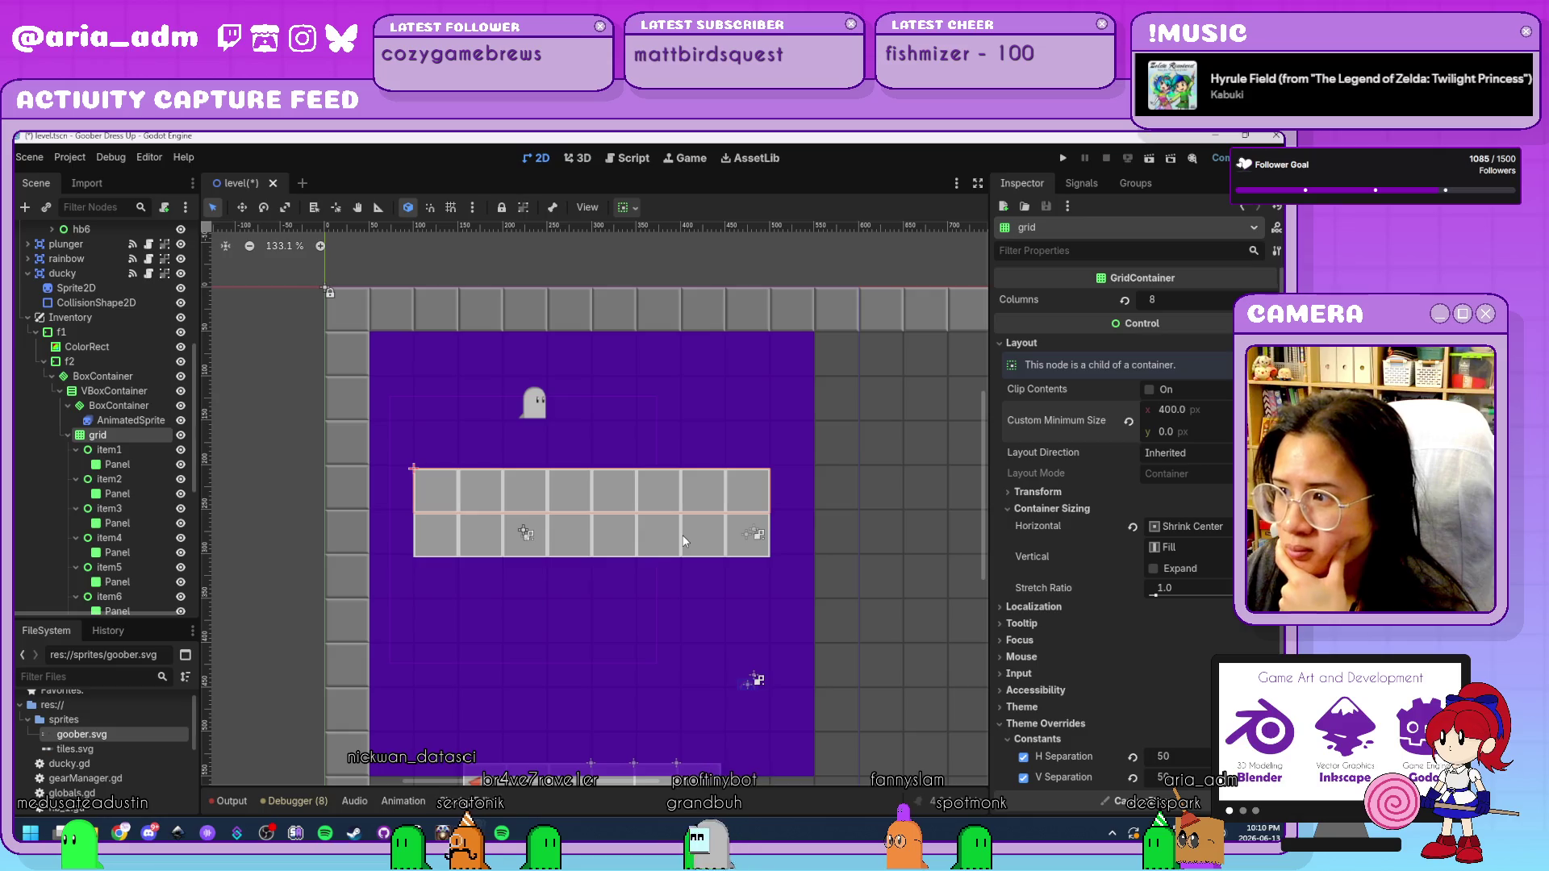
Give the ghost sprite's BoxContainer a 400 px minimum width.
{"action": "left_click", "coordinate": [129, 406]}
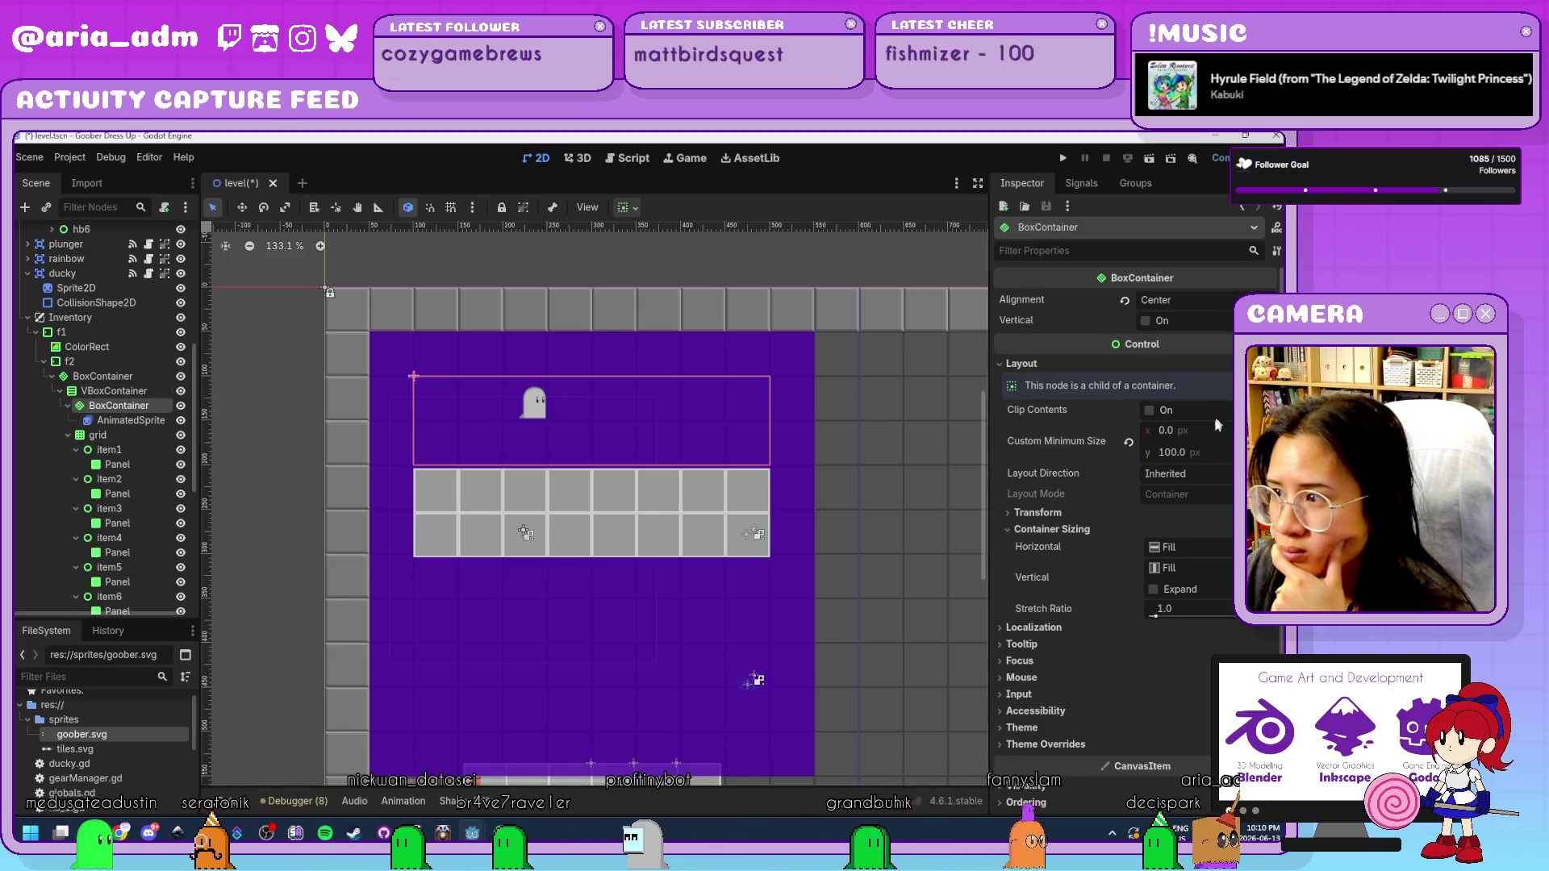
{"action": "left_click", "coordinate": [1200, 453]}
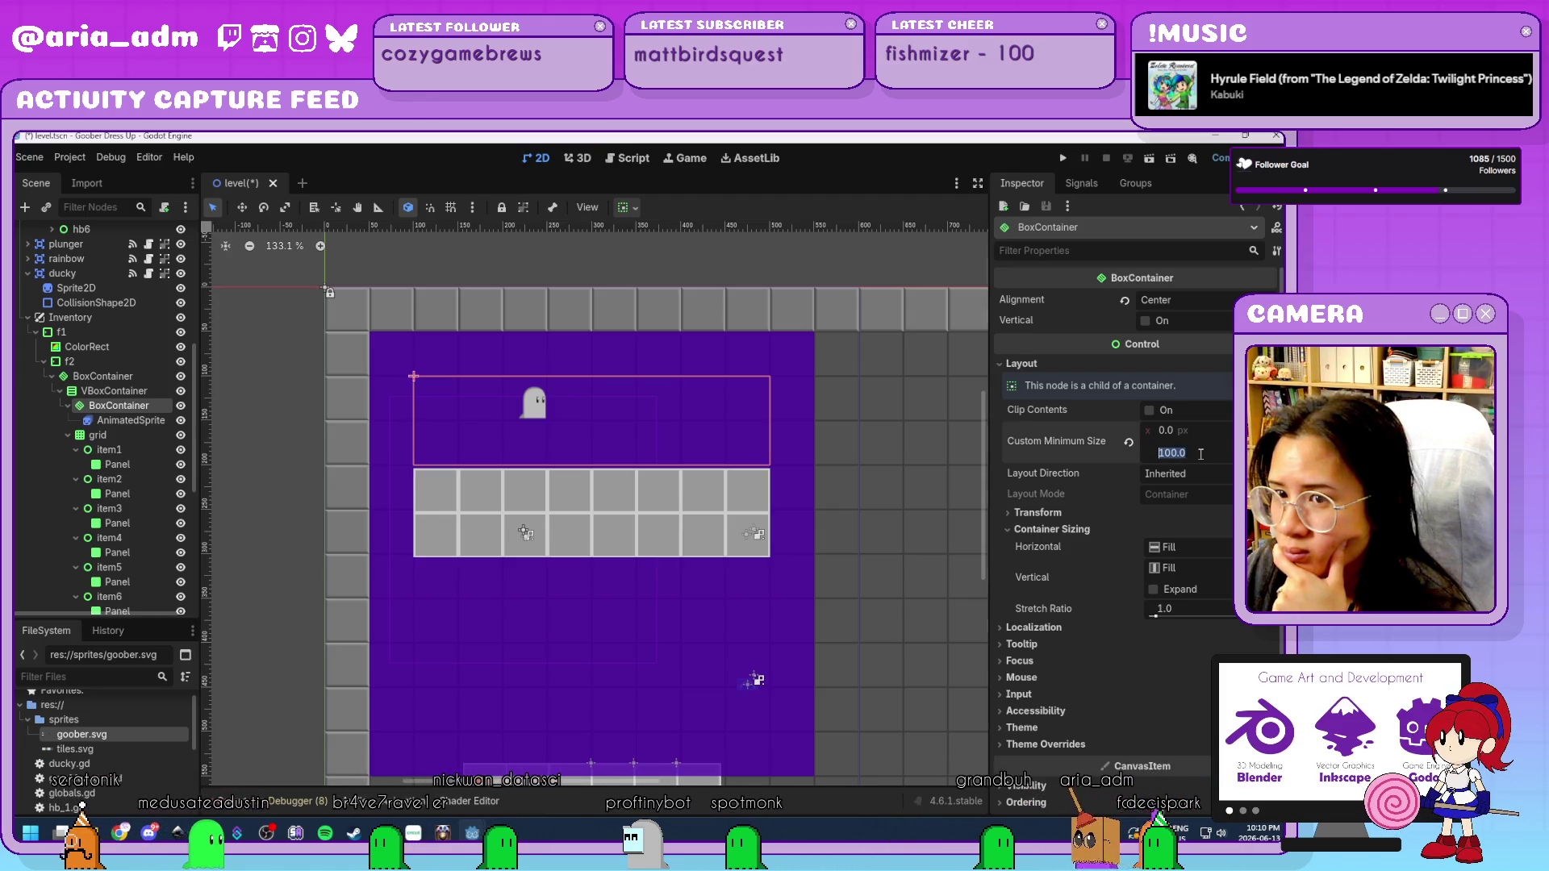
{"action": "left_click", "coordinate": [1208, 431]}
{"action": "type", "text": "400"}
{"action": "key", "text": "Return"}
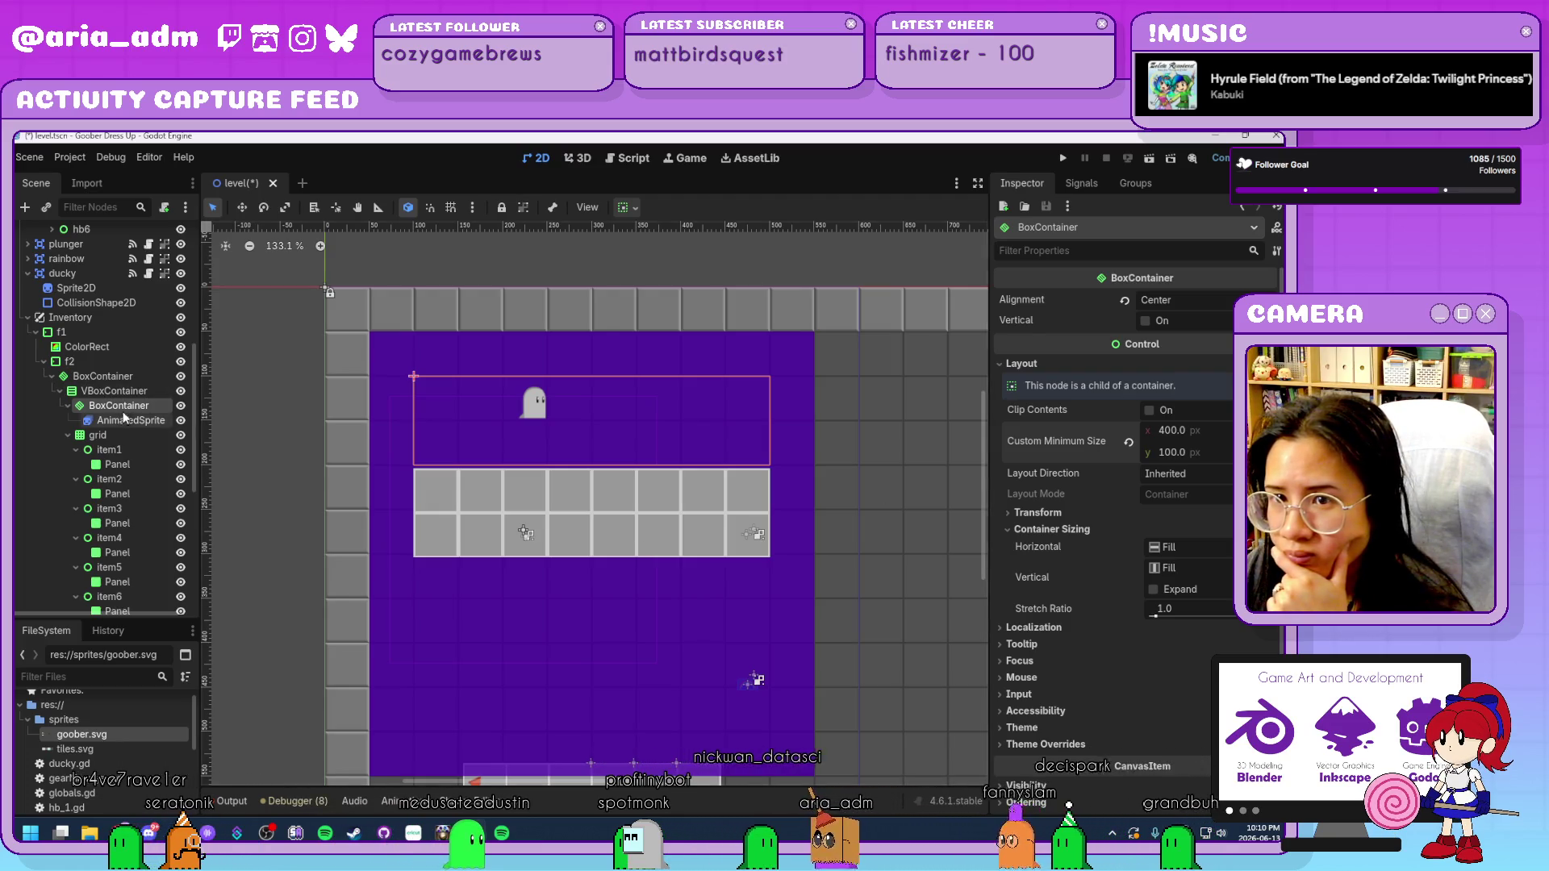
Move the VBoxContainer directly under f2 and delete the outer BoxContainer.
{"action": "left_click", "coordinate": [119, 390]}
{"action": "left_click", "coordinate": [102, 376]}
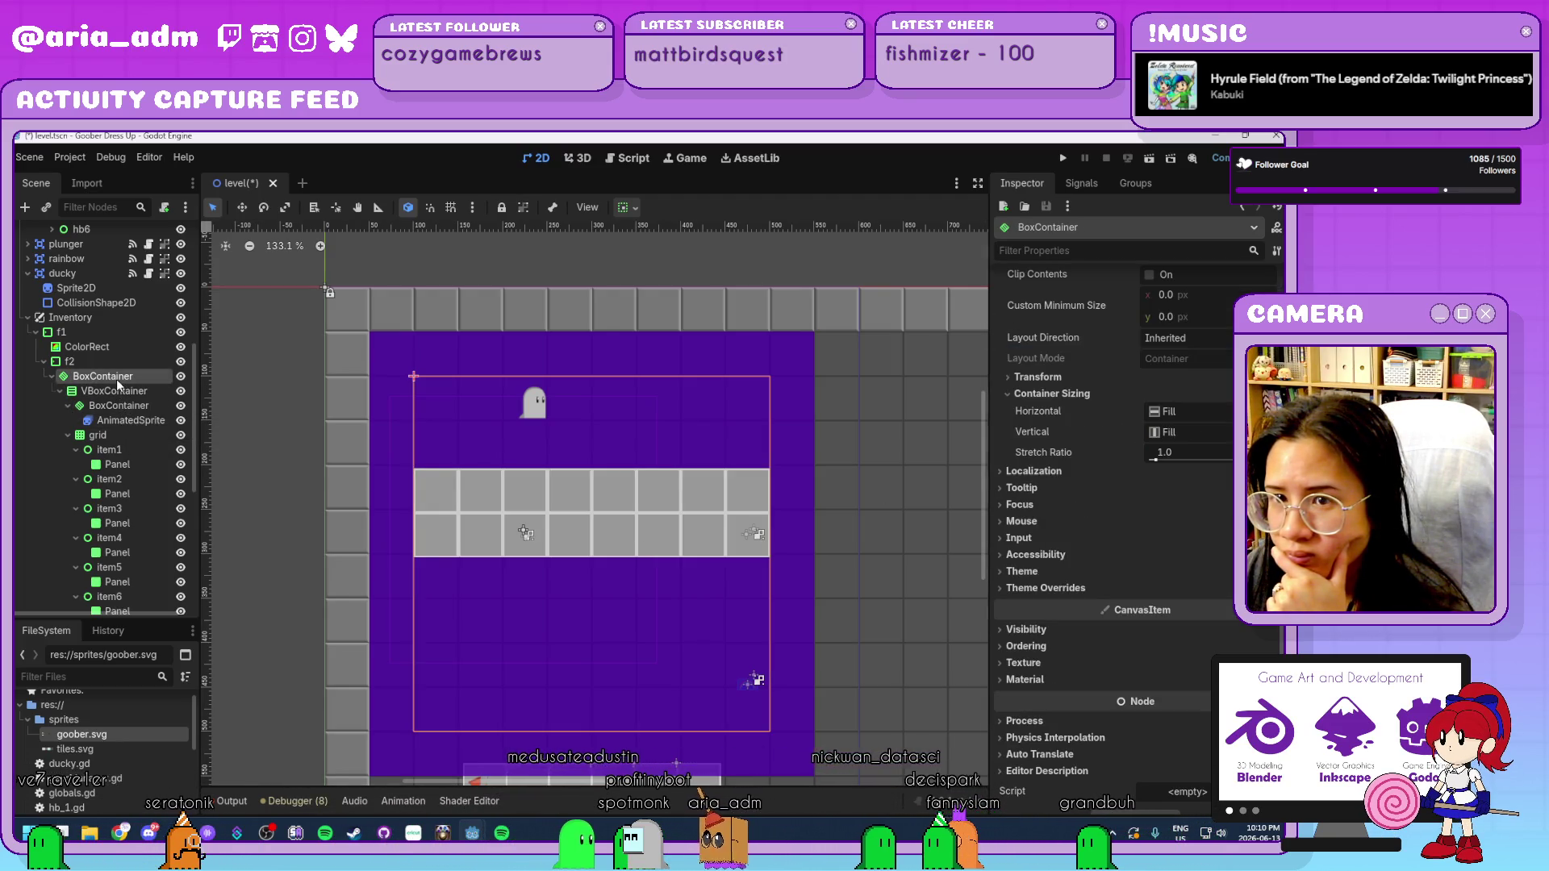
{"action": "left_click", "coordinate": [117, 392]}
{"action": "left_click_drag", "start_coordinate": [126, 369], "coordinate": [126, 365]}
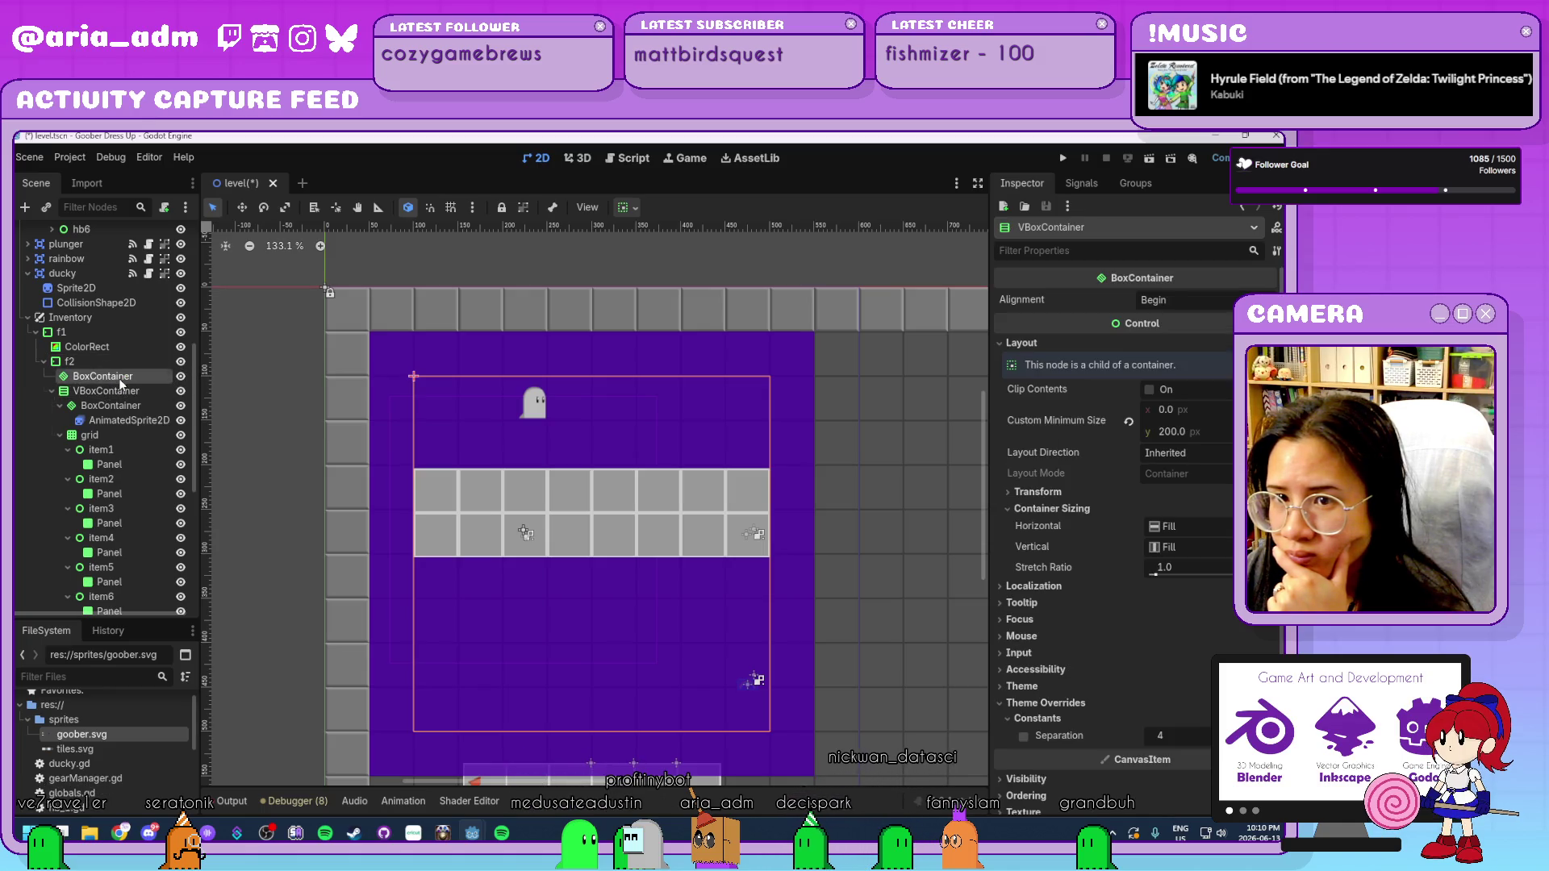
{"action": "key", "text": "Delete"}
{"action": "key", "text": "Return"}
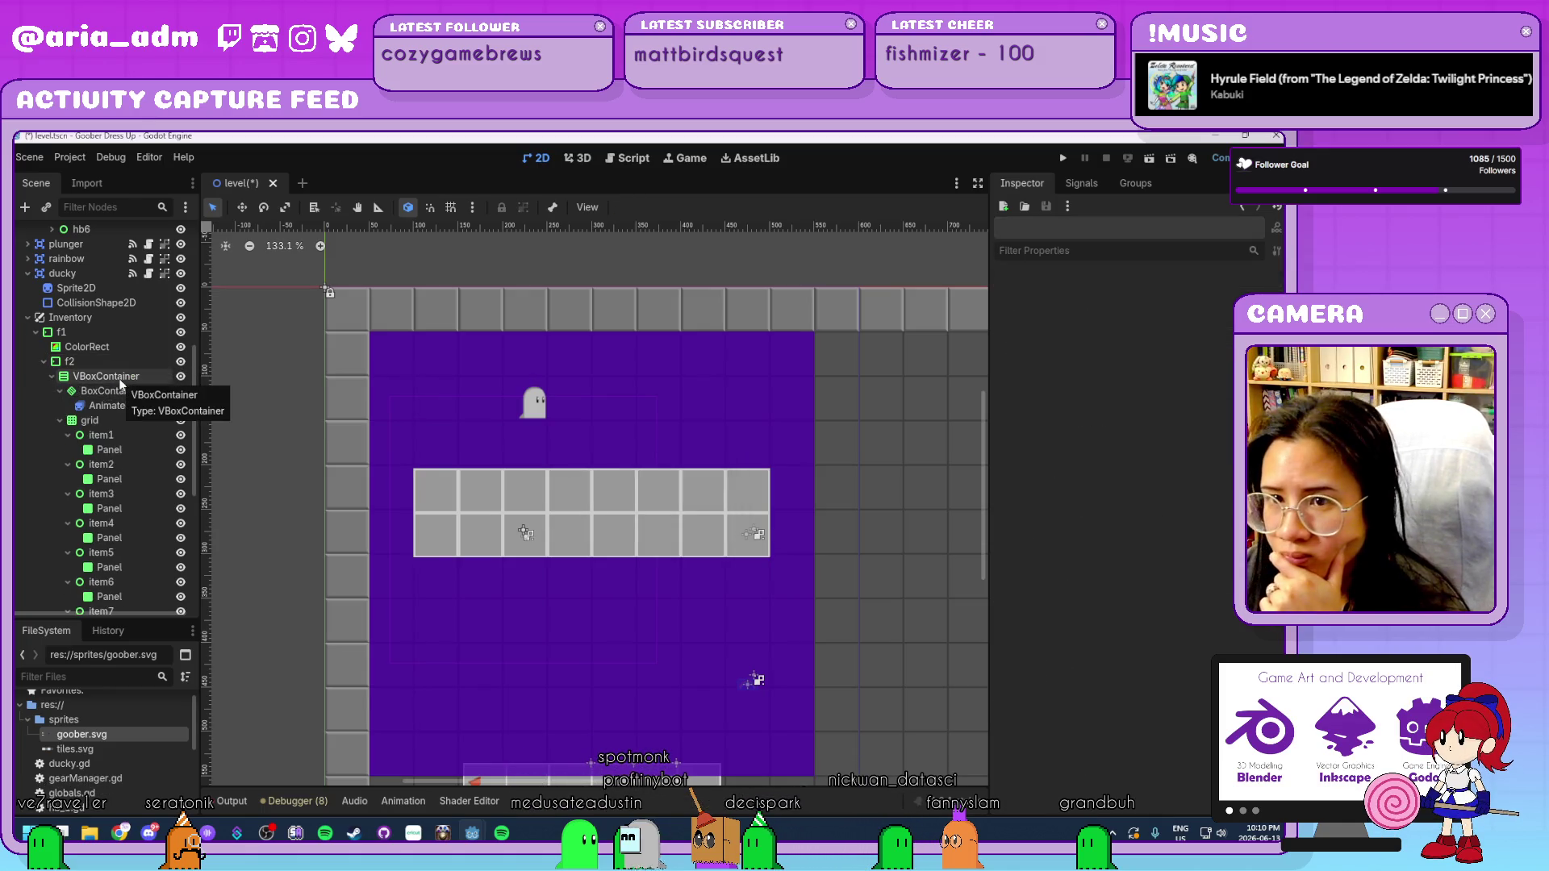
{"action": "left_click", "coordinate": [98, 377]}
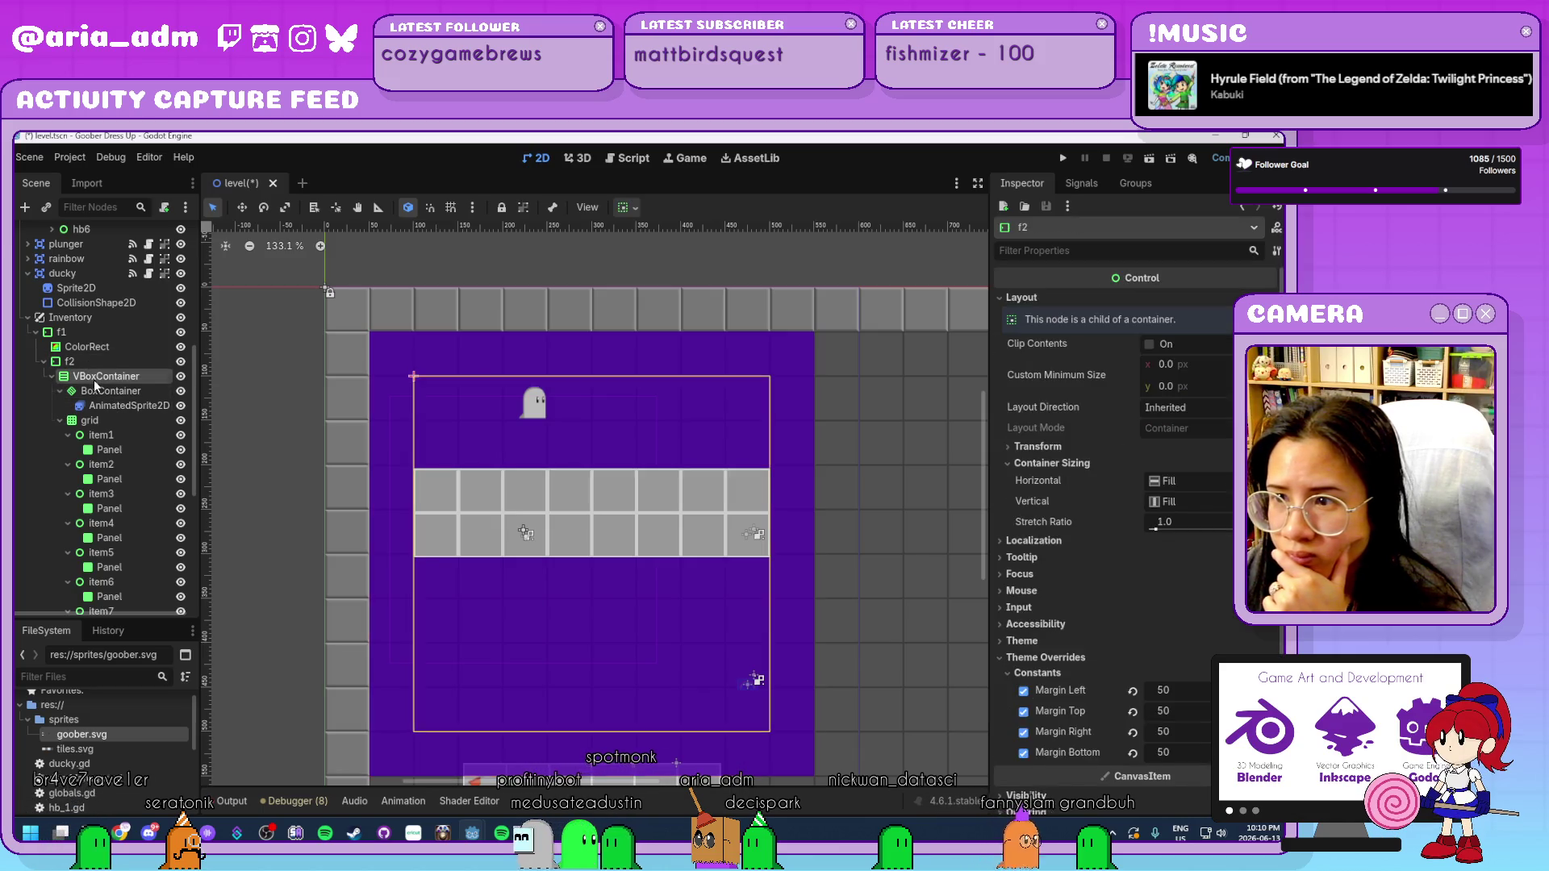
Reset the ghost sprite's vertical offset to 0 and inspect the BoxContainer's layout and separation.
{"action": "left_click", "coordinate": [125, 404]}
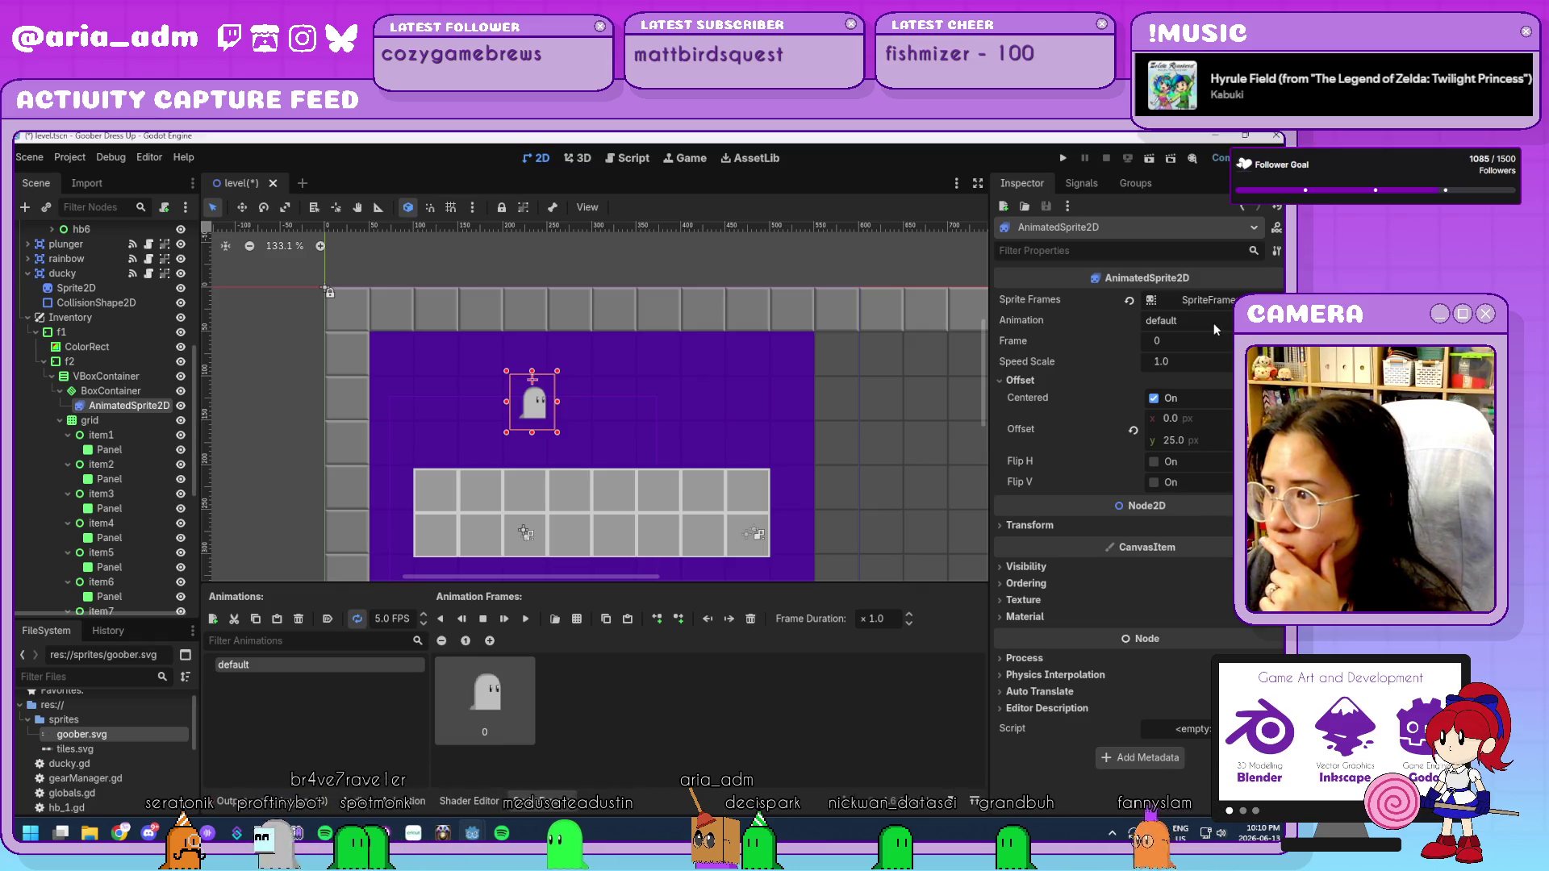
{"action": "left_click", "coordinate": [1133, 431]}
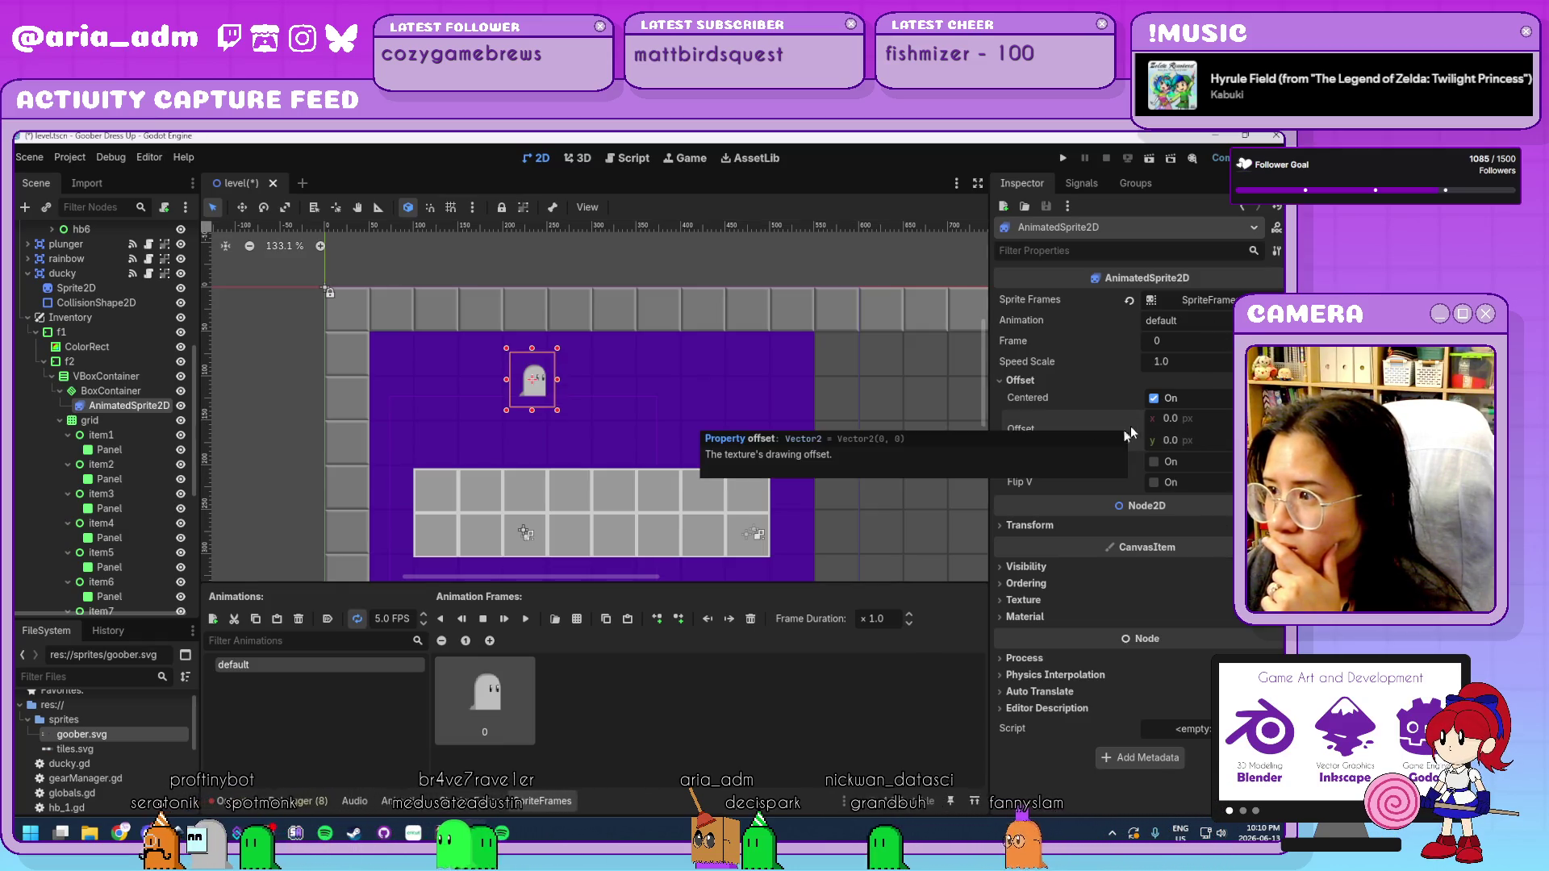
{"action": "left_click", "coordinate": [111, 391]}
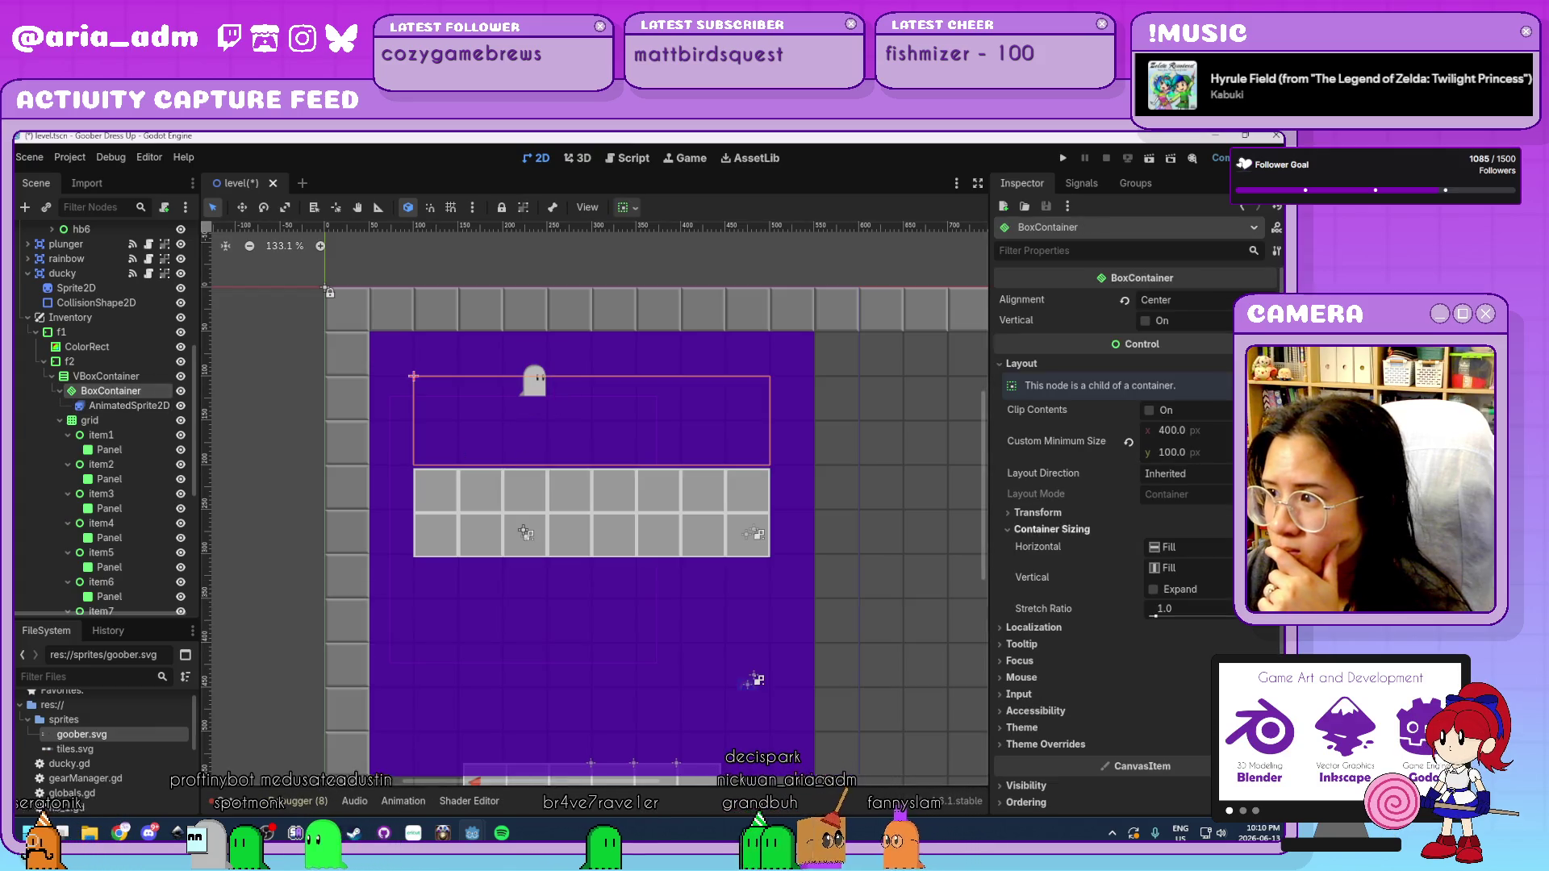
{"action": "left_click", "coordinate": [1166, 474]}
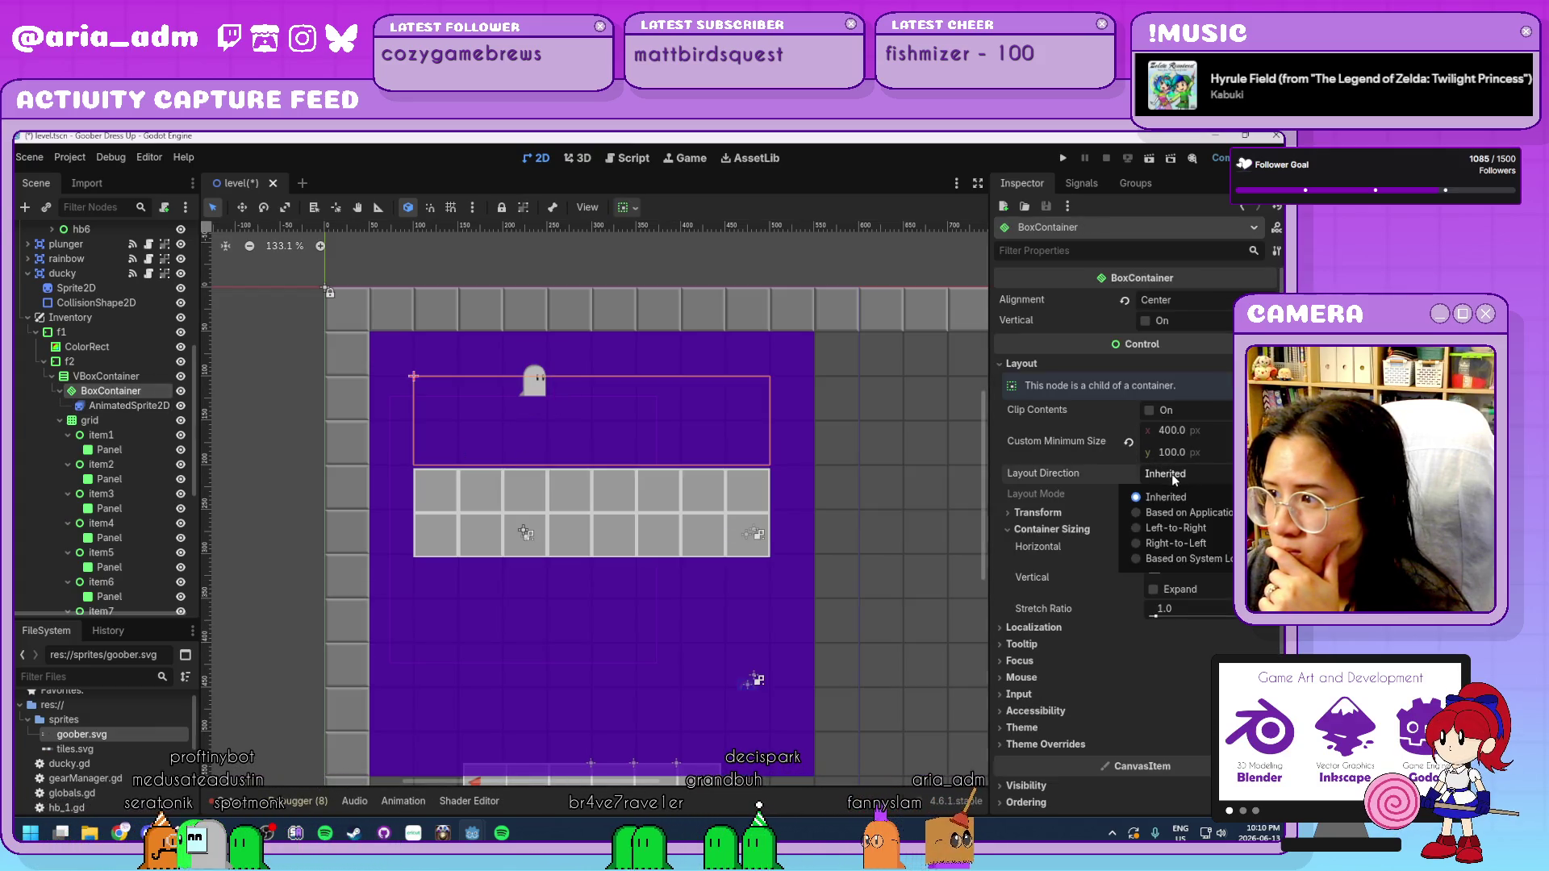
{"action": "left_click", "coordinate": [1174, 480]}
{"action": "scroll", "coordinate": [1086, 561], "scroll_direction": "down", "scroll_amount": 3}
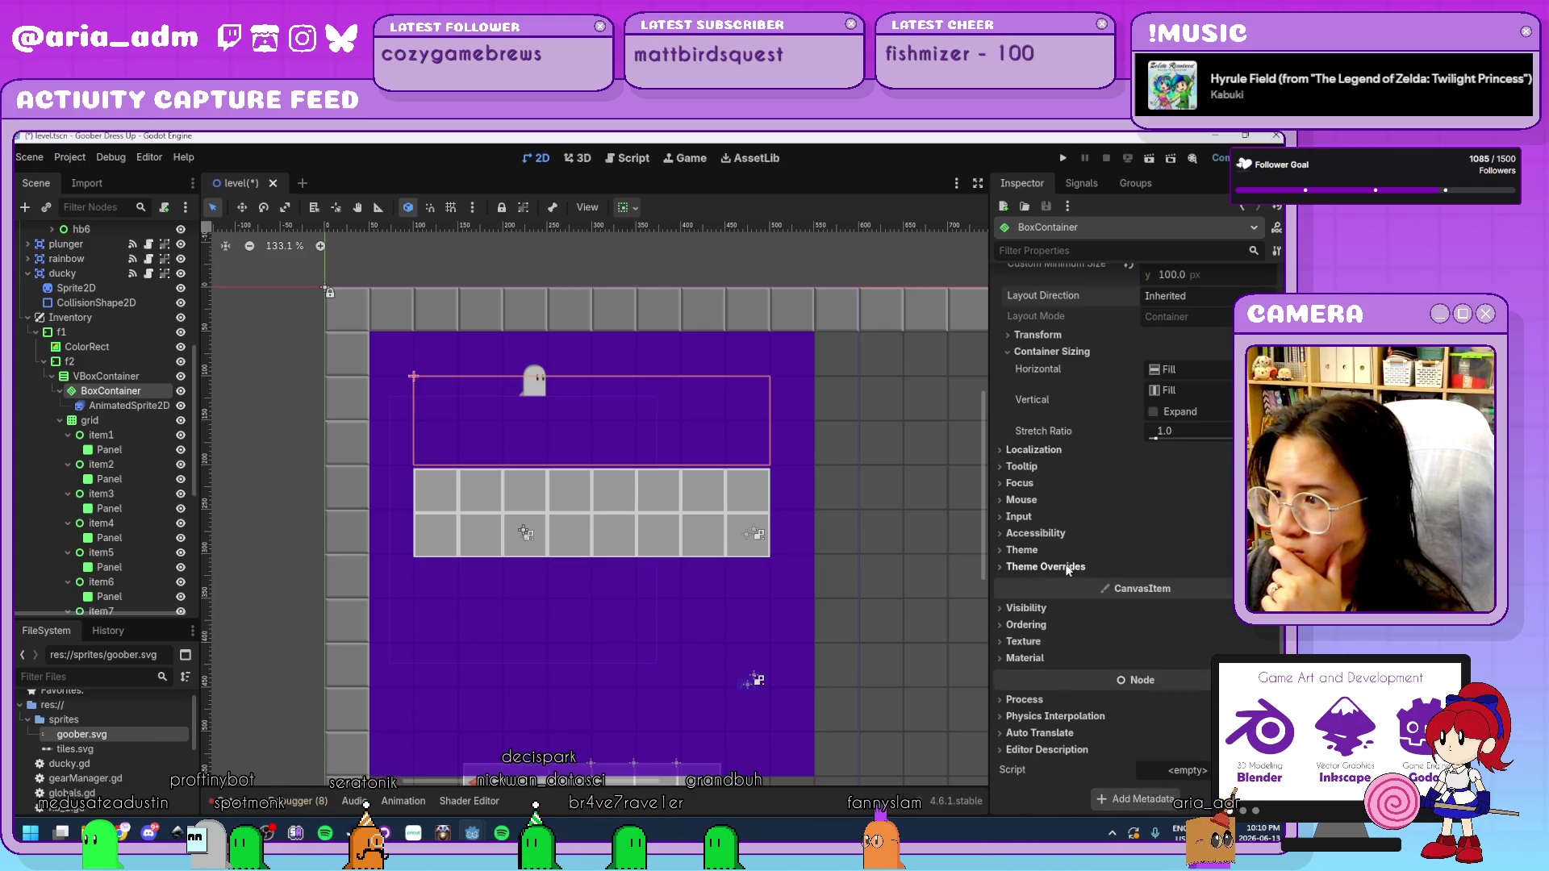
{"action": "left_click", "coordinate": [1066, 567]}
{"action": "left_click", "coordinate": [1049, 582]}
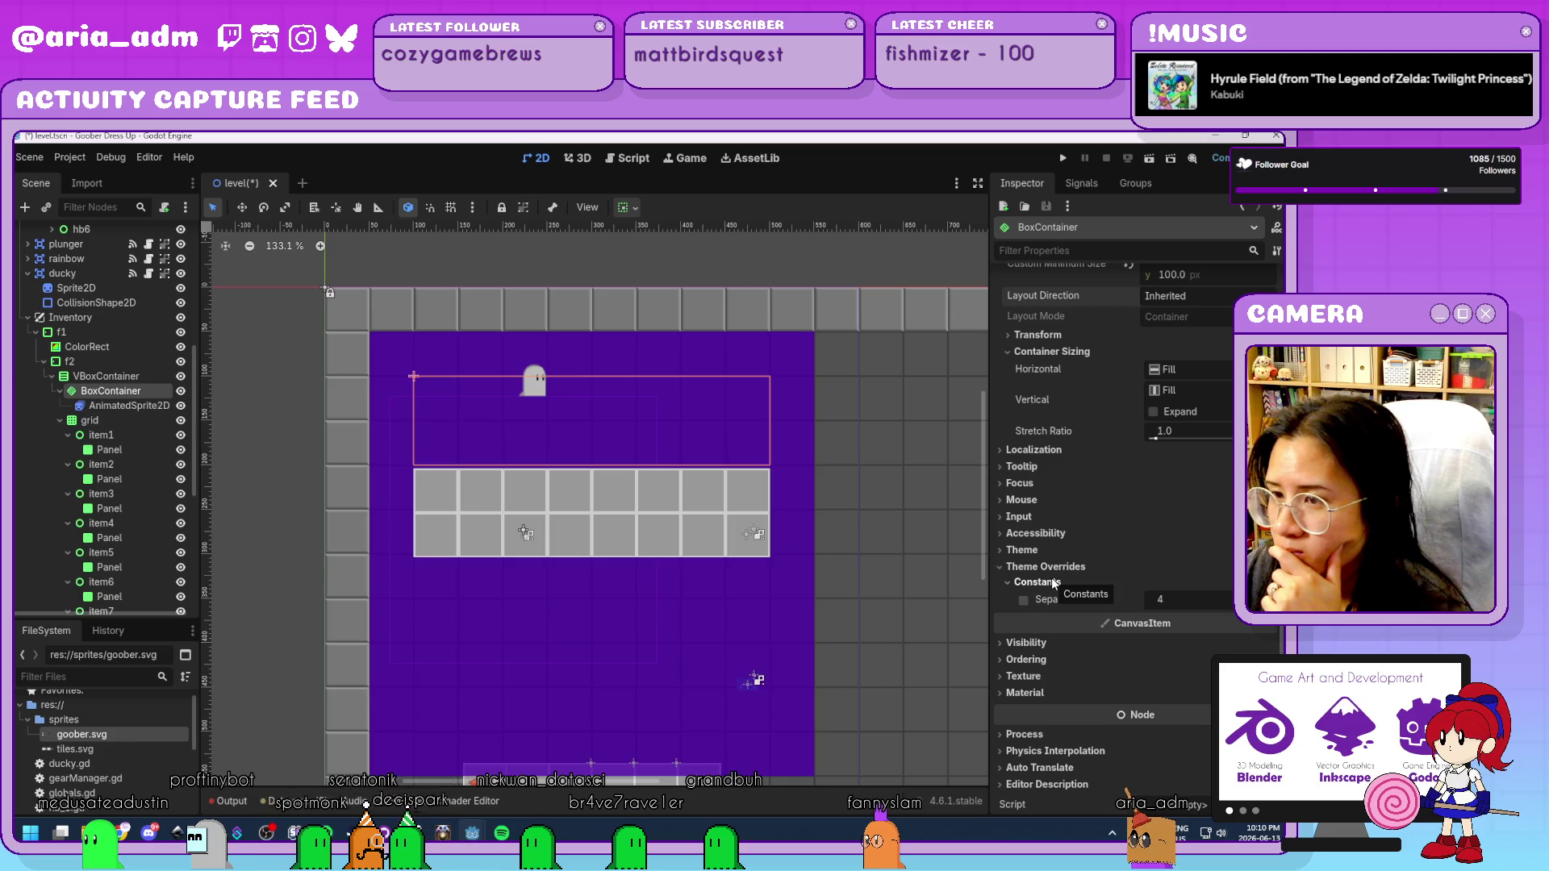
Try moving the sprite out and deleting the BoxContainer, then undo both.
{"action": "left_click", "coordinate": [119, 405]}
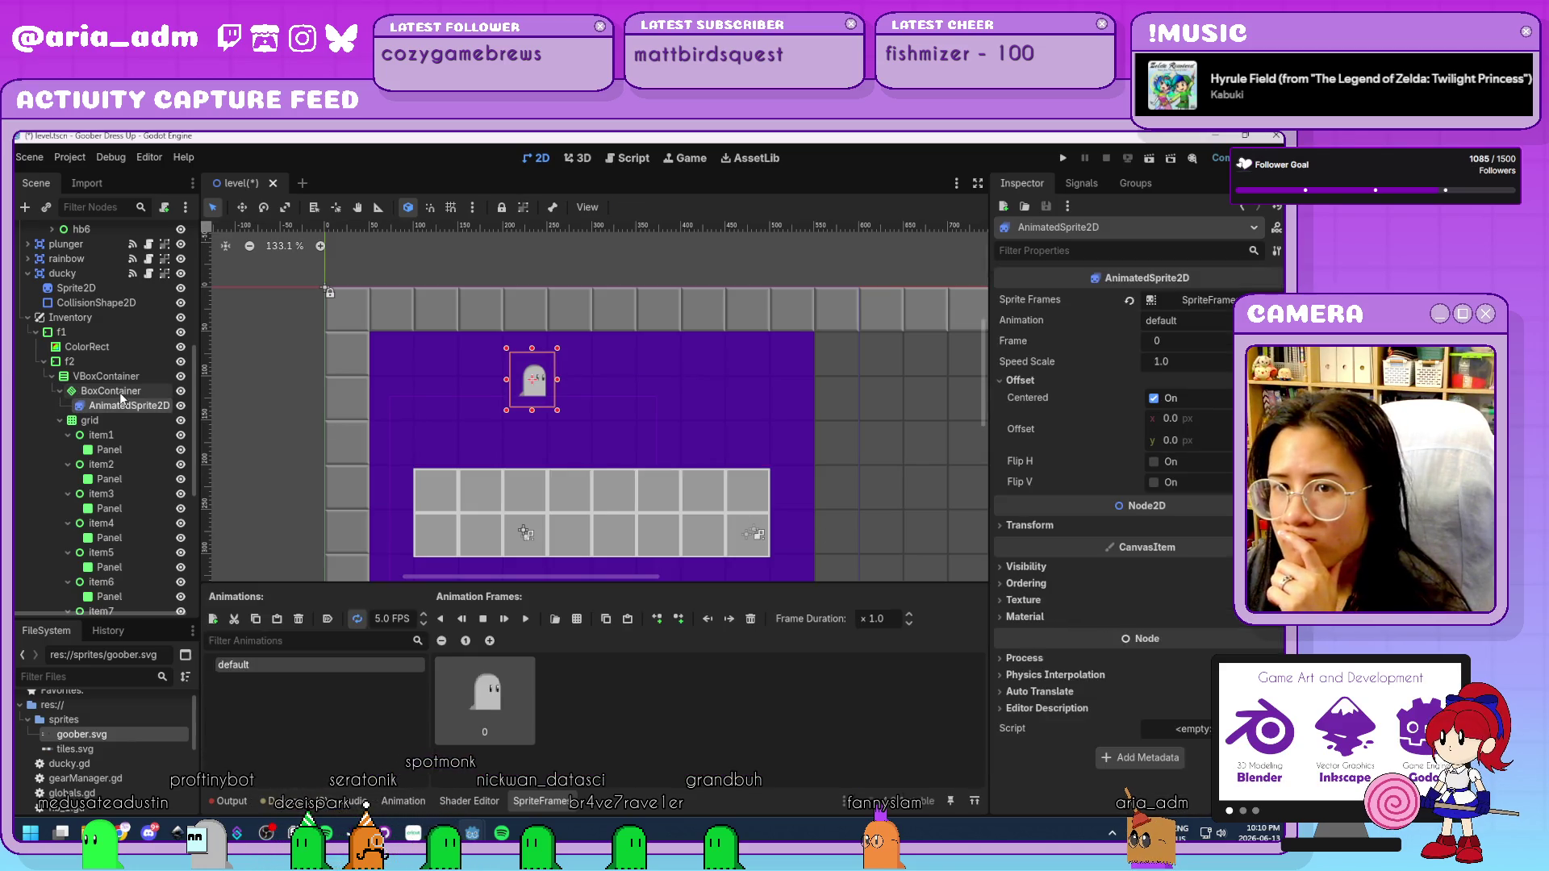
{"action": "left_click", "coordinate": [120, 392]}
{"action": "left_click_drag", "start_coordinate": [120, 406], "coordinate": [116, 386]}
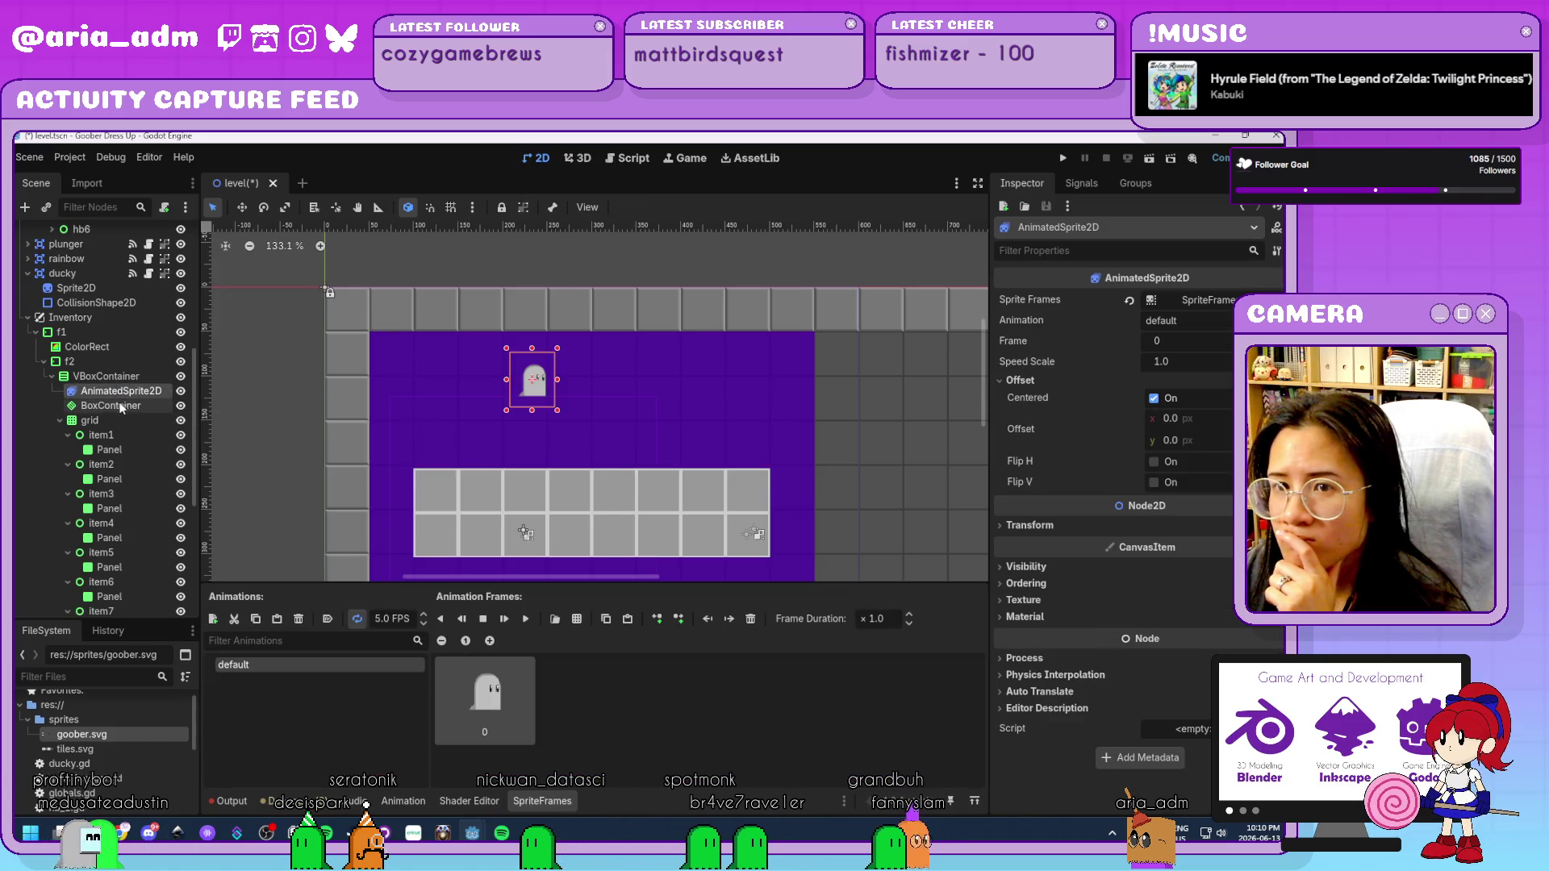
{"action": "left_click", "coordinate": [162, 407]}
{"action": "key", "text": "Delete"}
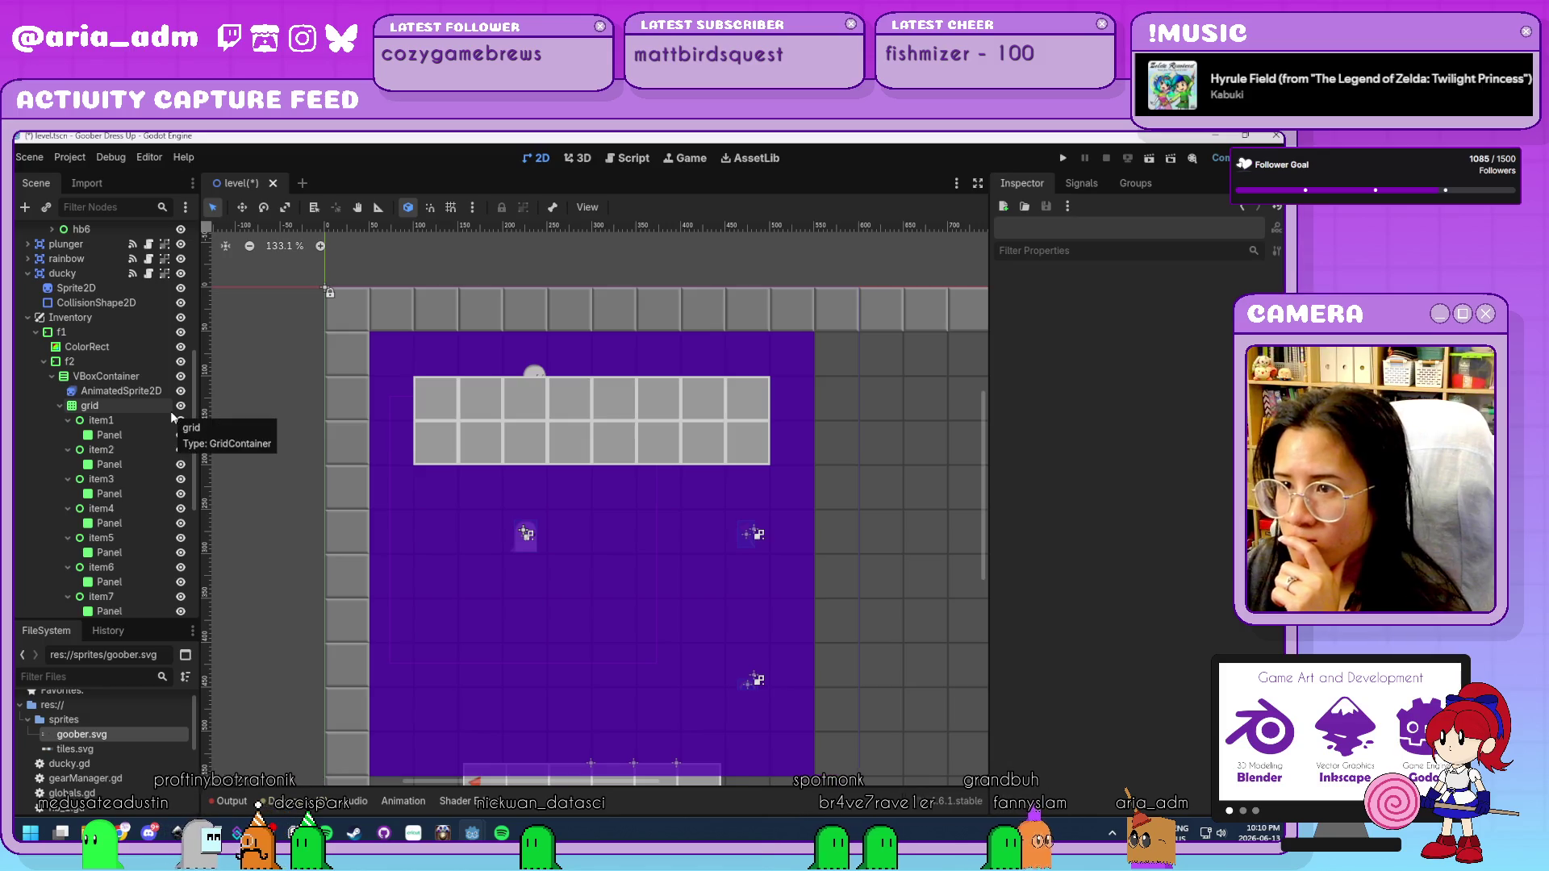
{"action": "key", "text": "ctrl+z"}
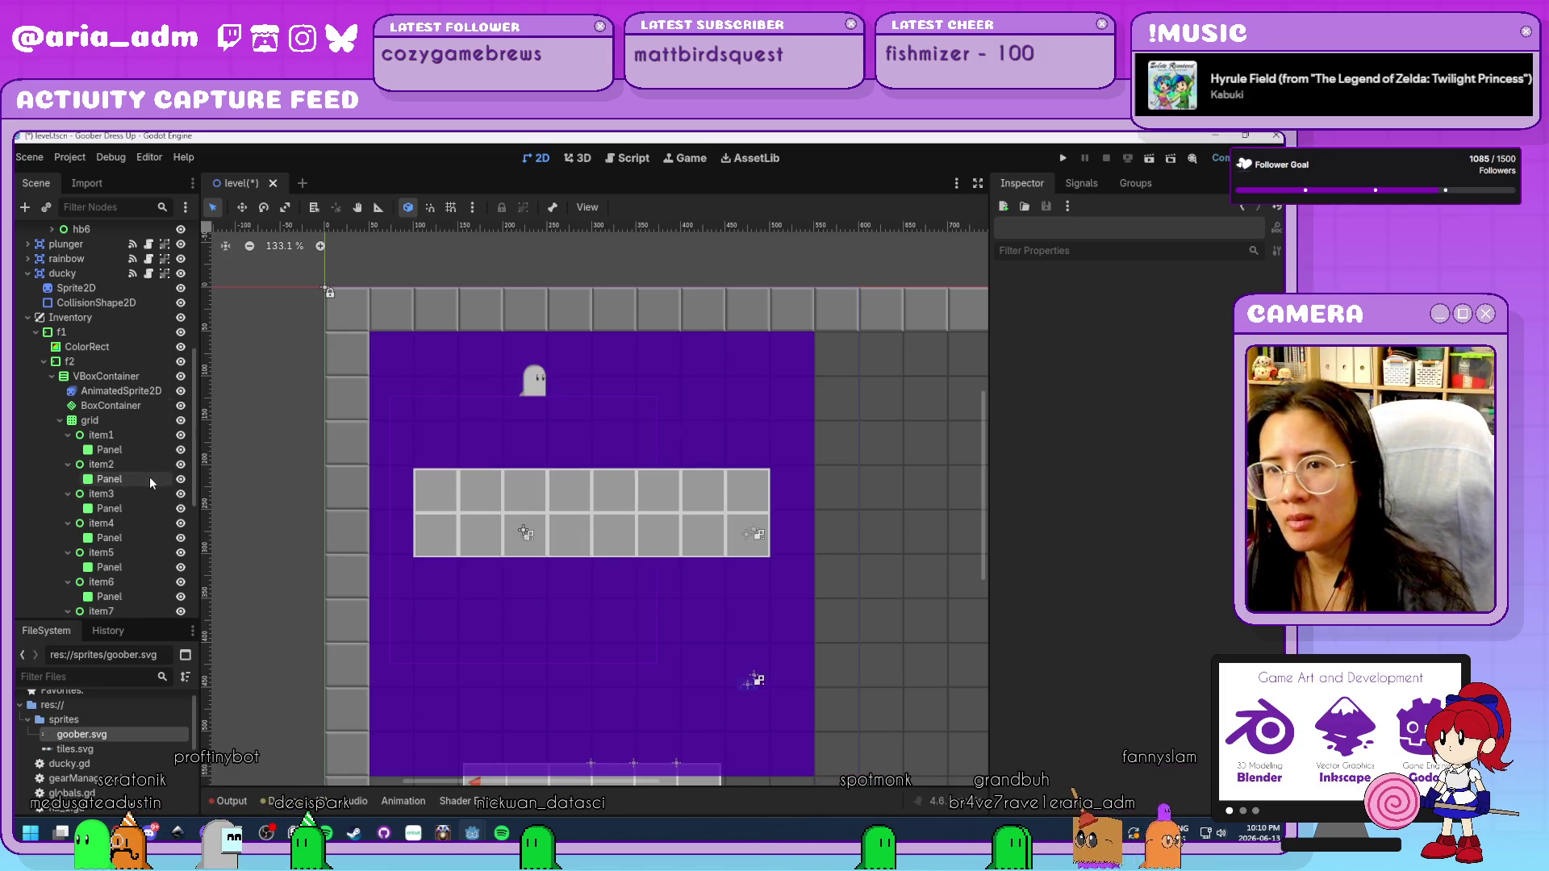
{"action": "key", "text": "ctrl+z"}
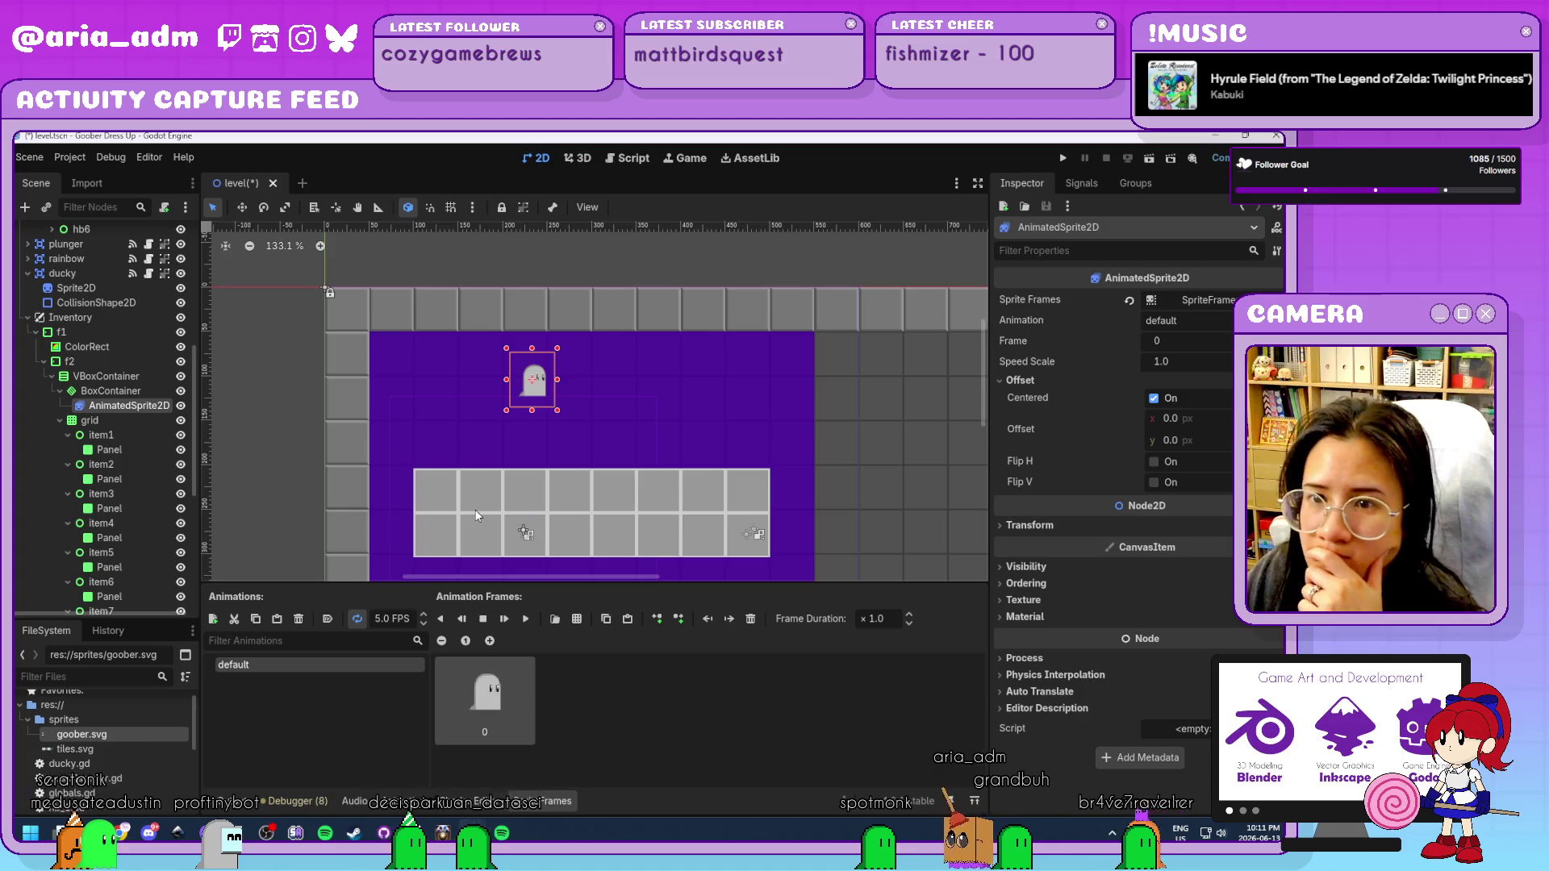
{"action": "left_click", "coordinate": [121, 381]}
Add a new Control node at the top of the VBoxContainer.
{"action": "key", "text": "ctrl+a"}
{"action": "type", "text": "control"}
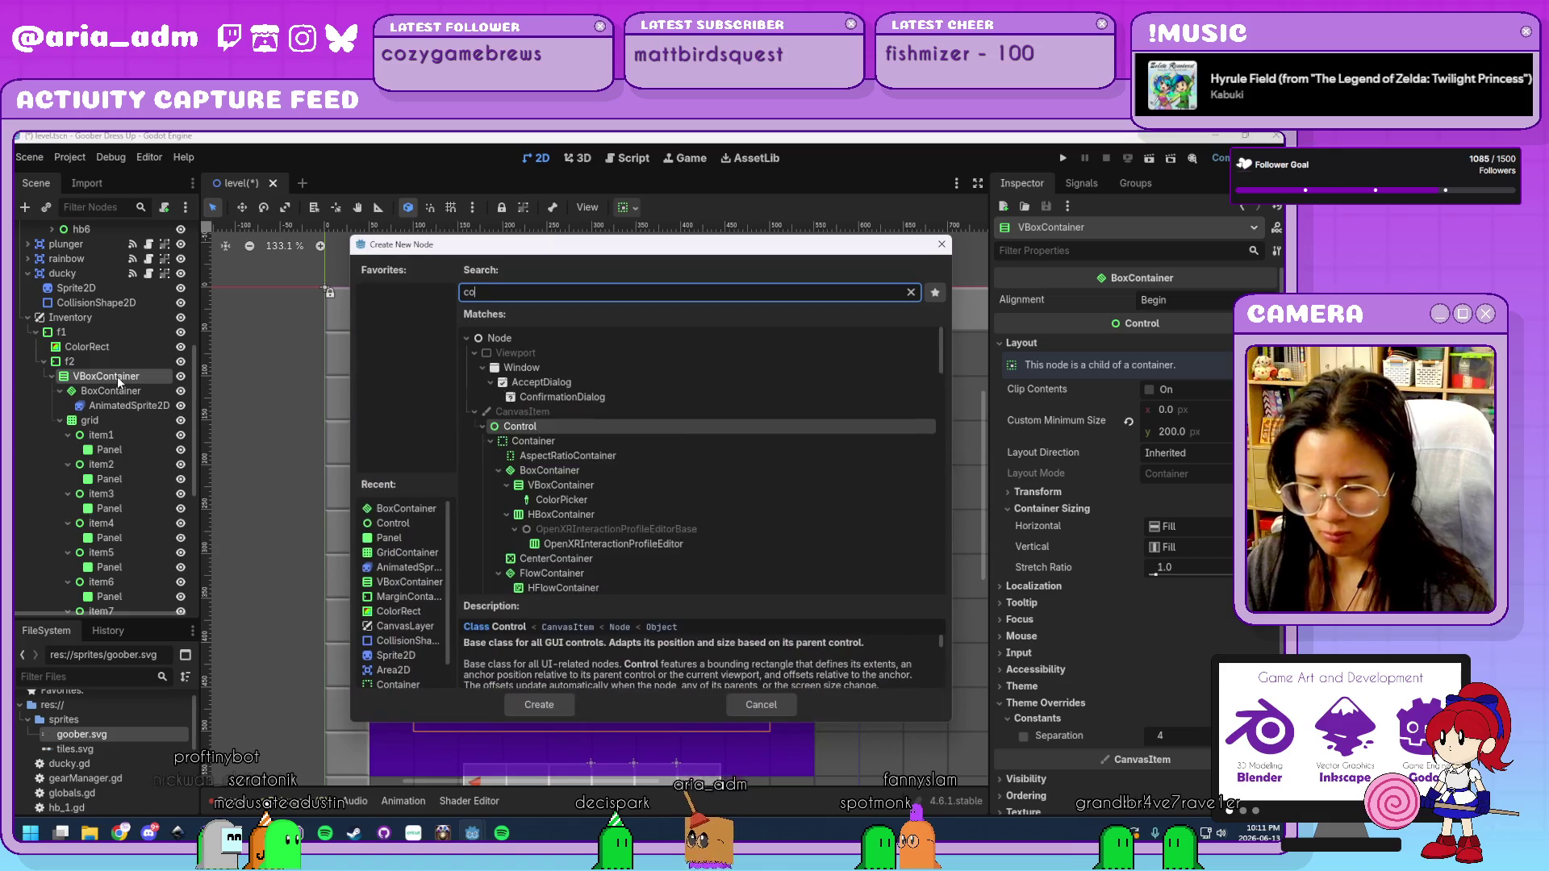
{"action": "key", "text": "Return"}
{"action": "scroll", "coordinate": [73, 343], "scroll_direction": "up", "scroll_amount": 5}
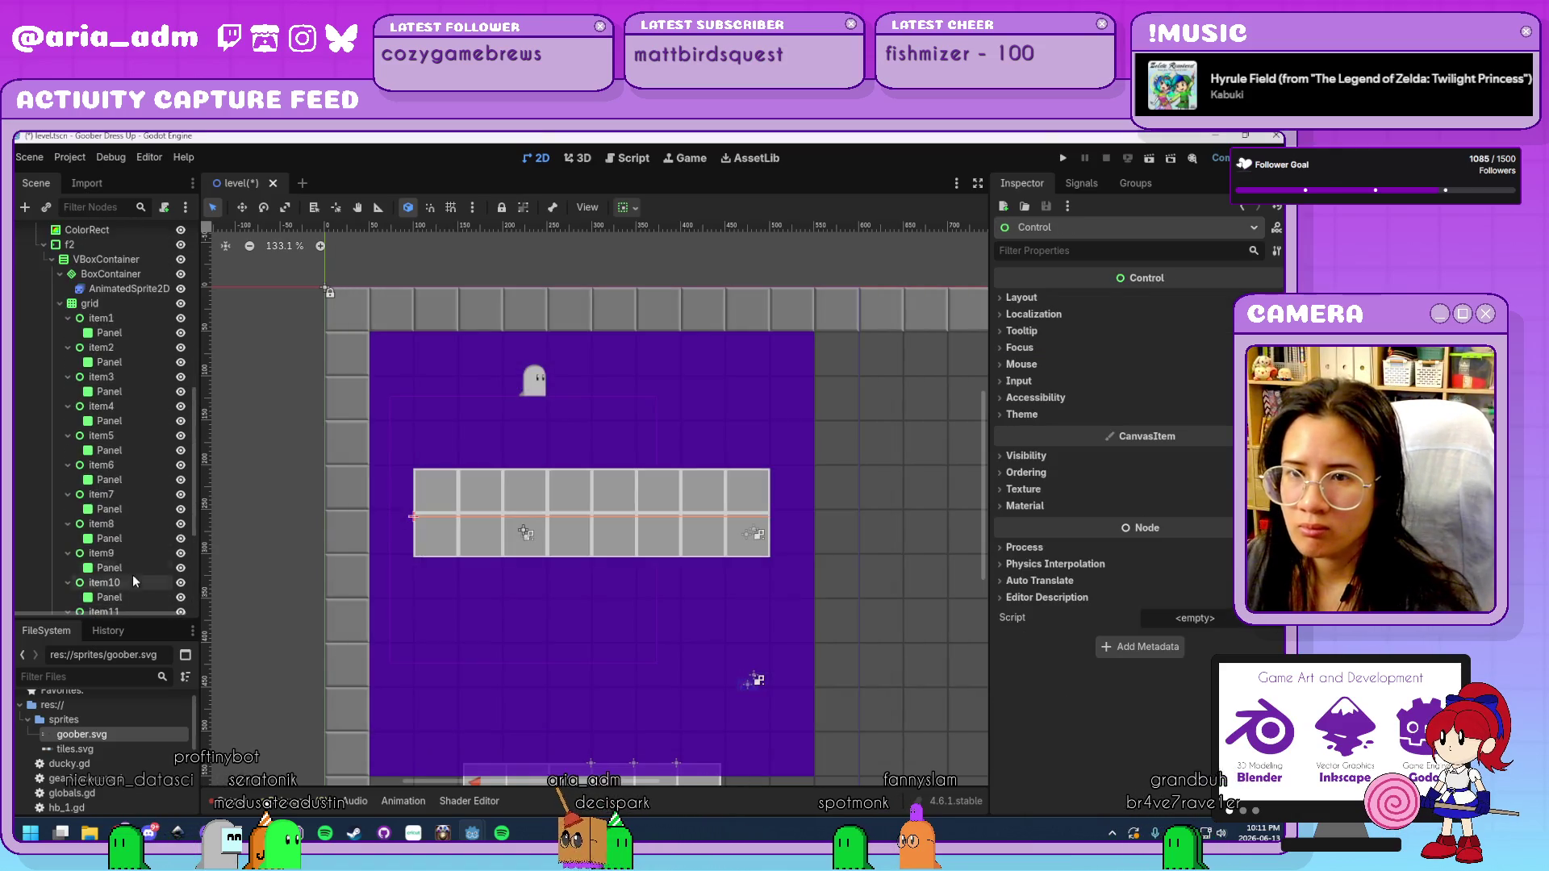
{"action": "left_click", "coordinate": [61, 303]}
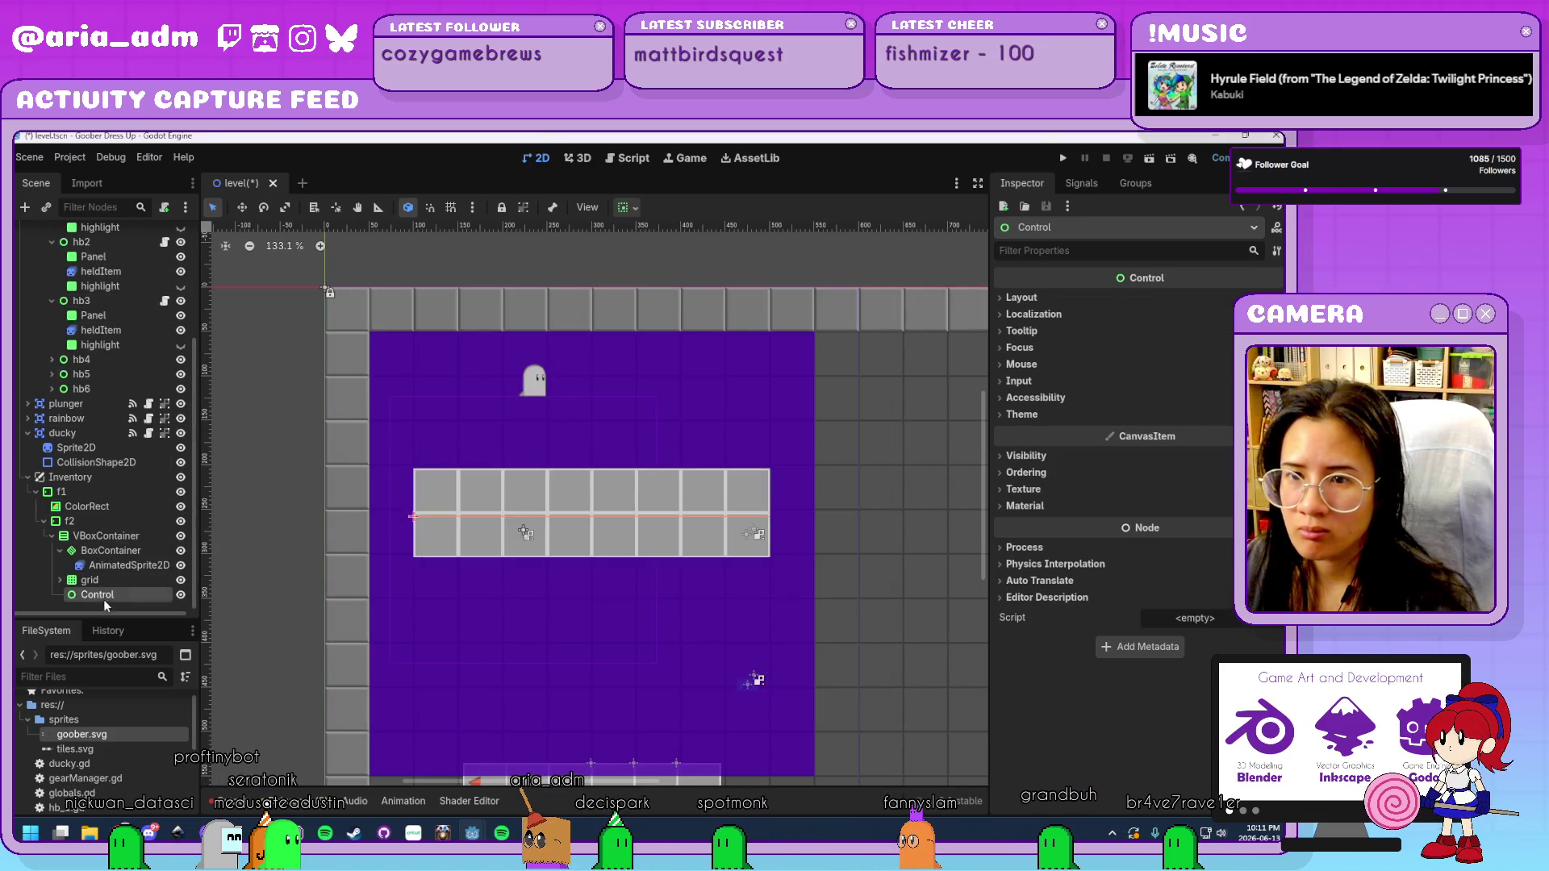
{"action": "left_click_drag", "start_coordinate": [96, 551], "coordinate": [96, 557]}
{"action": "left_click", "coordinate": [105, 565]}
{"action": "left_click", "coordinate": [108, 552]}
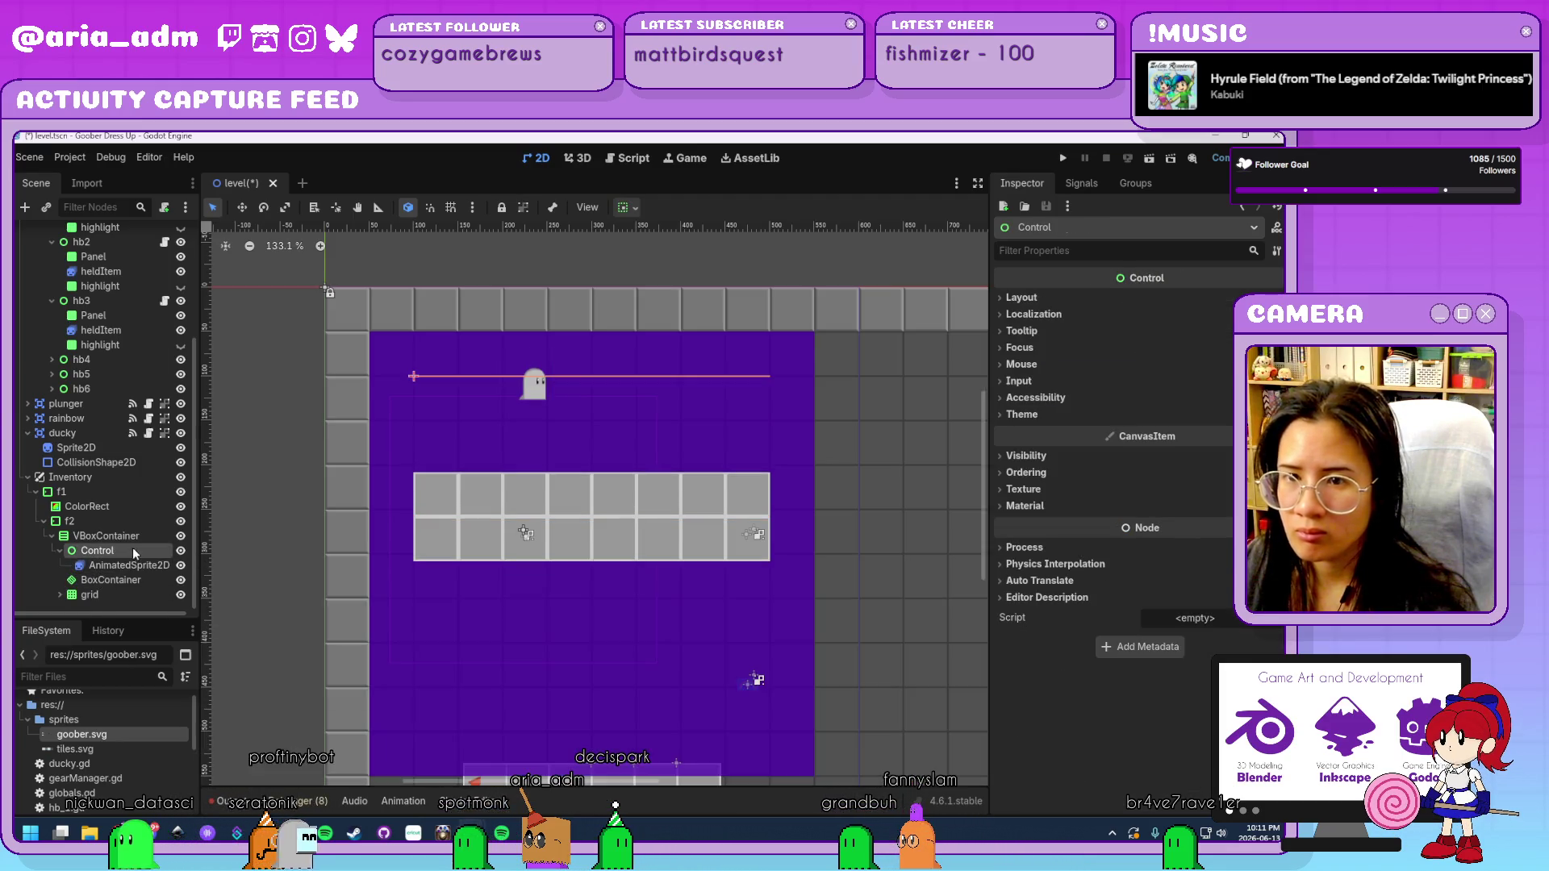
Give the Control a 400×100 minimum size and delete the old BoxContainer.
{"action": "left_click", "coordinate": [1021, 297]}
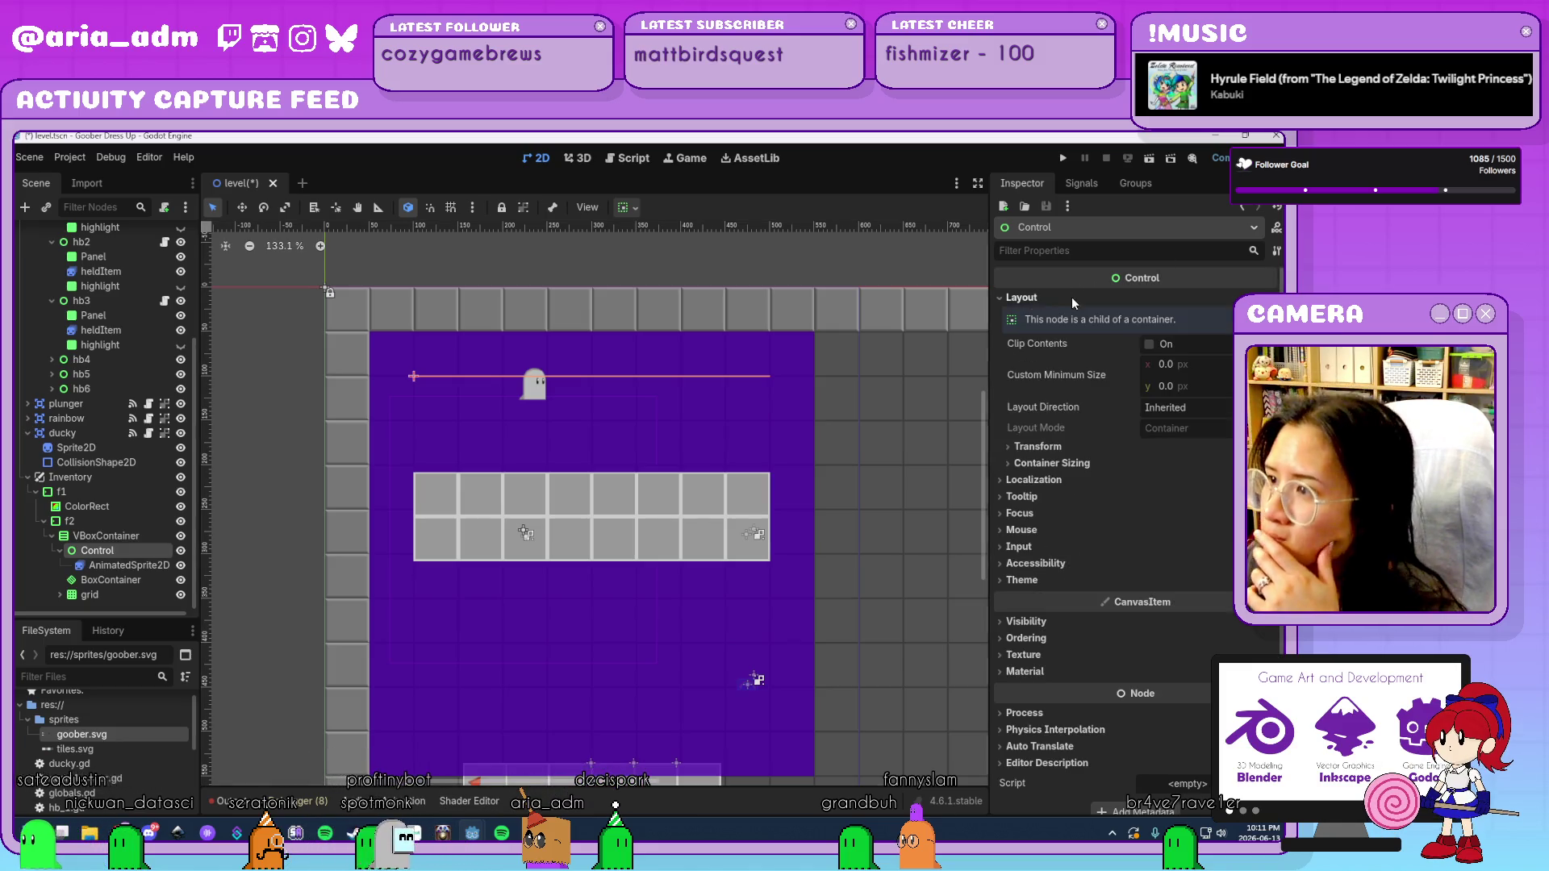
{"action": "left_click", "coordinate": [1212, 371]}
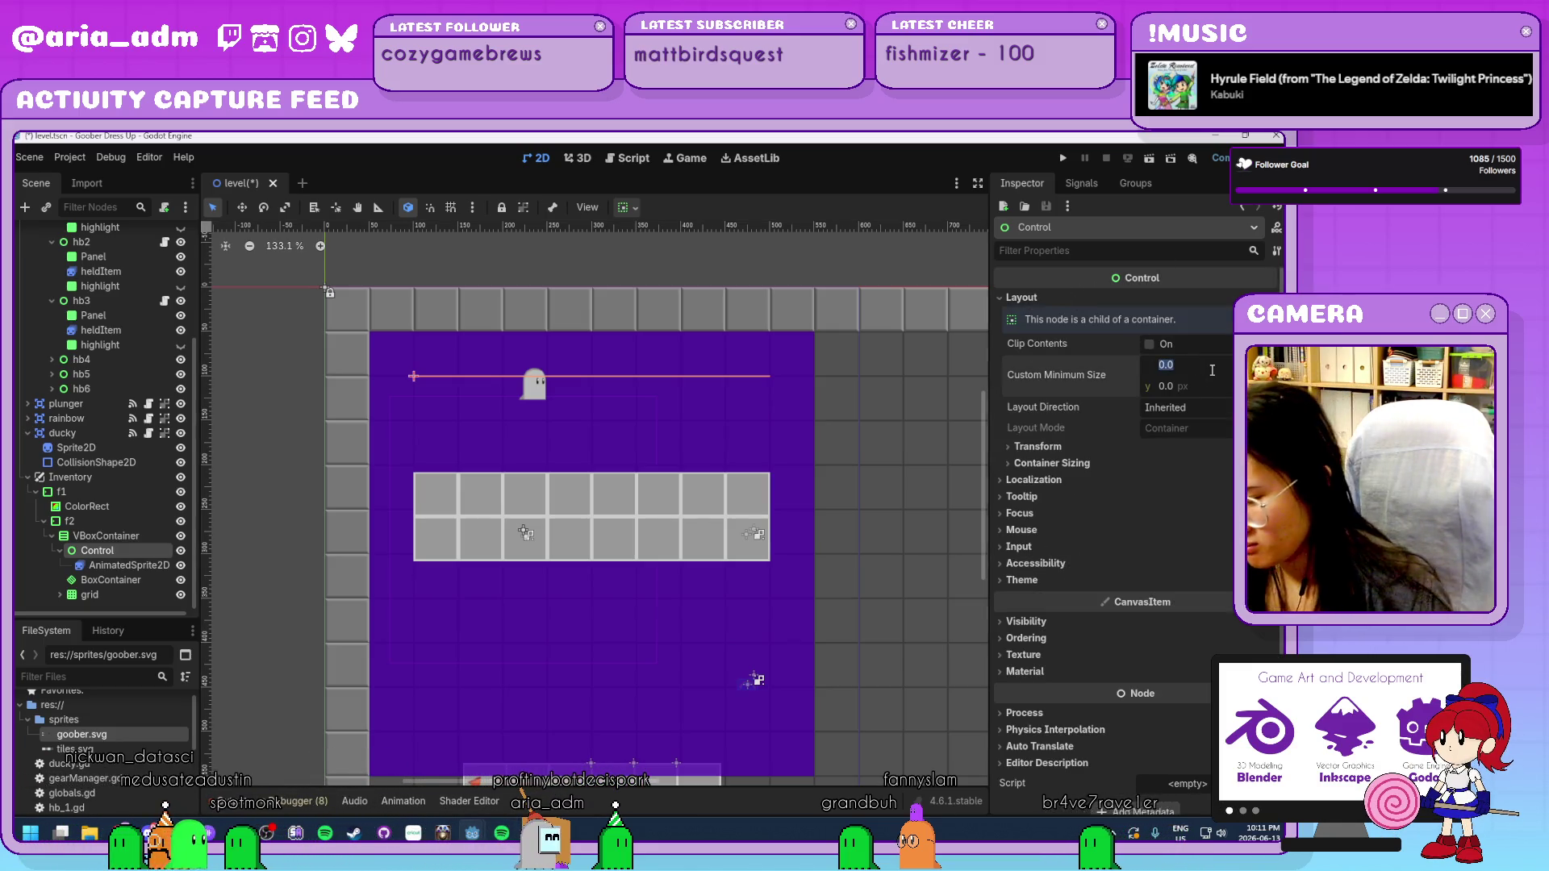
{"action": "type", "text": "400"}
{"action": "key", "text": "Tab"}
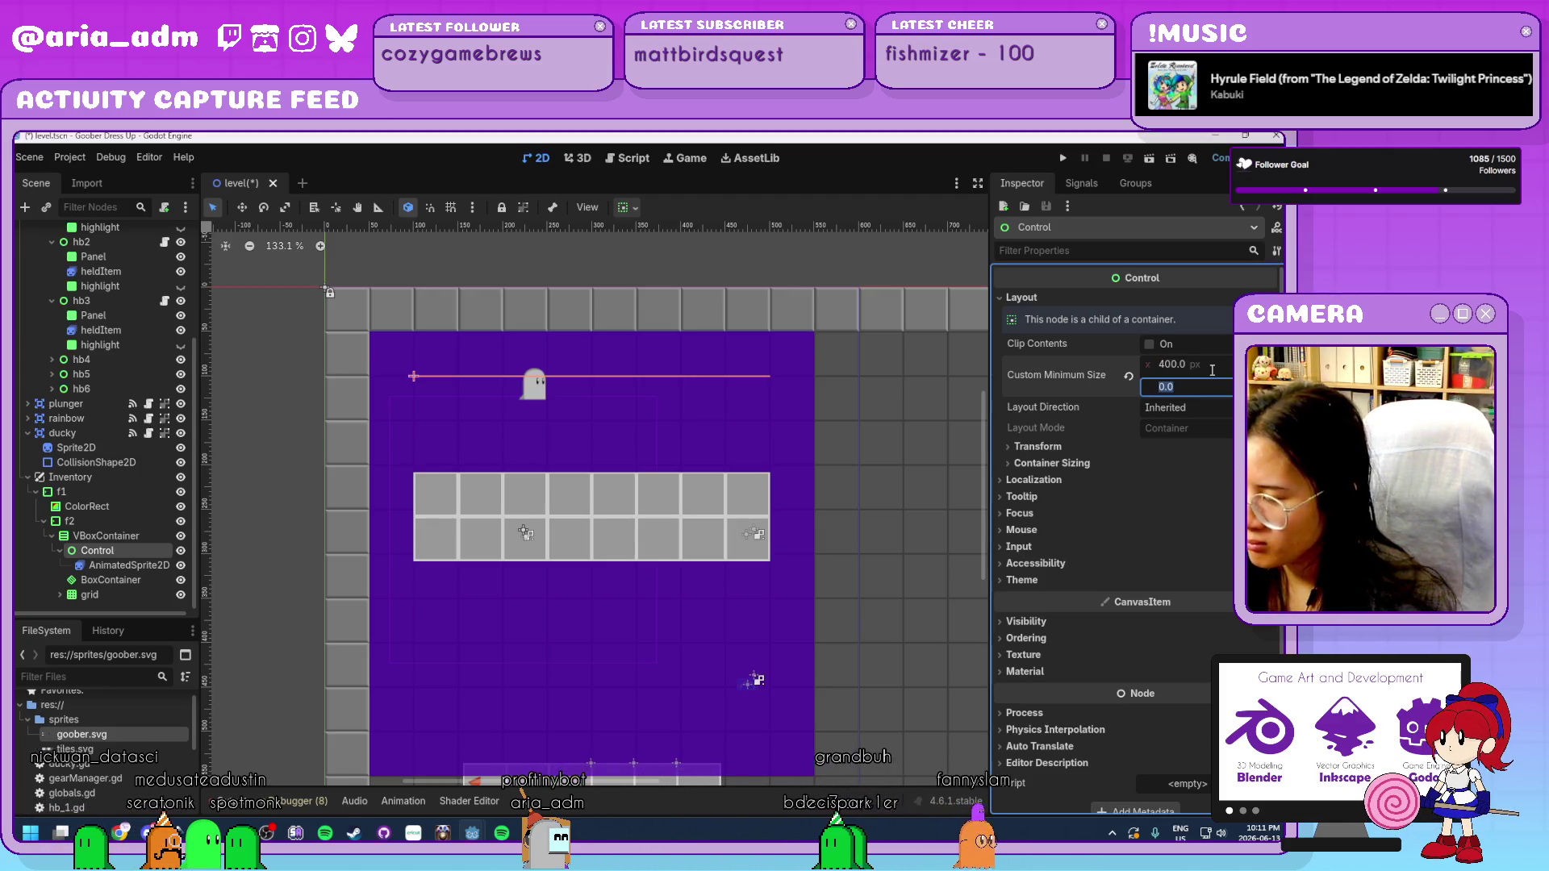
{"action": "type", "text": "100"}
{"action": "key", "text": "Return"}
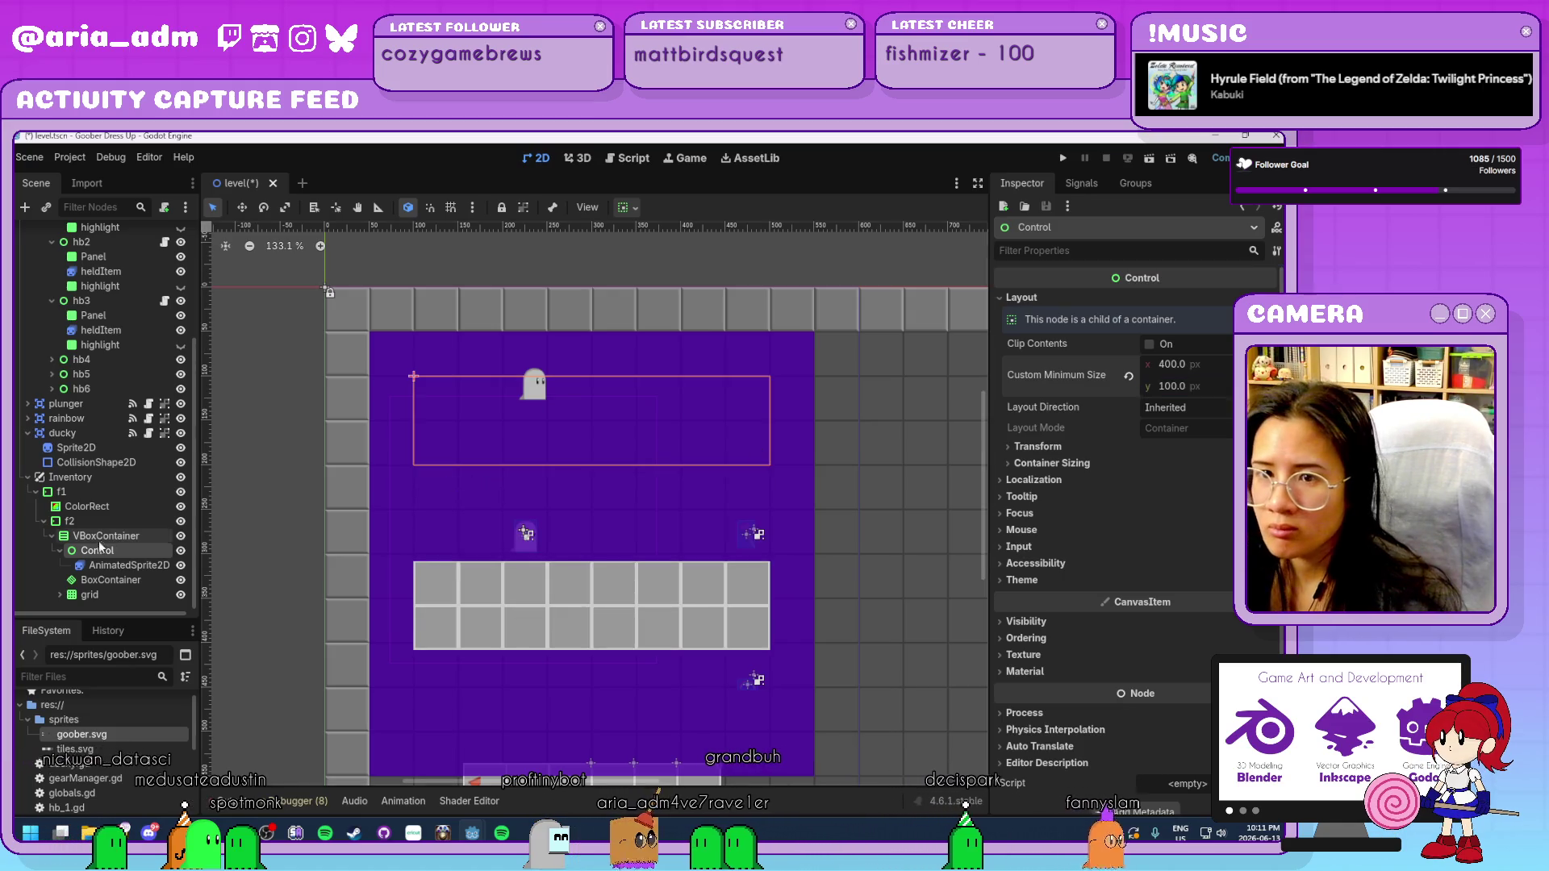
{"action": "left_click", "coordinate": [132, 578]}
{"action": "key", "text": "Delete"}
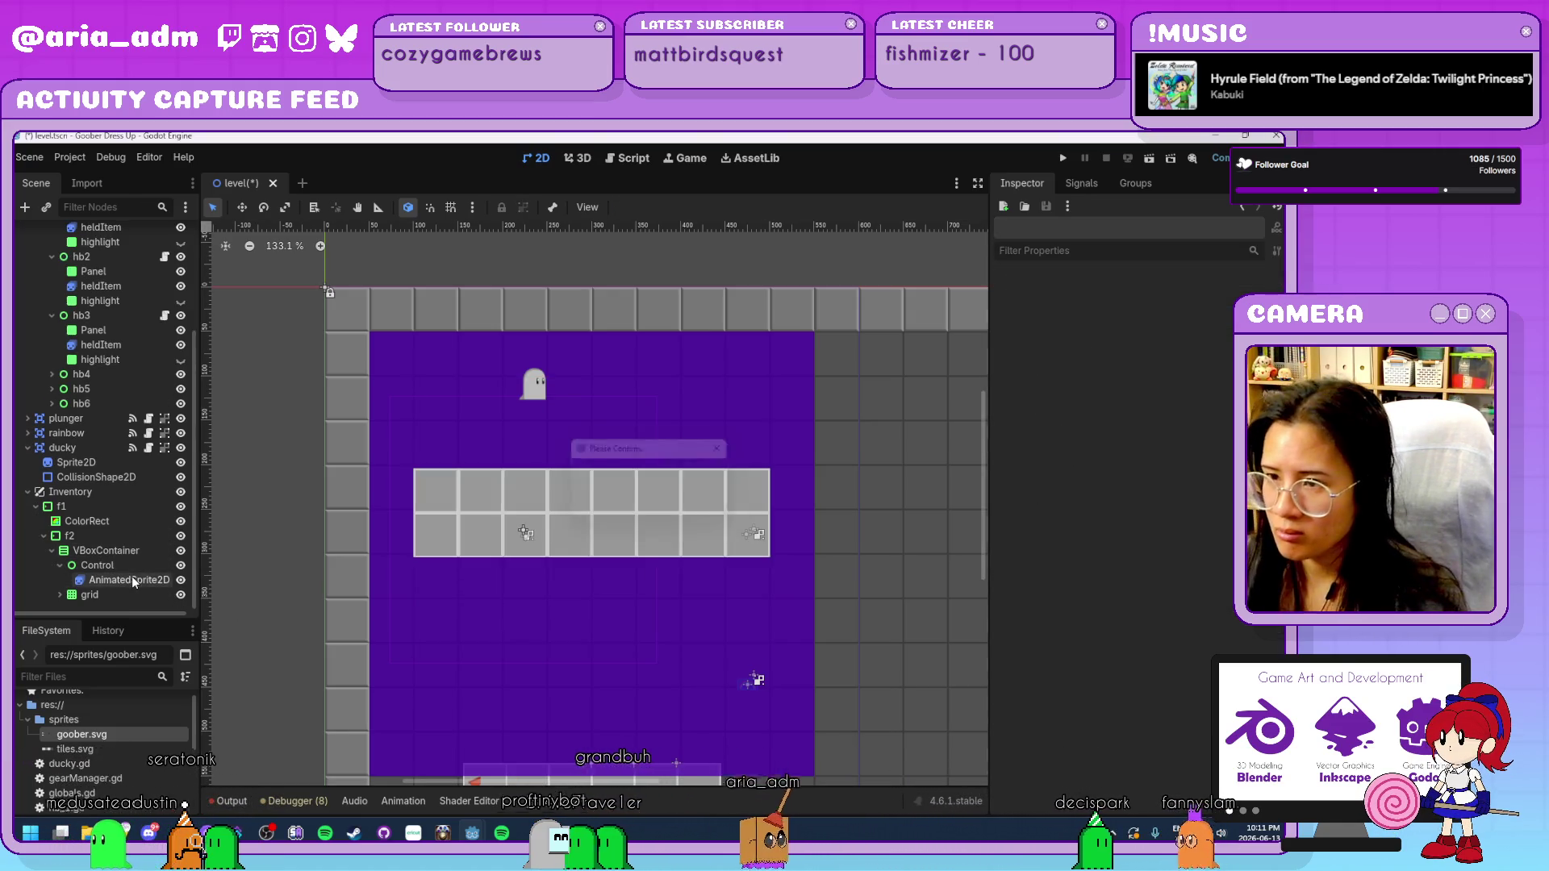
Reset the ghost AnimatedSprite2D's position to 0,0.
{"action": "left_click", "coordinate": [115, 581]}
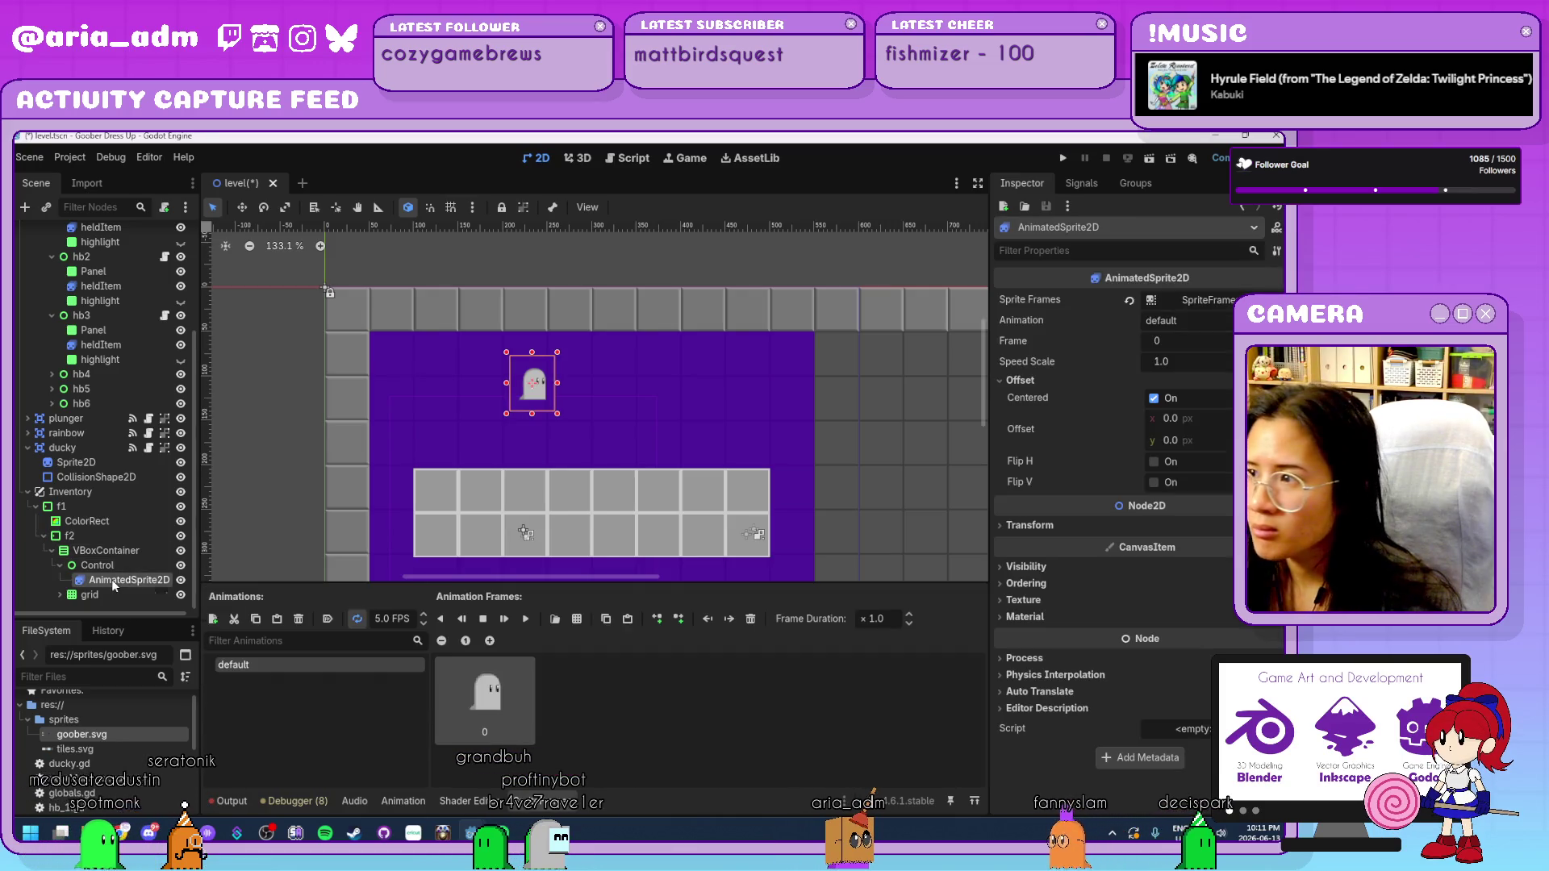
{"action": "left_click", "coordinate": [1073, 527]}
{"action": "left_click", "coordinate": [1128, 555]}
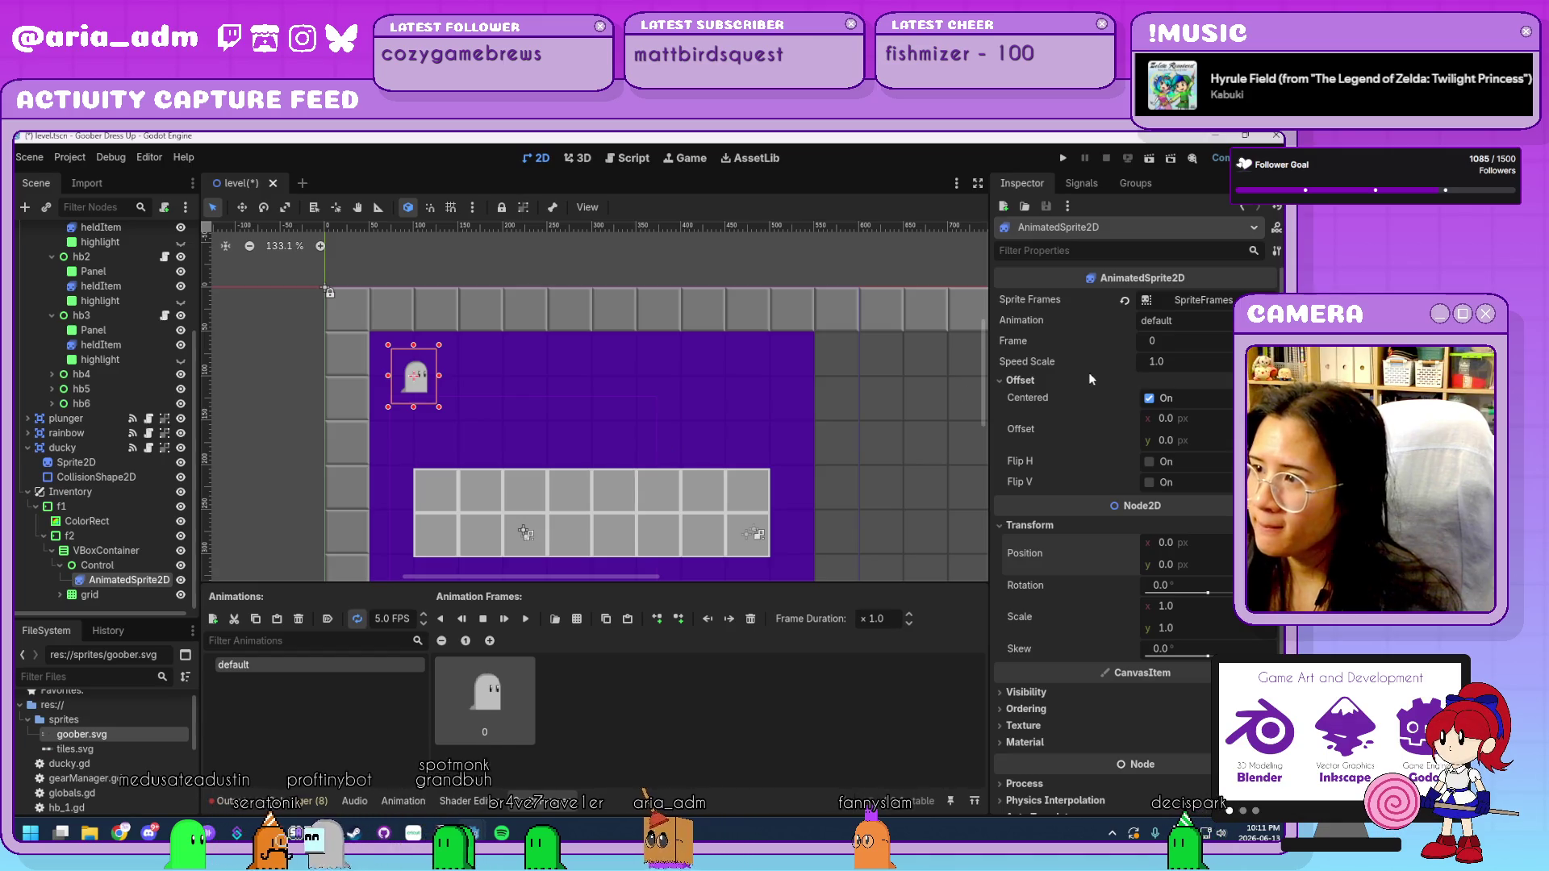
{"action": "scroll", "coordinate": [1062, 528], "scroll_direction": "down", "scroll_amount": 2}
{"action": "scroll", "coordinate": [1060, 524], "scroll_direction": "up", "scroll_amount": 2}
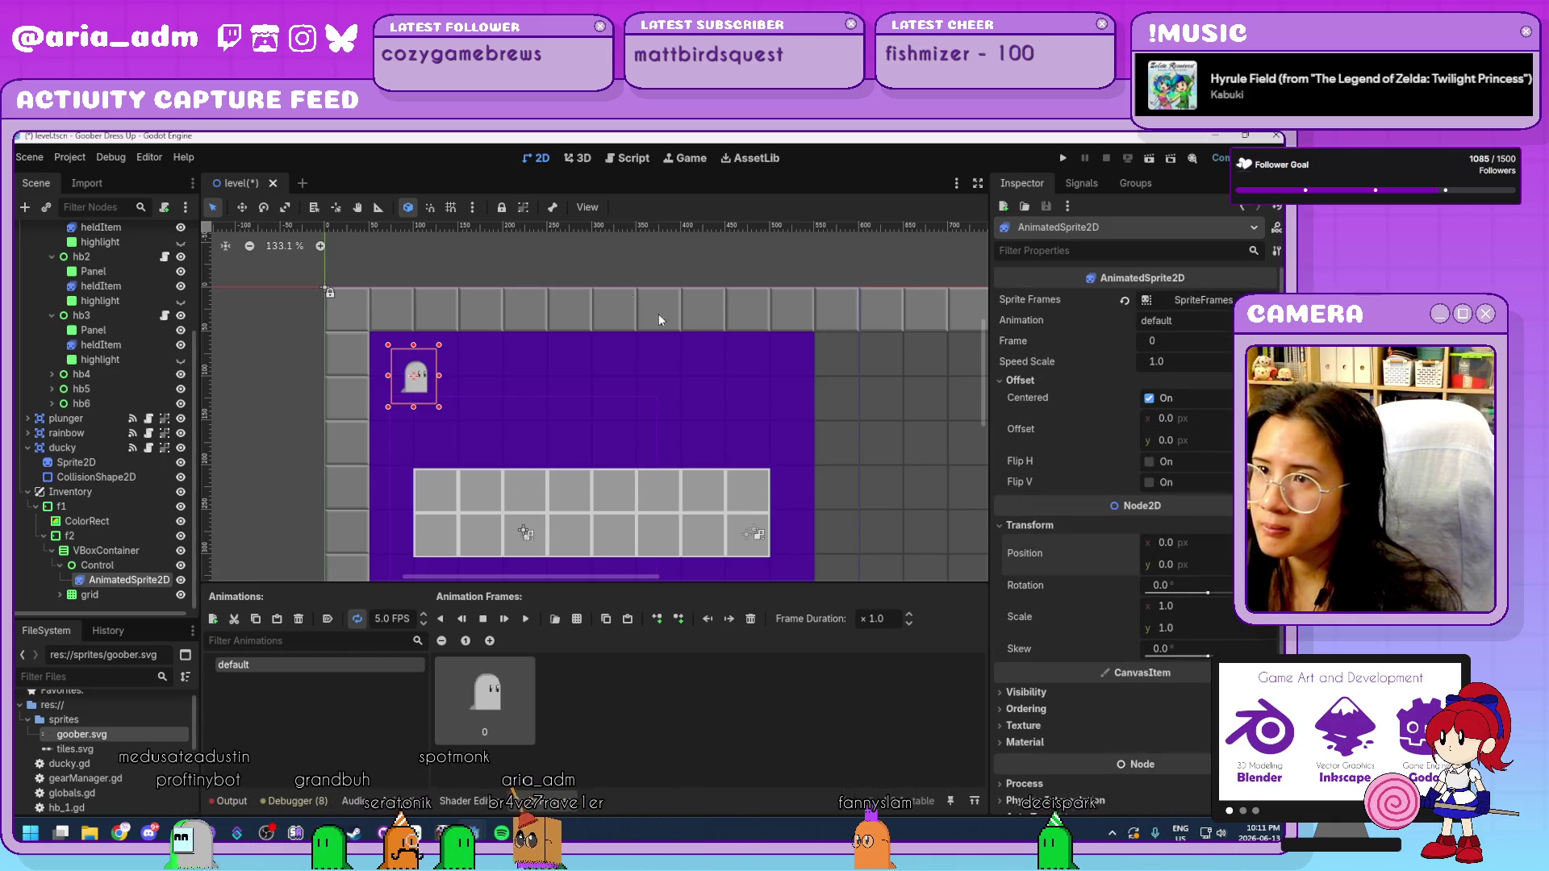
Try Shrink Center sizing on the Control, then revert both axes to Fill.
{"action": "left_click", "coordinate": [114, 562]}
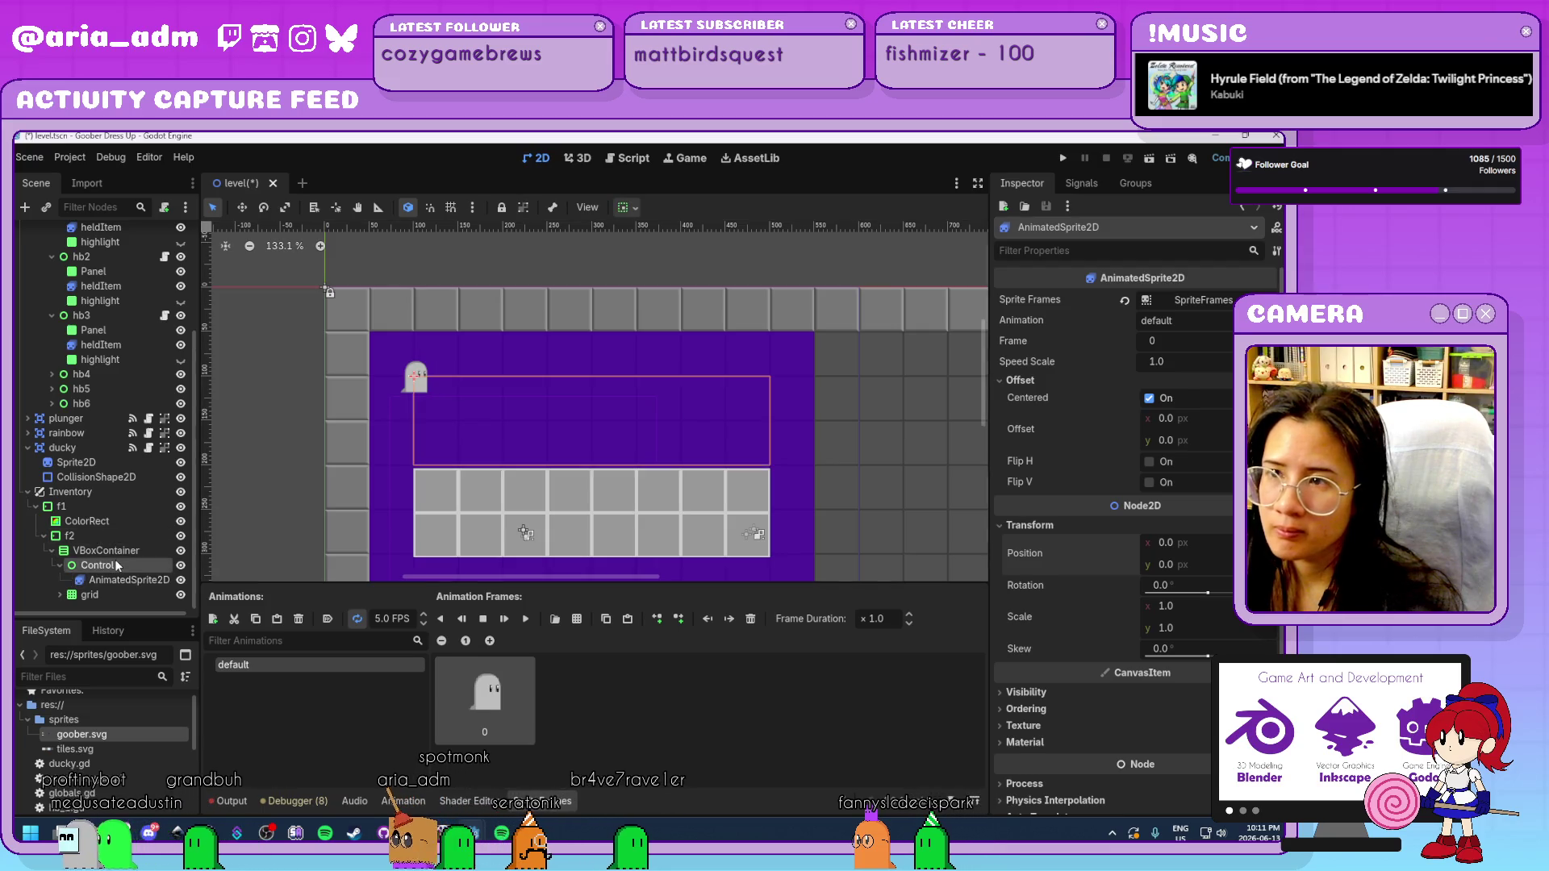
{"action": "left_click", "coordinate": [627, 207]}
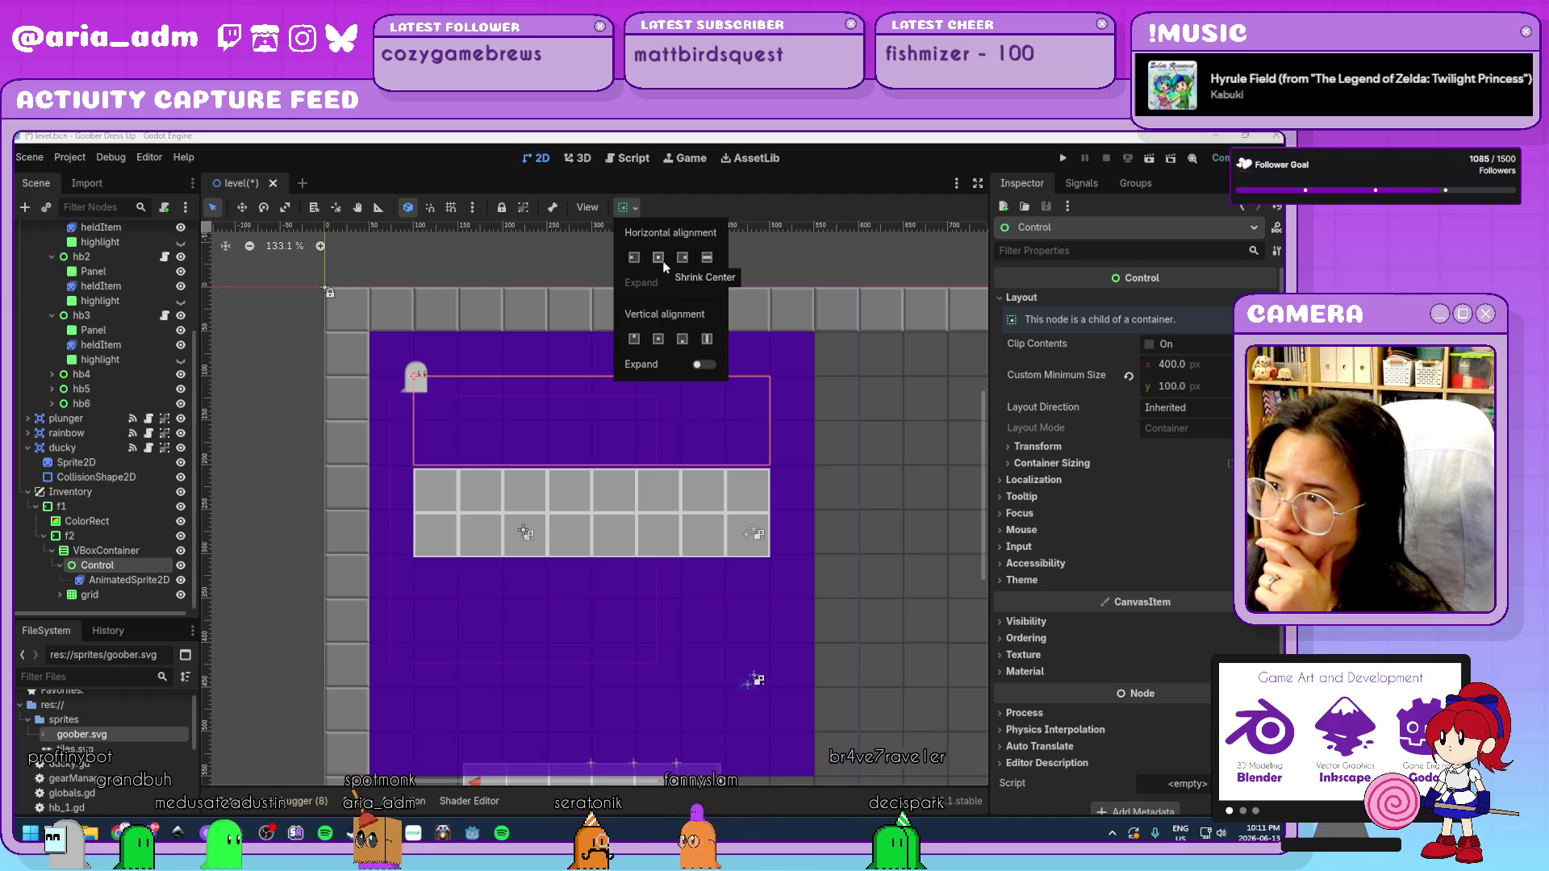
{"action": "left_click", "coordinate": [1089, 466]}
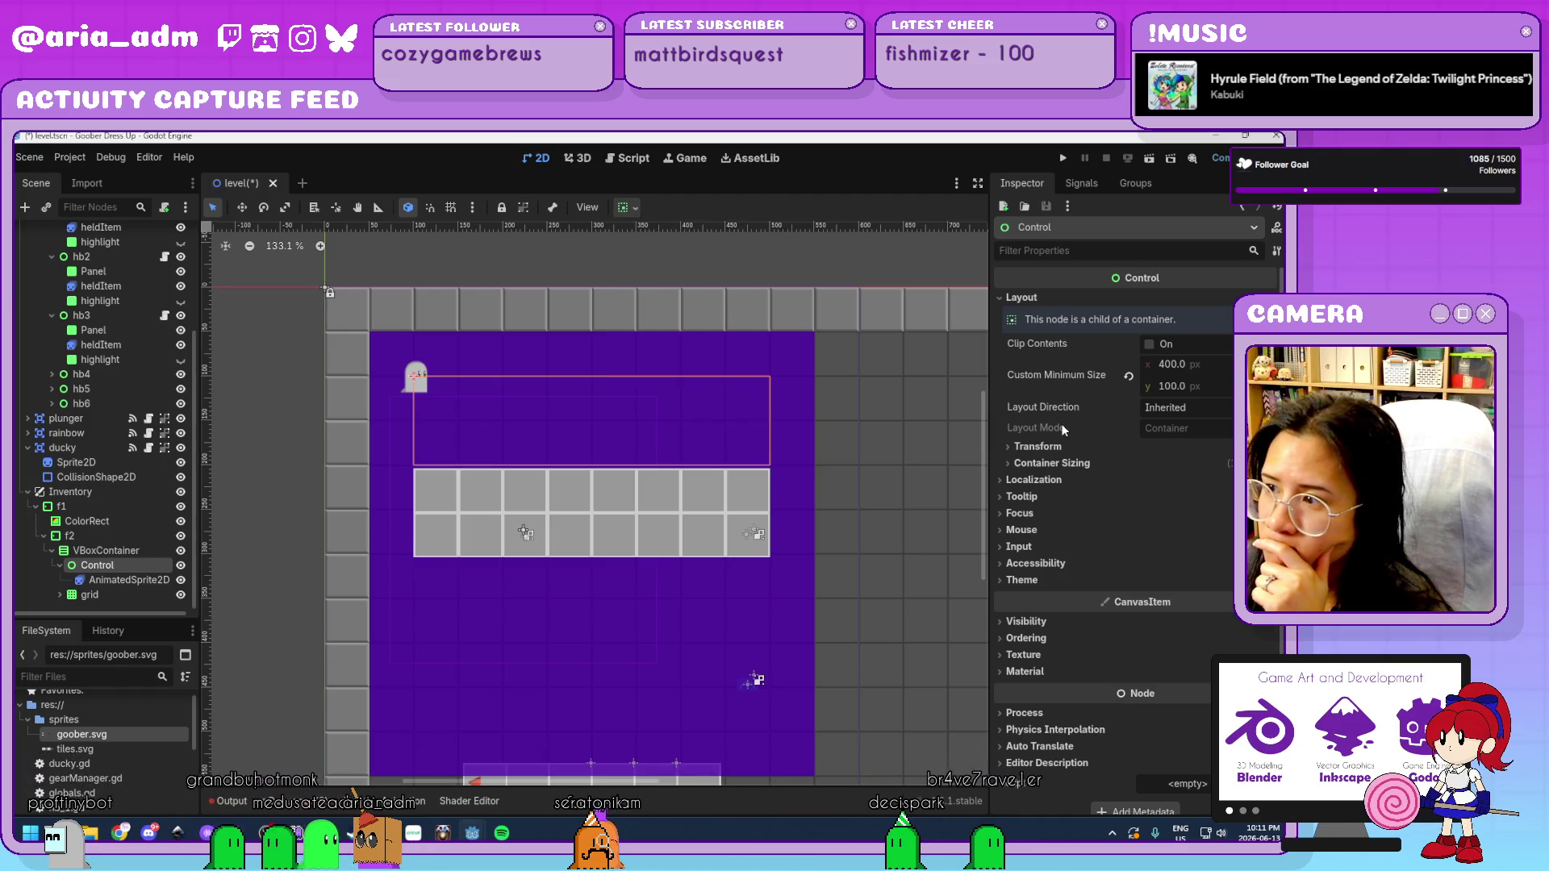
{"action": "left_click", "coordinate": [1088, 468]}
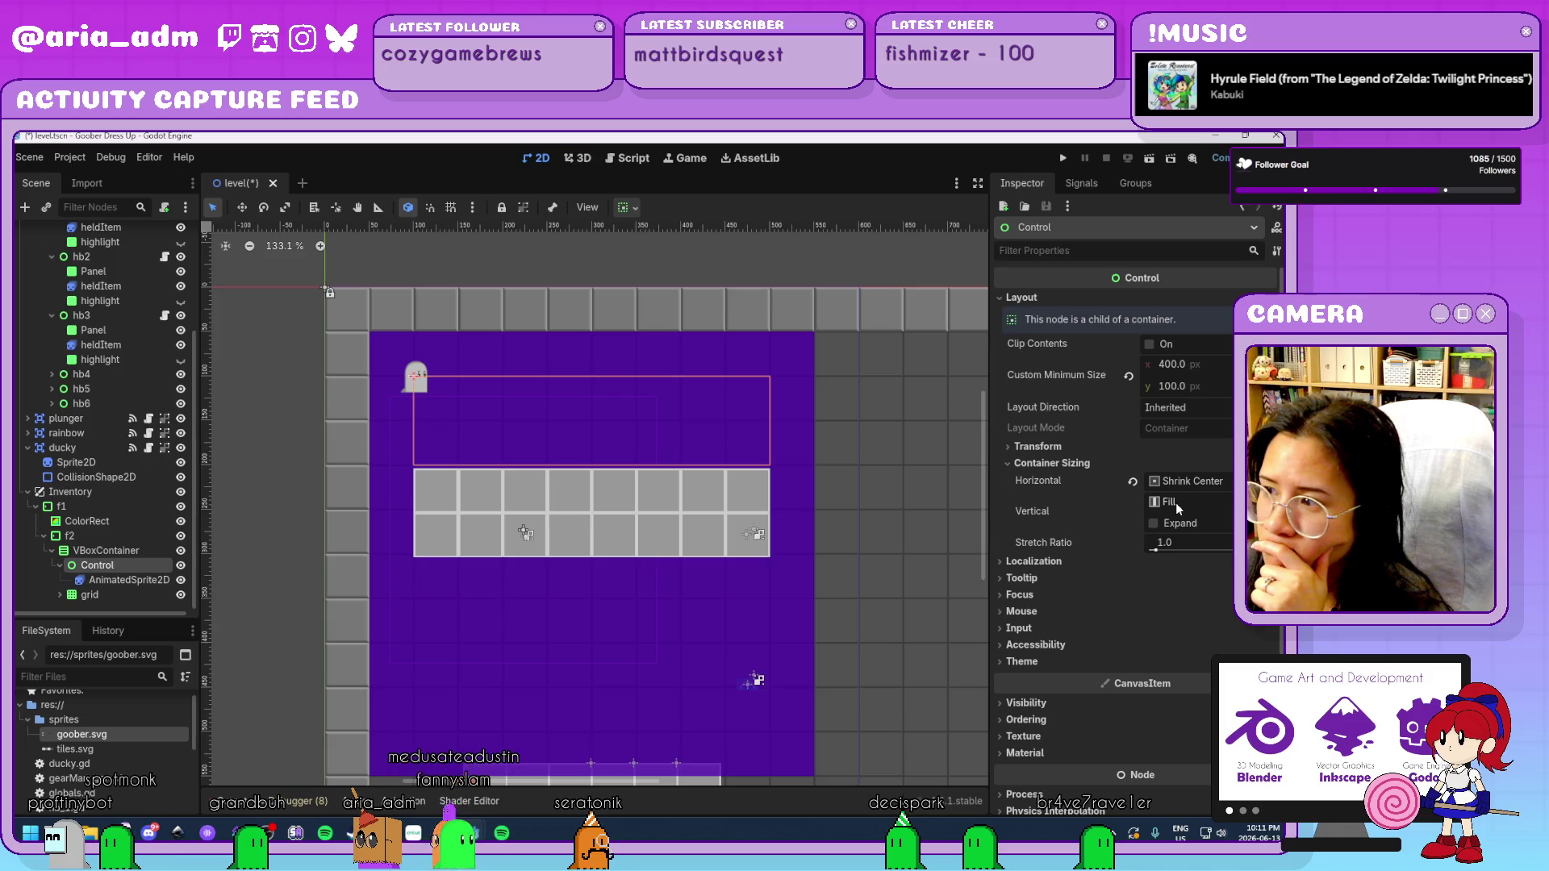
{"action": "left_click", "coordinate": [1133, 483]}
{"action": "left_click", "coordinate": [1174, 502]}
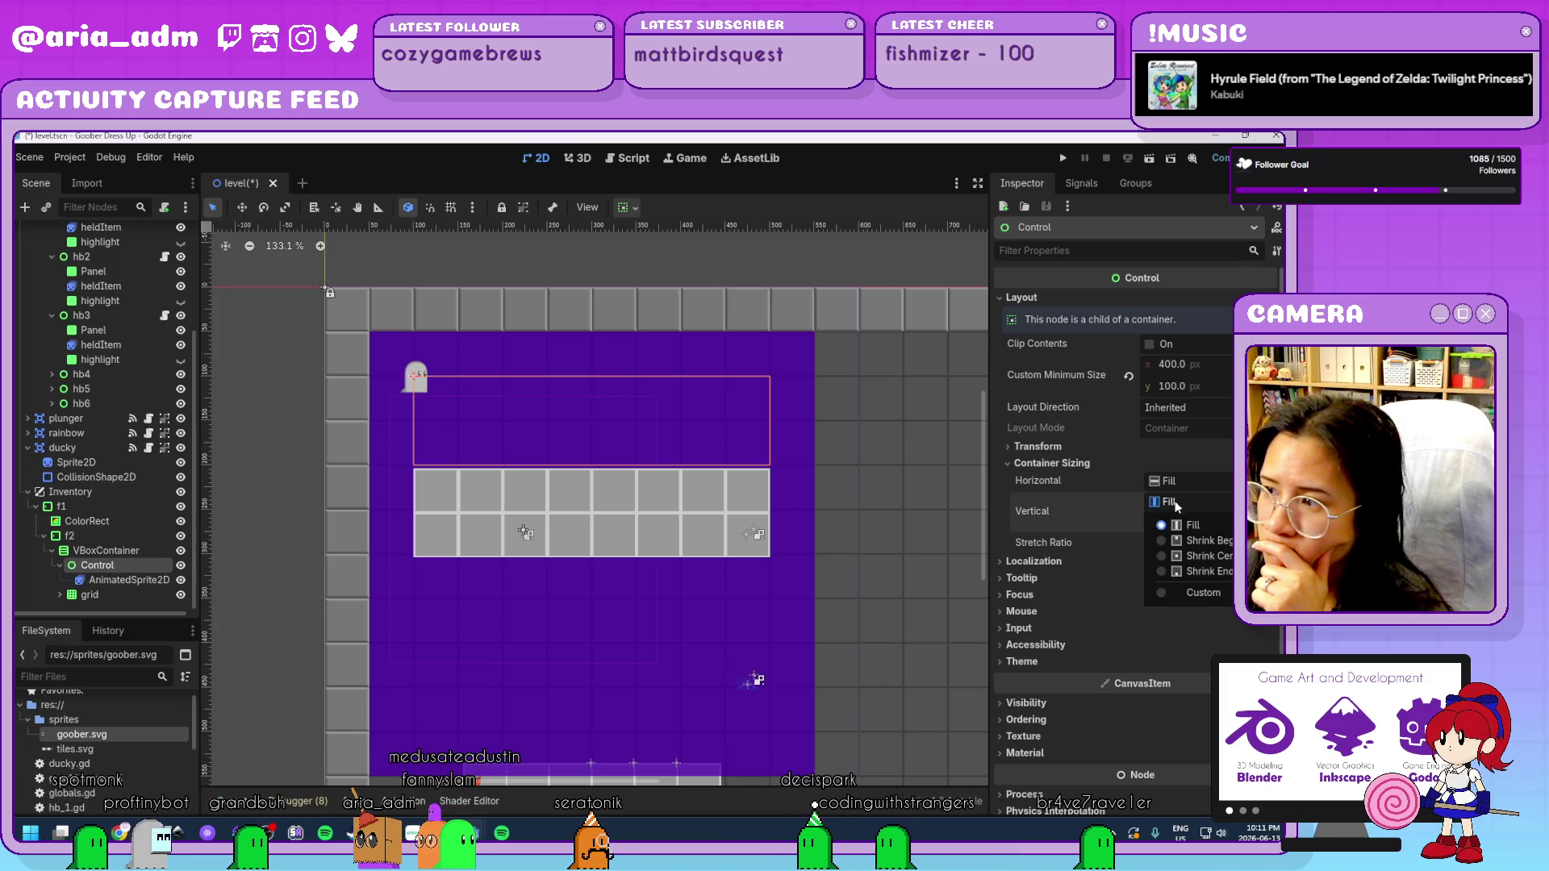
{"action": "left_click", "coordinate": [1195, 556]}
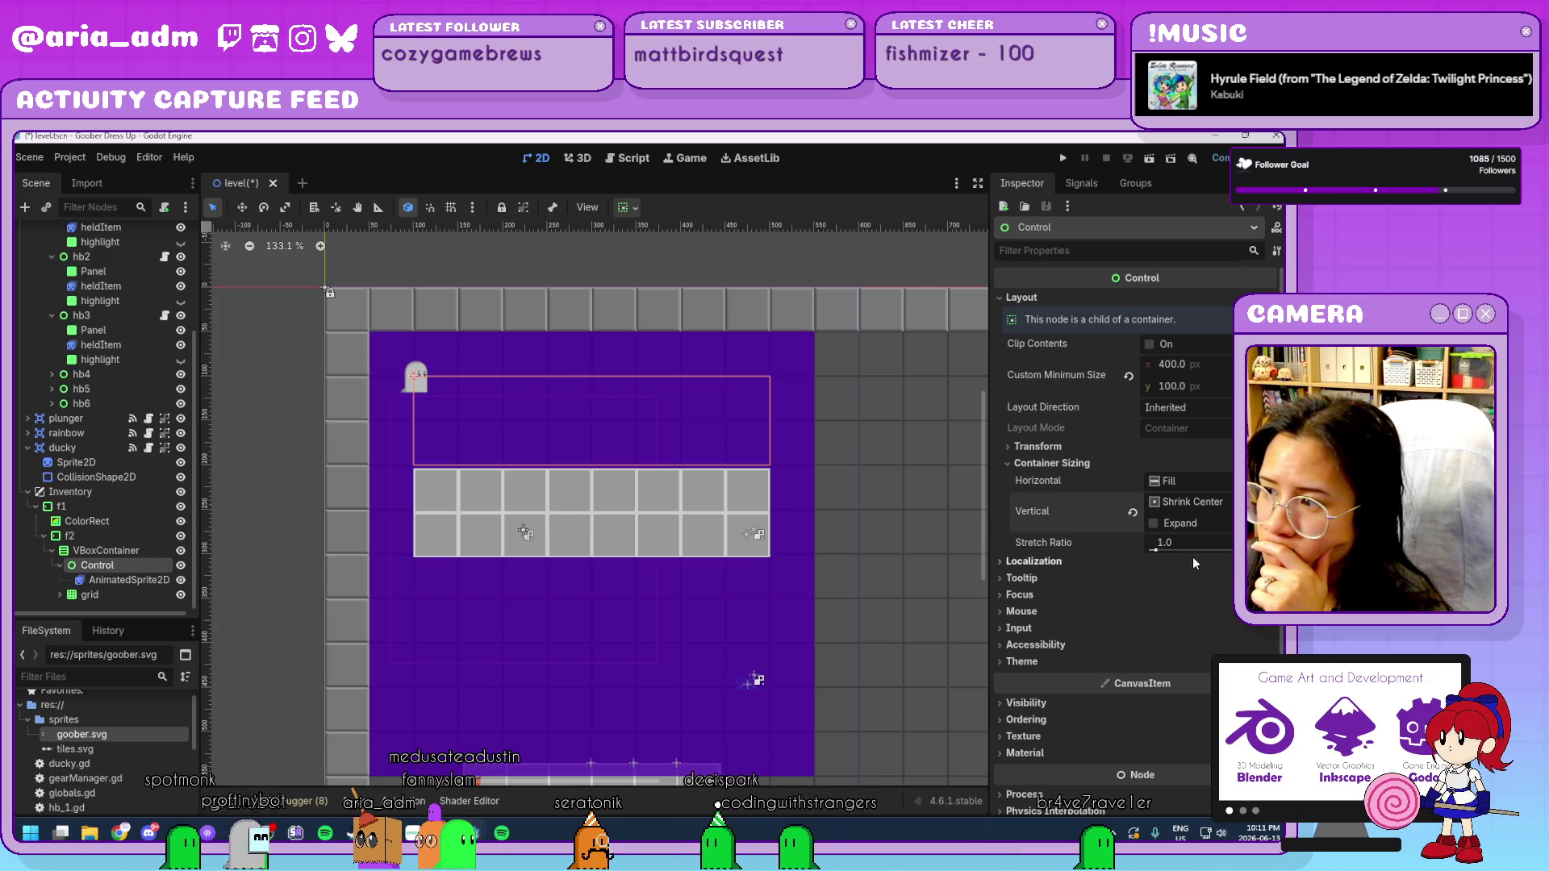
{"action": "left_click", "coordinate": [1134, 513]}
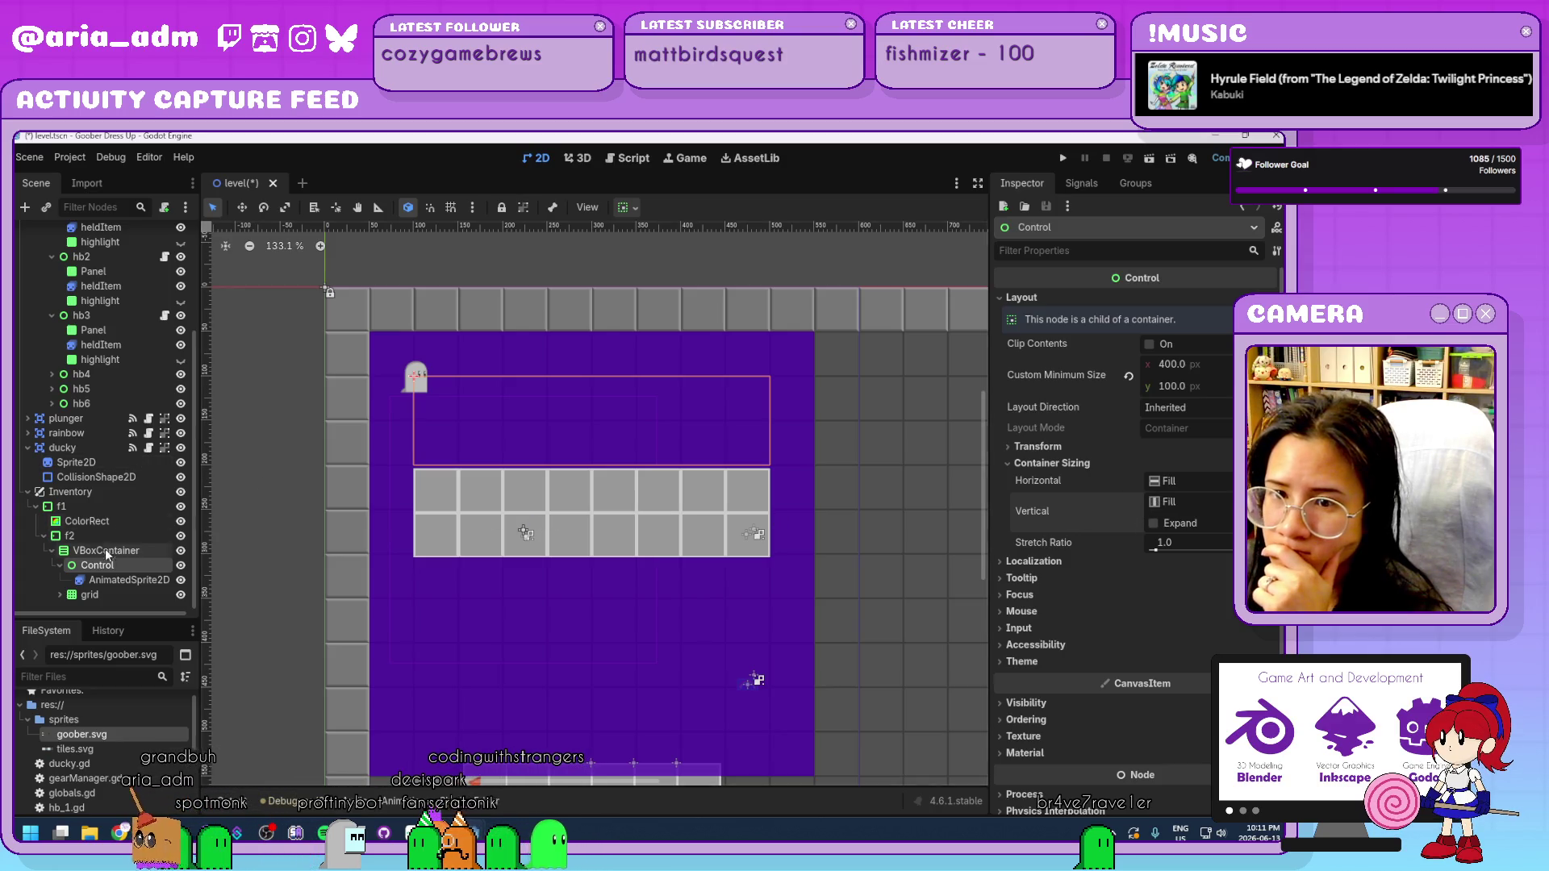
{"action": "left_click", "coordinate": [121, 579]}
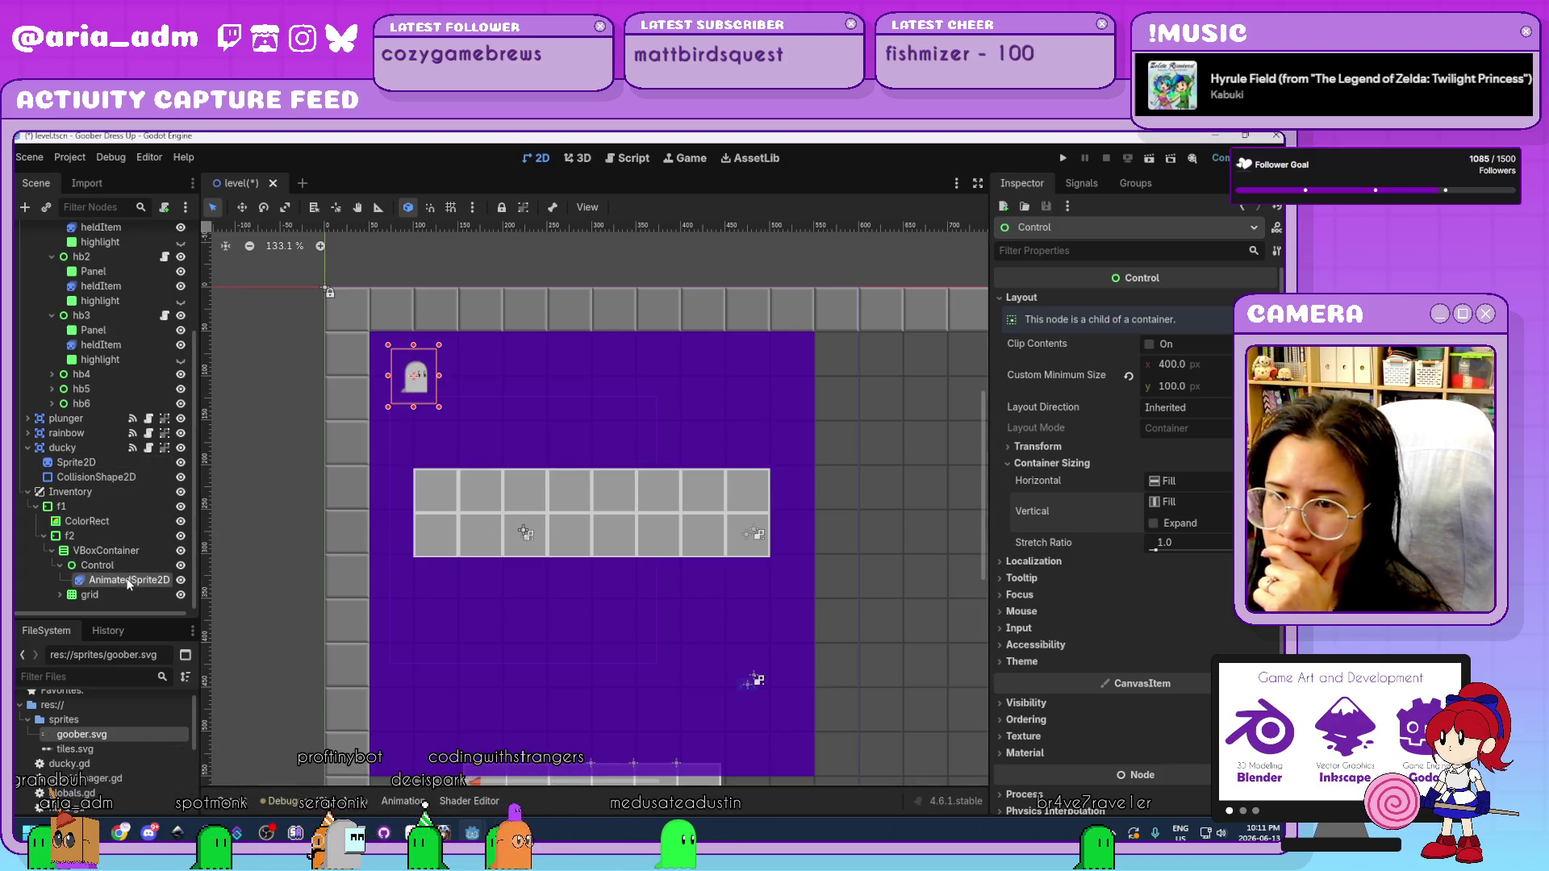
{"action": "left_click", "coordinate": [123, 565]}
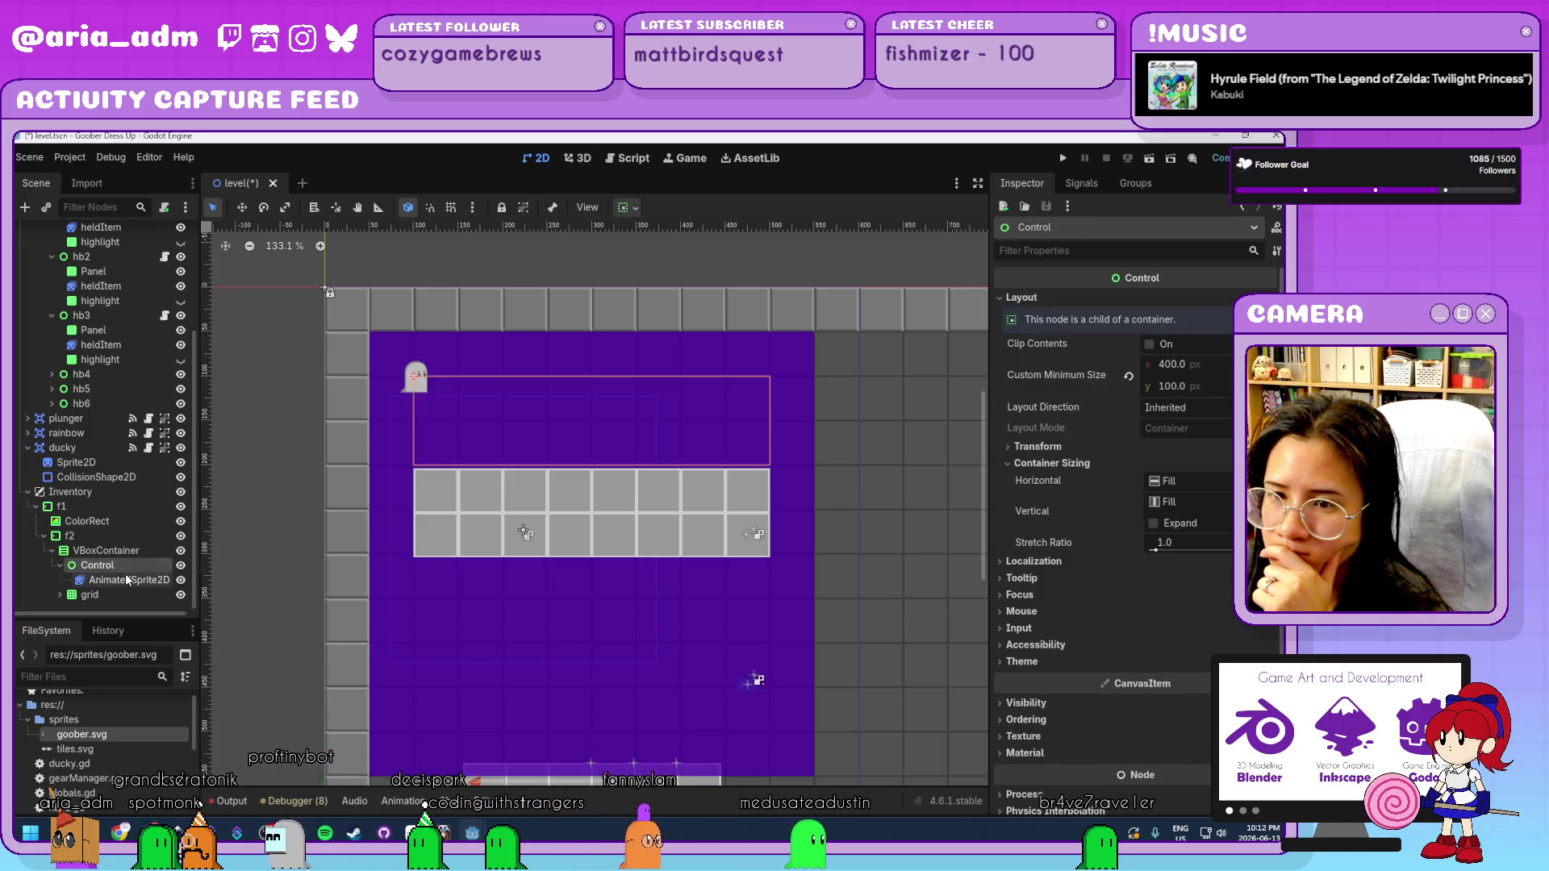
{"action": "left_click", "coordinate": [121, 579]}
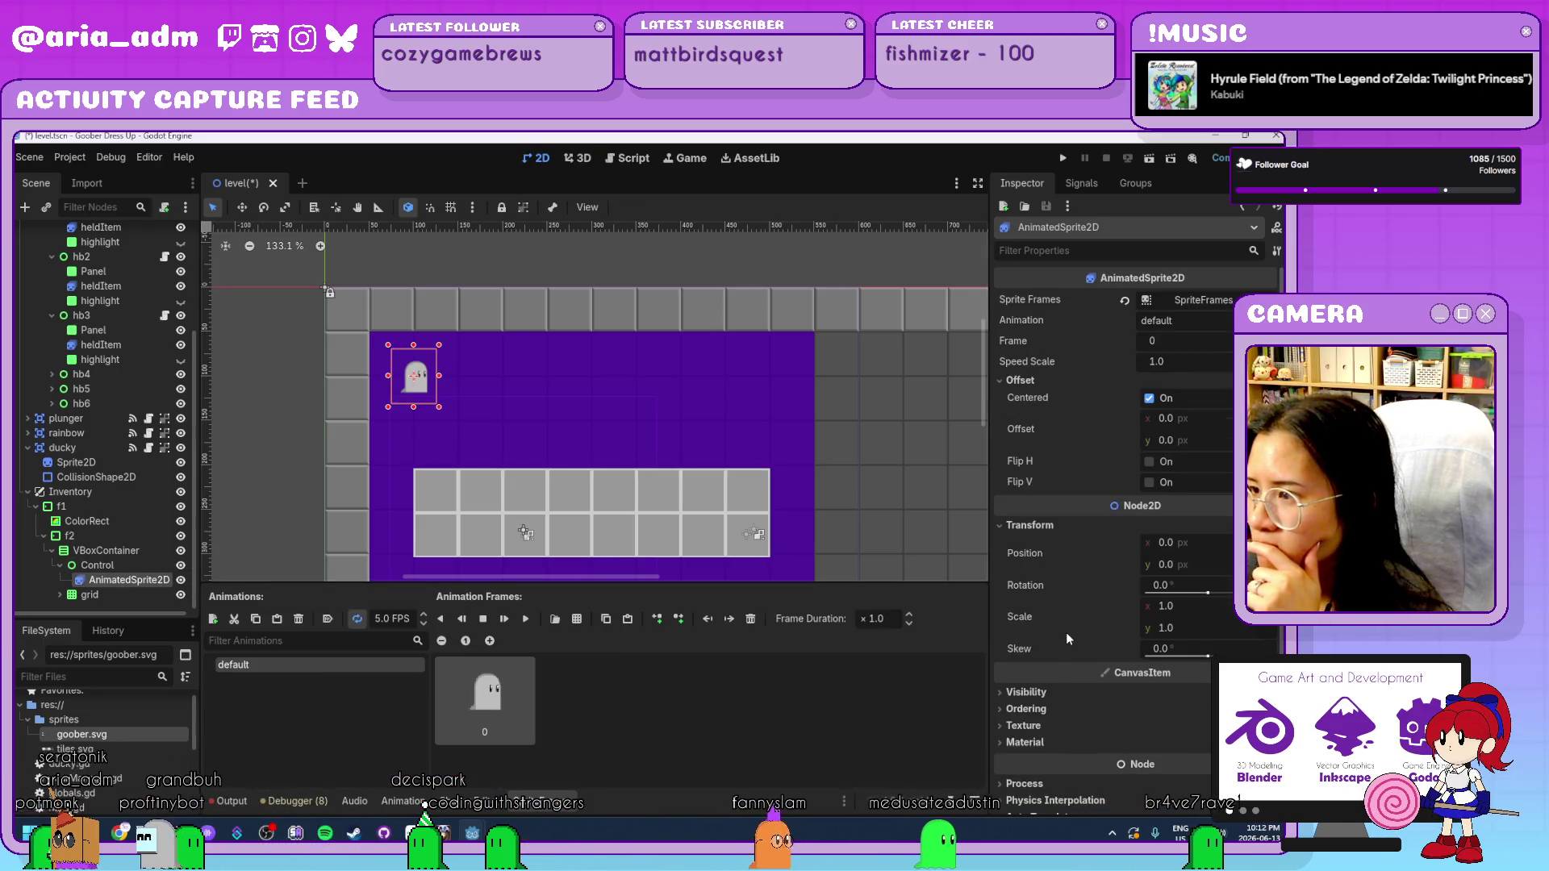
Position the ghost sprite at 200, 50 to centre it in the 400×100 Control.
{"action": "left_click_drag", "start_coordinate": [1162, 542], "coordinate": [1334, 542]}
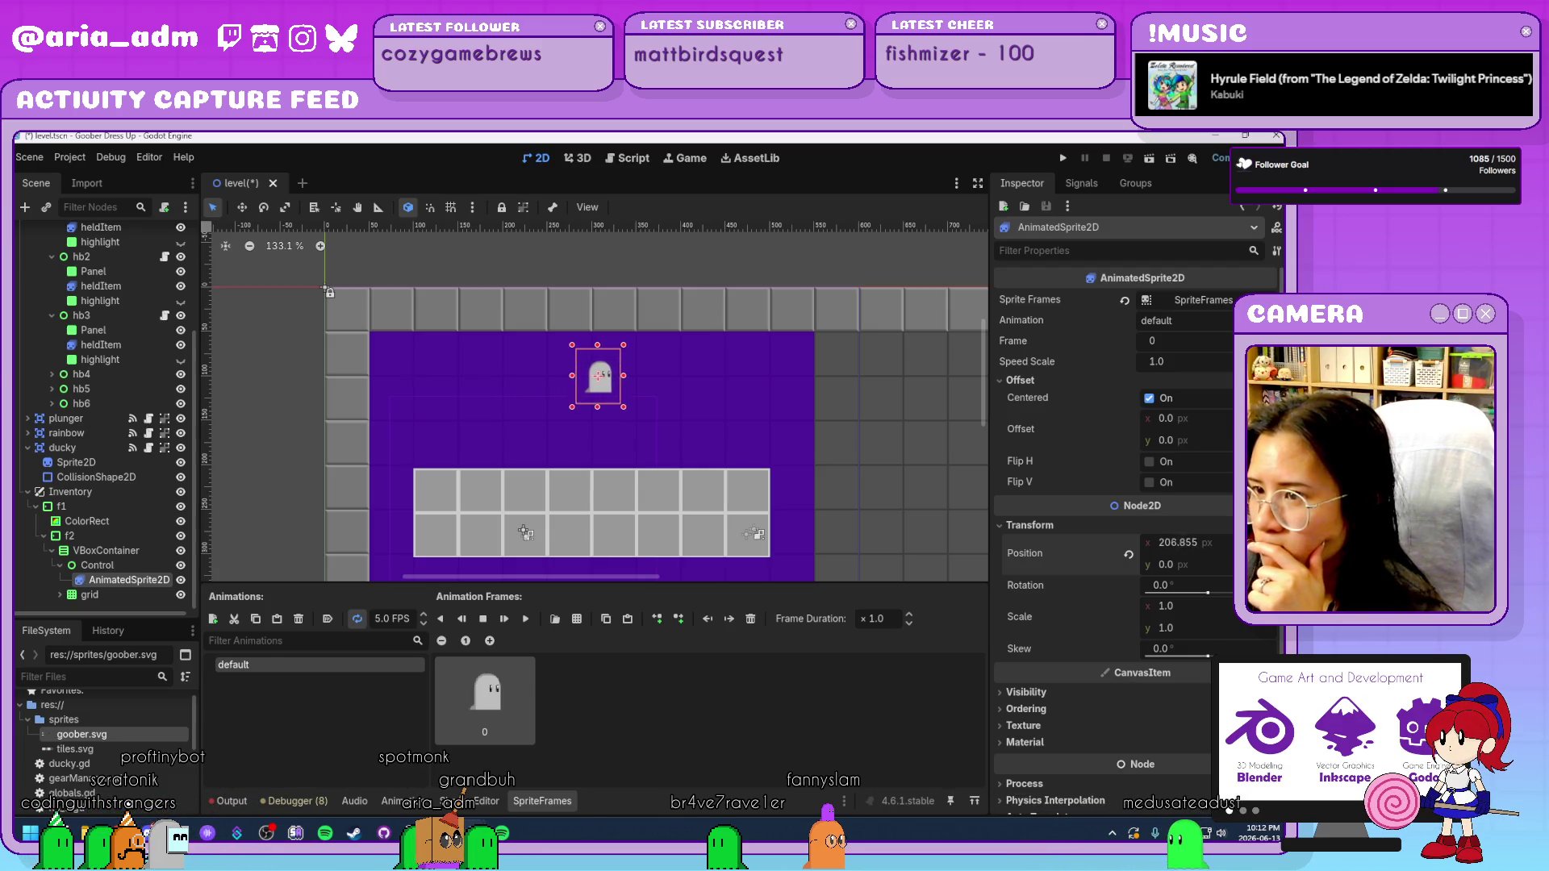
{"action": "left_click", "coordinate": [1202, 541]}
{"action": "type", "text": "200"}
{"action": "key", "text": "Return"}
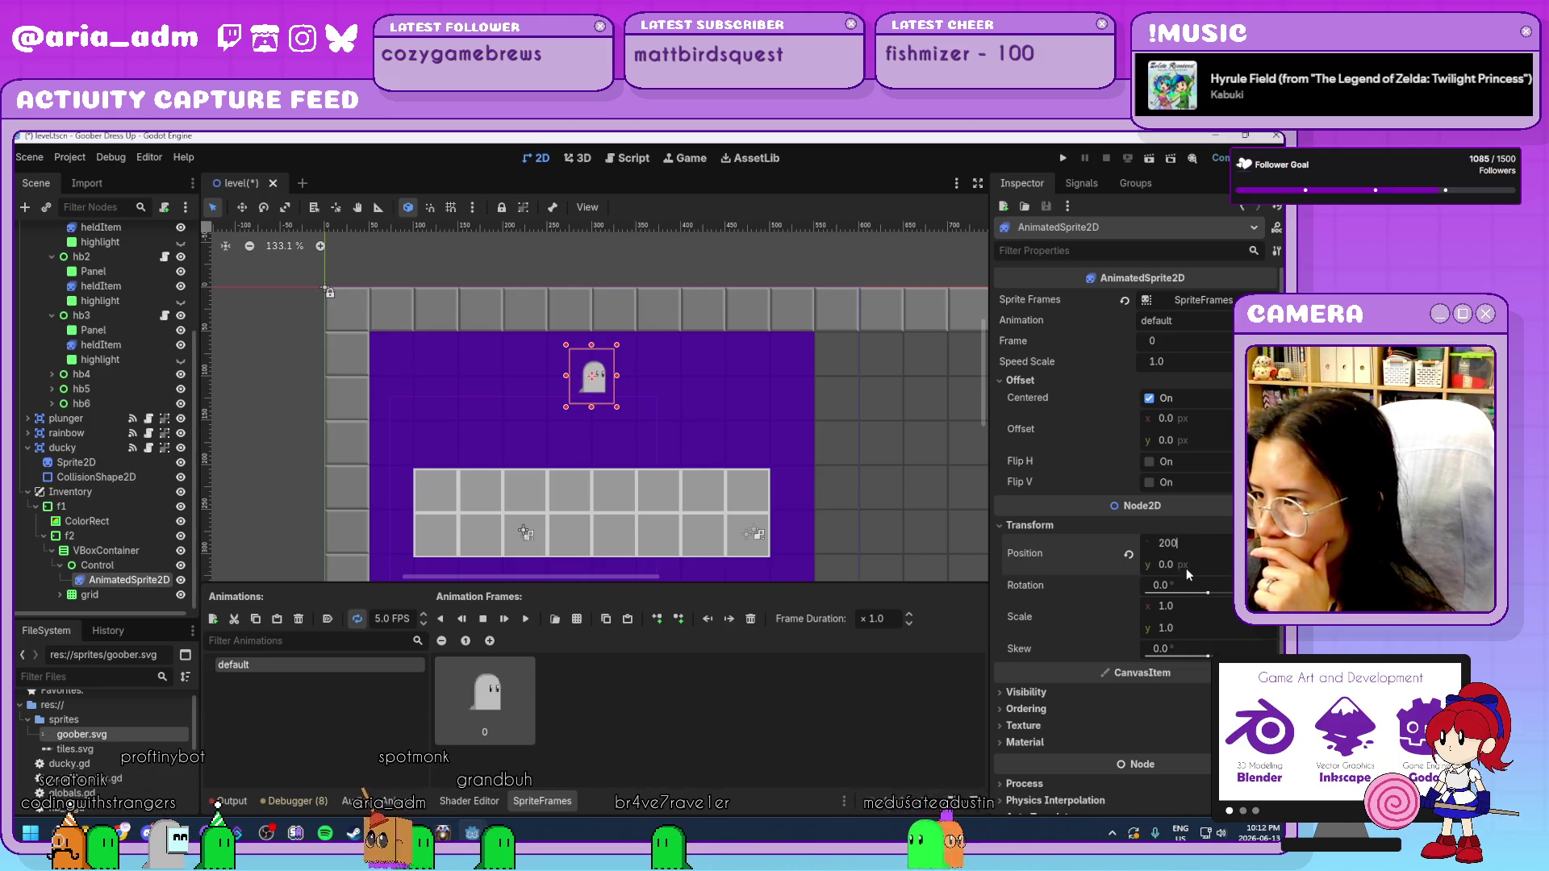
{"action": "left_click", "coordinate": [1202, 567]}
{"action": "type", "text": "50"}
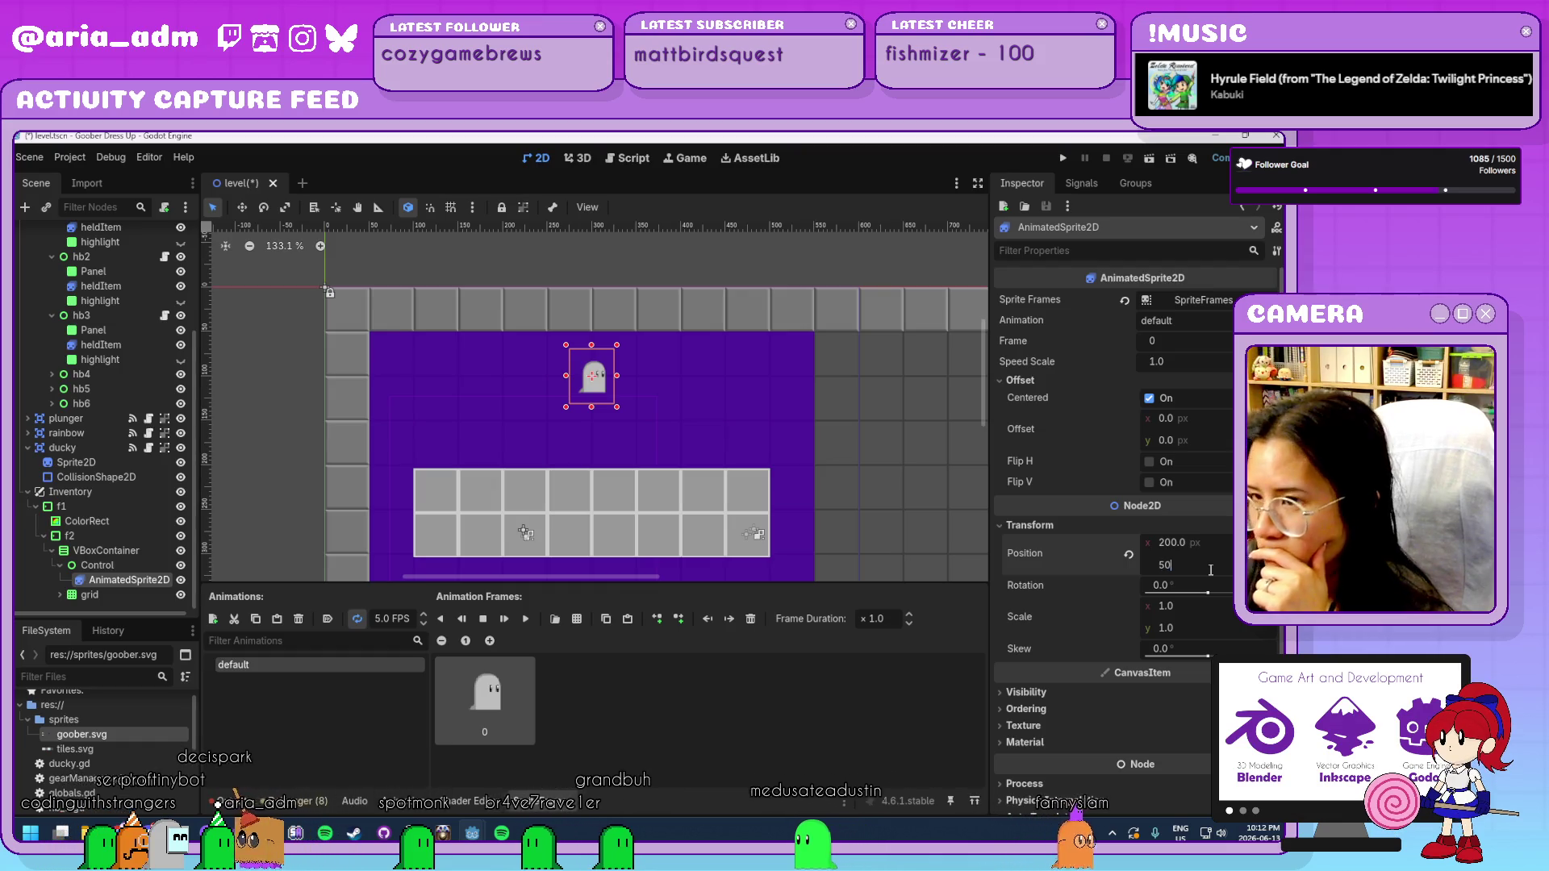
{"action": "key", "text": "Return"}
{"action": "left_click", "coordinate": [947, 468]}
{"action": "scroll", "coordinate": [916, 471], "scroll_direction": "down", "scroll_amount": 4}
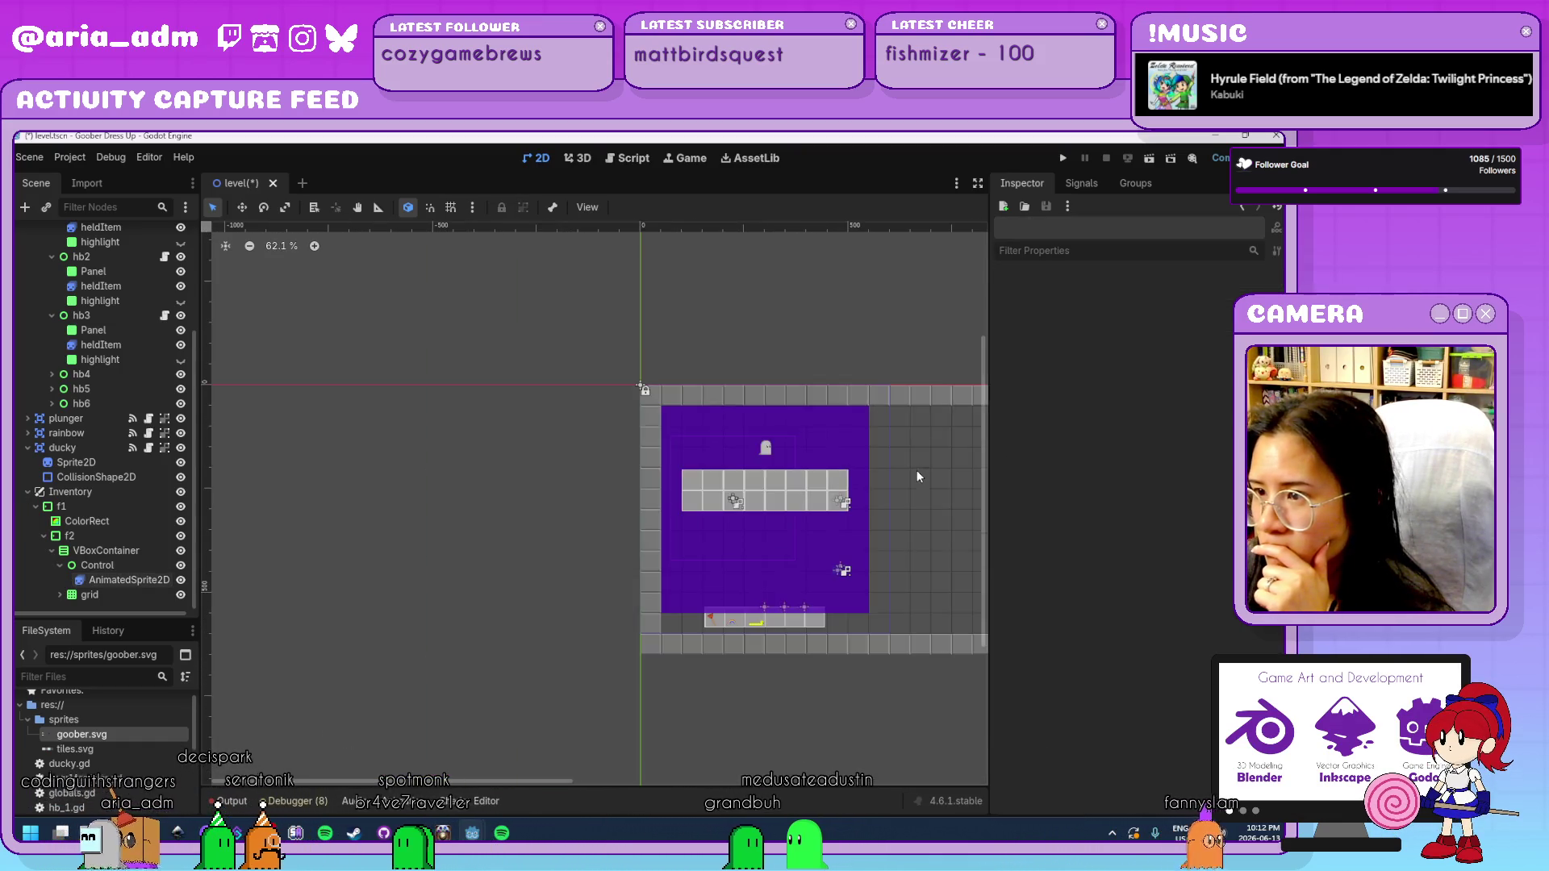
{"action": "scroll", "coordinate": [928, 492], "scroll_direction": "up", "scroll_amount": 4}
{"action": "scroll", "coordinate": [903, 543], "scroll_direction": "up", "scroll_amount": 1}
{"action": "mouse_move", "coordinate": [837, 541]}
{"action": "left_mouse_down"}
{"action": "mouse_move", "coordinate": [833, 452]}
{"action": "mouse_move", "coordinate": [865, 588]}
{"action": "mouse_move", "coordinate": [844, 543]}
{"action": "left_mouse_up"}
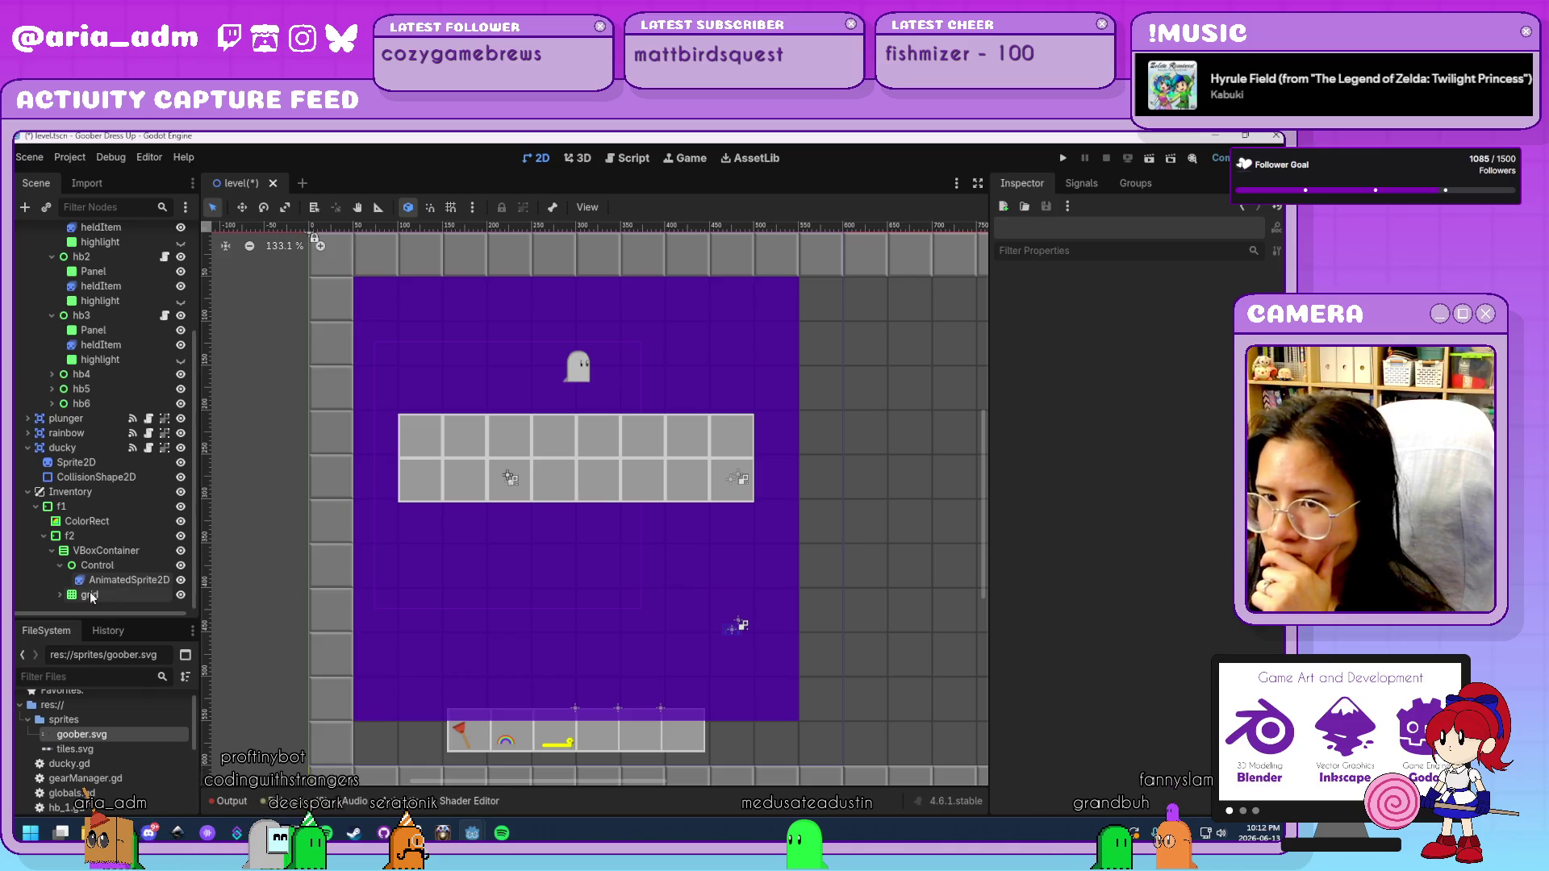
Check the grid's sixteen slots and save the level scene.
{"action": "left_click", "coordinate": [59, 594]}
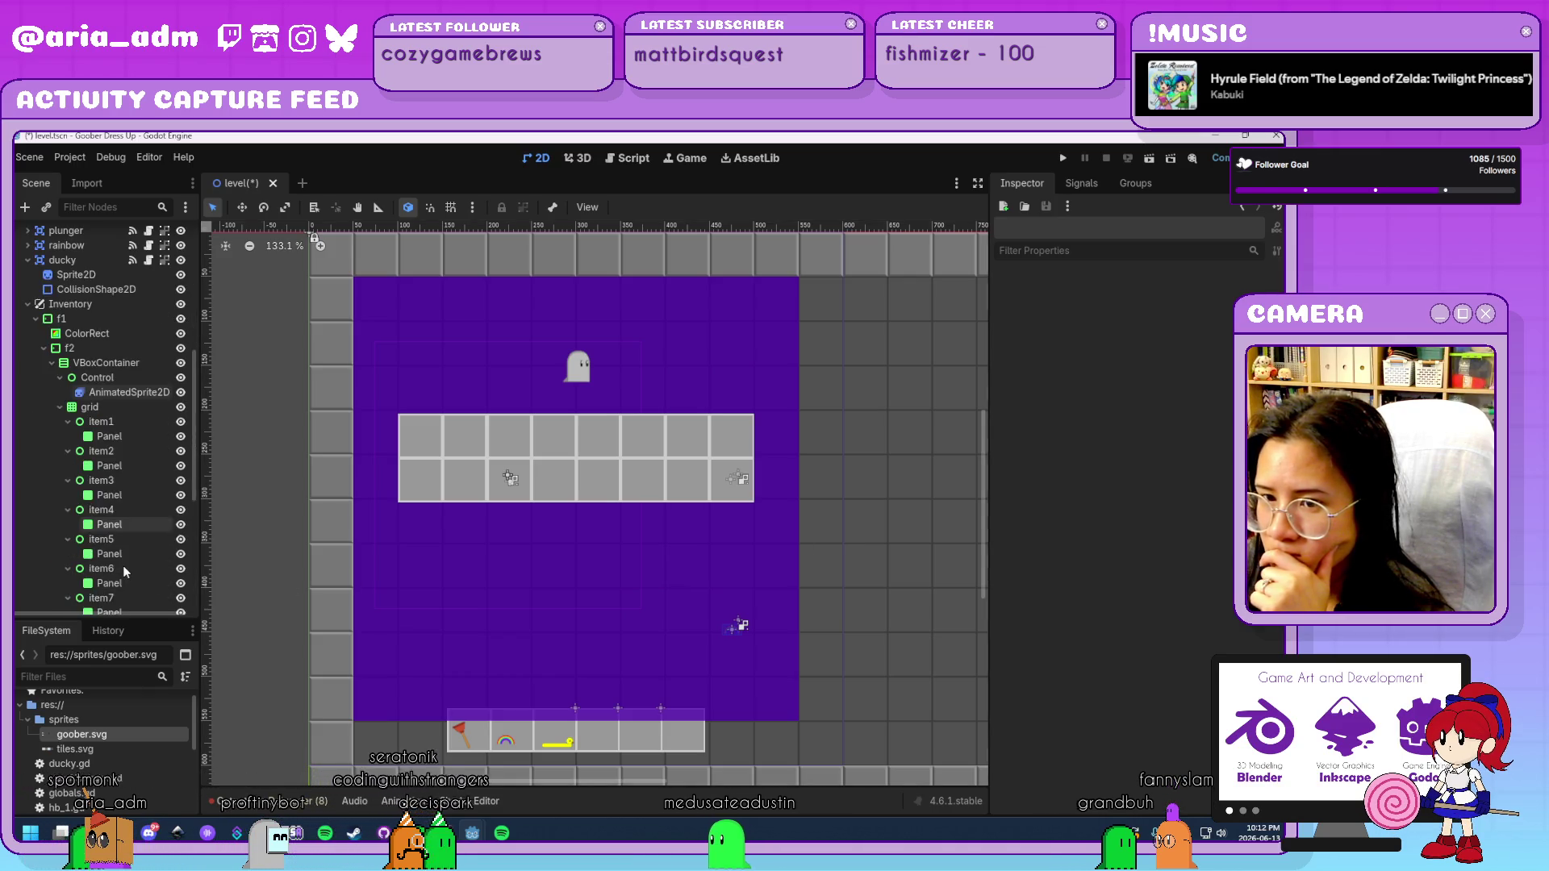
{"action": "scroll", "coordinate": [121, 565], "scroll_direction": "down", "scroll_amount": 3}
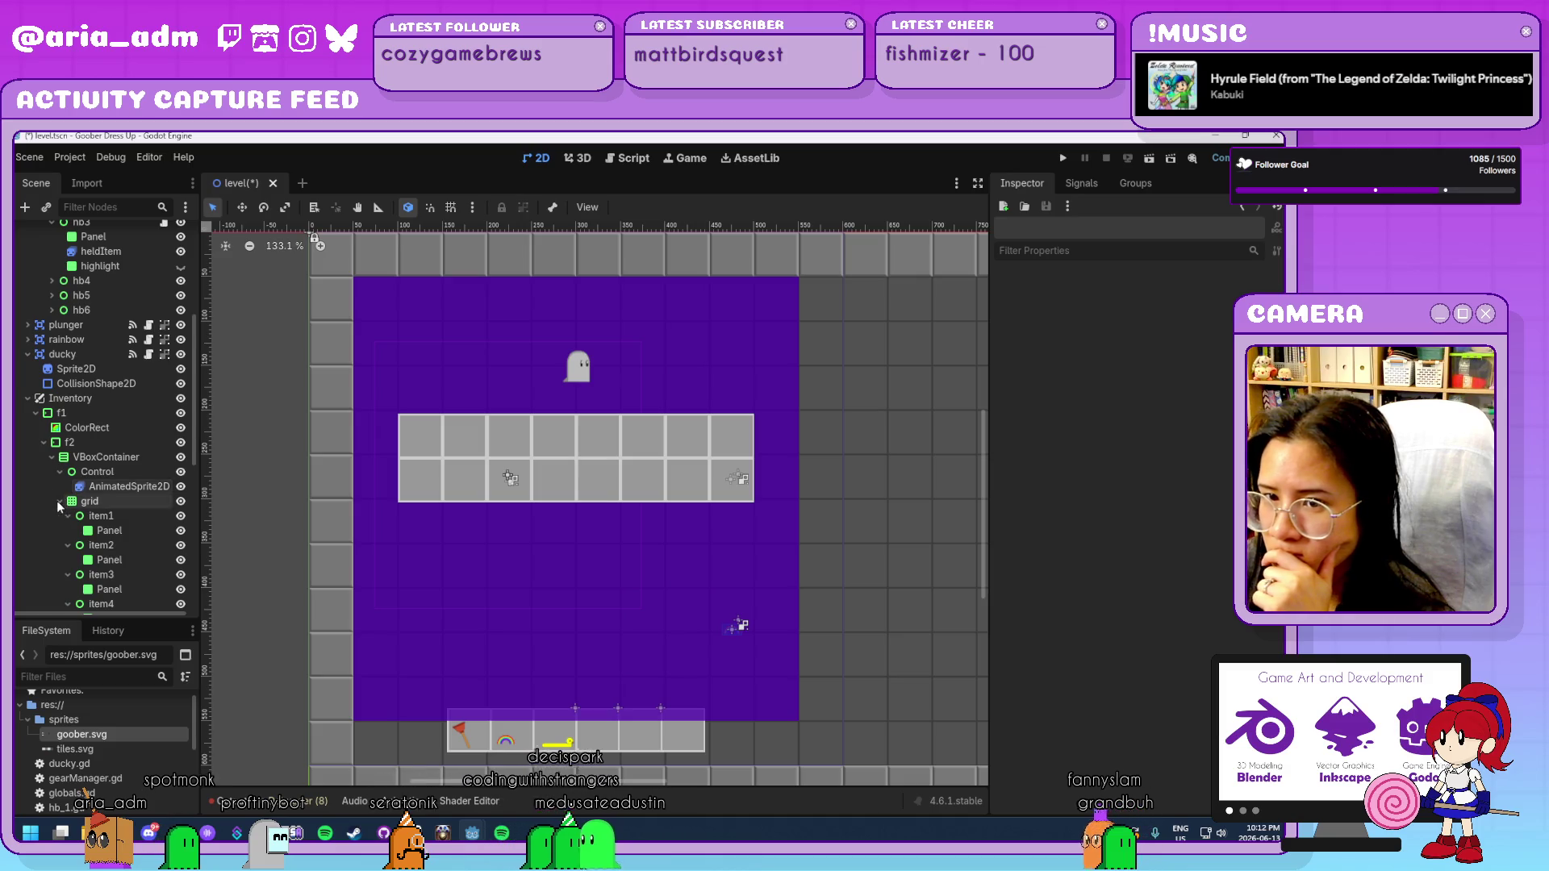
{"action": "left_click", "coordinate": [60, 501]}
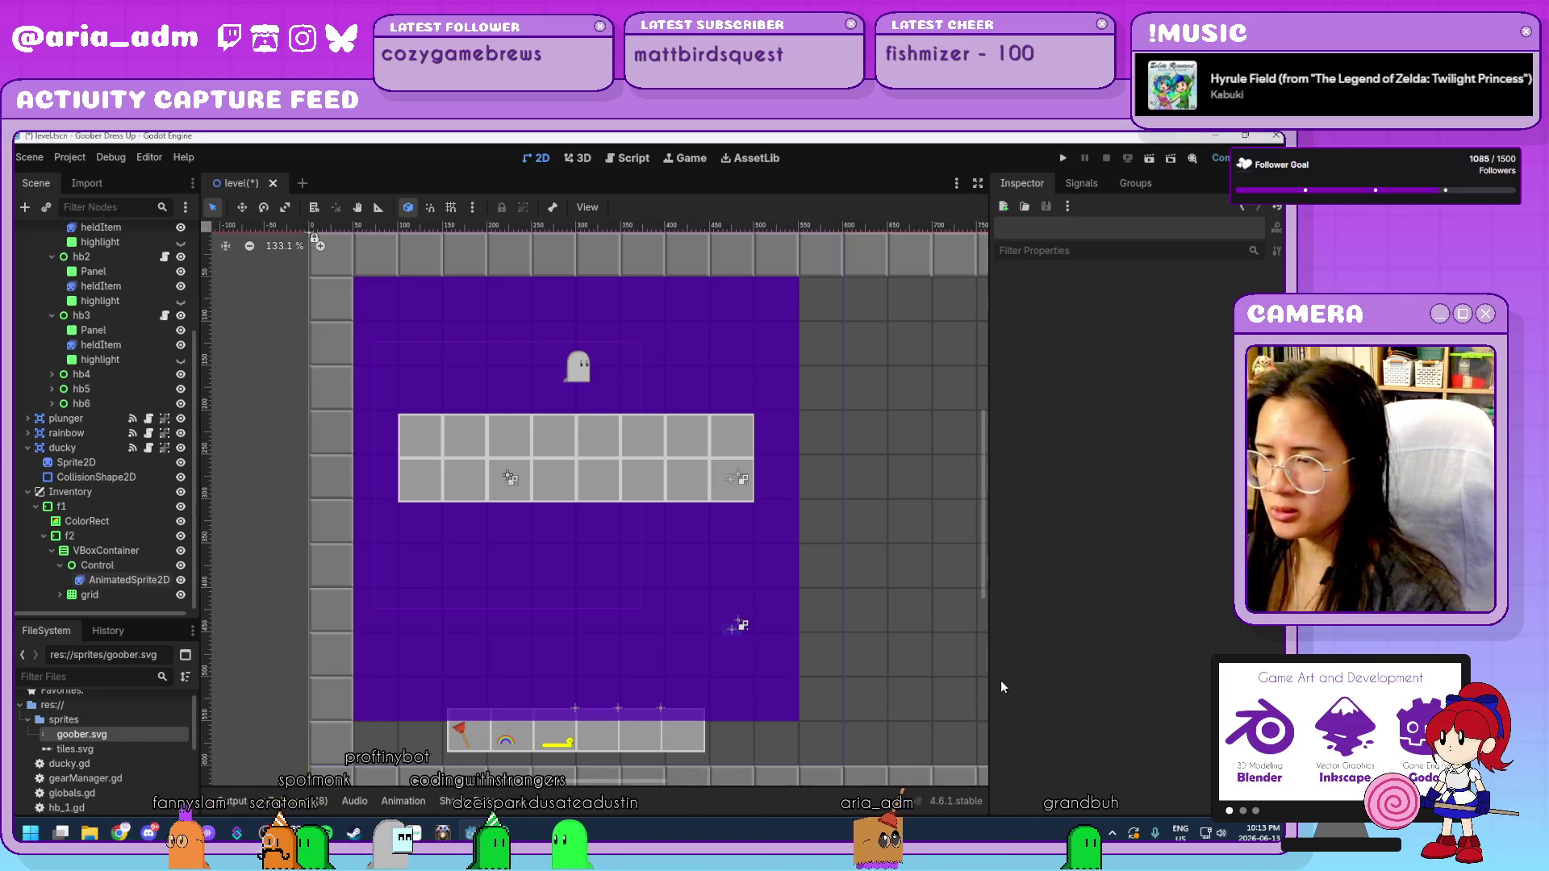
{"action": "key", "text": "ctrl+s"}
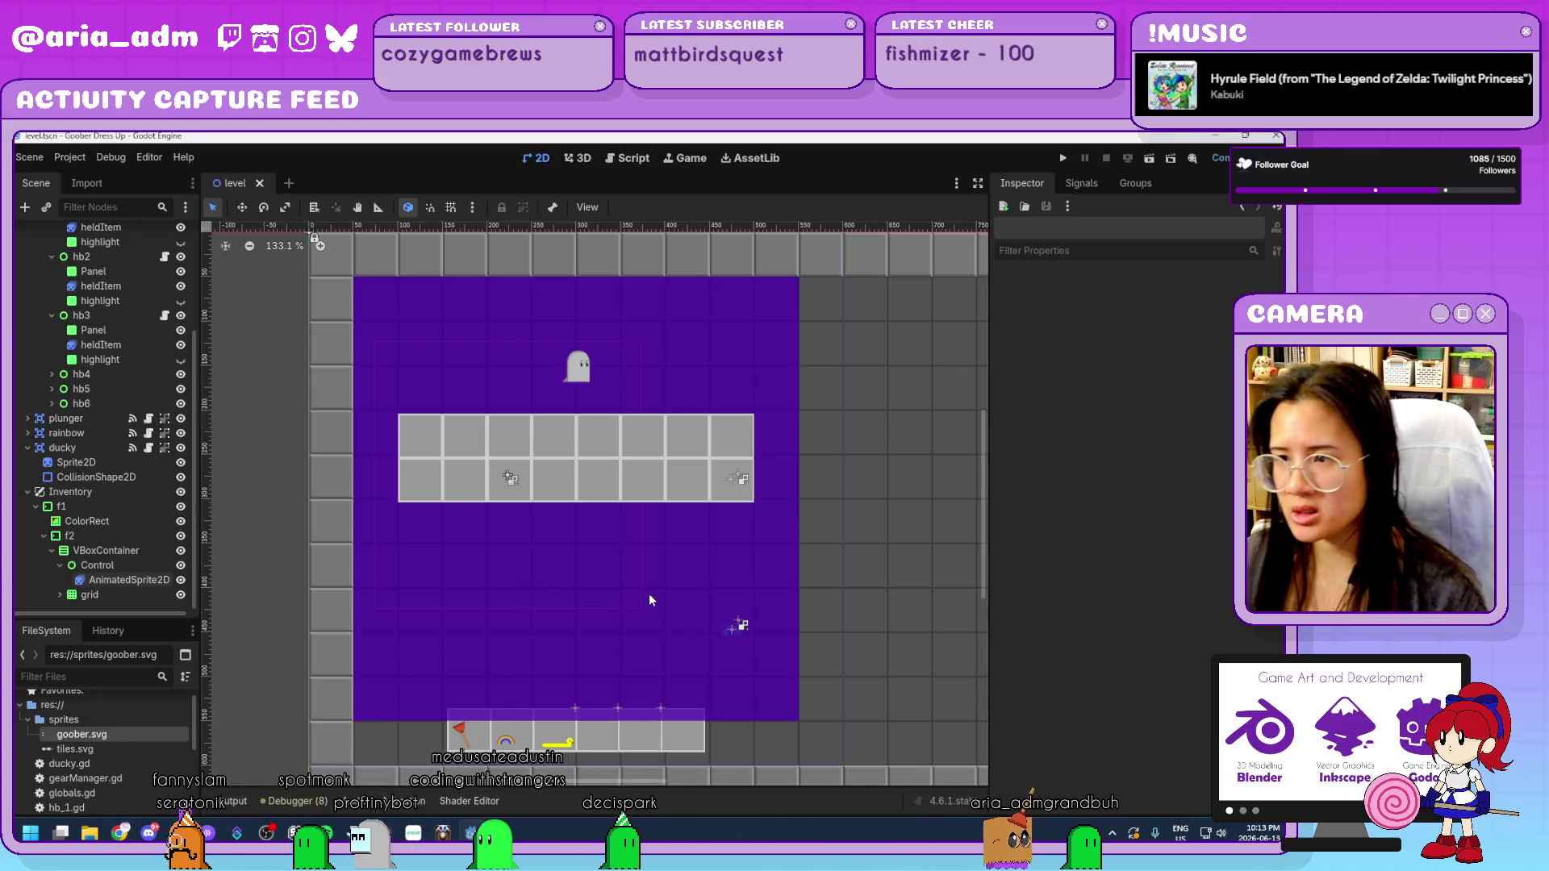